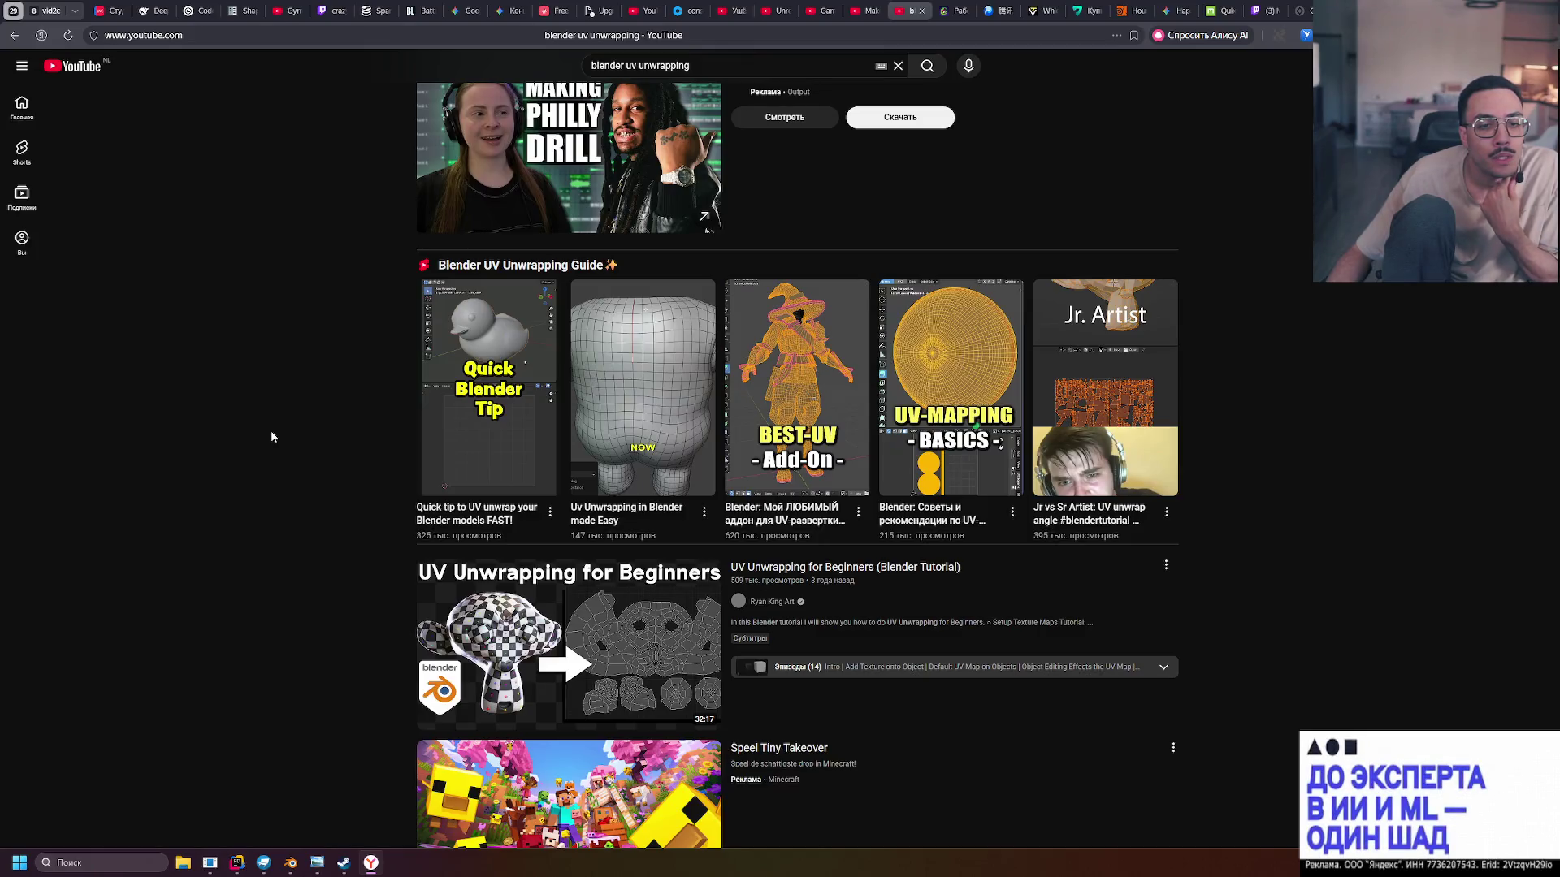
Play the 'Quick tip to UV unwrap your Blender models FAST!' short, then pause it partway
left_click(500, 416)
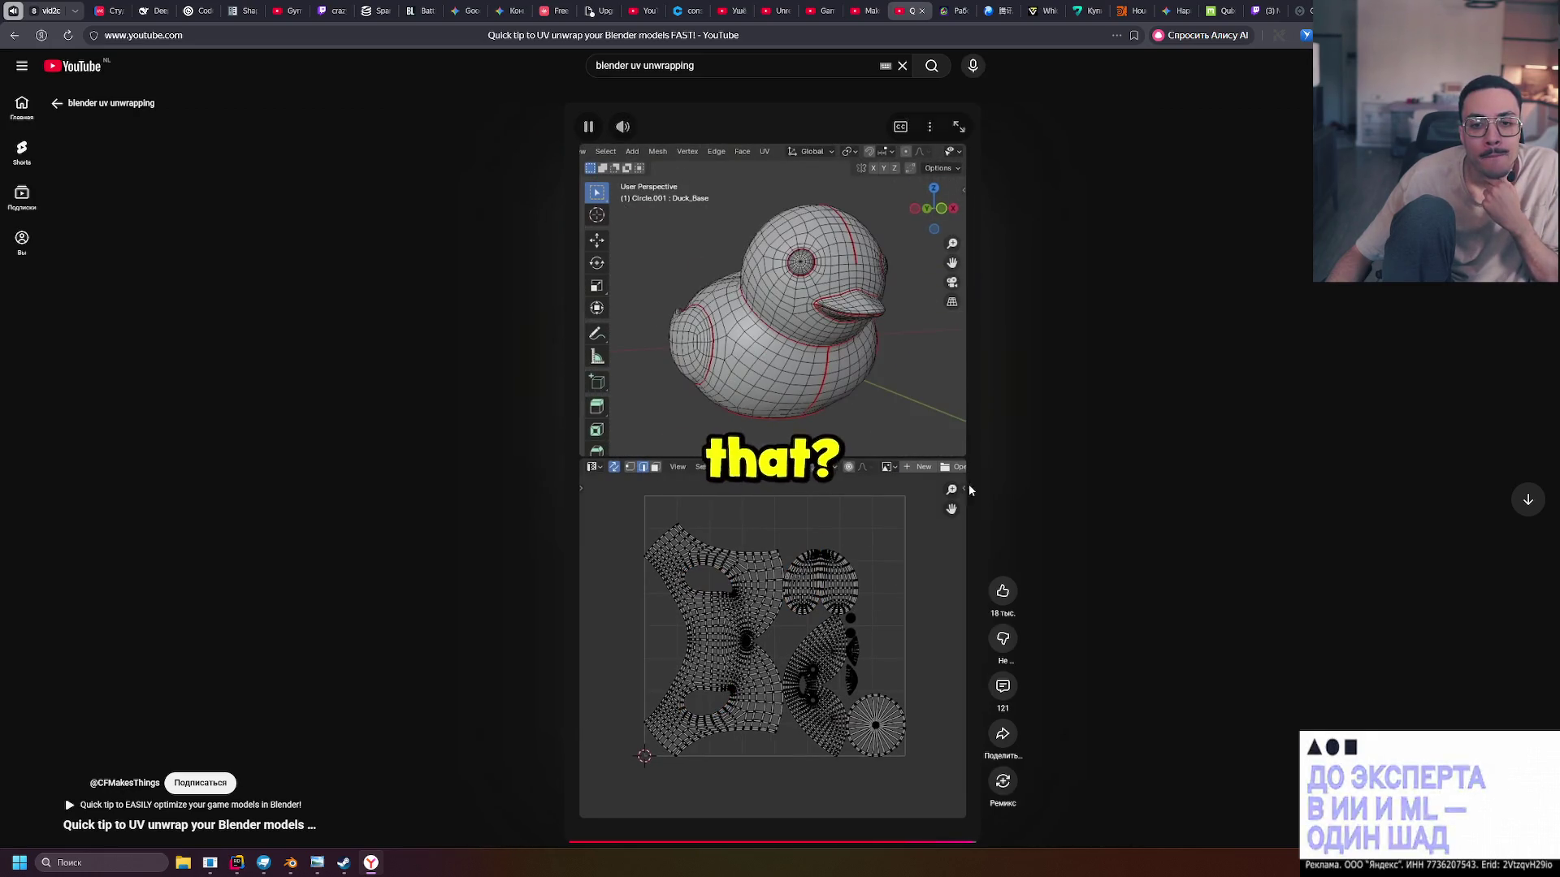
left_click(860, 459)
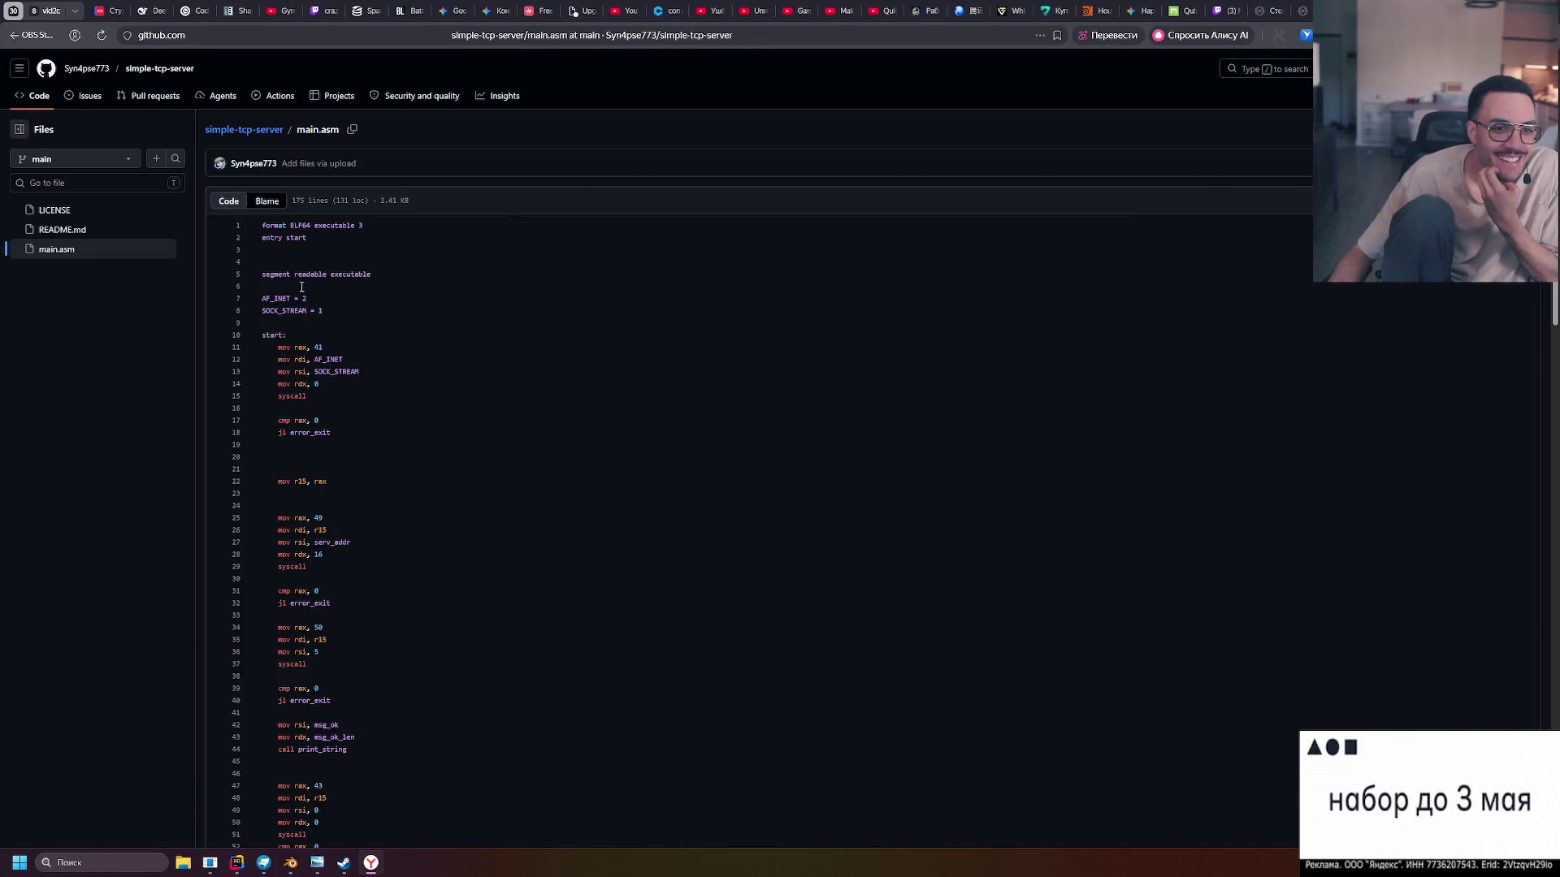
Scroll down through main.asm, selecting code such as the parent_loop: label on line 81, then scroll back up
scroll(302, 288, "down", 15)
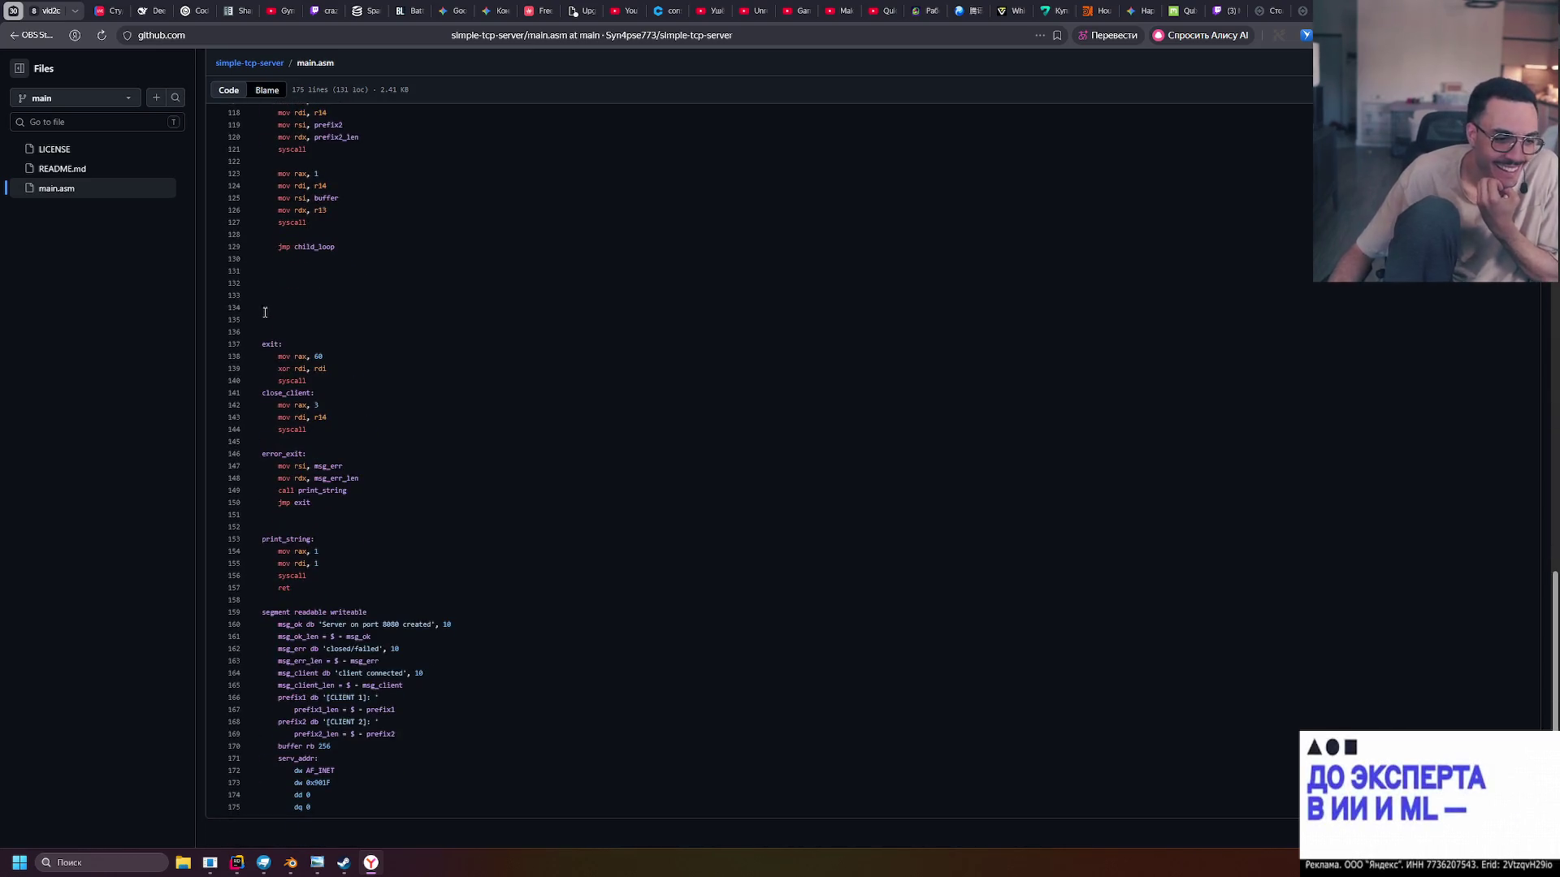
mouse_move(339, 756)
left_mouse_down()
mouse_move(297, 411)
mouse_move(322, 435)
mouse_move(314, 453)
mouse_move(250, 233)
left_mouse_up()
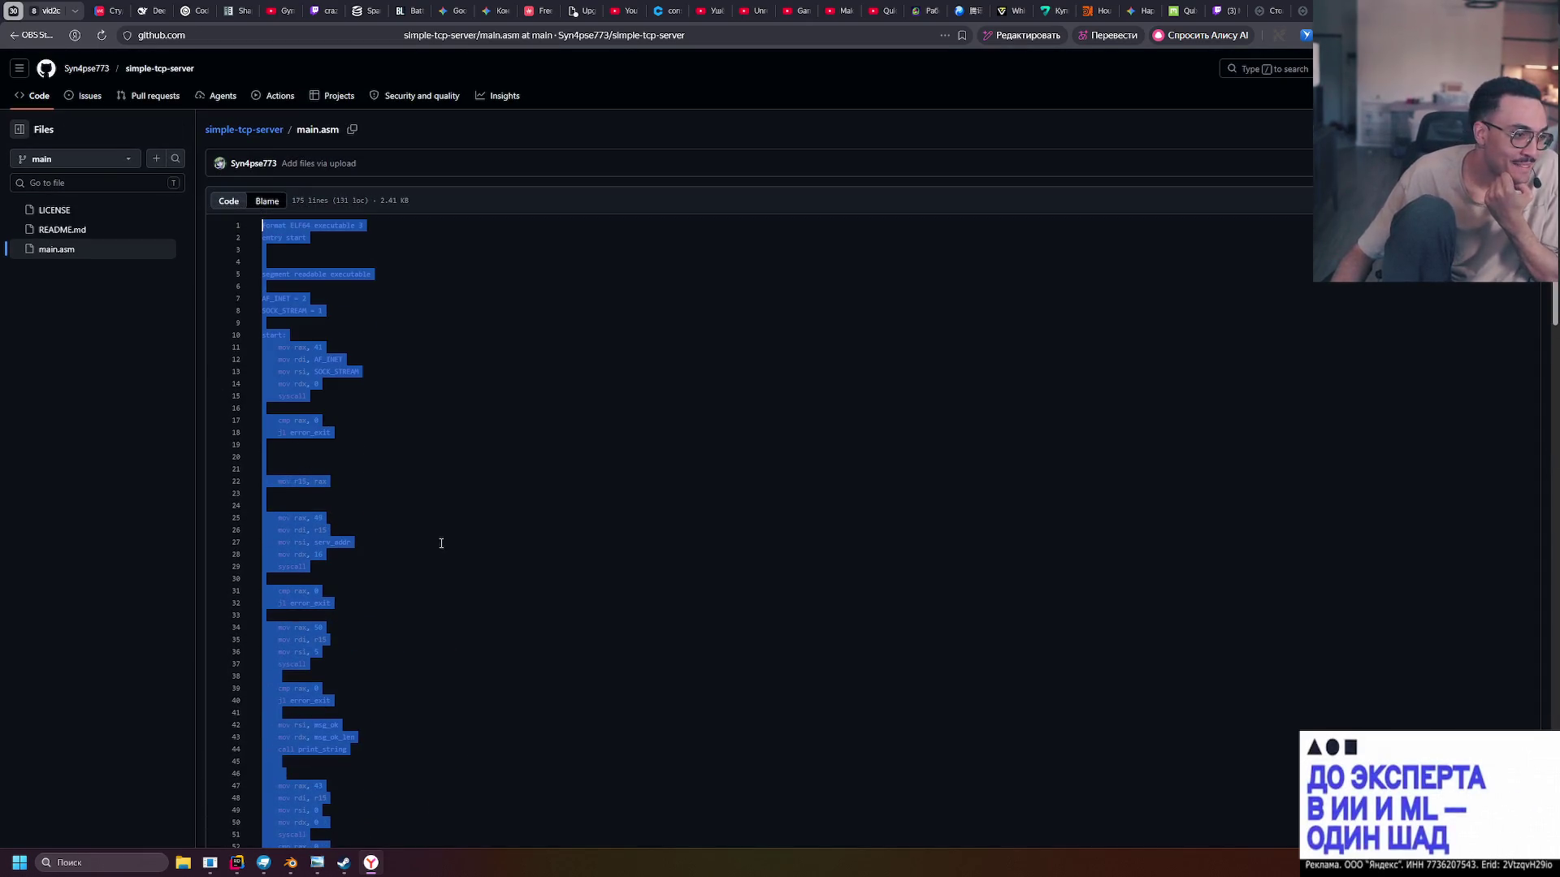
left_click(765, 312)
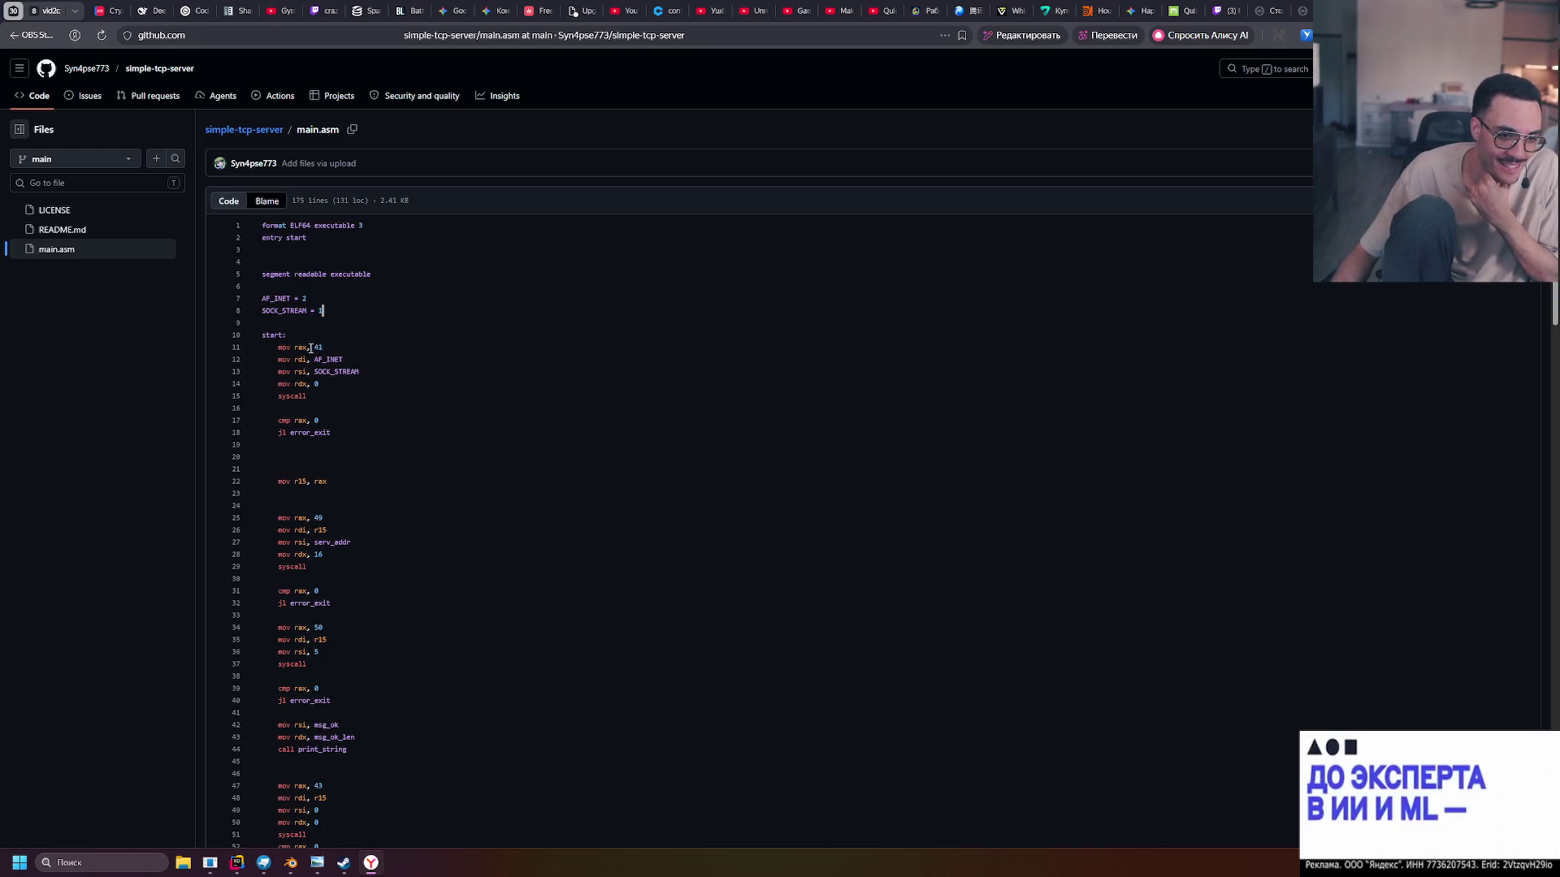
left_click_drag(262, 335, 272, 333)
scroll(272, 333, "down", 7)
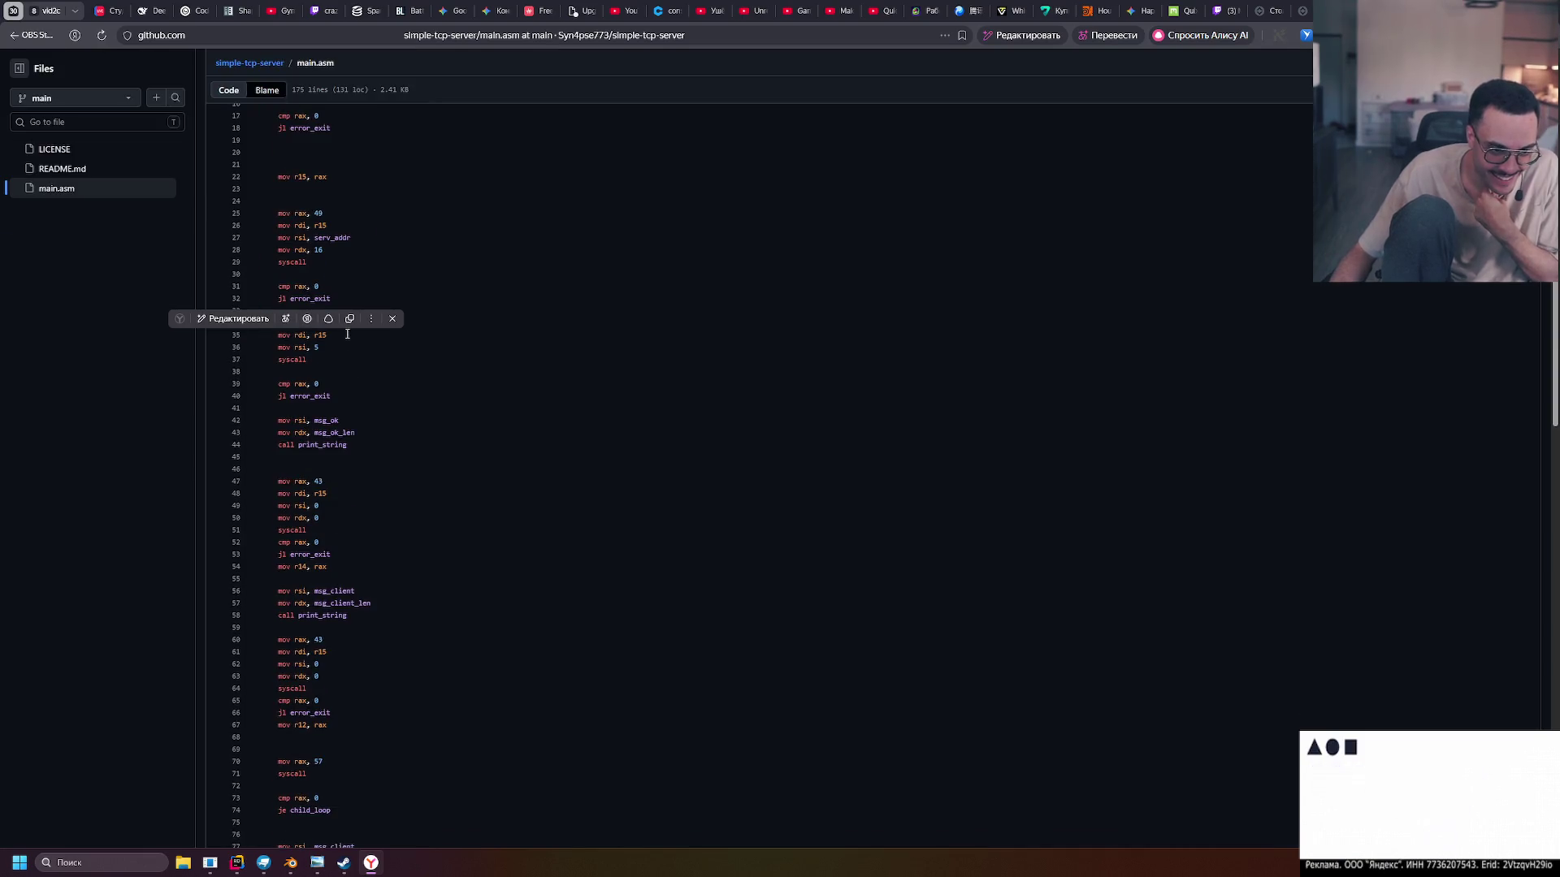
scroll(349, 337, "down", 4)
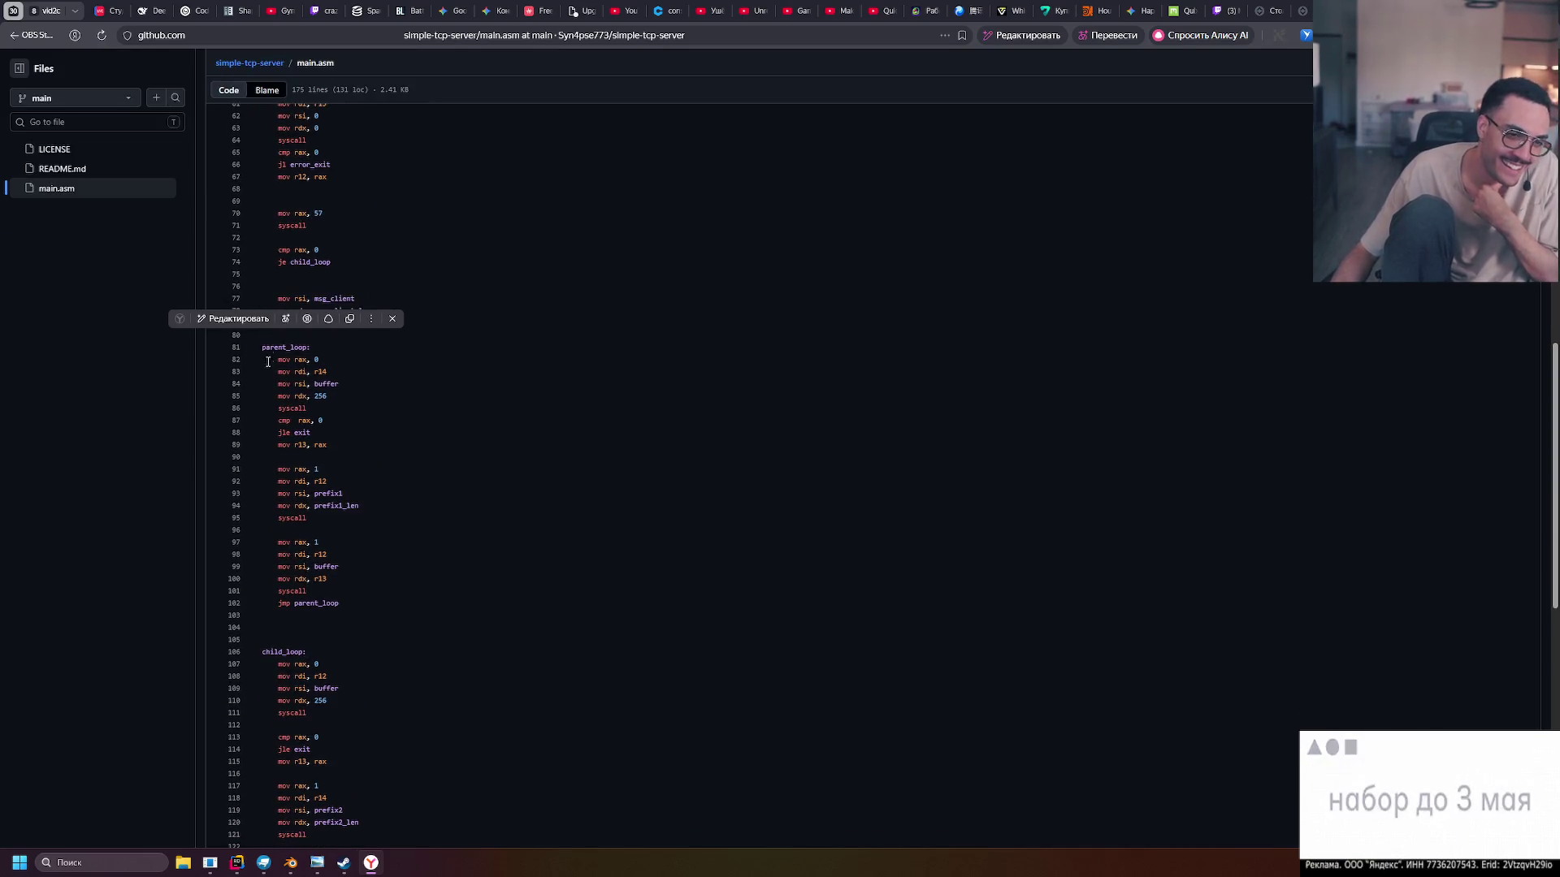
left_click_drag(261, 348, 362, 347)
scroll(363, 358, "down", 5)
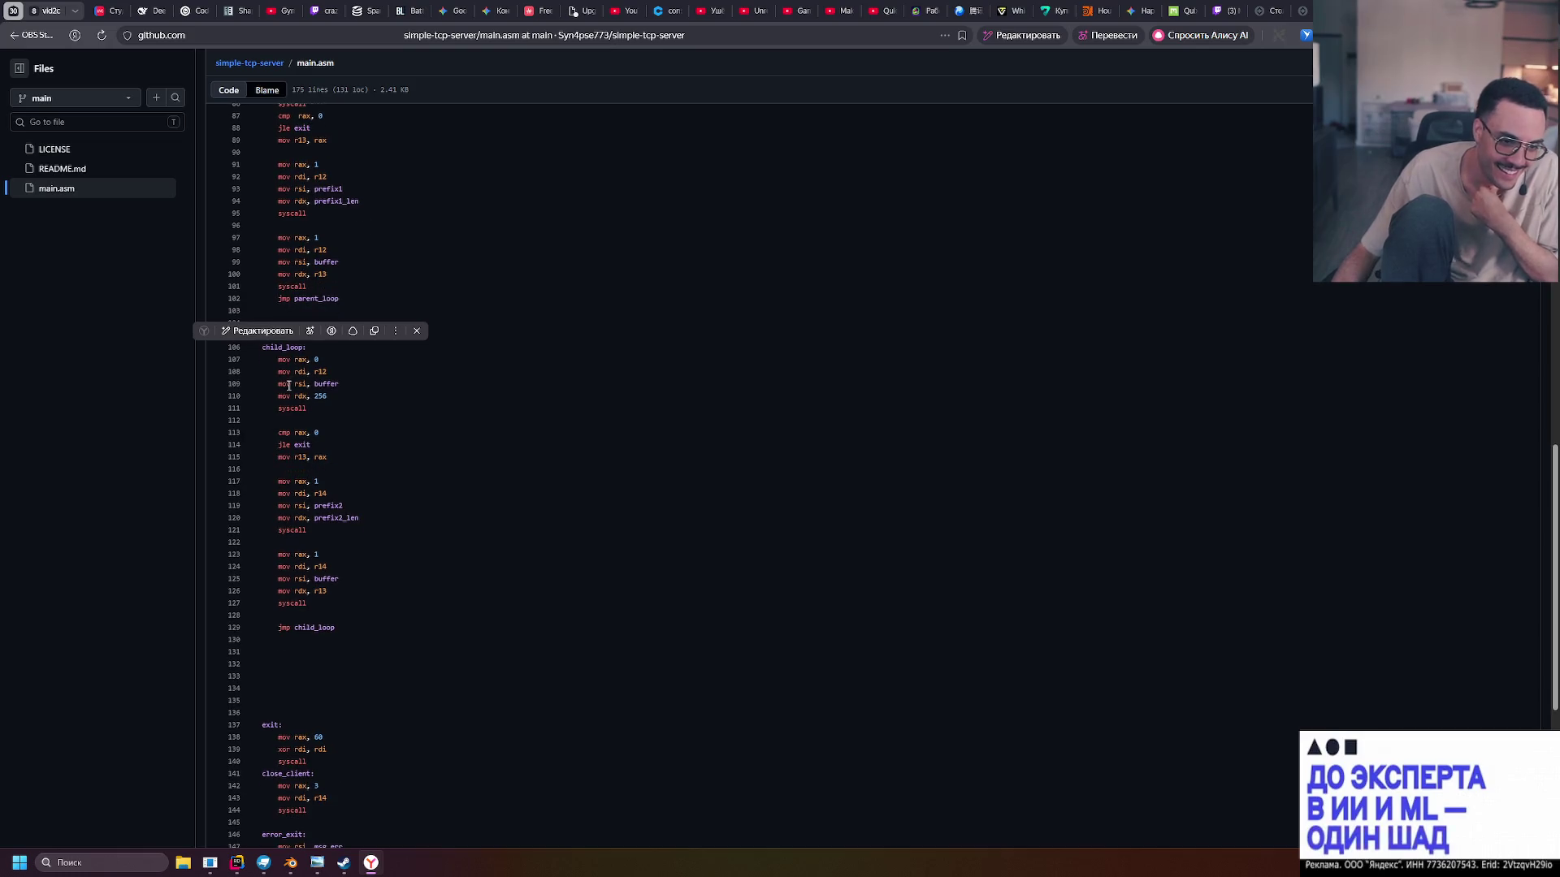
scroll(341, 366, "down", 5)
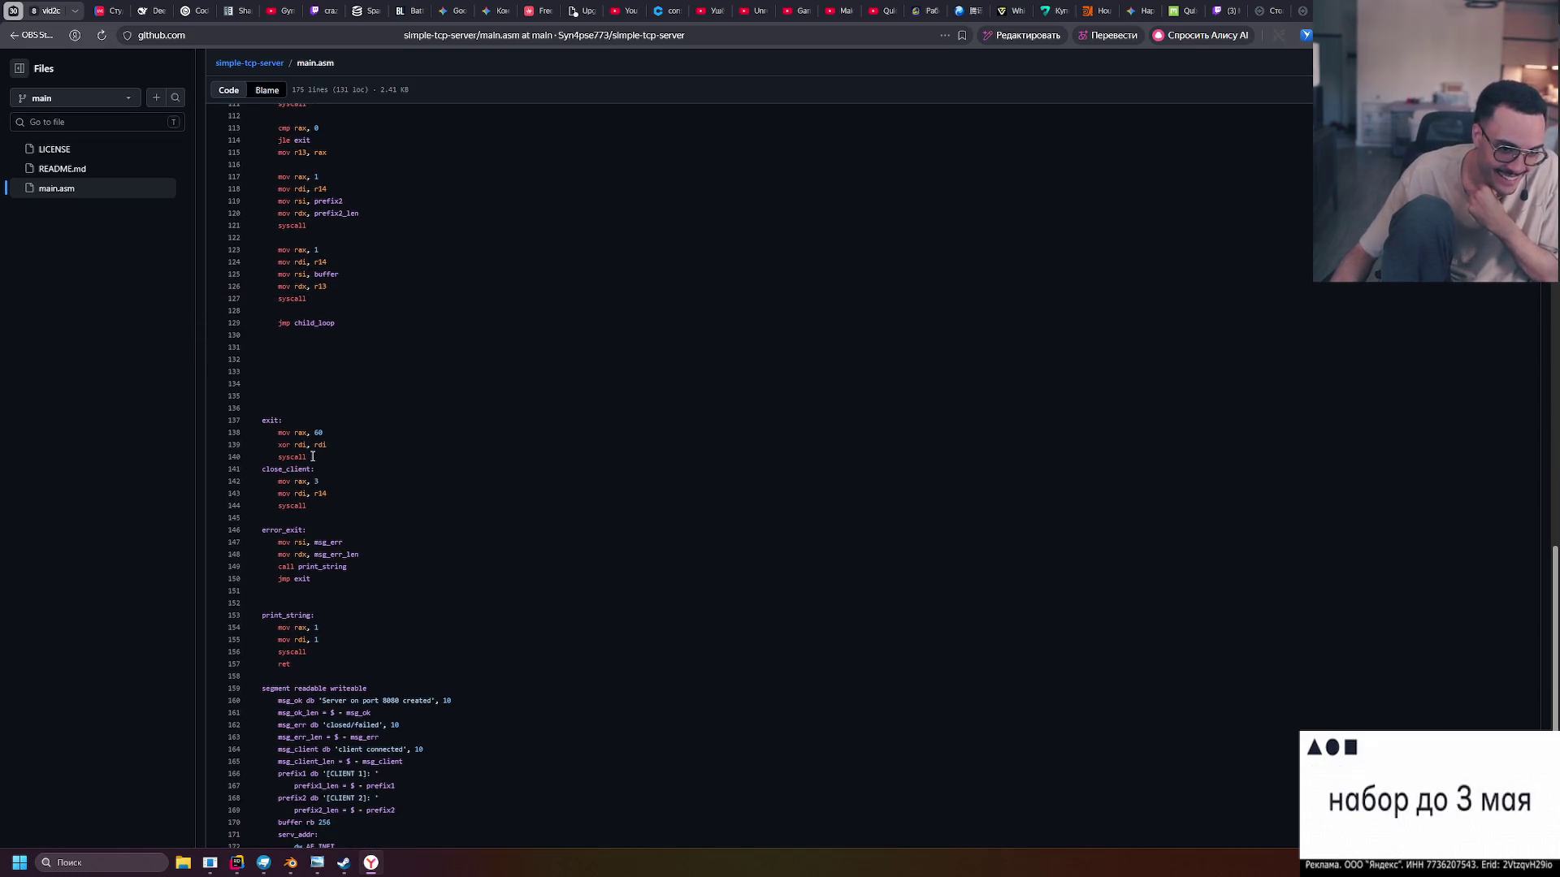
scroll(315, 457, "down", 2)
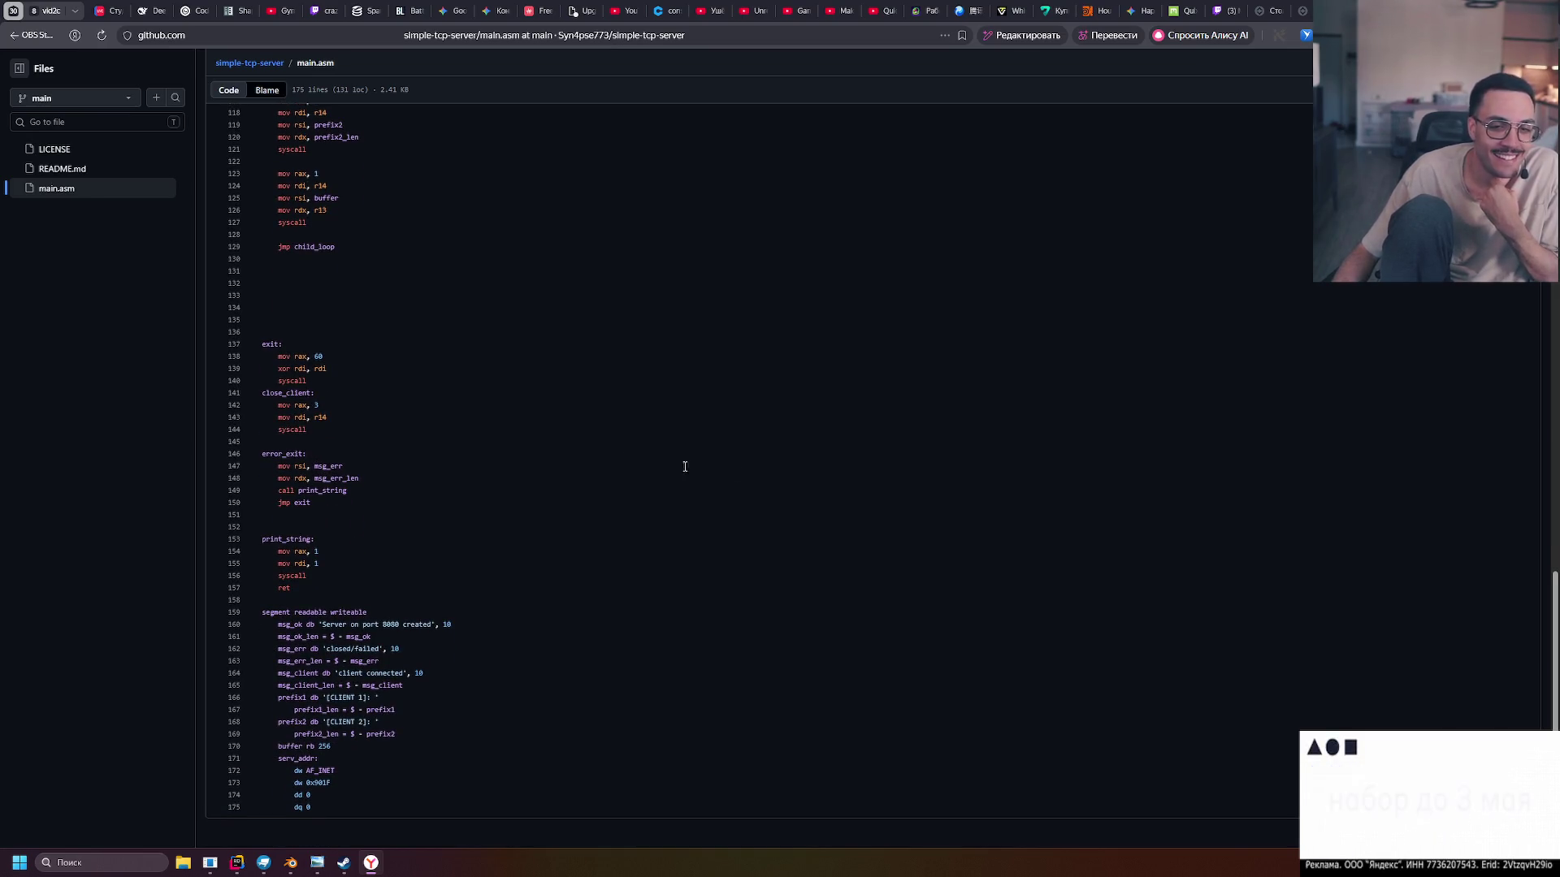
scroll(792, 475, "up", 18)
scroll(802, 459, "up", 7)
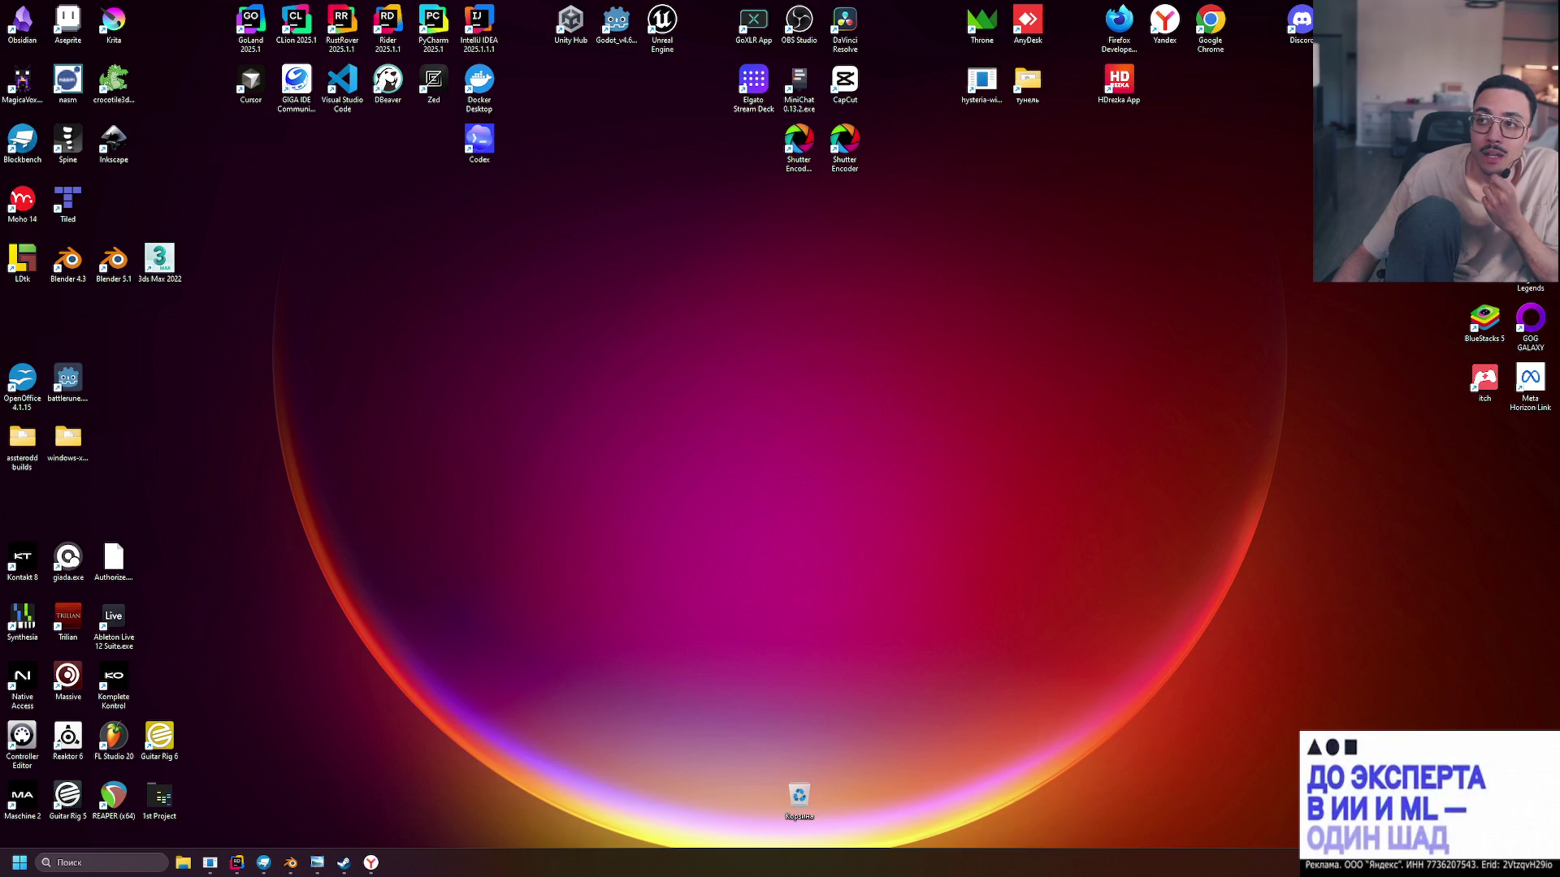
Search the Steam library for 'ruton', launch RutonyChat, close Steam and return to the browser
left_click(344, 861)
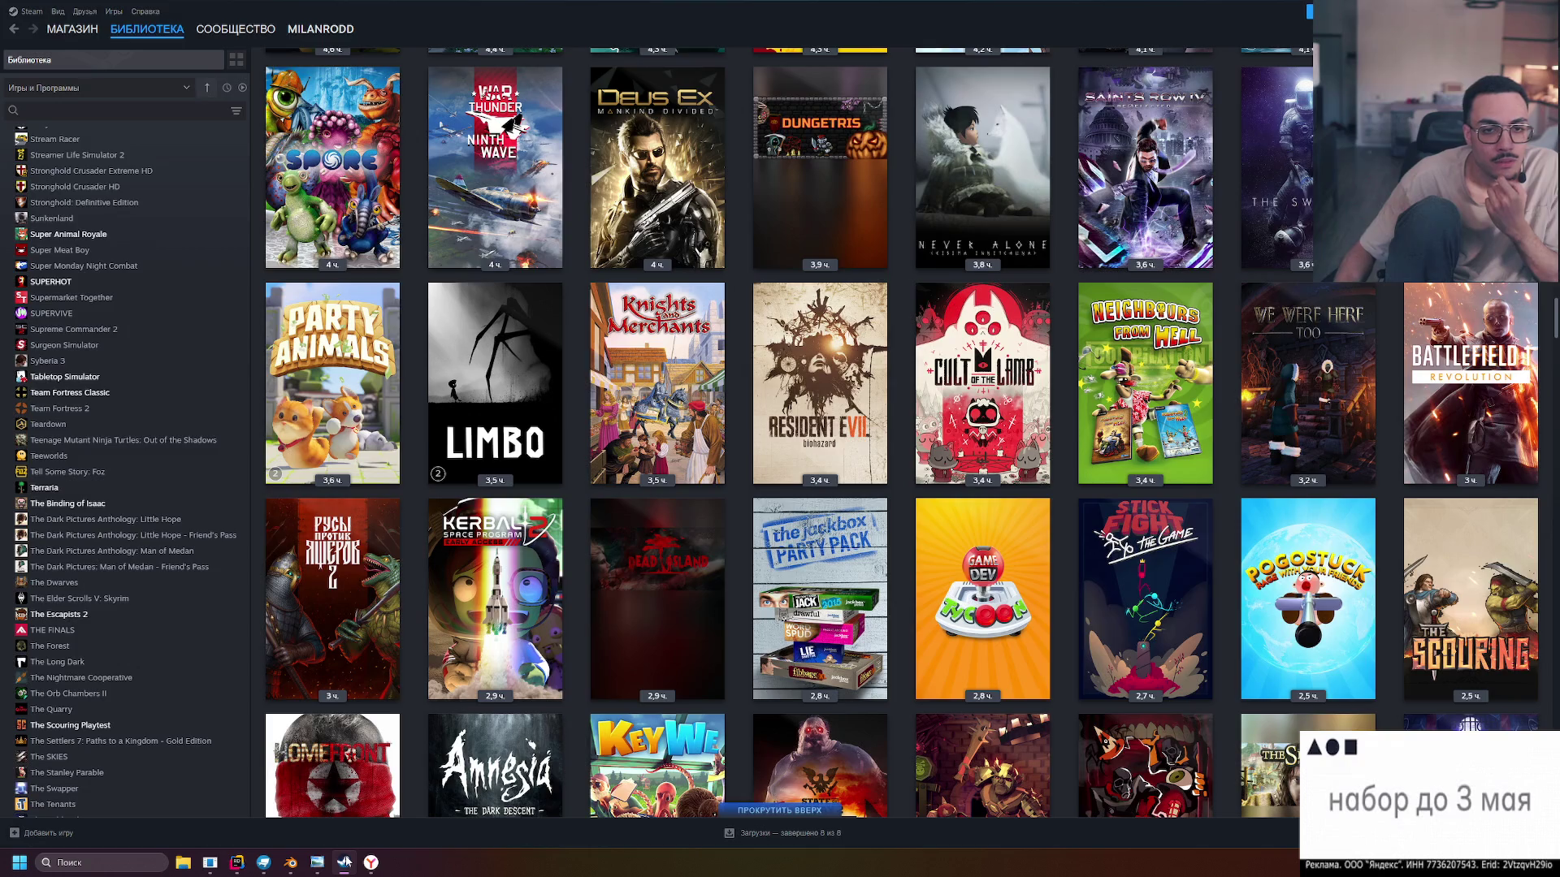
left_click(57, 108)
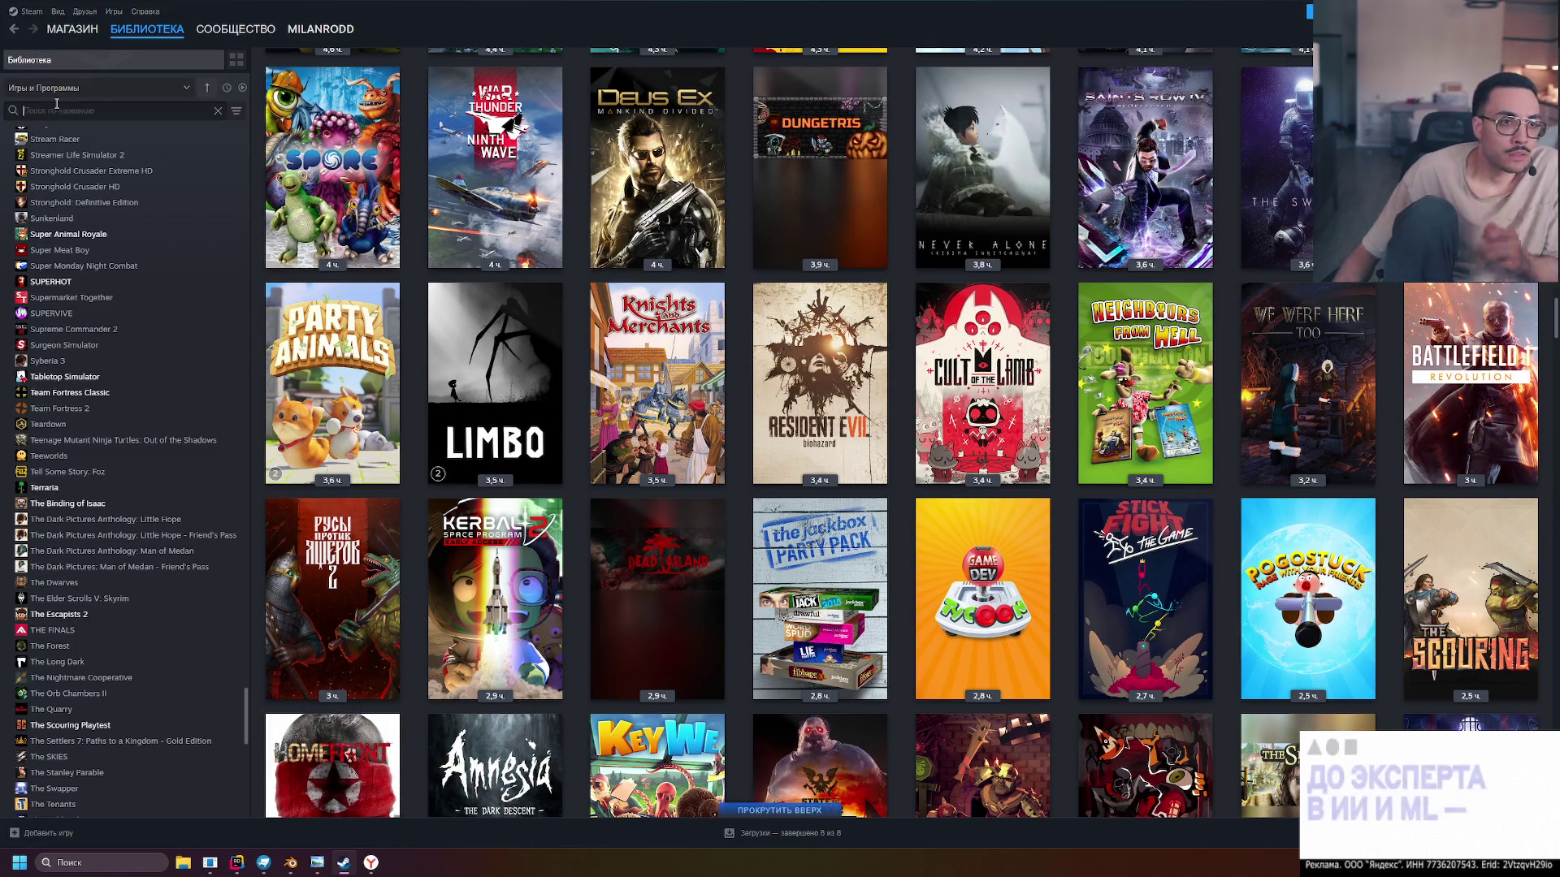
type("ruton")
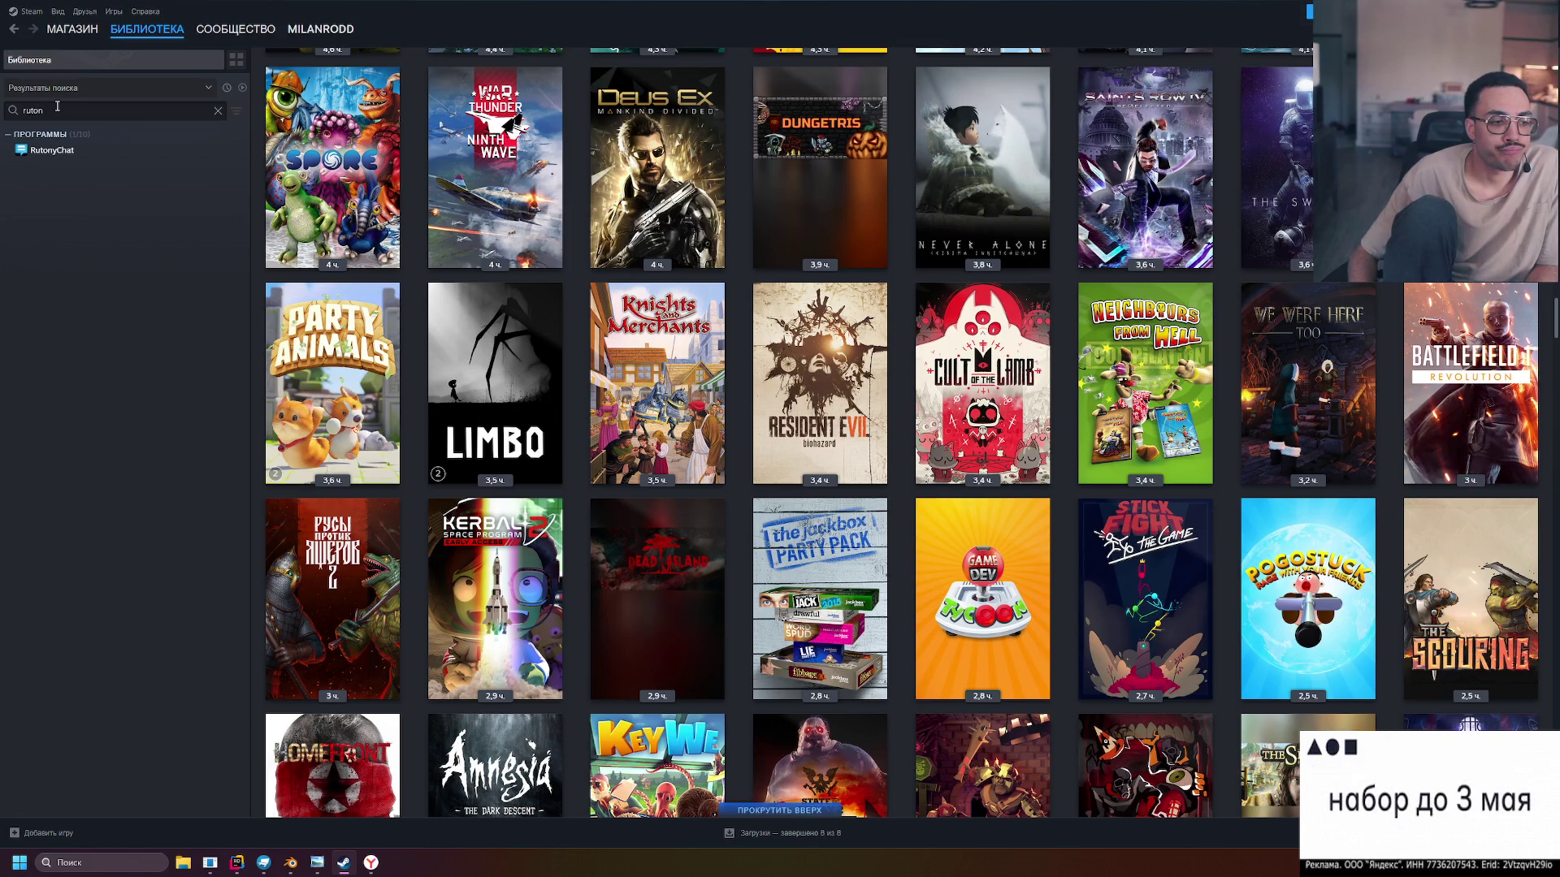
left_click(146, 150)
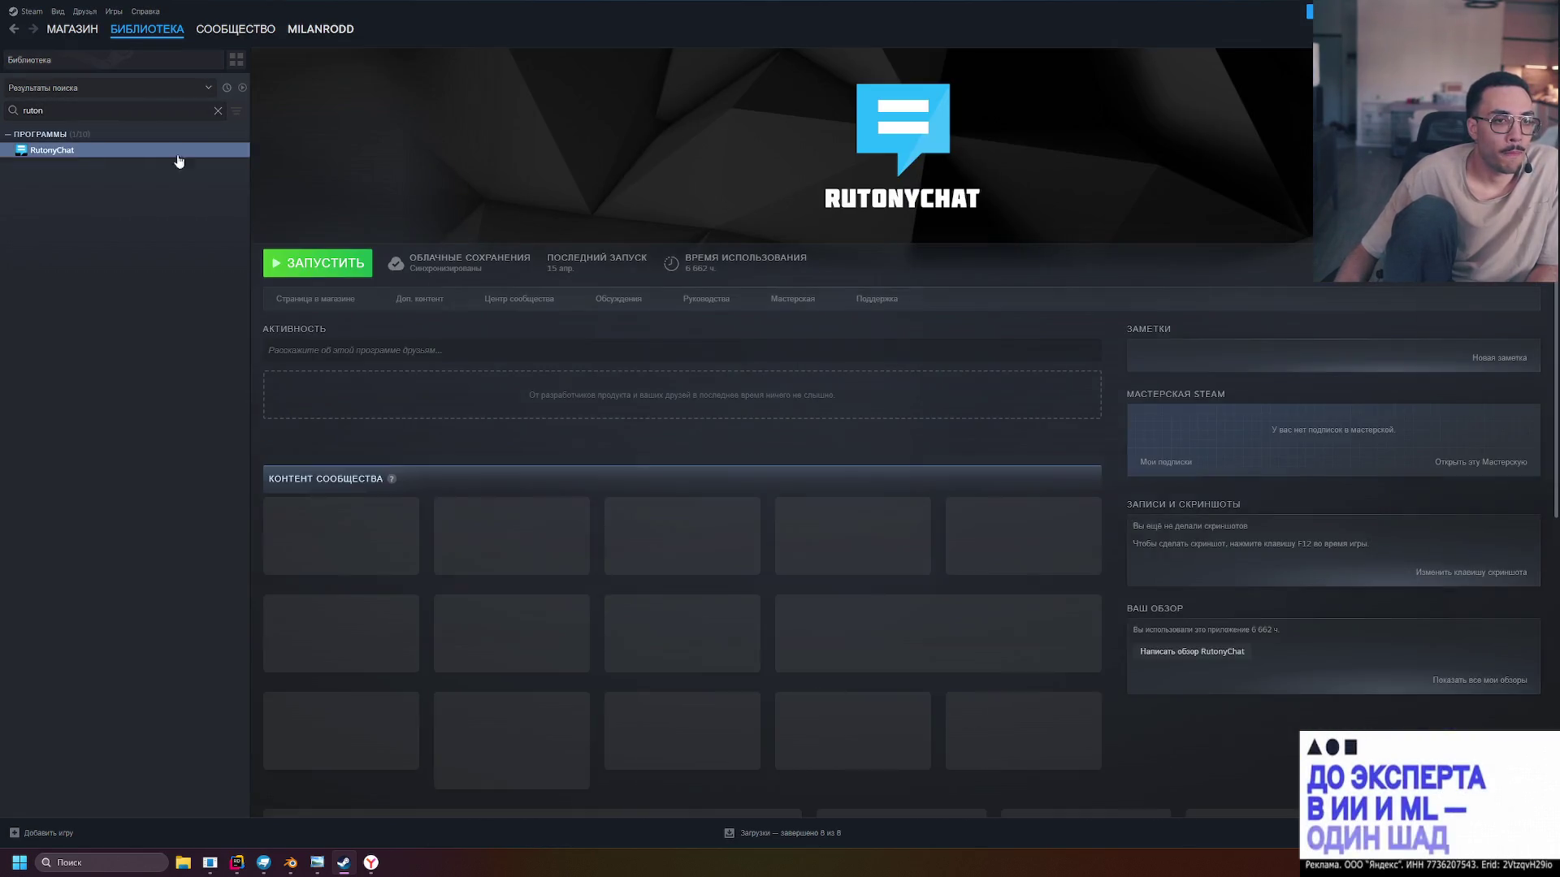
left_click(347, 273)
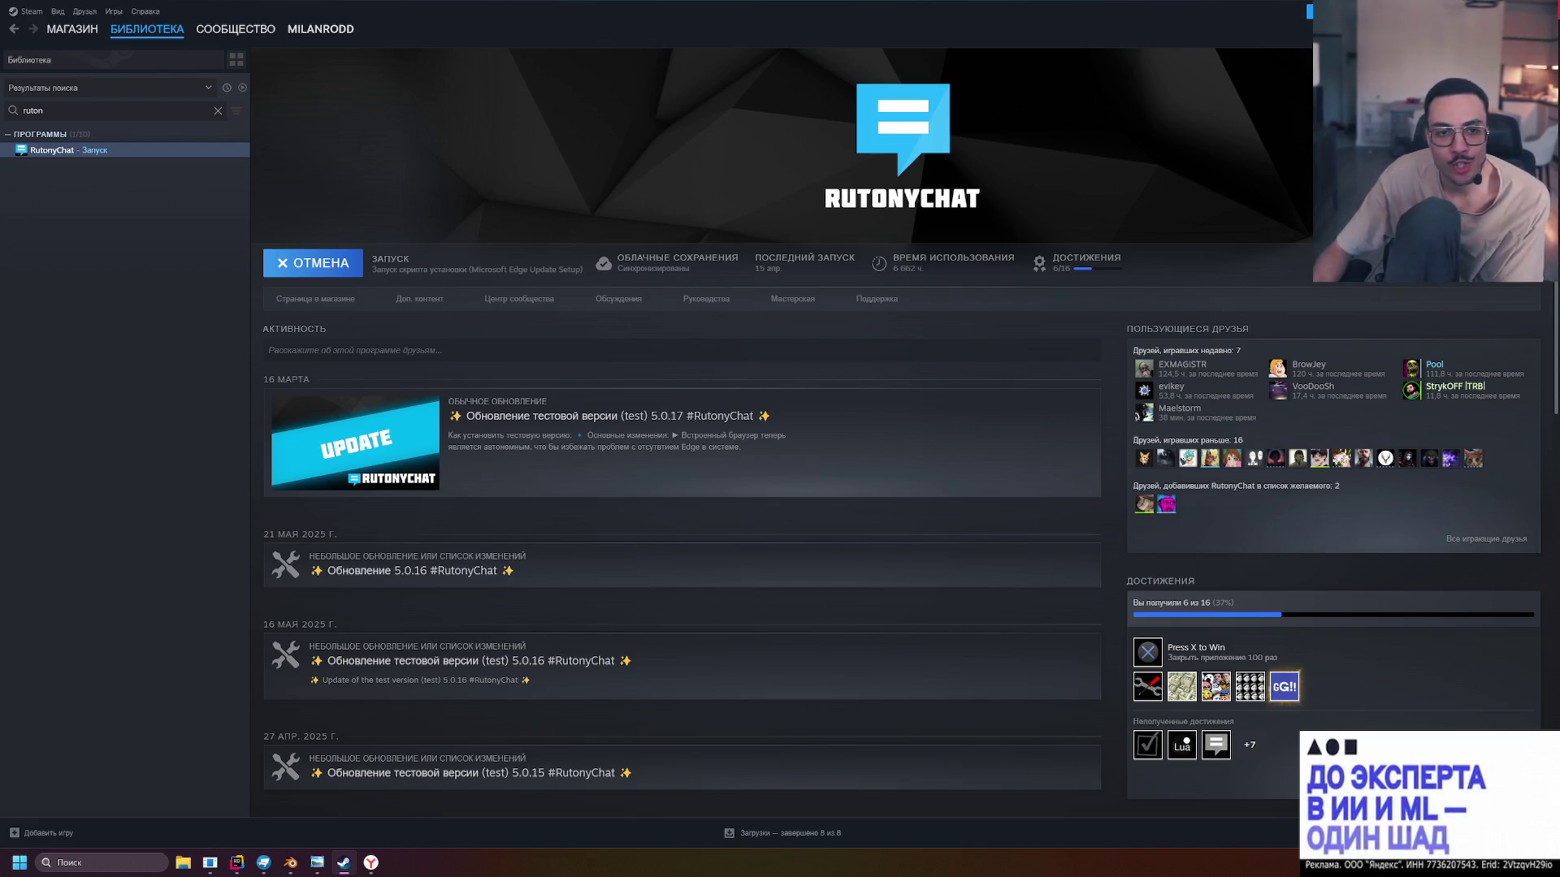
key("alt+F4")
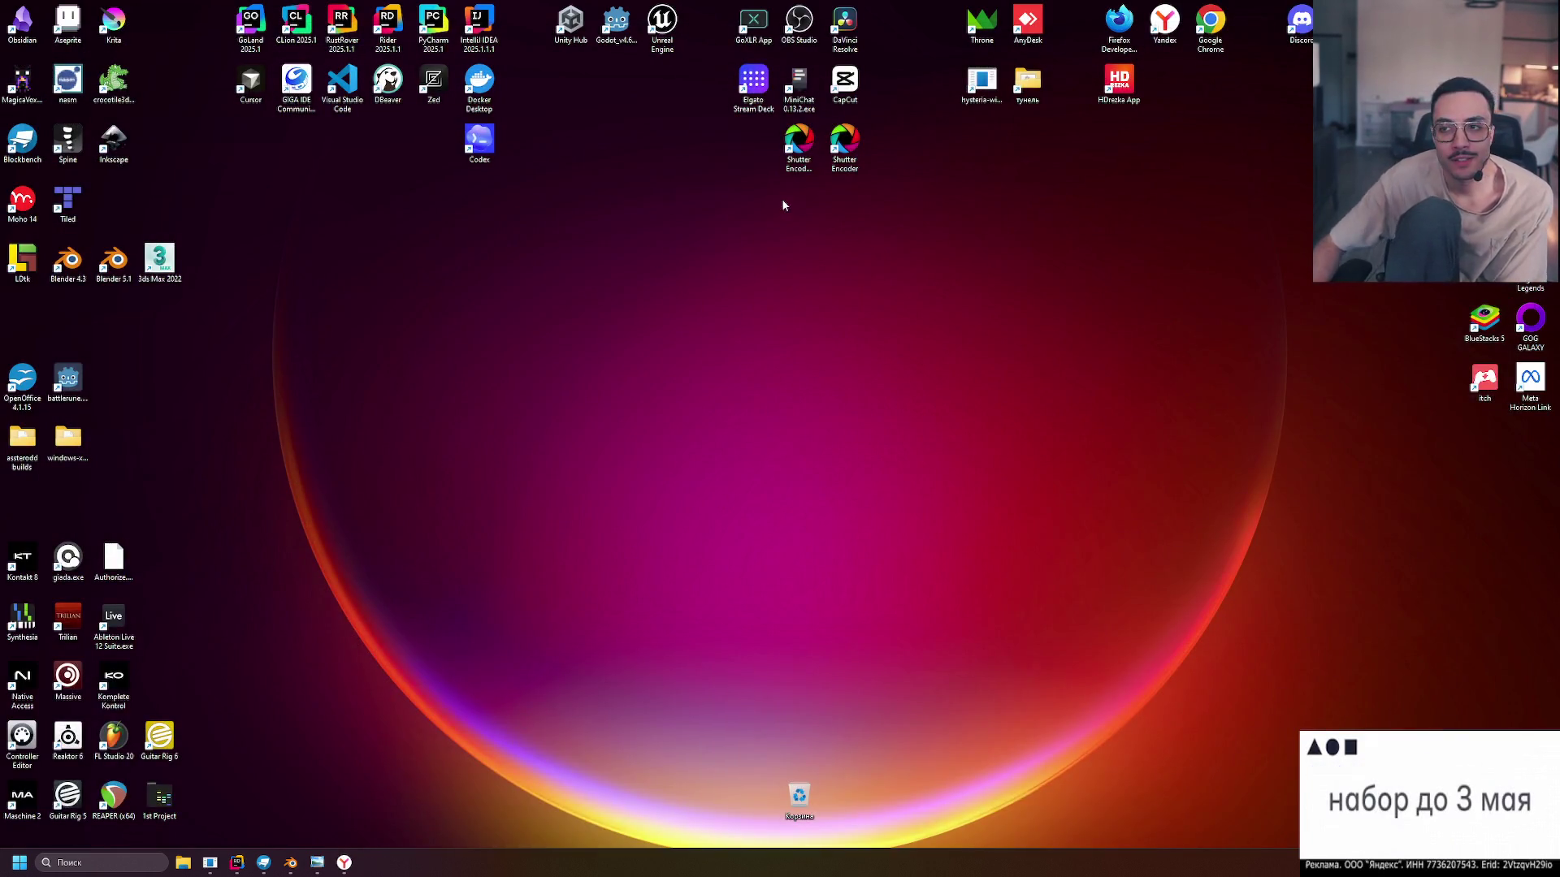
left_click(344, 861)
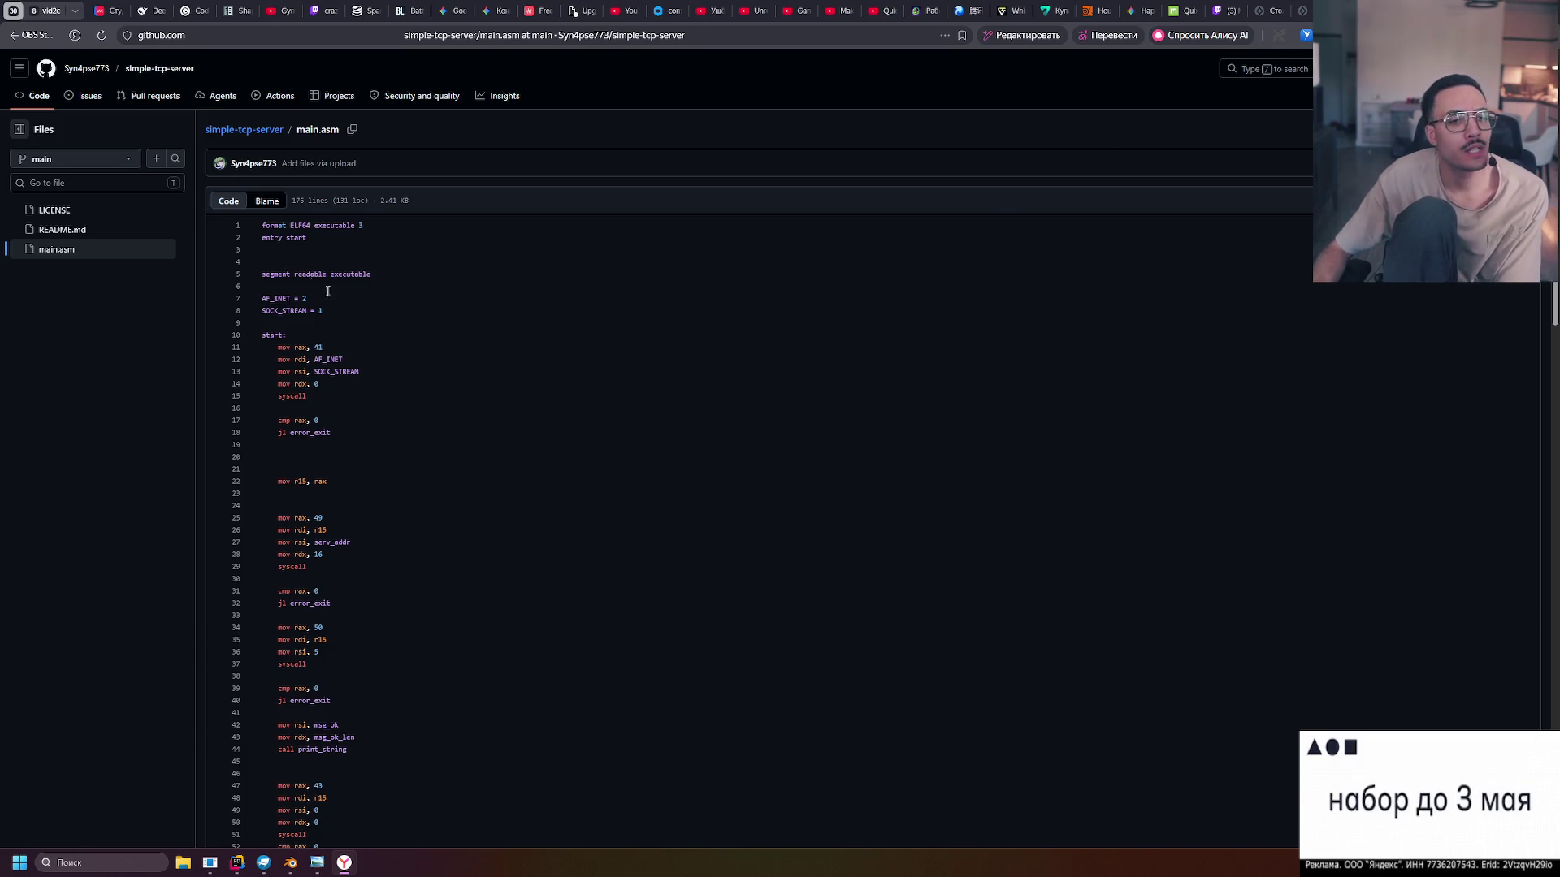
Close the main.asm tab and the Ergostol chair and desk tabs, ending on the YouTube short
left_click_drag(273, 237, 327, 639)
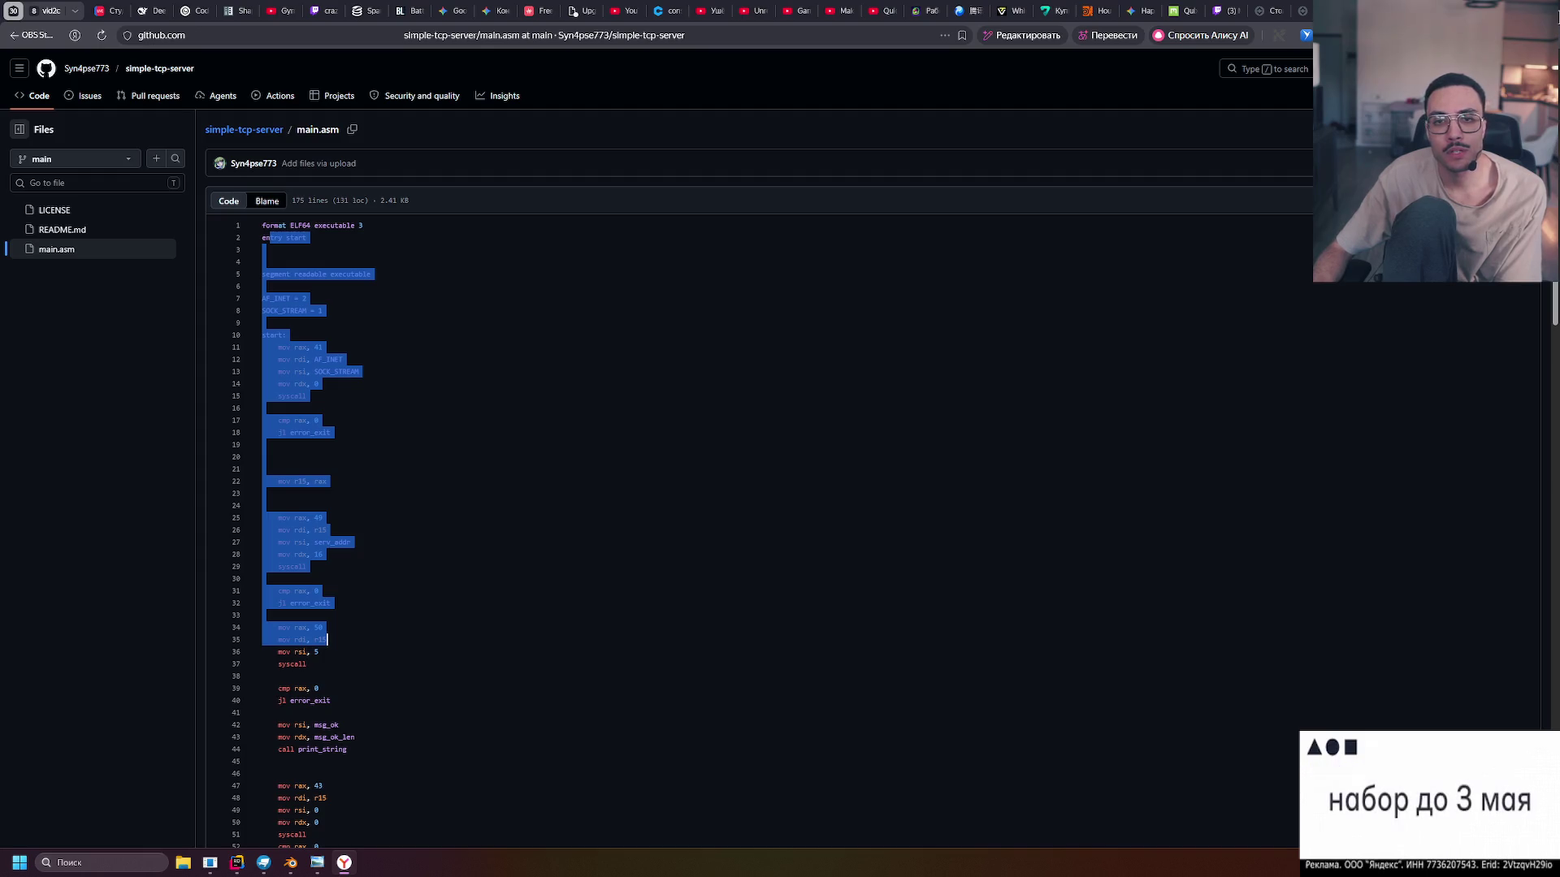
key("ctrl+w")
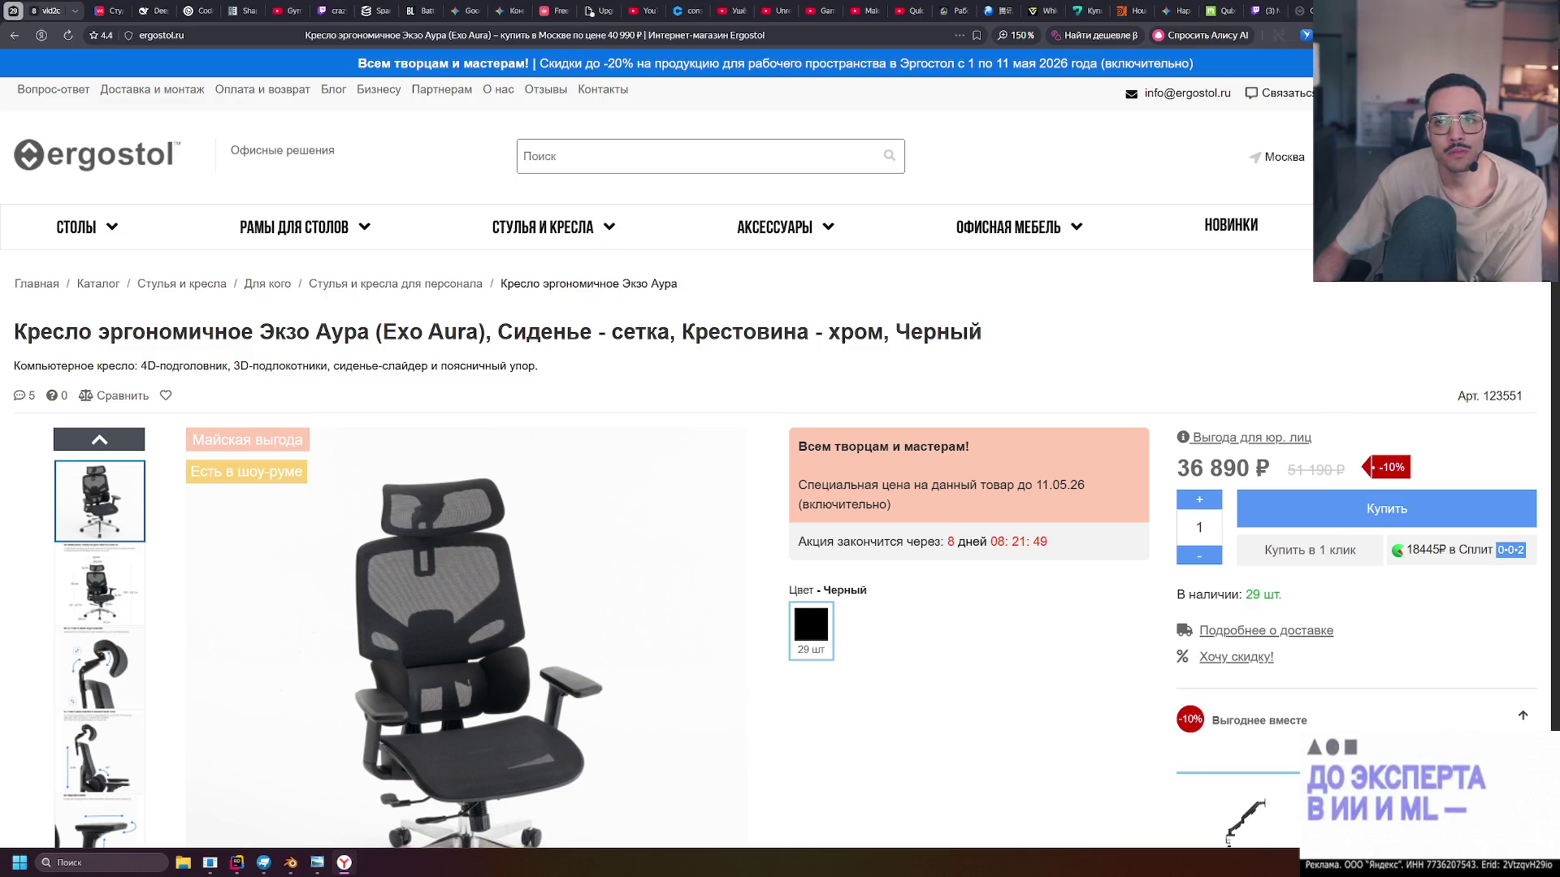
key("ctrl+w")
key("ctrl+w")
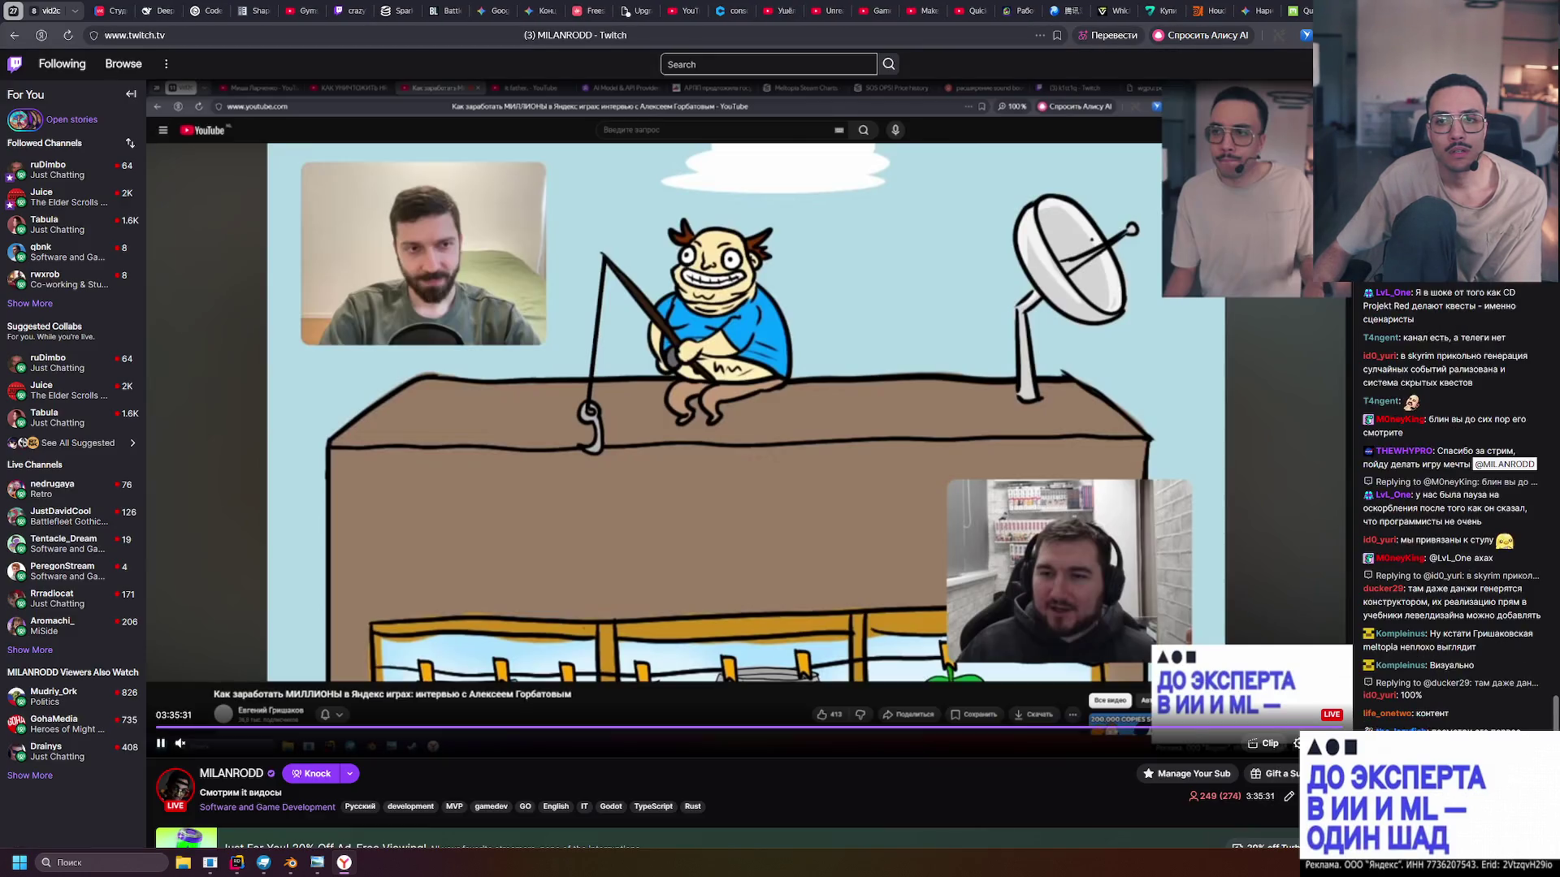
key("ctrl+w")
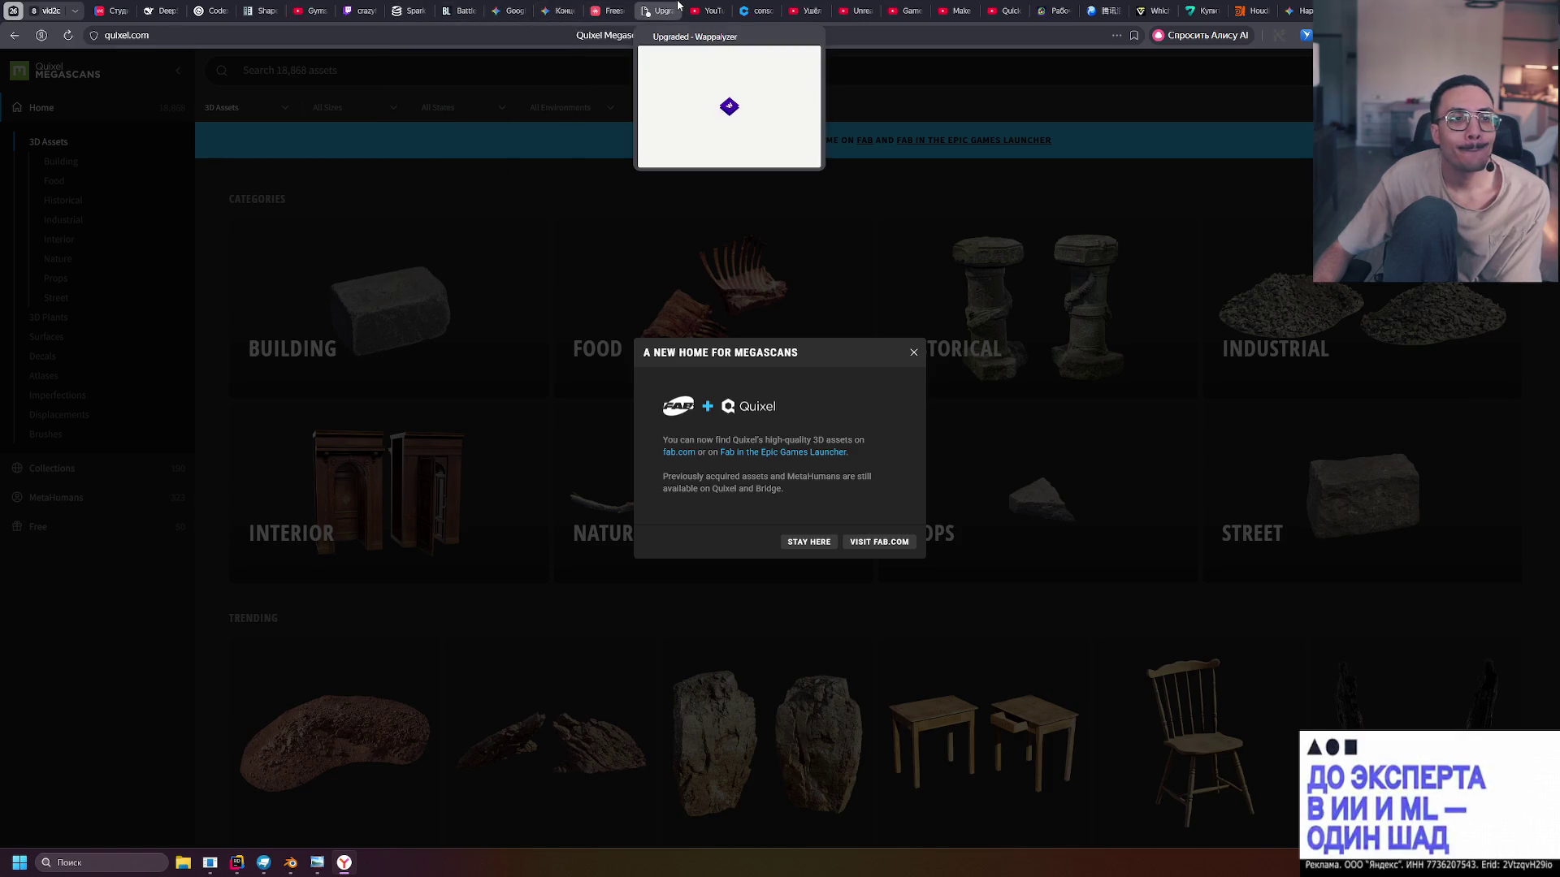
left_click(1006, 8)
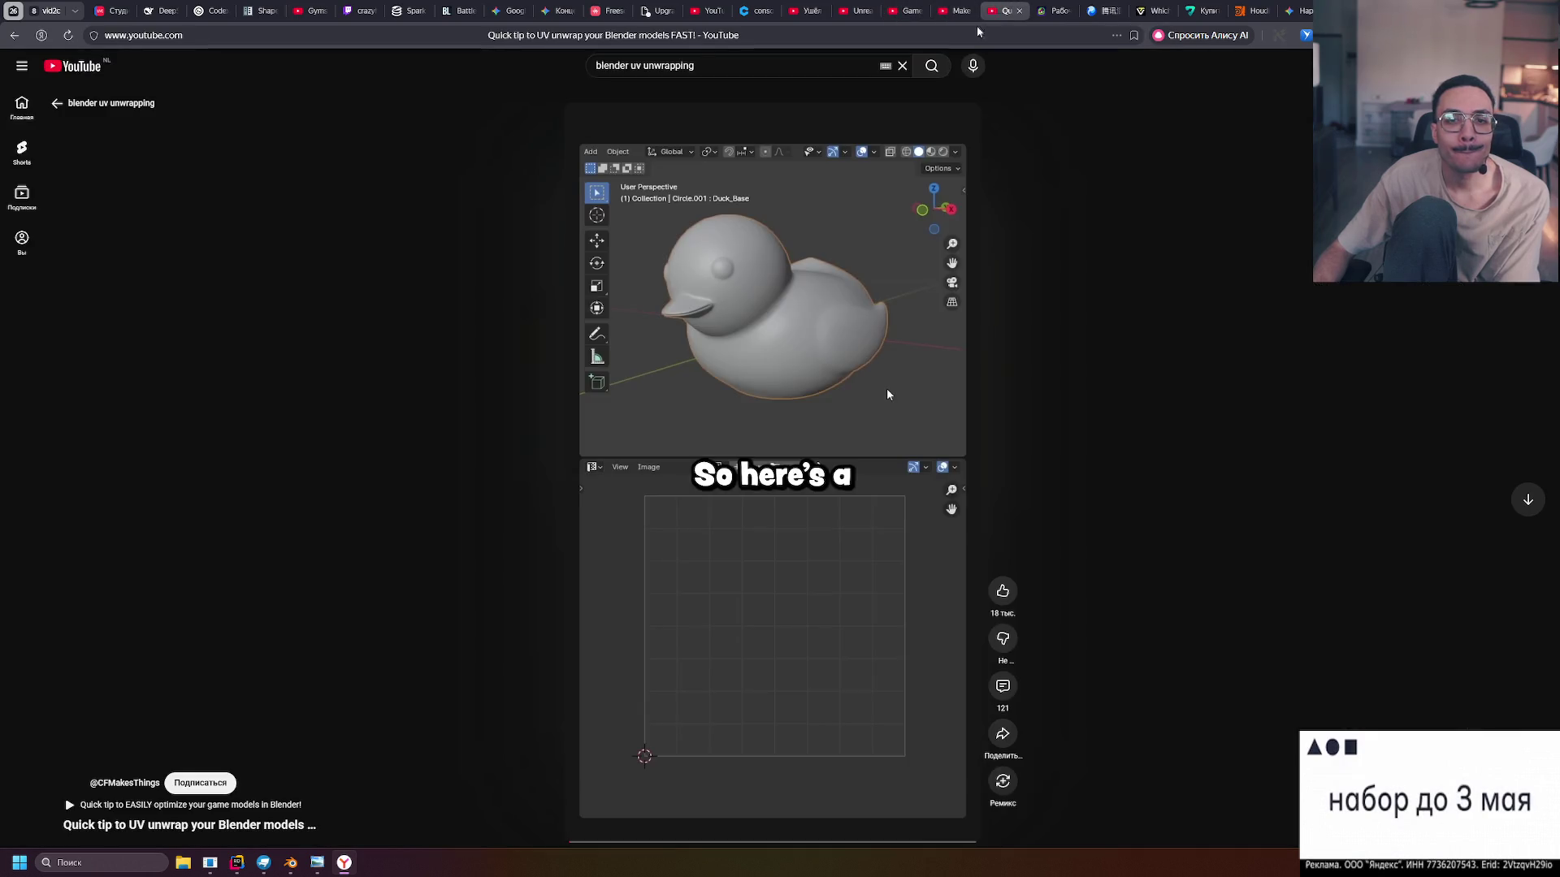
Back in the Blender UV unwrapping results, open the 'Uv Unwrapping in Blender made Easy' short
left_click(106, 103)
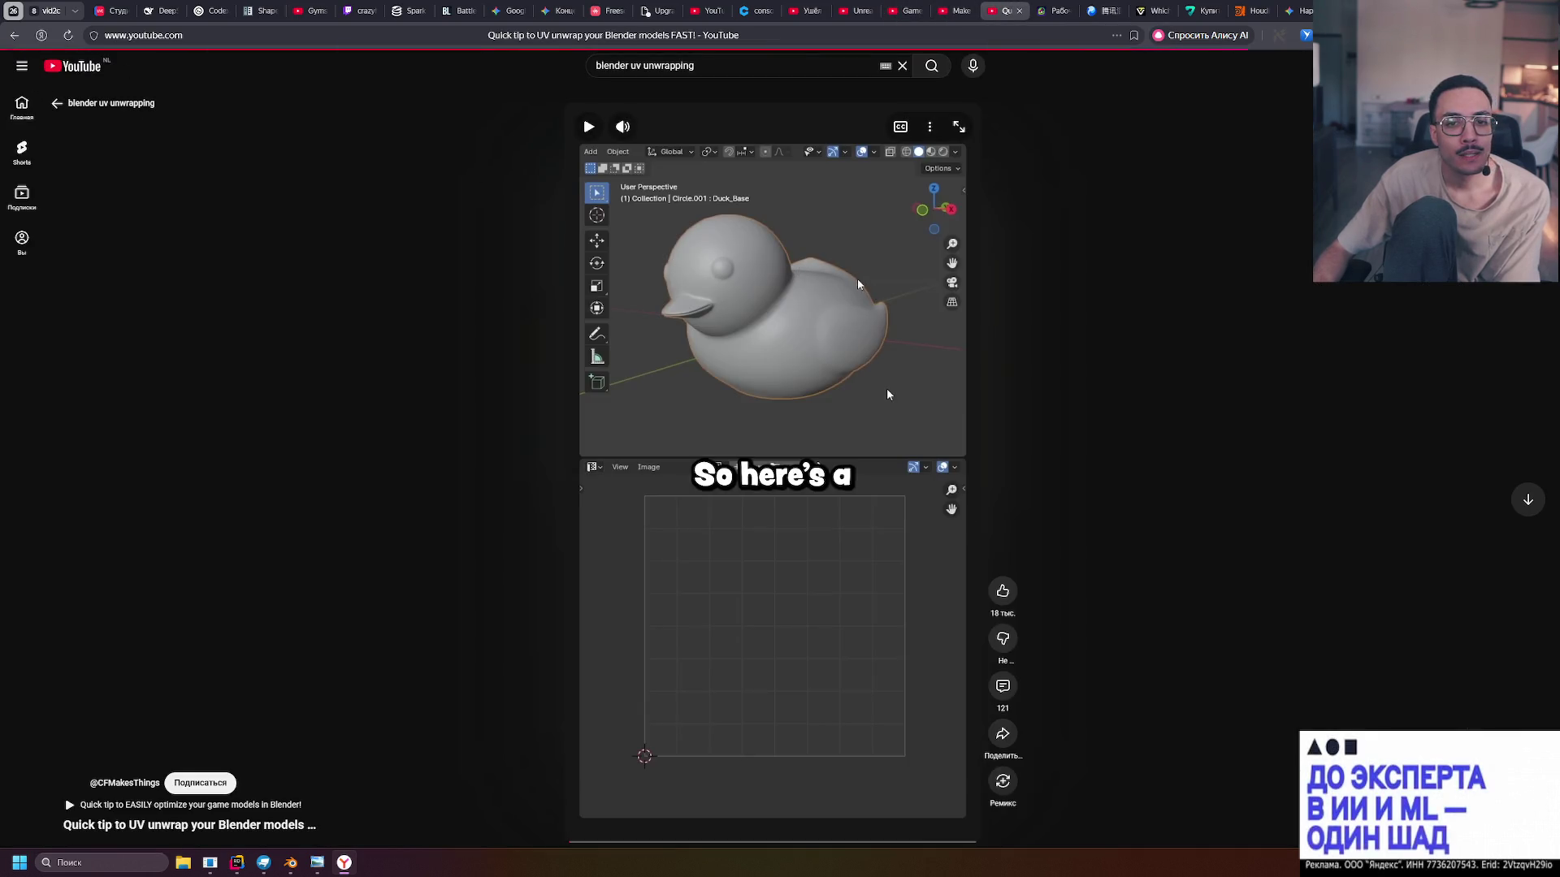
scroll(693, 460, "down", 3)
scroll(692, 459, "up", 3)
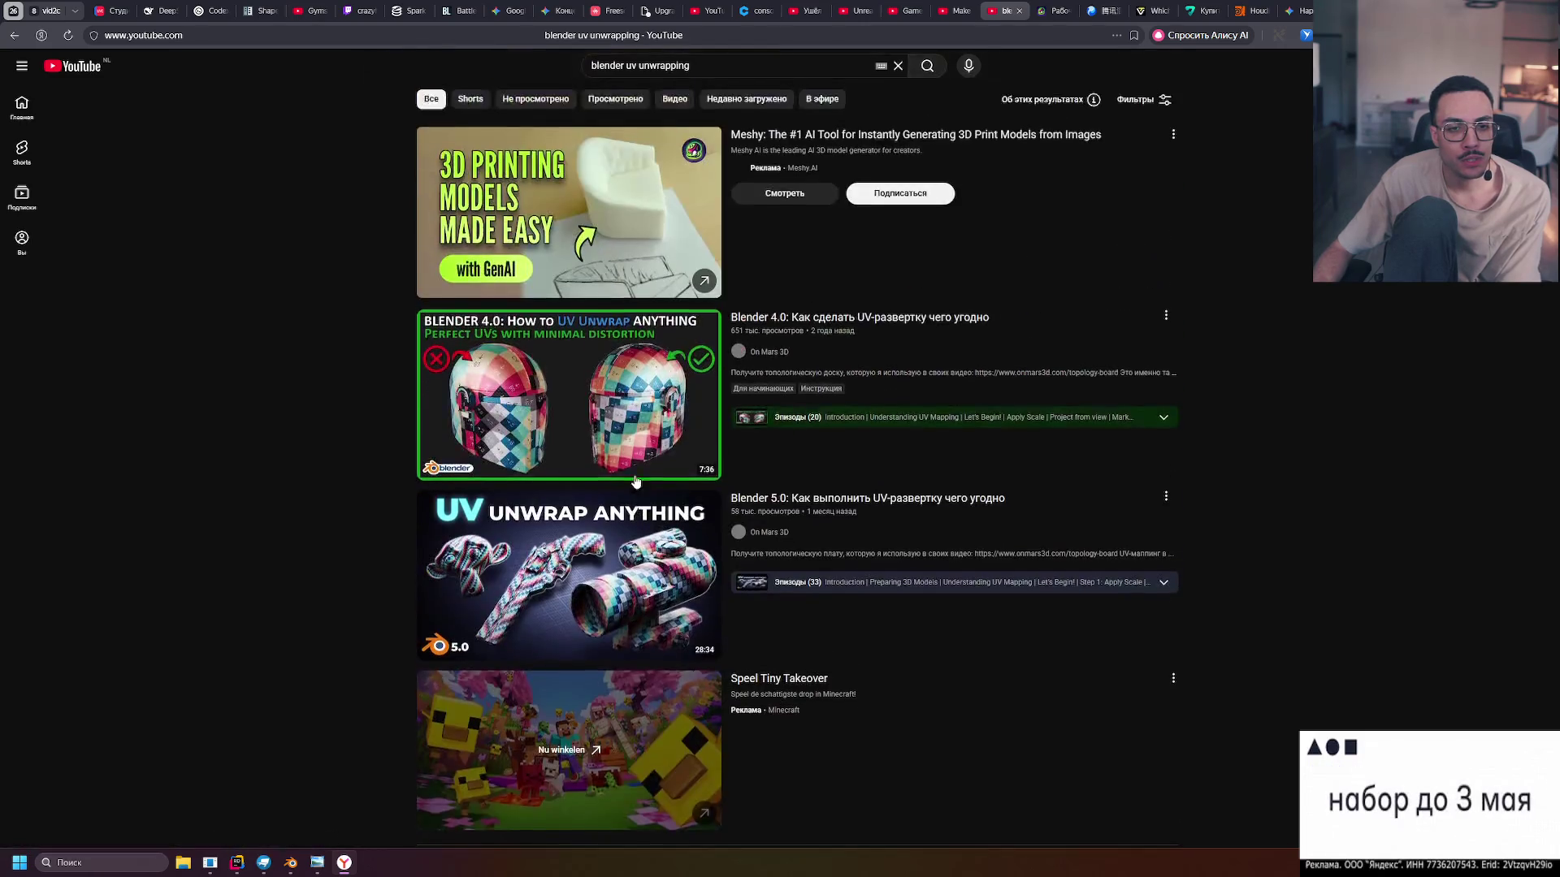
scroll(320, 469, "down", 2)
scroll(320, 467, "down", 5)
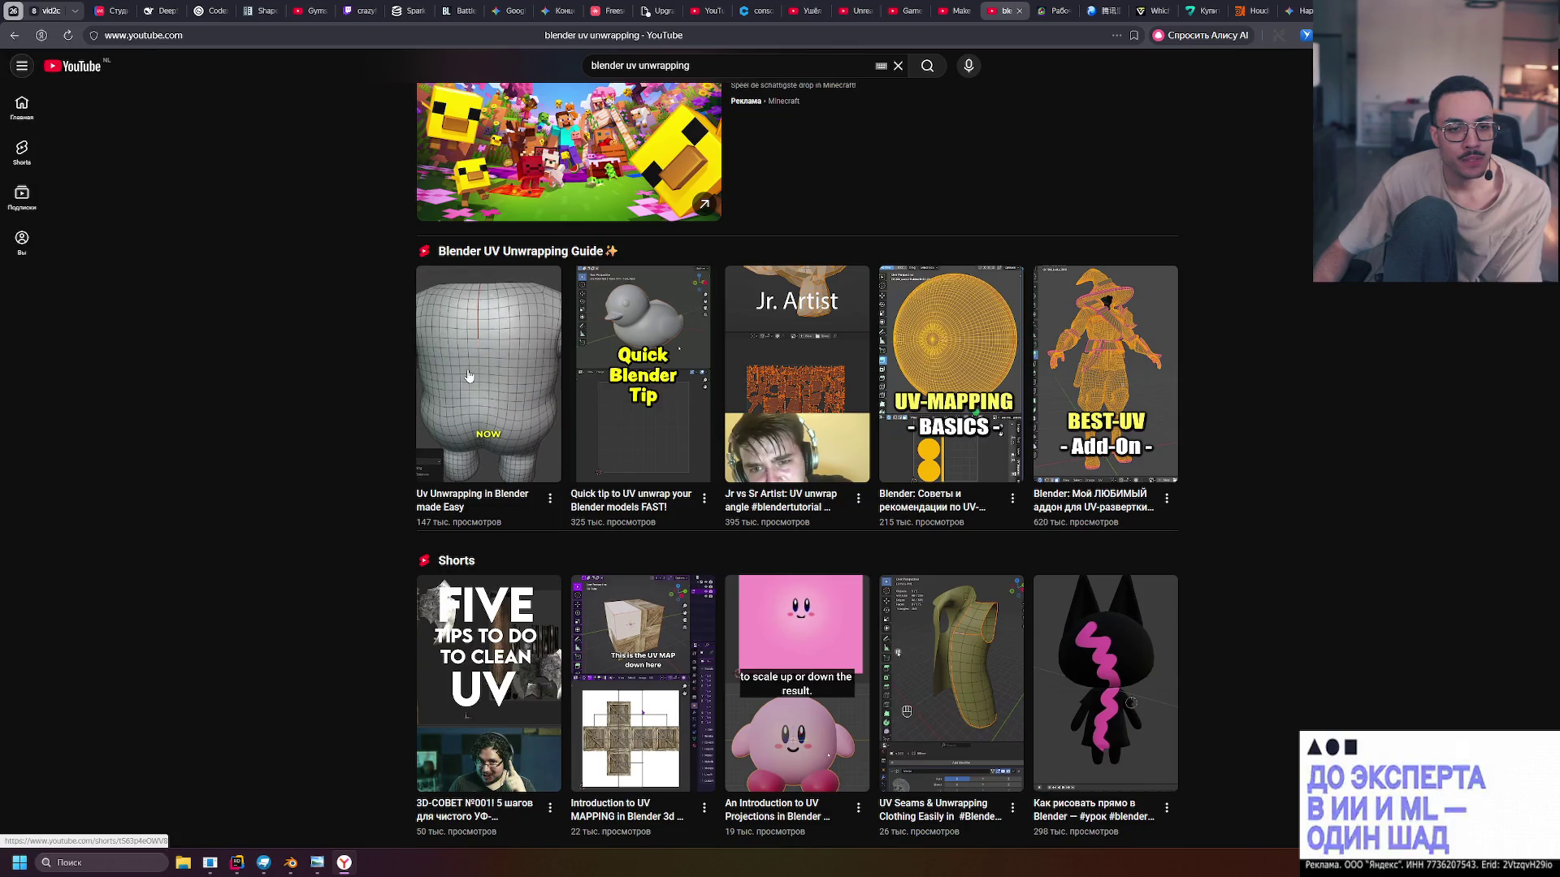
left_click(467, 376)
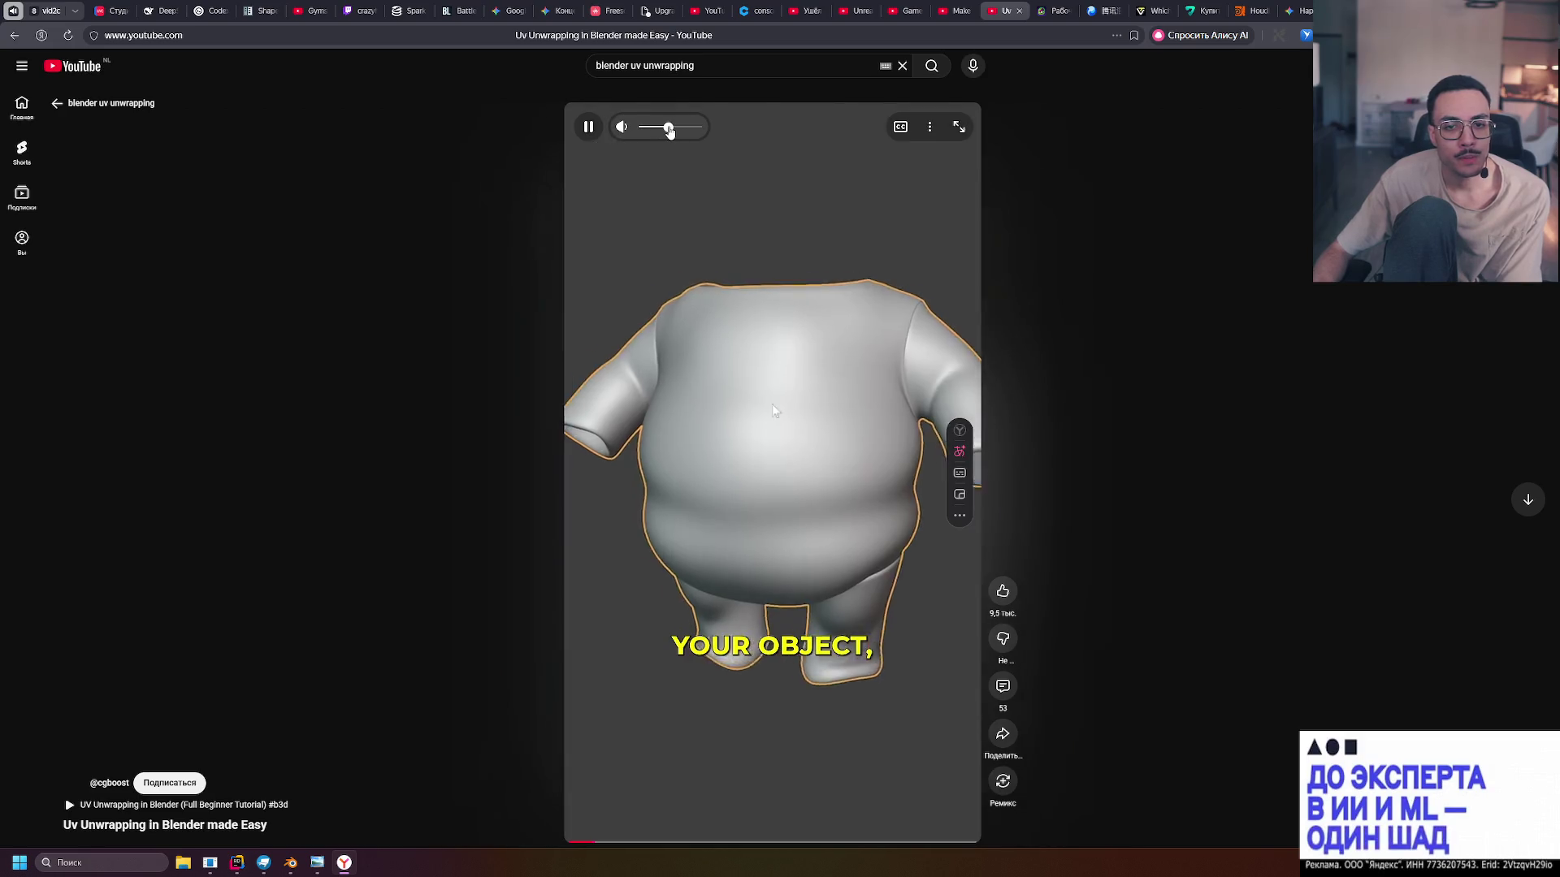
Lower the short's volume, pause it at Live Unwrap, and return to Blender
left_click(669, 132)
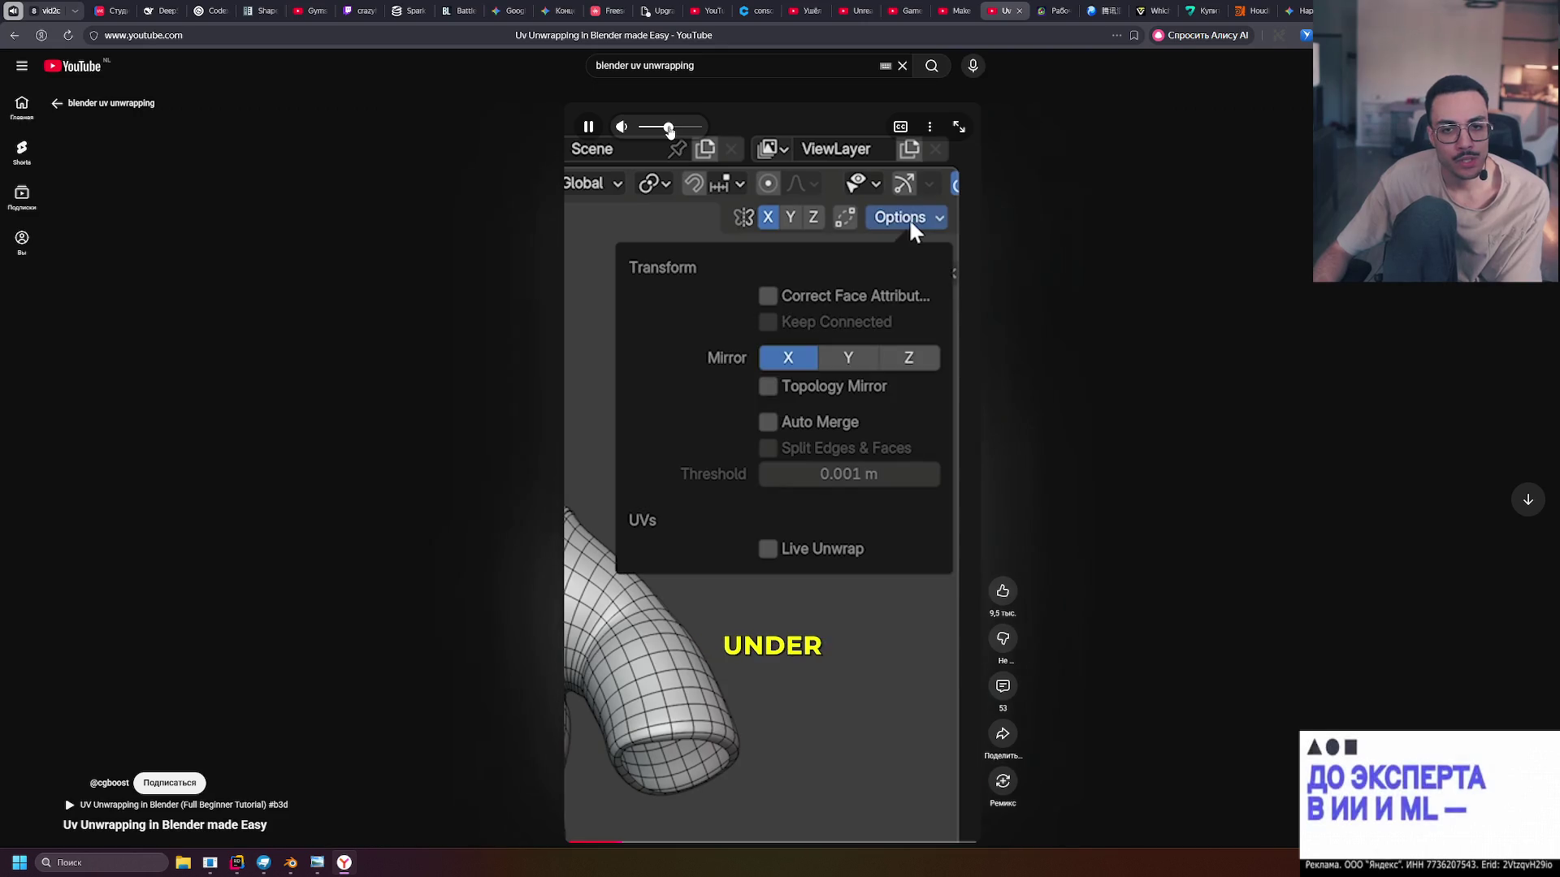
key("space")
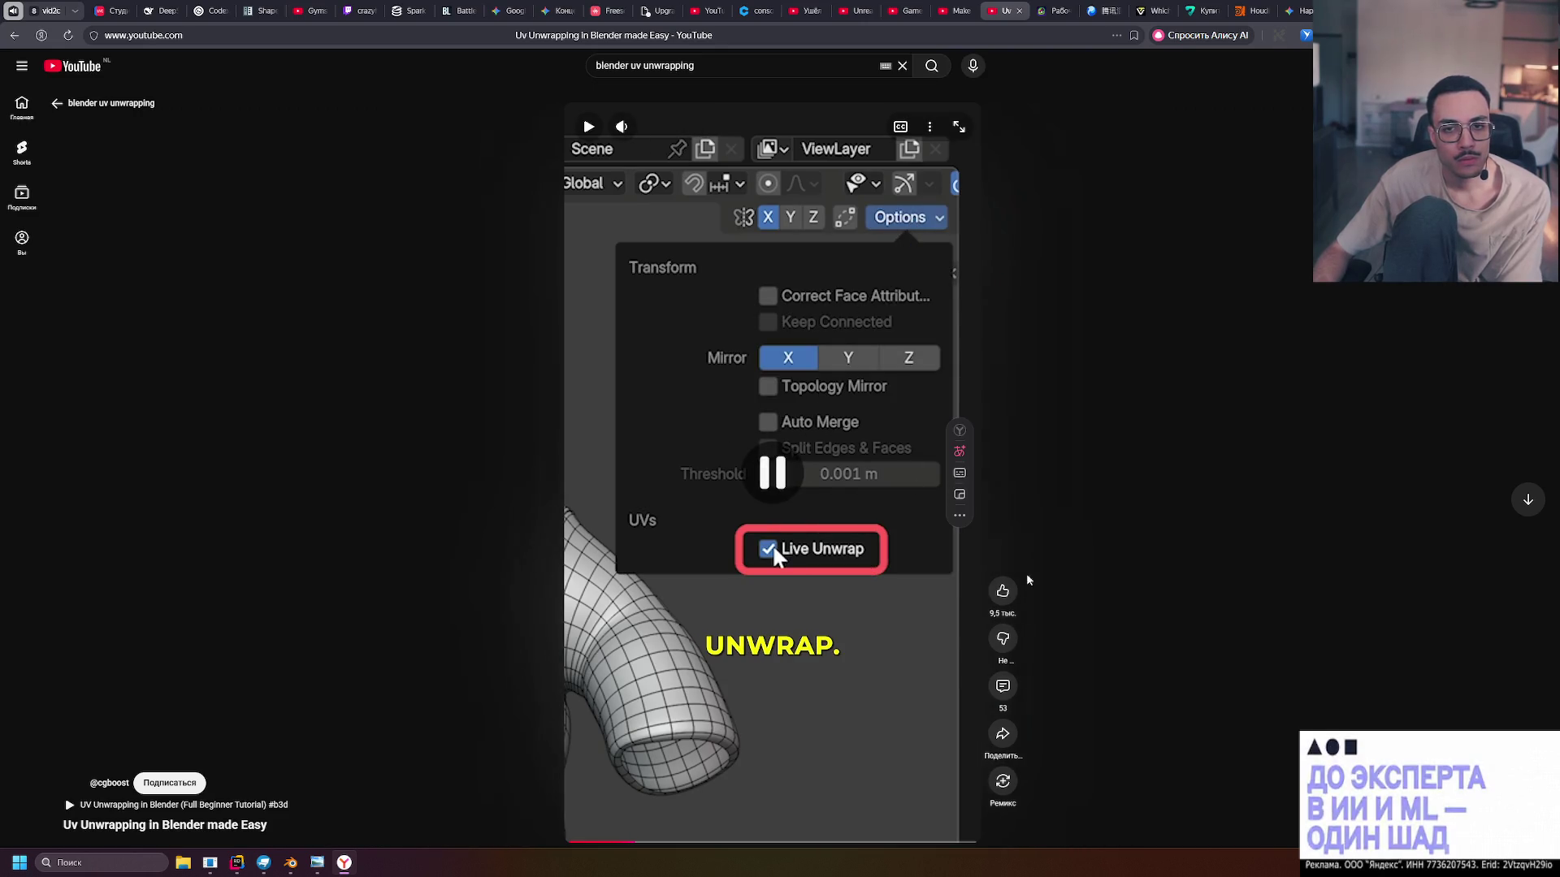
left_click(290, 863)
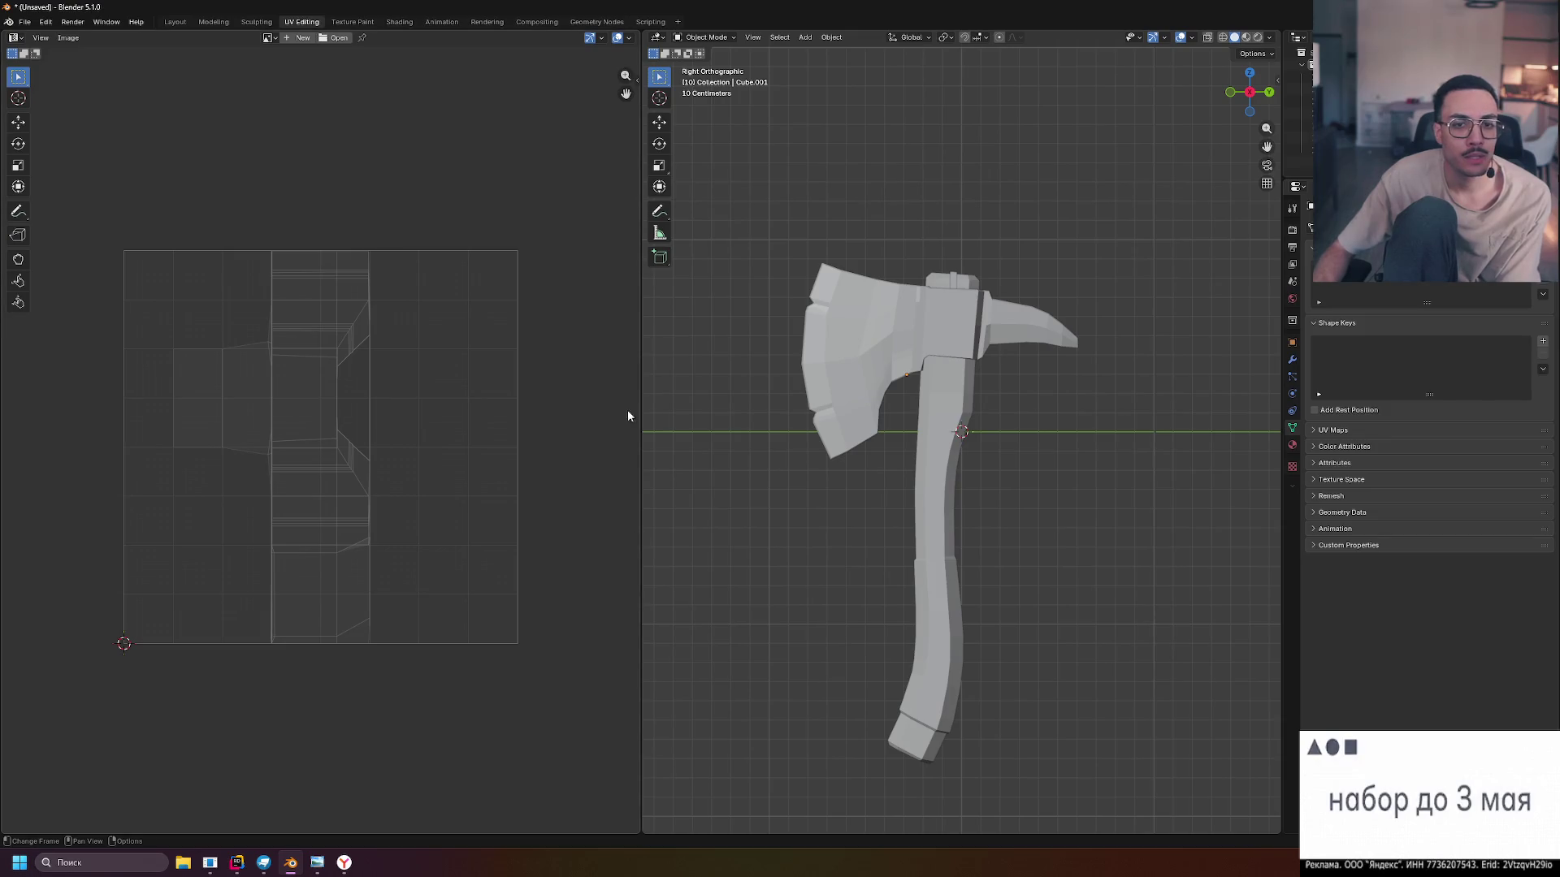
Put the axe head in Edit Mode, widen the 3D view beside the UVs, and show editing Options
left_click(885, 329)
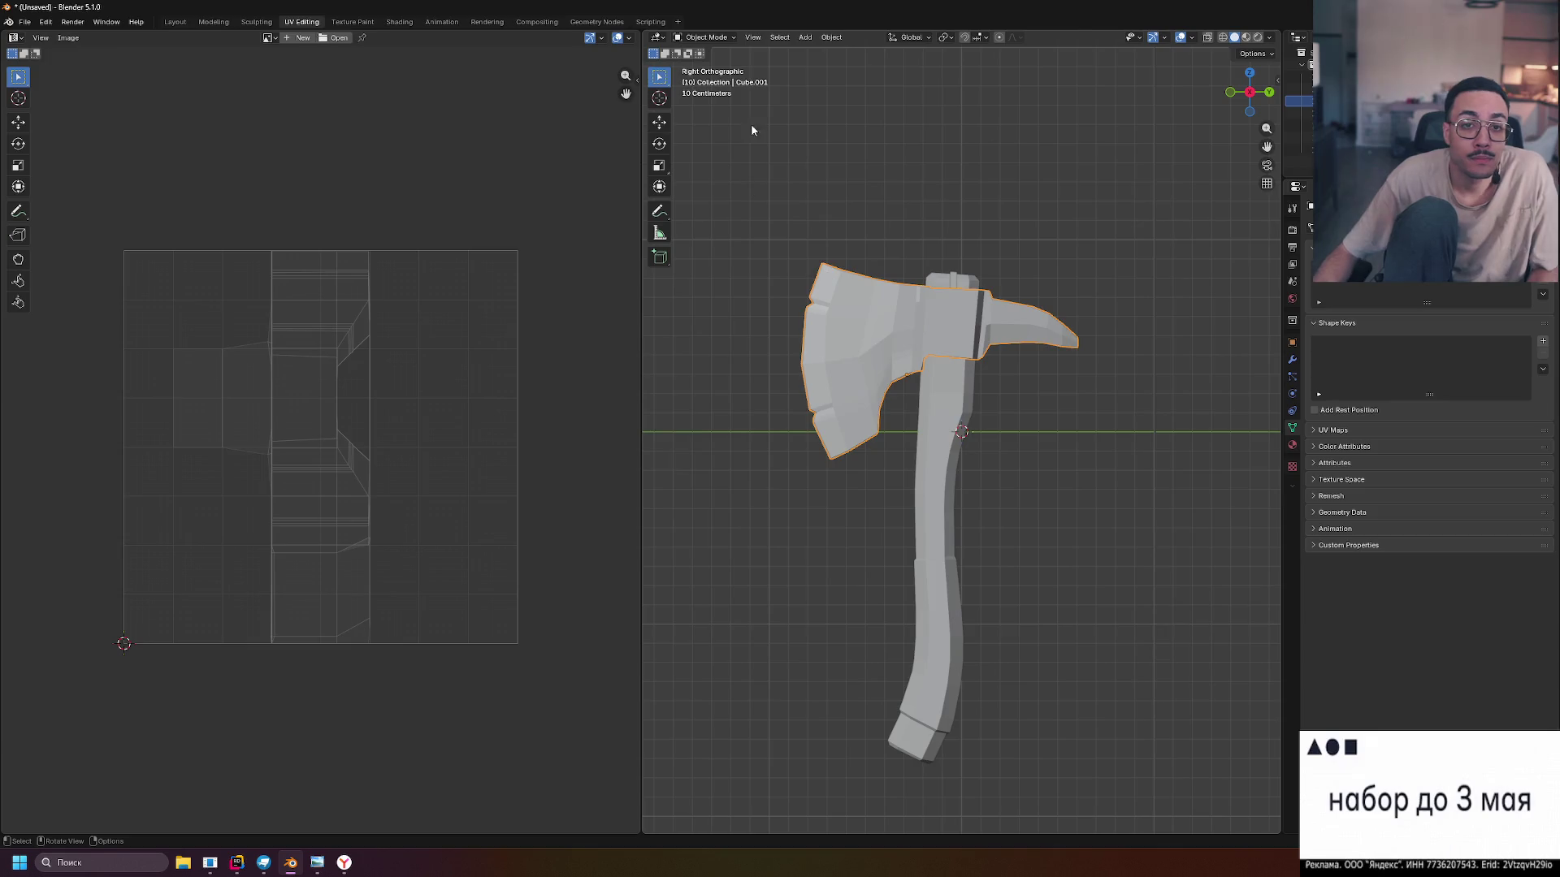
key("Tab")
left_click_drag(642, 221, 458, 221)
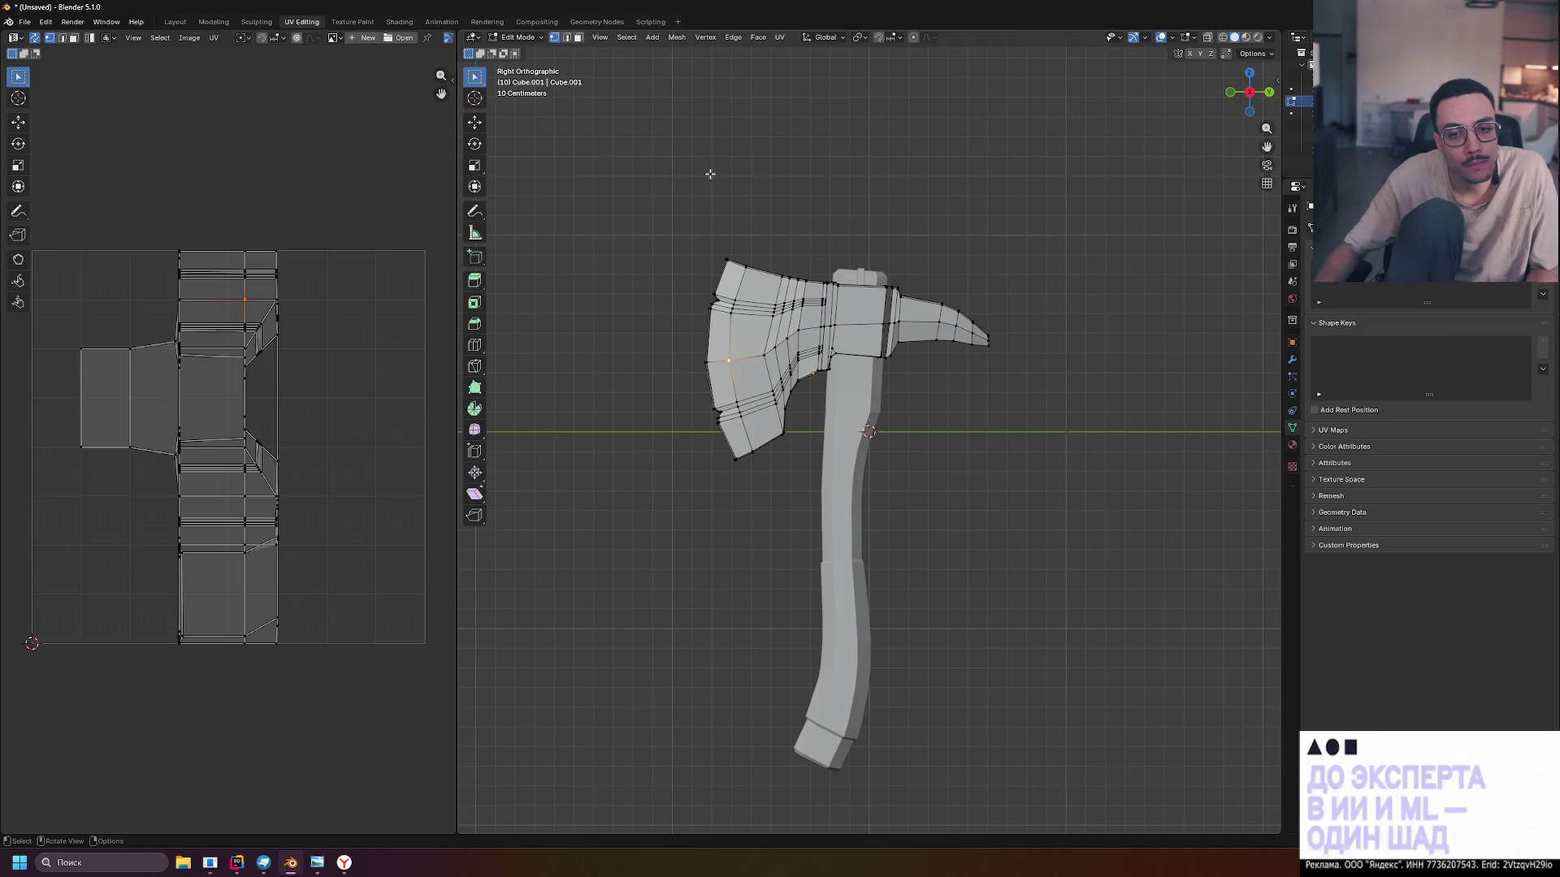
left_click(1256, 55)
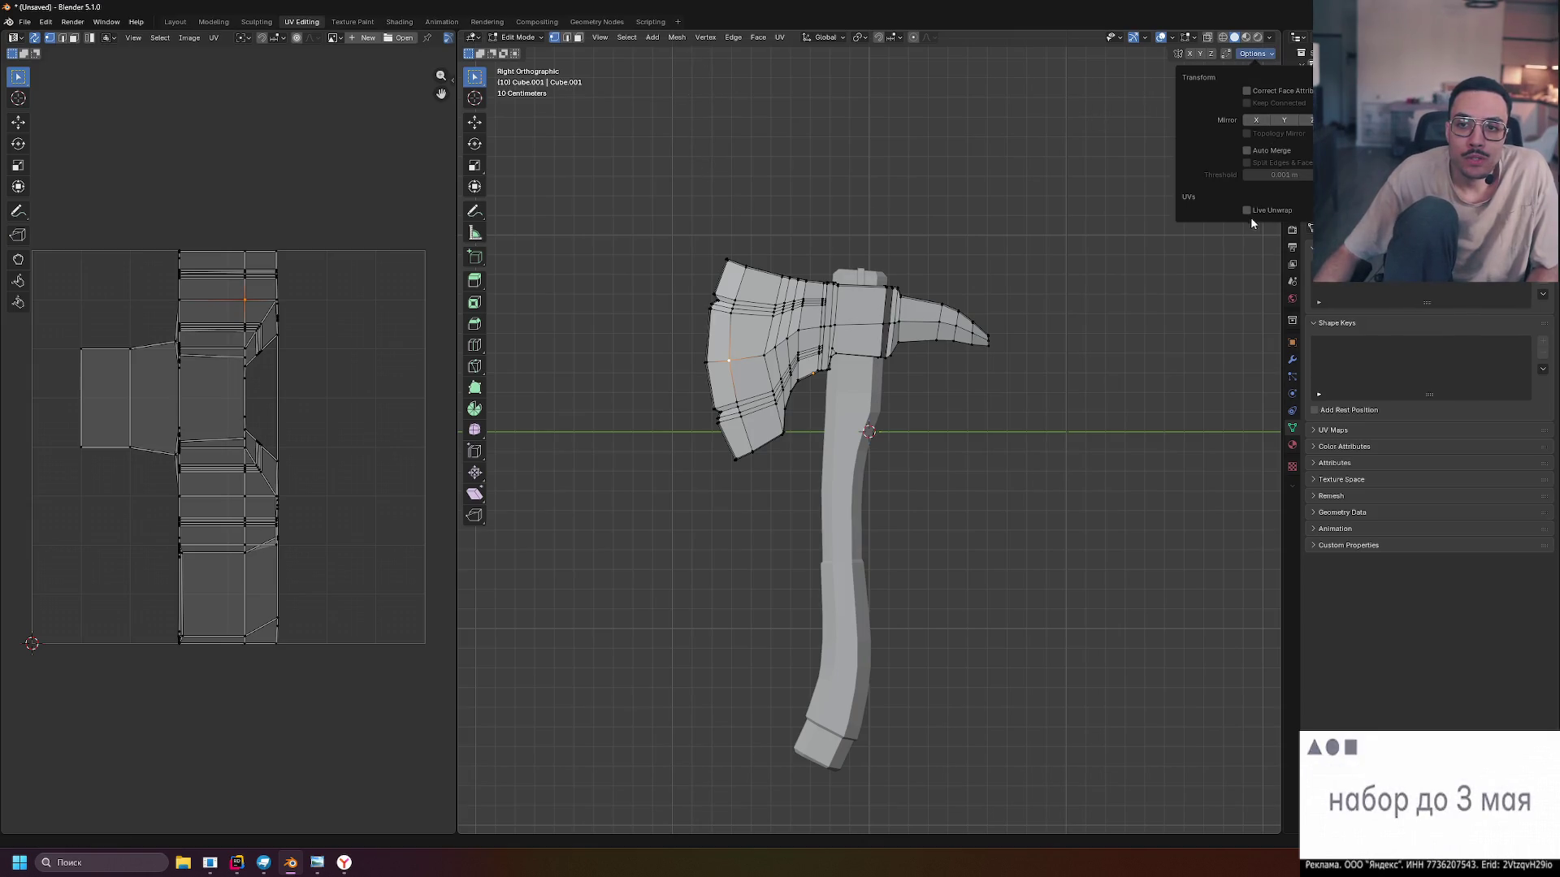
Resume the YouTube tutorial and compare its steps against the Blender scene
key("alt+Tab")
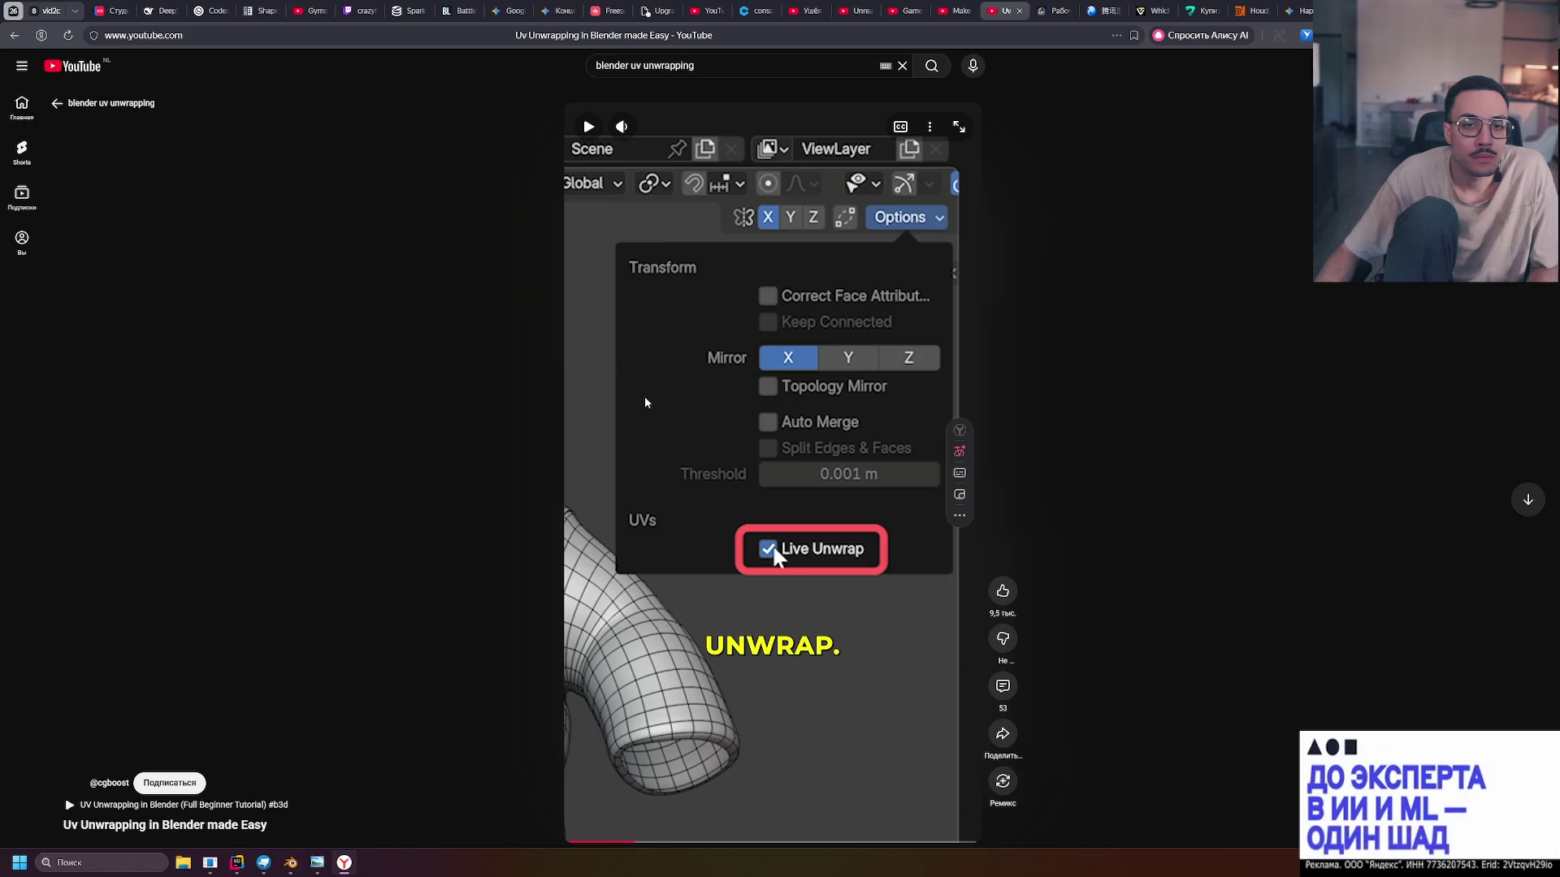
left_click(845, 317)
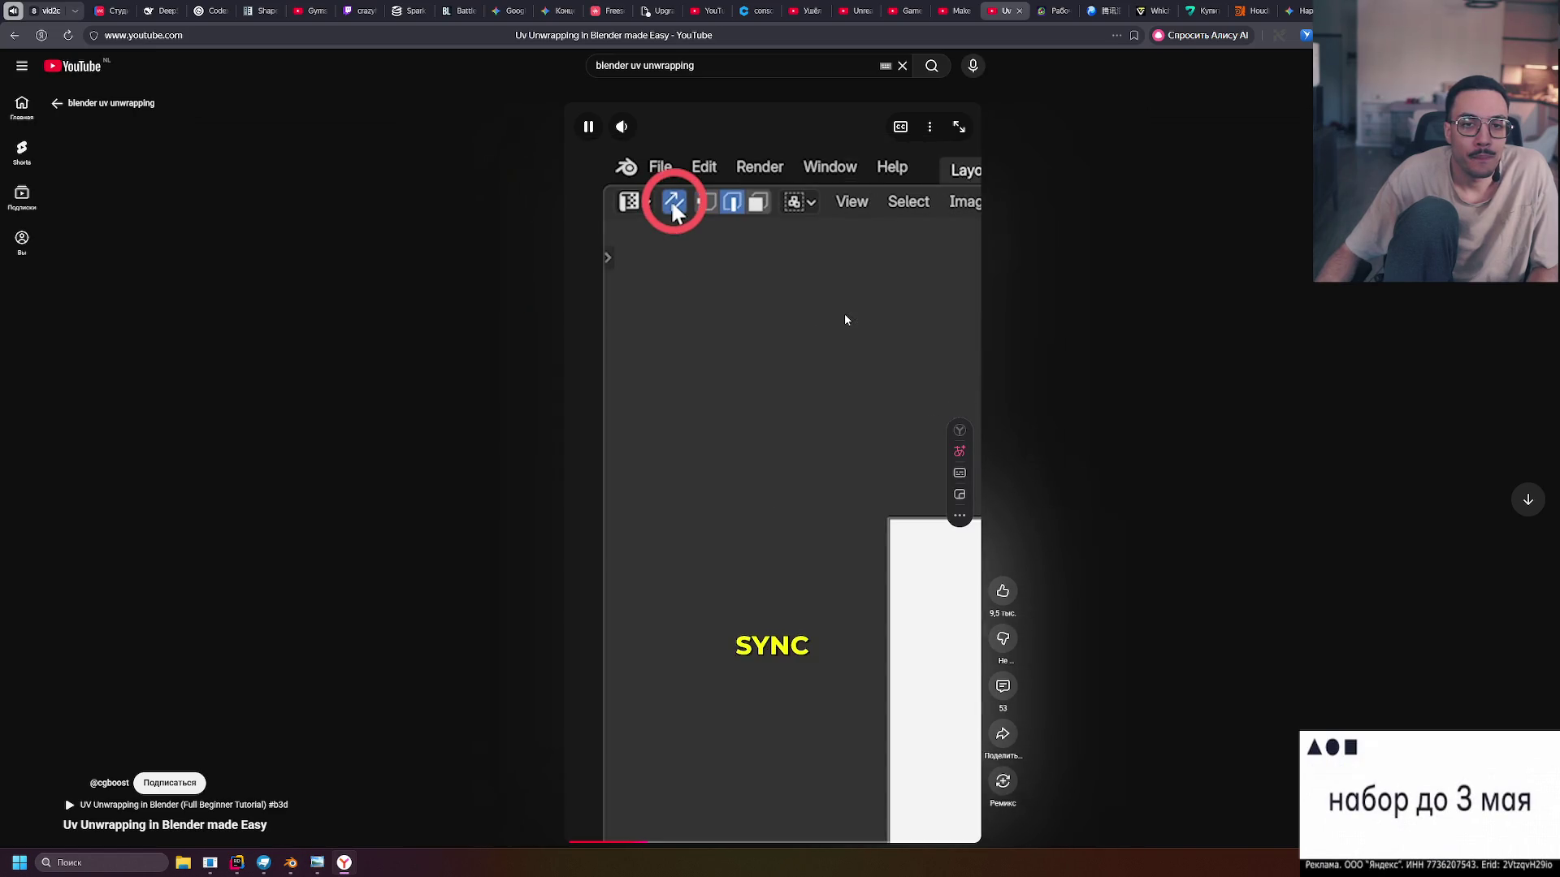
key("alt+Tab")
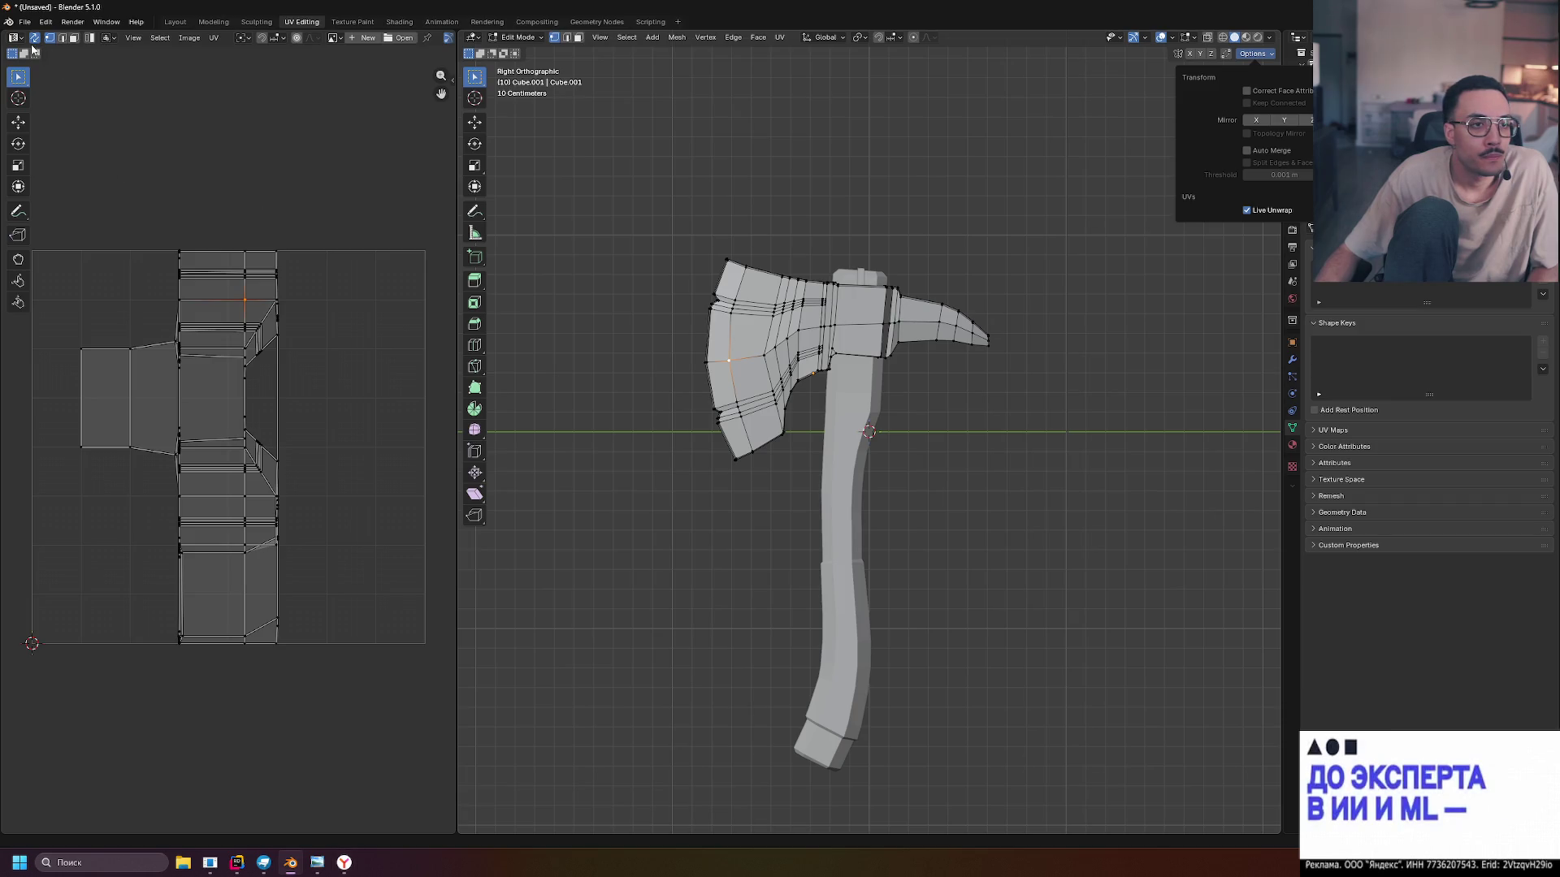
key("alt+Tab")
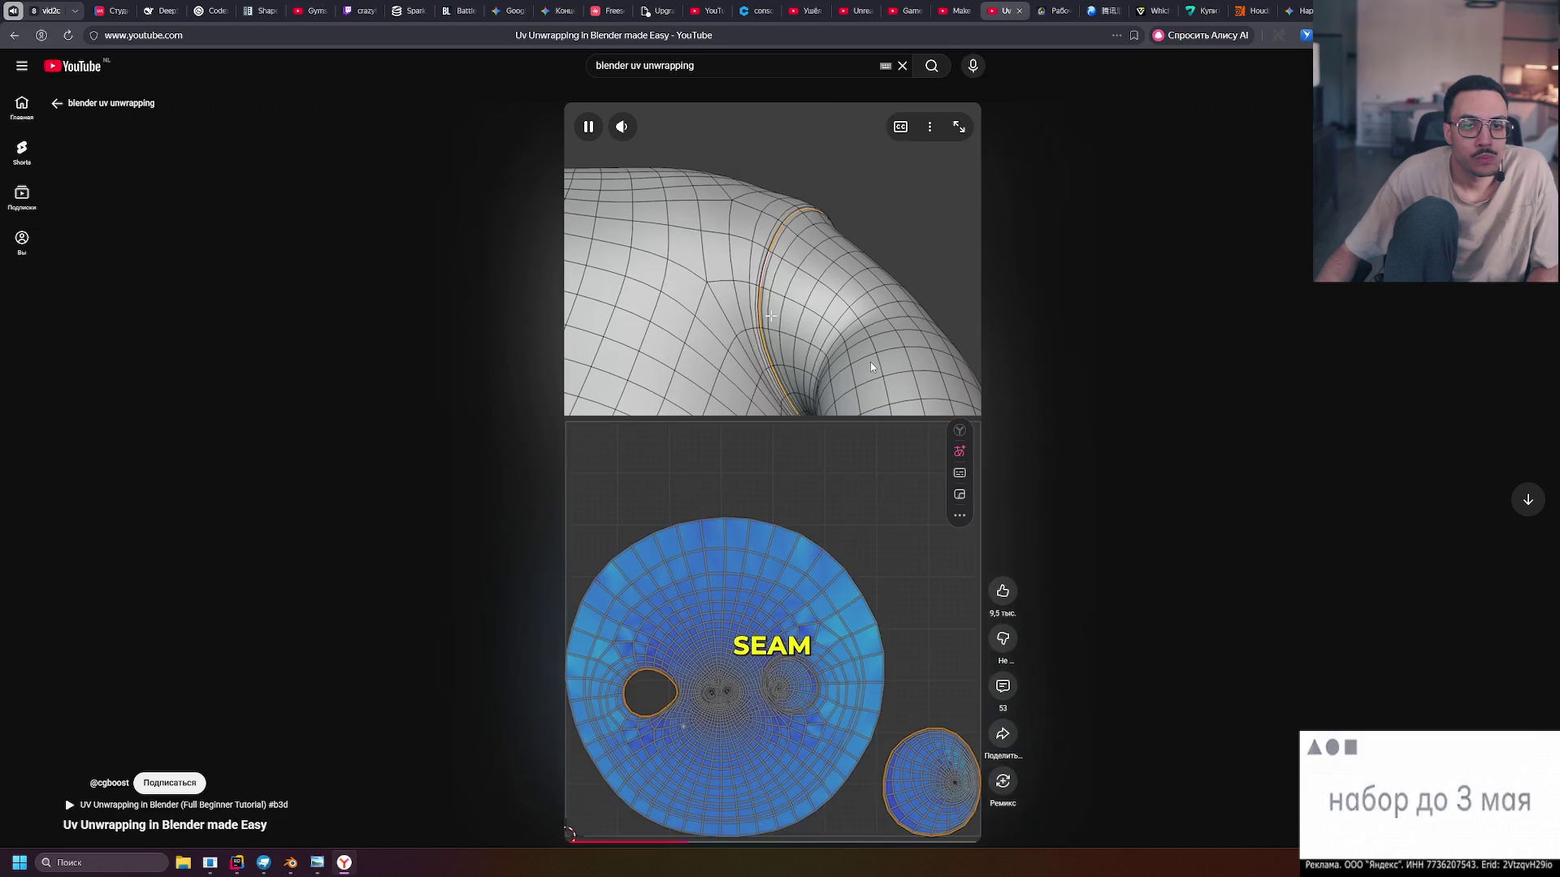
key("alt+Tab")
key("alt+Tab")
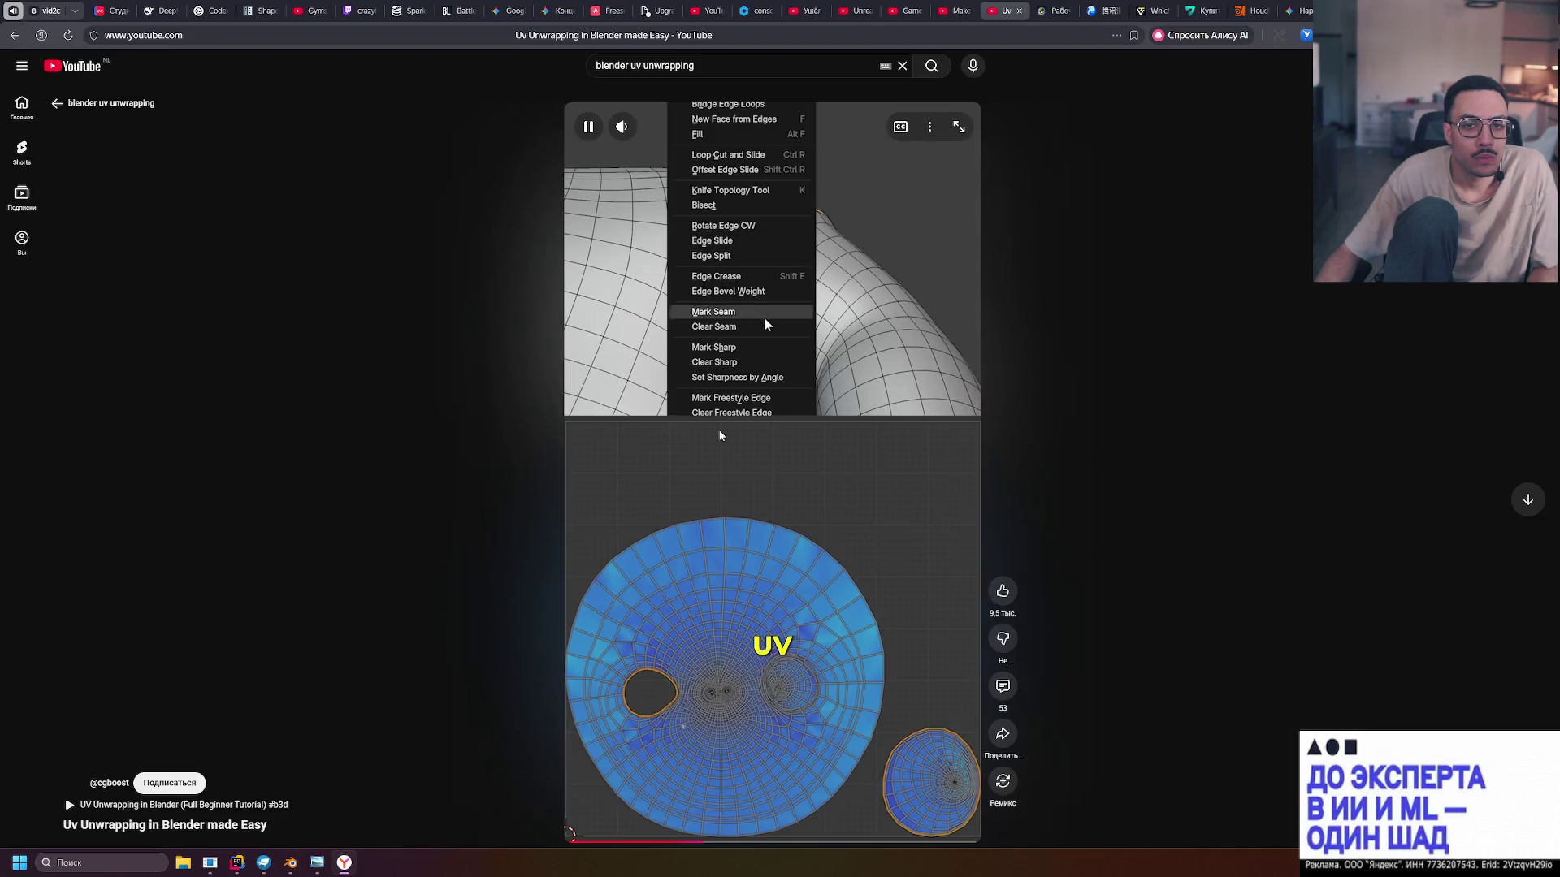
key("alt+Tab")
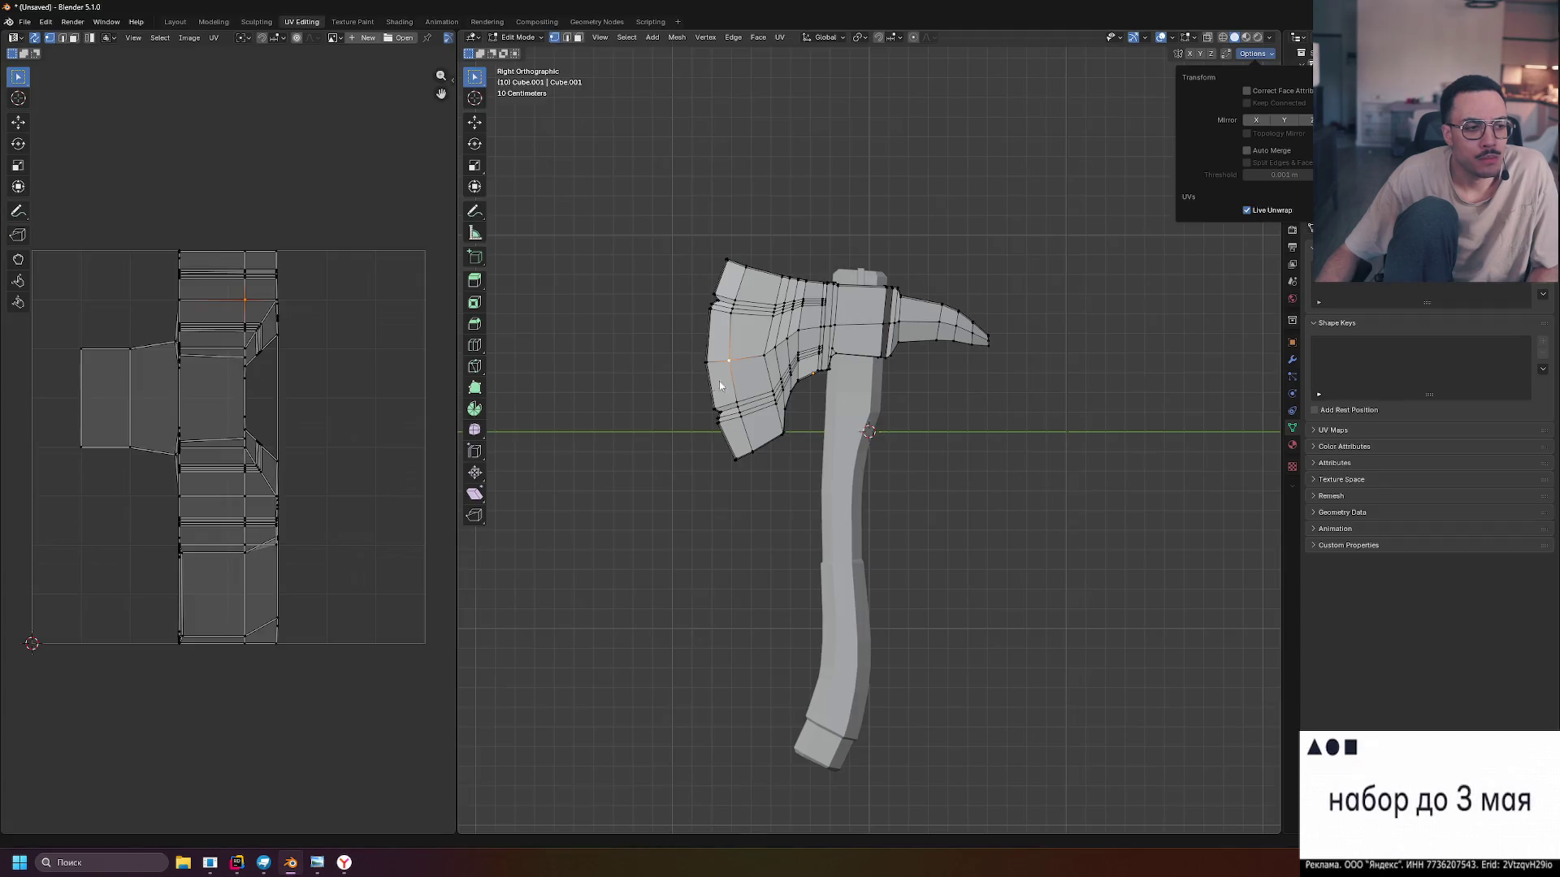
Orbit and zoom to an upright close-up view of the axe blade
mouse_move(840, 297)
left_mouse_down()
mouse_move(770, 154)
mouse_move(846, 244)
mouse_move(919, 275)
left_mouse_up()
scroll(813, 244, "up", 5)
mouse_move(798, 541)
left_mouse_down()
mouse_move(914, 536)
mouse_move(988, 425)
mouse_move(897, 381)
mouse_move(959, 390)
mouse_move(846, 373)
mouse_move(898, 366)
mouse_move(808, 395)
mouse_move(816, 348)
left_mouse_up()
scroll(800, 391, "down", 2)
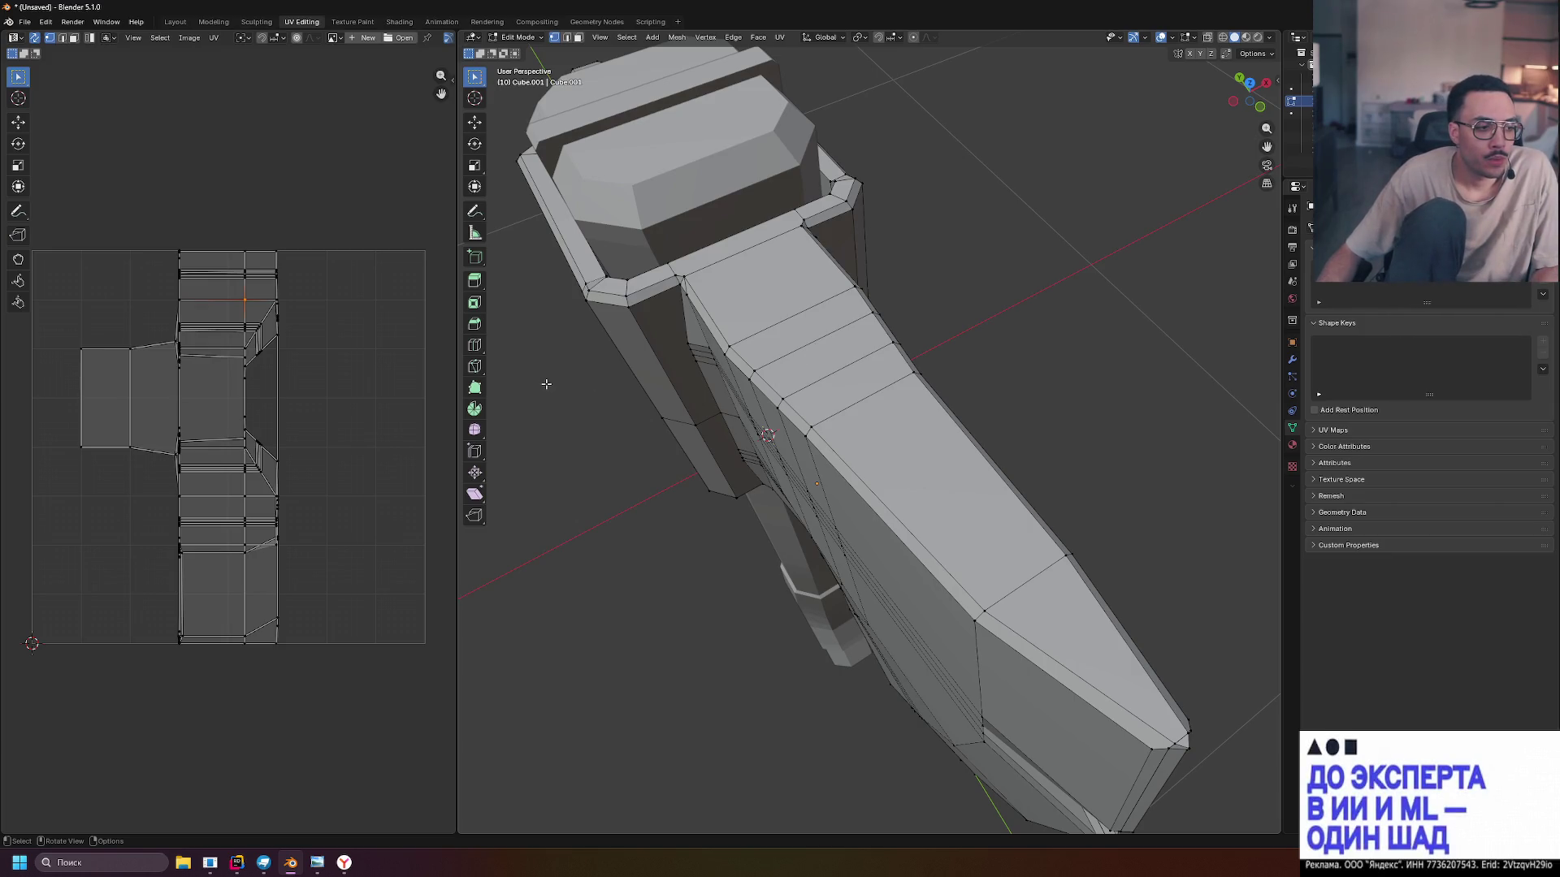
key("alt+Tab")
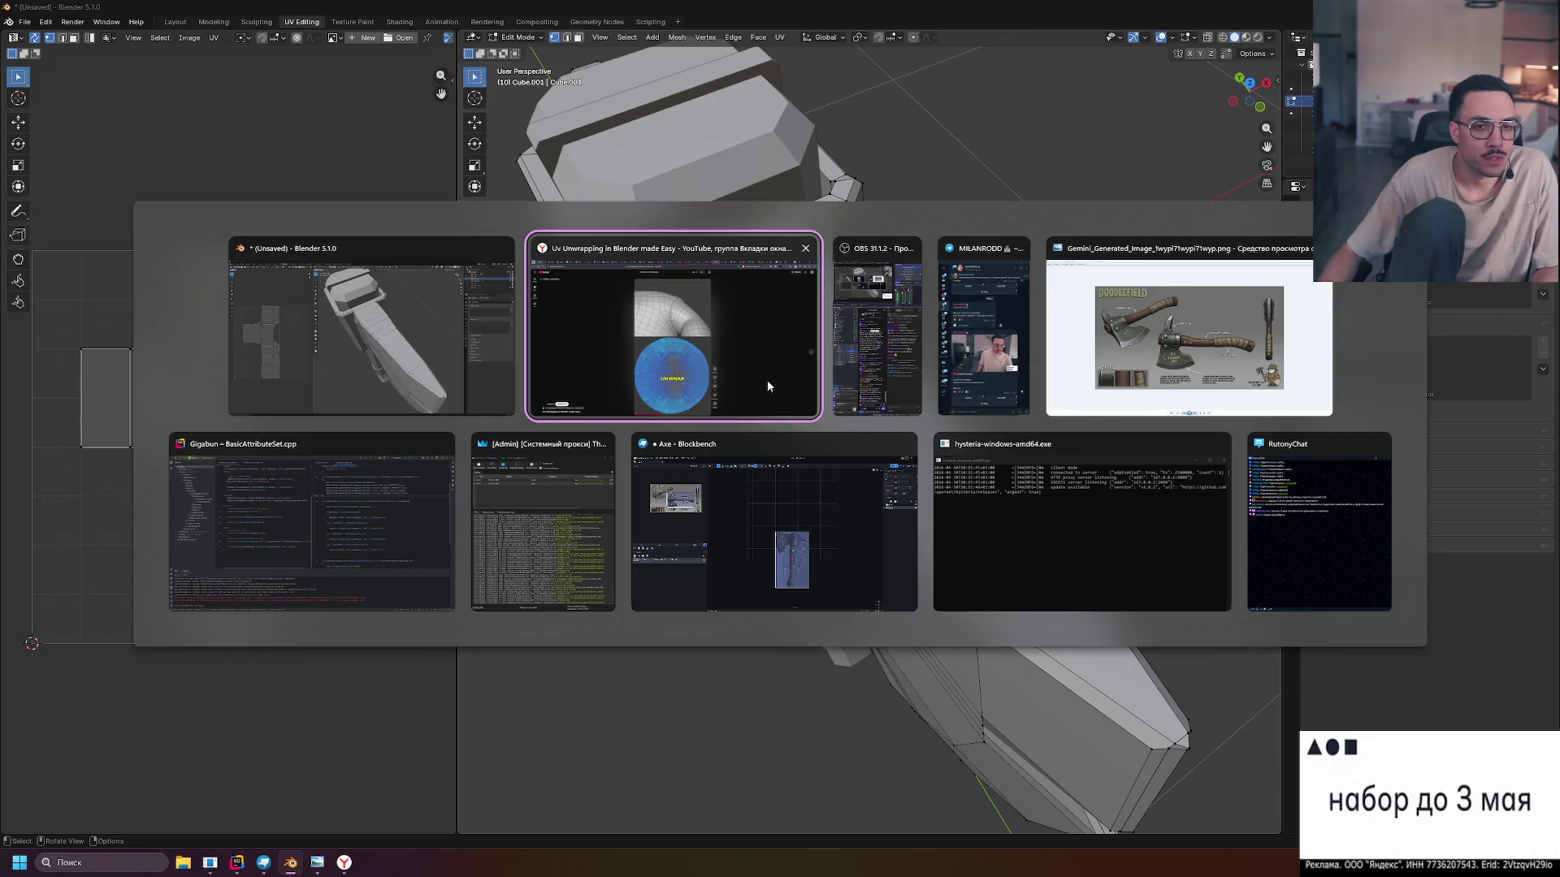
Go from main.asm to the simple-tcp-server repository root page with its README
left_click(807, 370)
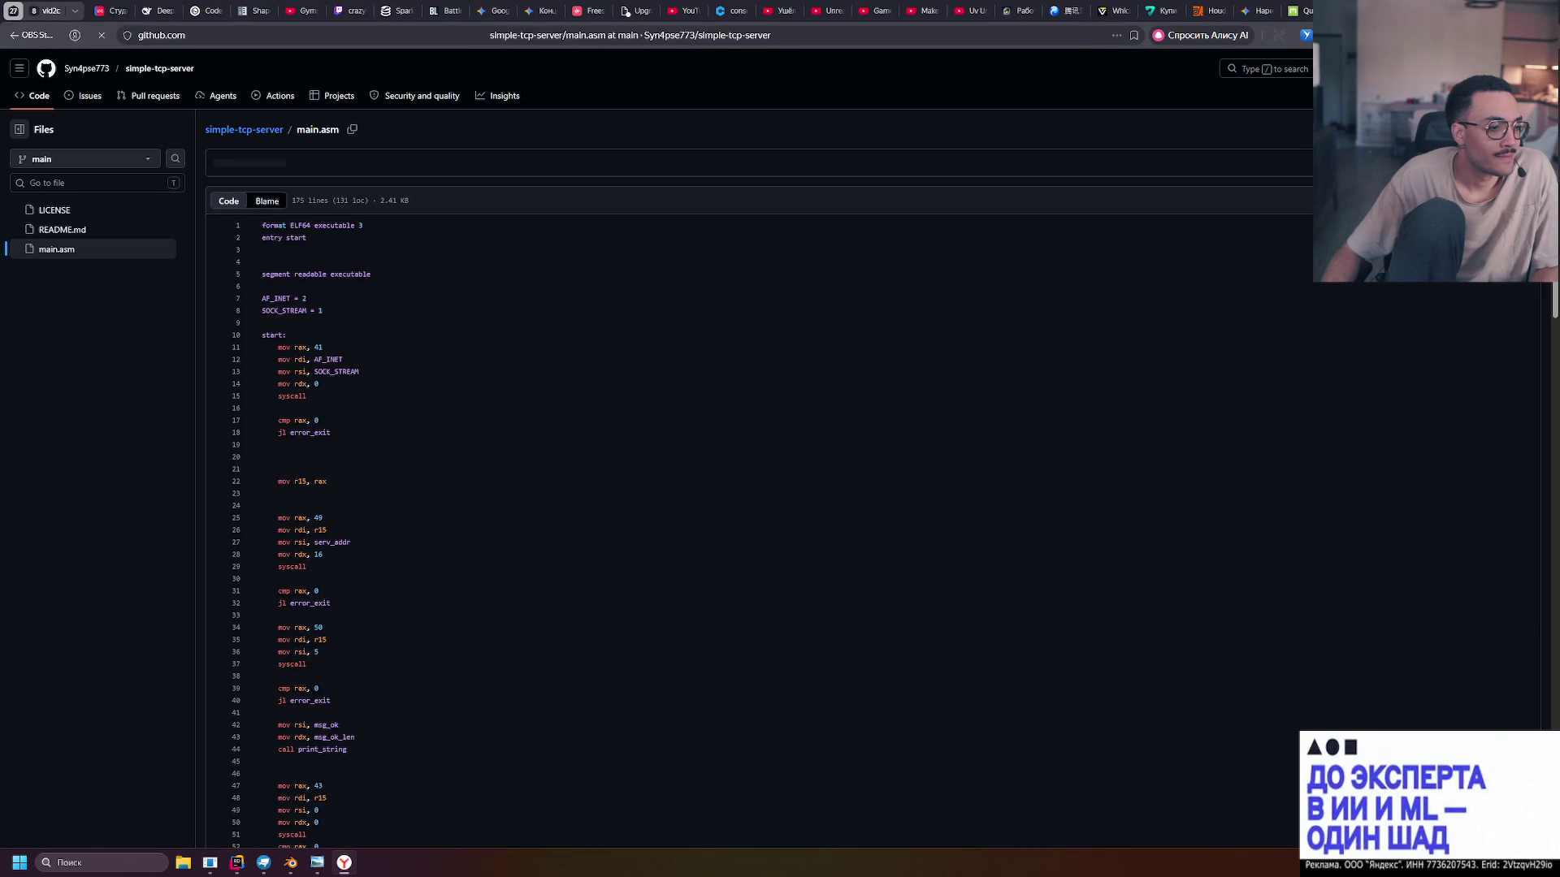
left_click(241, 132)
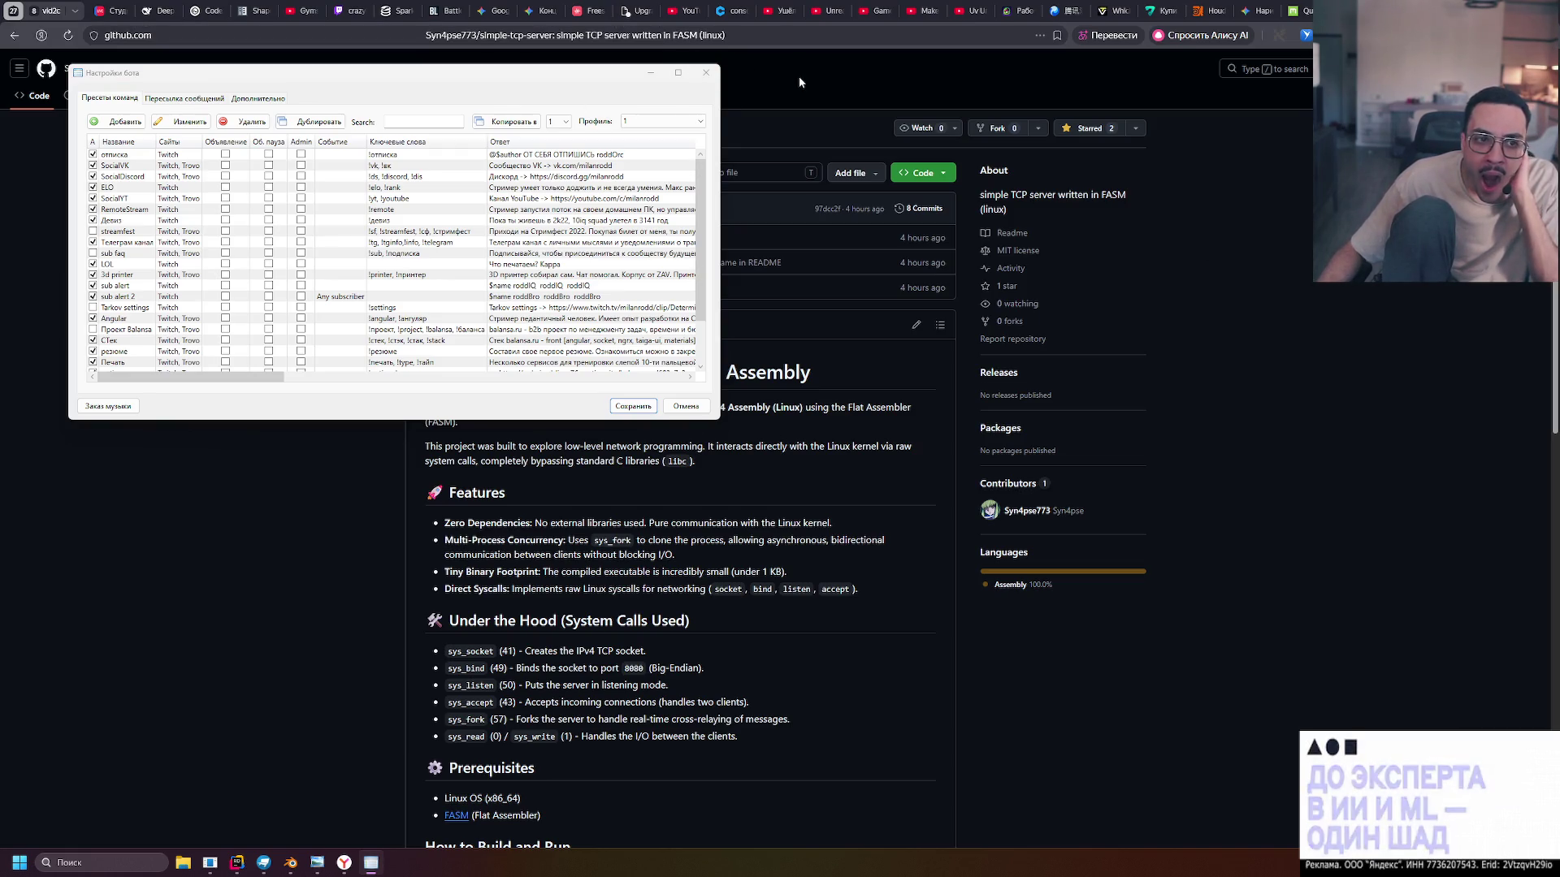
Close RutonyChat's bot settings window
left_click(704, 74)
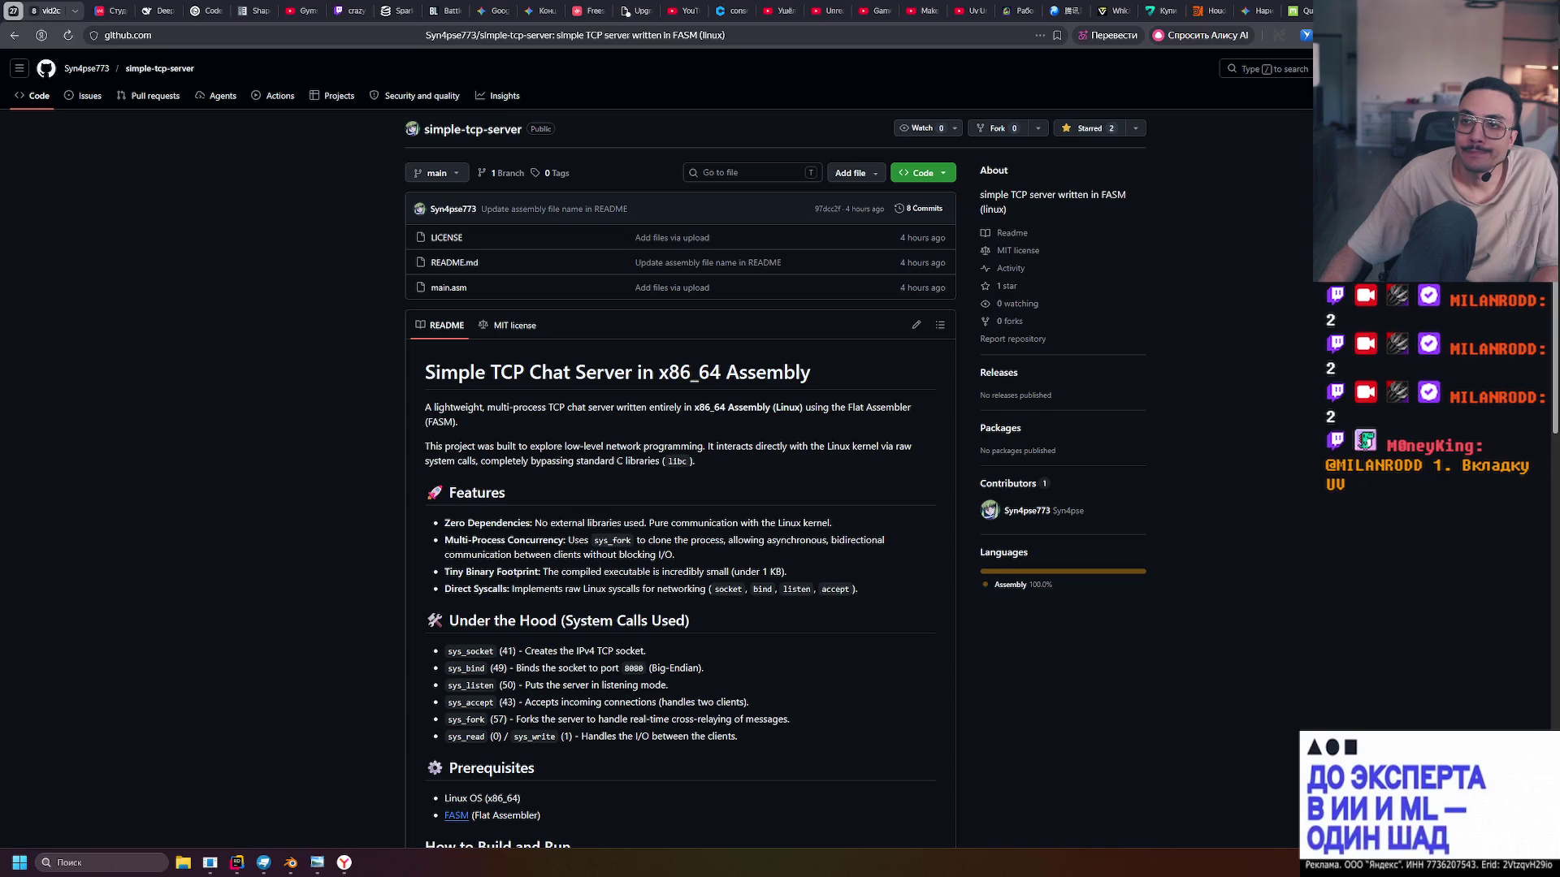
In Blender, switch the axe to Object Mode, view it Right Orthographic zoomed out, and begin a new 1024×1024 image
left_click(293, 868)
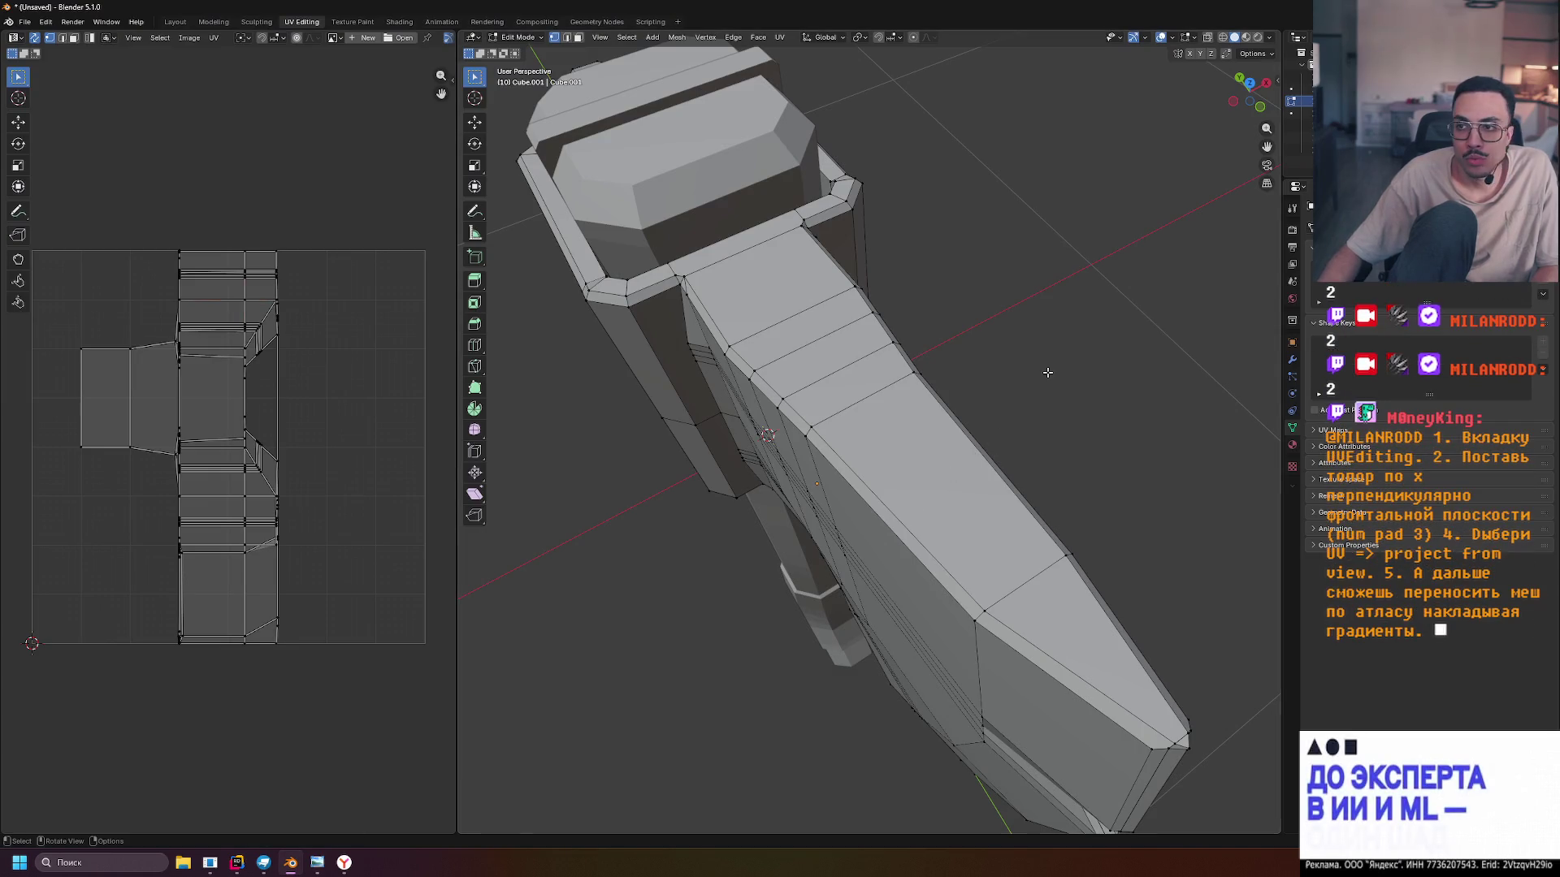
key("Tab")
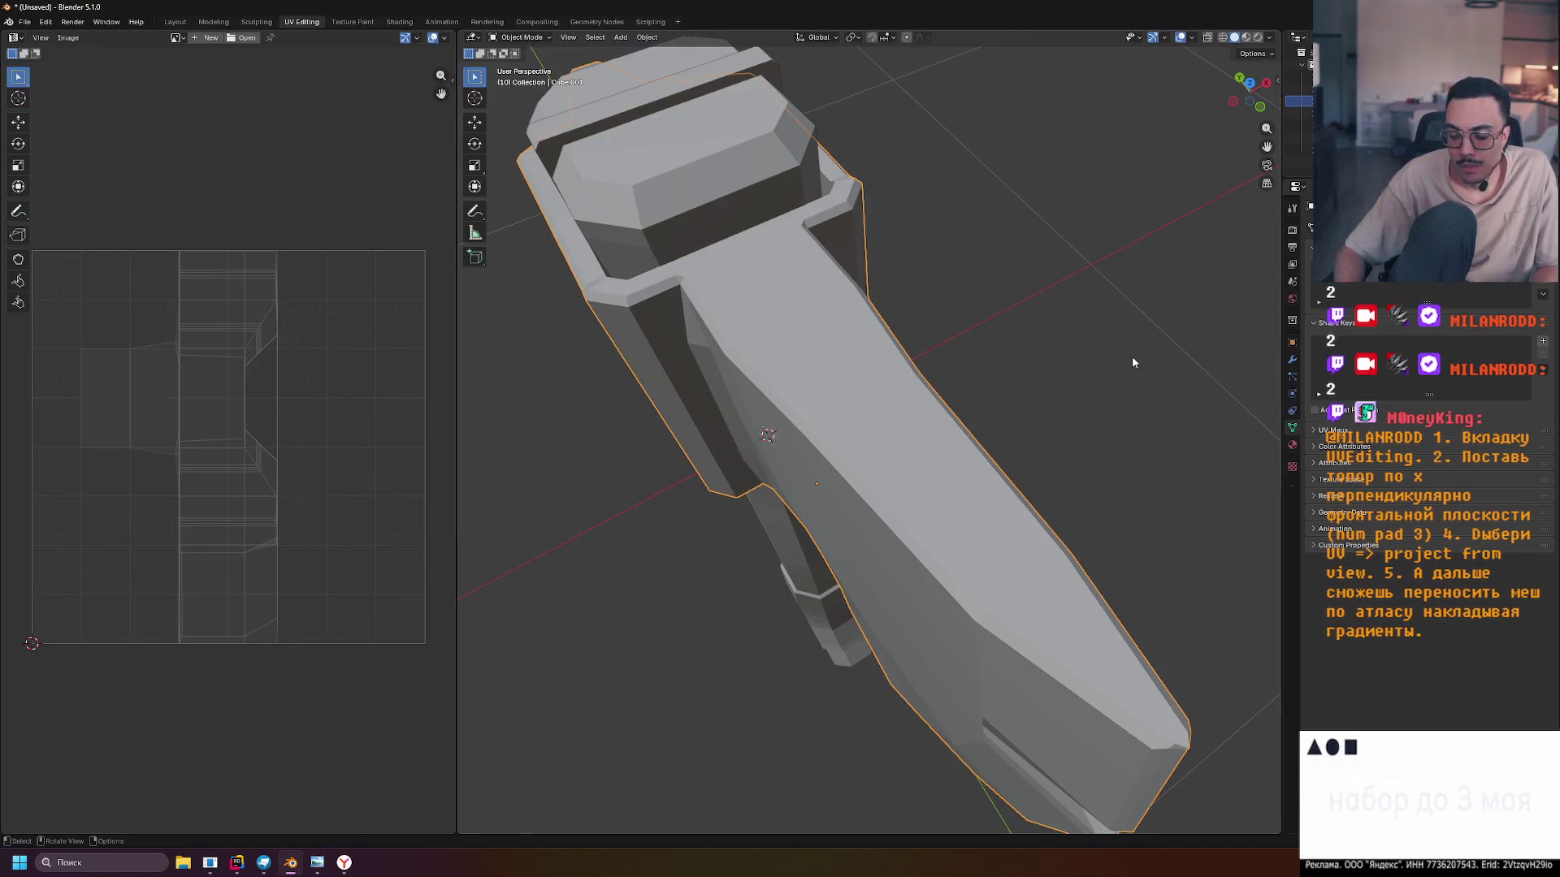
key("KP_3")
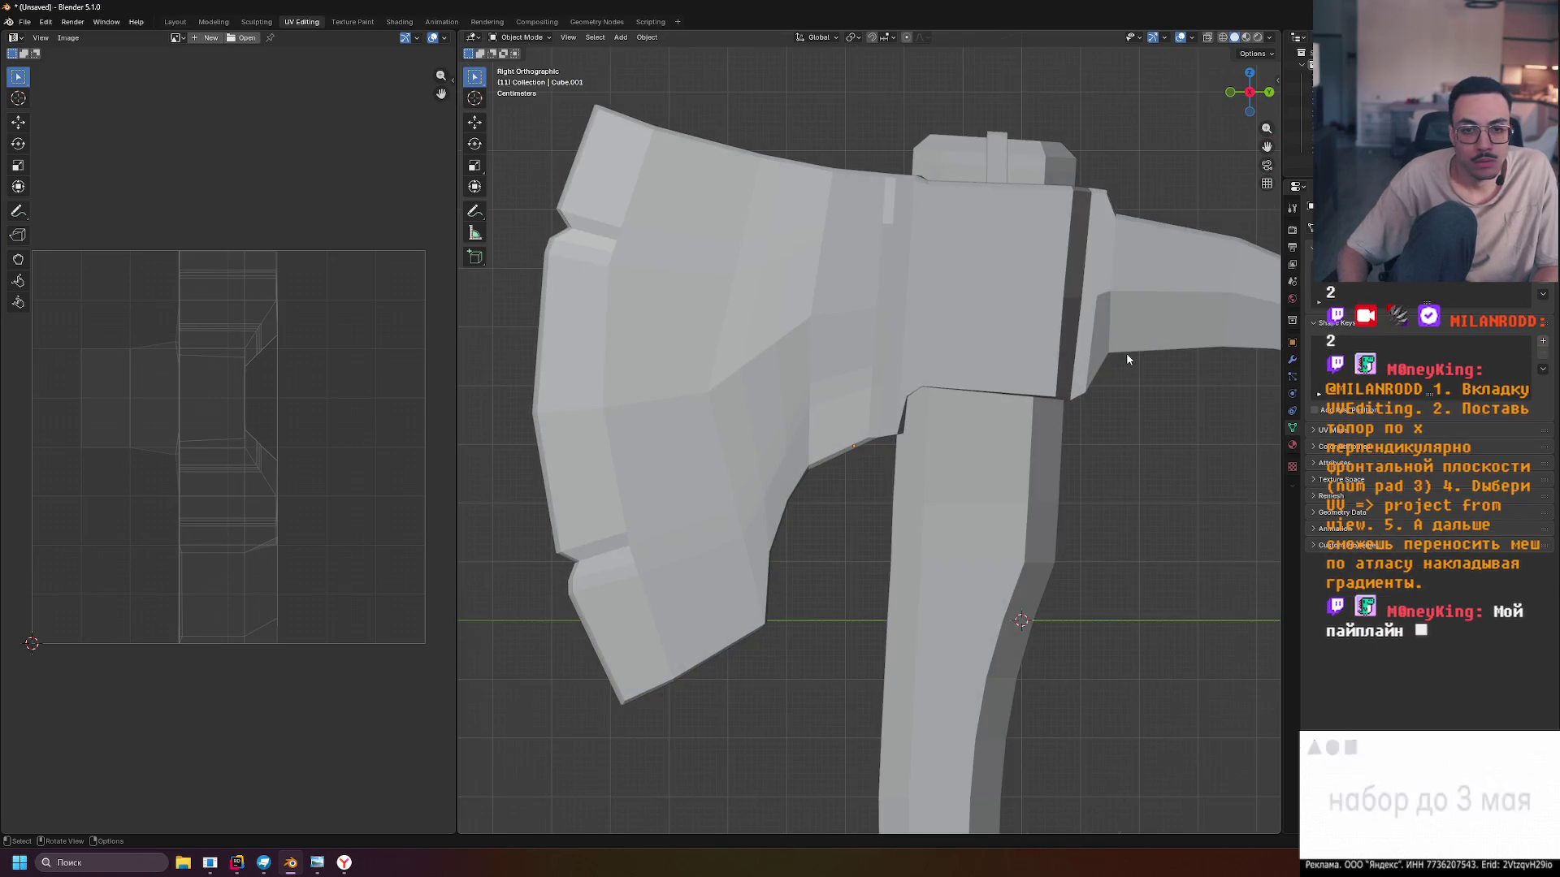
scroll(1097, 349, "down", 2)
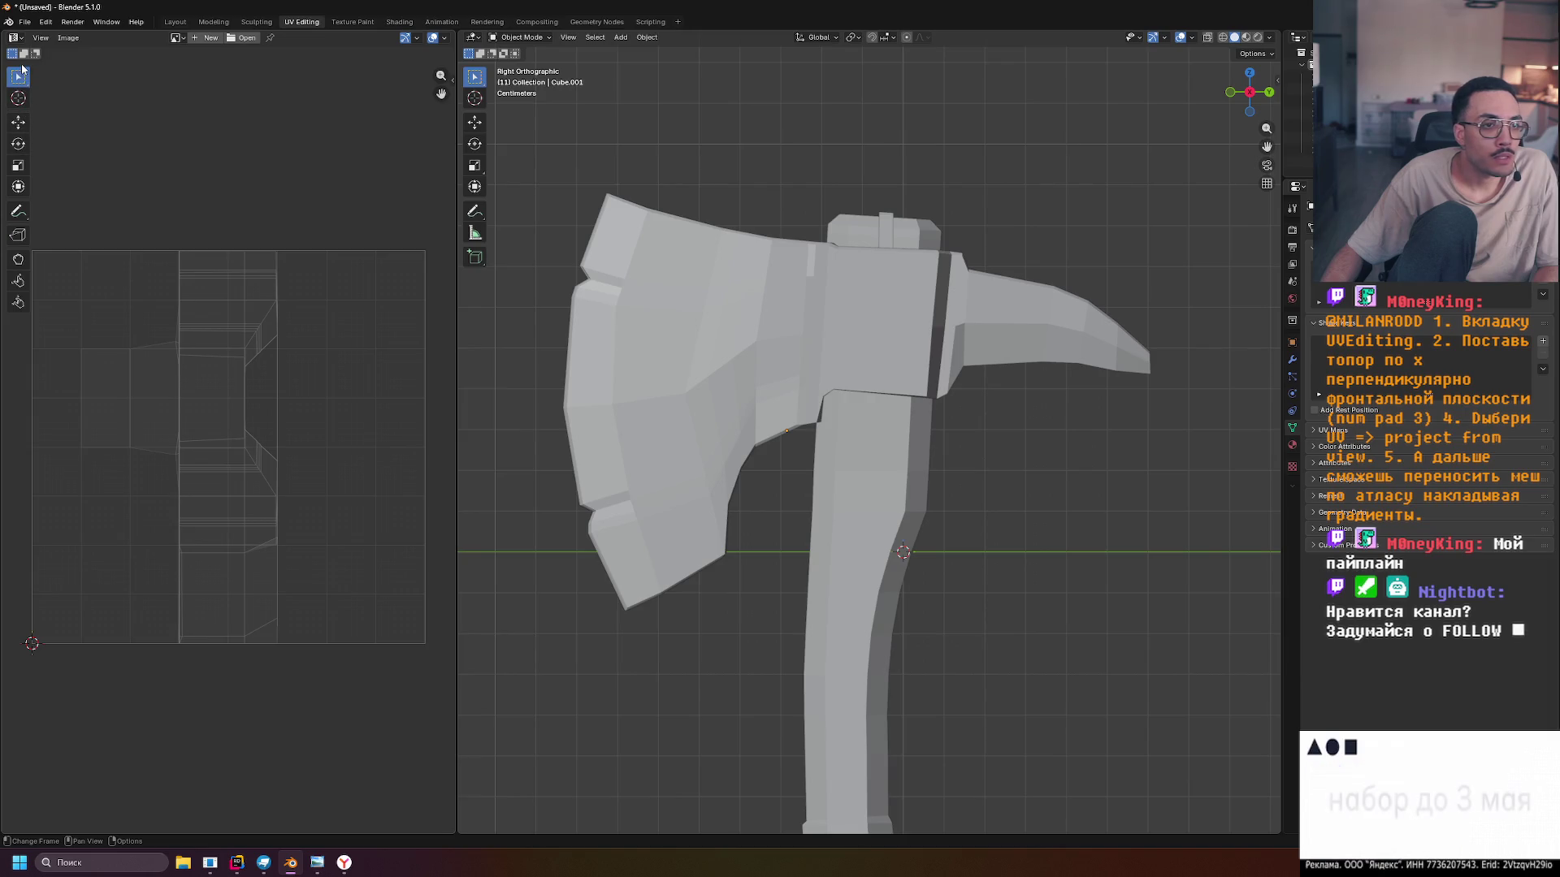
left_click(192, 37)
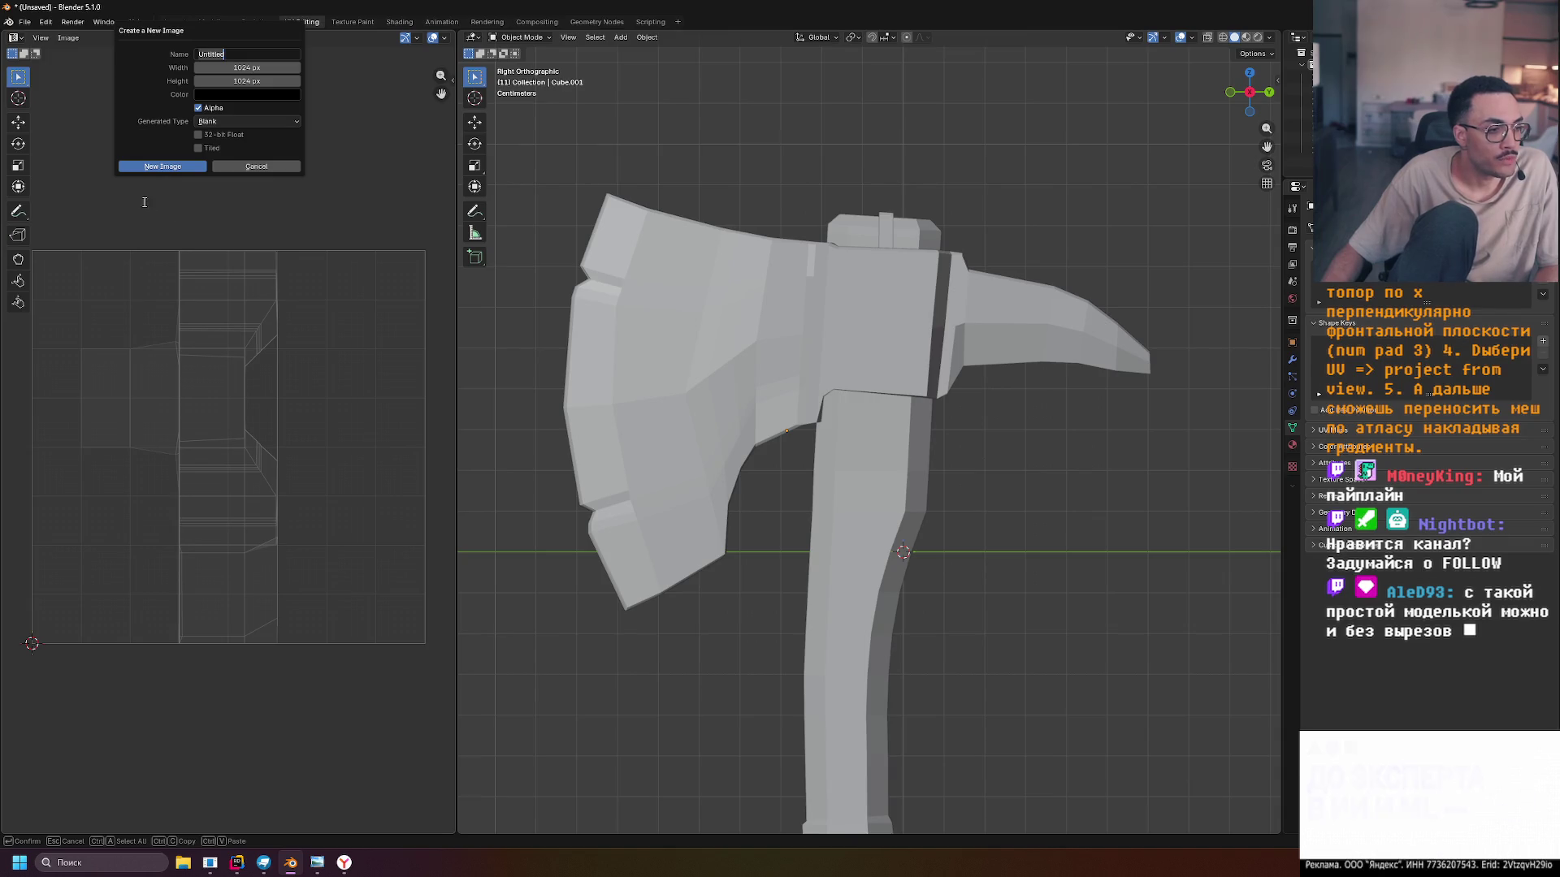
key("Escape")
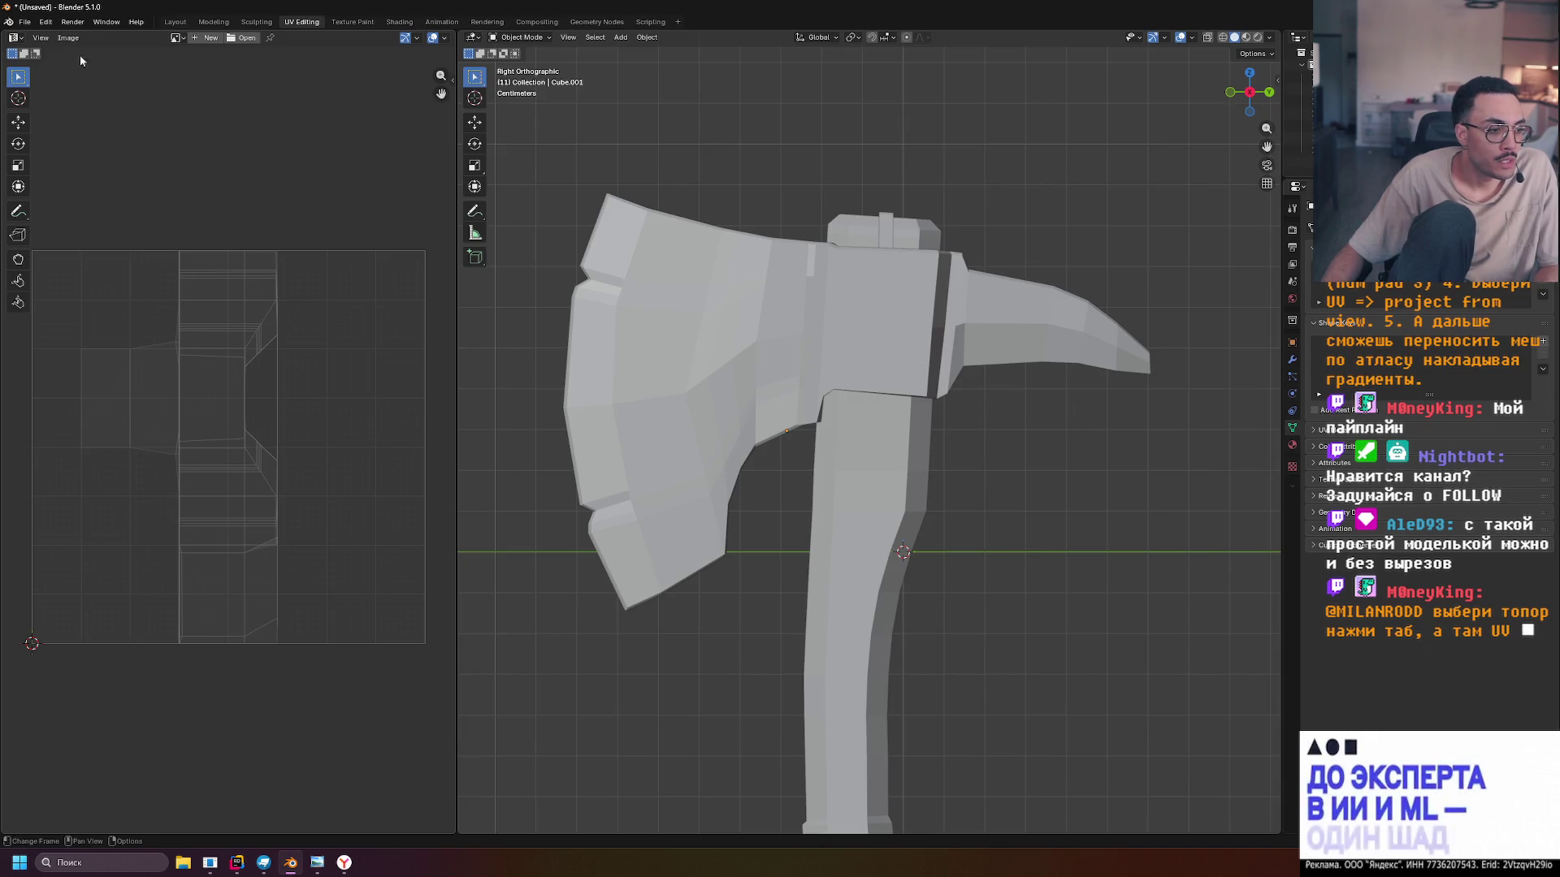
Enter Edit Mode to display the axe's UV layout, browse the UV and Unwrap menus, then dismiss them
key("Tab")
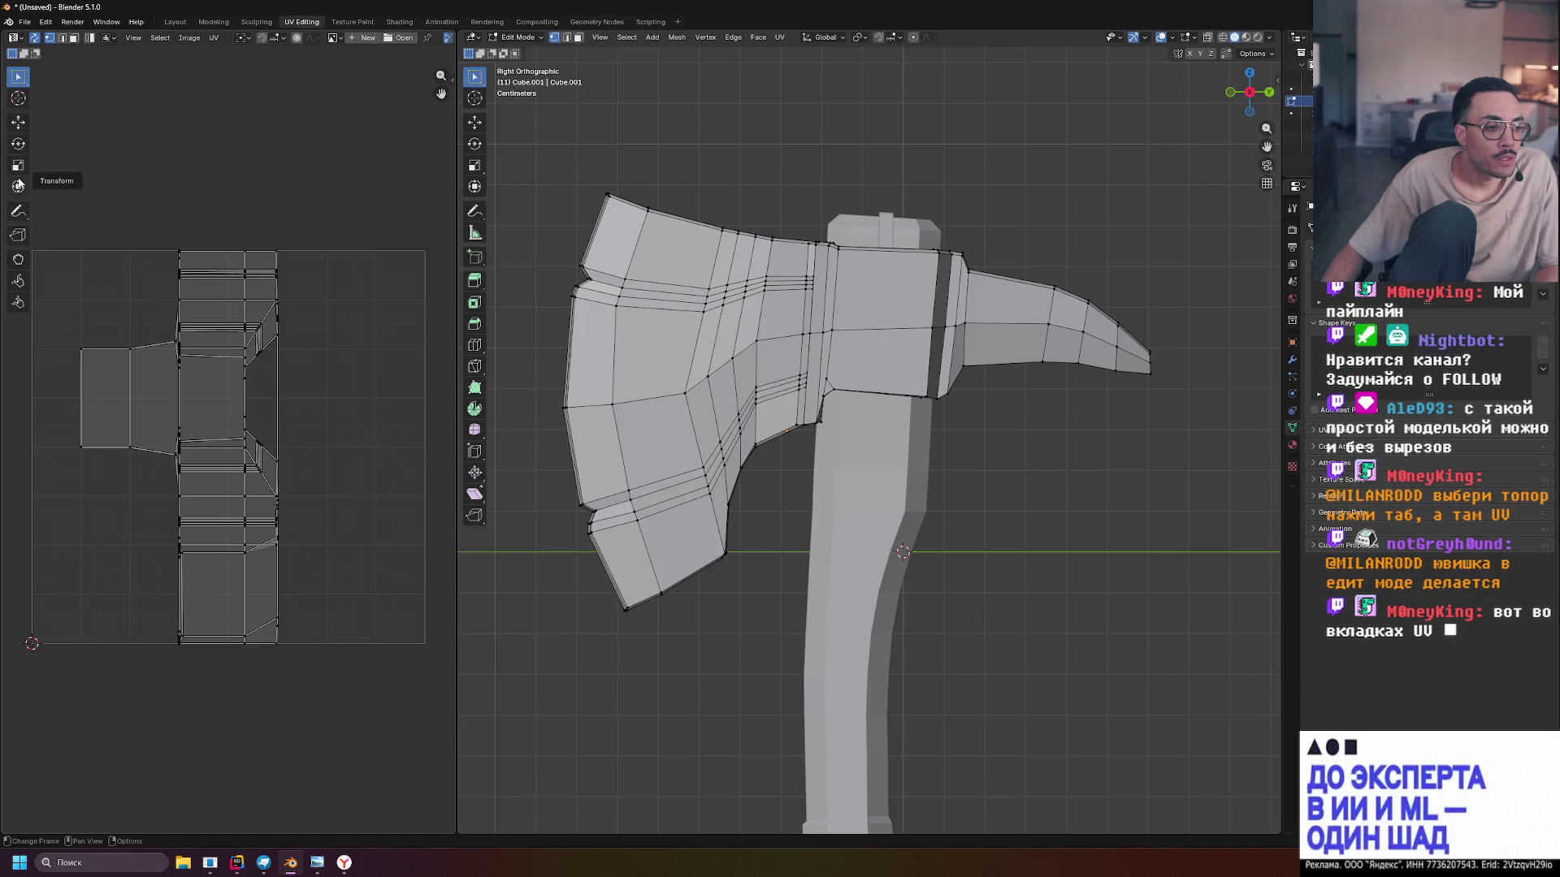
left_click(212, 39)
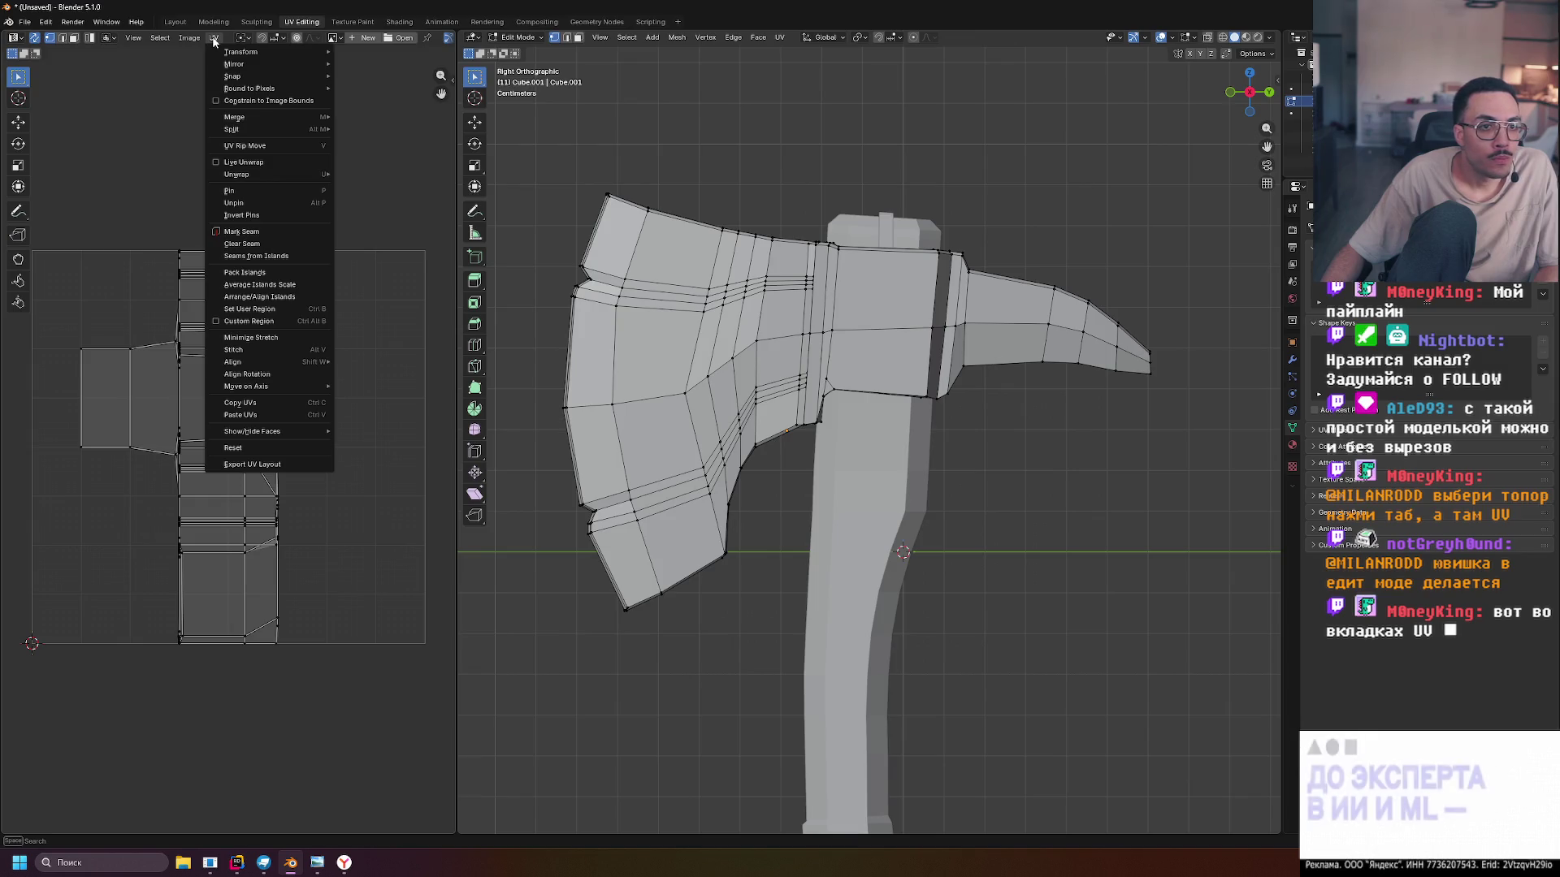
left_click(779, 38)
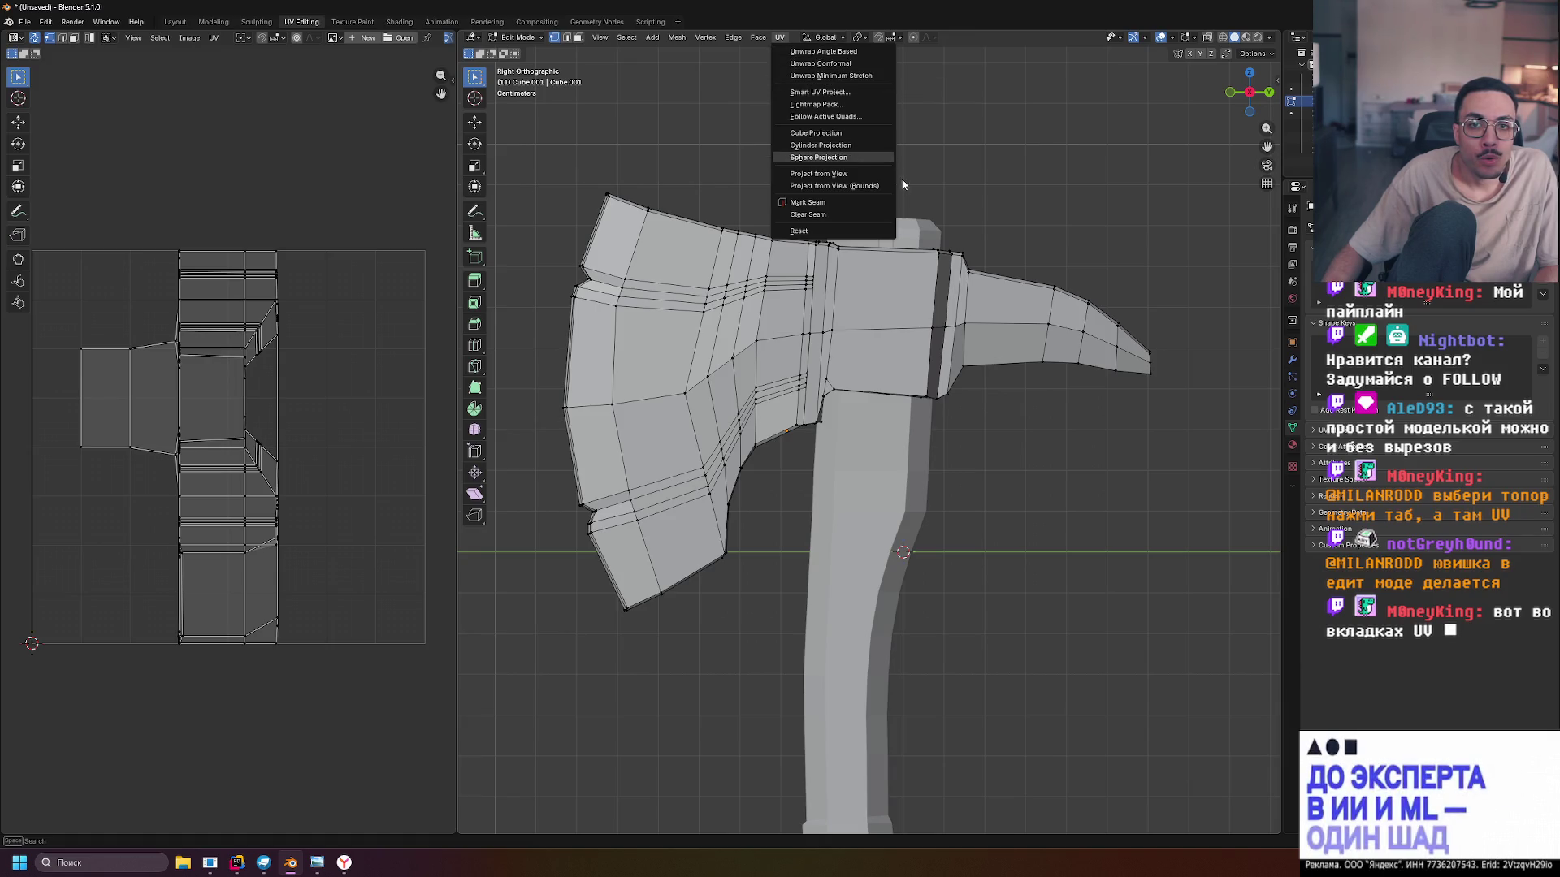
key("Escape")
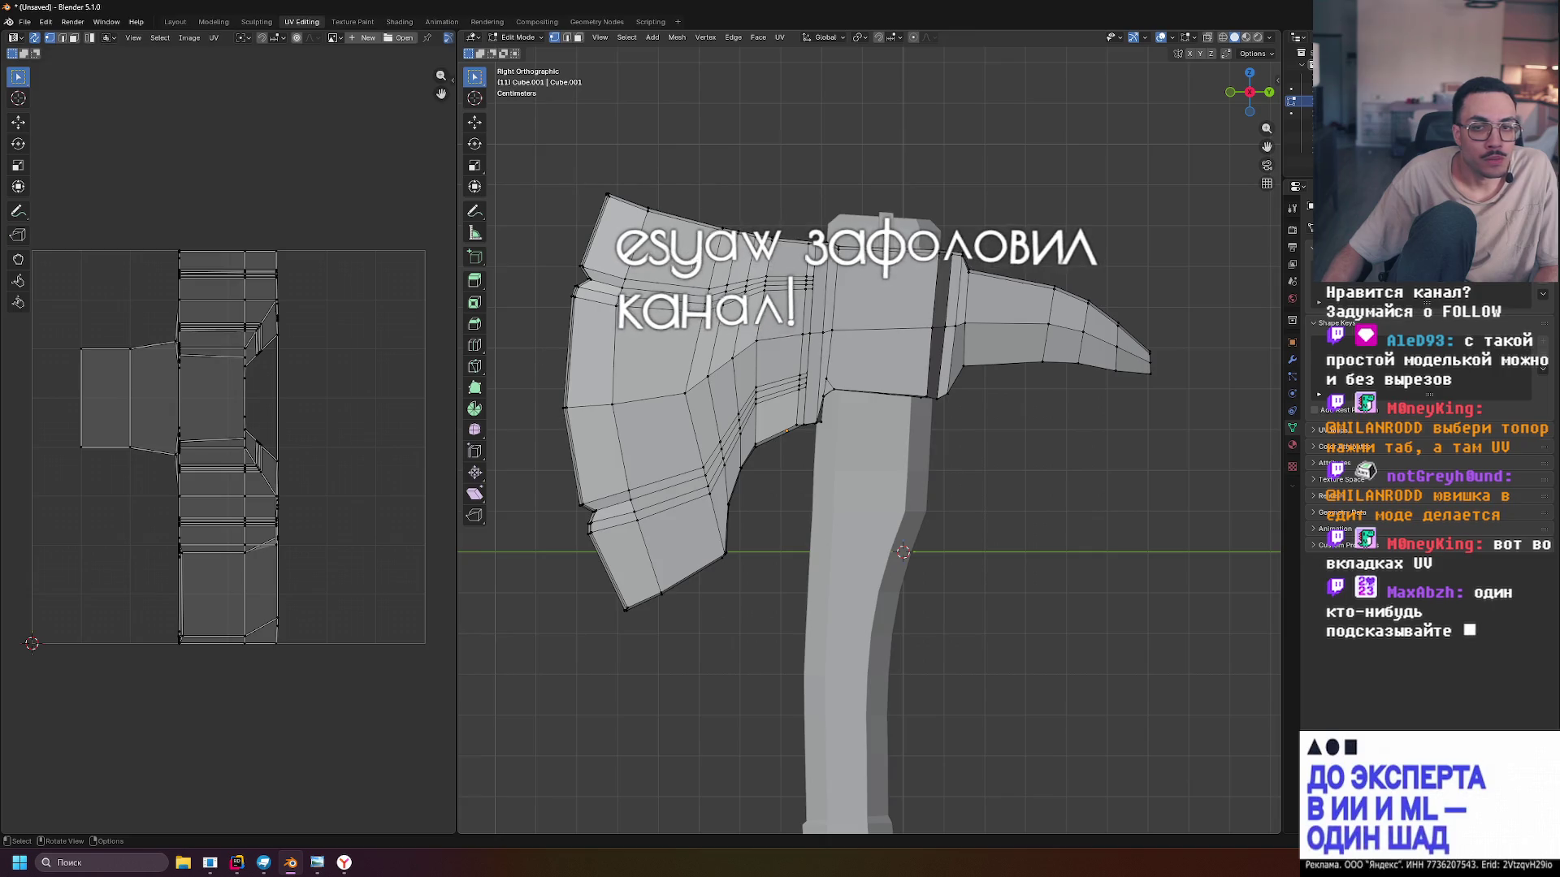
Box-select the axe head and project its UVs from the side view, then undo that projection
mouse_move(558, 164)
left_mouse_down()
mouse_move(1148, 522)
mouse_move(1271, 632)
left_mouse_up()
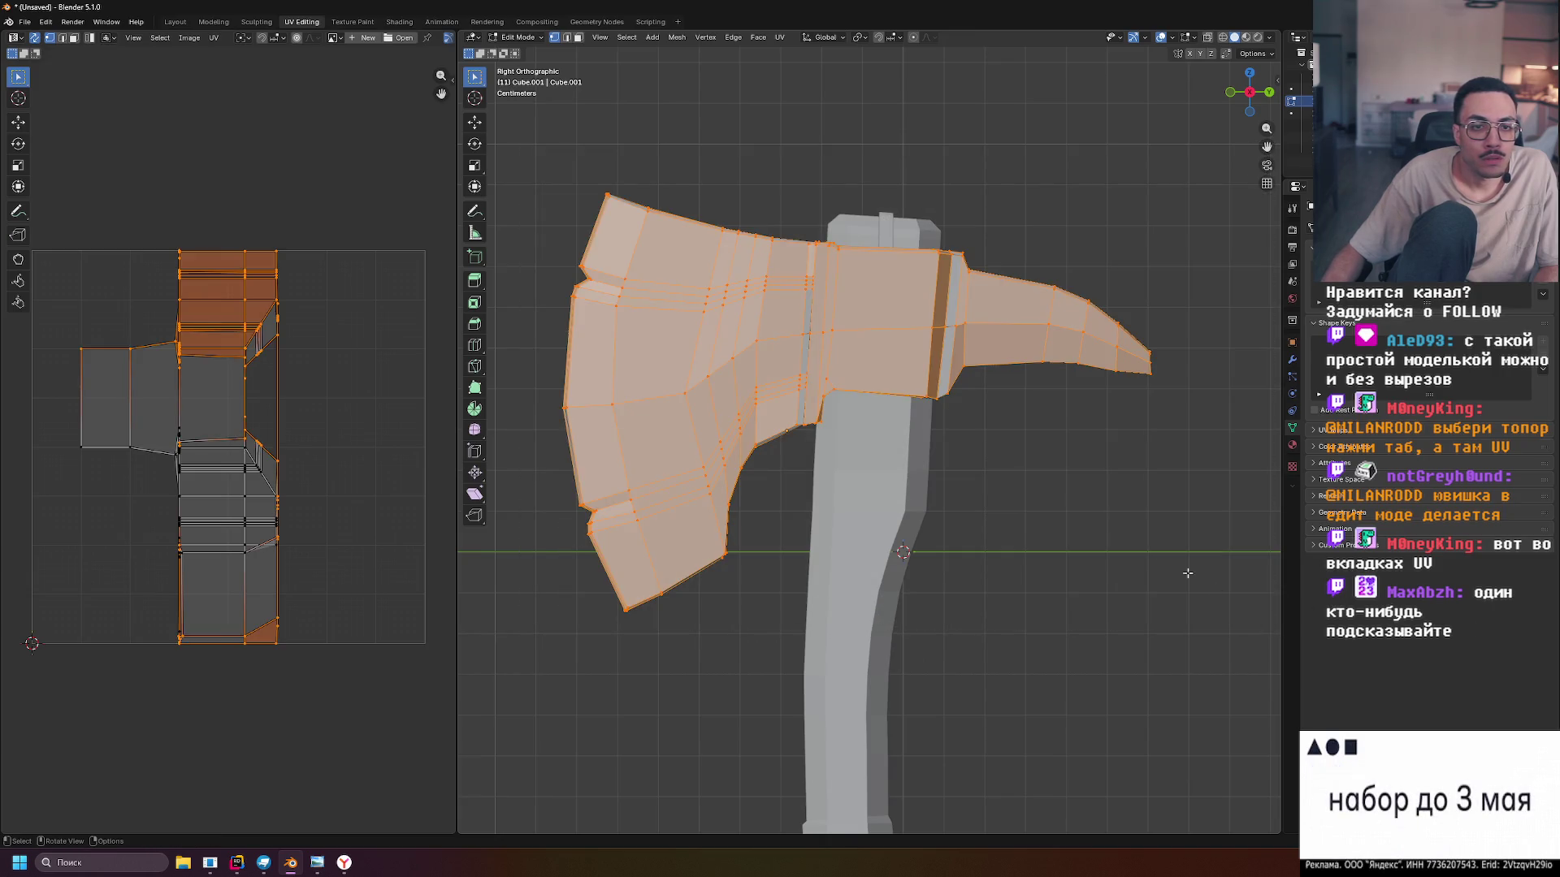
left_click(778, 39)
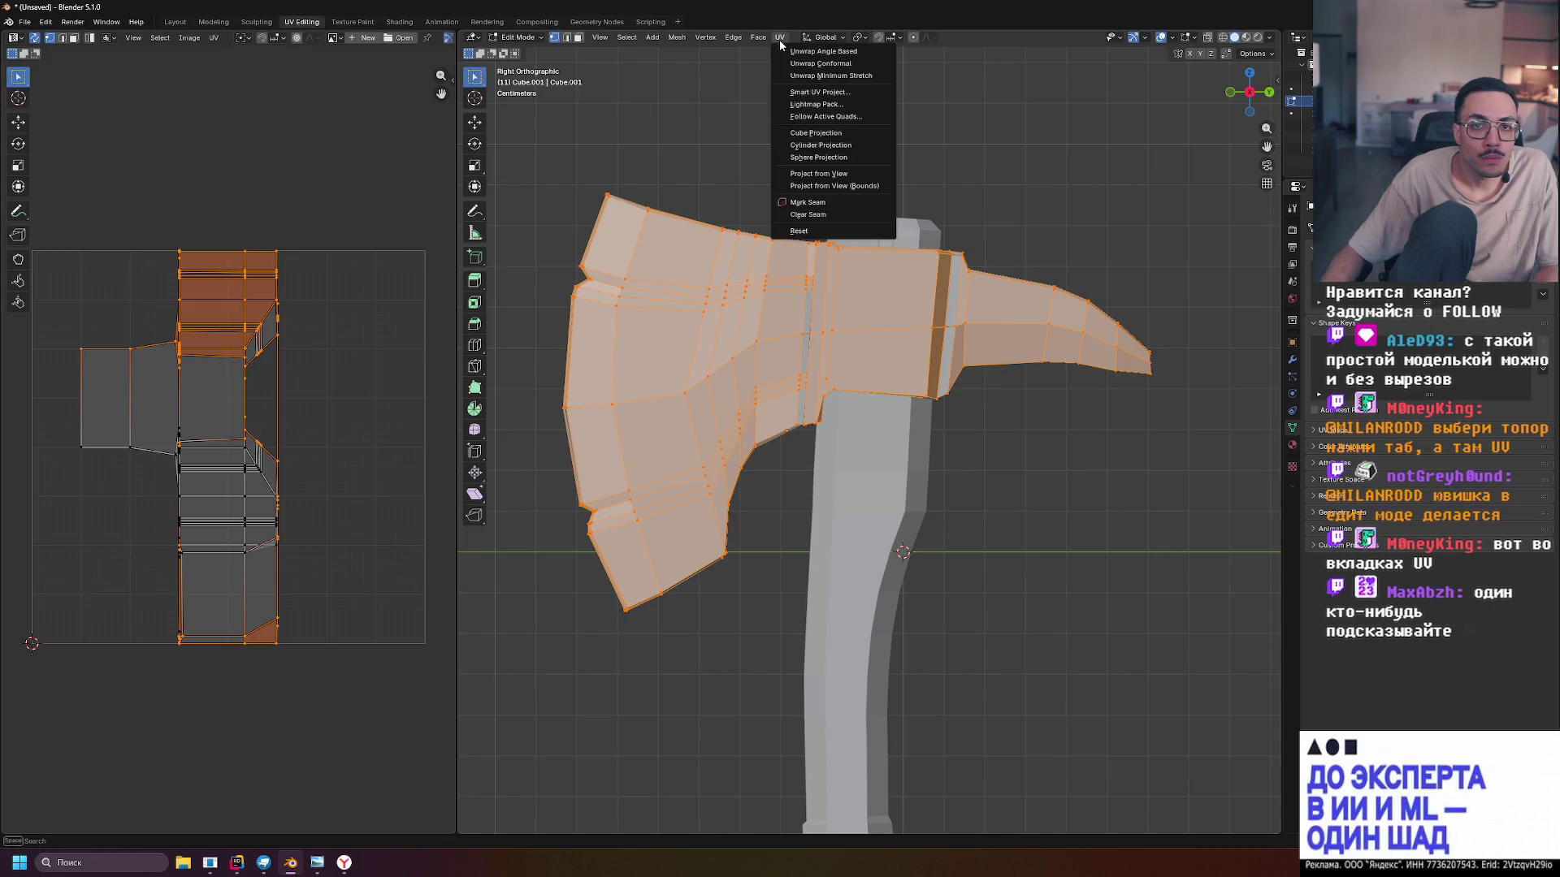
left_click(859, 174)
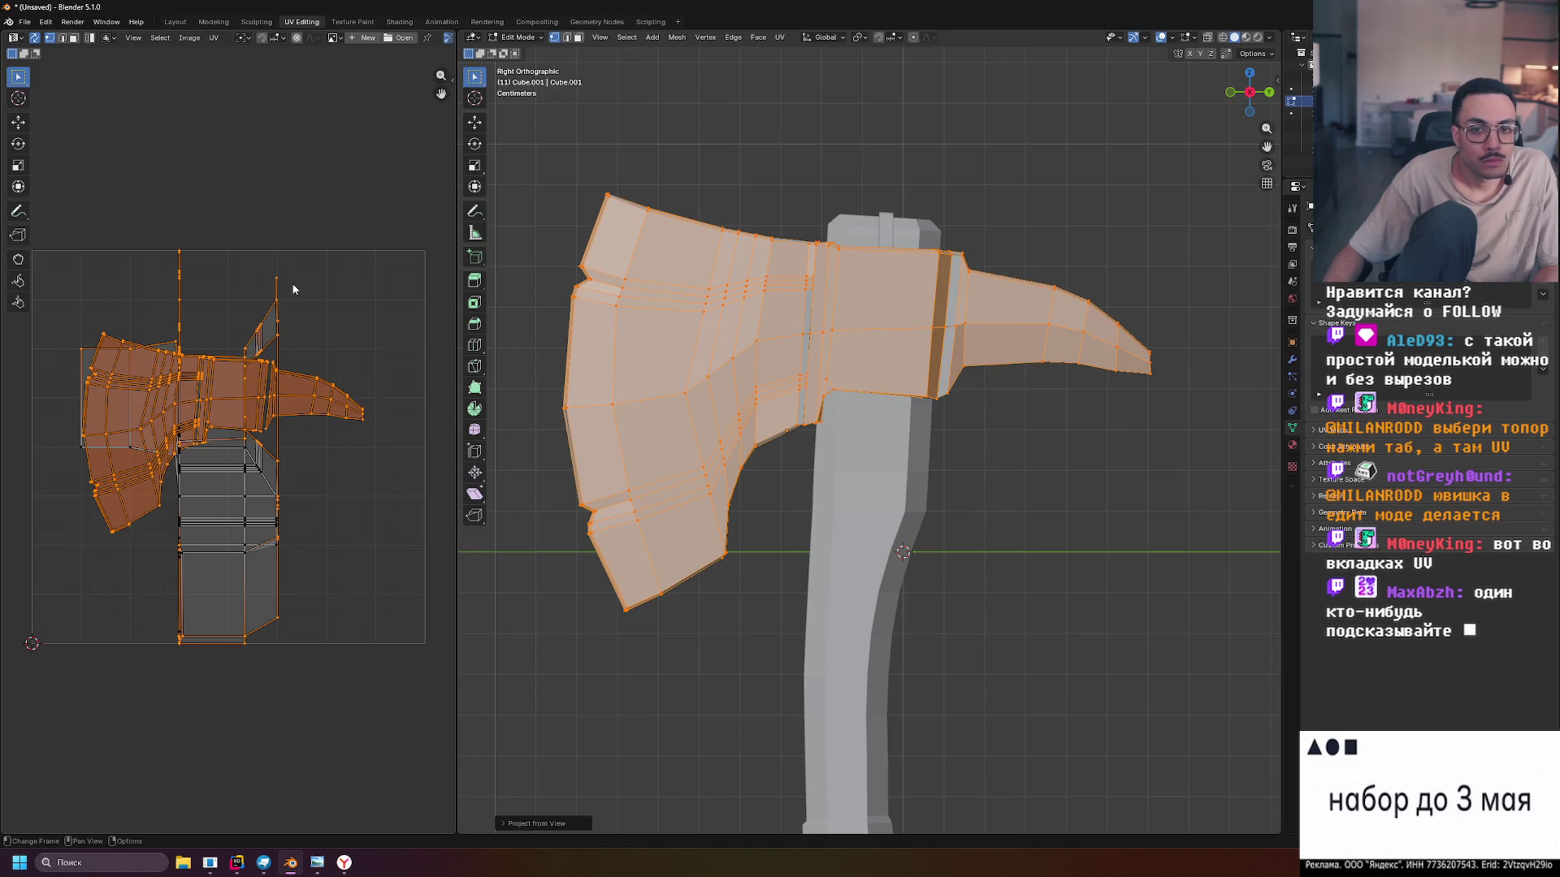
left_click(548, 153)
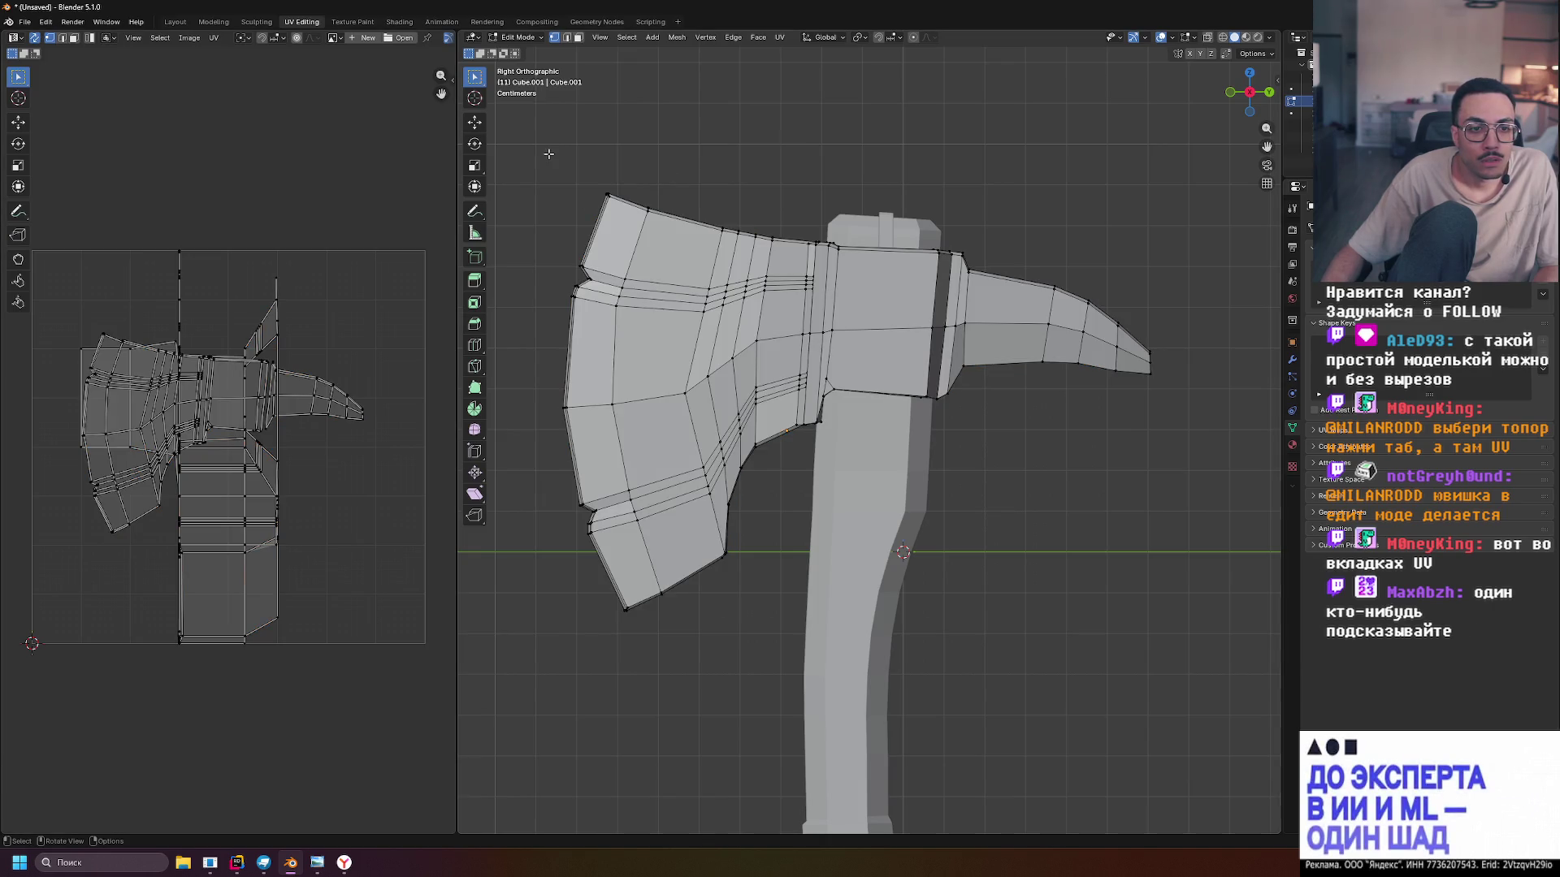
key("ctrl+z")
key("ctrl+z")
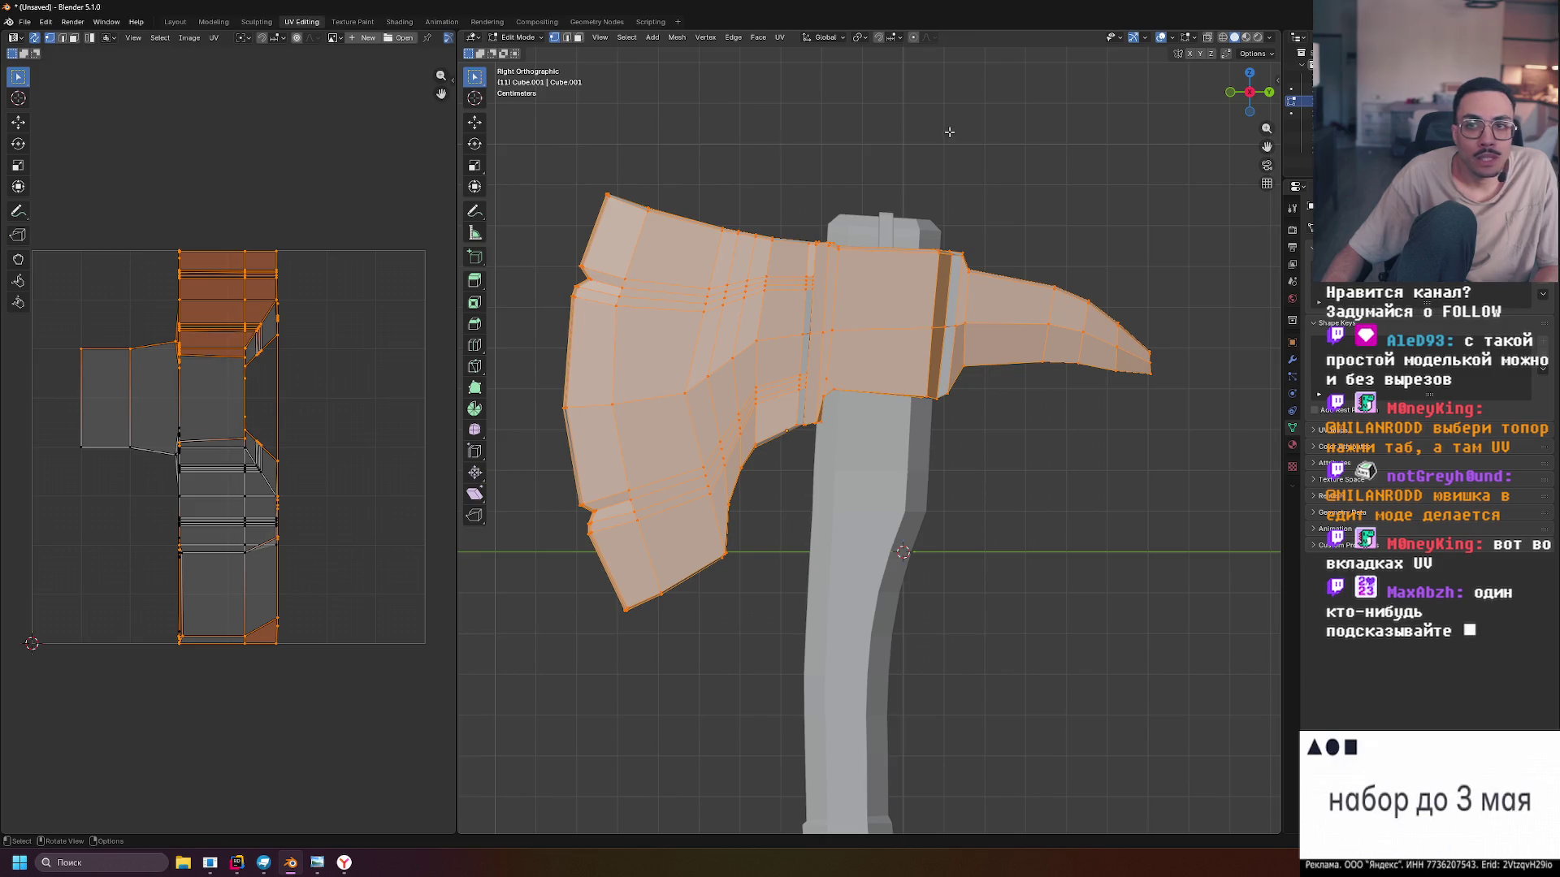
In wireframe, box-select the entire axe head including back faces and reapply Project from View
key("alt+a")
key("shift+z")
mouse_move(542, 160)
left_mouse_down()
mouse_move(936, 494)
mouse_move(1250, 643)
mouse_move(1214, 646)
left_mouse_up()
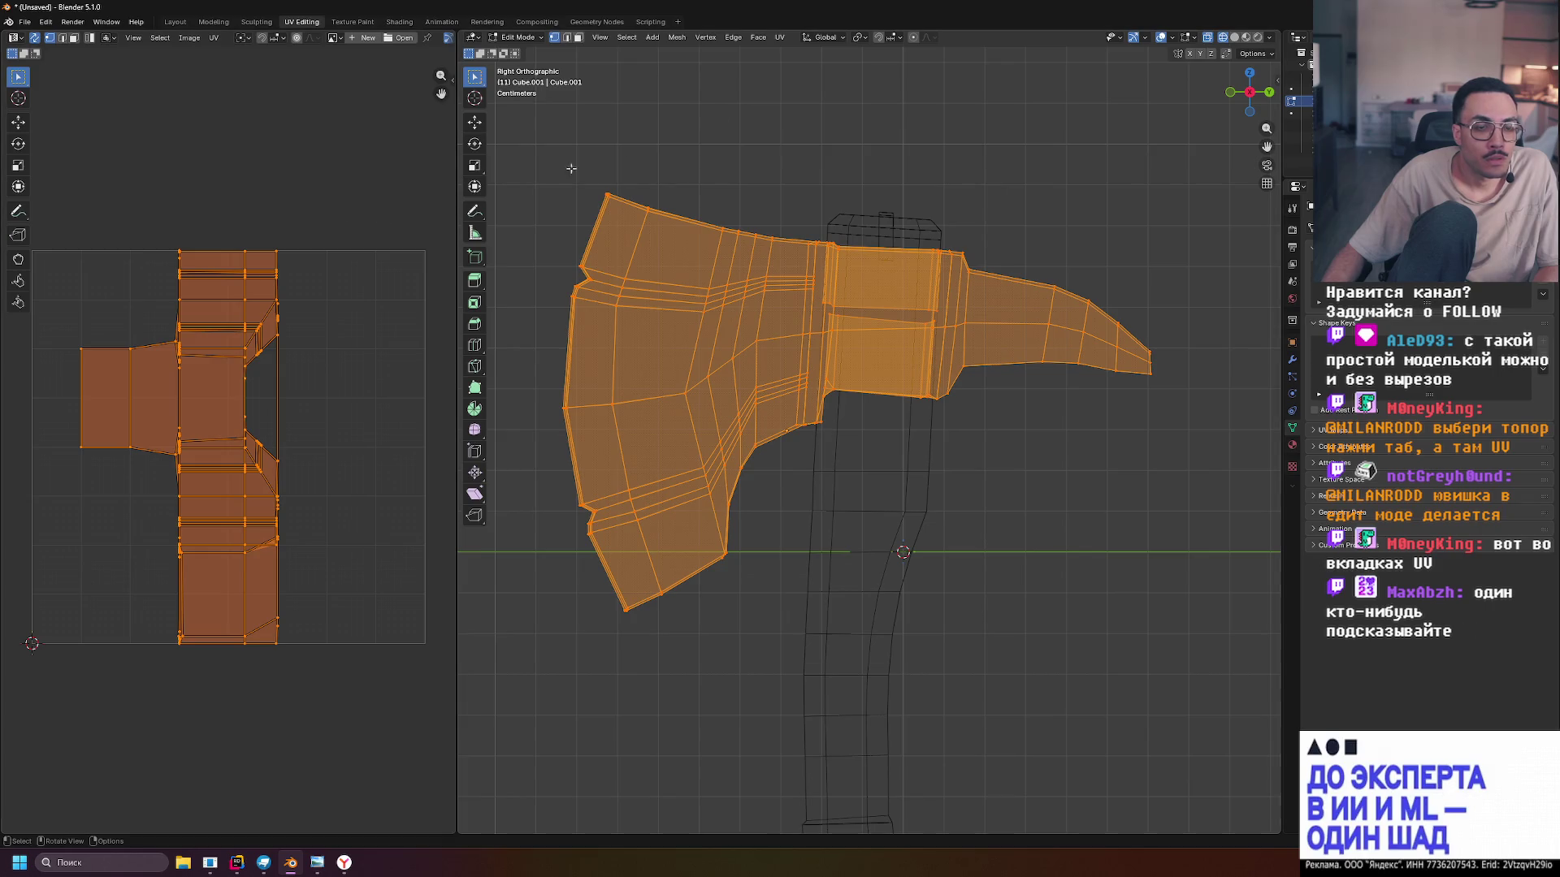
left_click(779, 37)
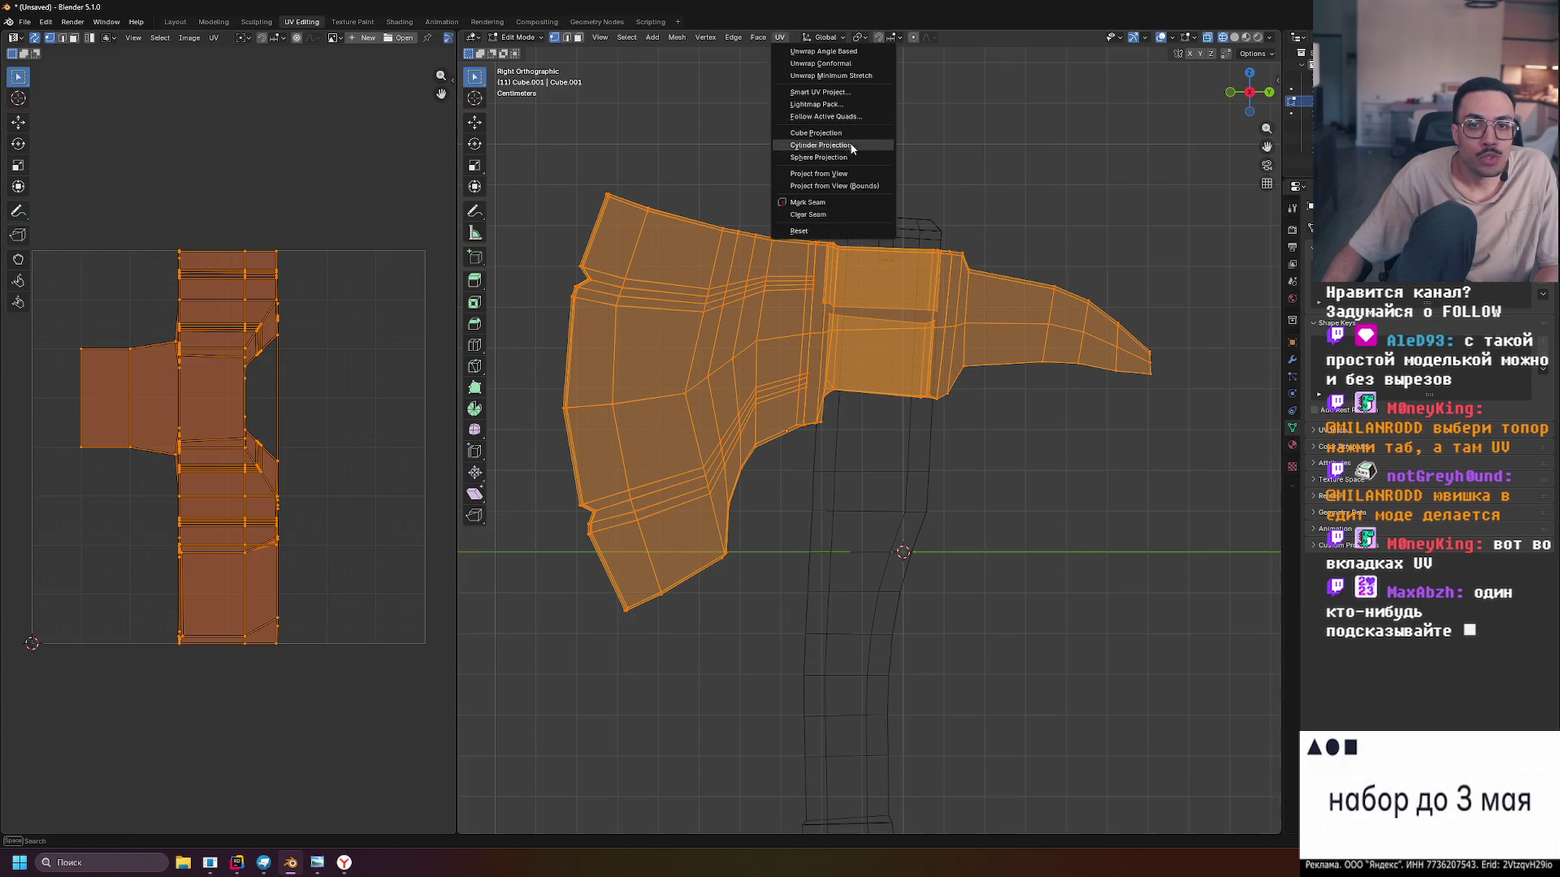
left_click(818, 174)
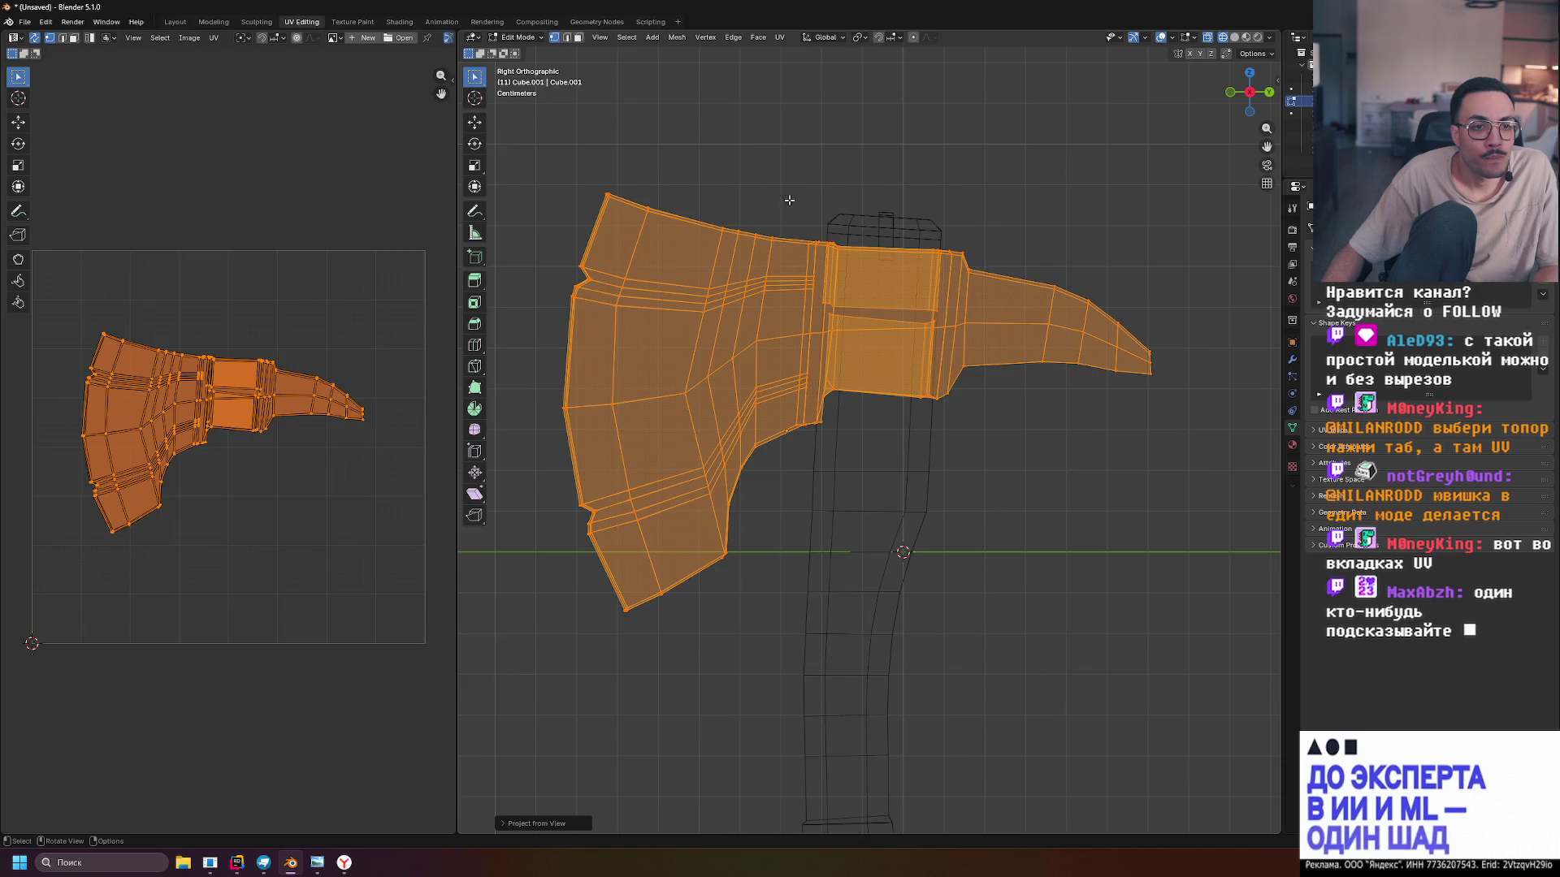
left_click(641, 165)
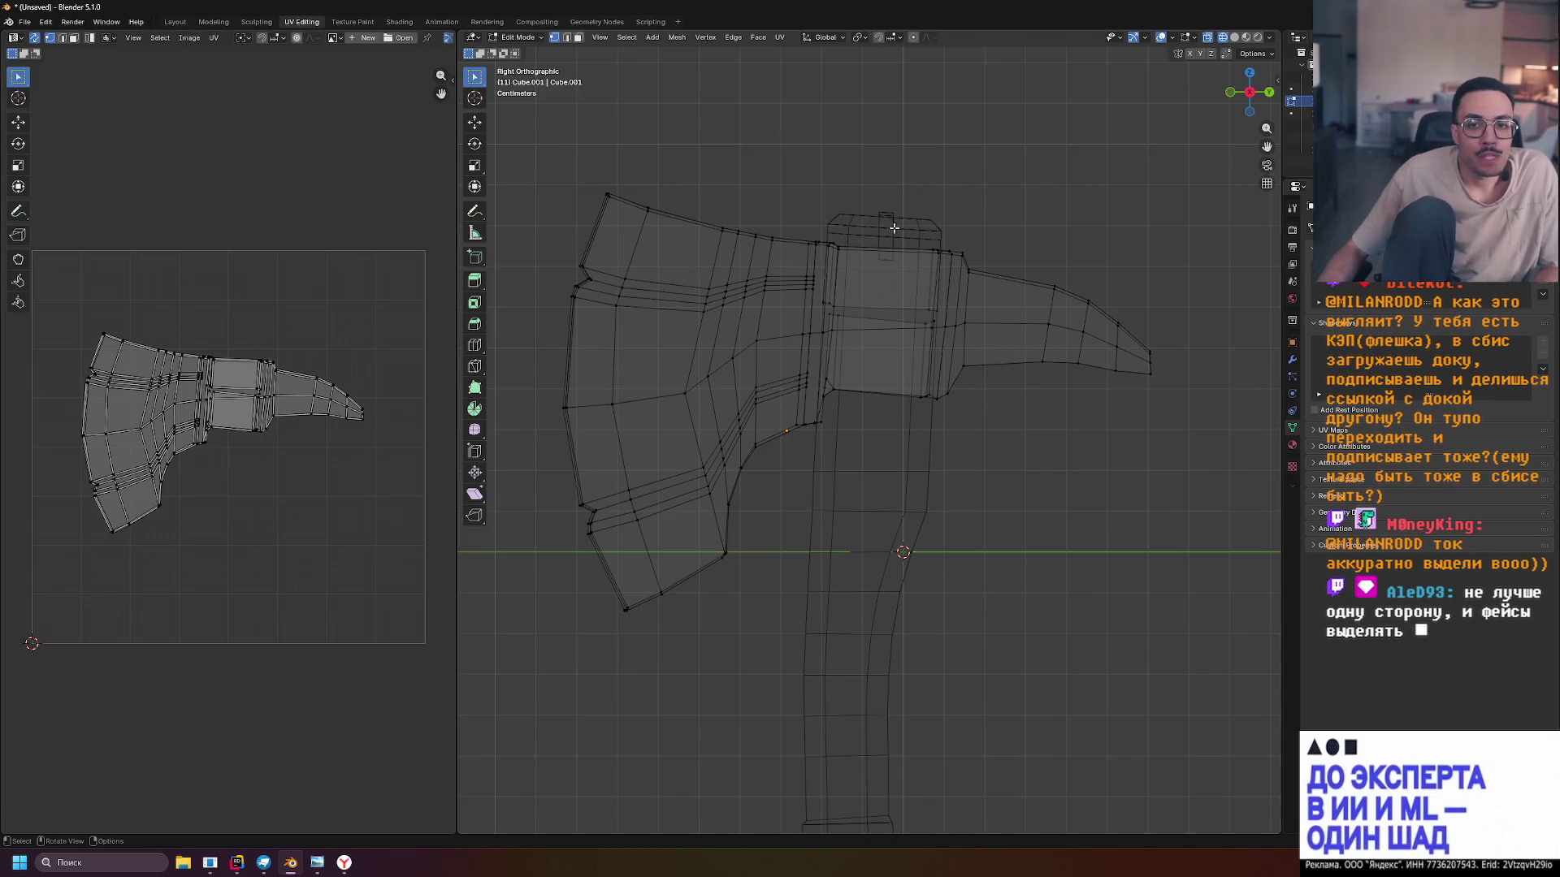
key("Tab")
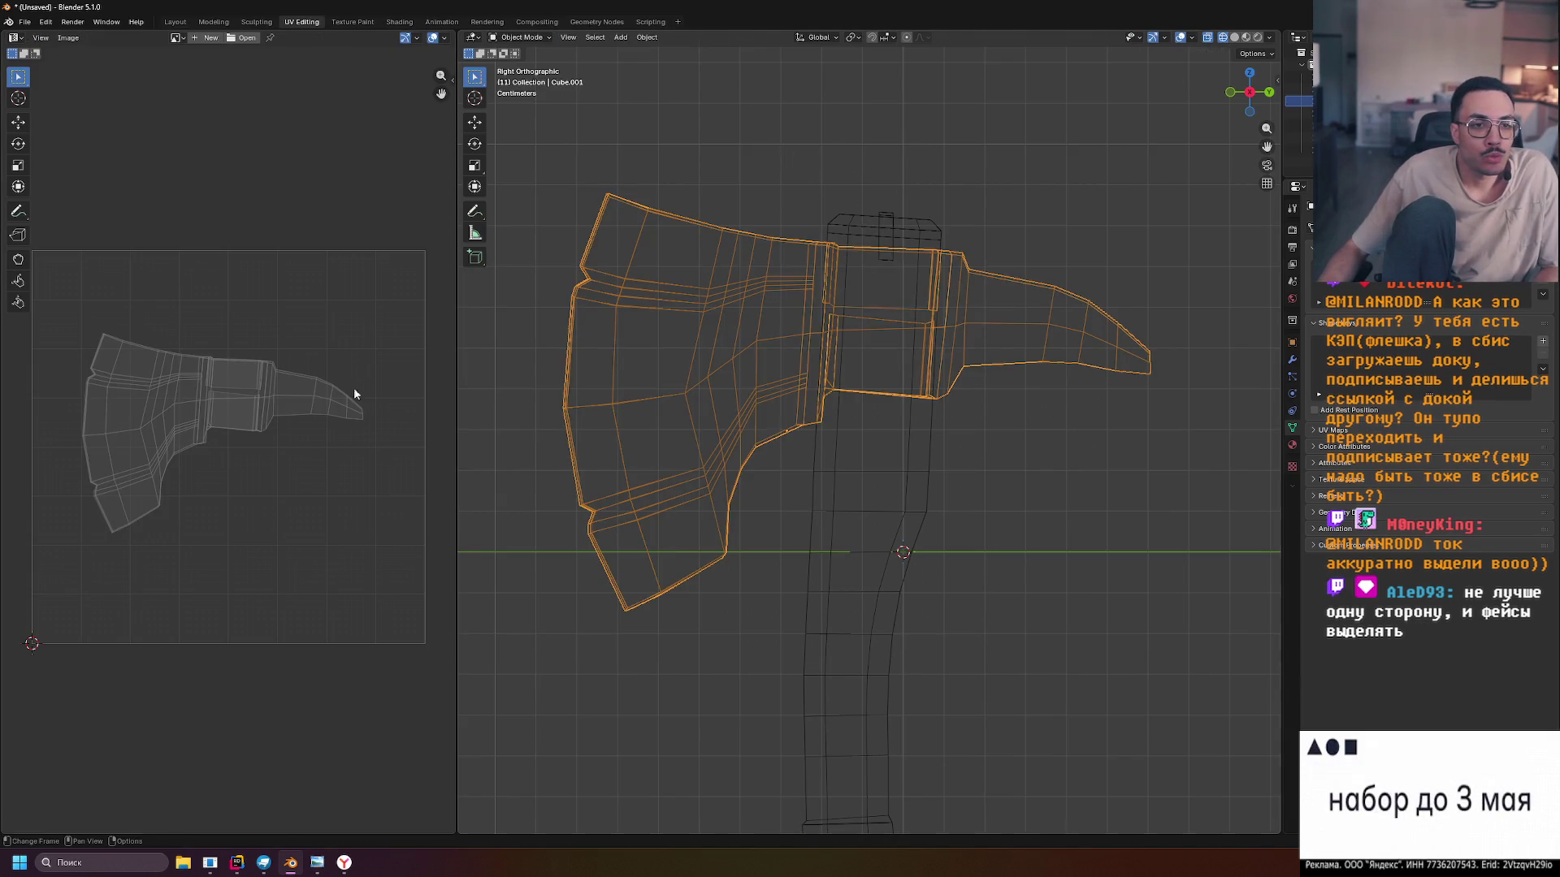
Select all of the axe head's UVs and move the island toward the upper-left of UV space
key("Tab")
key("a")
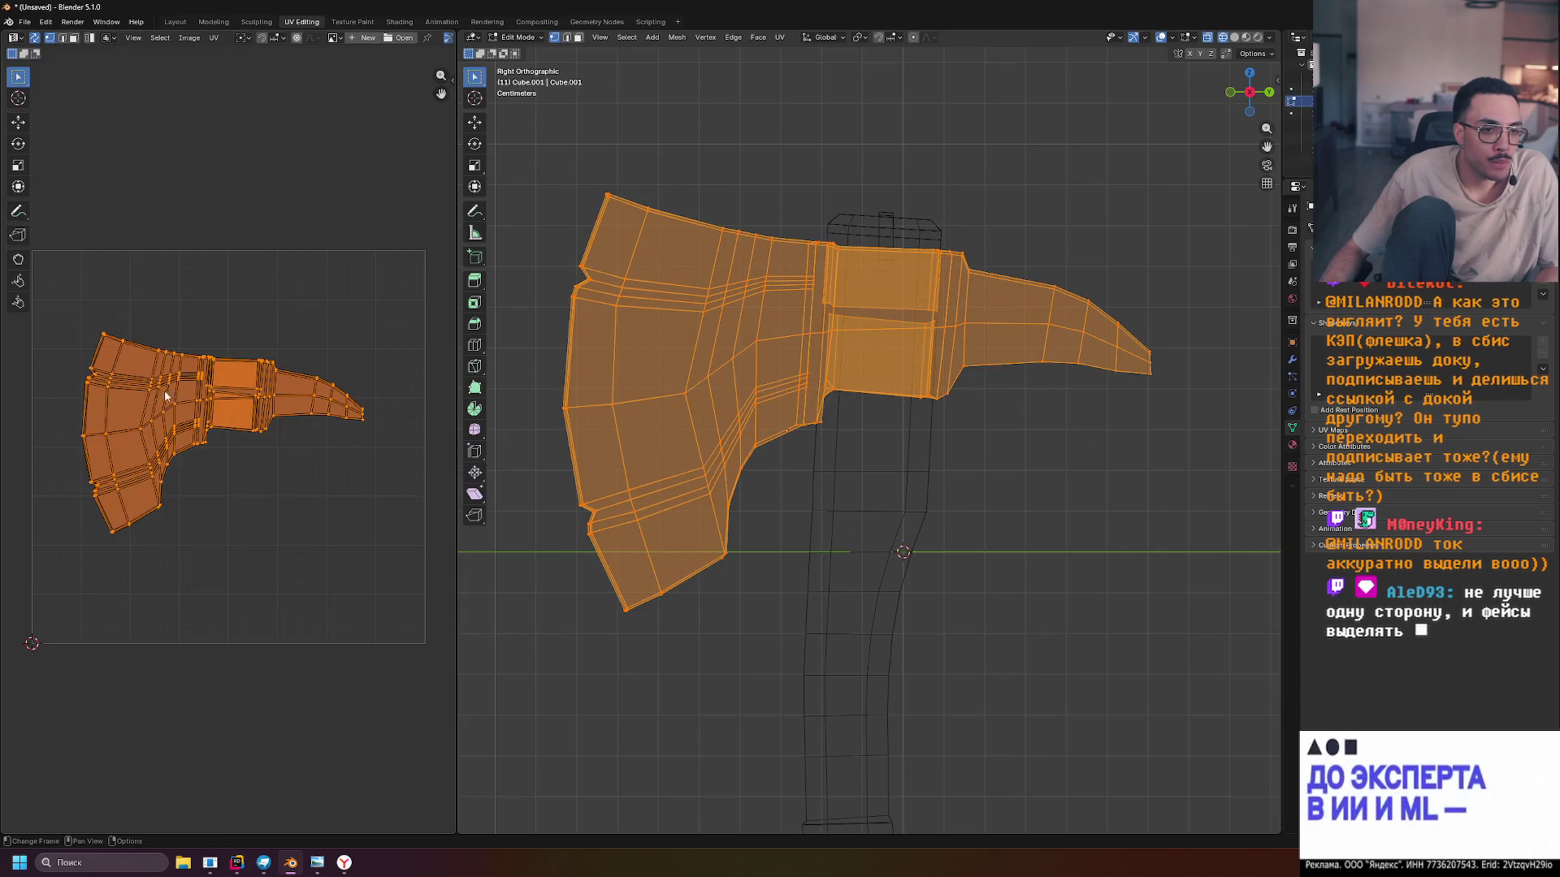
mouse_move(76, 307)
left_mouse_down()
mouse_move(233, 460)
mouse_move(421, 563)
left_mouse_up()
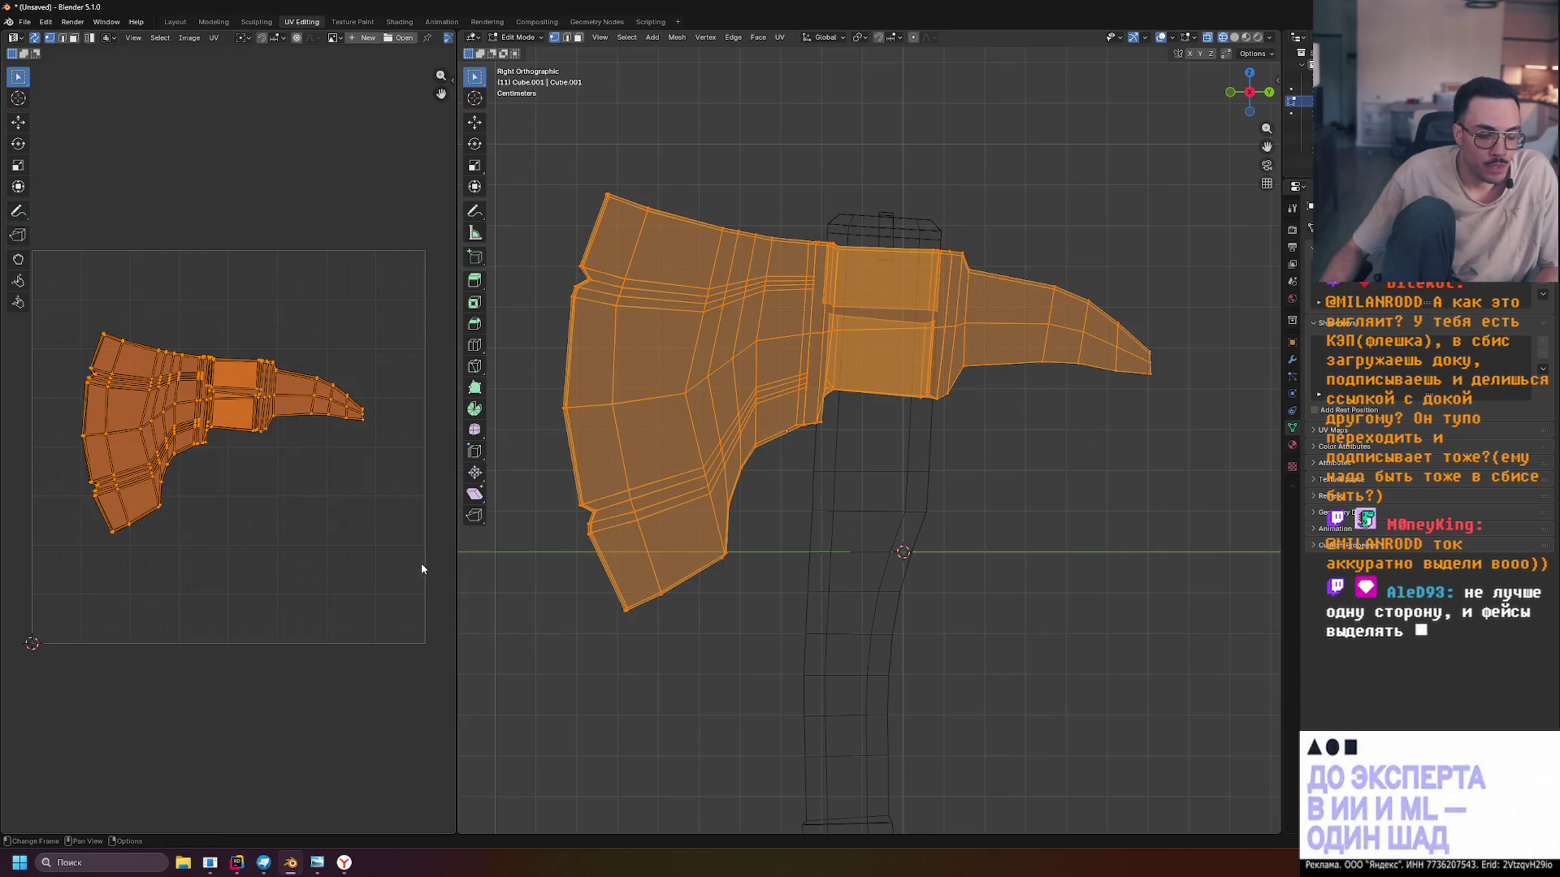
key("g")
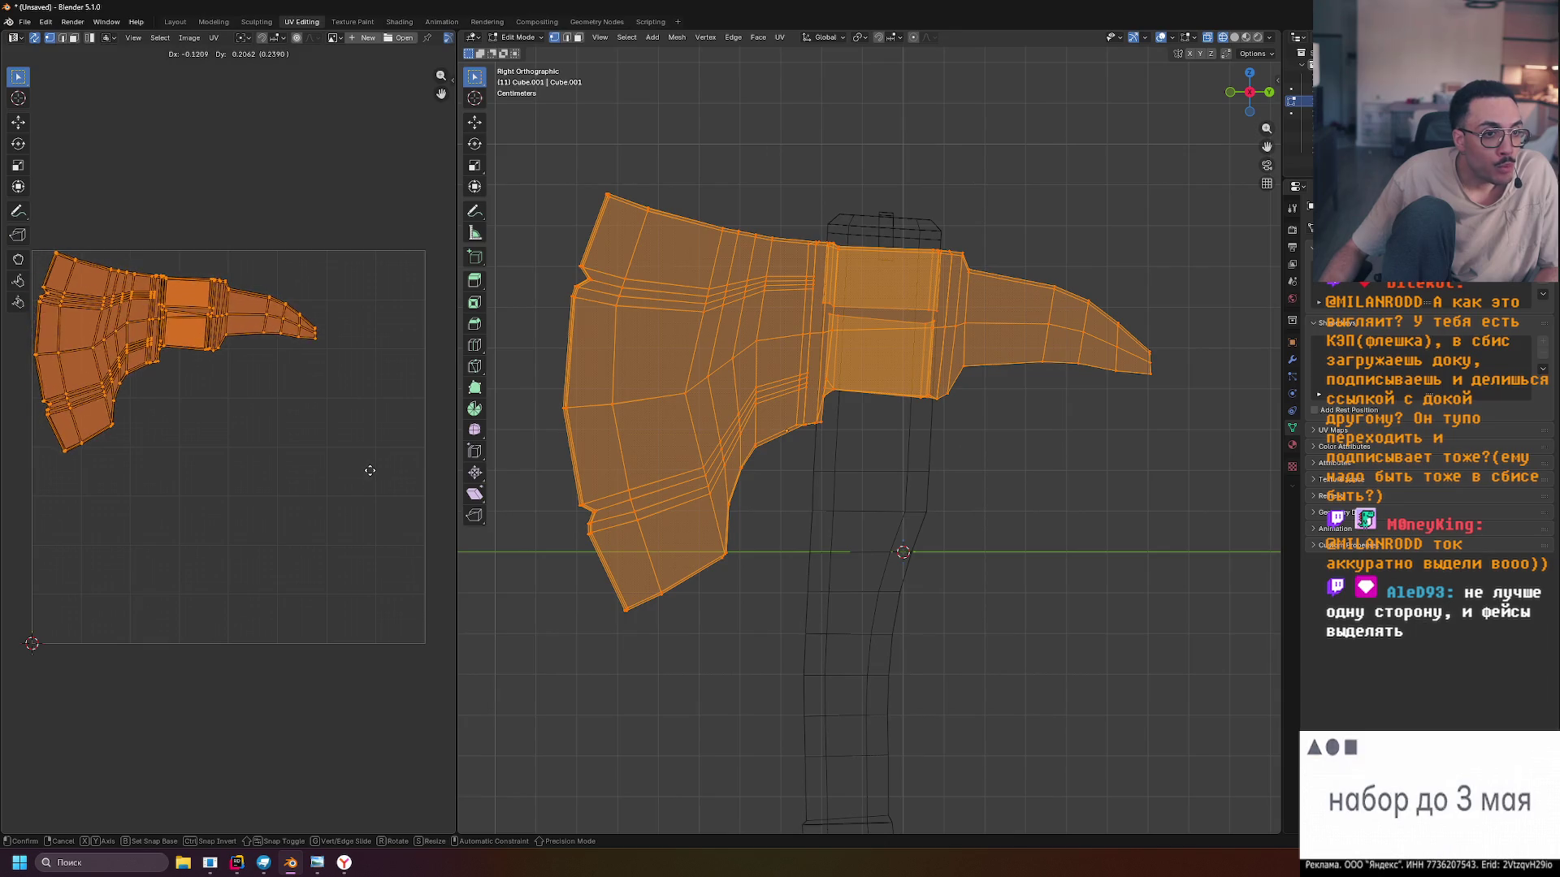
left_click(368, 469)
left_click(351, 452)
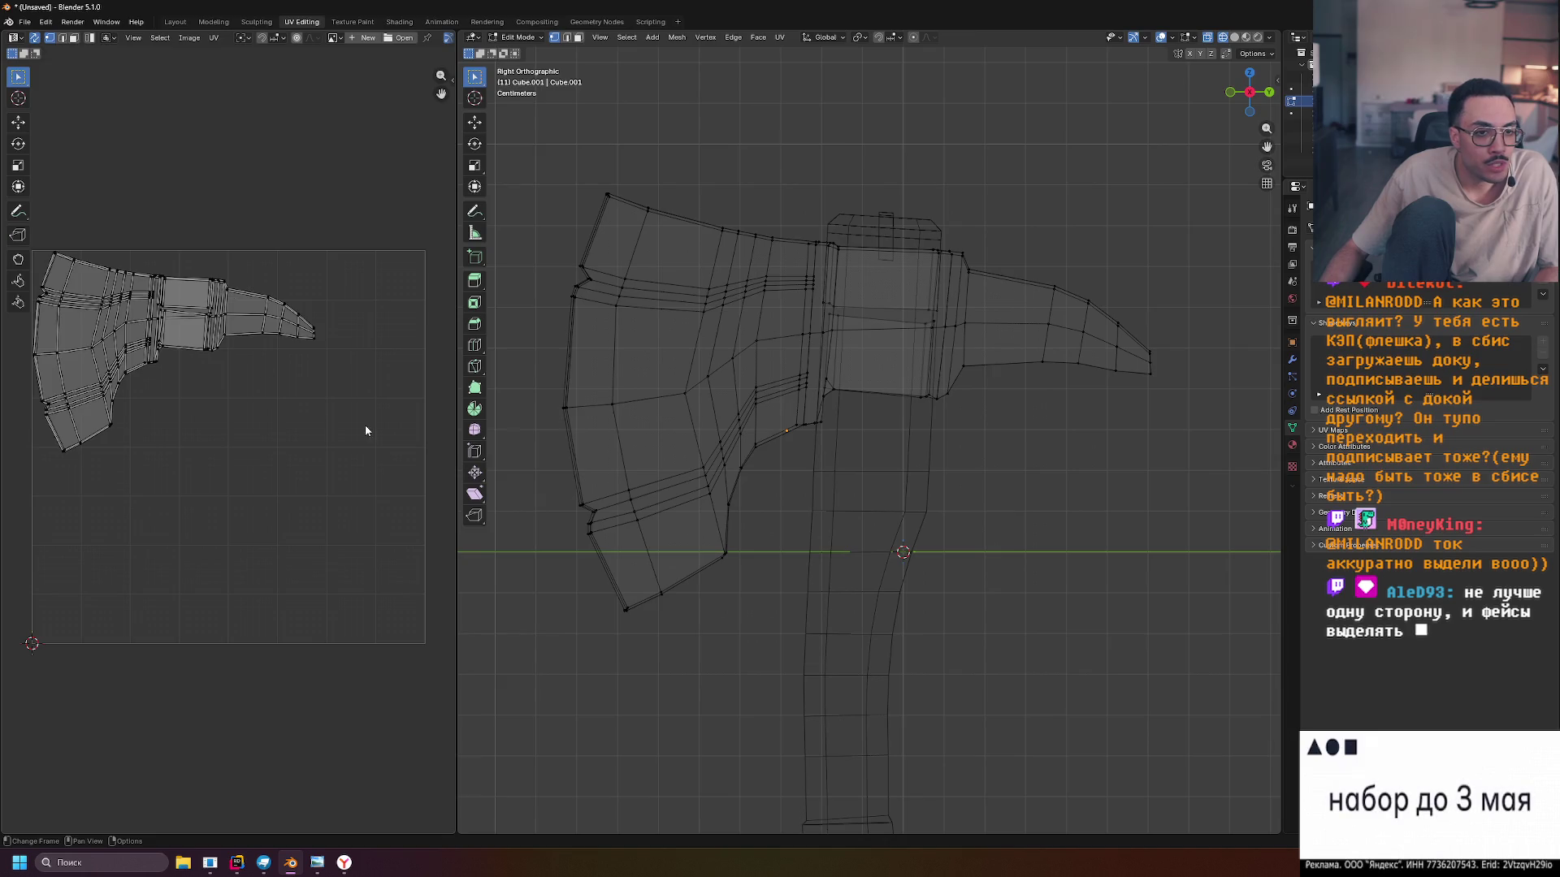
key("Tab")
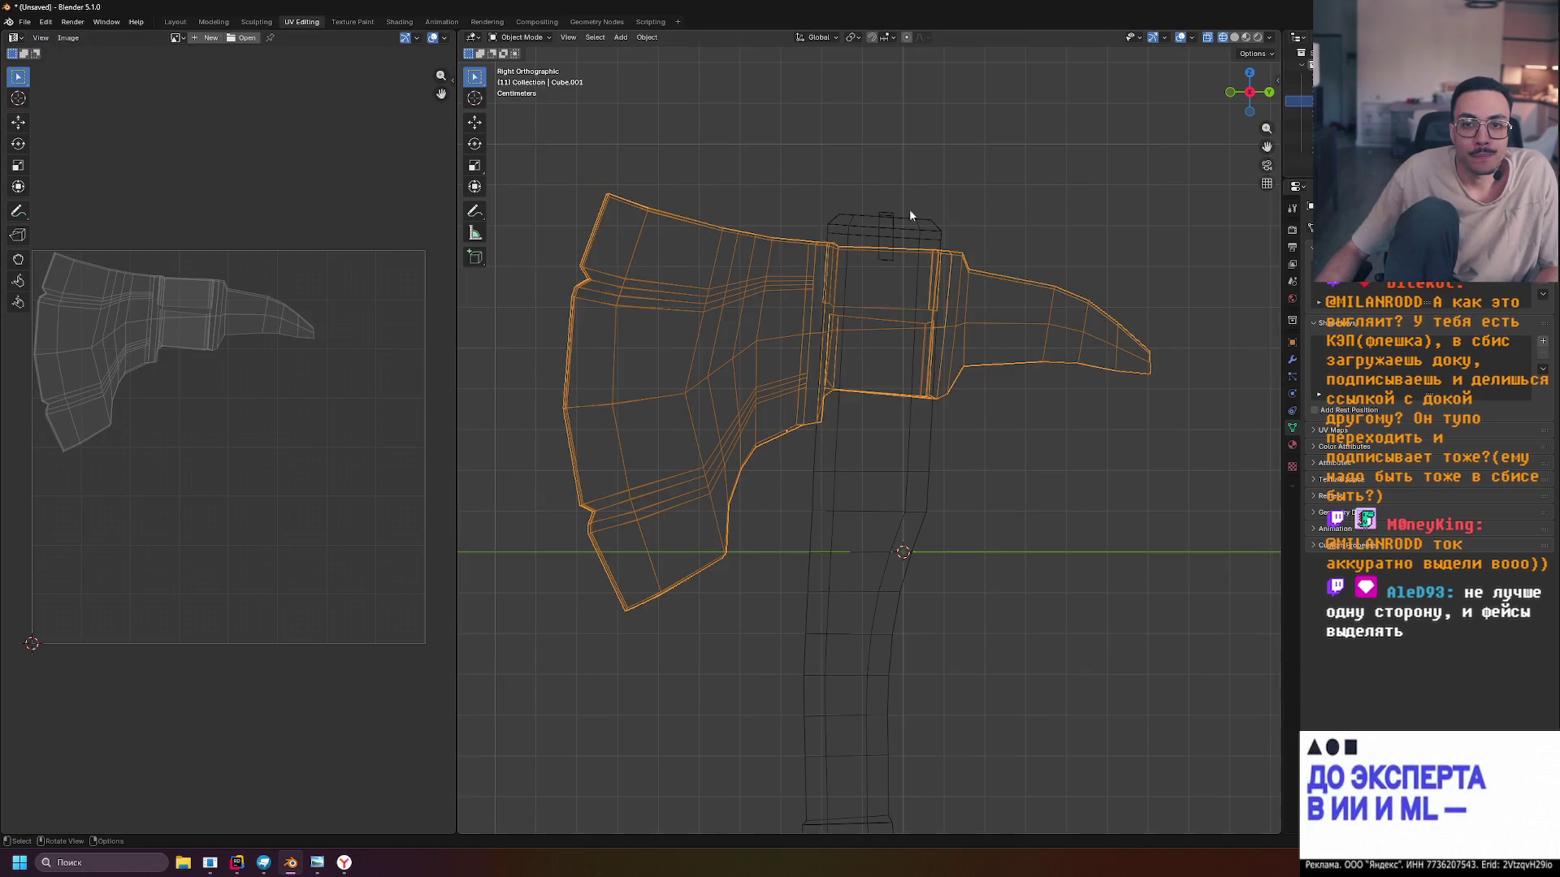
Compare the handle's and axe head's UV layouts, ending with the axe head selected
left_click(877, 219)
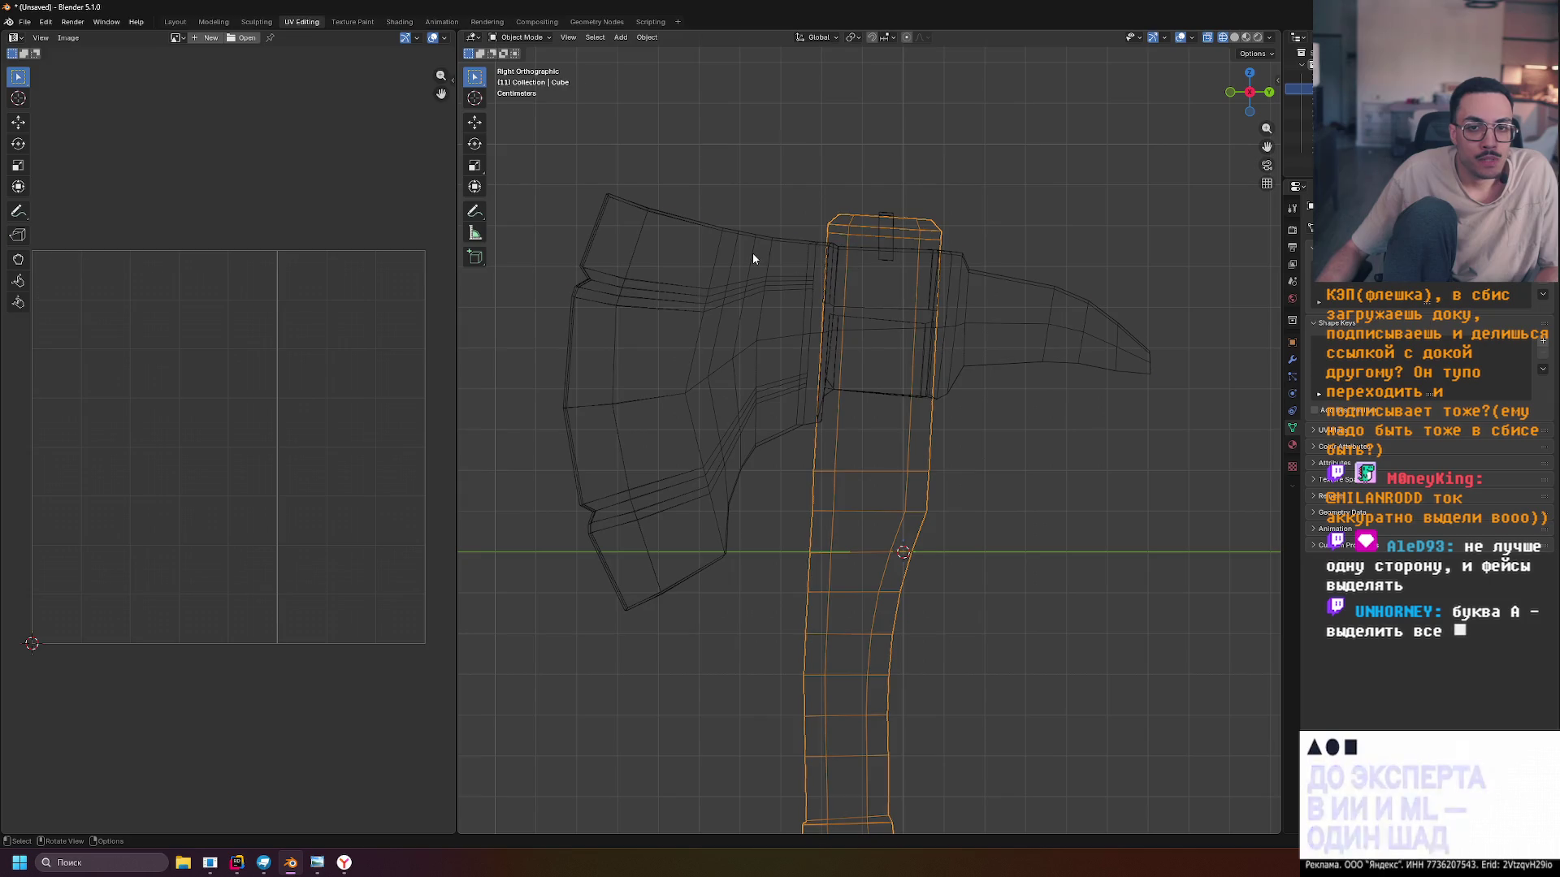
left_click(754, 257)
left_click(841, 234)
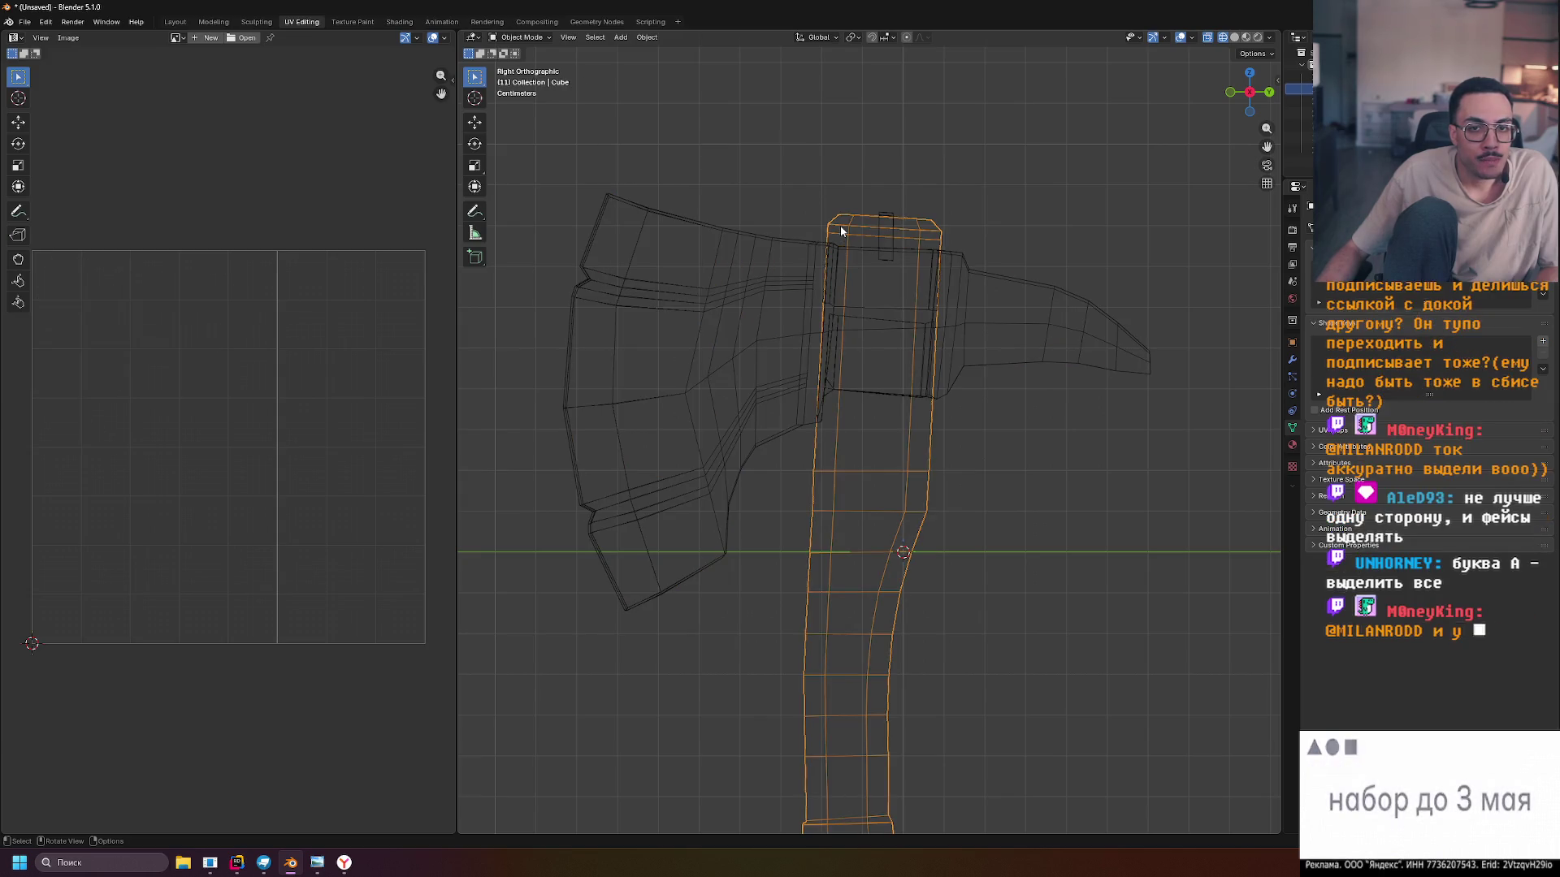
left_click(785, 266)
left_click(840, 228)
left_click(778, 265)
left_click(768, 248)
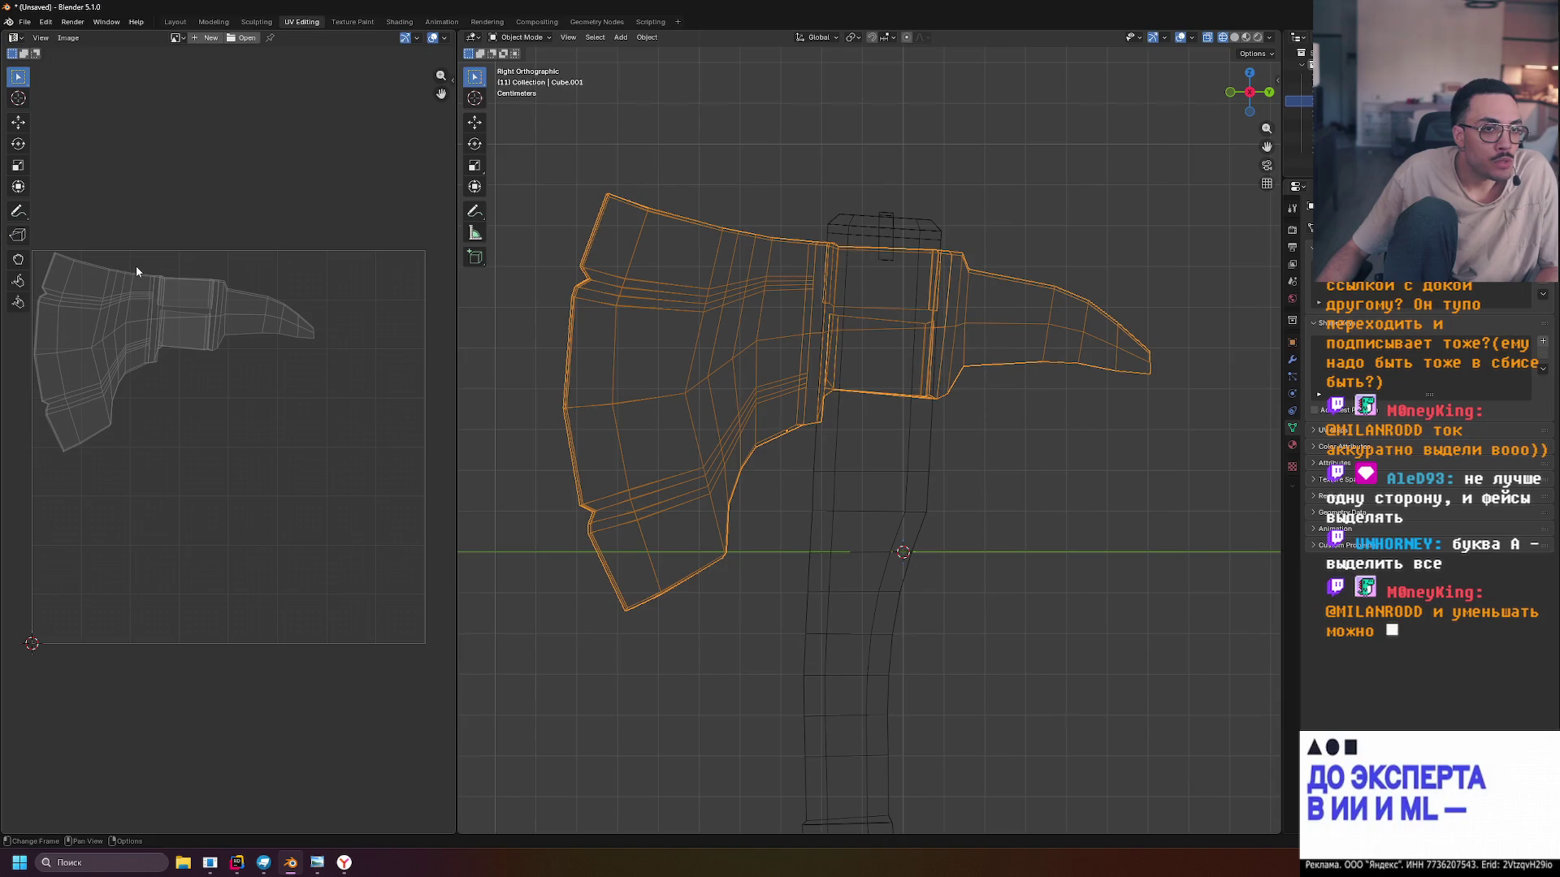
Start a new 1024×1024 blank image, then switch to the browser's Team Fortress 2 palette page
left_click(204, 39)
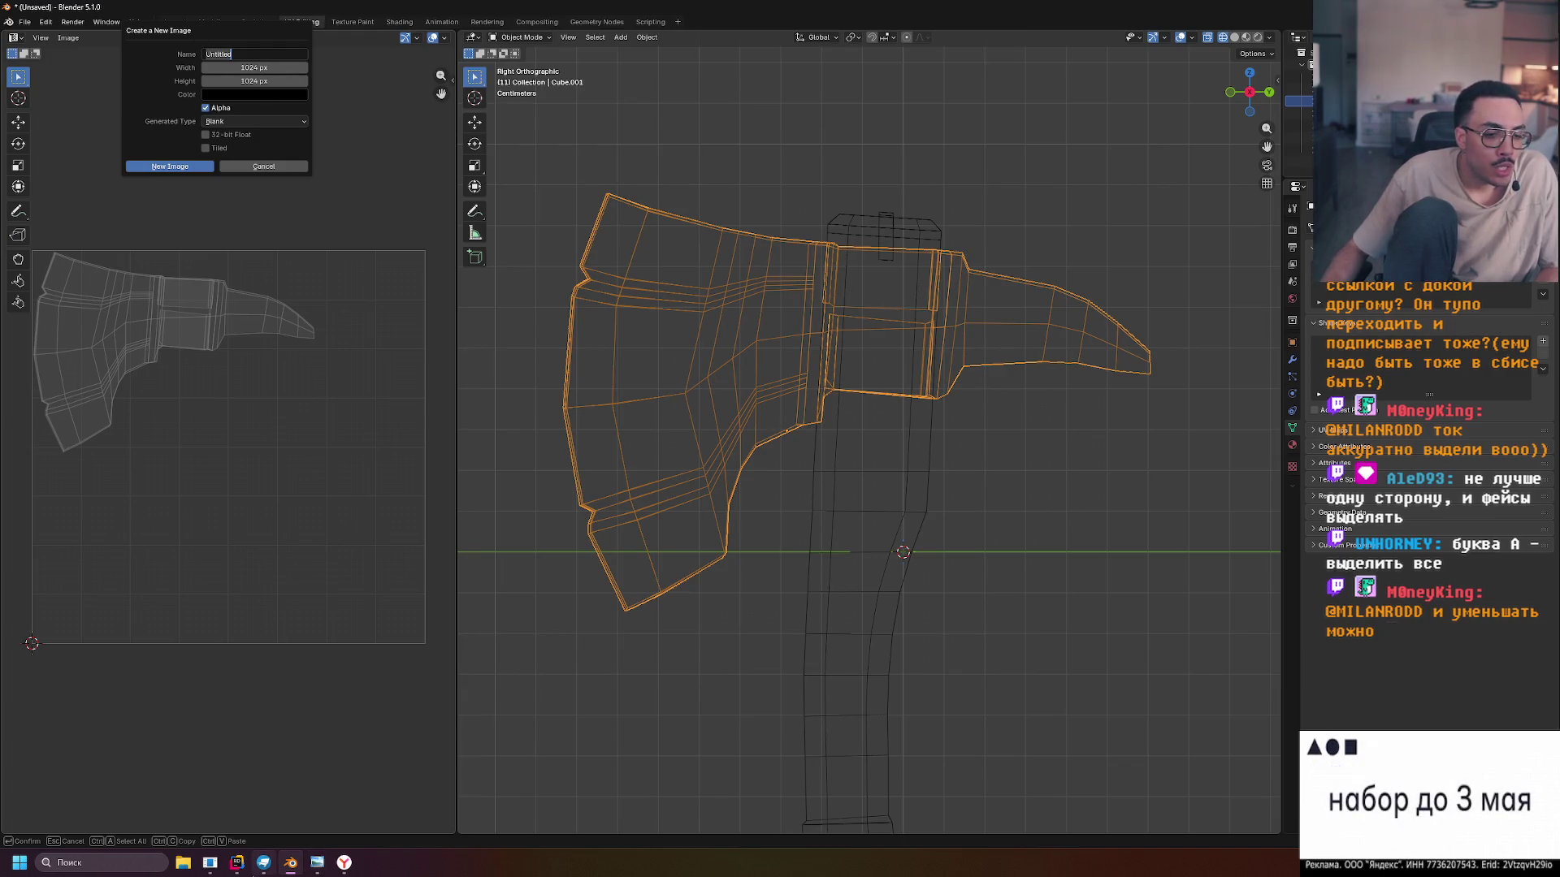
left_click(345, 863)
left_click(344, 863)
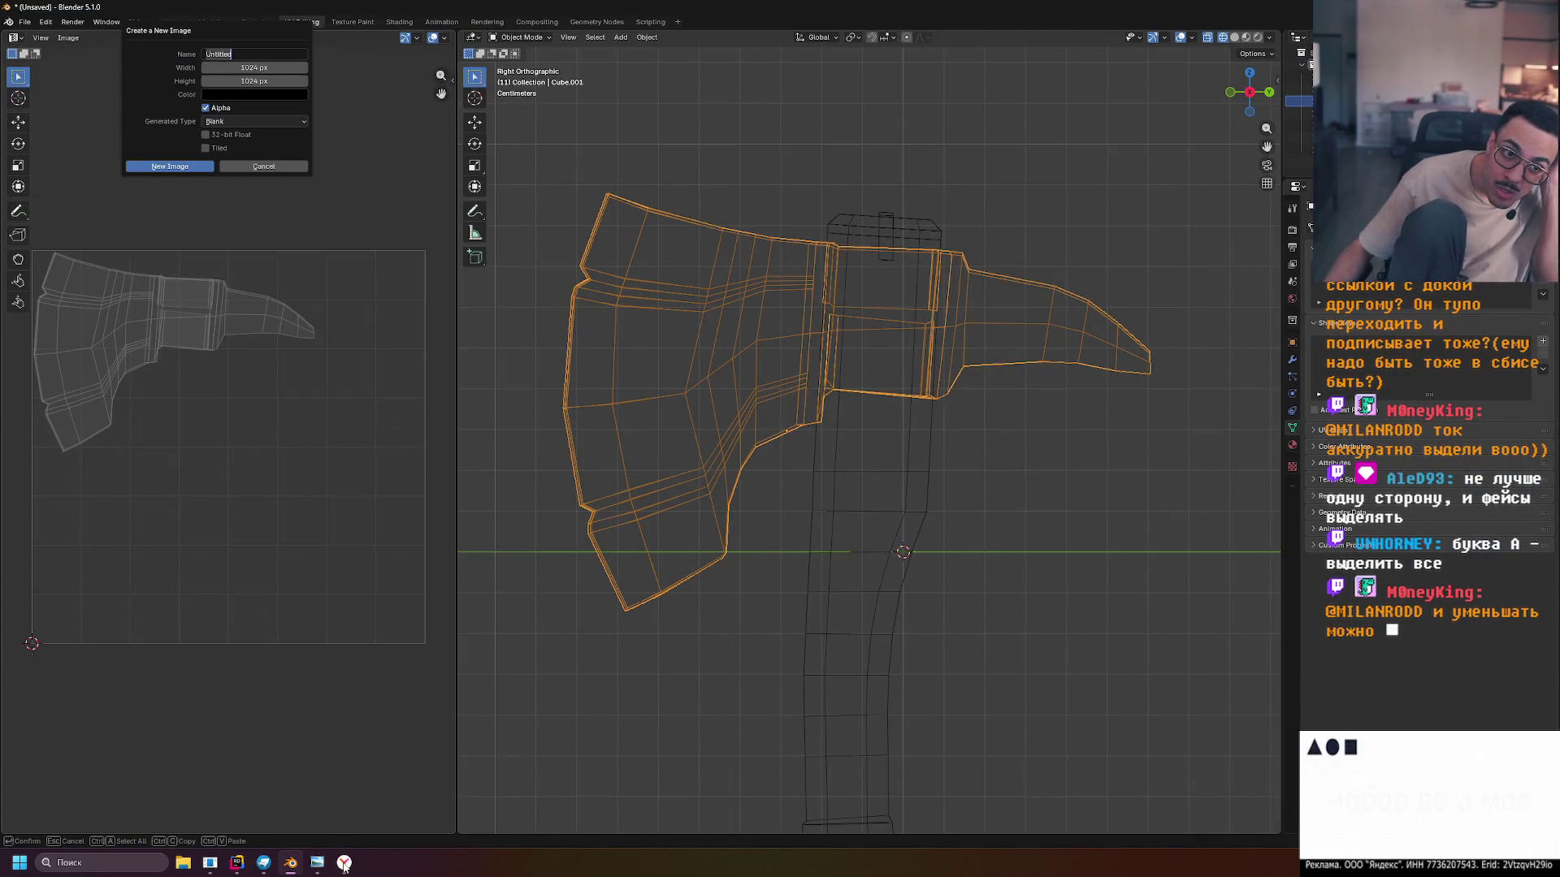
left_click(345, 864)
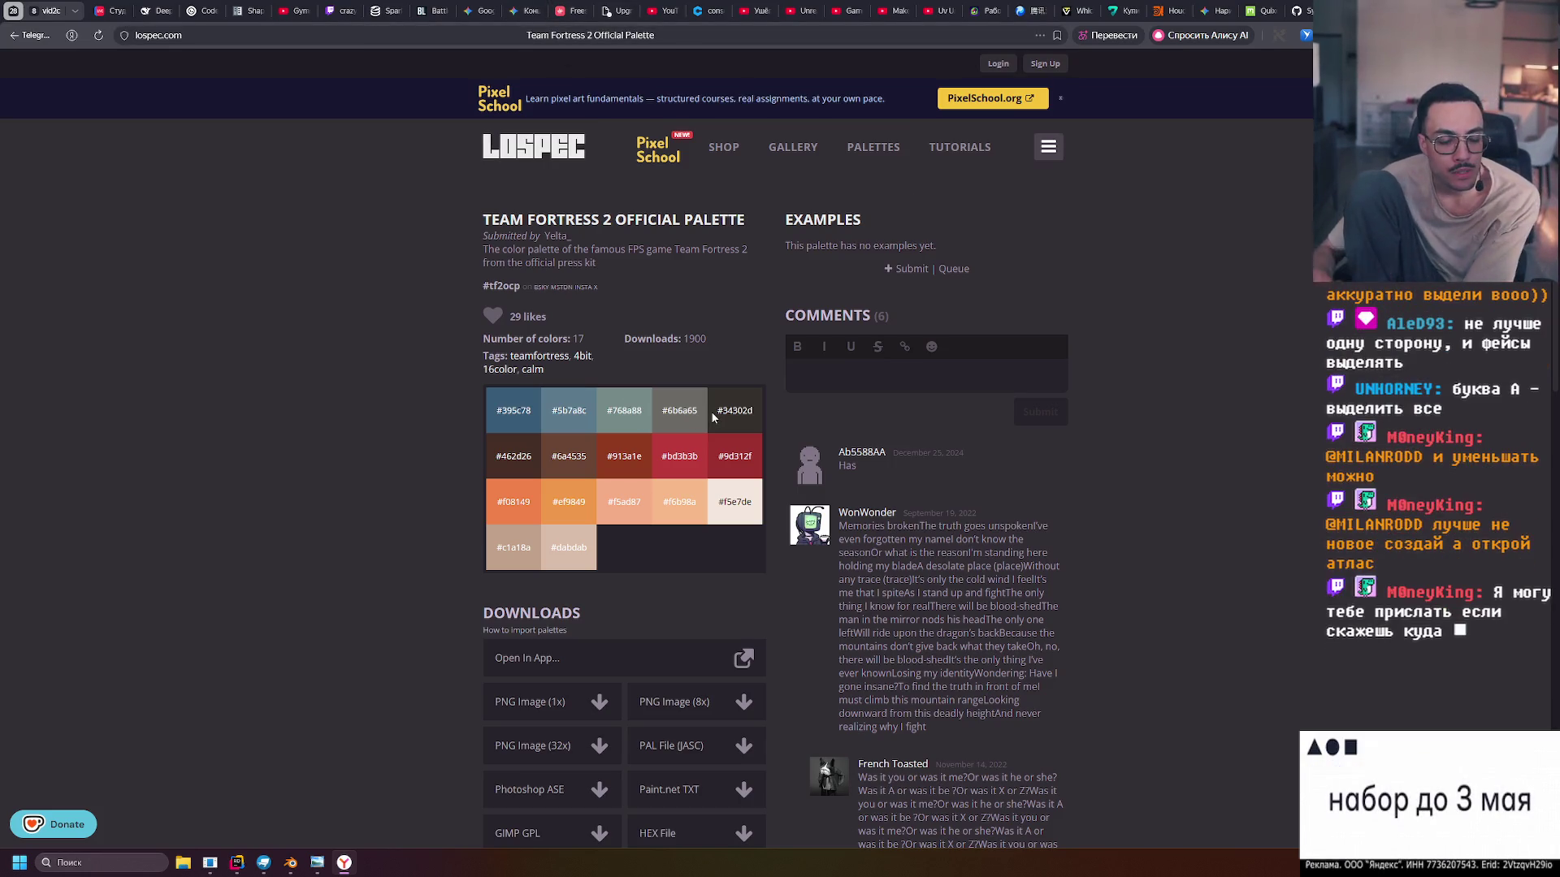
Download the Team Fortress 2 Official Palette as PNG Image (1x) and drag it toward Blender
scroll(599, 397, "down", 2)
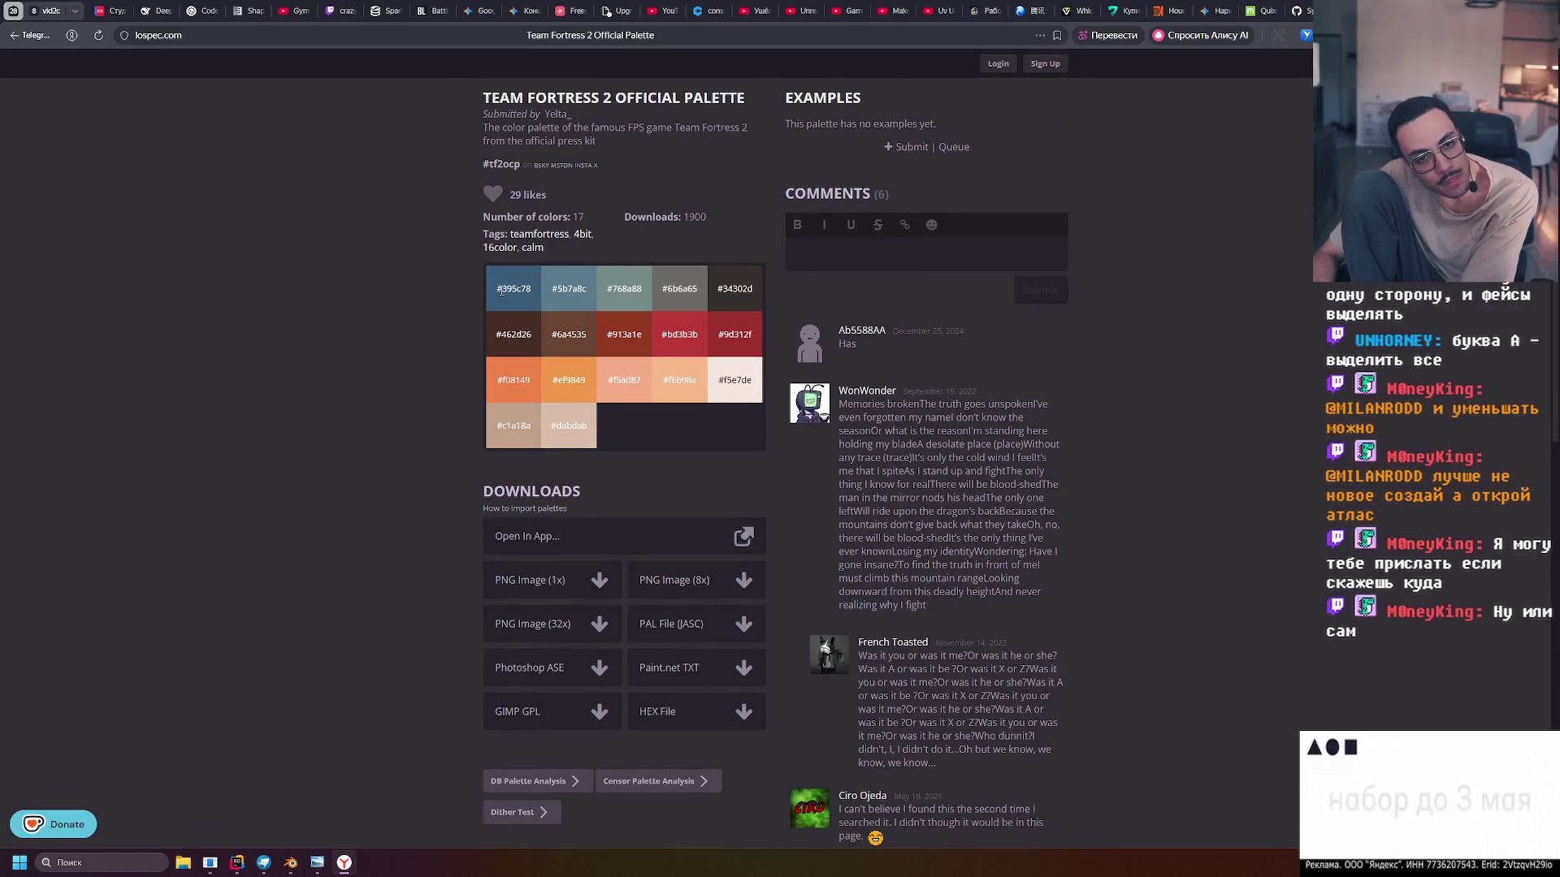
double_click(529, 289)
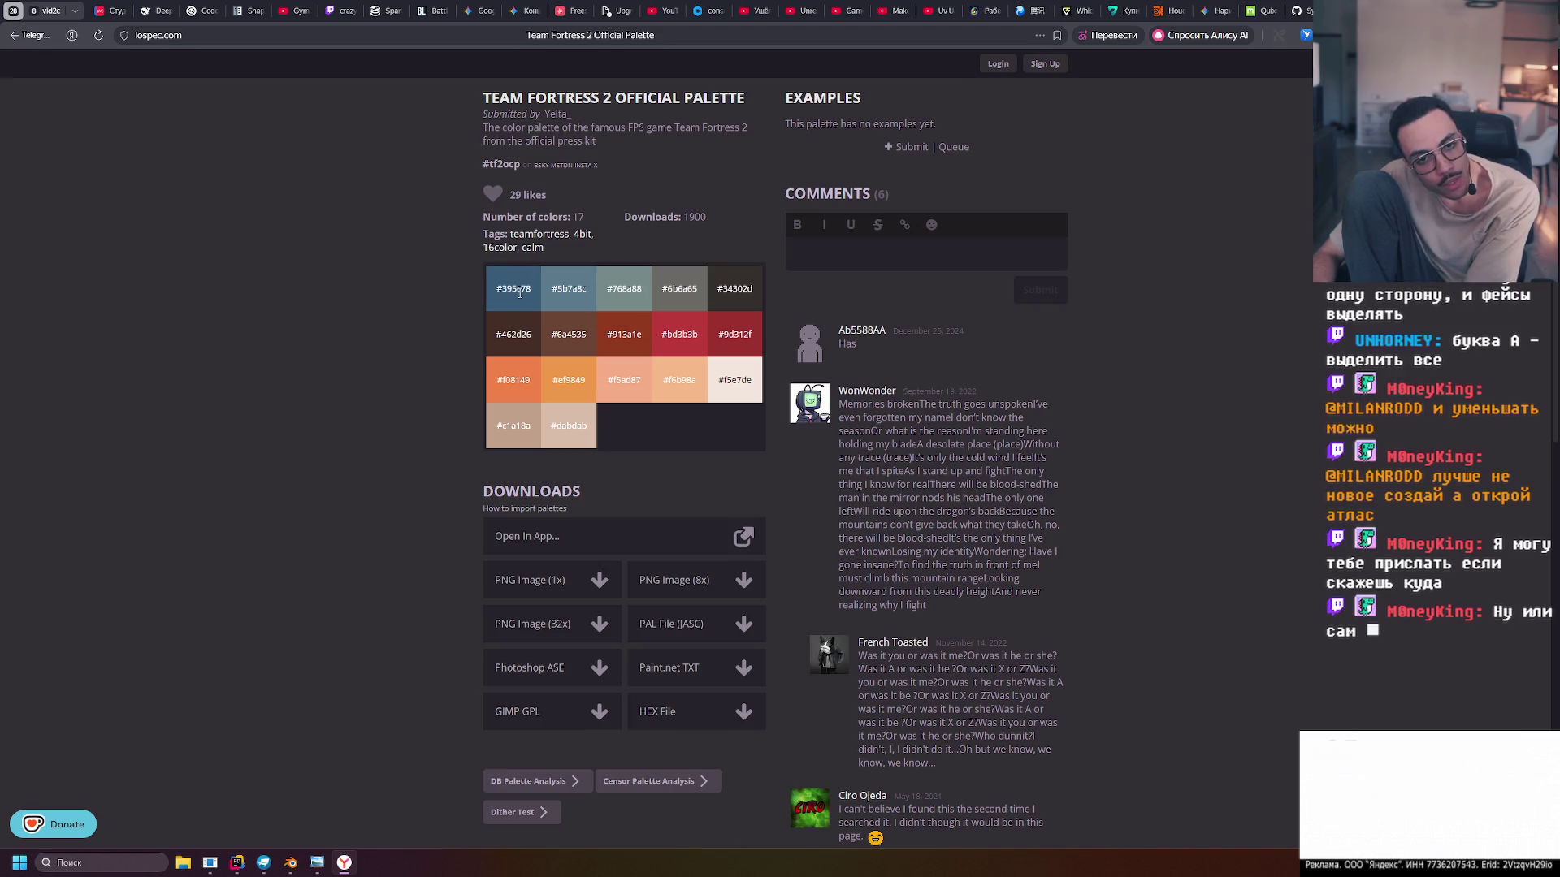
left_click(529, 290)
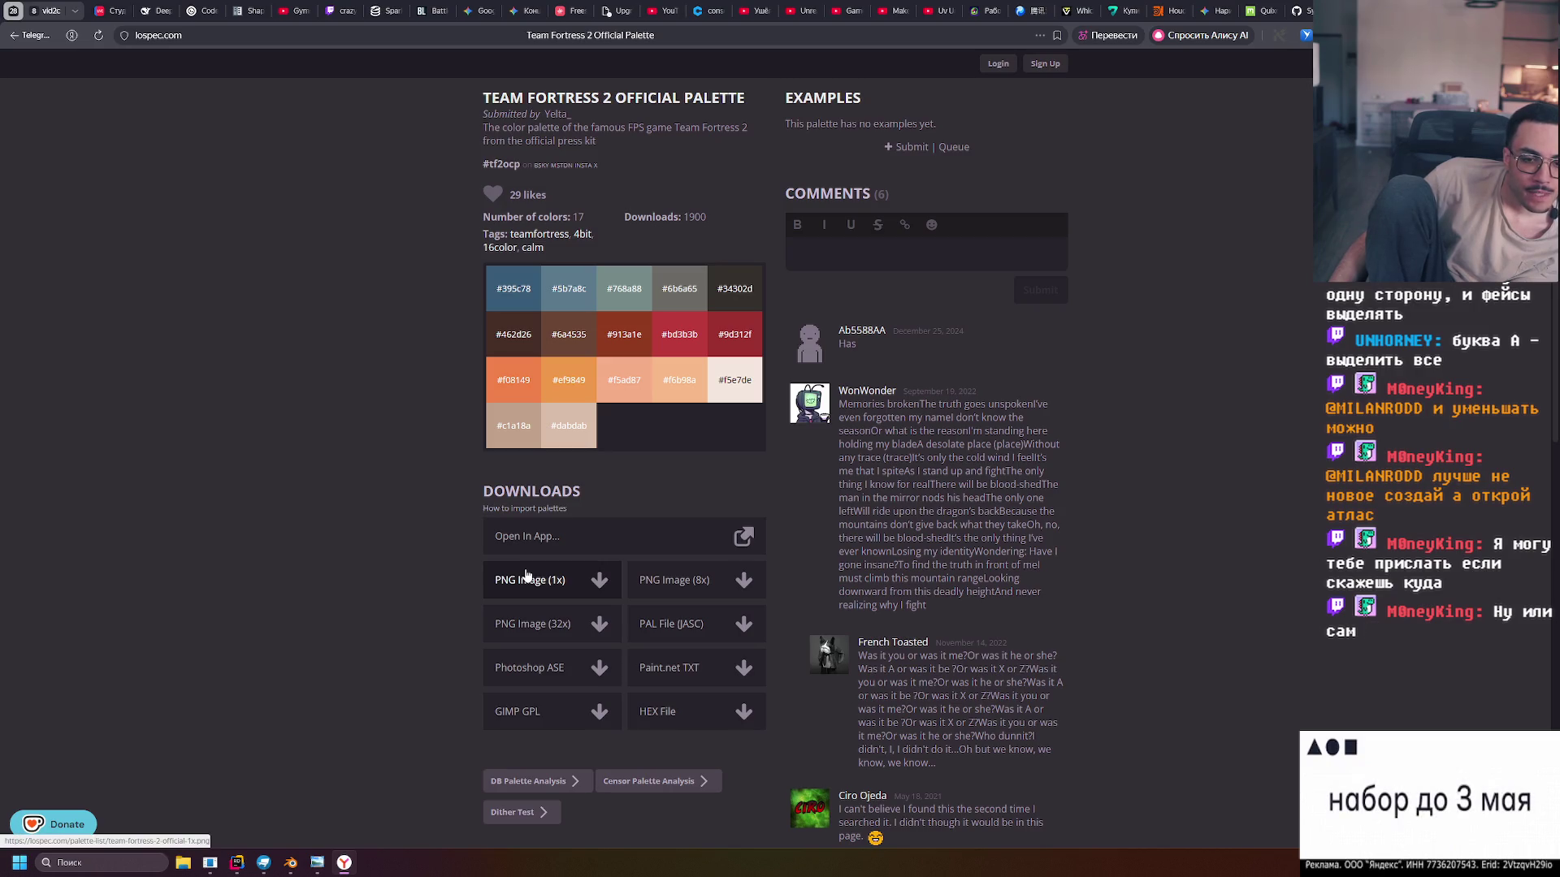
left_click(568, 591)
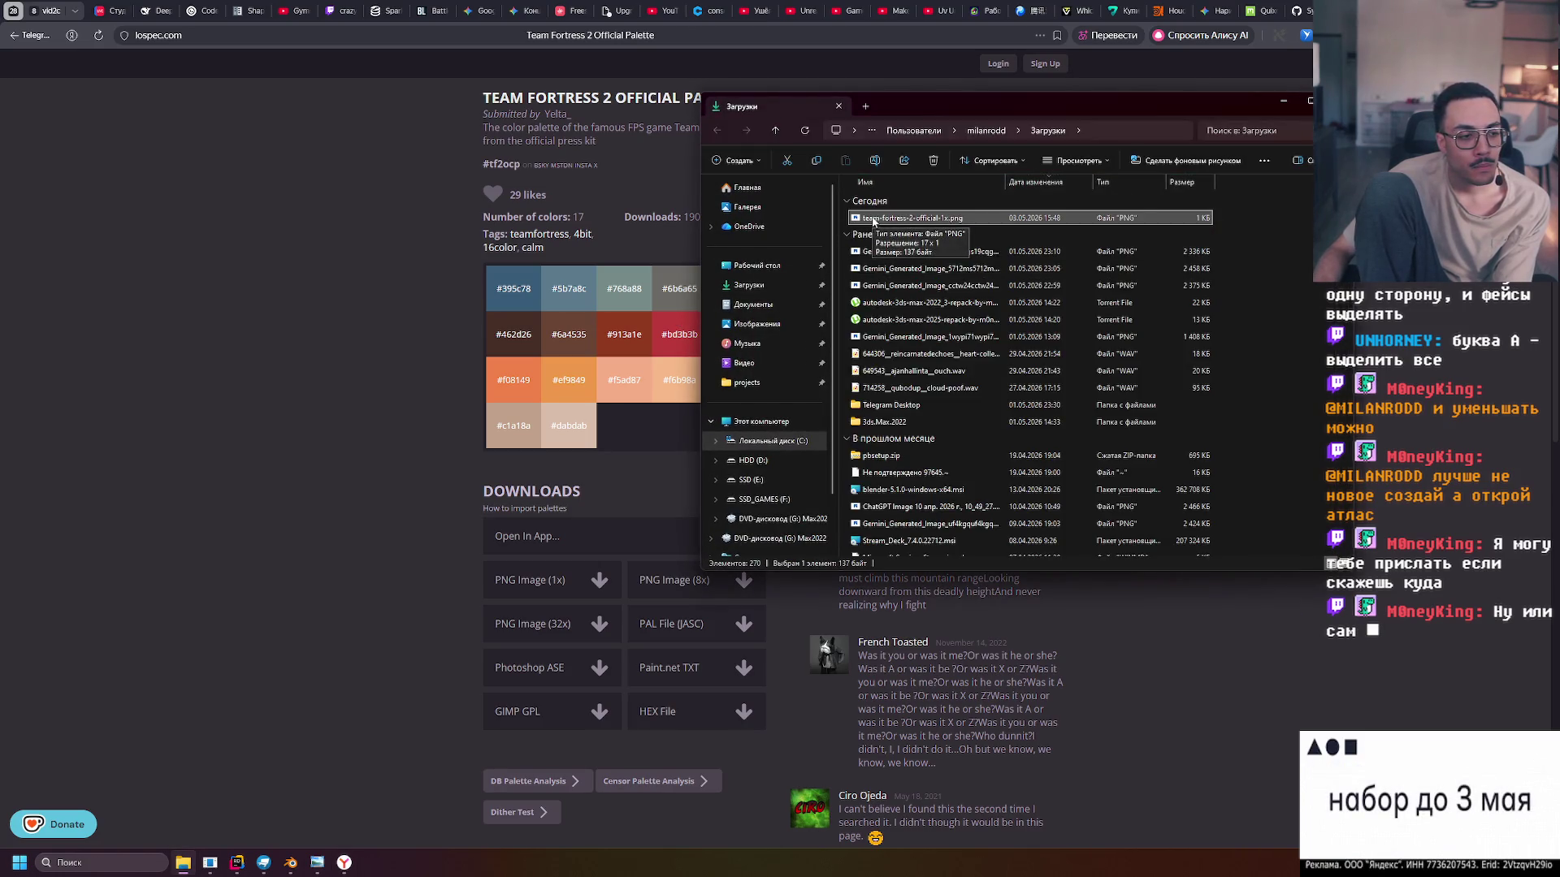
mouse_move(873, 221)
left_mouse_down()
mouse_move(519, 536)
mouse_move(290, 863)
mouse_move(299, 662)
left_mouse_up()
Drop team-fortress-2-official-1x.png into the UV editor, cancel the blank image, and frame the palette strip
left_click_drag(277, 455, 276, 447)
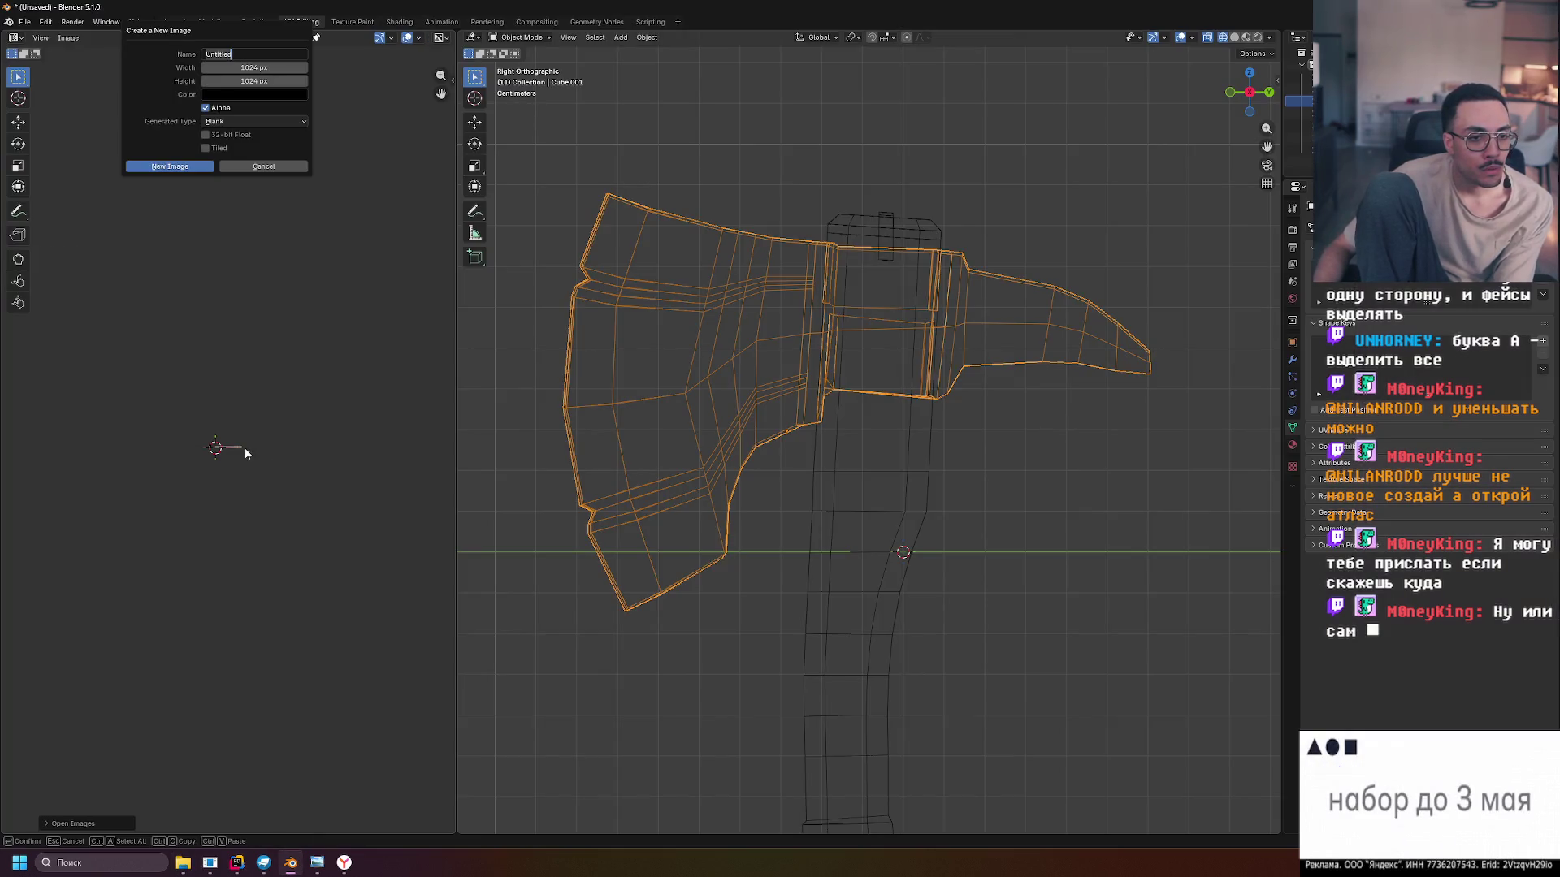
left_click(262, 166)
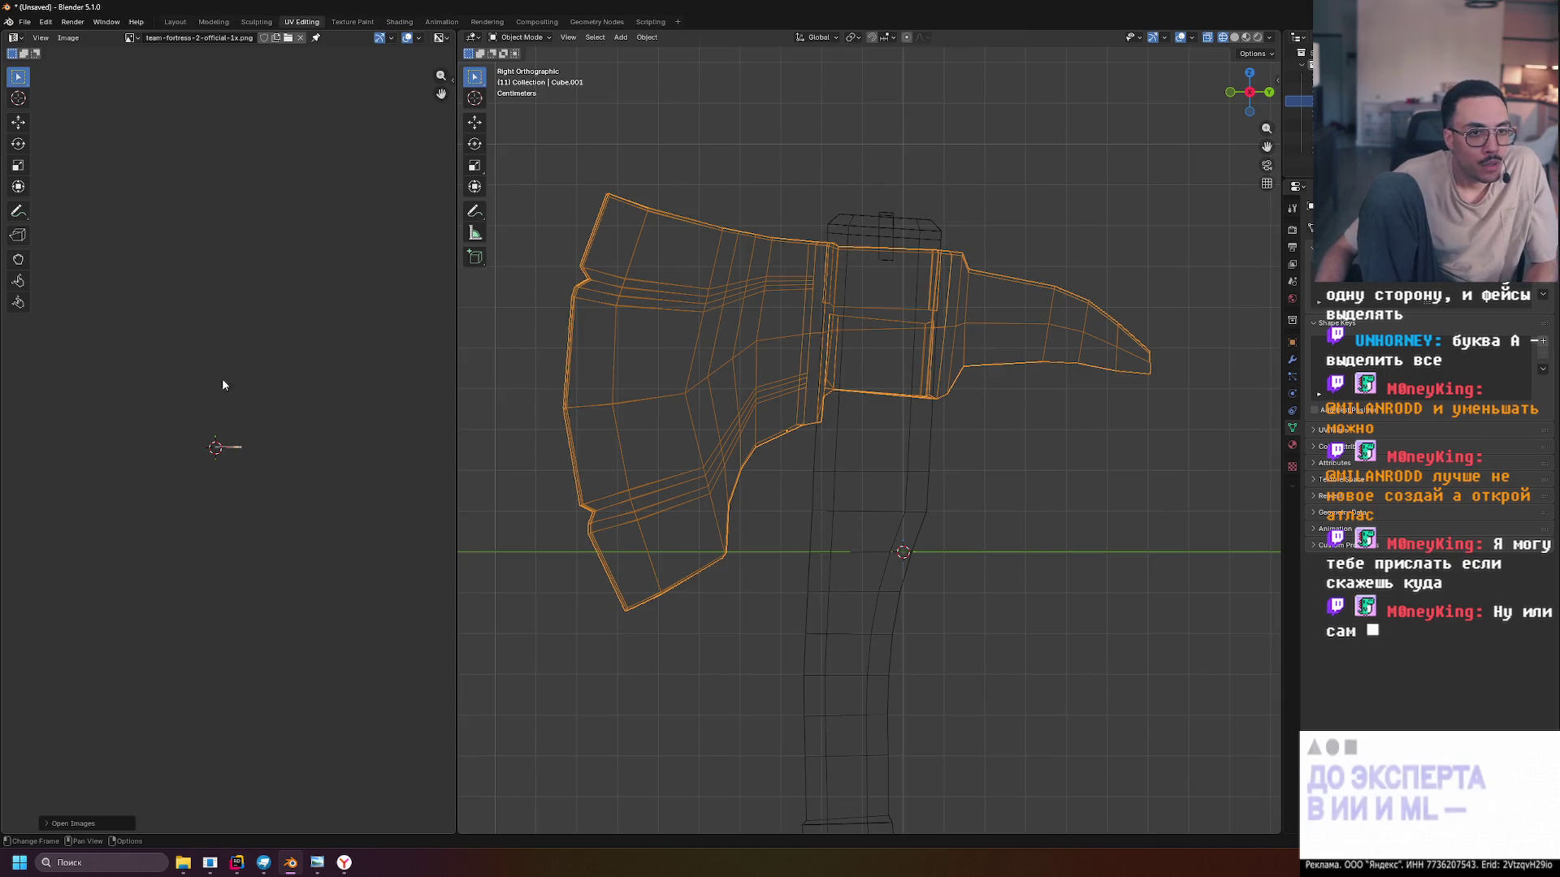
scroll(232, 451, "up", 9)
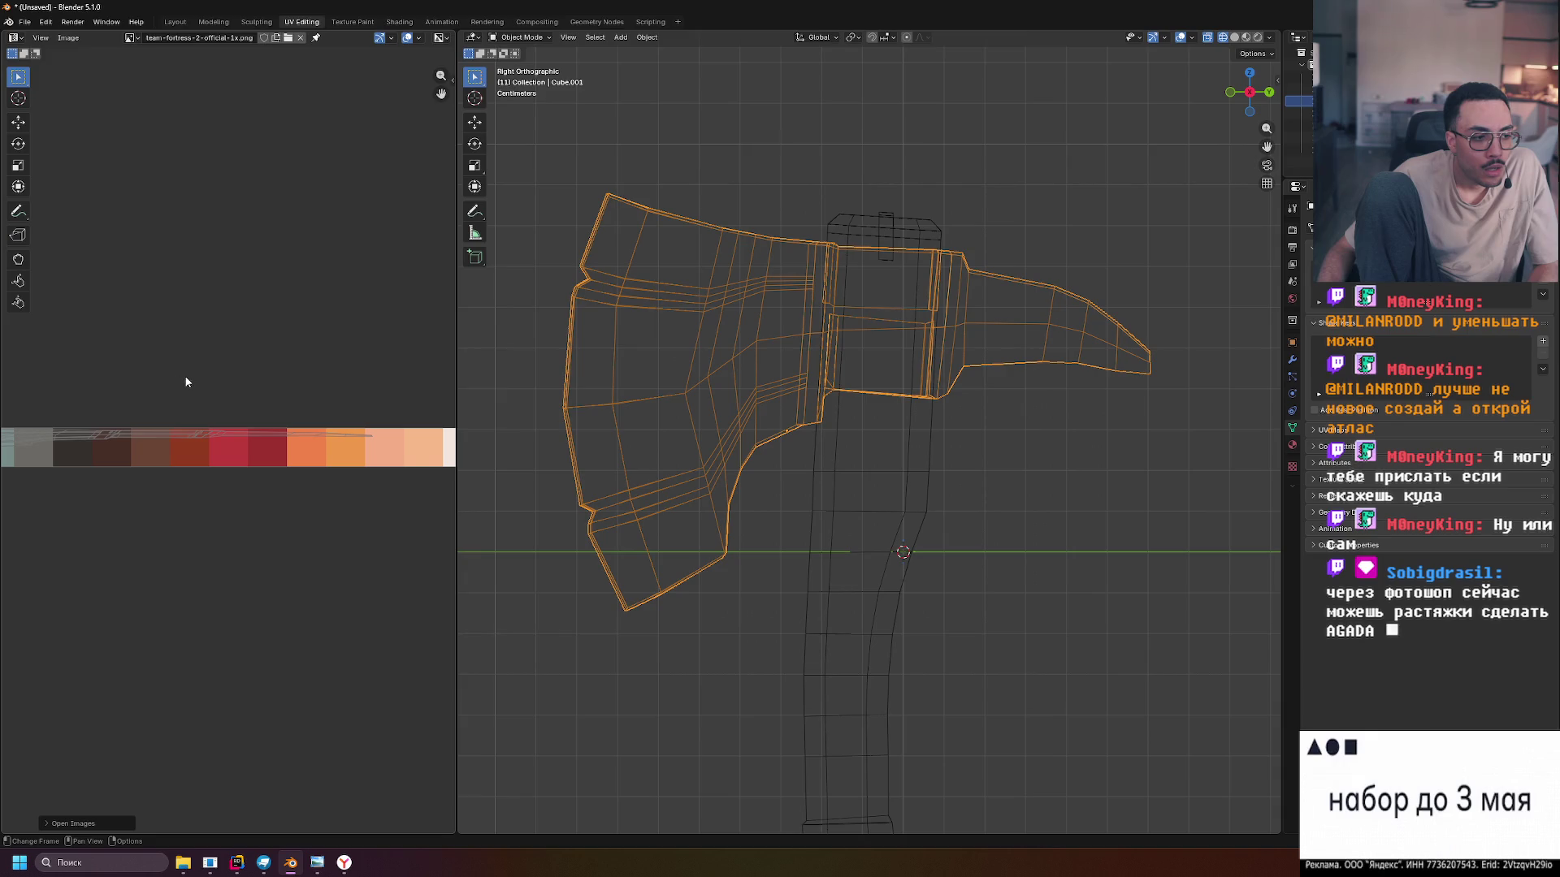
scroll(185, 375, "down", 4)
mouse_move(222, 369)
left_mouse_down()
mouse_move(246, 388)
mouse_move(362, 400)
left_mouse_up()
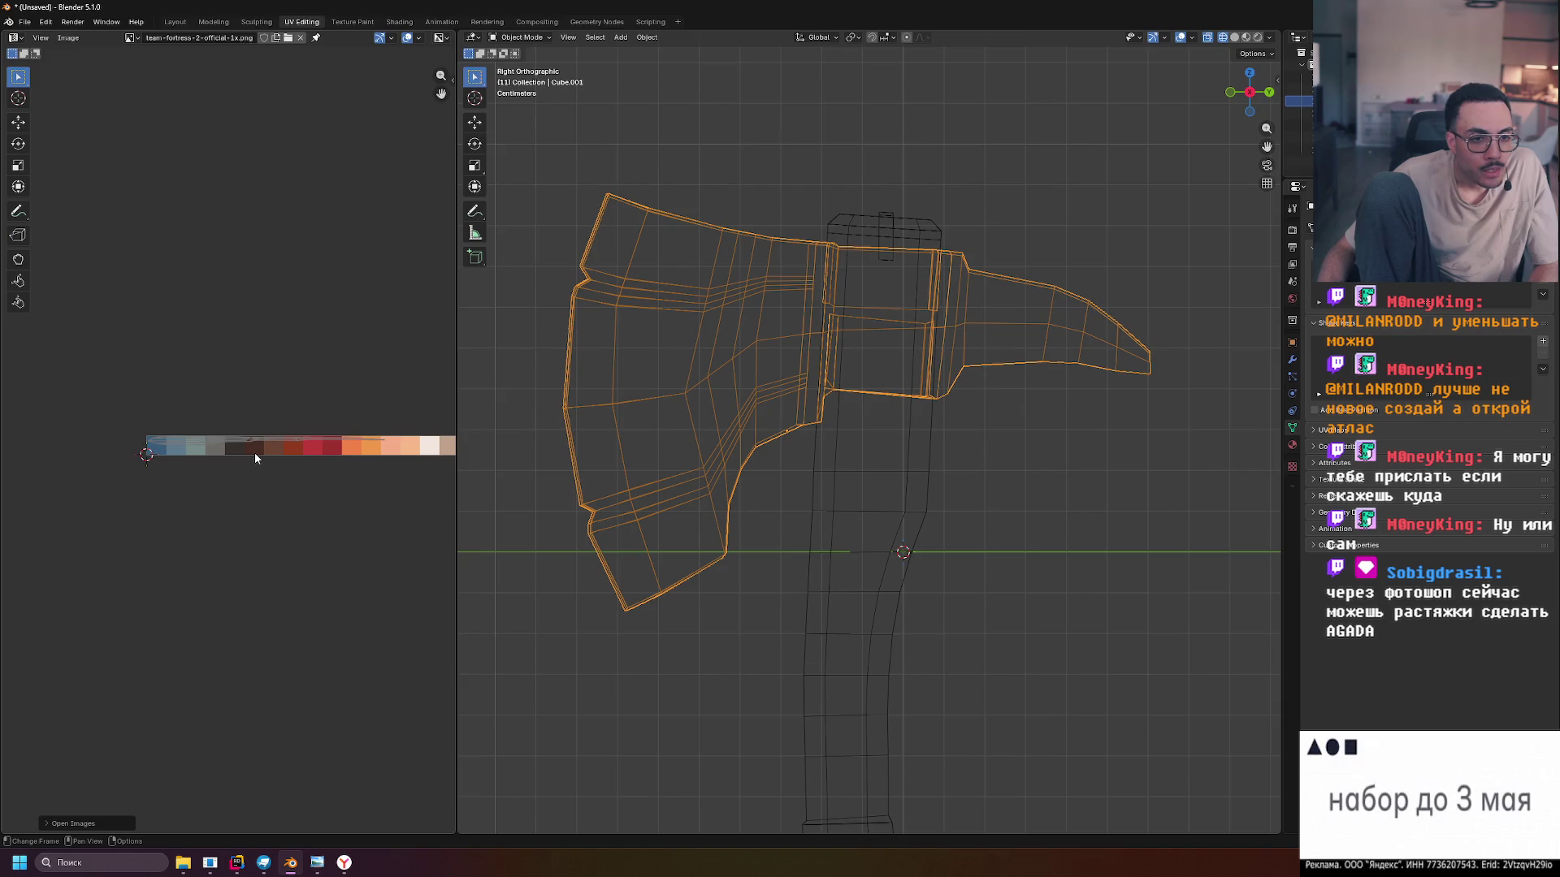
key("Tab")
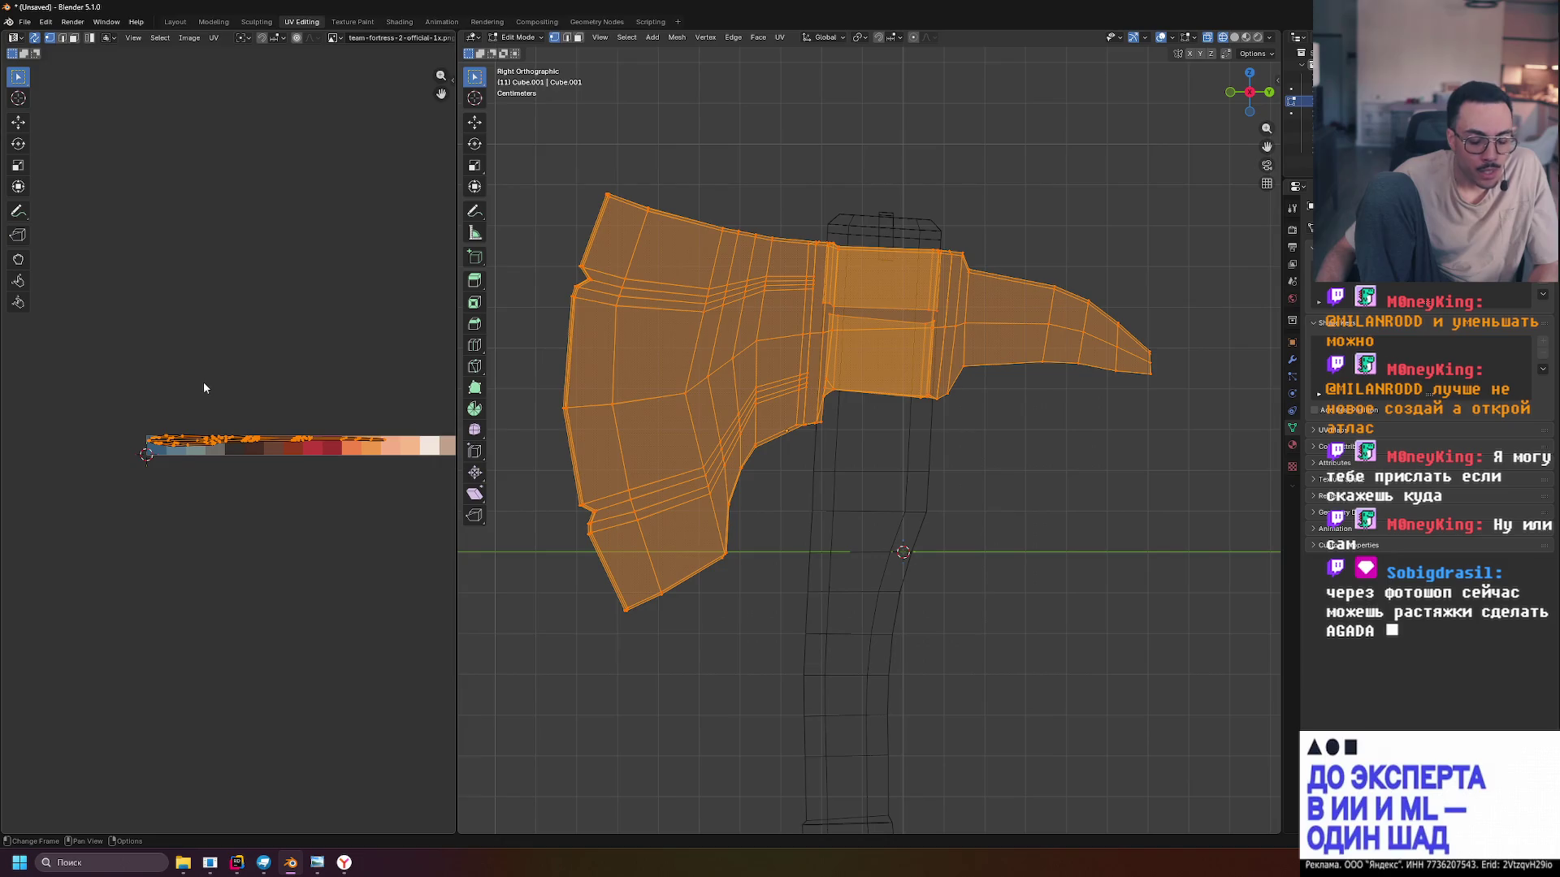
Squash the axe head's UVs vertically and then horizontally into a small cluster
scroll(270, 455, "up", 3)
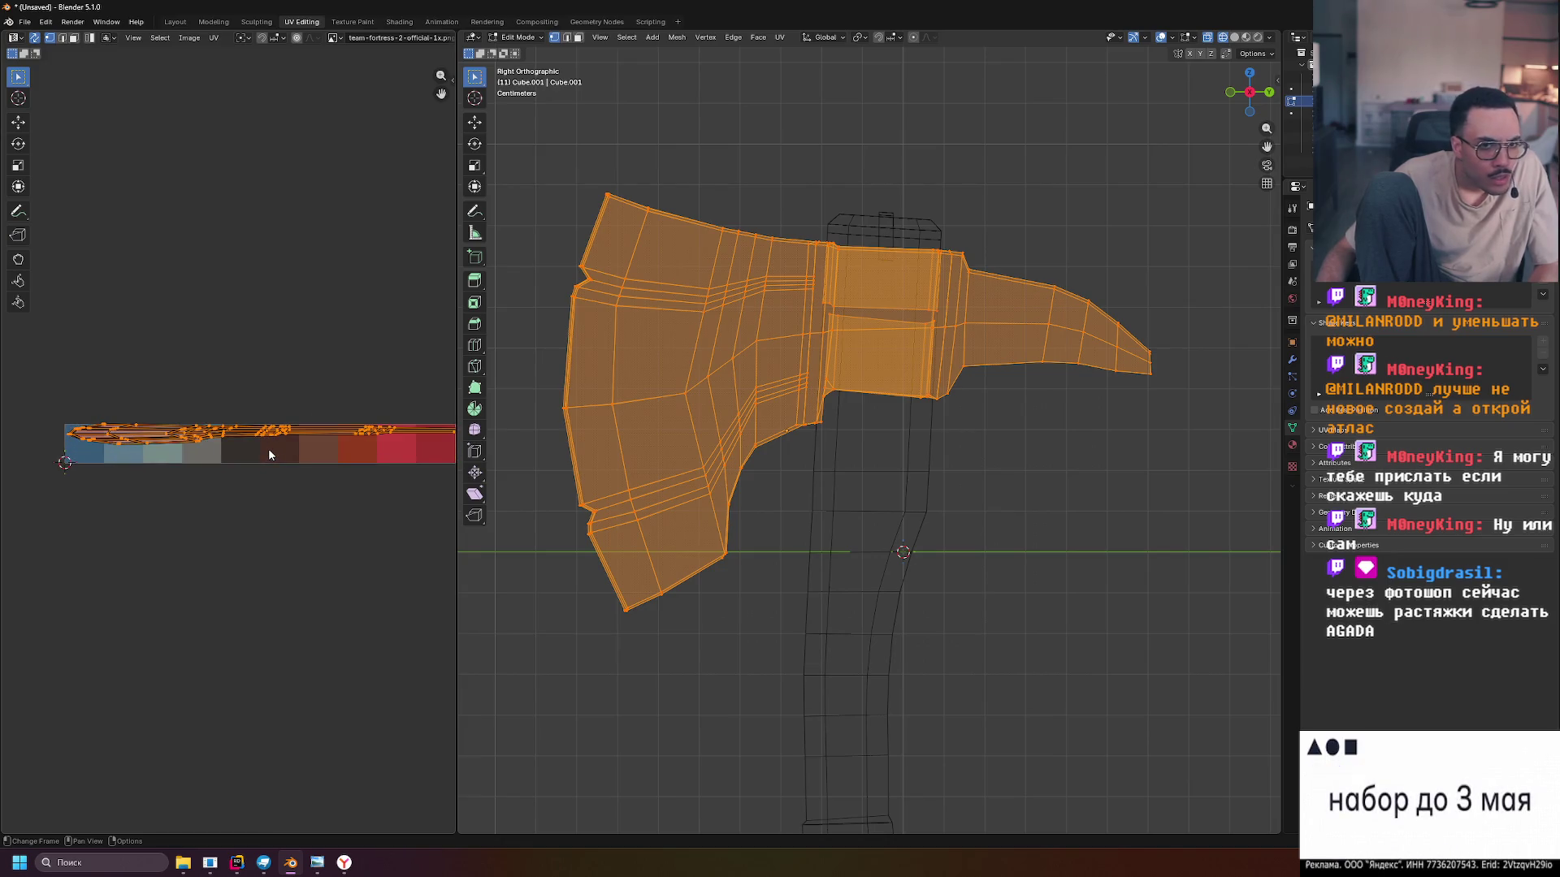
key("s")
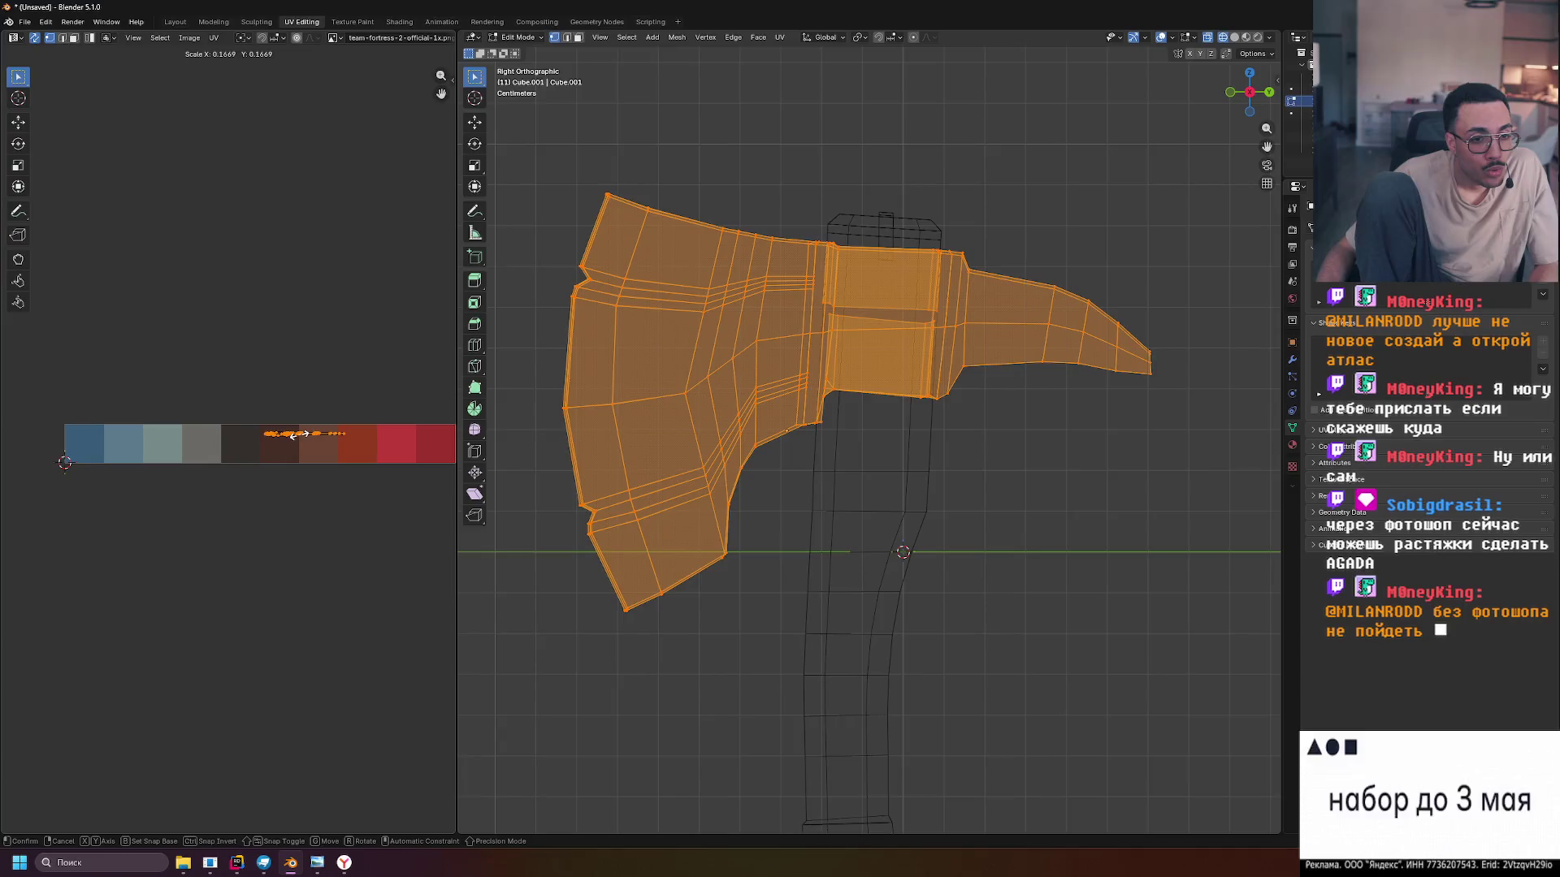
right_click(299, 436)
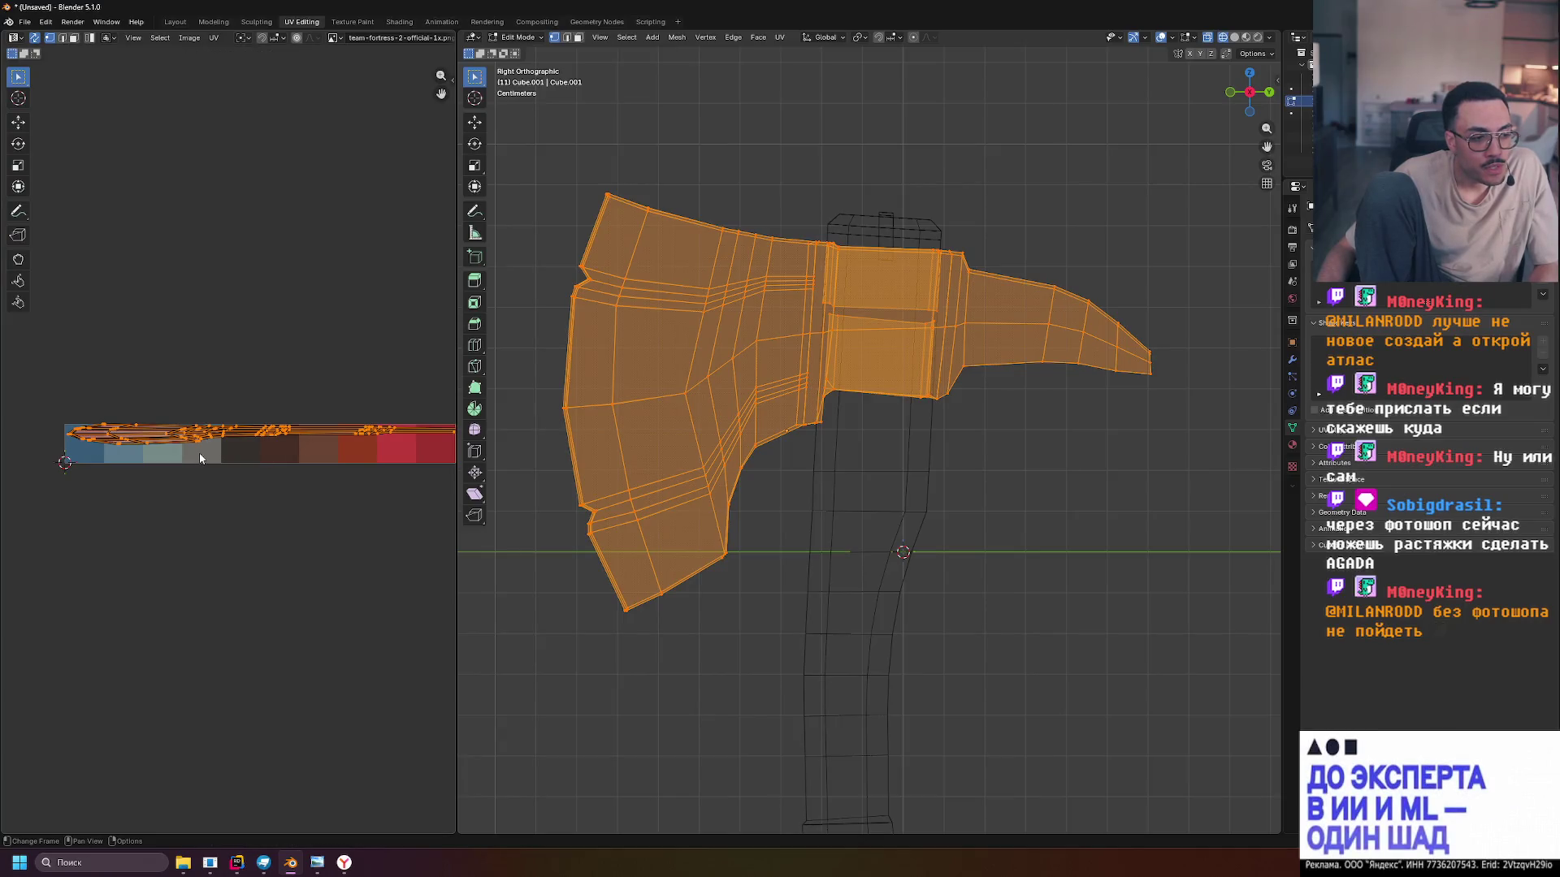
scroll(253, 437, "right", 3)
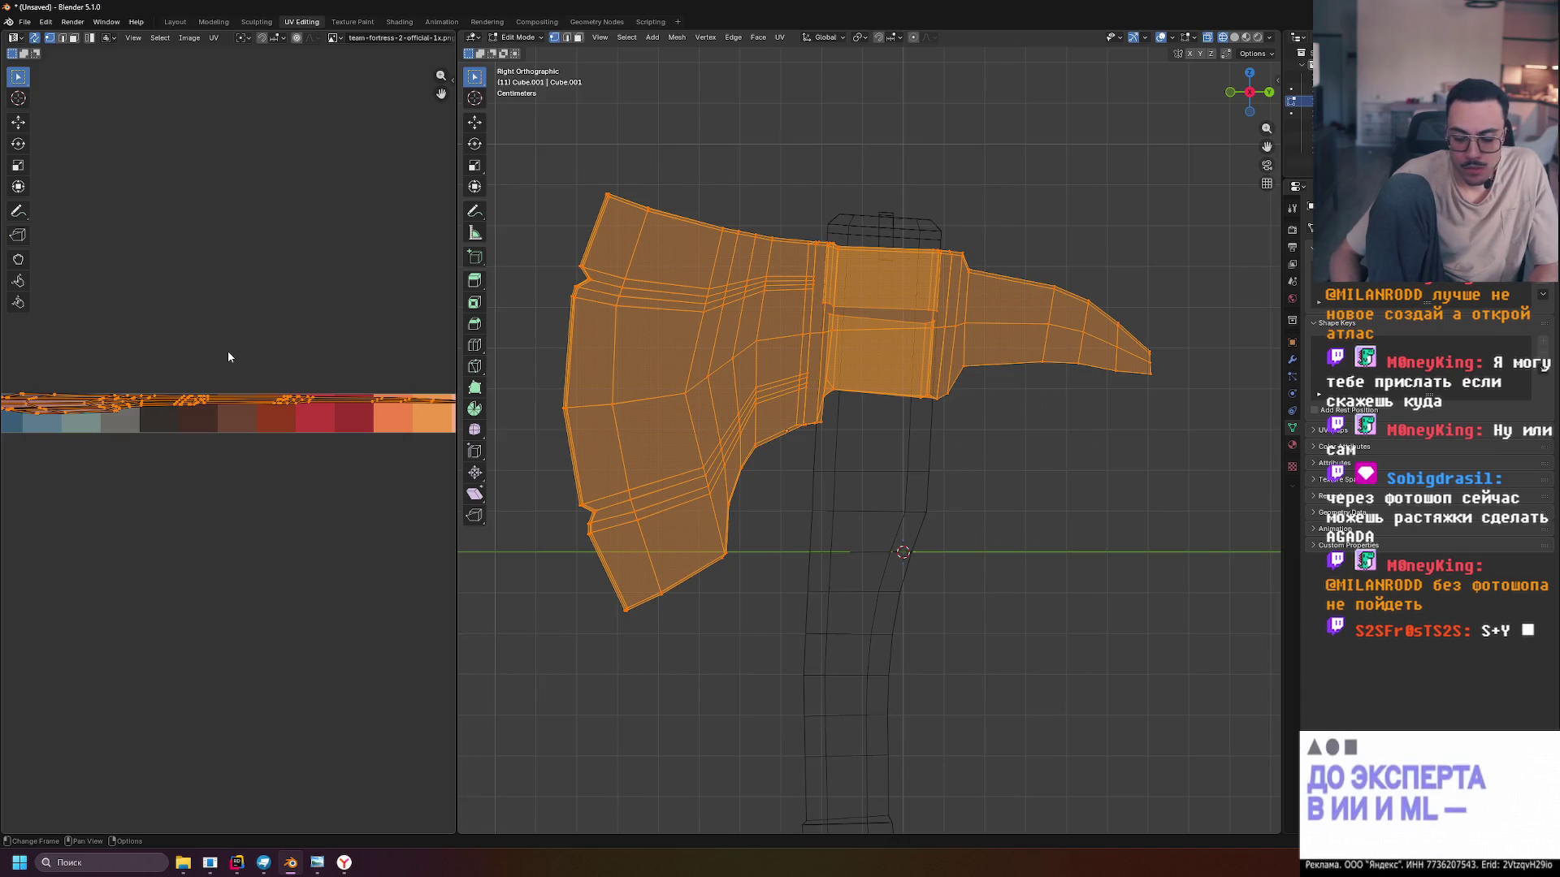
key("s")
key("y")
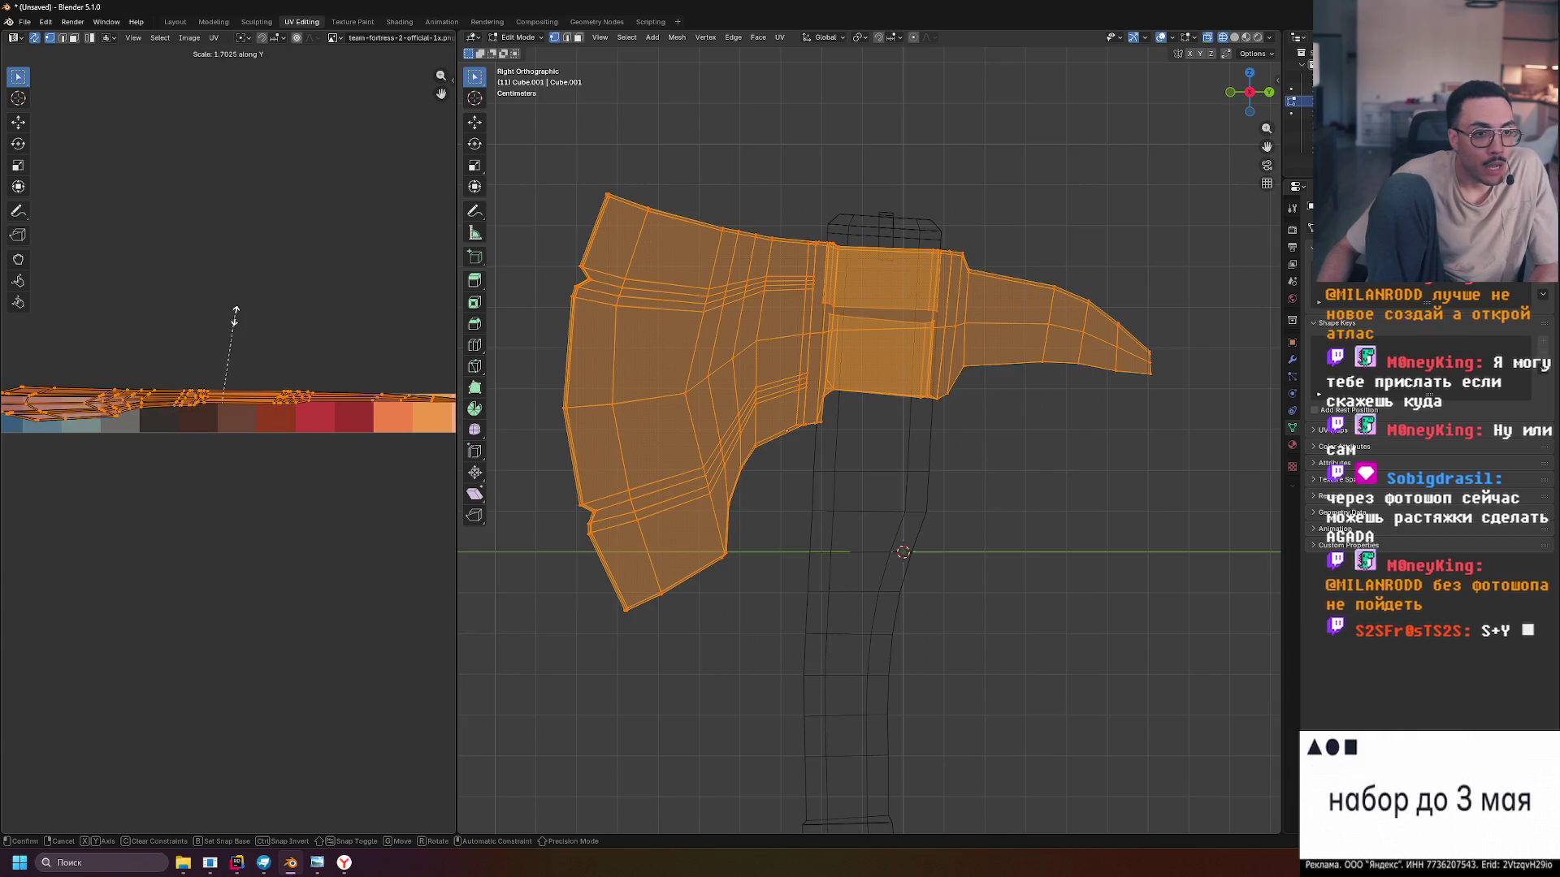
left_click(236, 314)
scroll(195, 322, "left", 5)
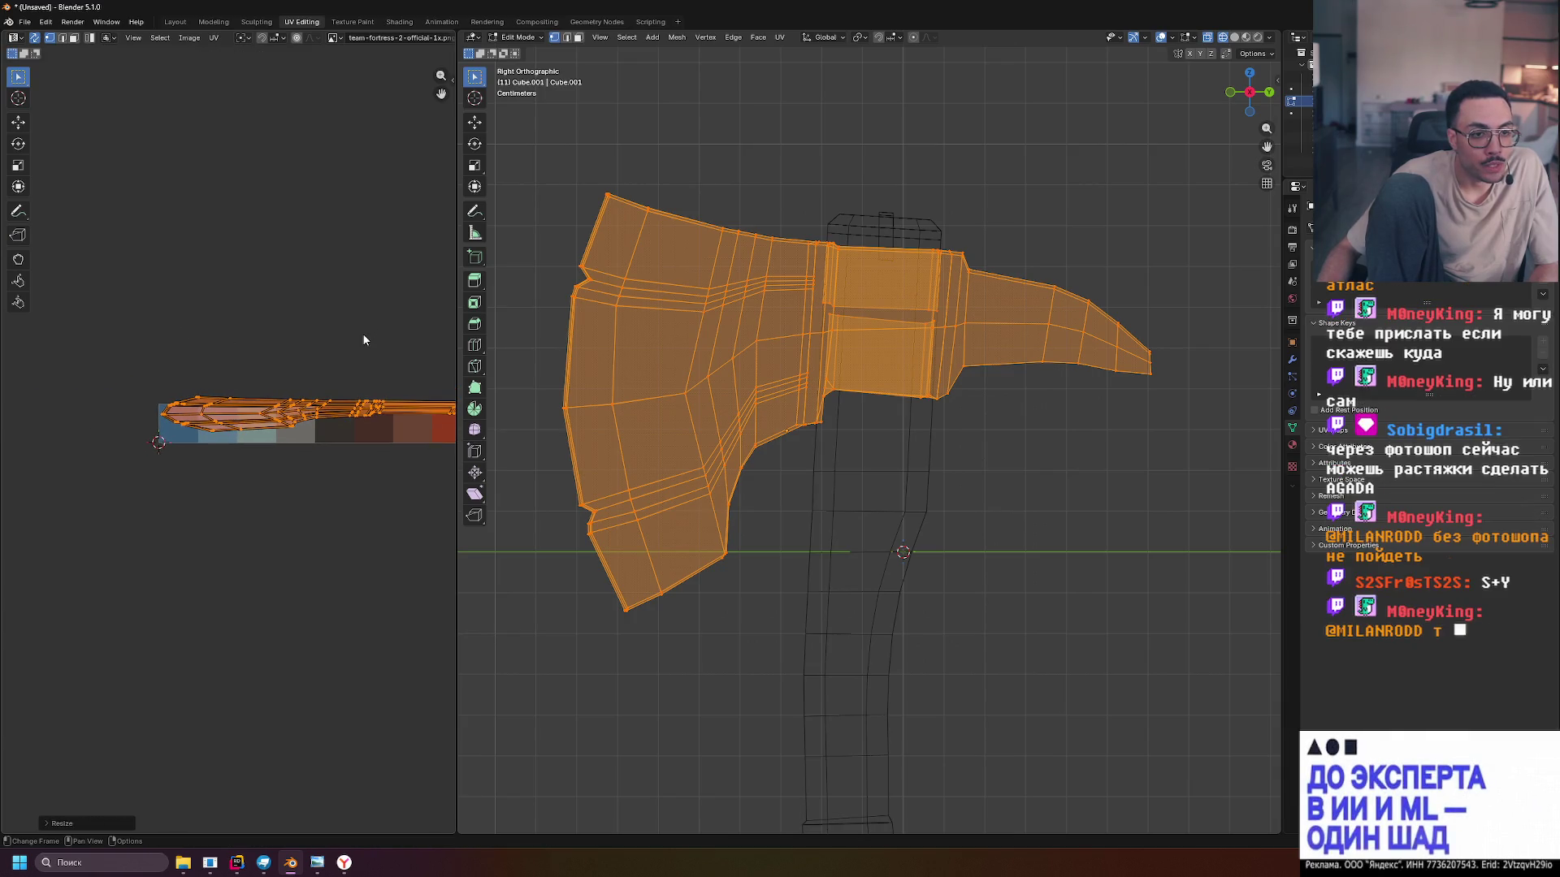
key("s")
key("x")
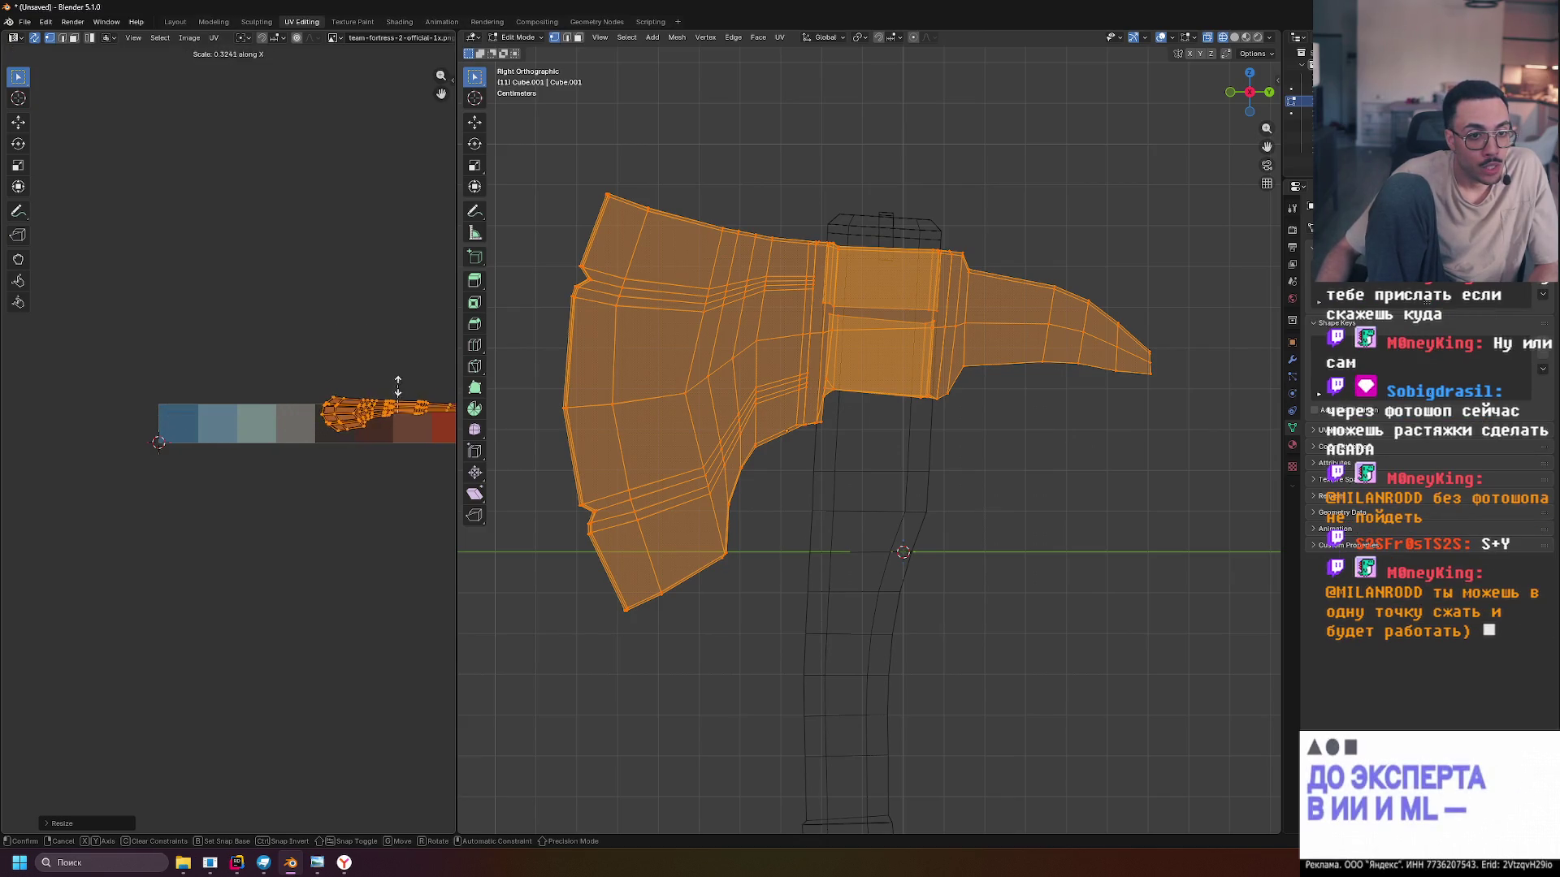
left_click(398, 414)
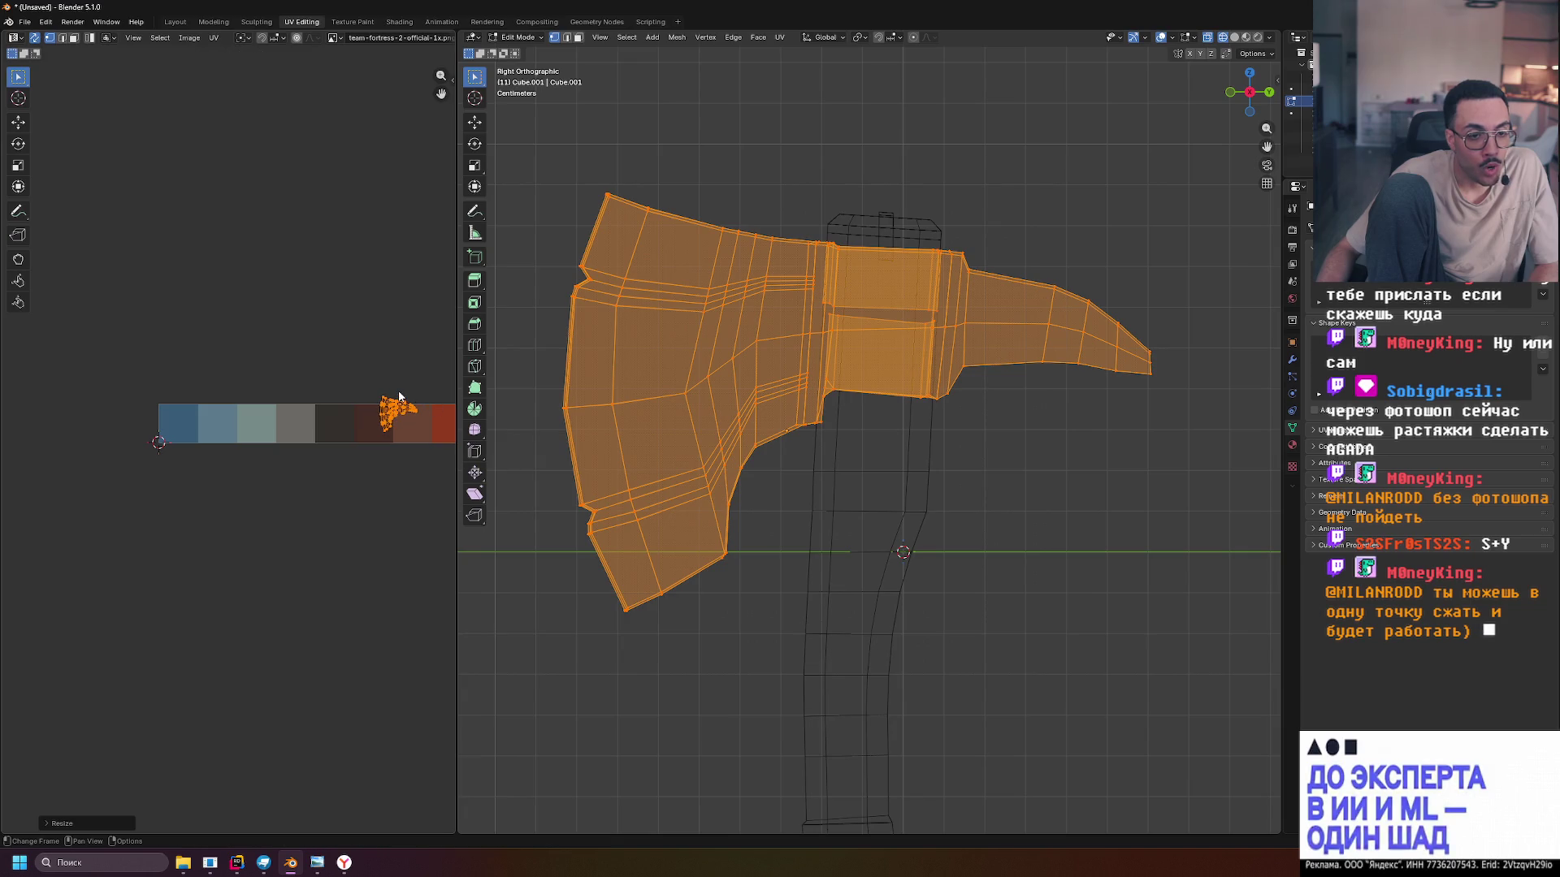
Move the UV cluster onto the blue swatch at the strip's start, then return to Object Mode
key("g")
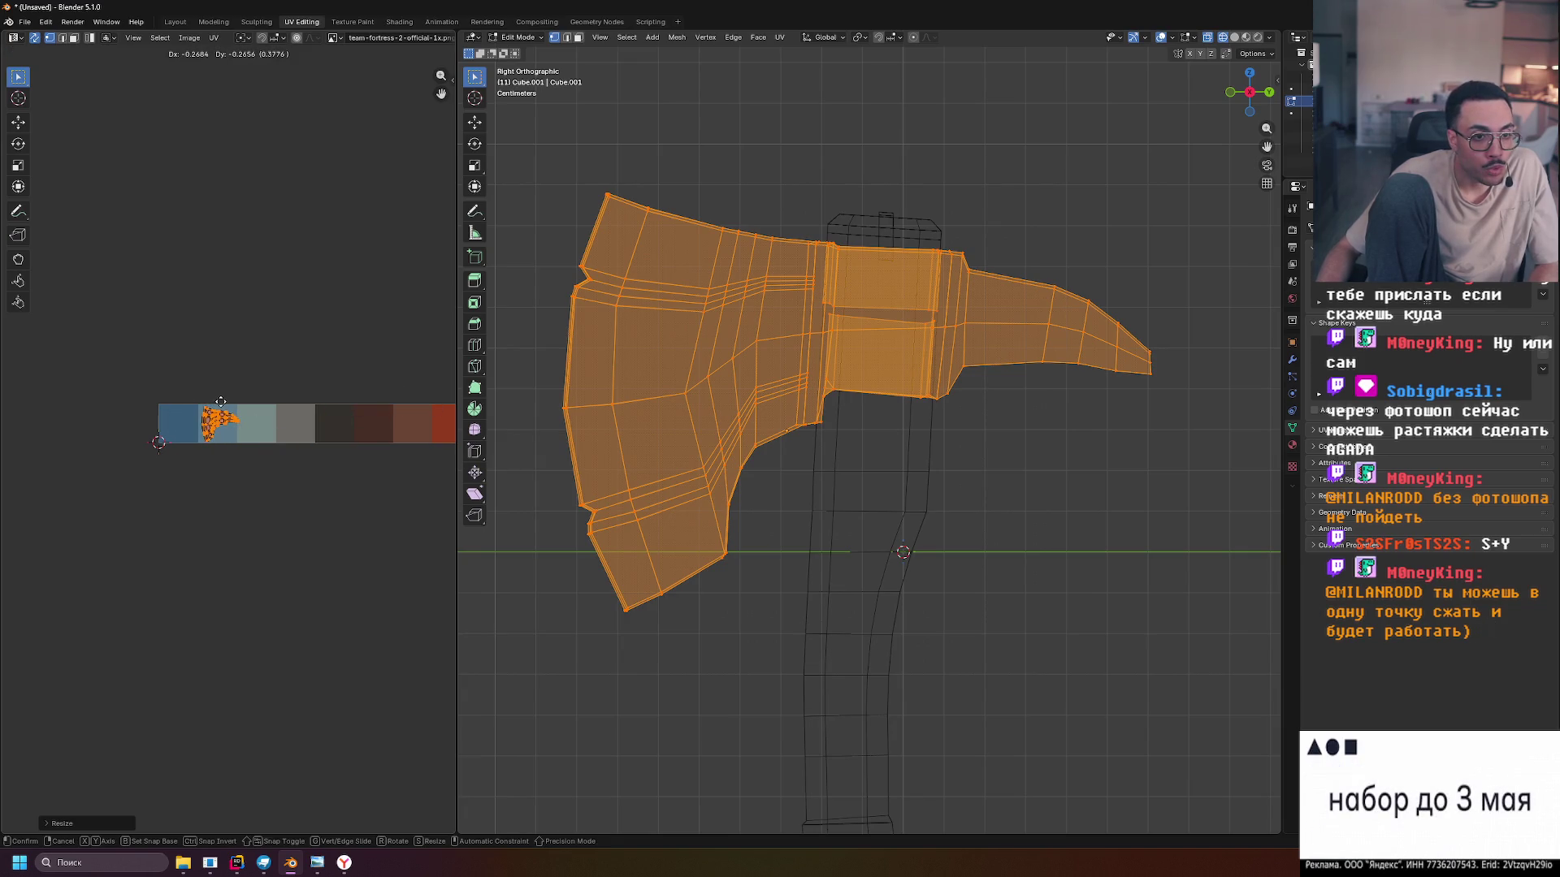
left_click(220, 406)
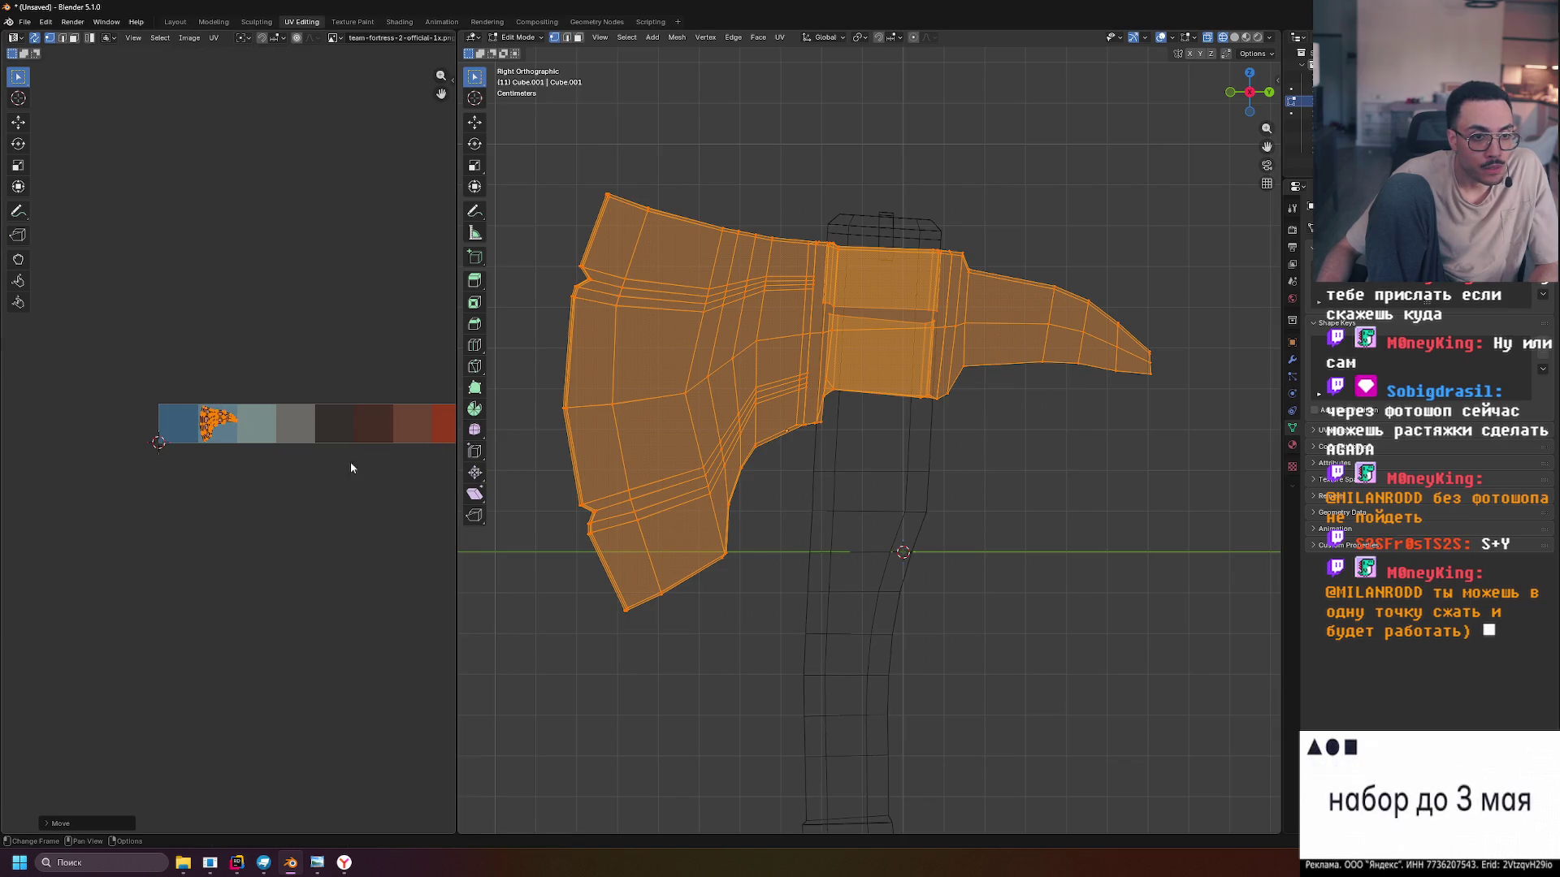
scroll(351, 468, "right", 3)
left_click(216, 348)
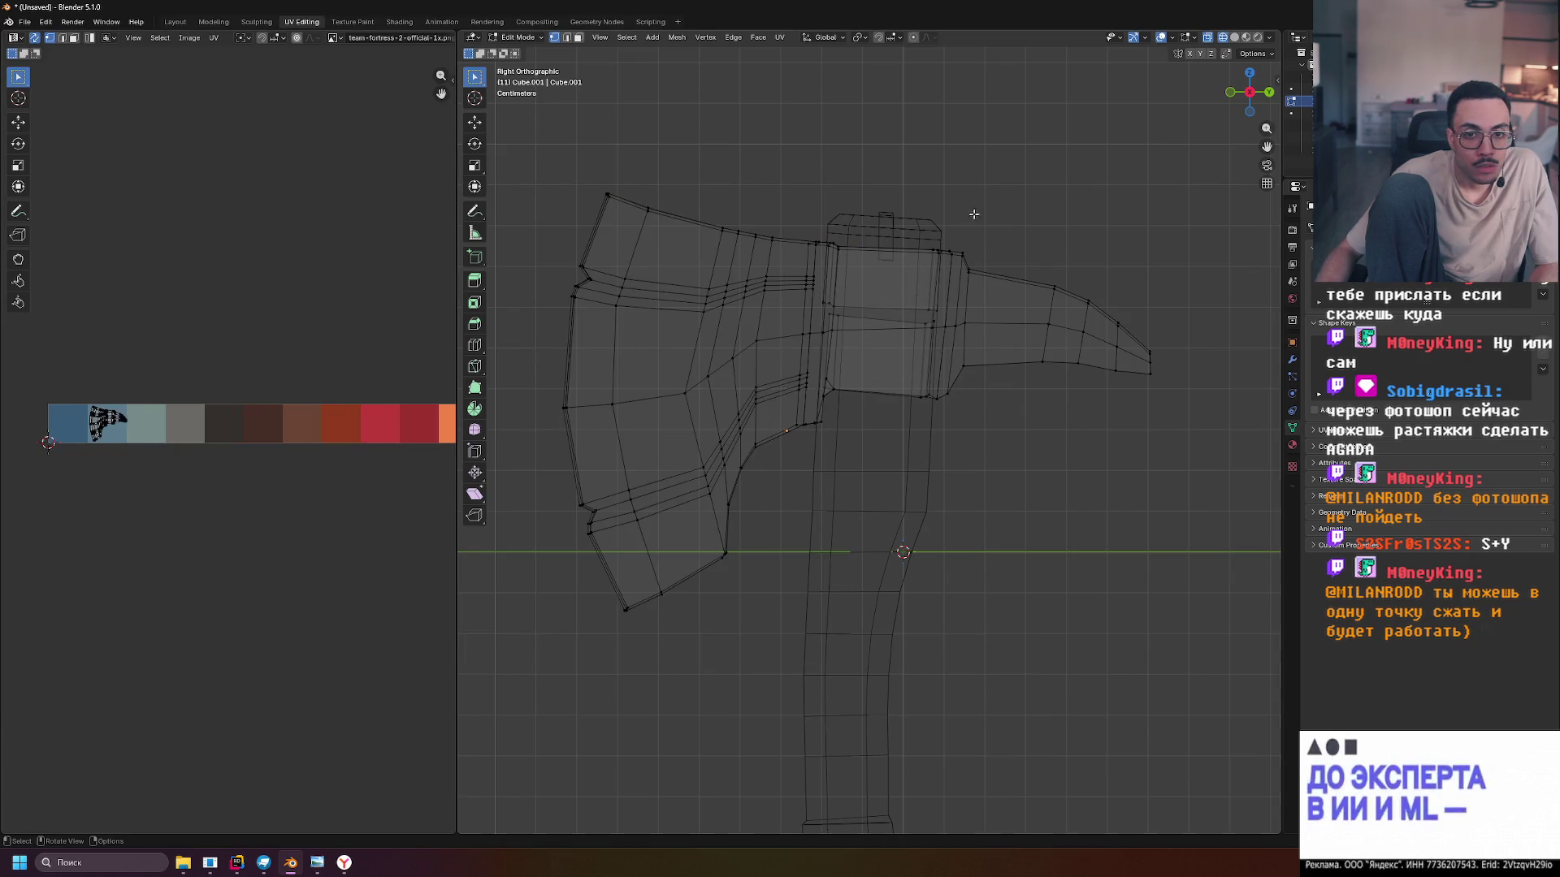
key("Tab")
left_click(1247, 38)
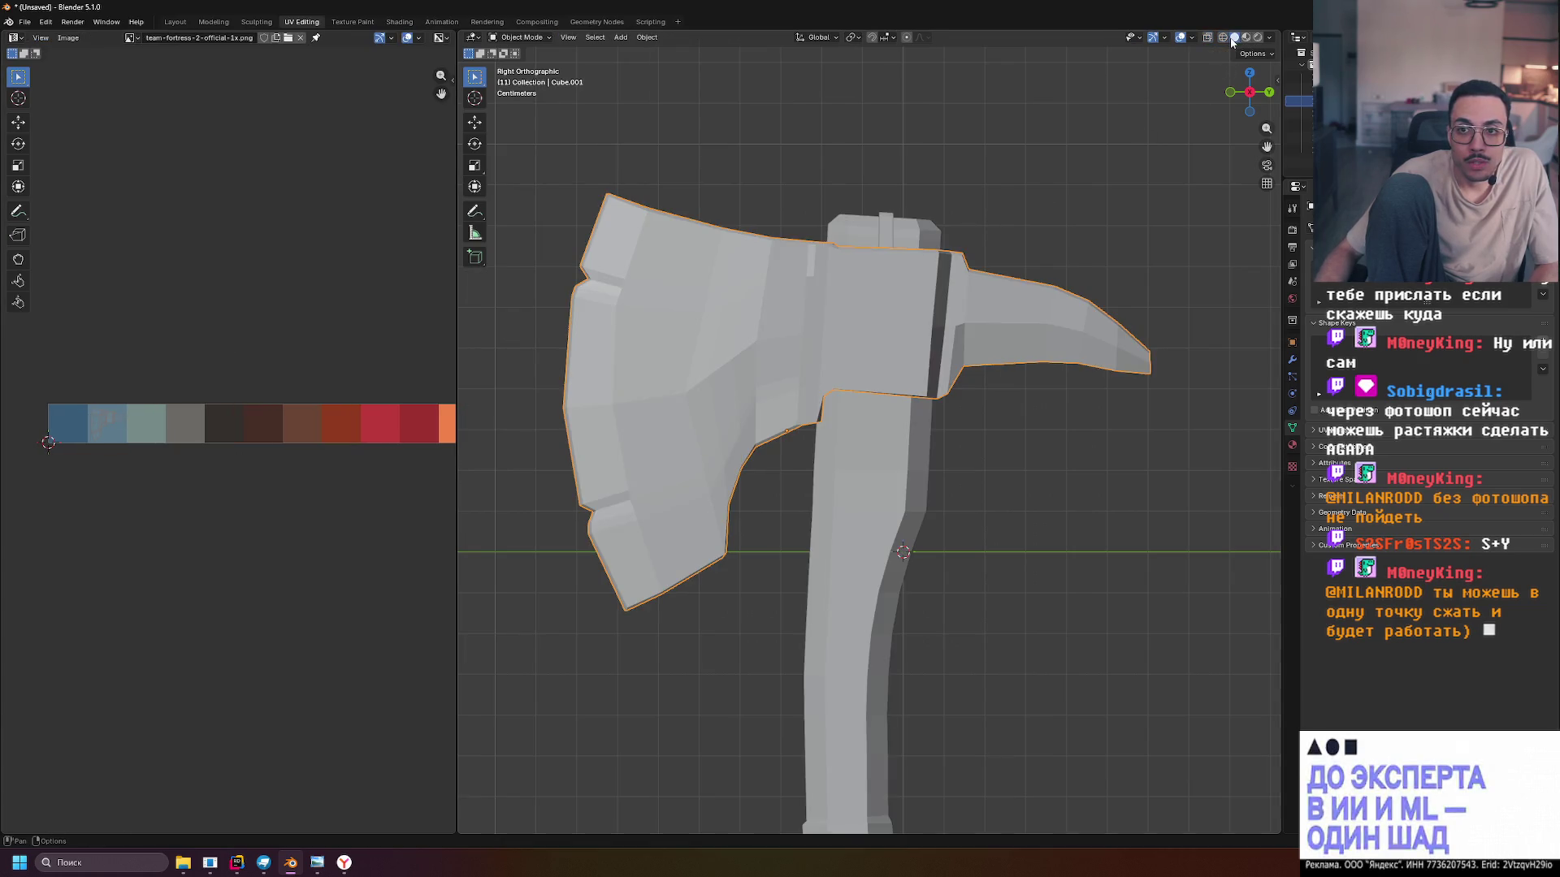
Switch to solid shading, check the handle and head, browse the images, then go to Rendering
left_click(1257, 38)
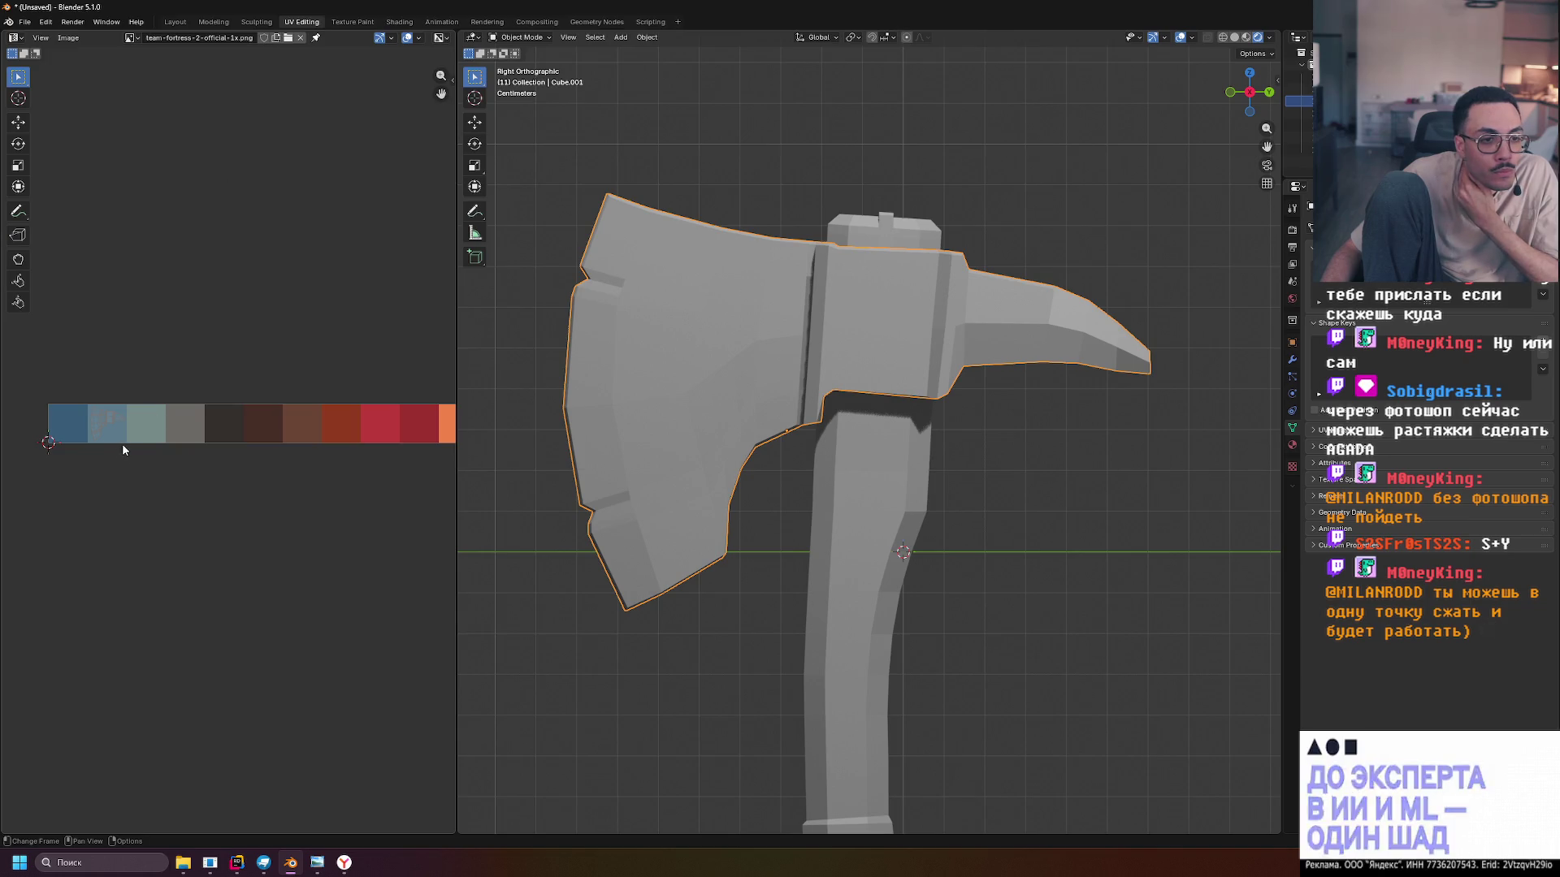
left_click(852, 476)
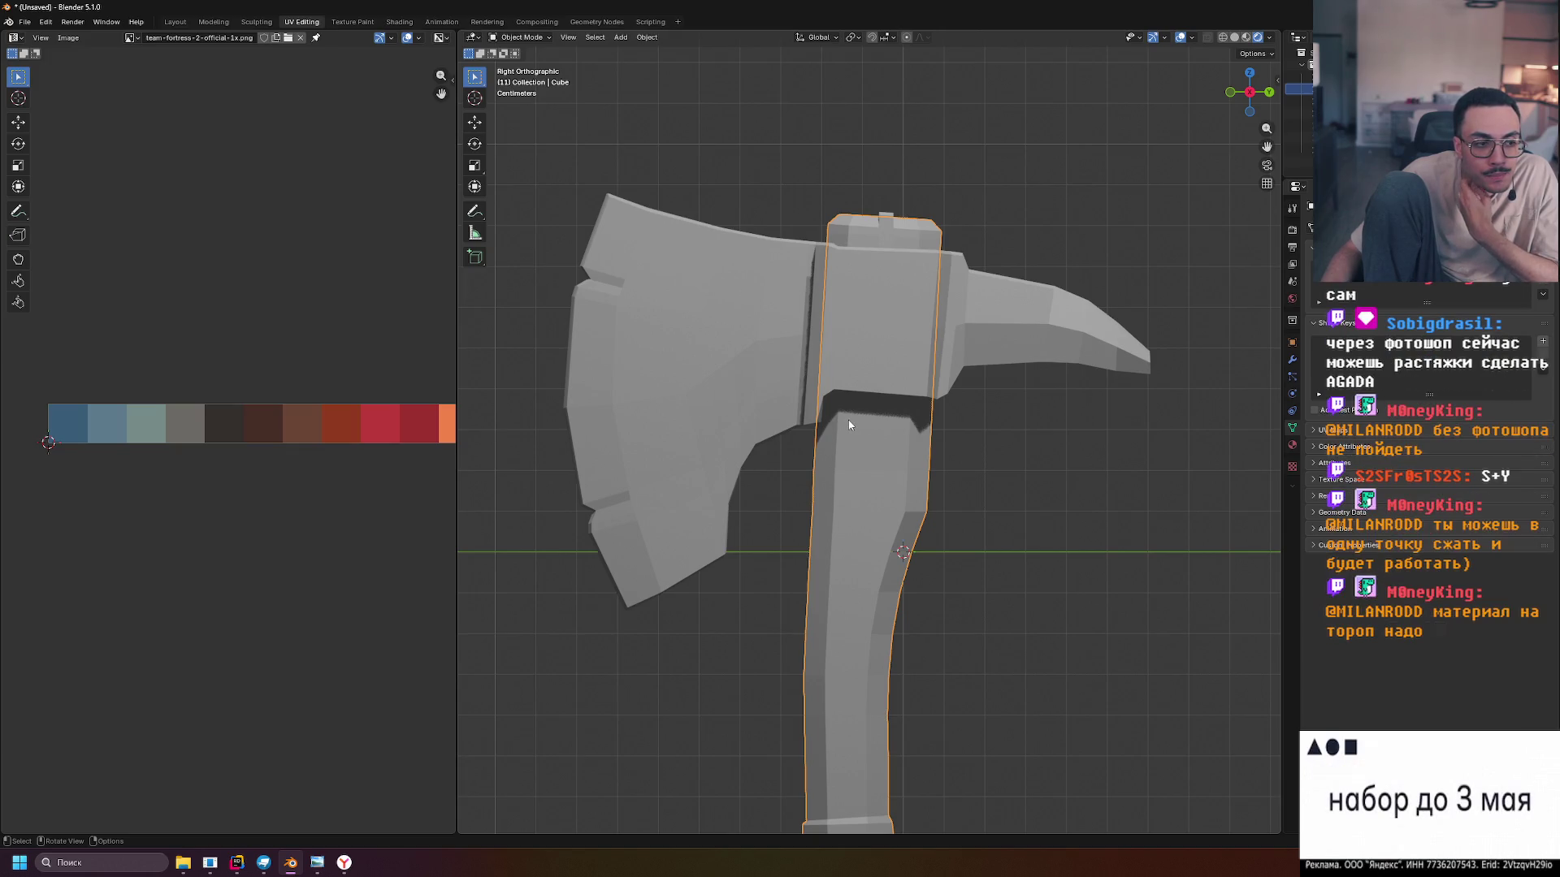
left_click(778, 393)
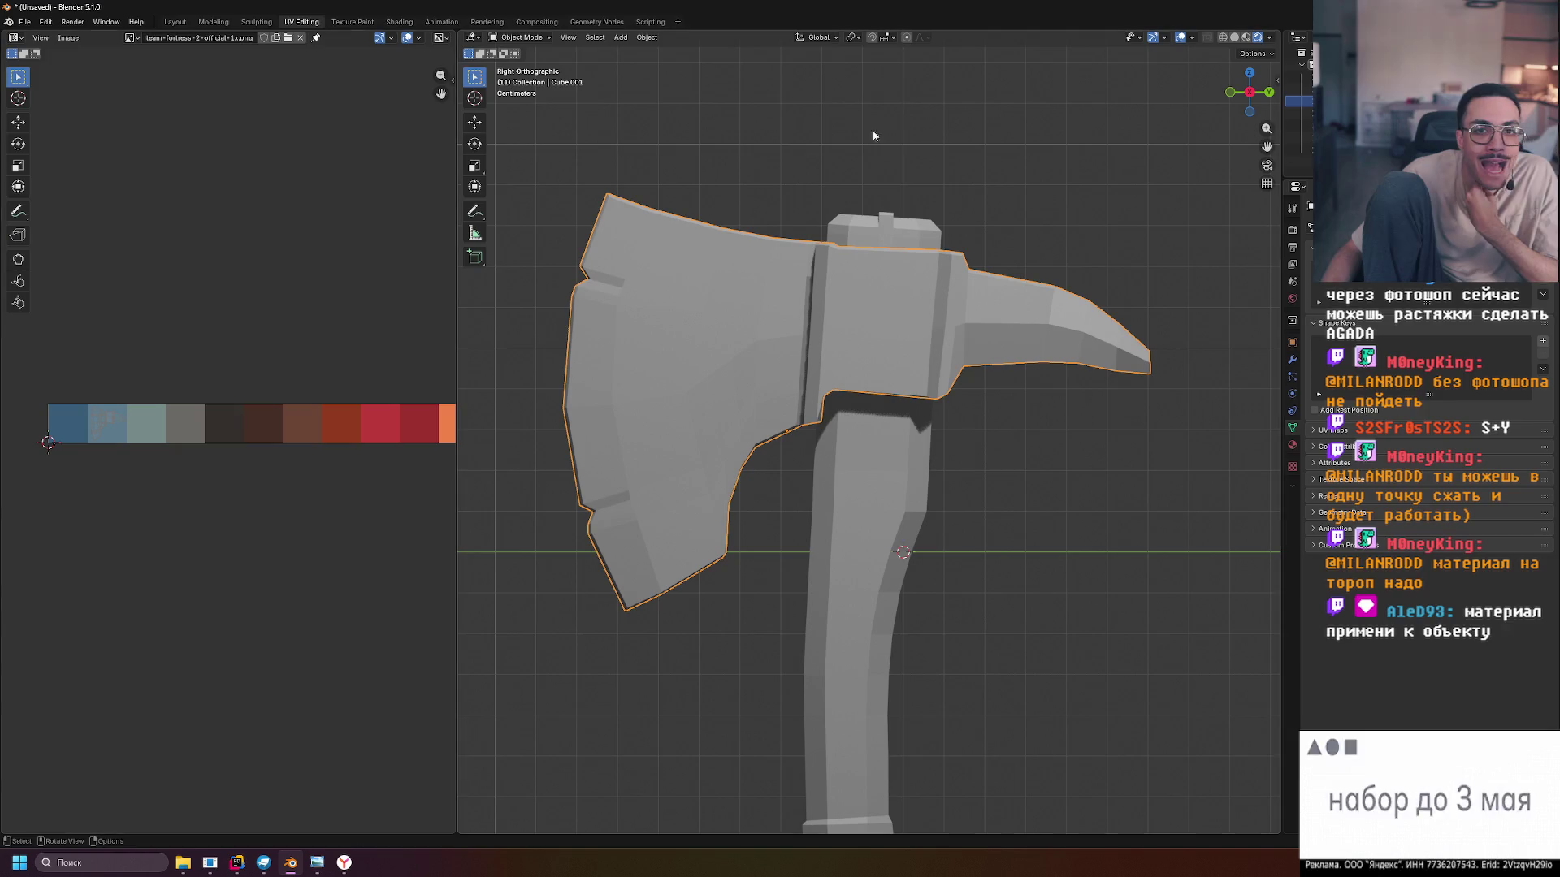
left_click(129, 38)
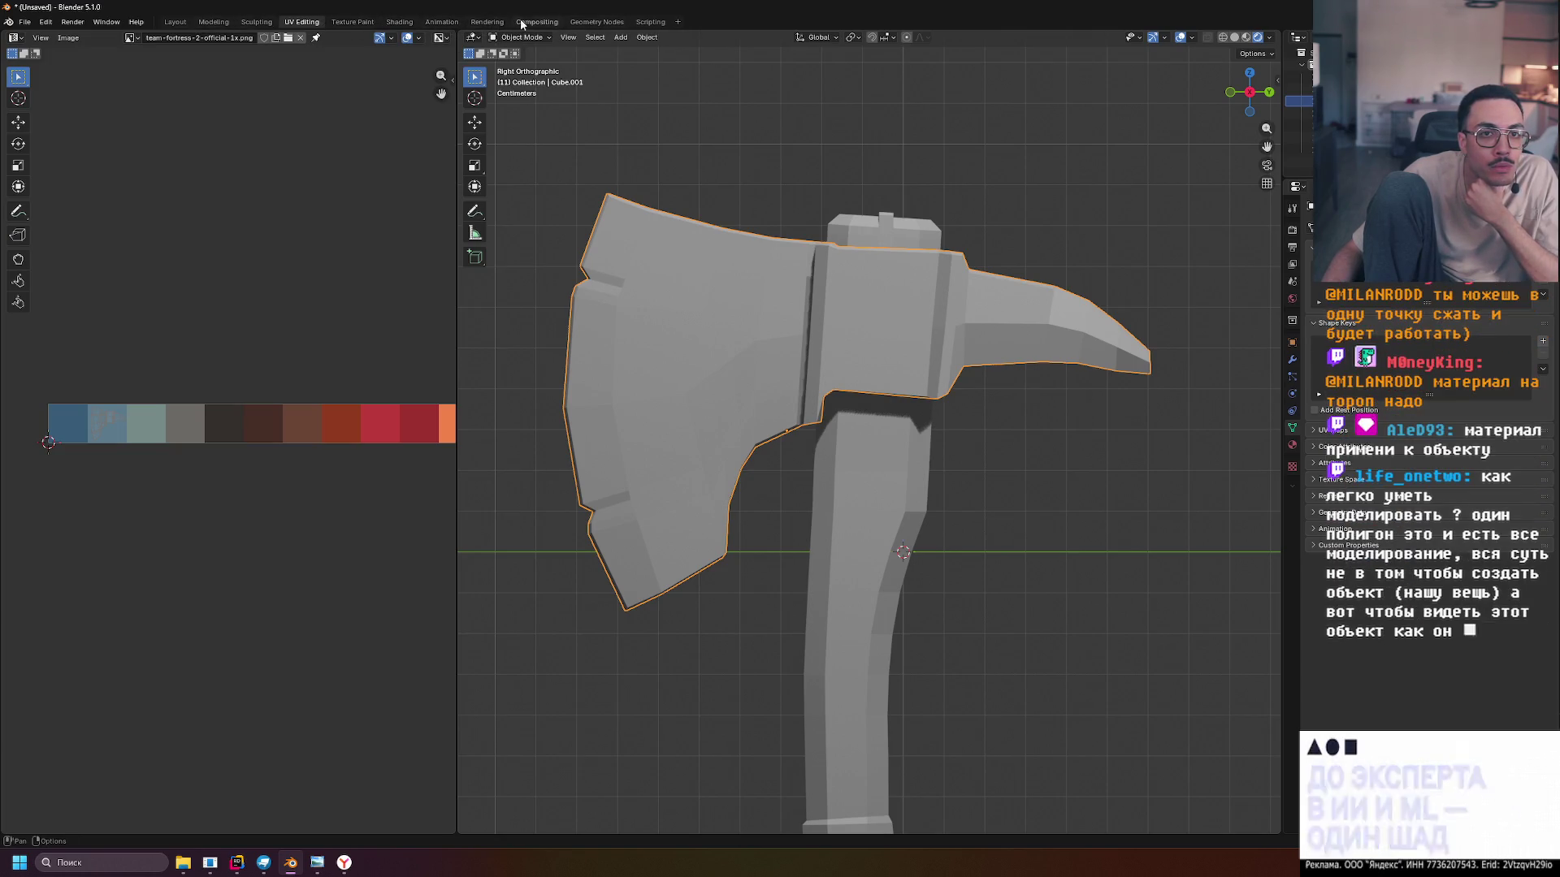
left_click(441, 22)
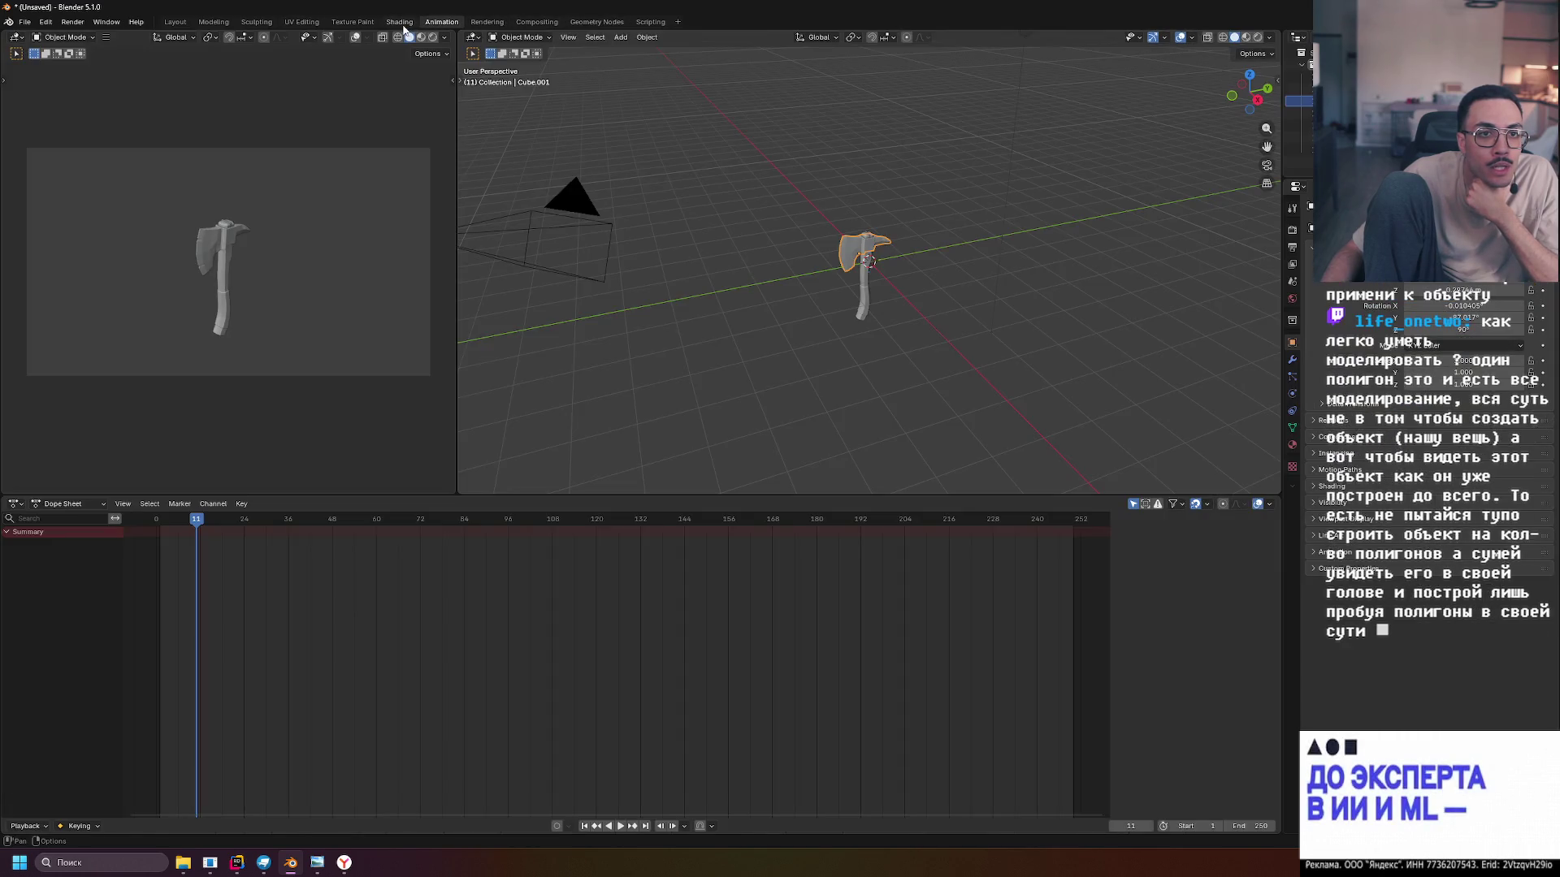
Preview the axe in Shading and Texture Paint, where the head shows magenta, then return to UV Editing
left_click(401, 23)
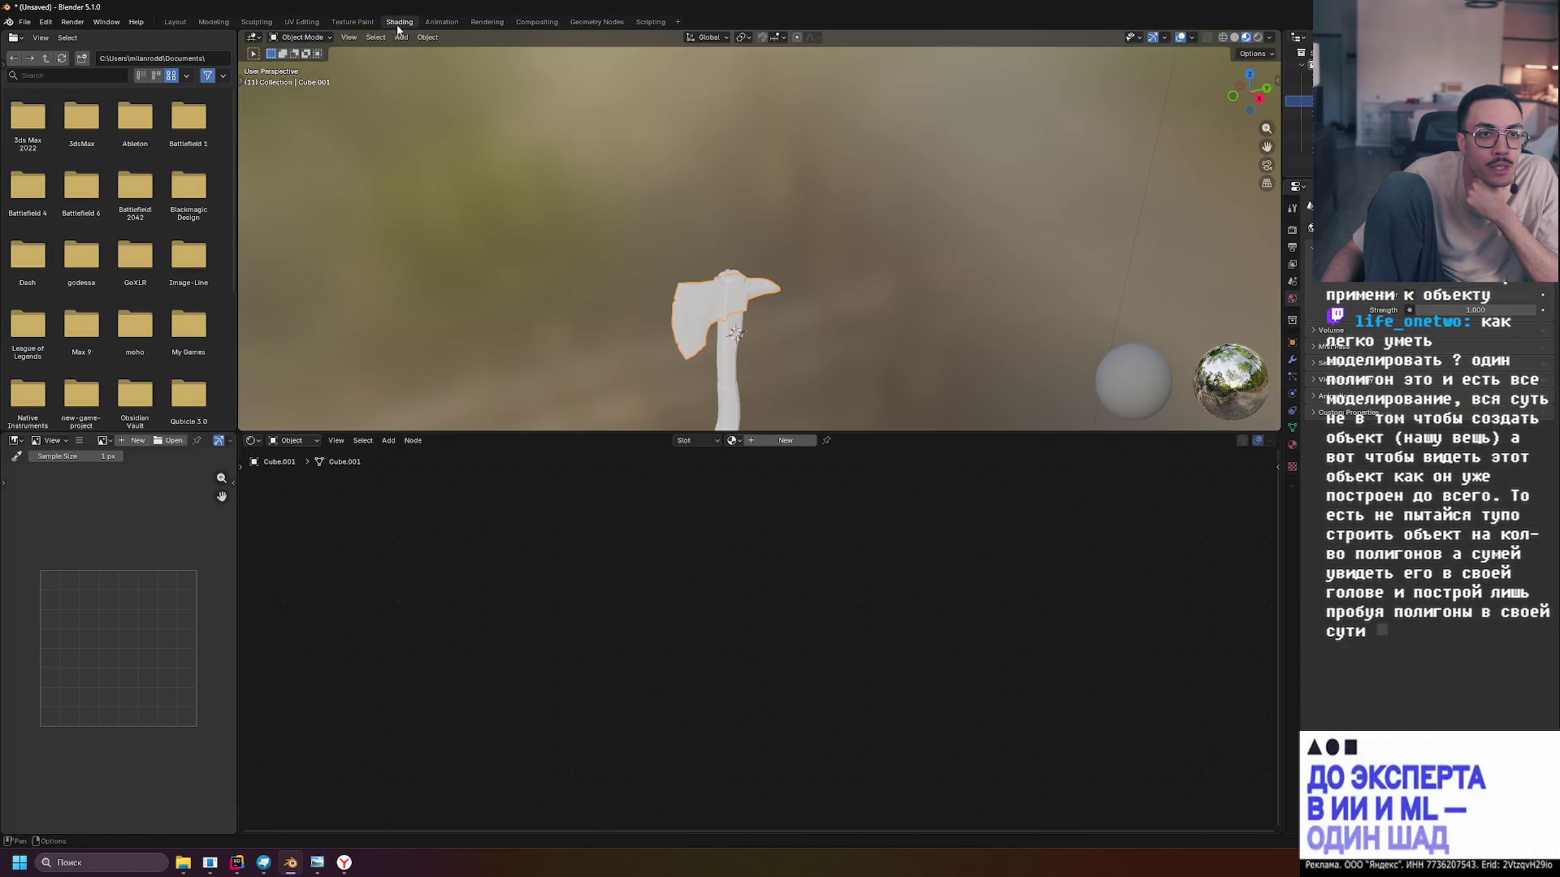
left_click(353, 22)
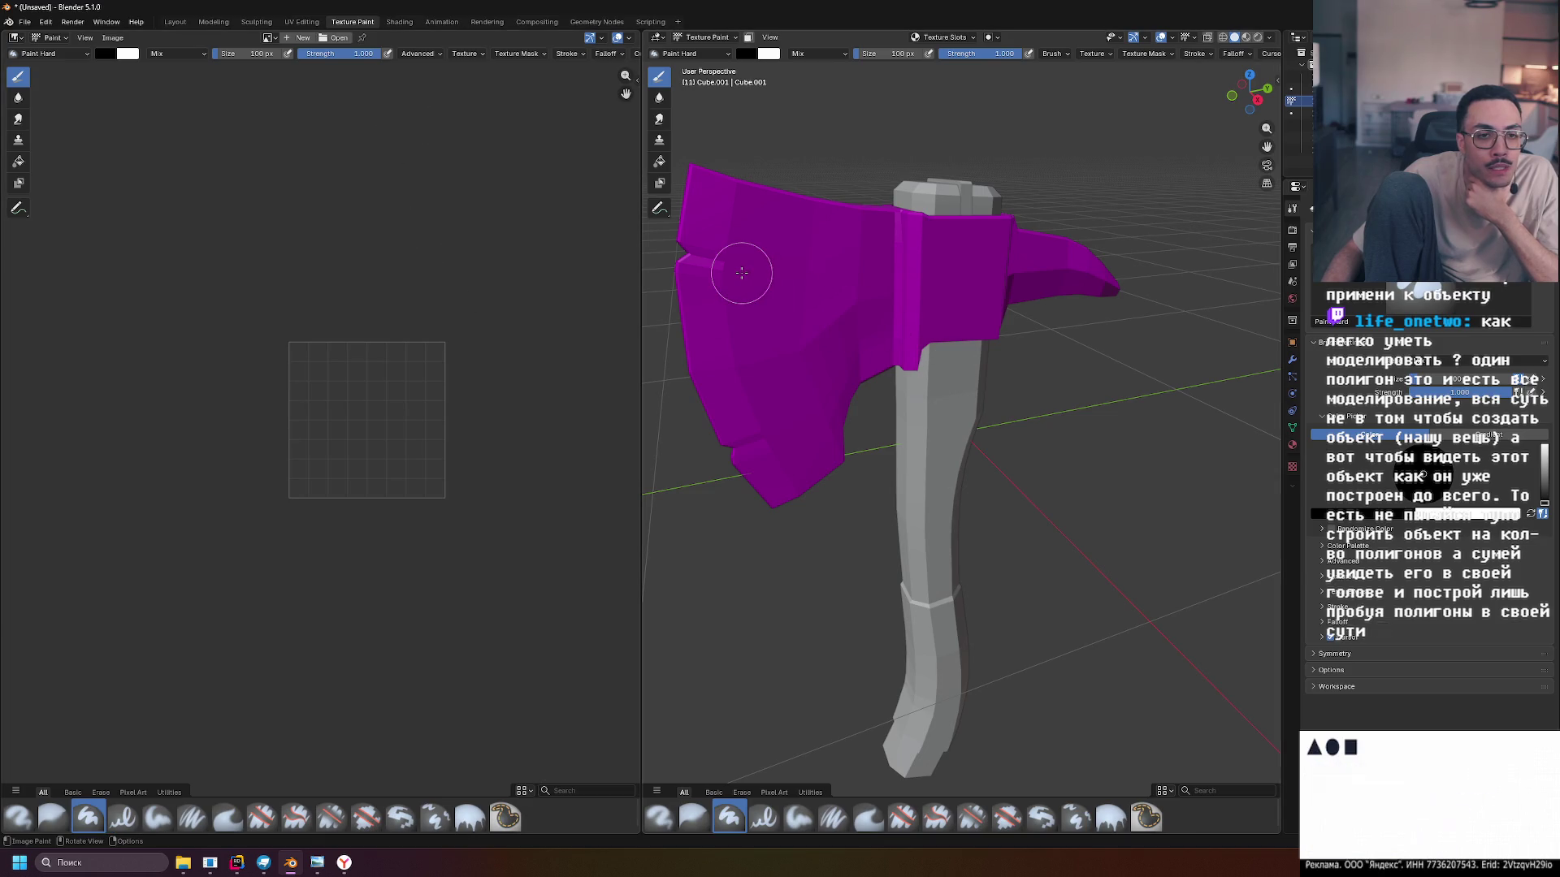
left_click(826, 293)
mouse_move(780, 312)
left_mouse_down()
mouse_move(1015, 317)
mouse_move(763, 308)
left_mouse_up()
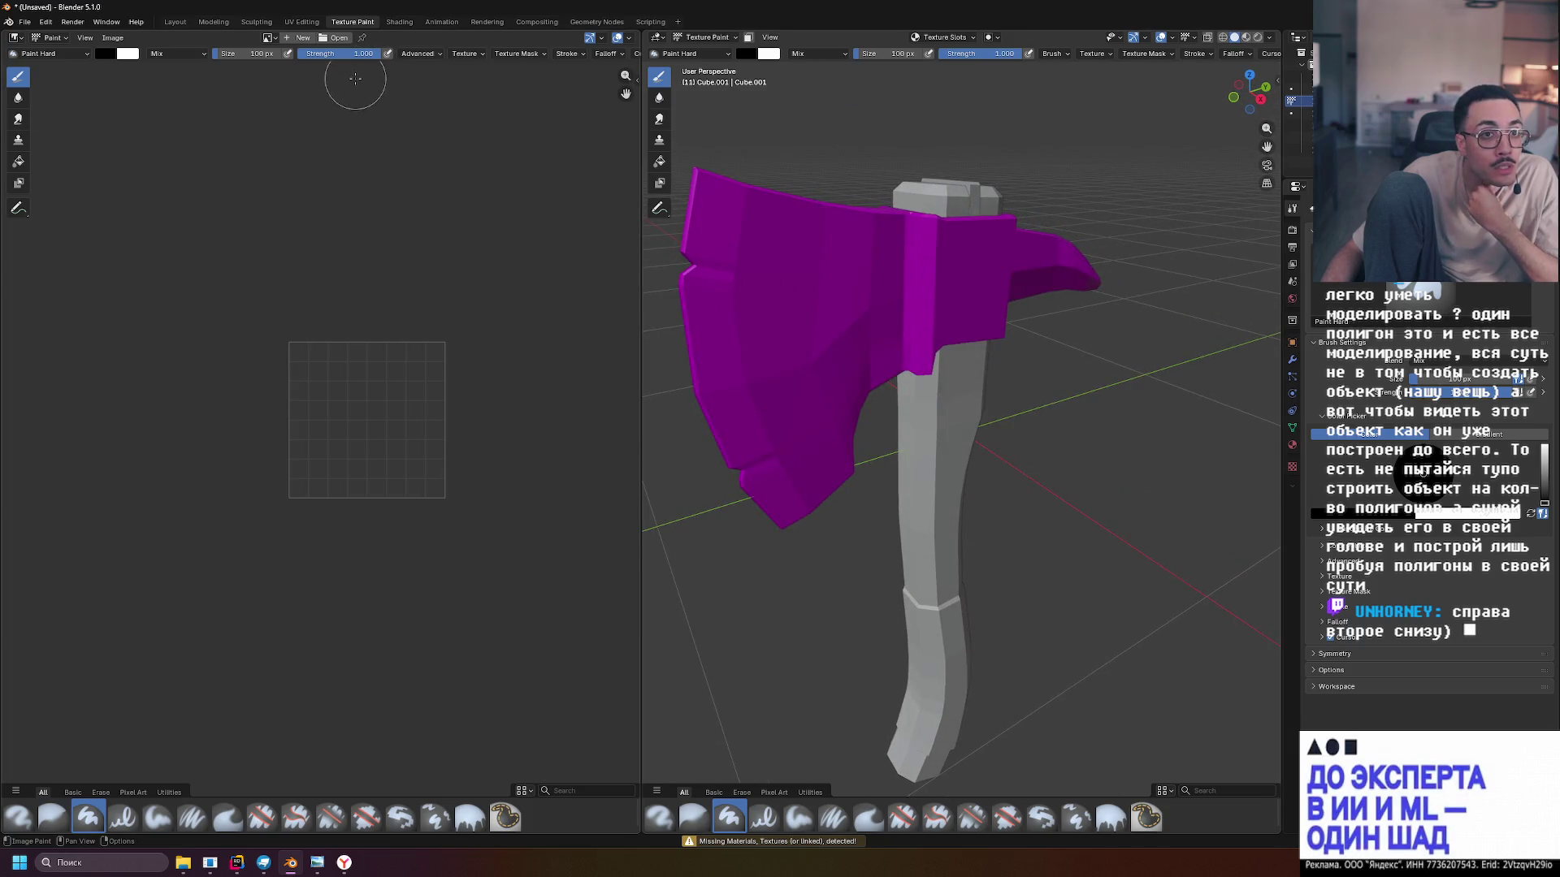
left_click(298, 23)
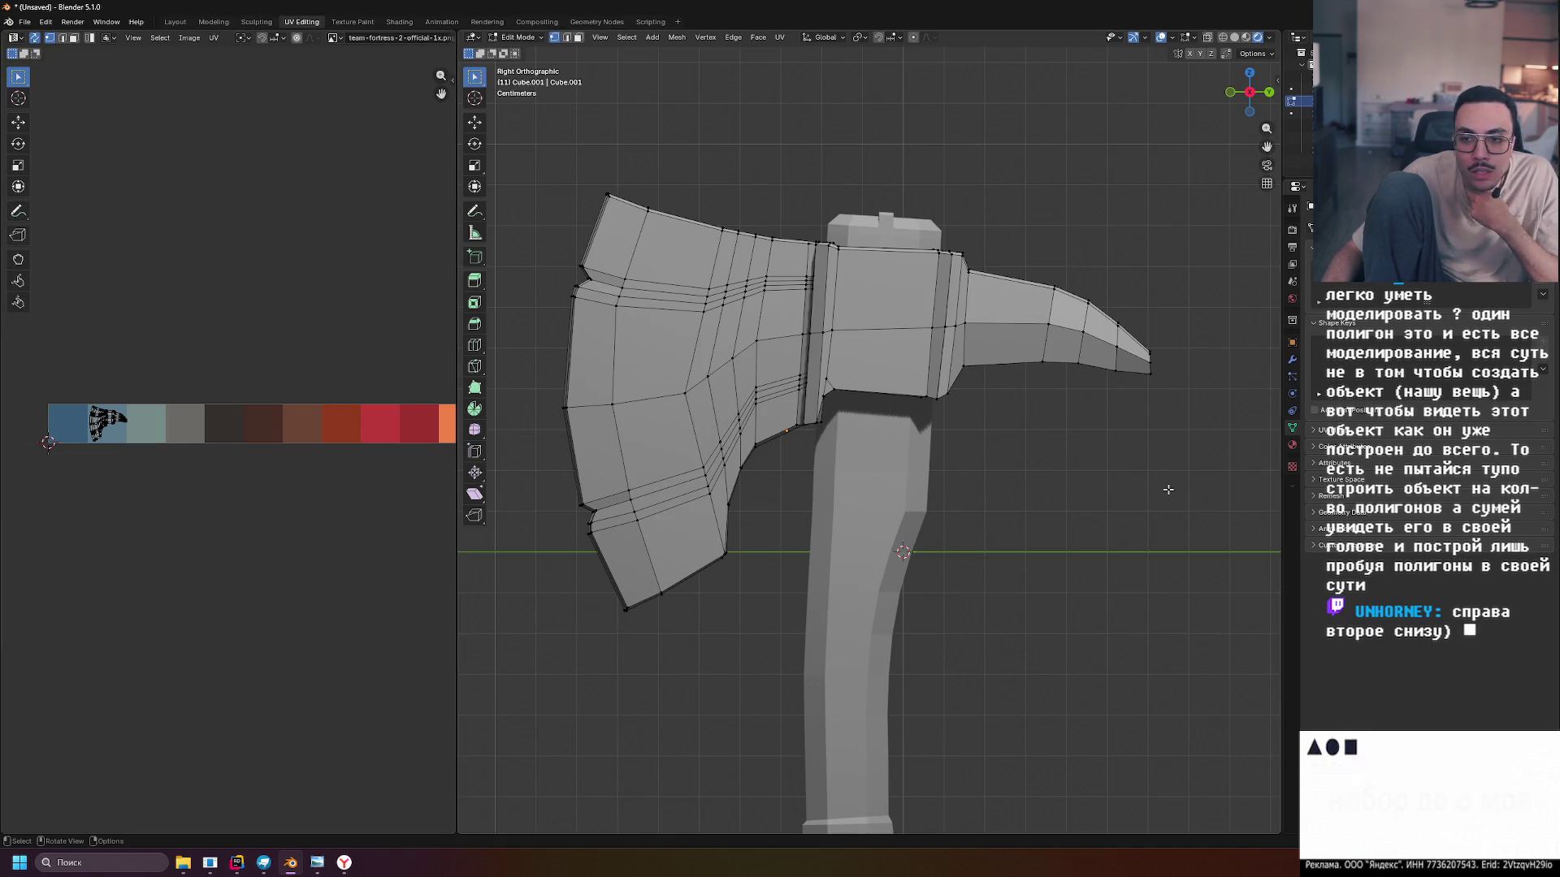
Add a new Principled BSDF material to the axe head from Material Properties in Object Mode
left_click(1292, 445)
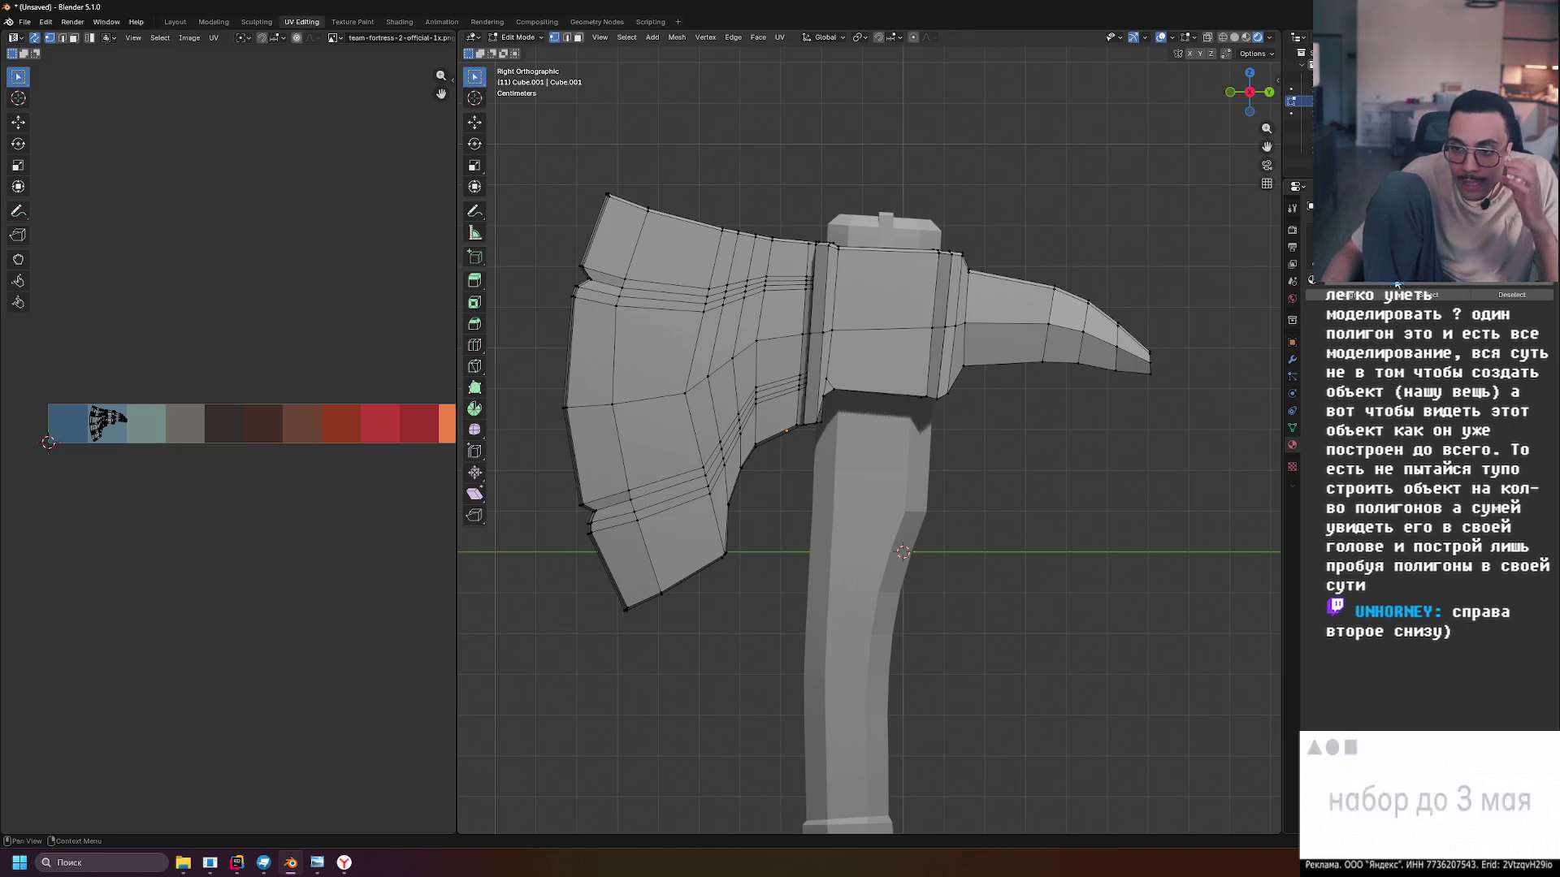
key("Tab")
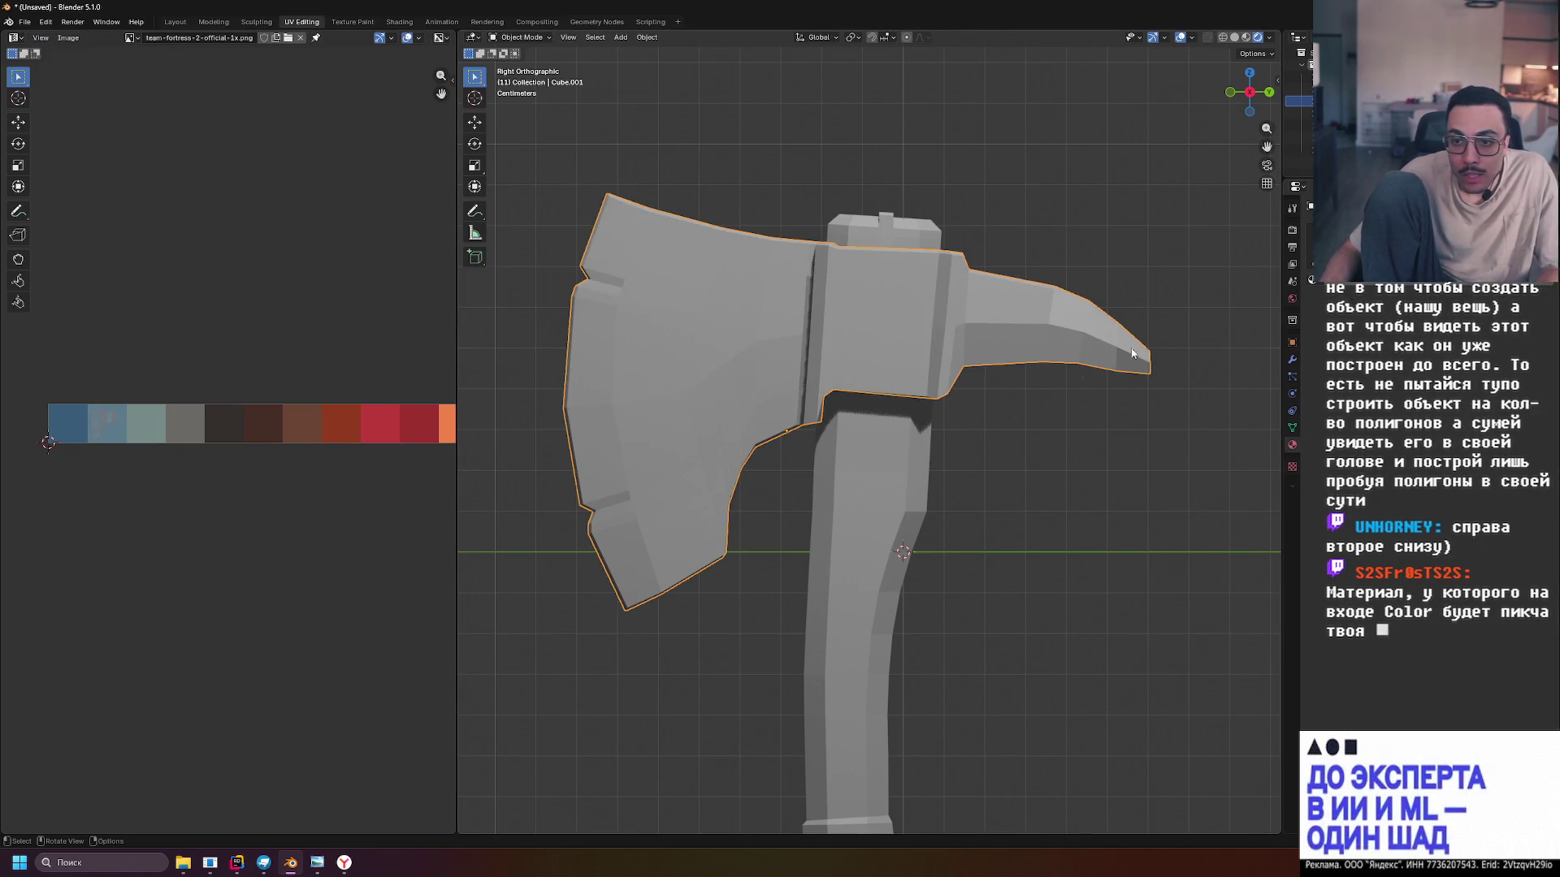
left_click(1344, 289)
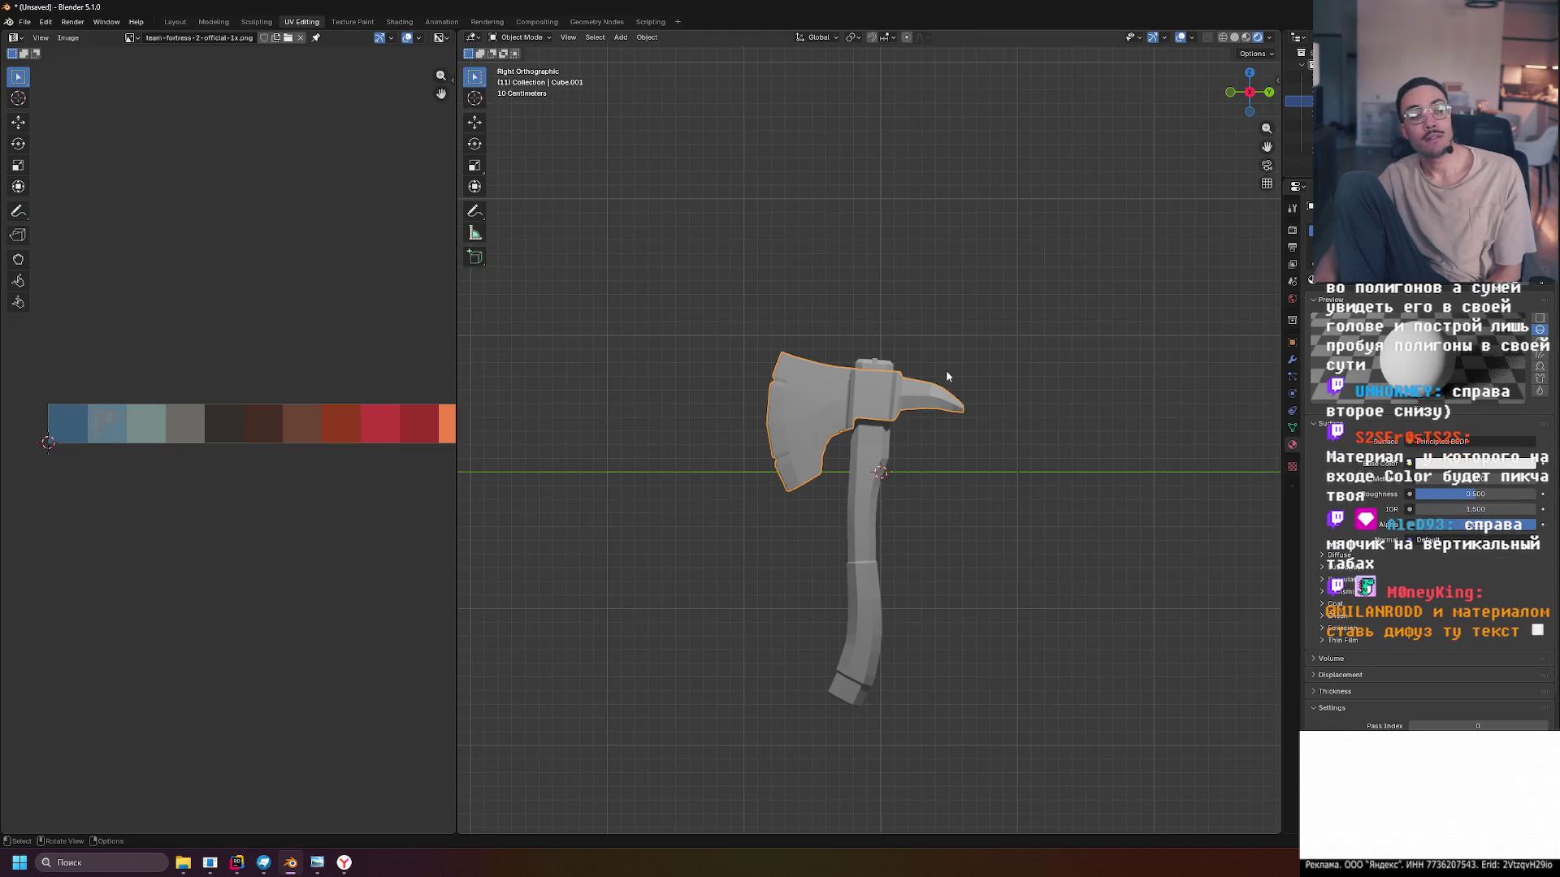
left_click(25, 21)
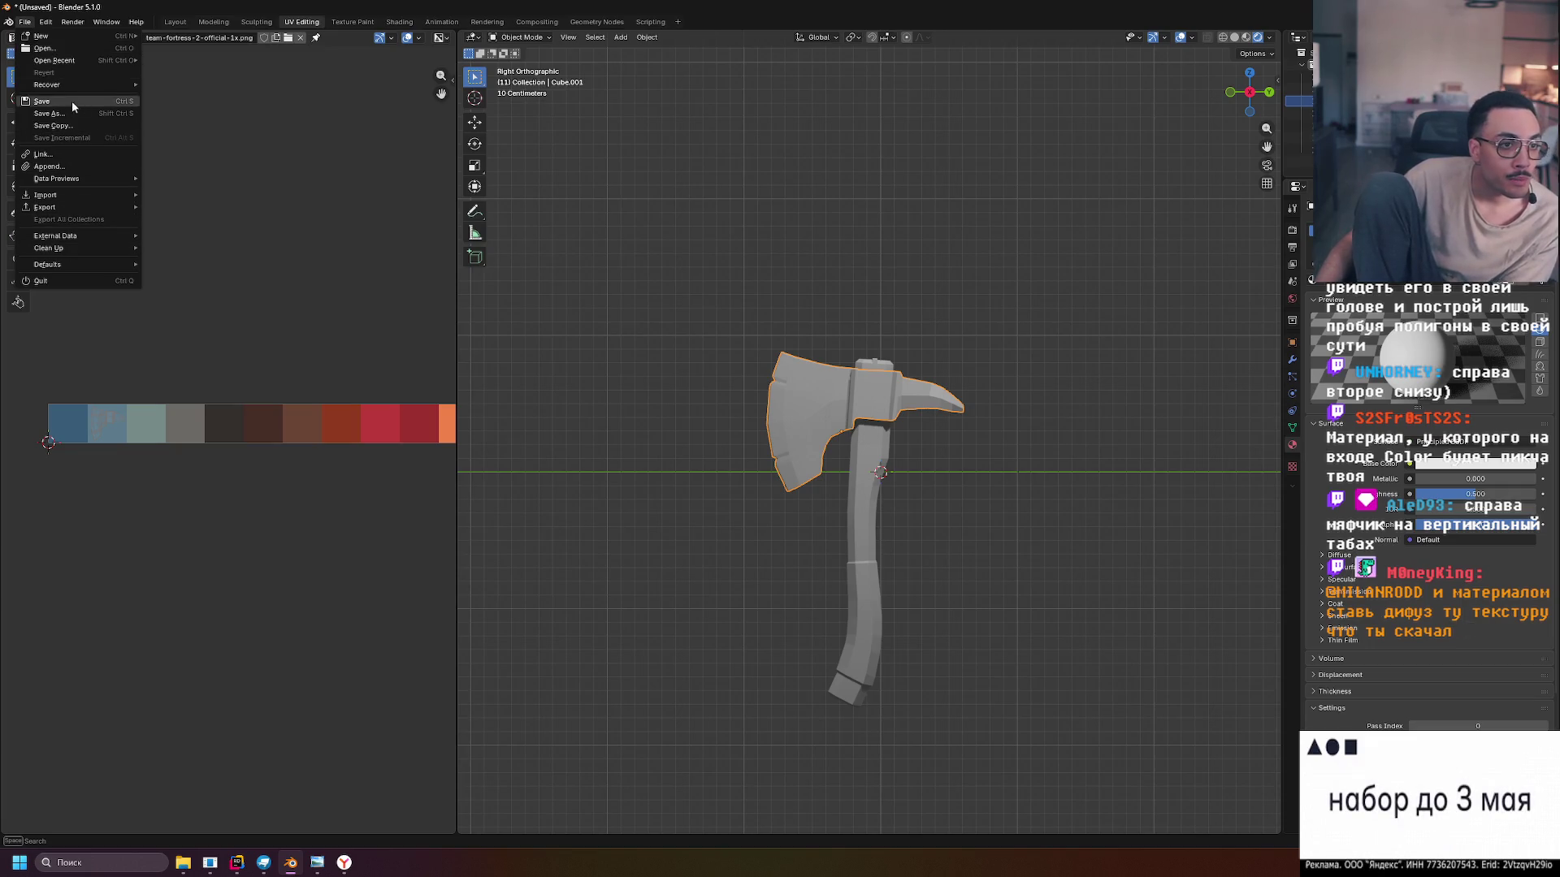
In Save As, browse to E:\Unreal Projects\Gigabun\Content
left_click(49, 112)
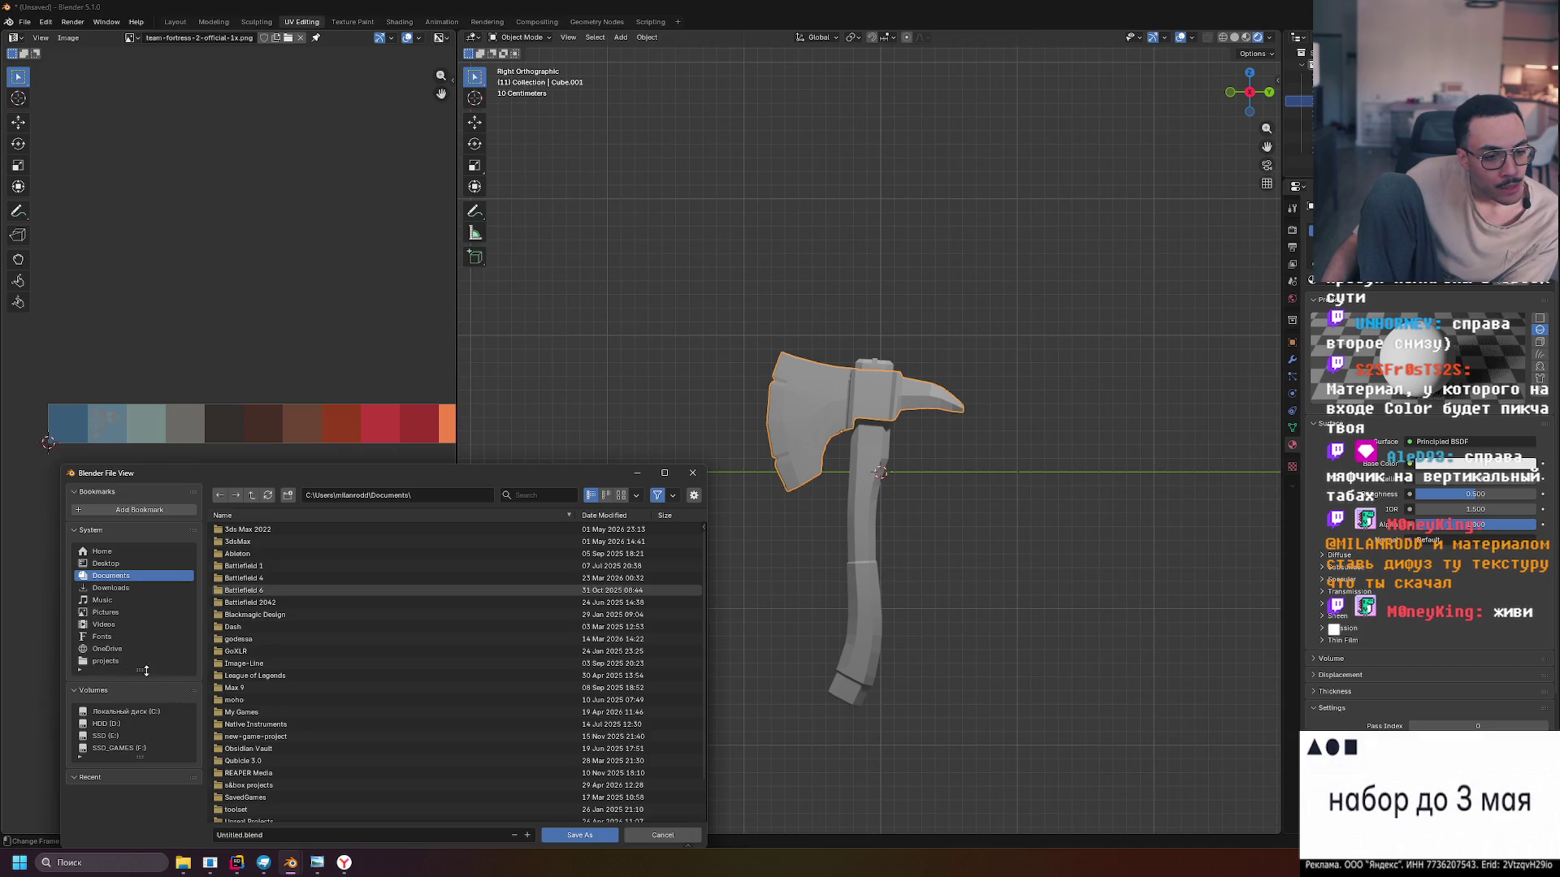
left_click(116, 735)
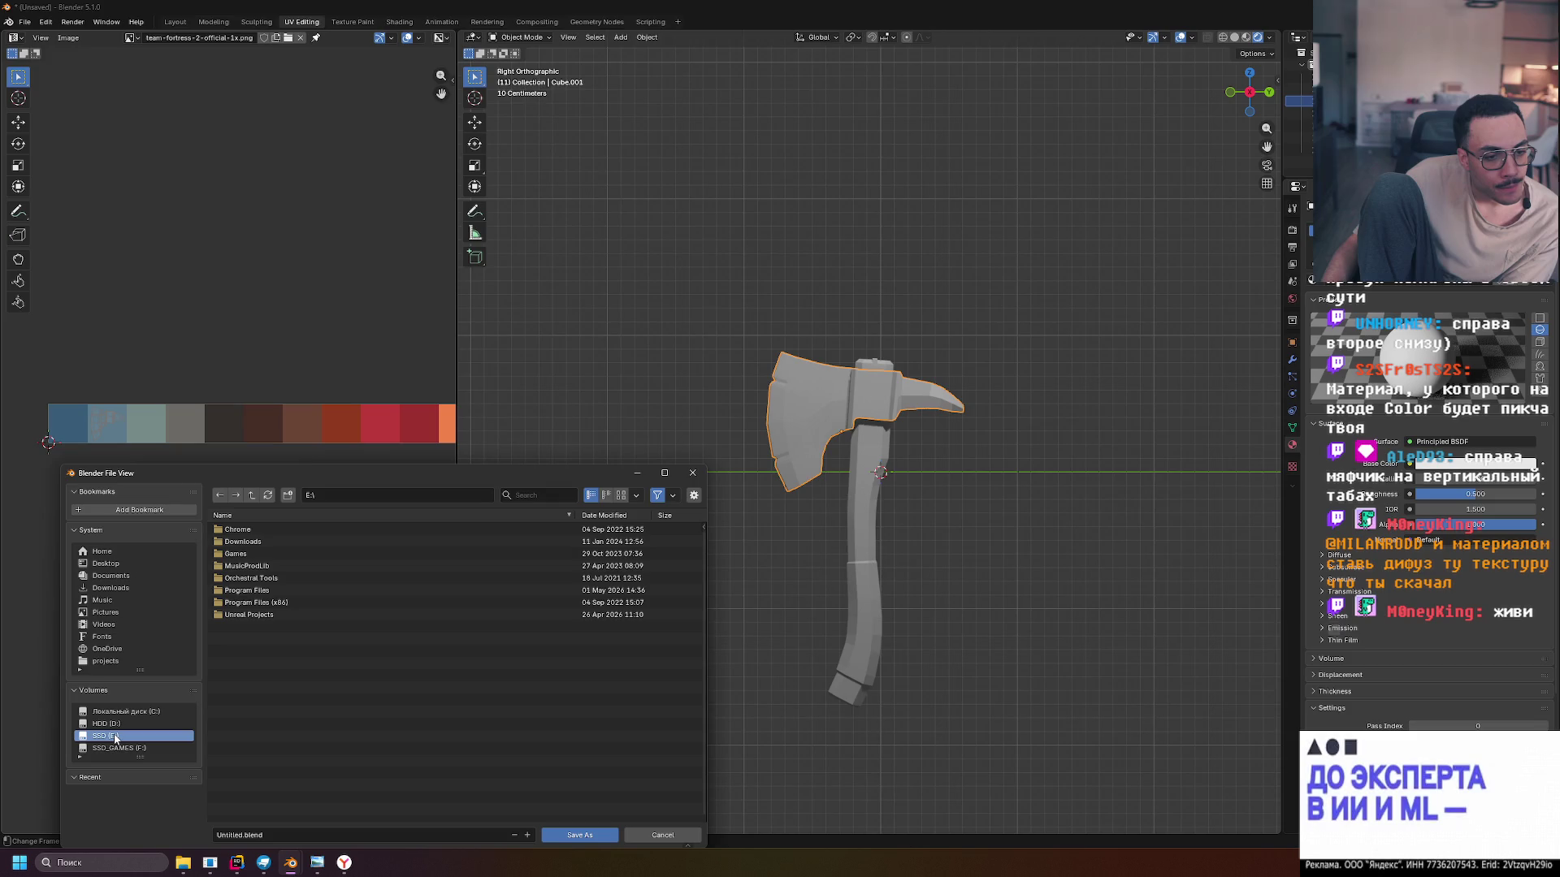
left_click(270, 617)
double_click(270, 616)
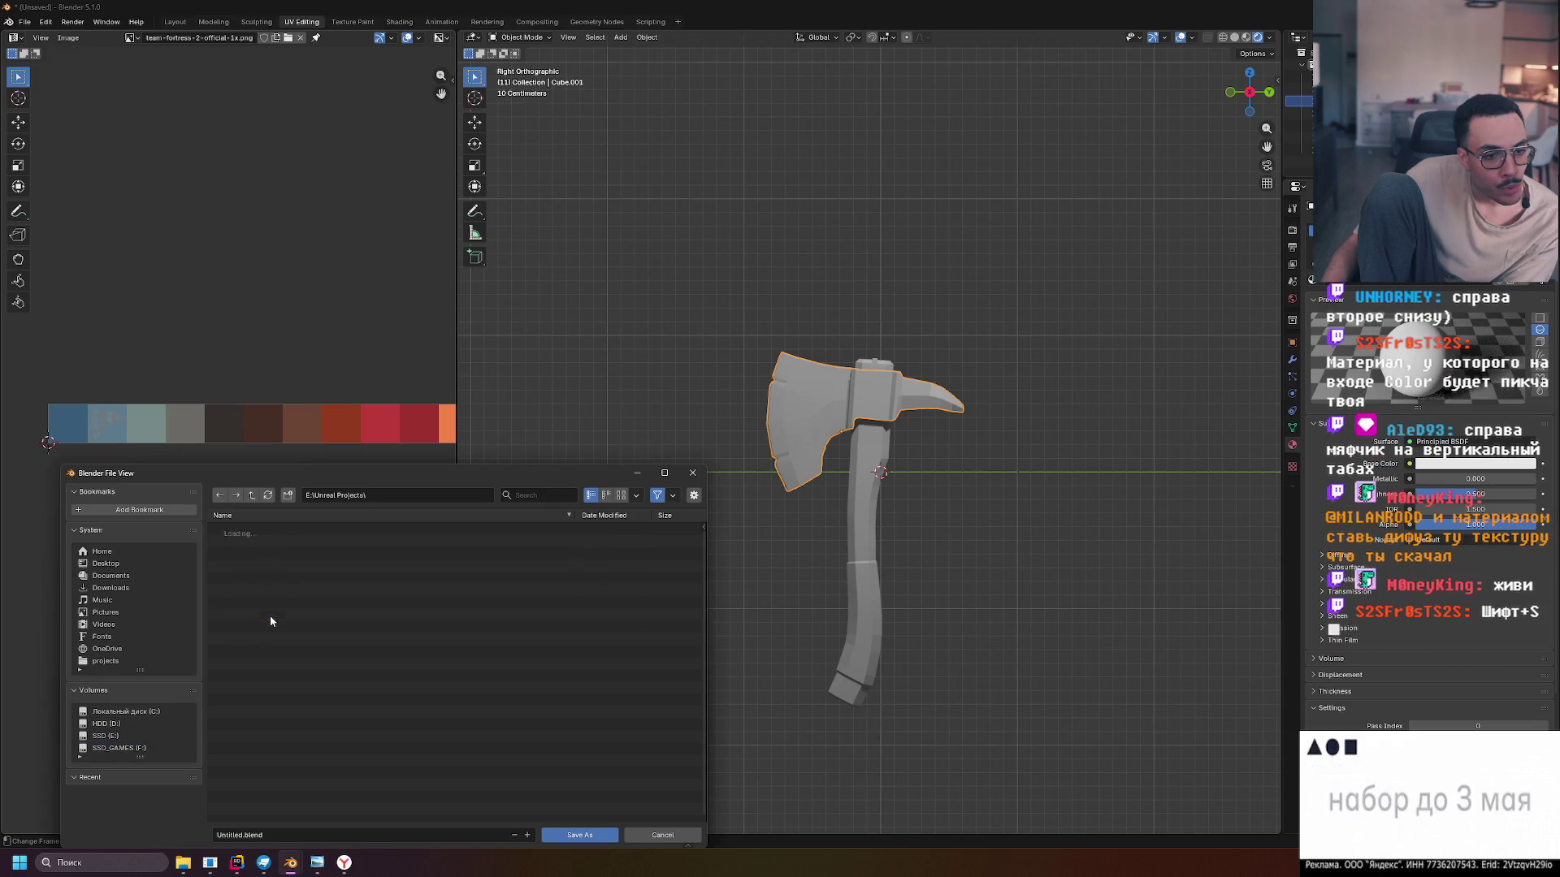
double_click(241, 530)
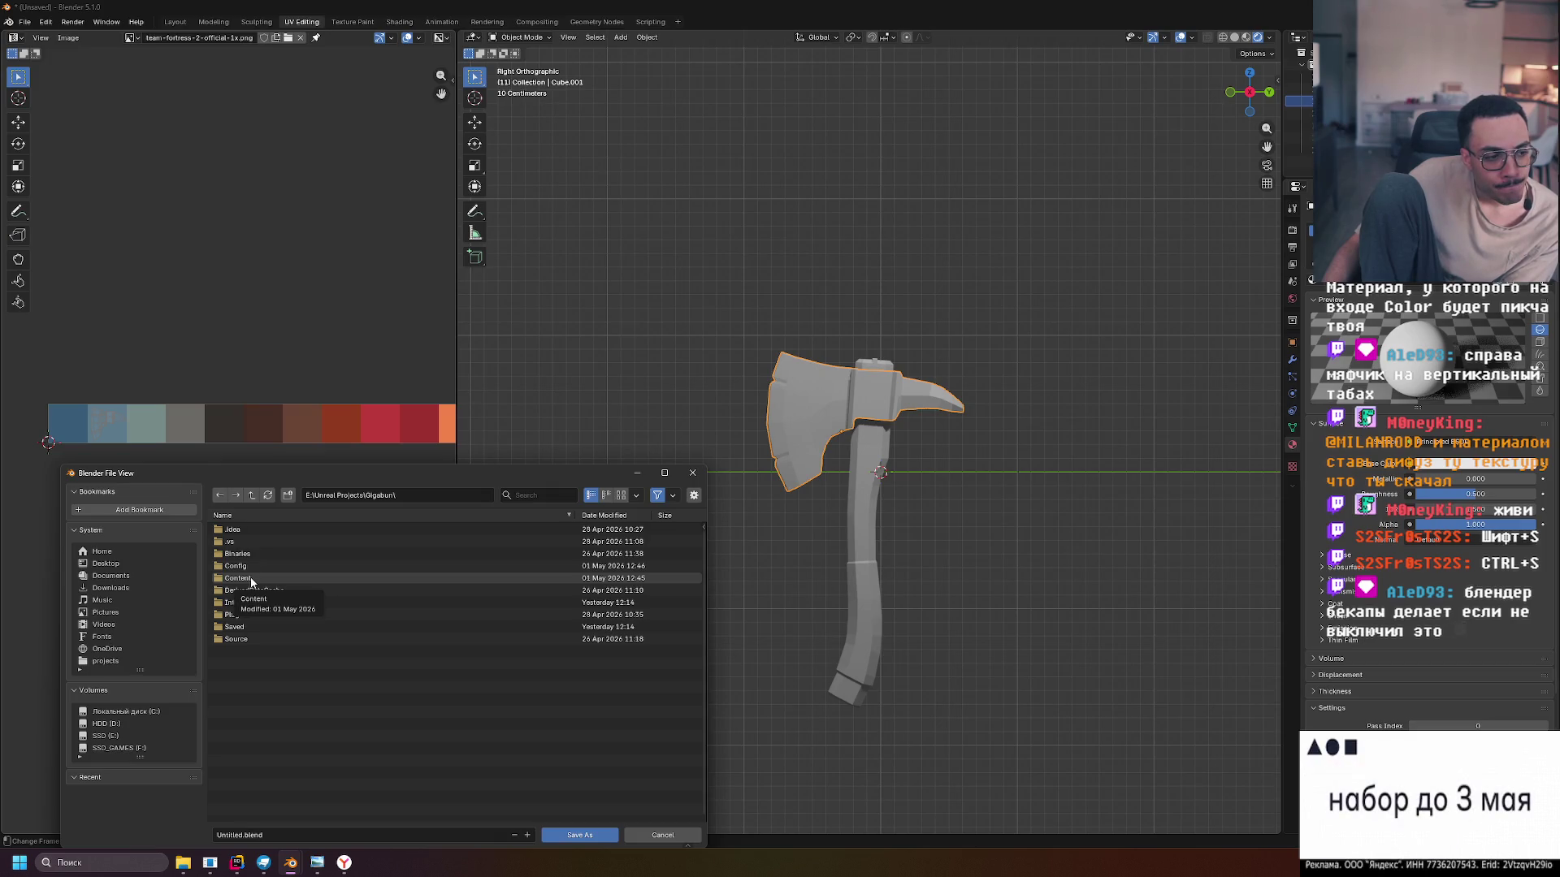
left_click(252, 582)
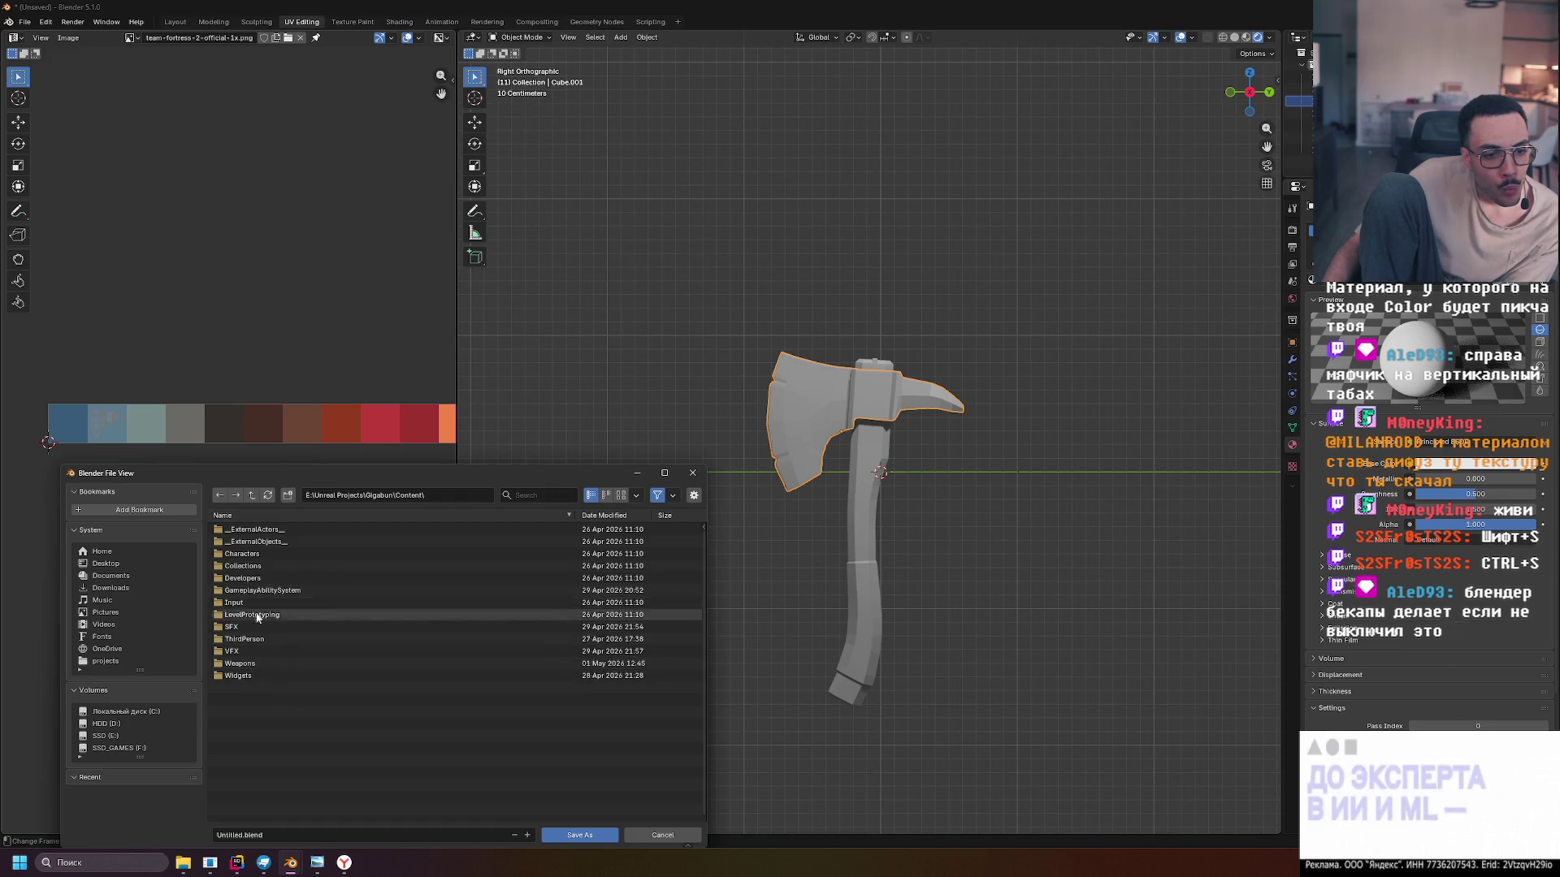
right_click(273, 675)
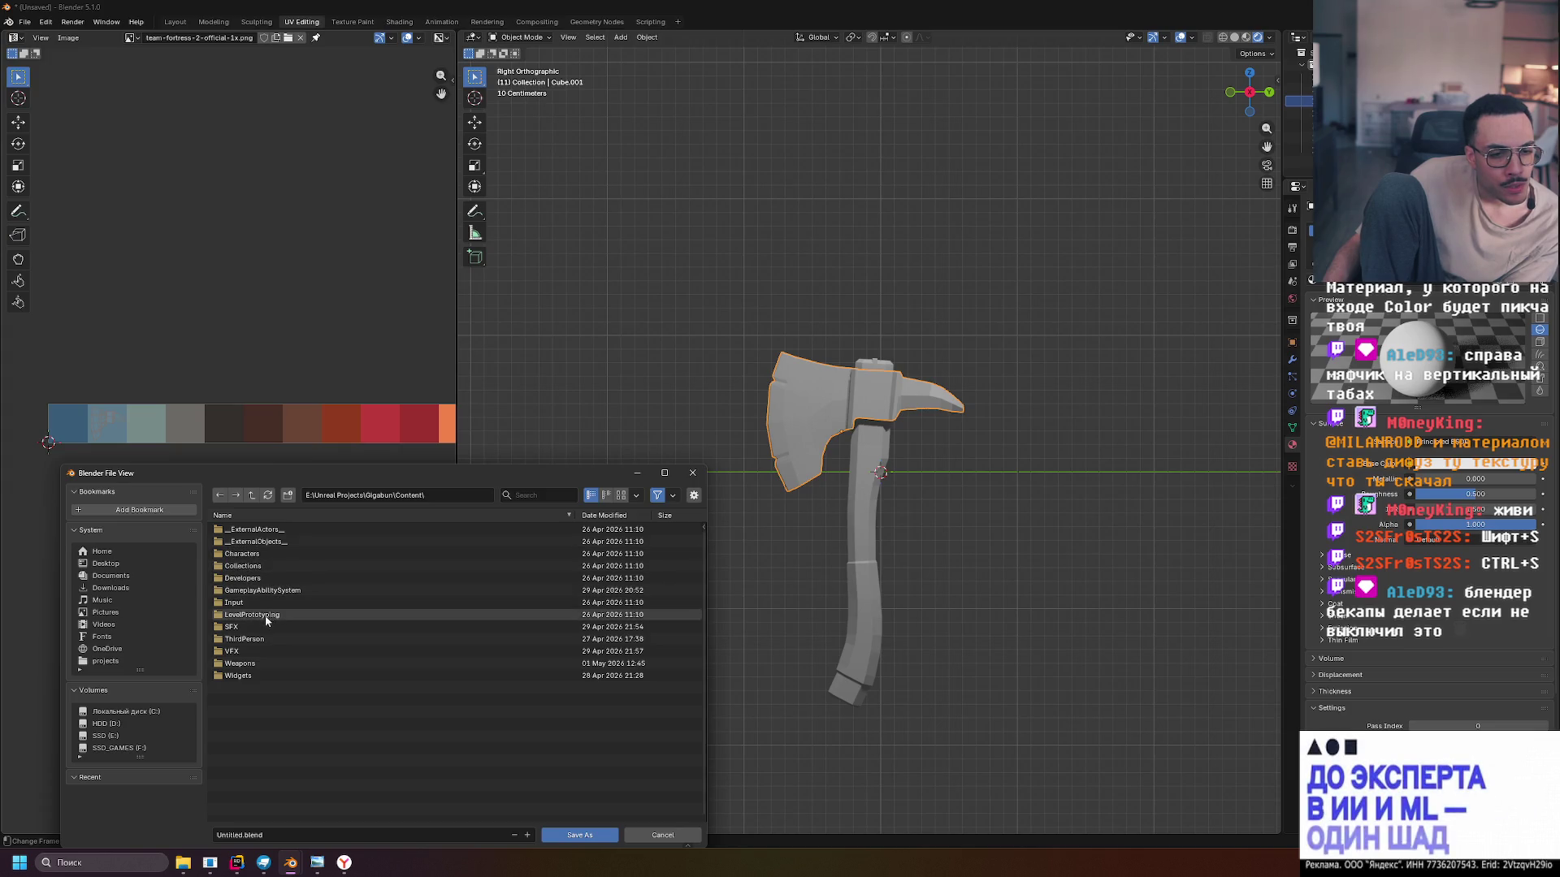
left_click(242, 664)
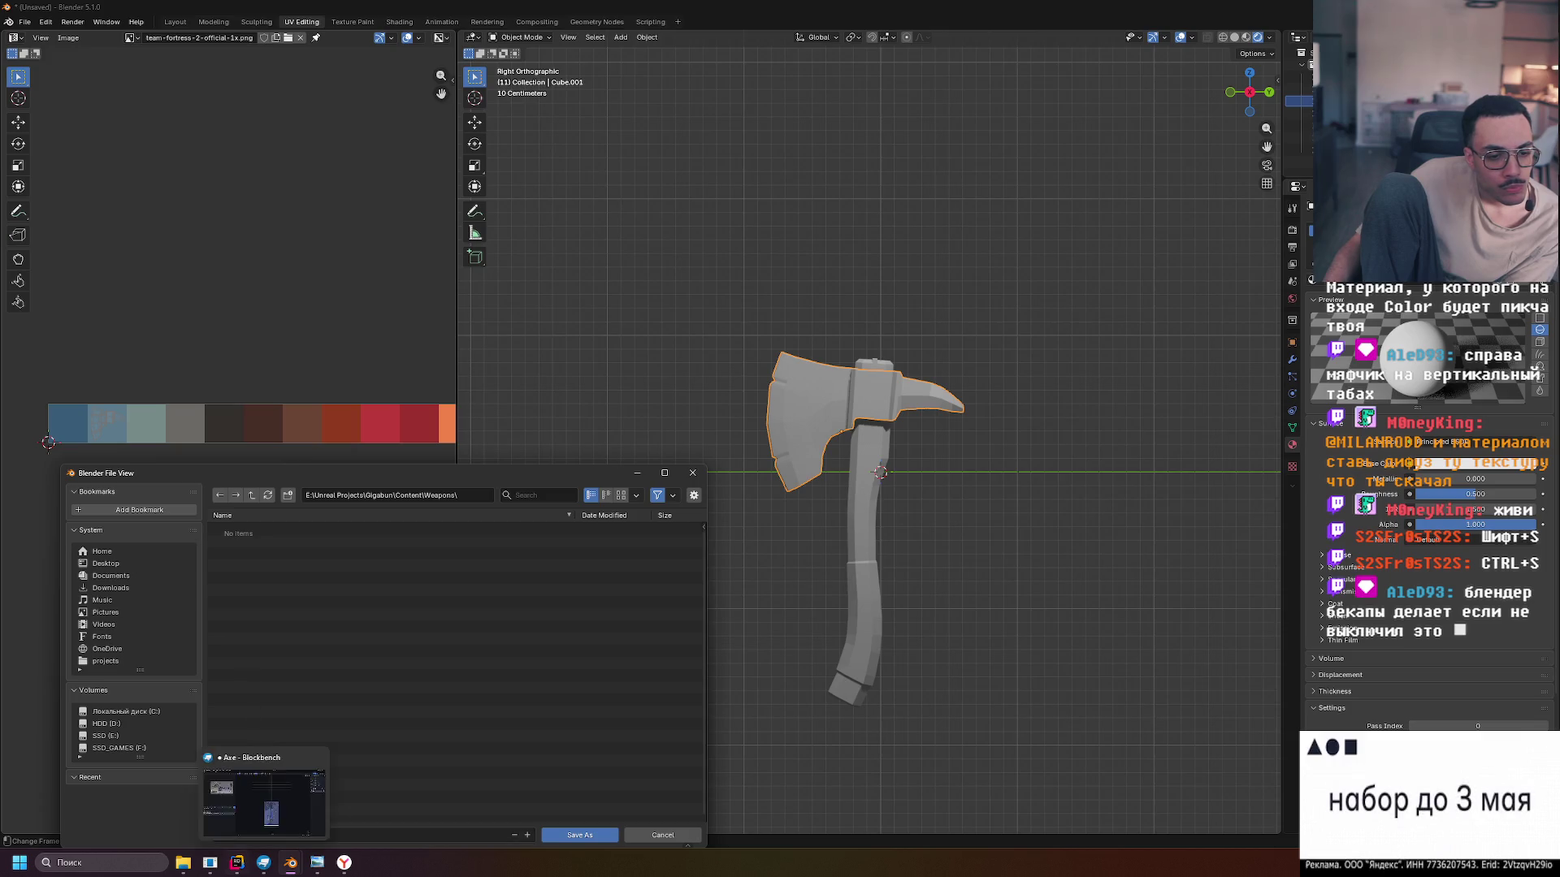
left_click(251, 495)
Create a new folder named Models inside Content and open it
right_click(281, 763)
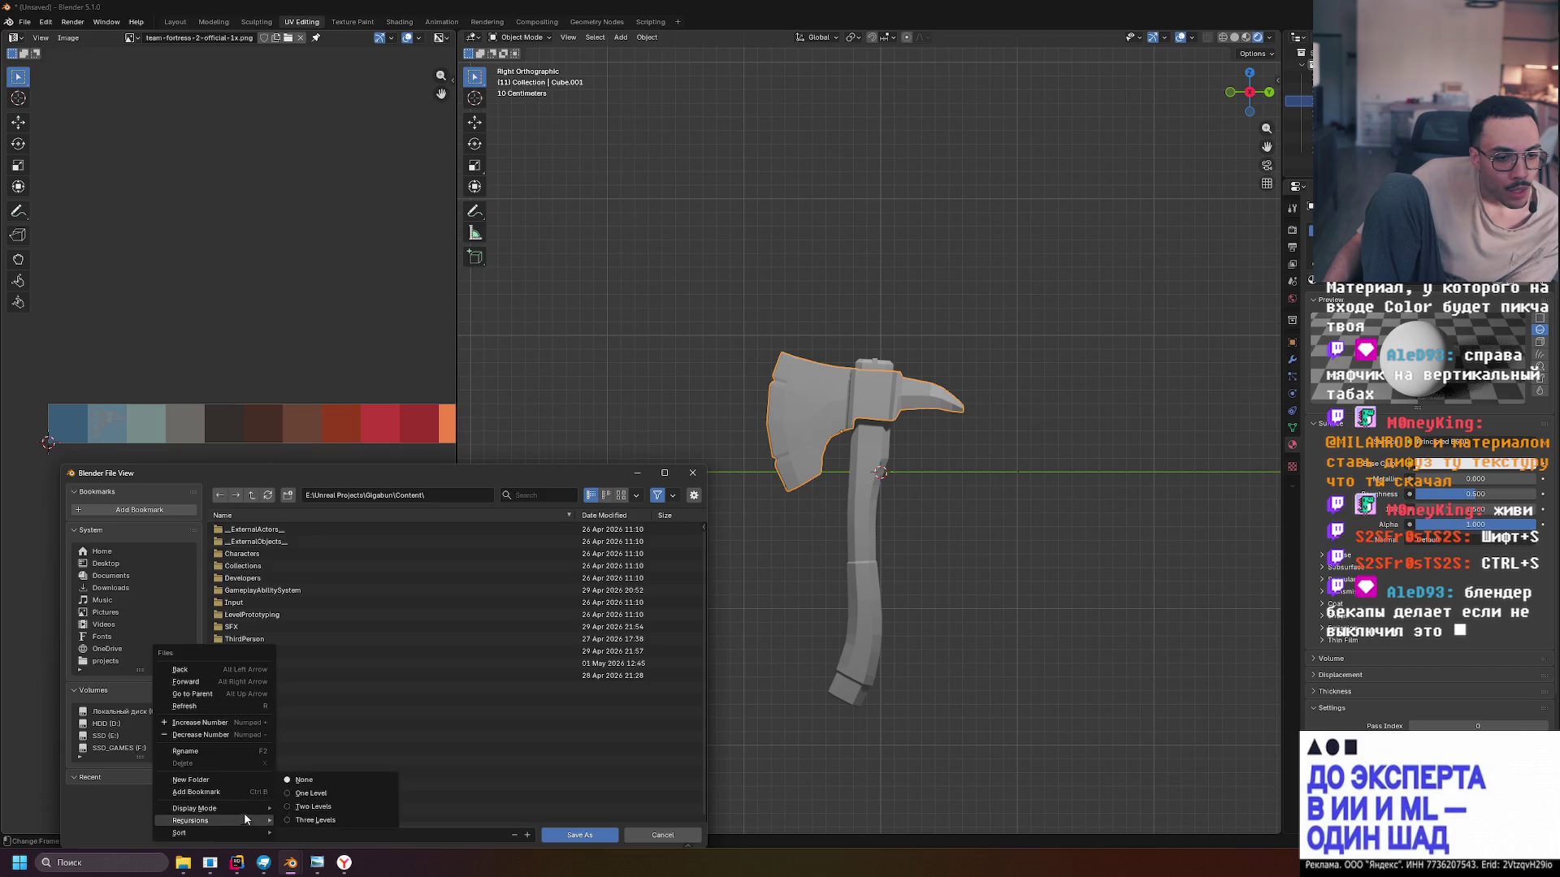
left_click(249, 778)
type("Mode")
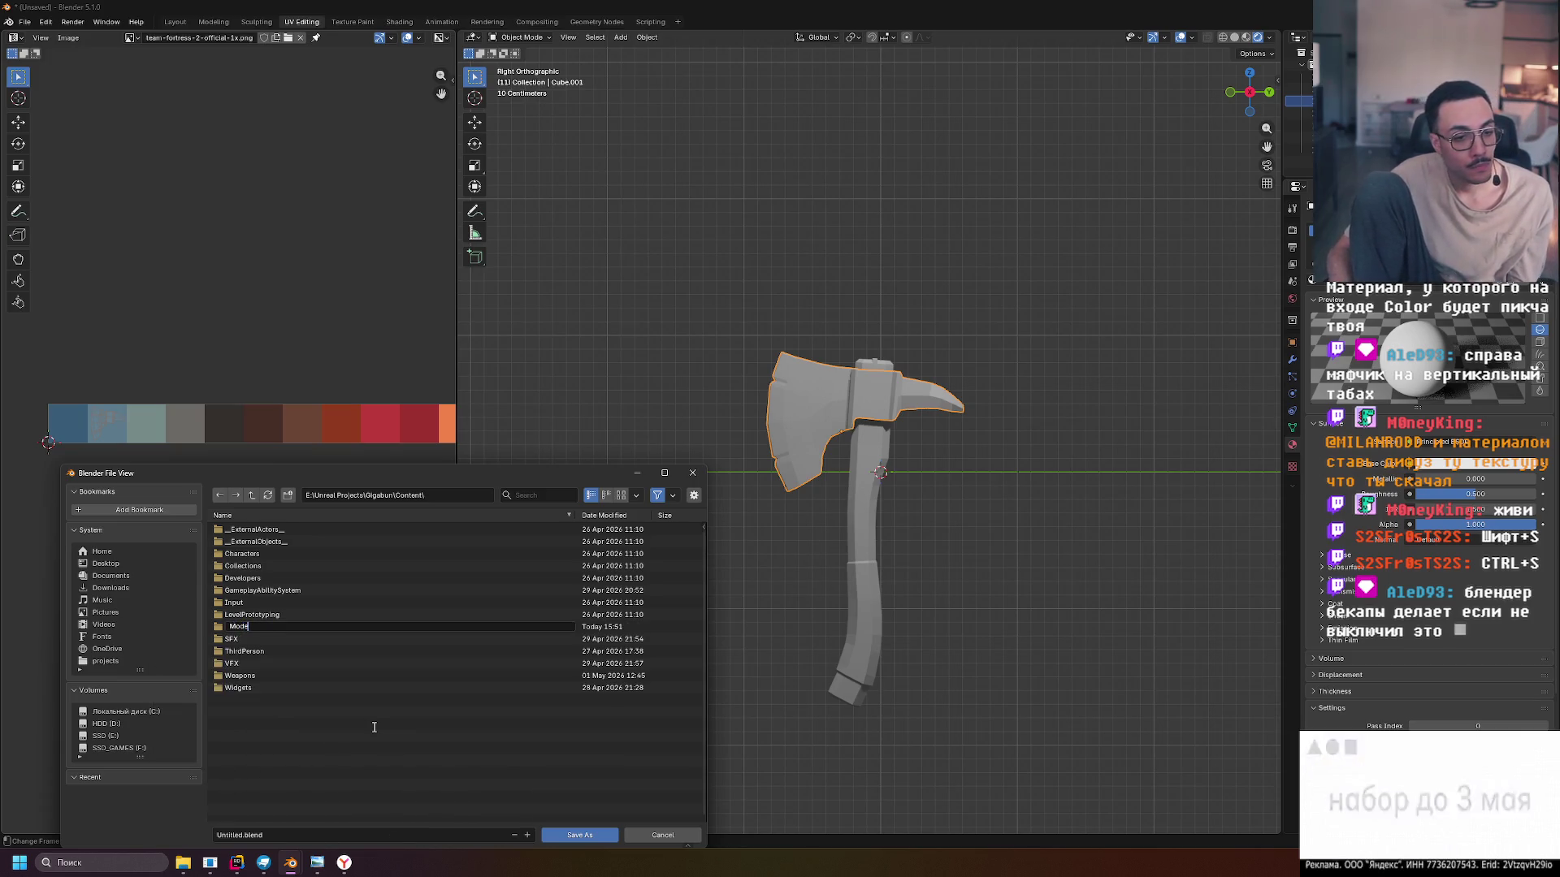
type("ls")
key("Return")
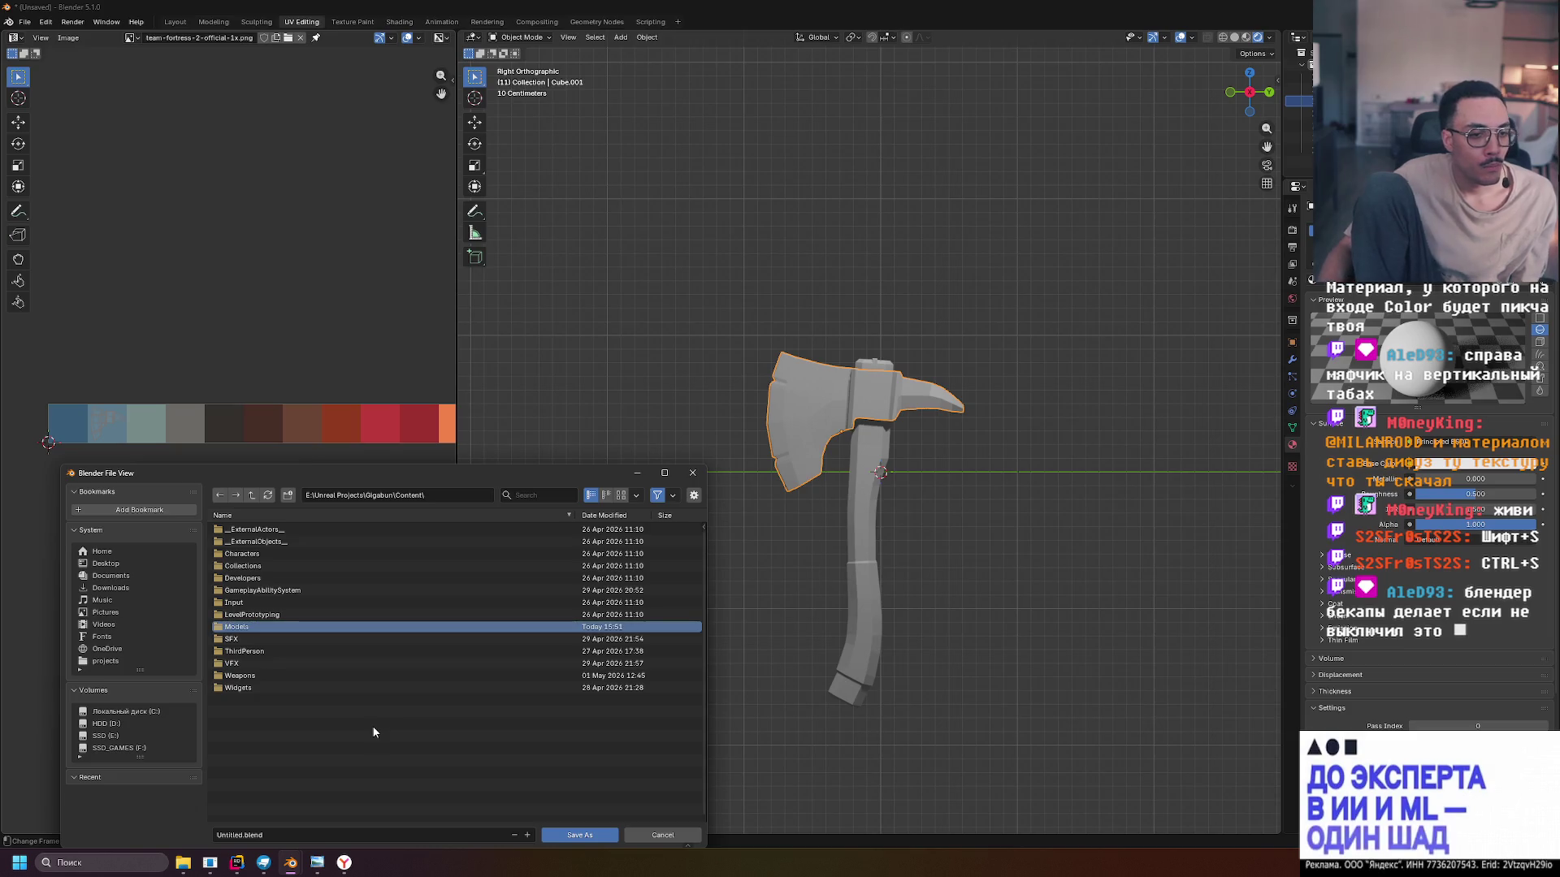
double_click(225, 626)
Name the file Weapons.blend and save it in the Models folder
left_click(237, 861)
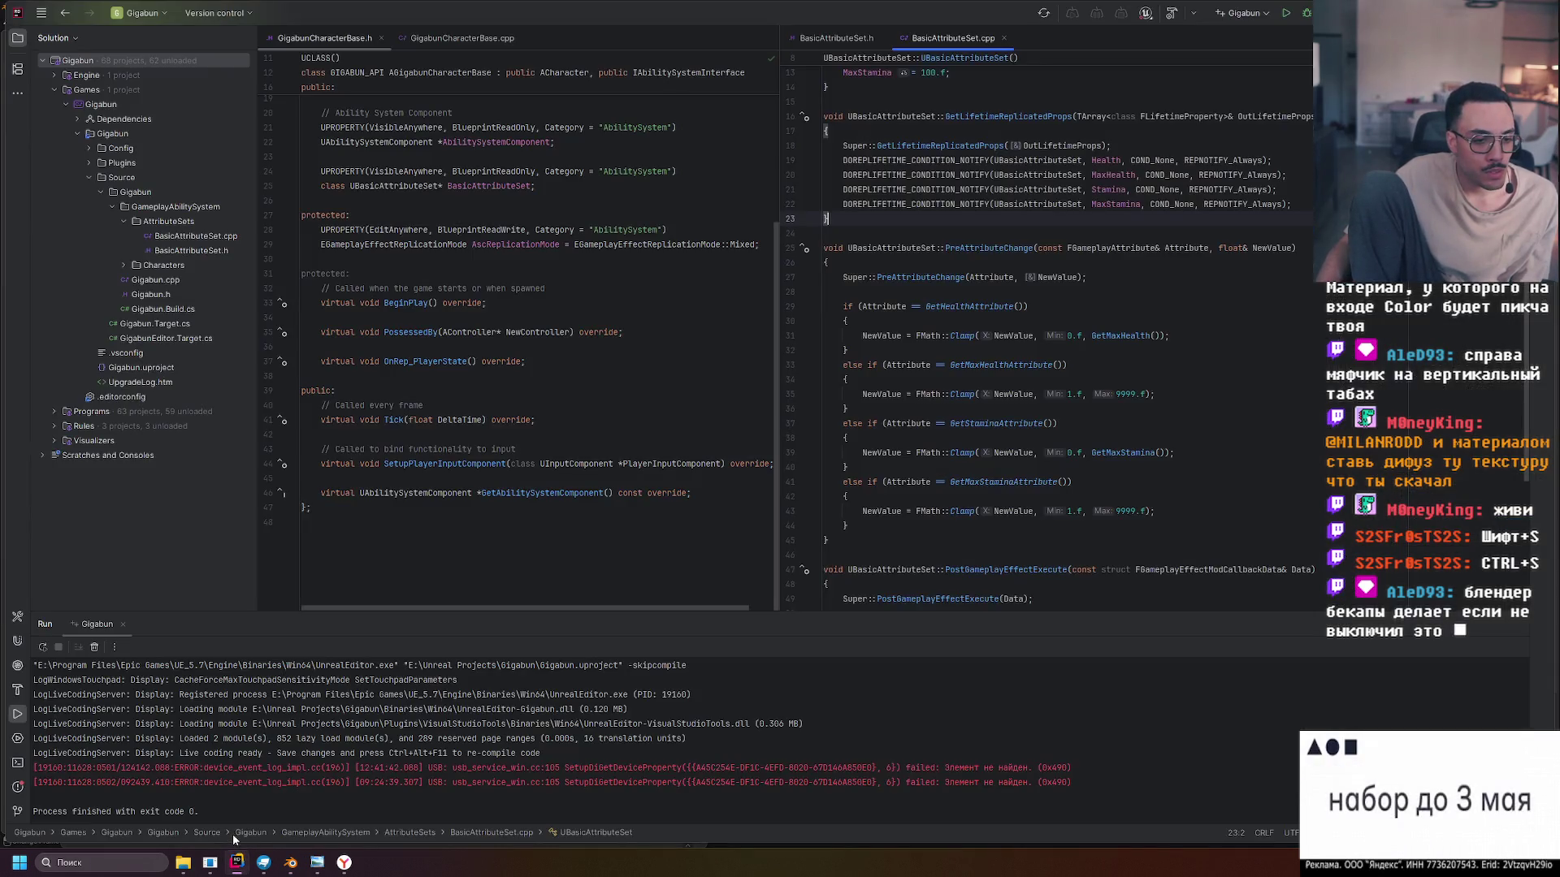
left_click(290, 862)
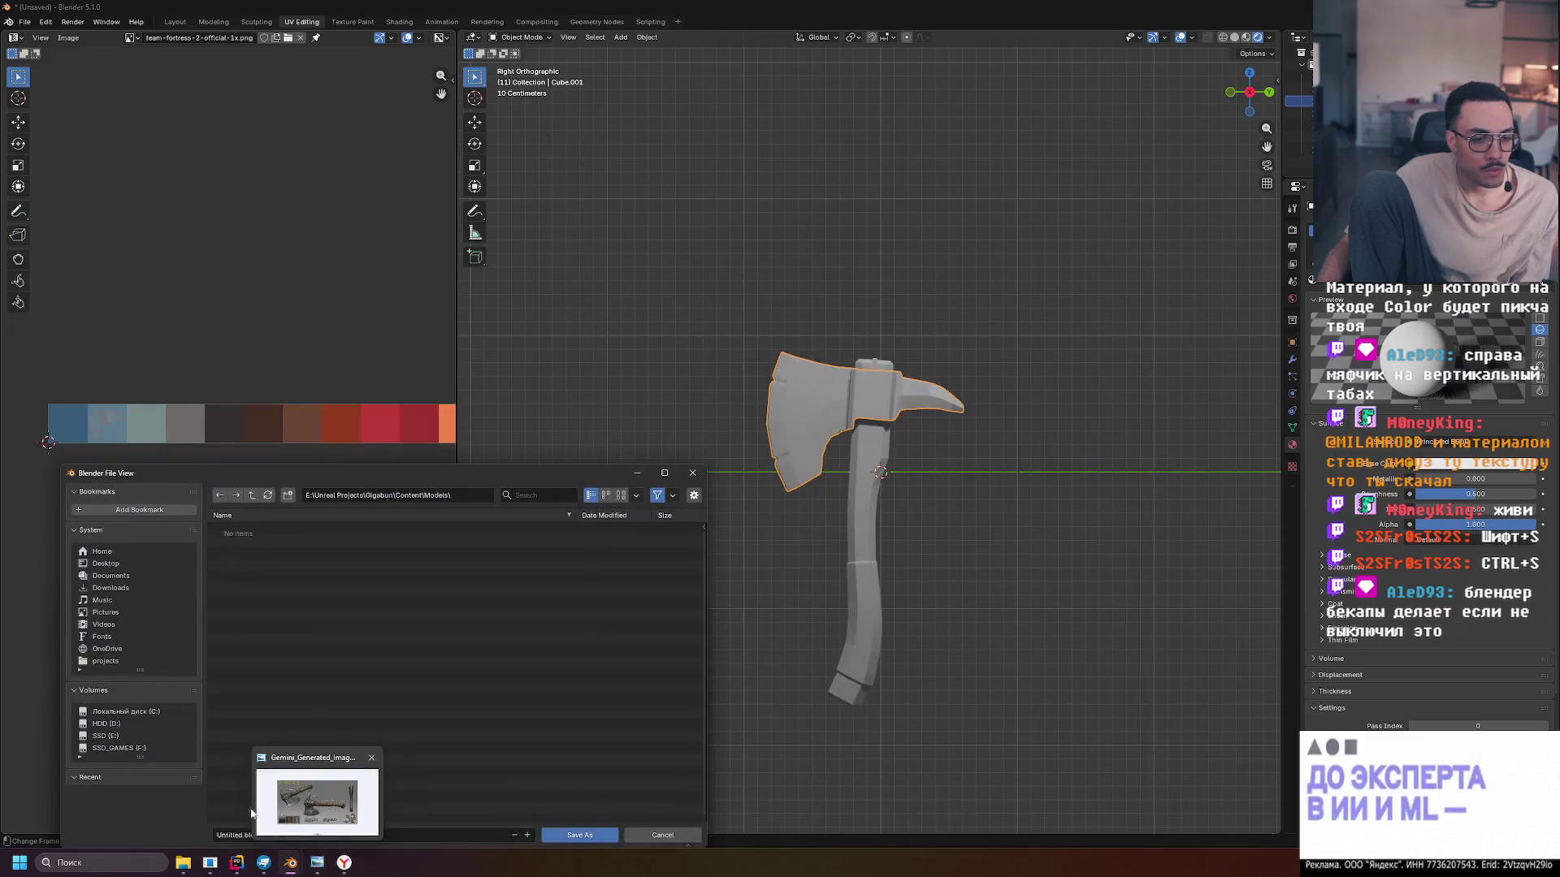
left_click_drag(344, 478, 421, 284)
left_click(318, 643)
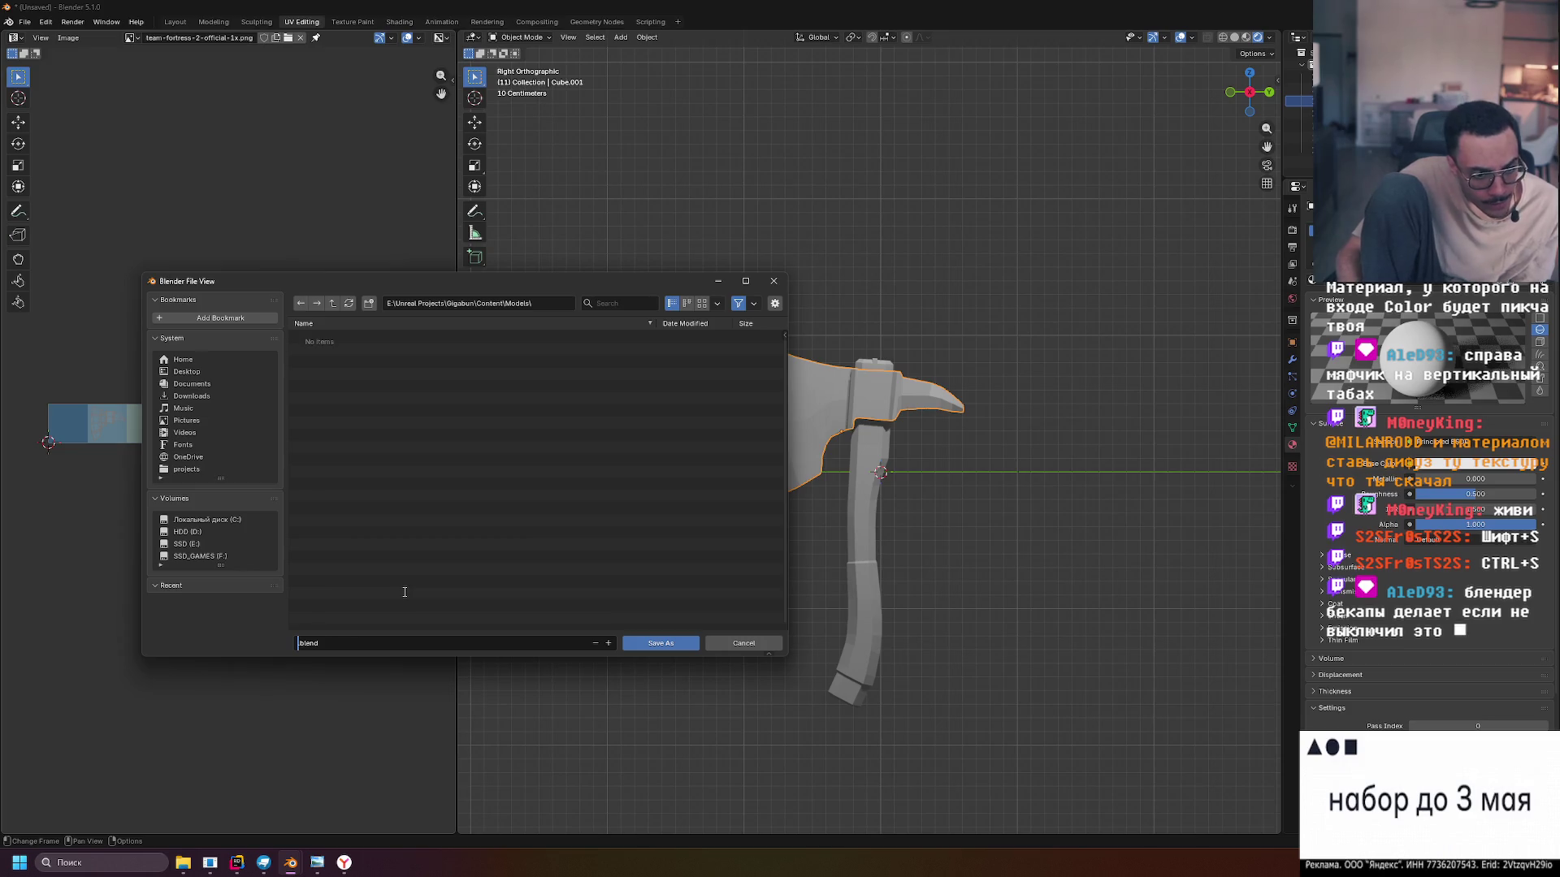
type("Weapon")
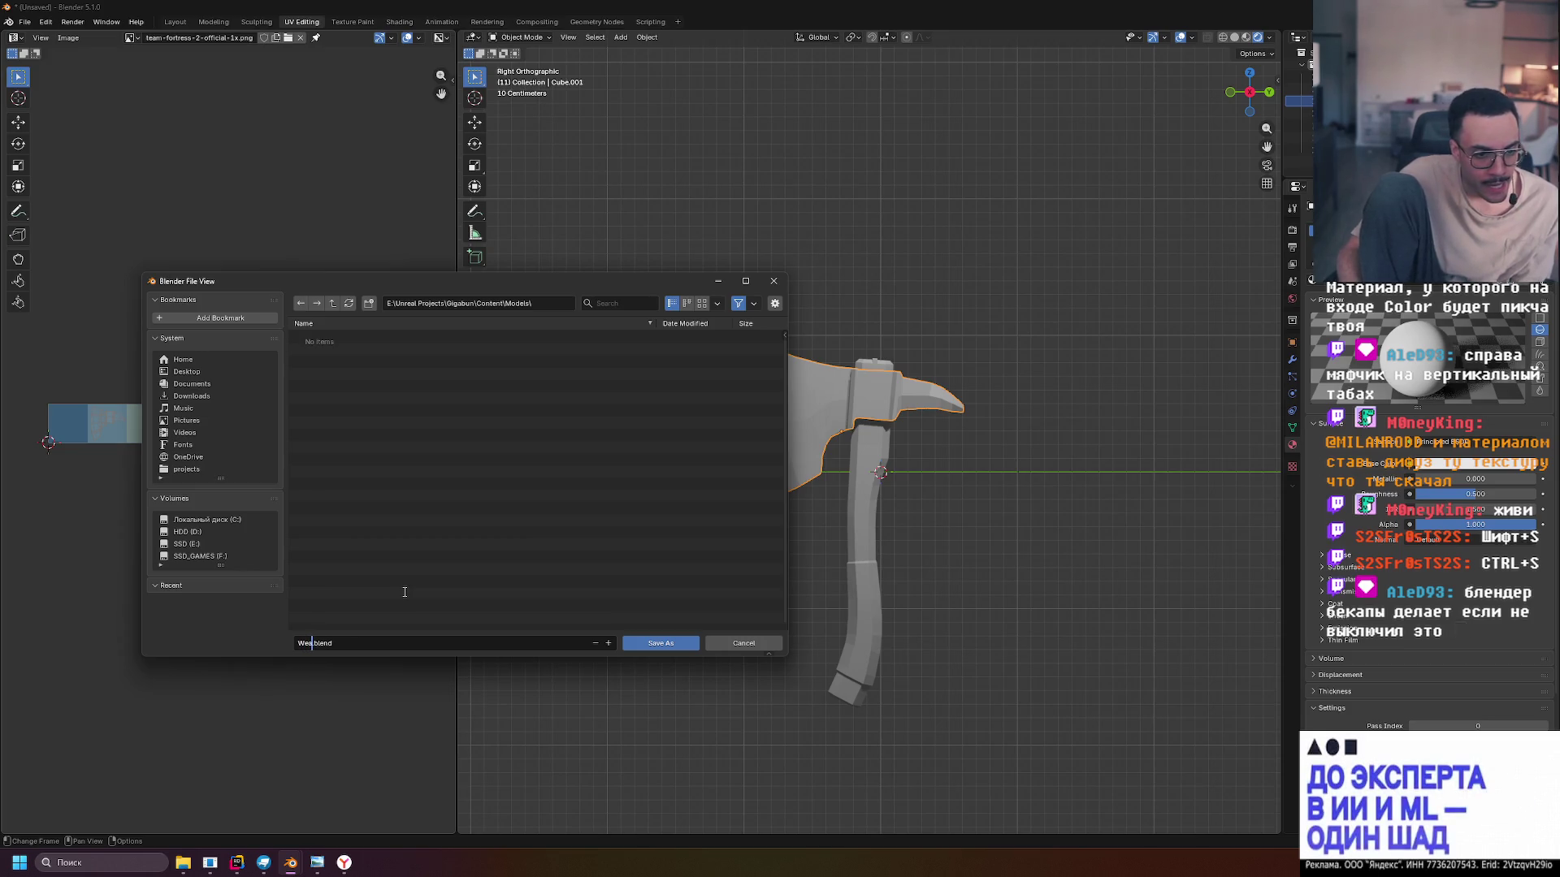
type("s")
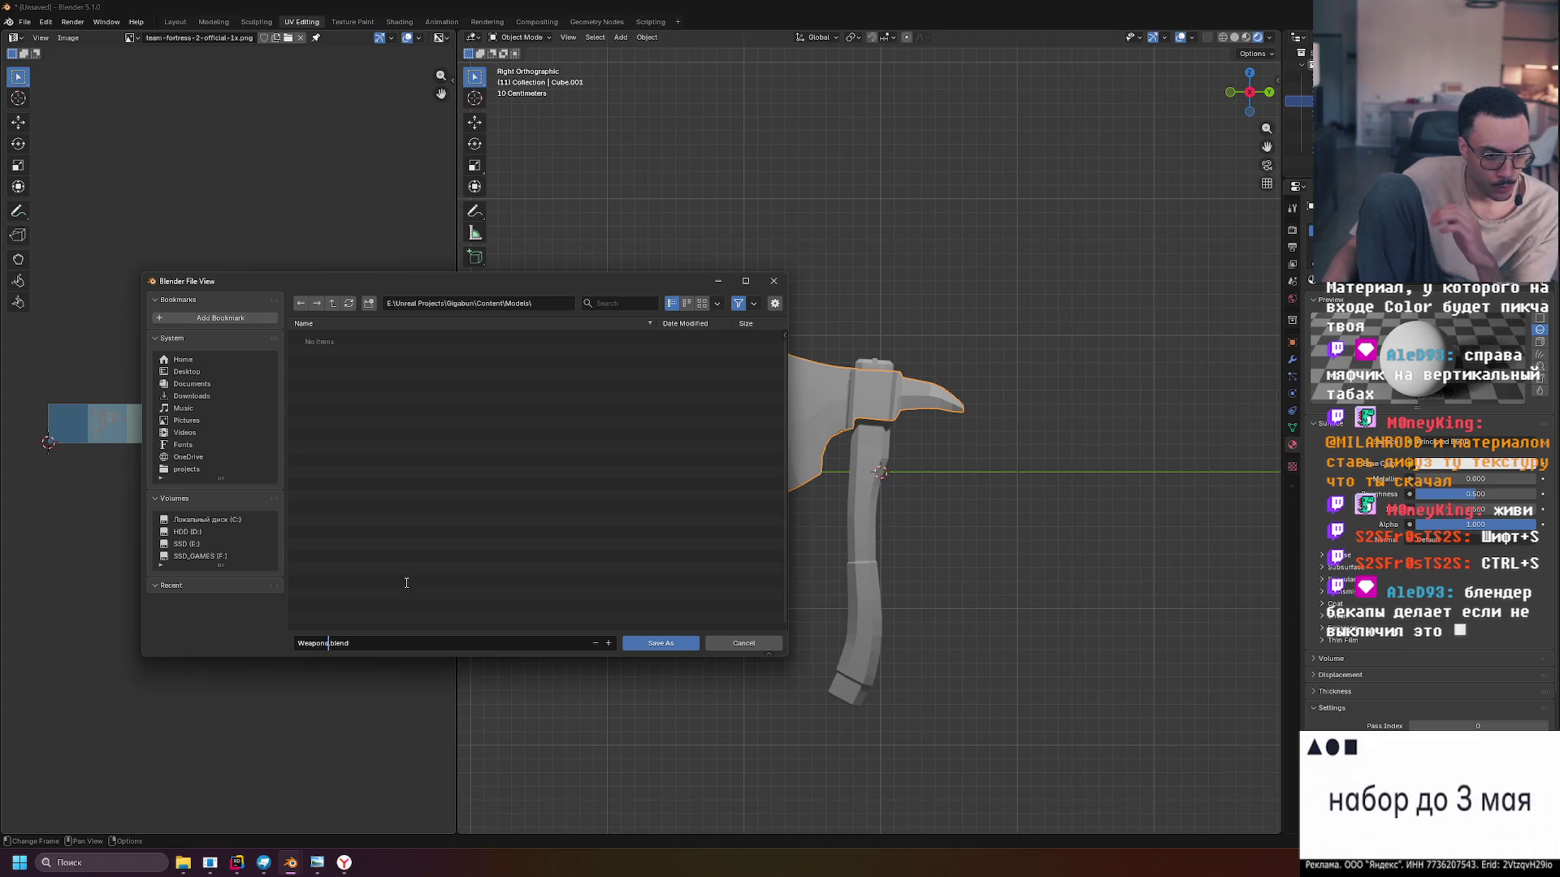
left_click(654, 648)
left_click(646, 646)
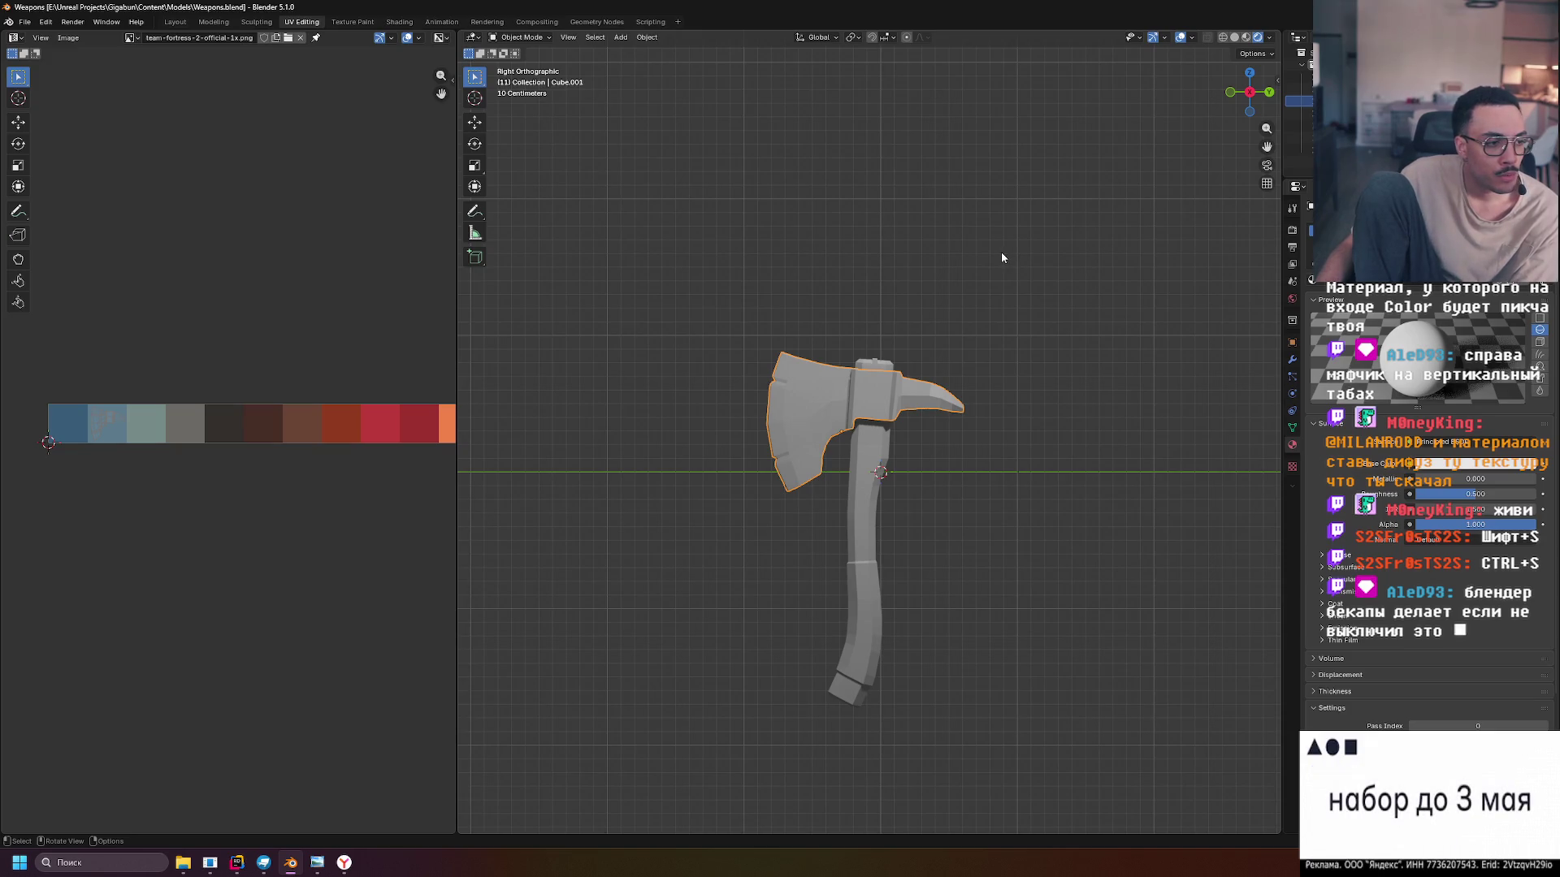
Orbit to a perspective view and expand the base material settings to inspect the Roughness link options
mouse_move(1147, 388)
left_mouse_down()
mouse_move(1025, 377)
mouse_move(1194, 407)
left_mouse_up()
left_click(1332, 556)
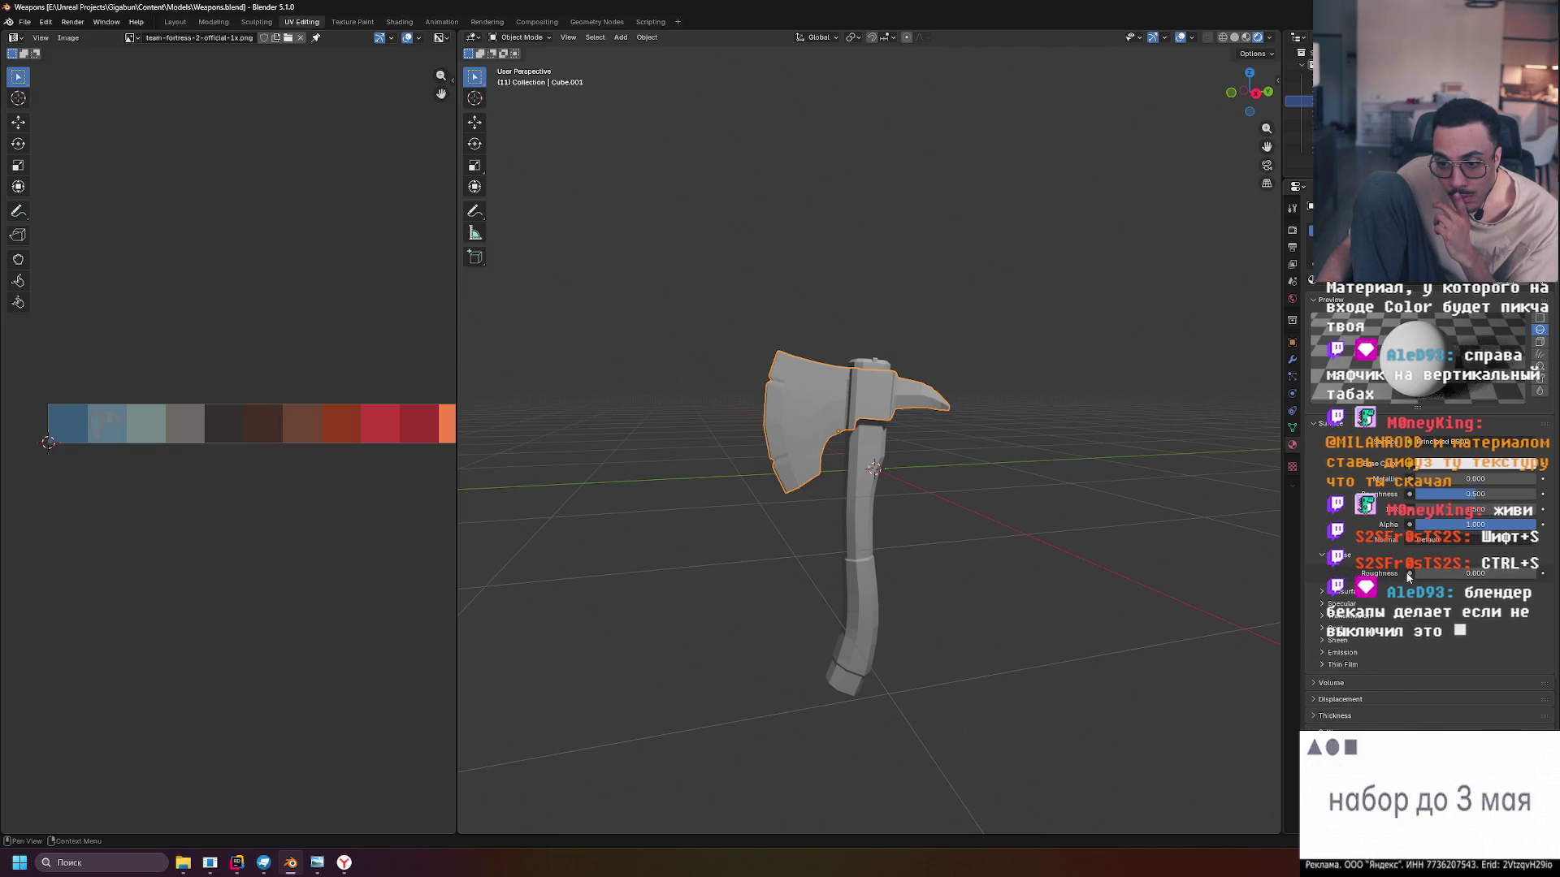
left_click(1409, 574)
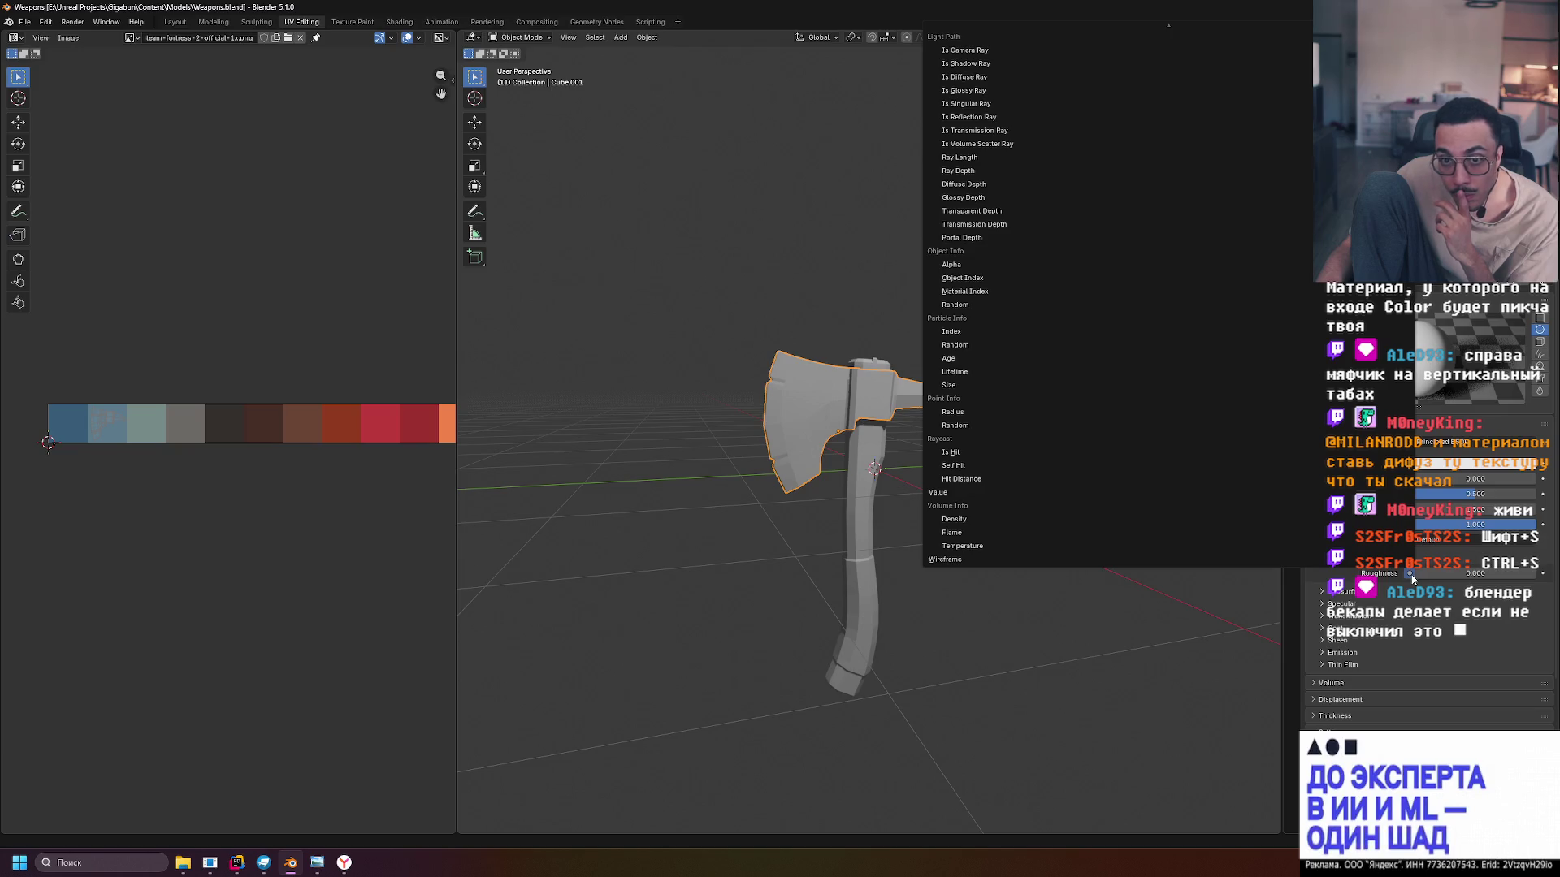
key("Escape")
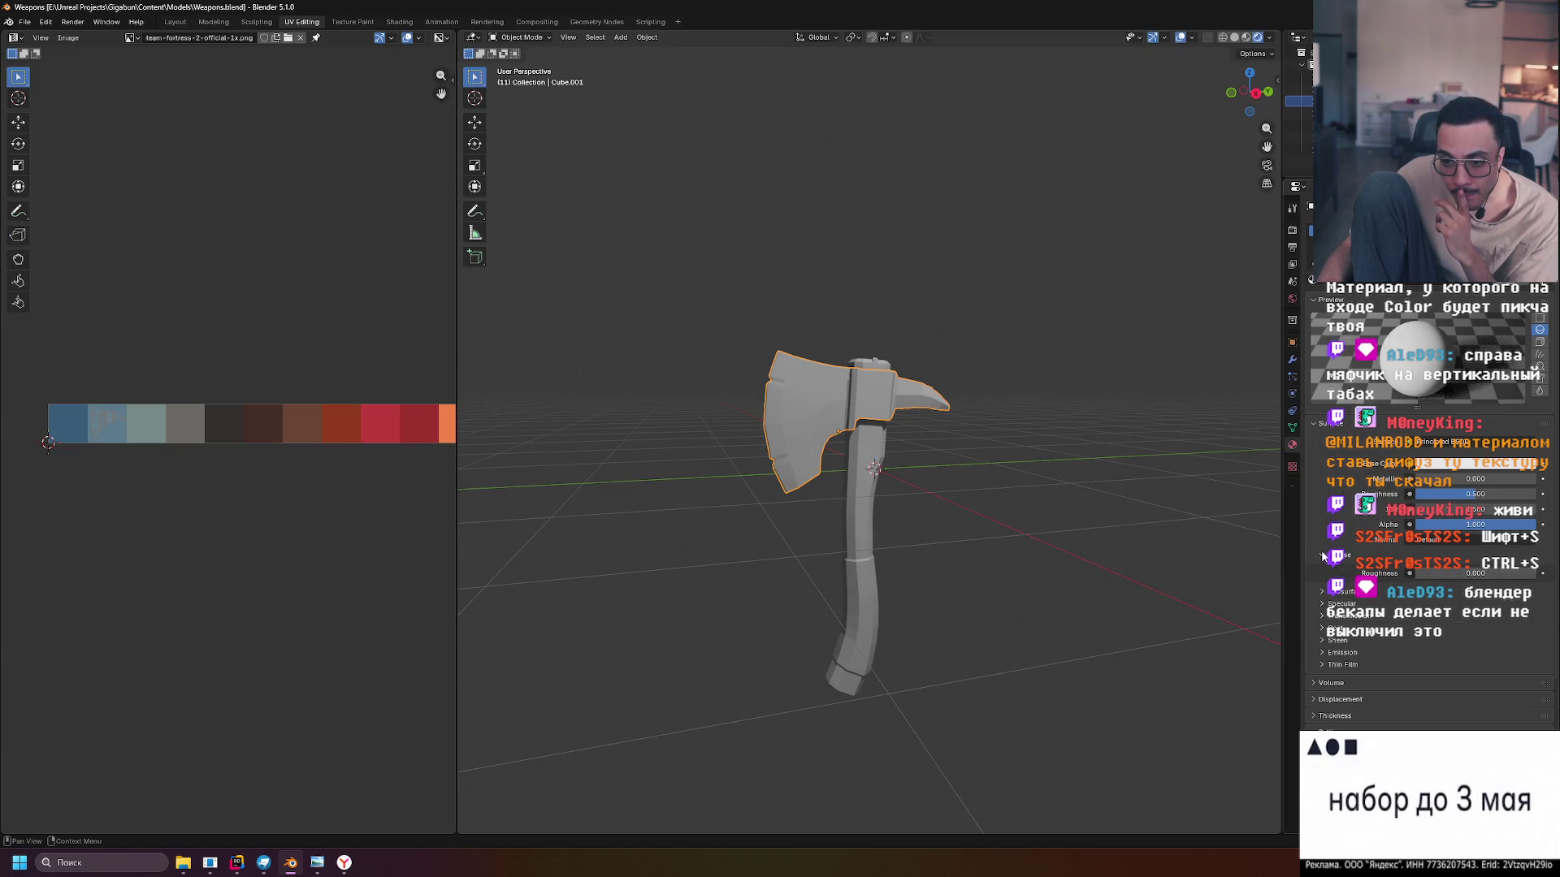
left_click(1324, 556)
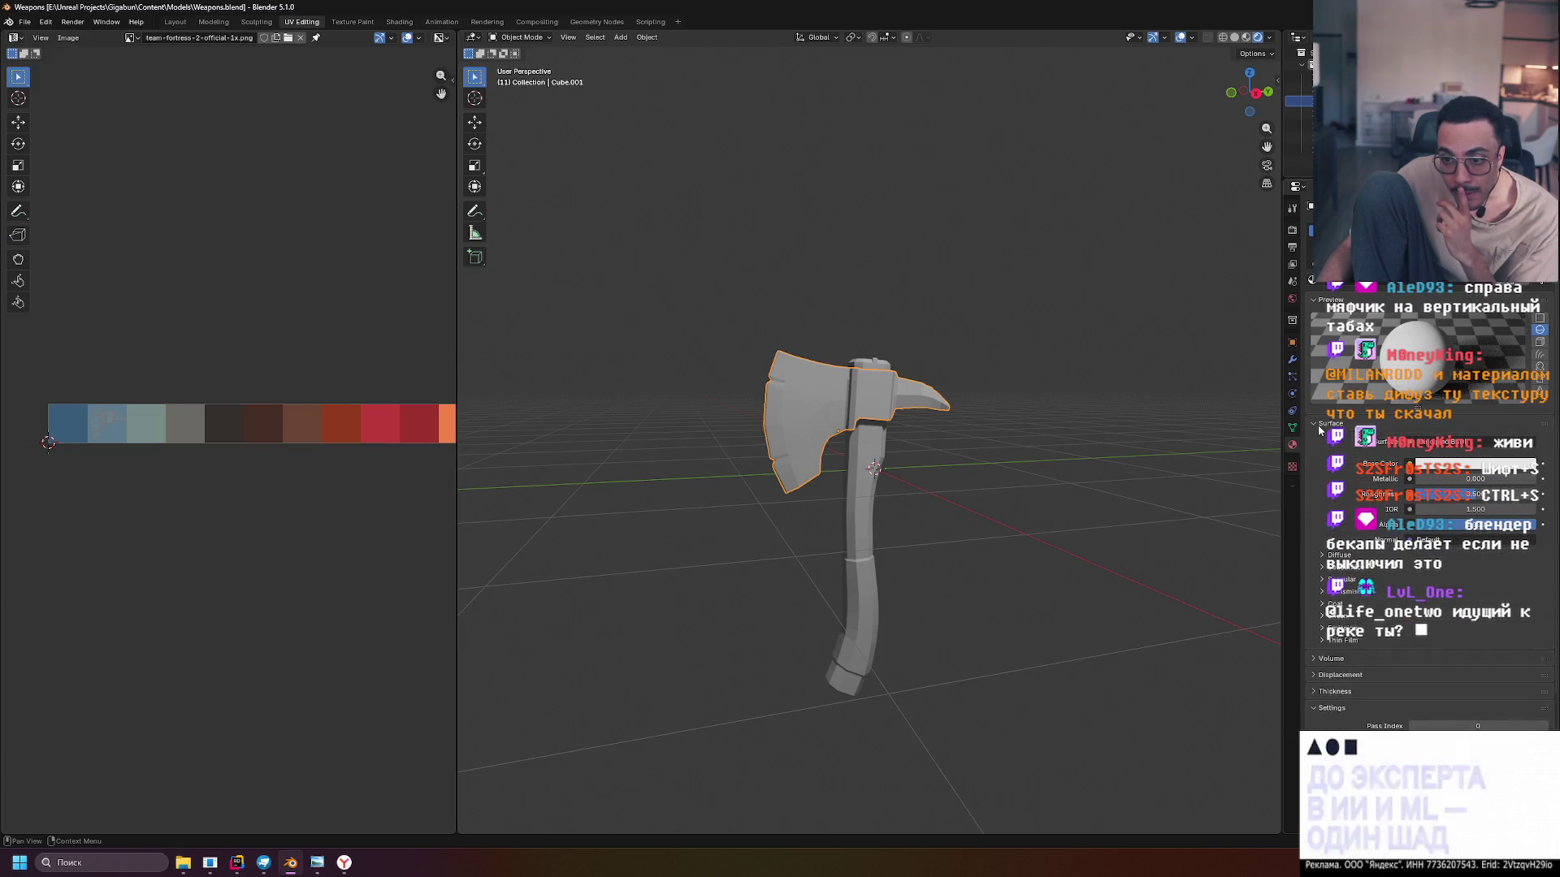
scroll(1320, 430, "down", 5)
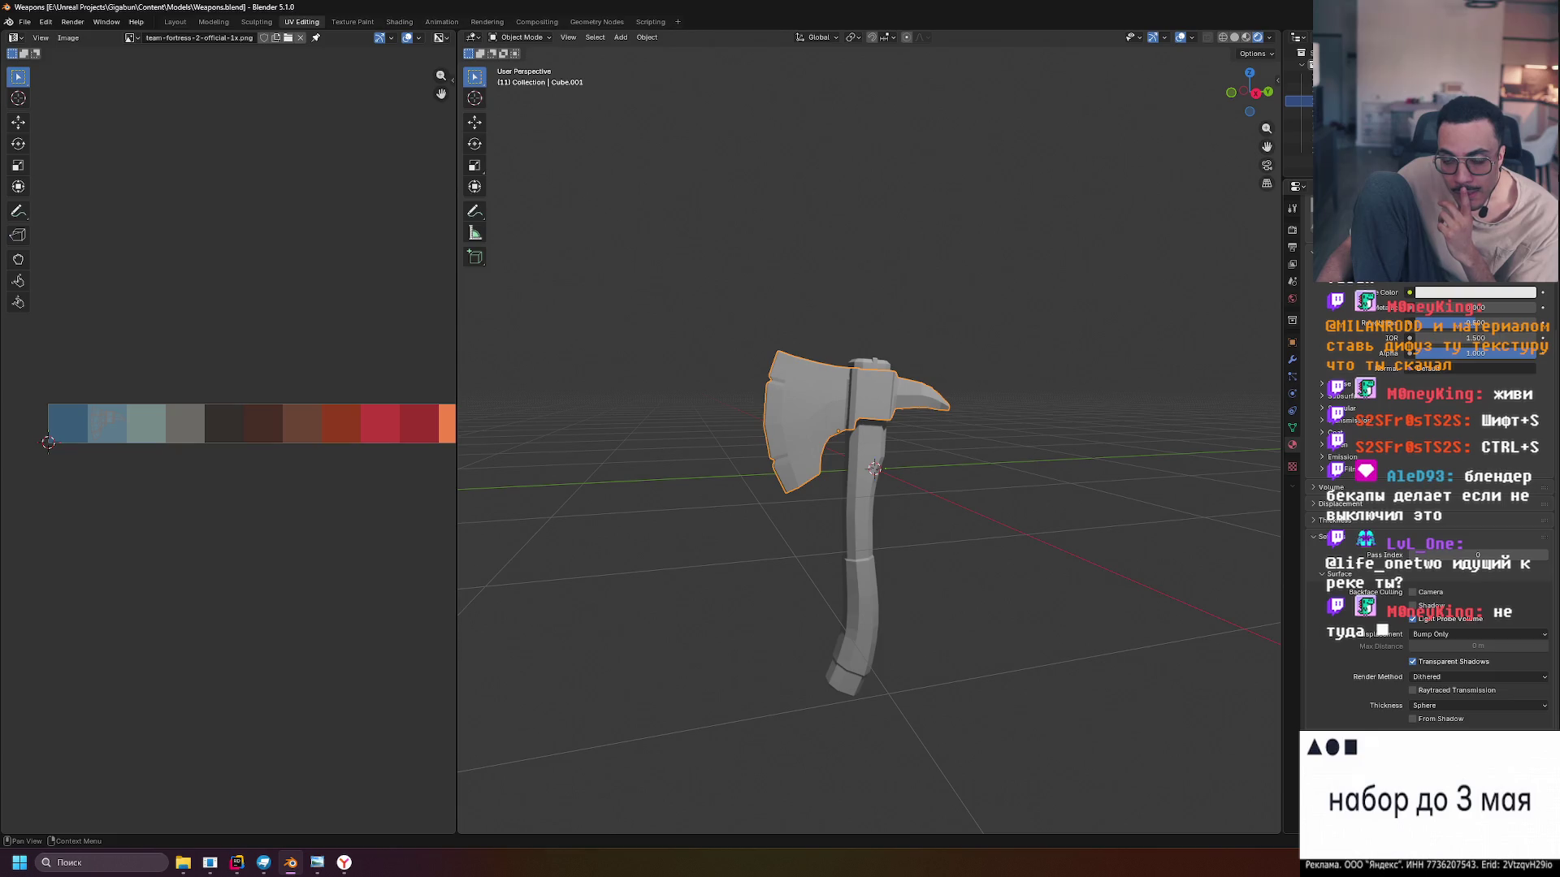
scroll(1430, 609, "up", 1)
Set Roughness to 0.3, clear the Diffuse Roughness keyframe, and bring up the node link list
left_click(1409, 402)
type("0.3")
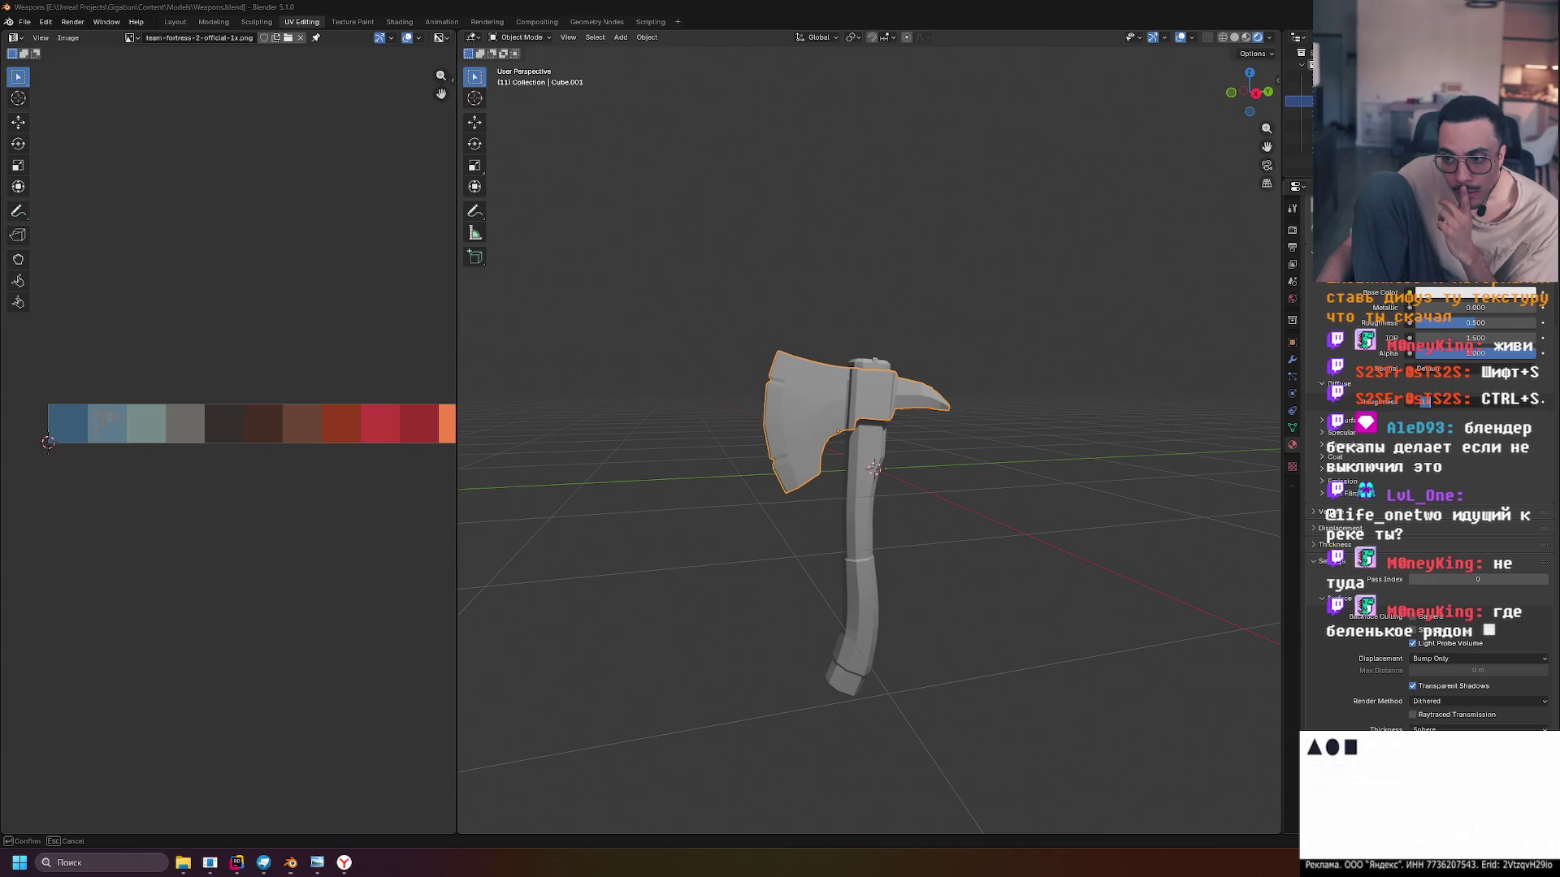
key("Return")
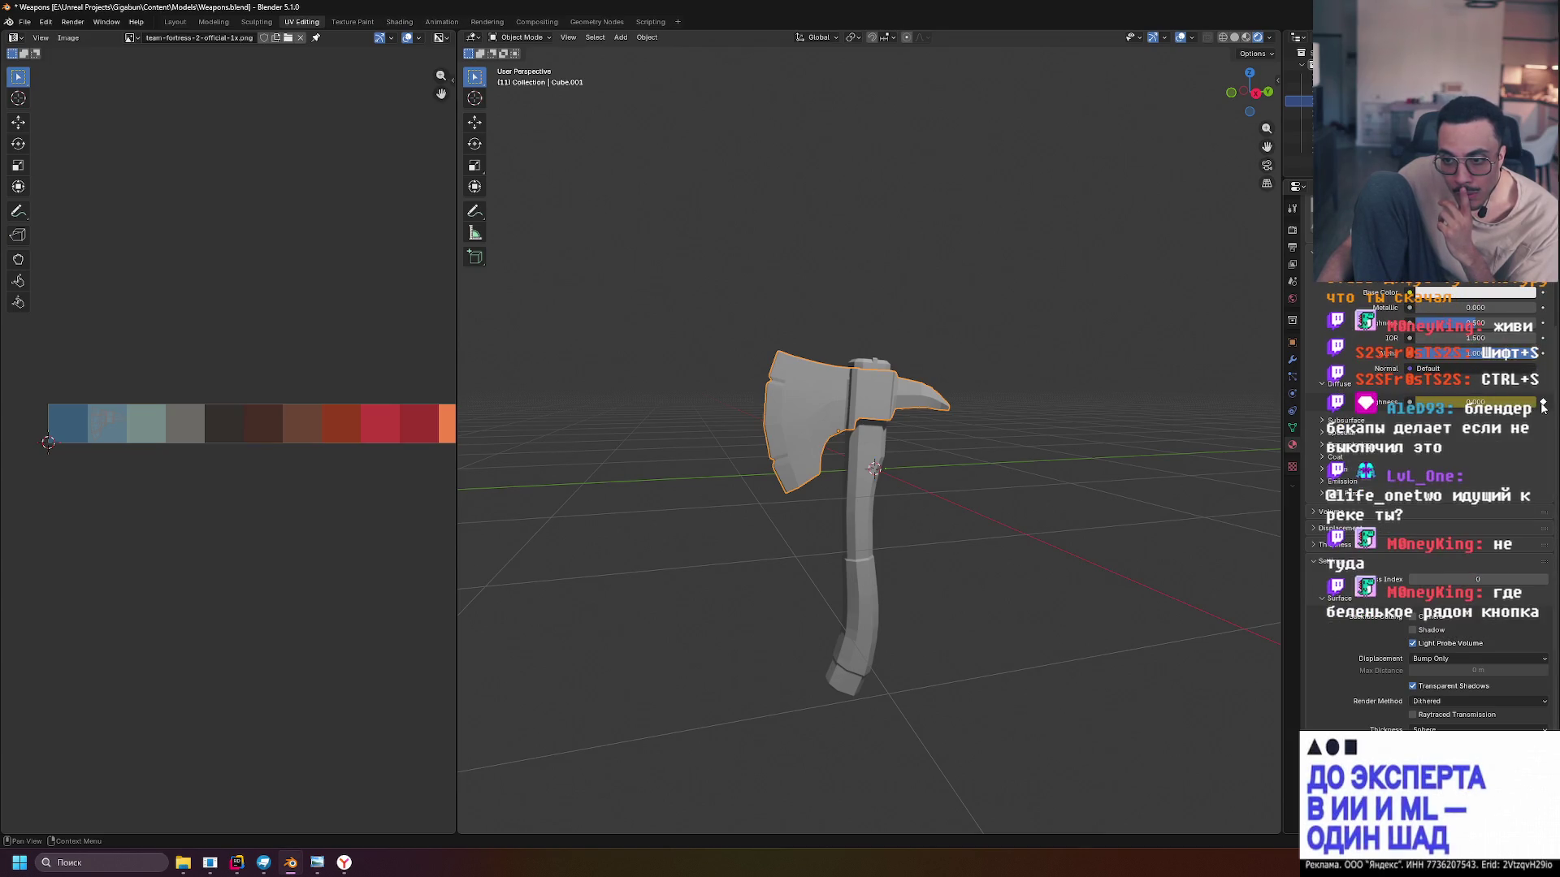
left_click(1544, 404)
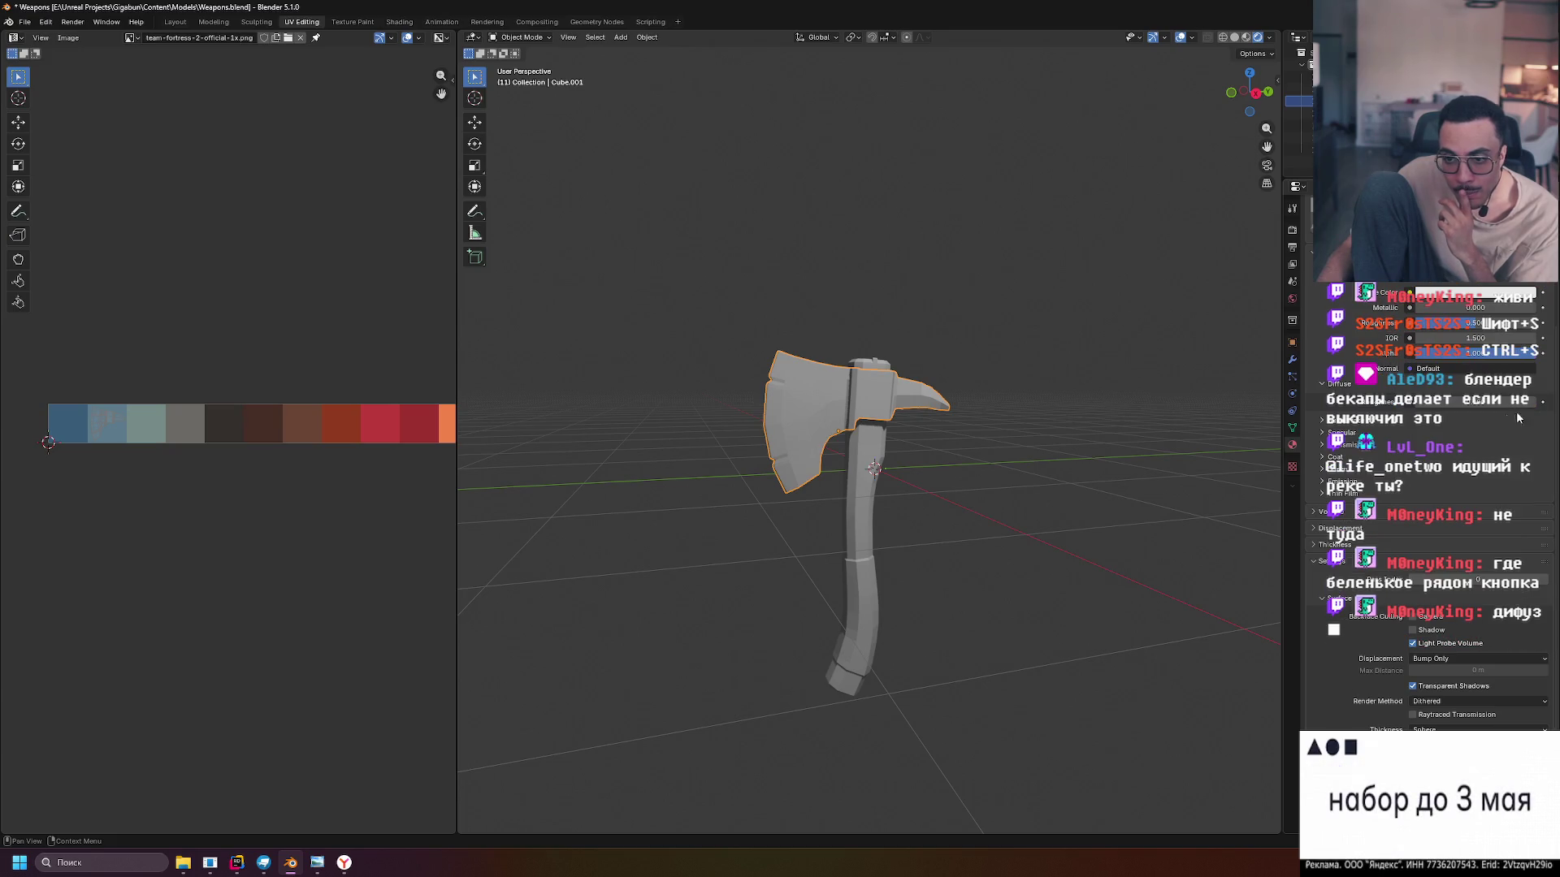
left_click(1411, 409)
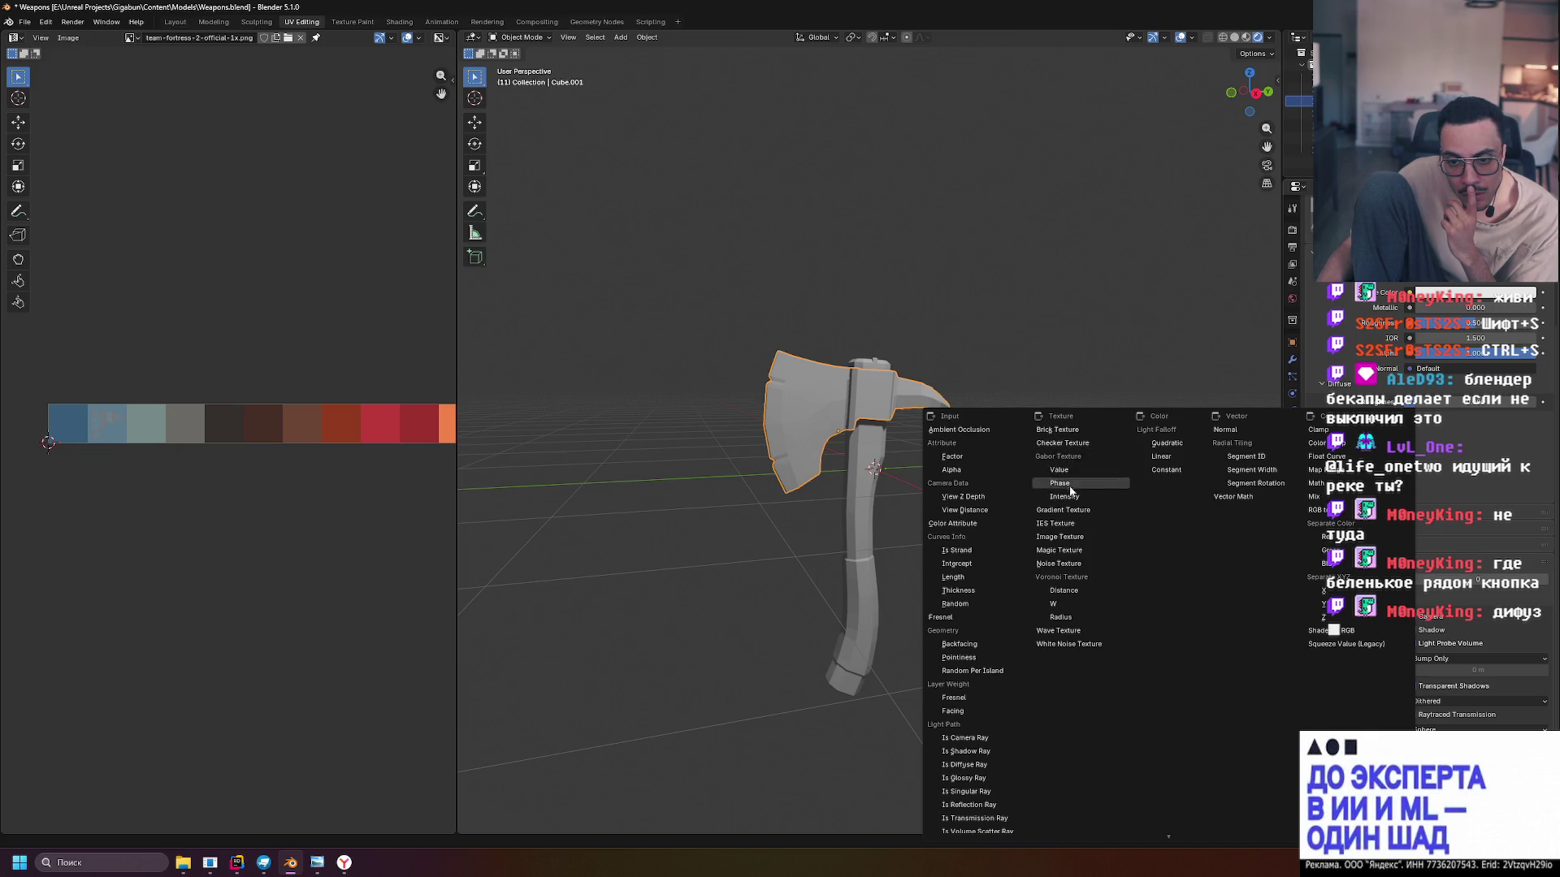
Connect an Image Texture and load team-fortress-2-official-1x.png into it from Downloads
left_click(1085, 543)
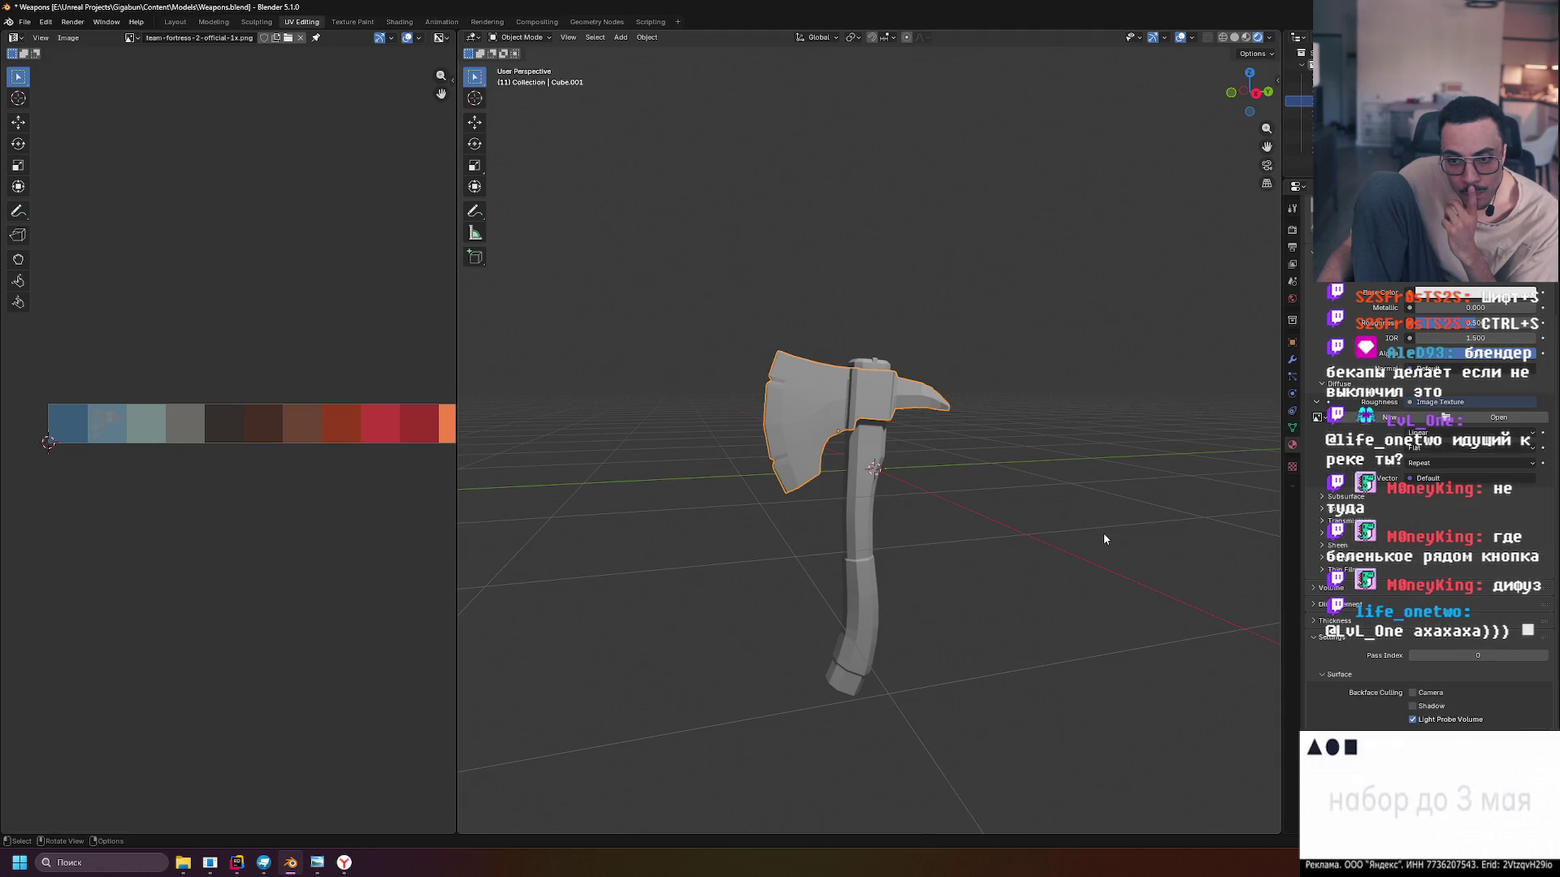
left_click(1477, 417)
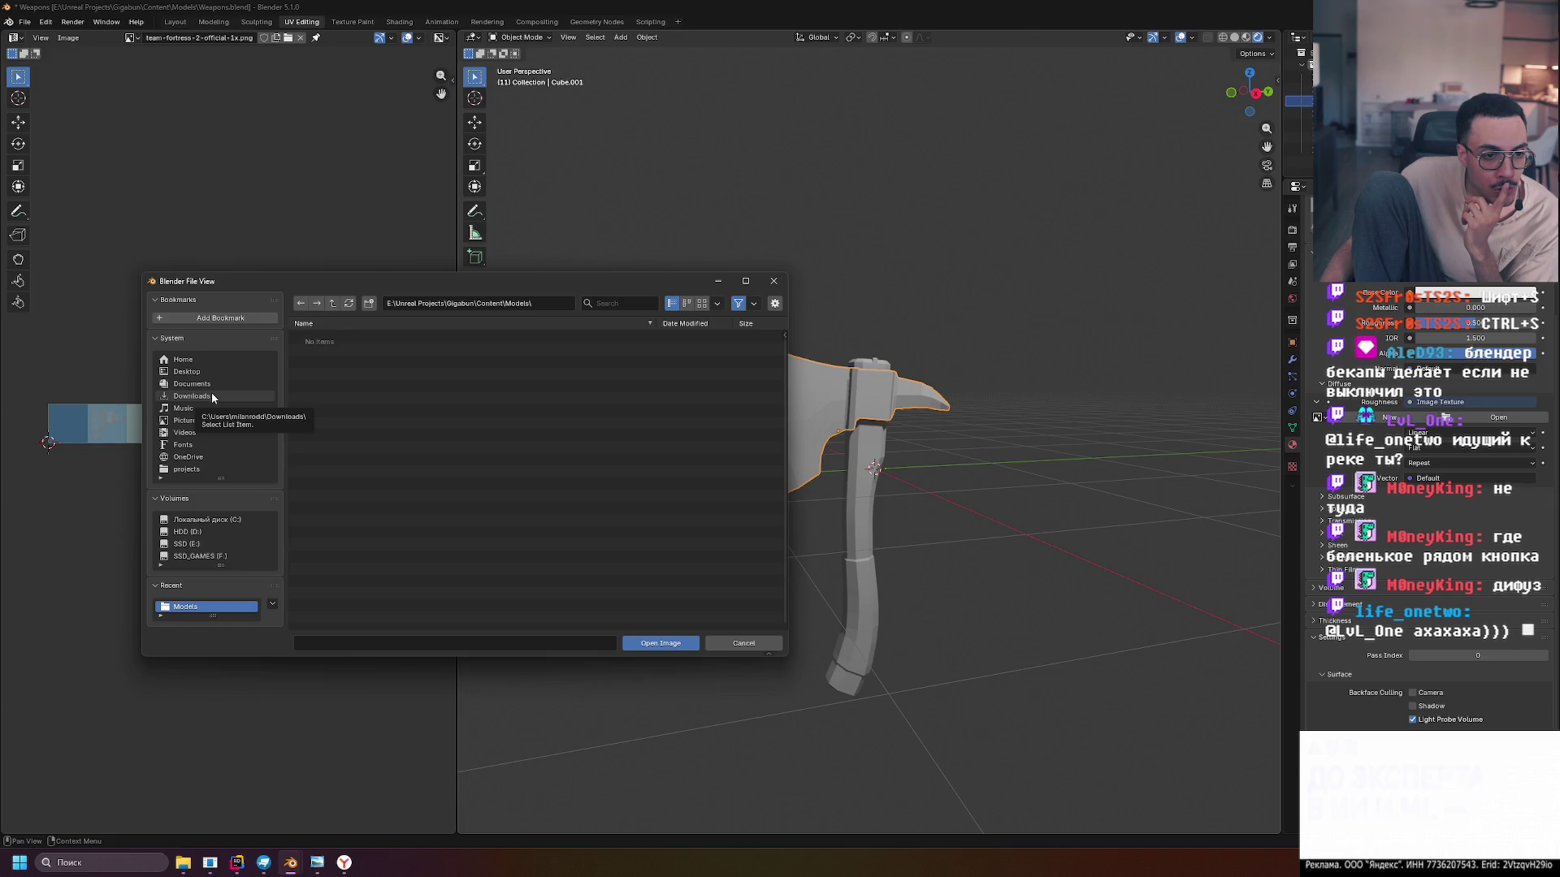
left_click(211, 394)
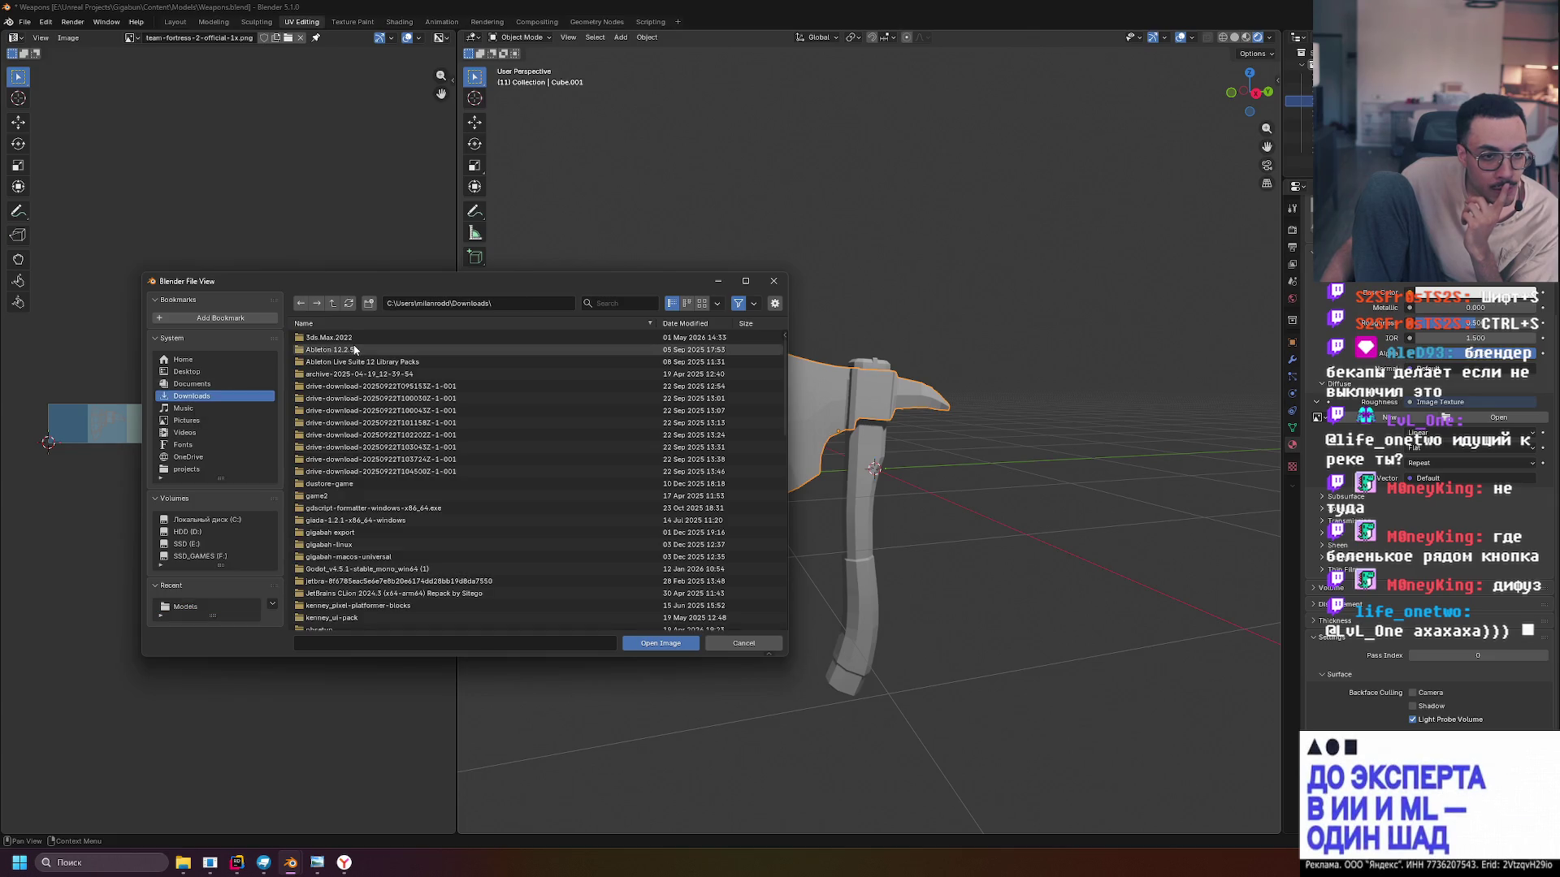
scroll(354, 349, "down", 5)
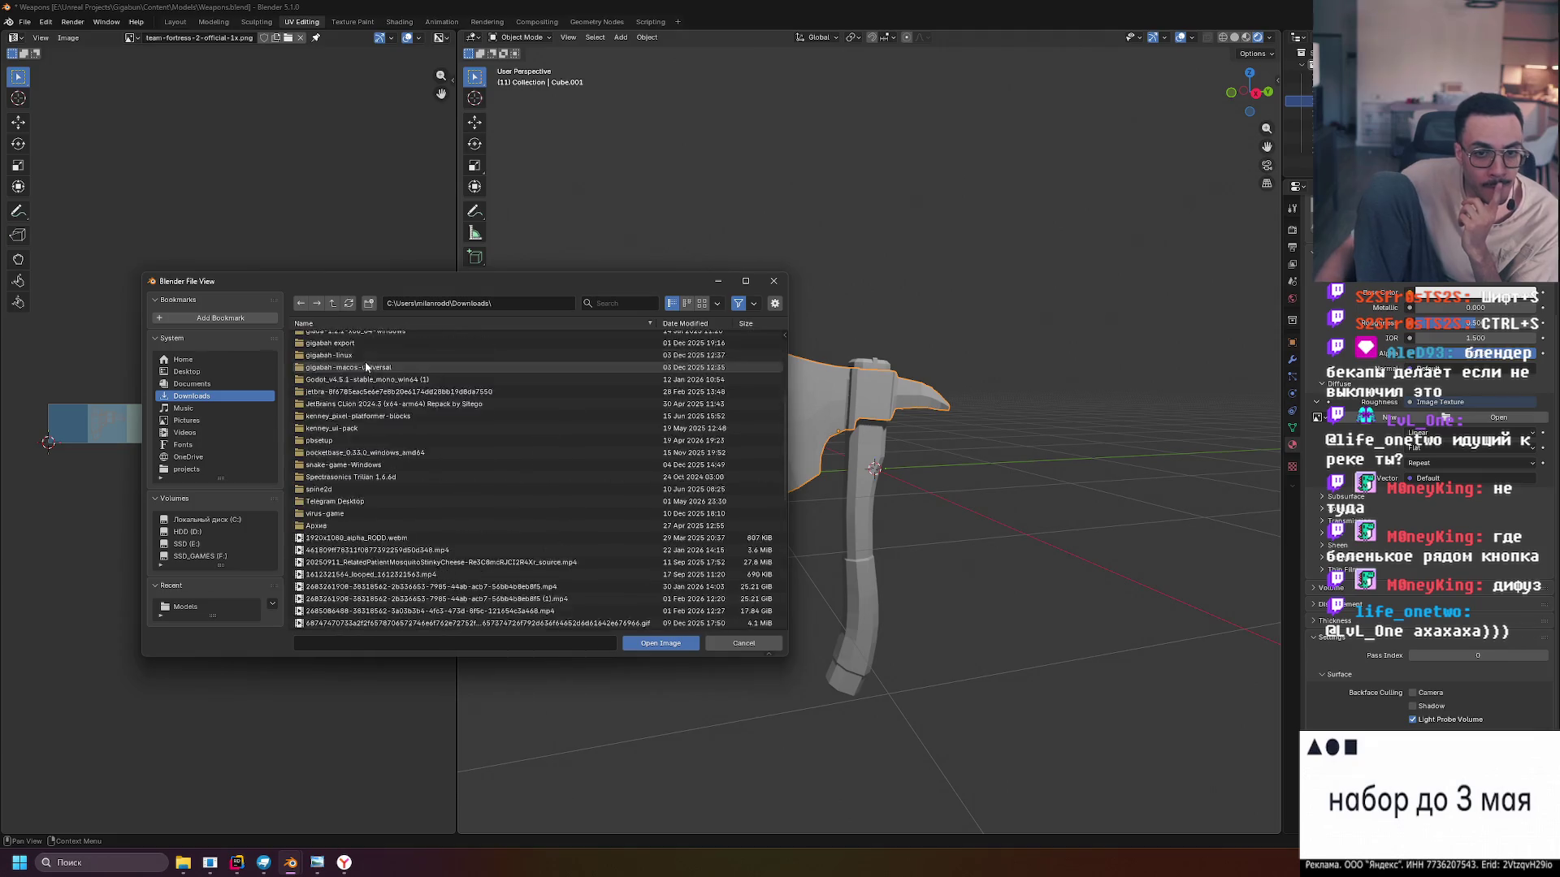
left_click(680, 325)
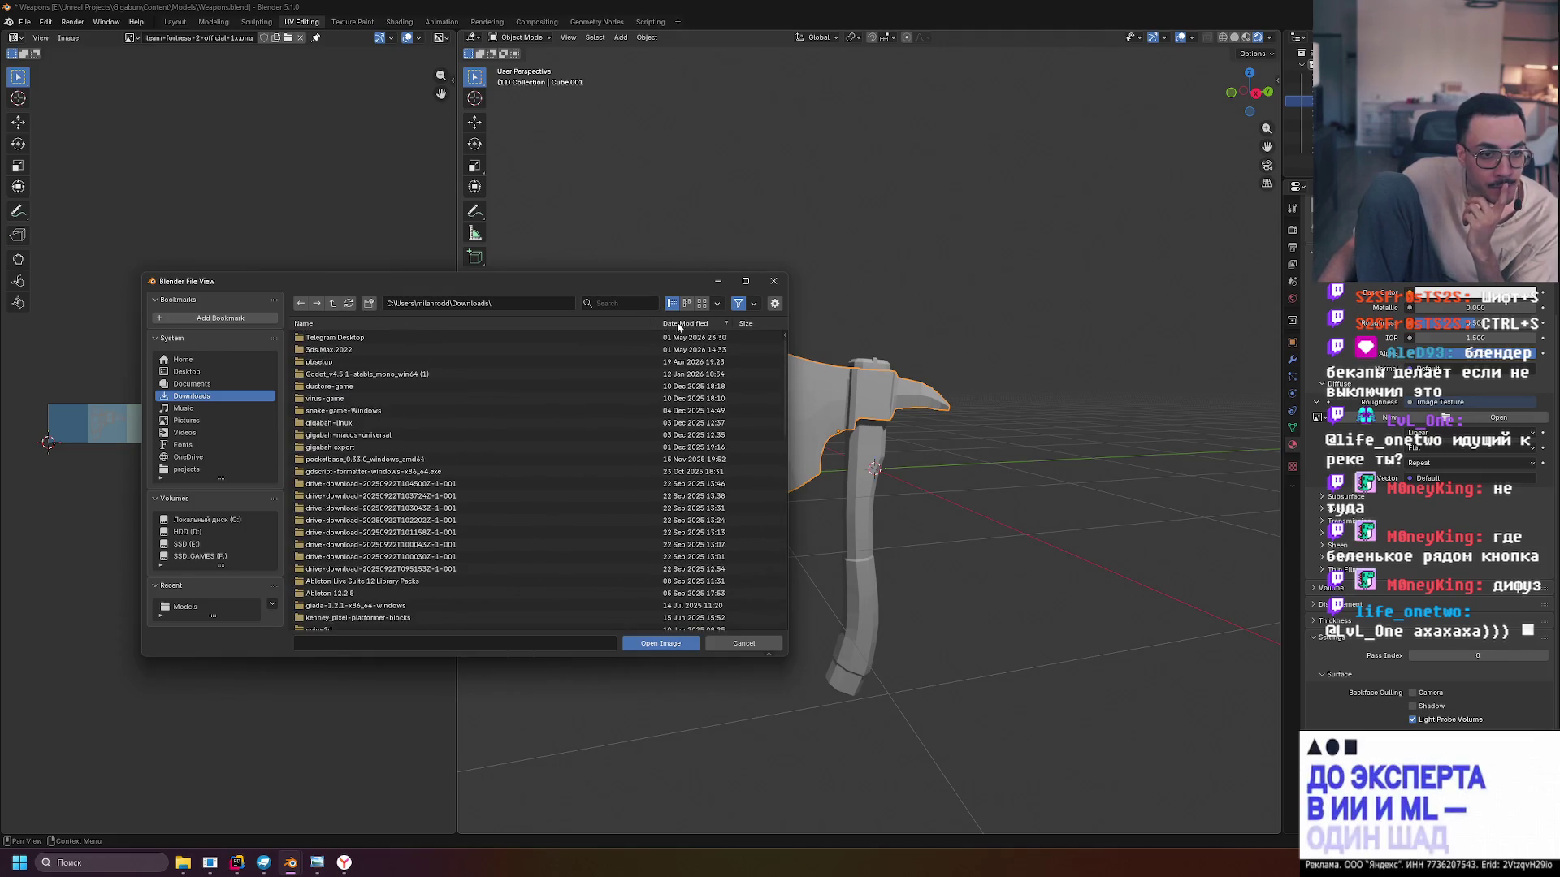
scroll(677, 443, "down", 5)
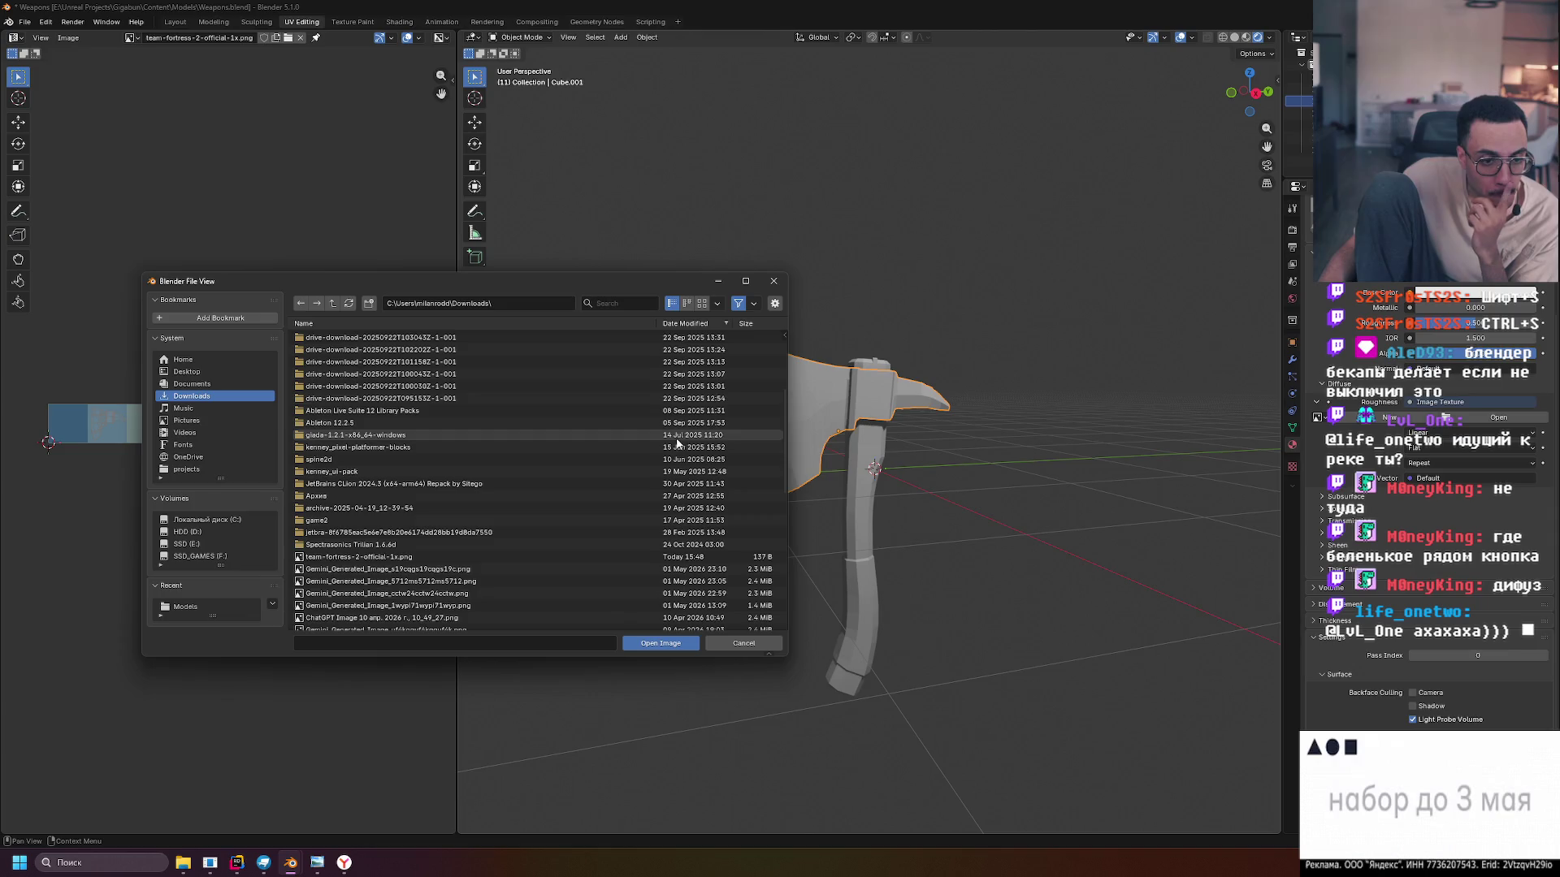
left_click(666, 557)
left_click(658, 643)
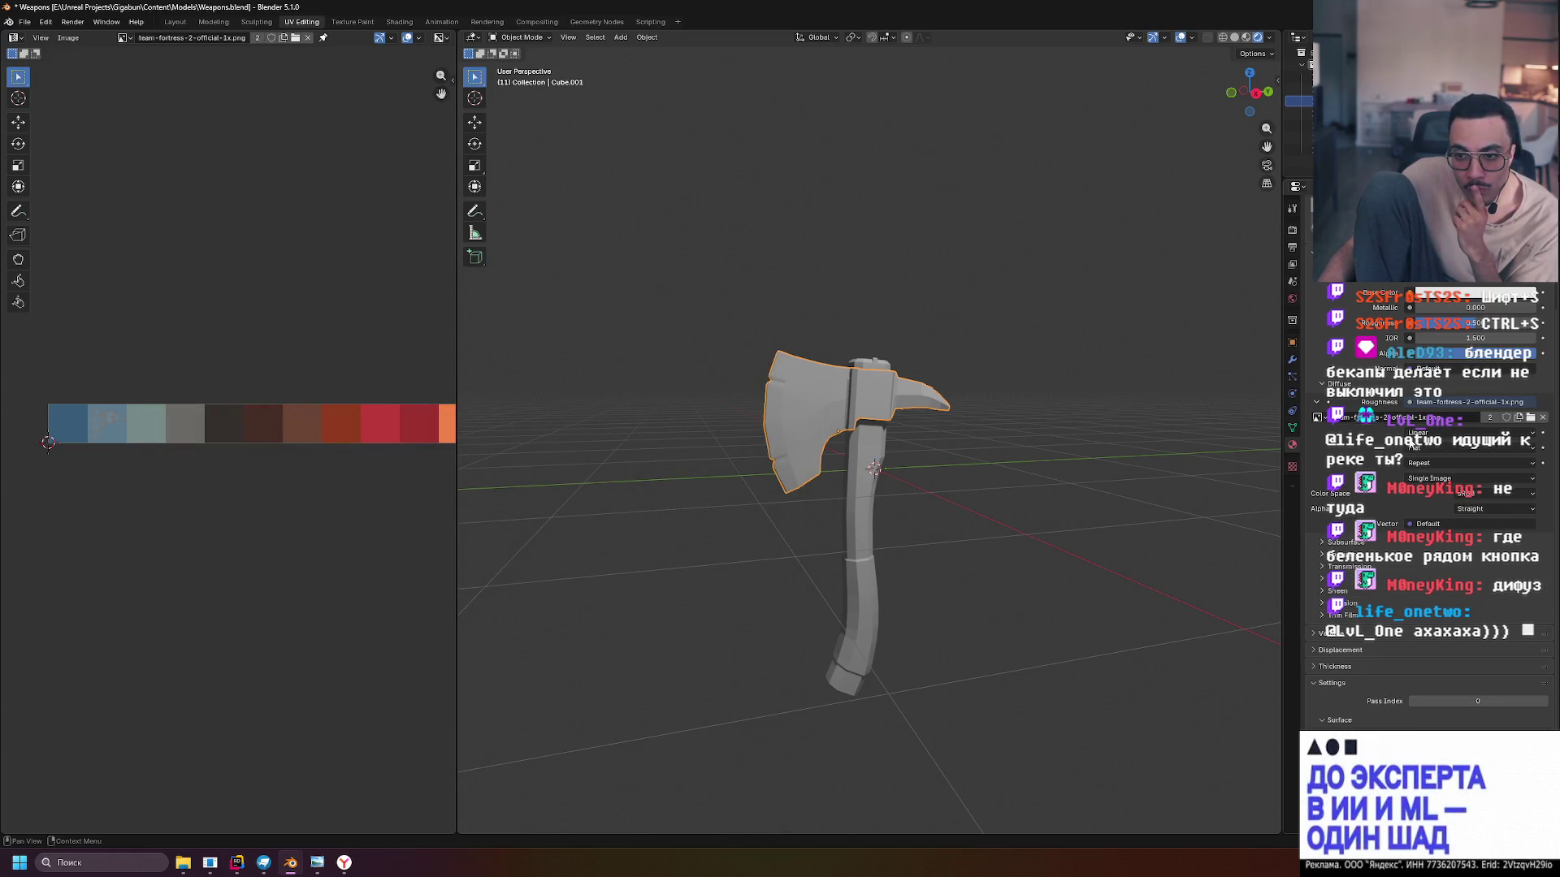
scroll(1352, 398, "up", 5)
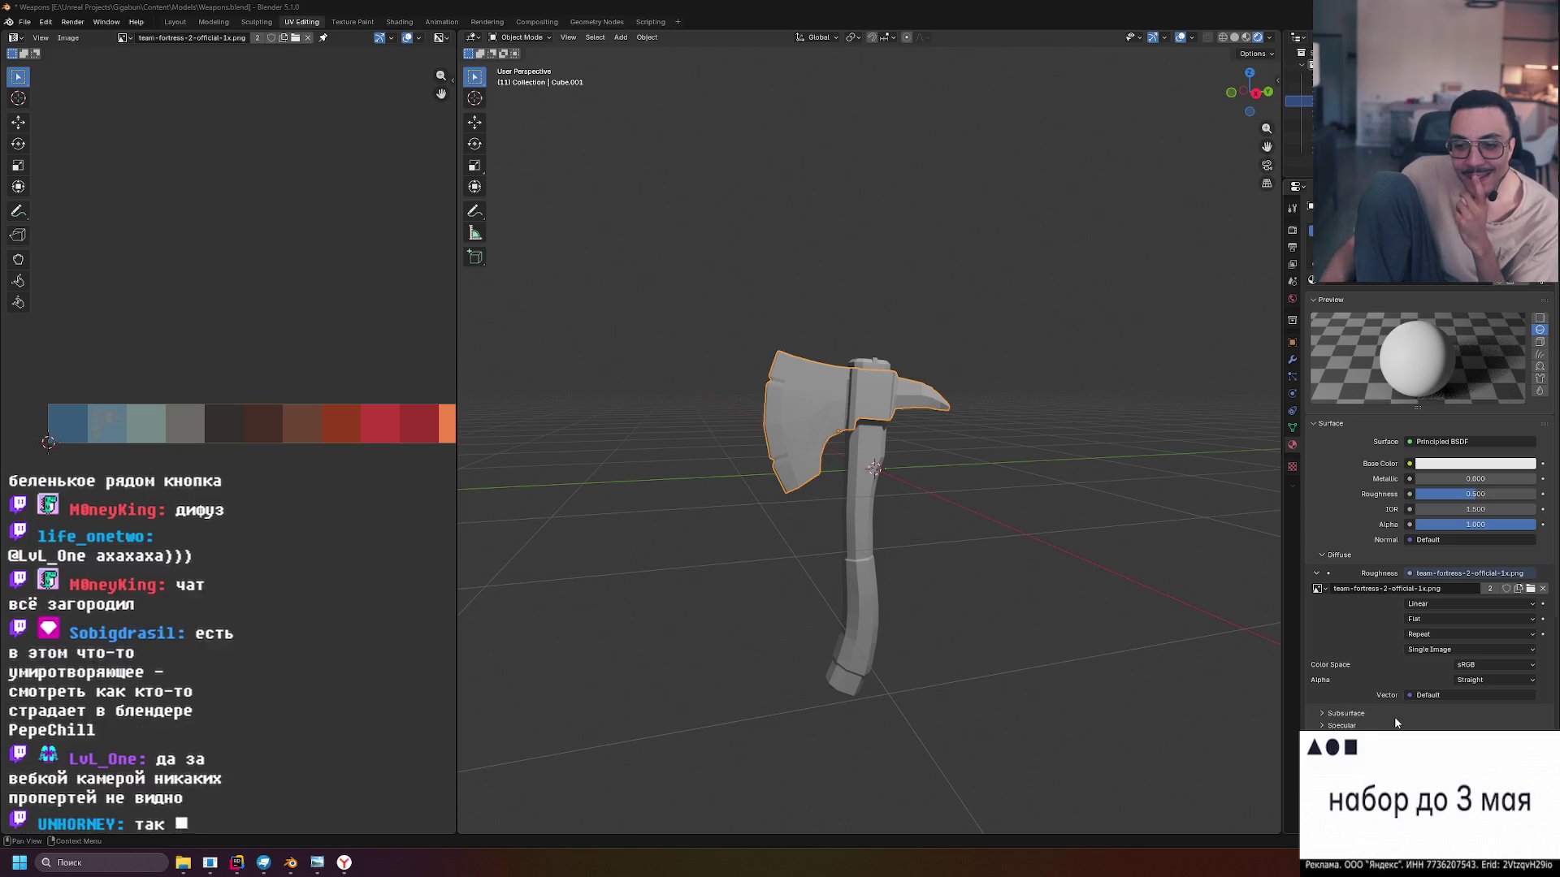
scroll(1372, 709, "down", 3)
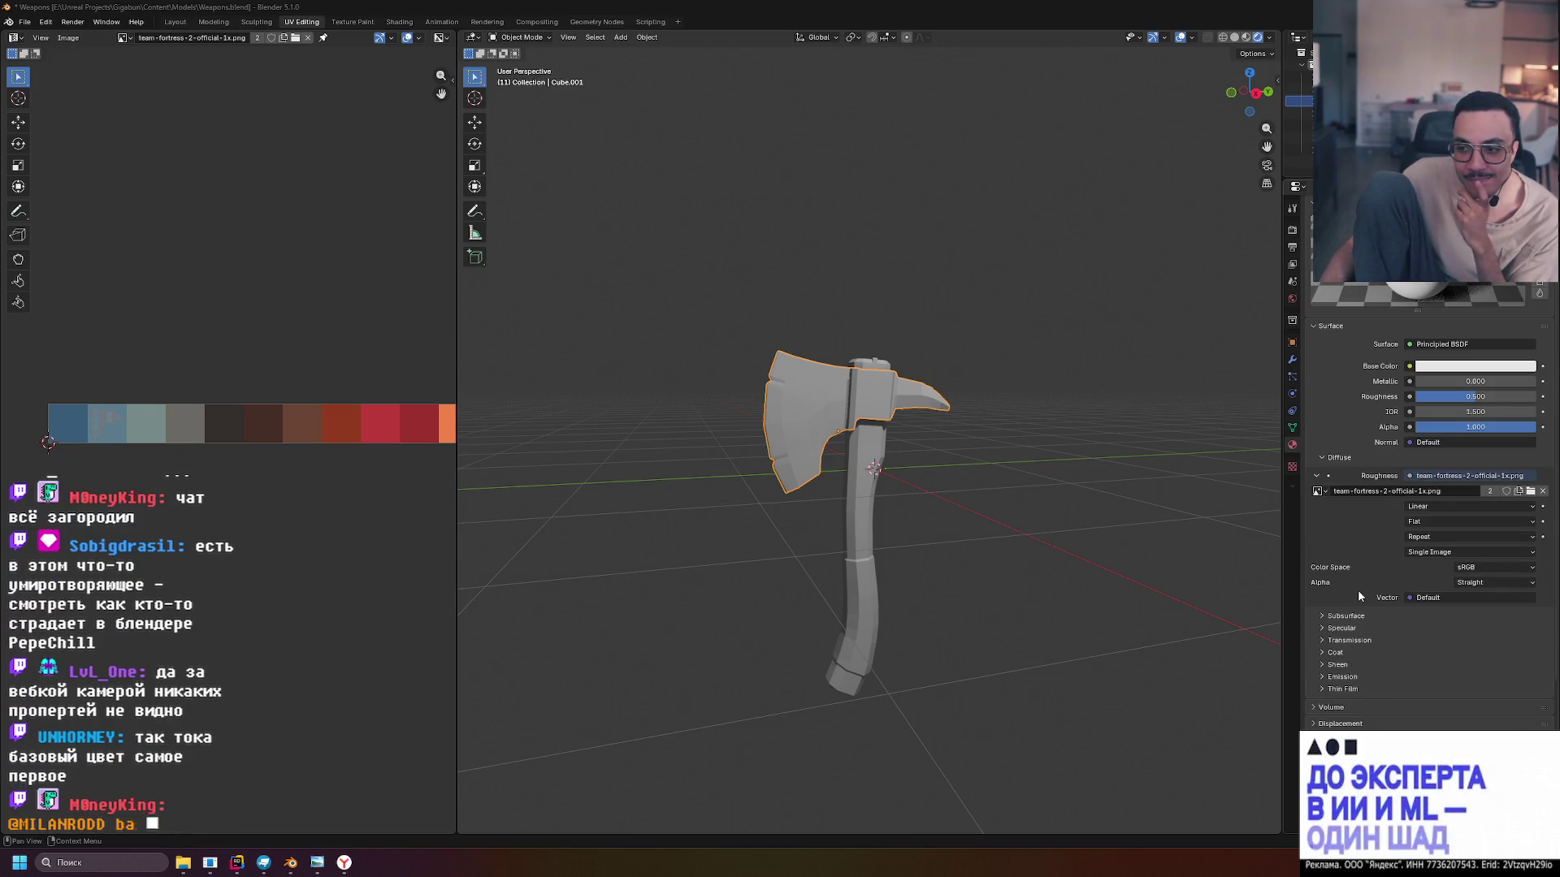
scroll(1381, 577, "up", 2)
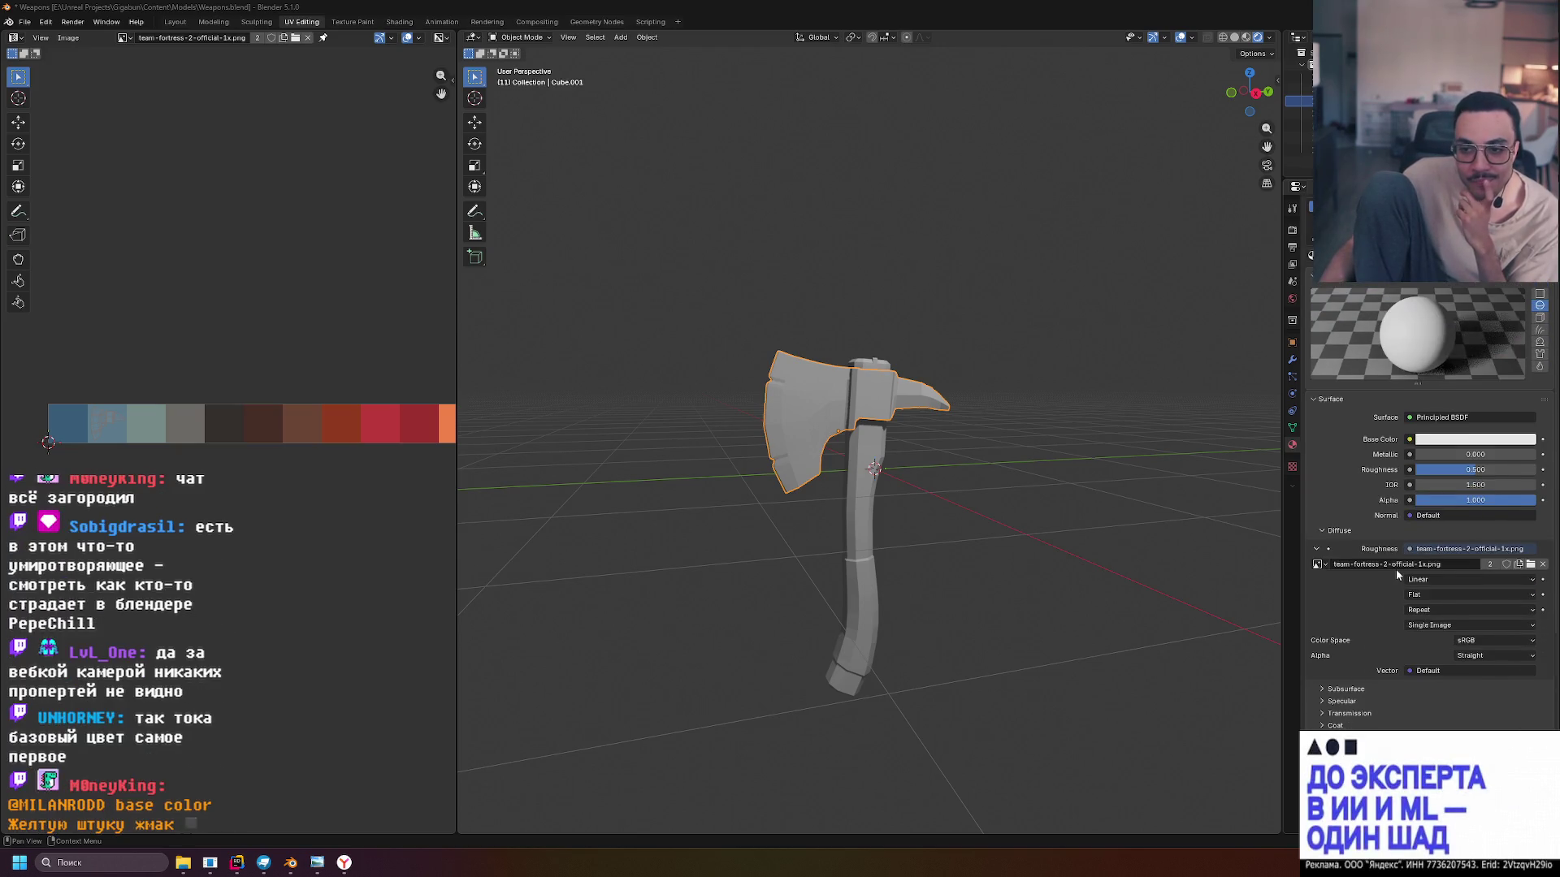
left_click(1409, 439)
left_click(1408, 440)
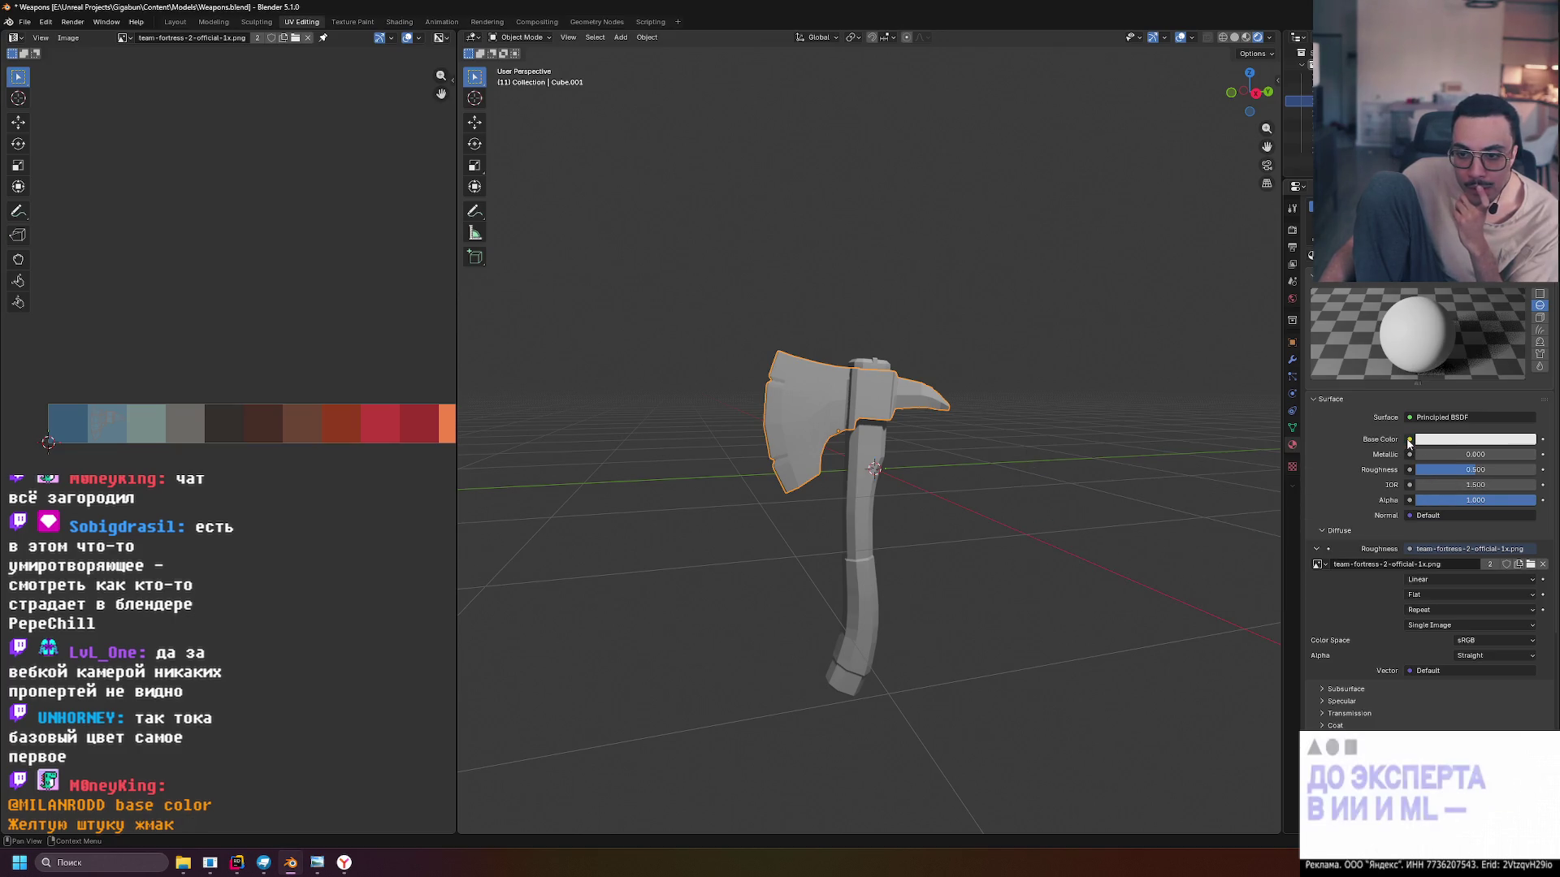
left_click(1409, 439)
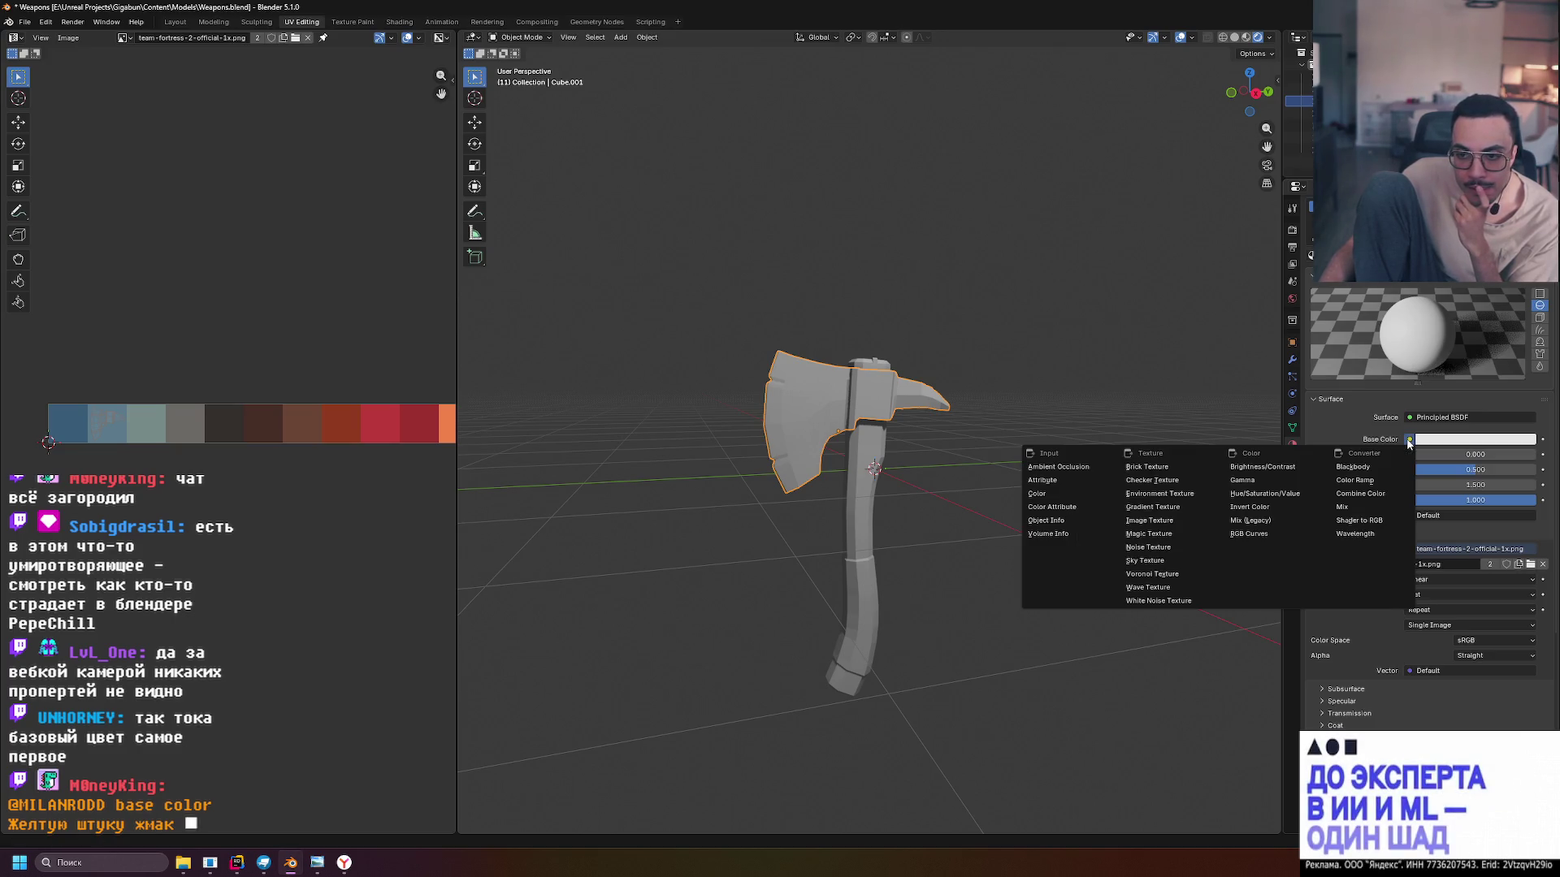
left_click(1465, 443)
mouse_move(1528, 317)
left_mouse_down()
mouse_move(1528, 358)
mouse_move(1527, 268)
left_mouse_up()
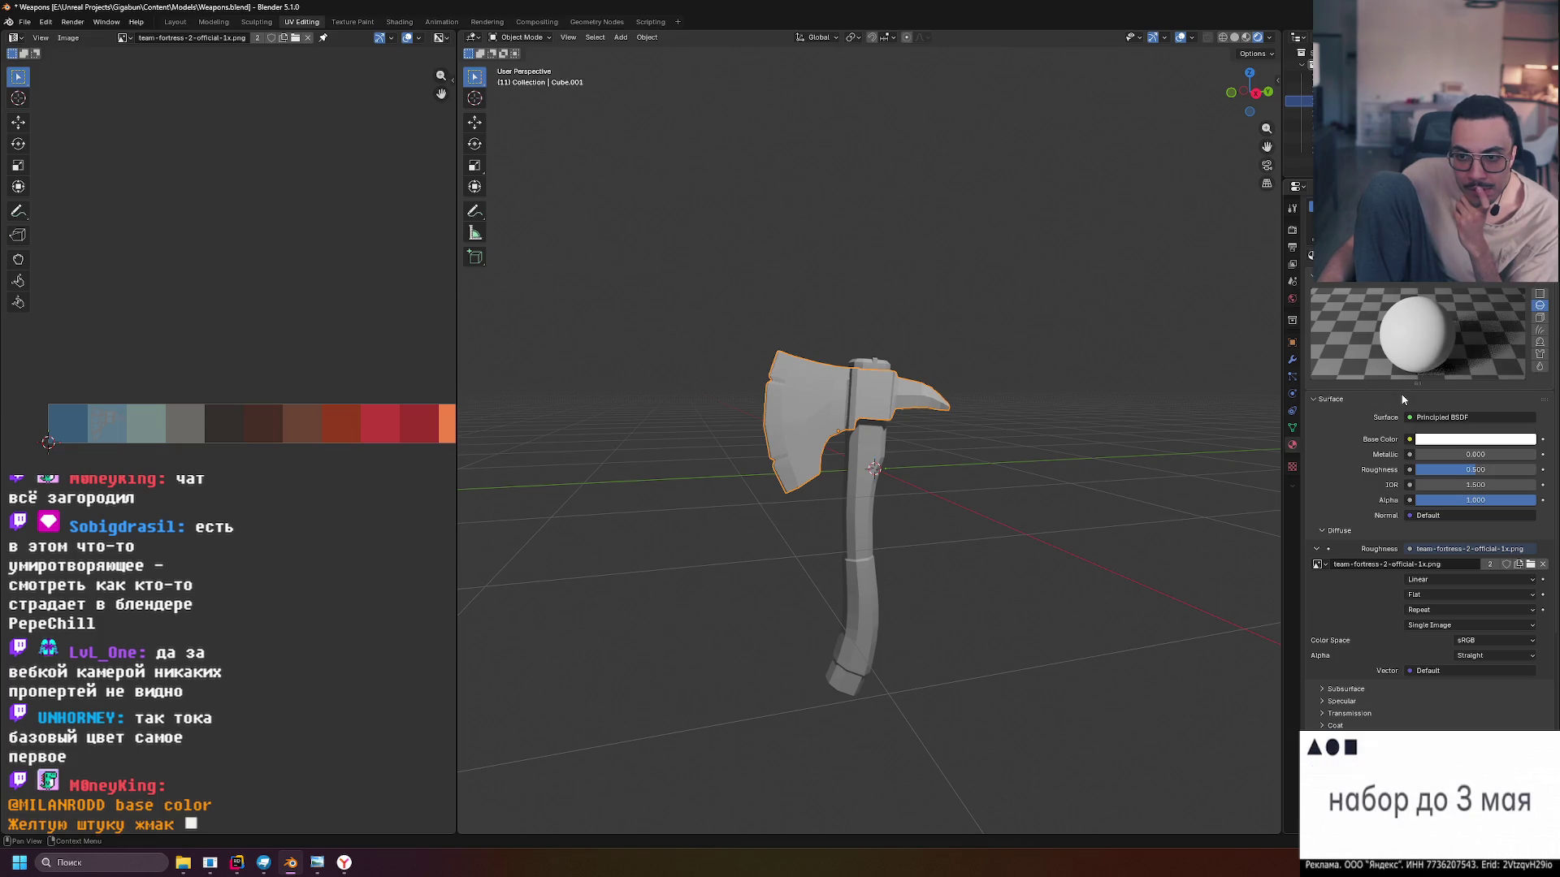
left_click(1417, 419)
left_click(1410, 420)
left_click(1409, 421)
left_click(1410, 422)
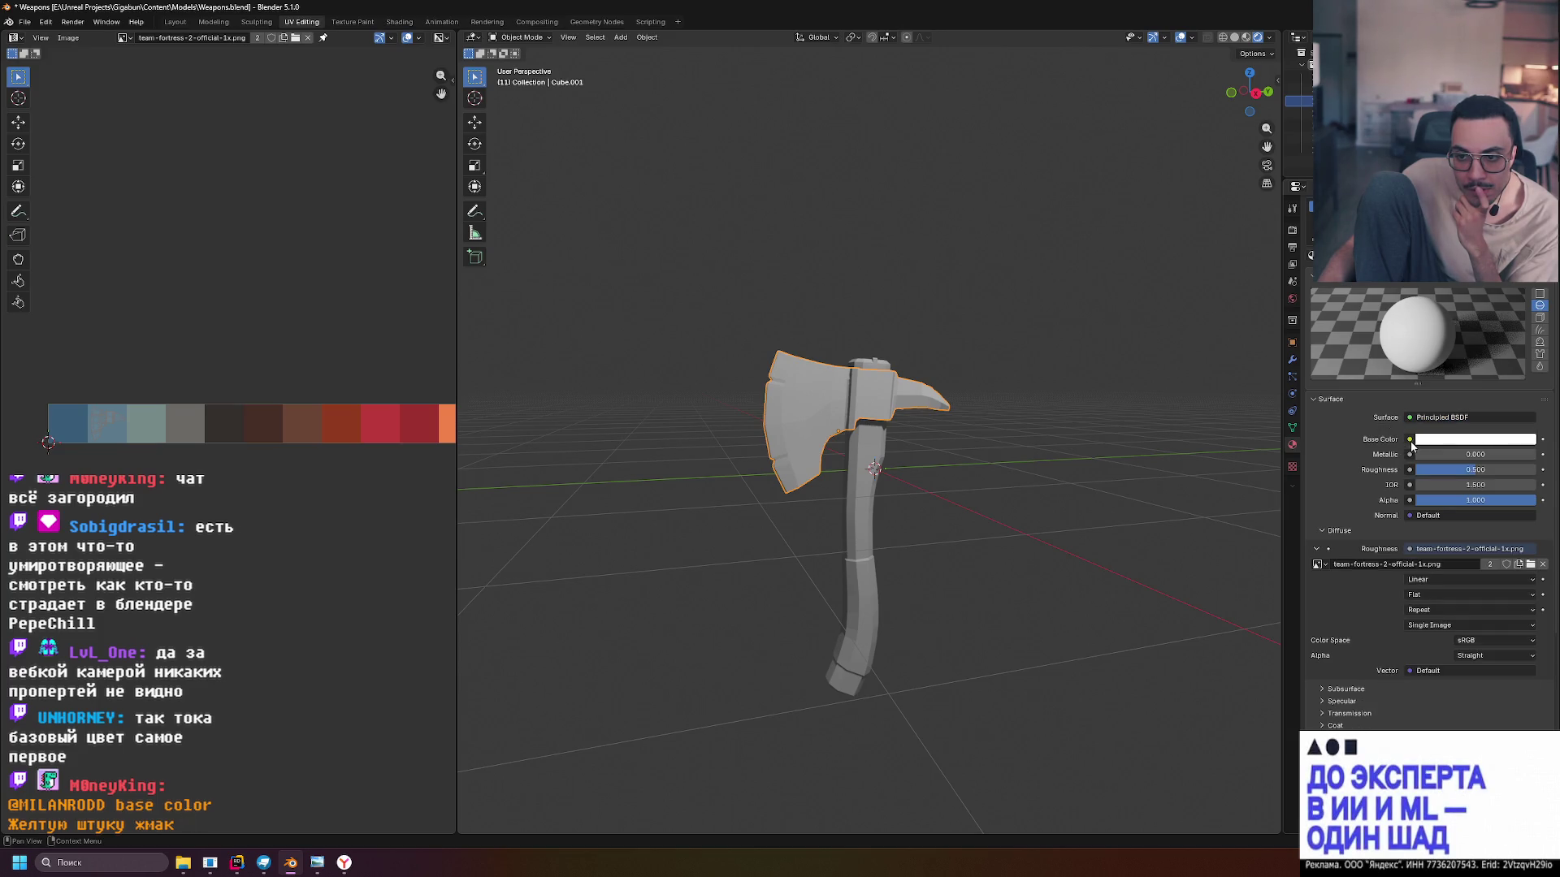
left_click(1410, 442)
left_click(1410, 450)
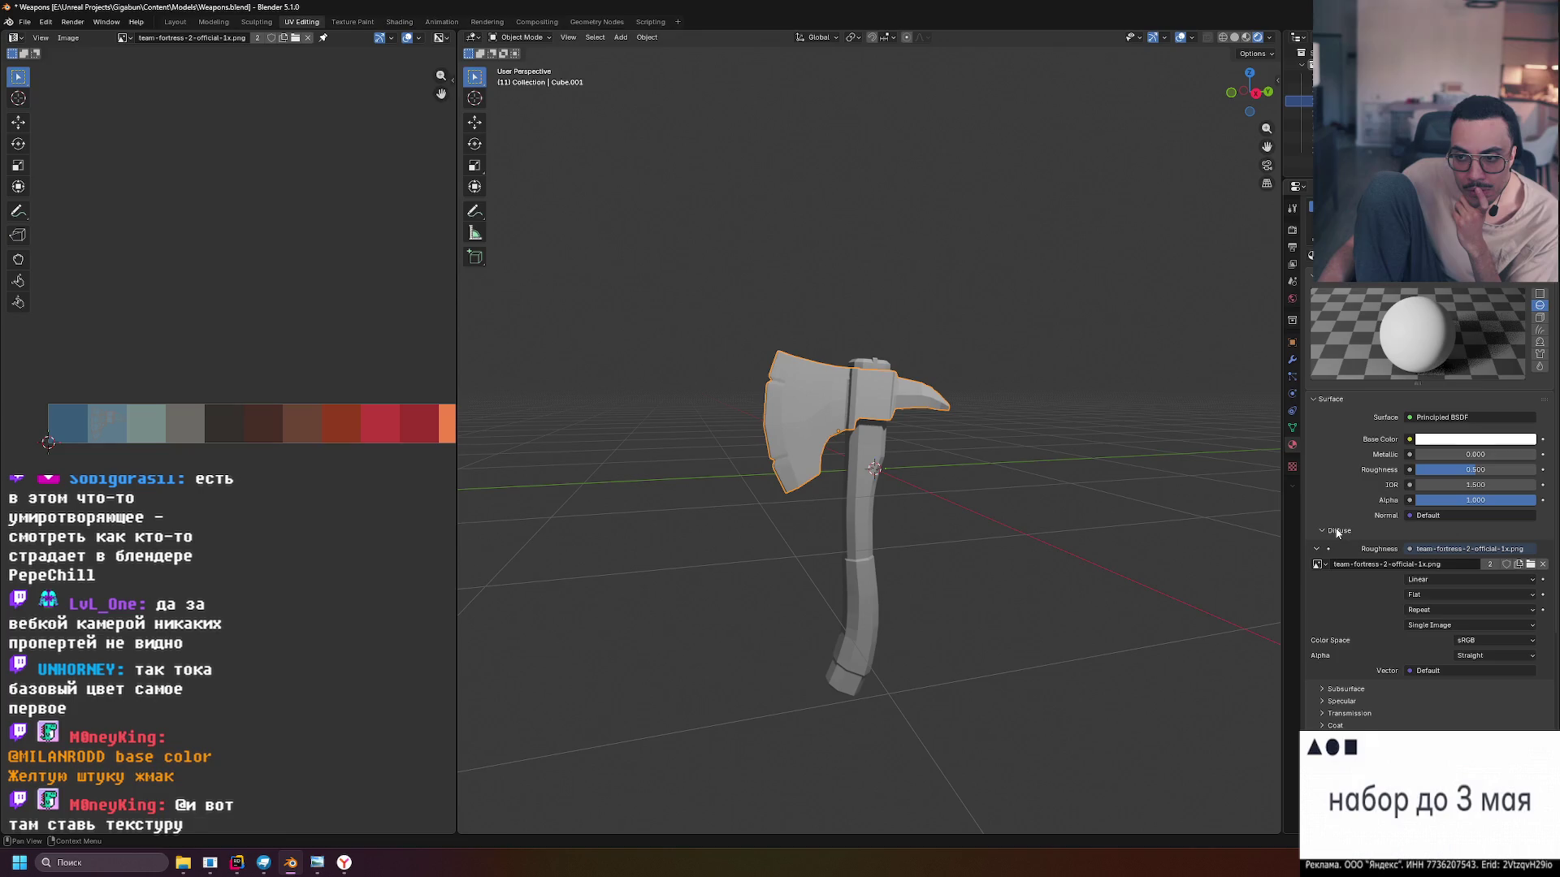
left_click(1410, 440)
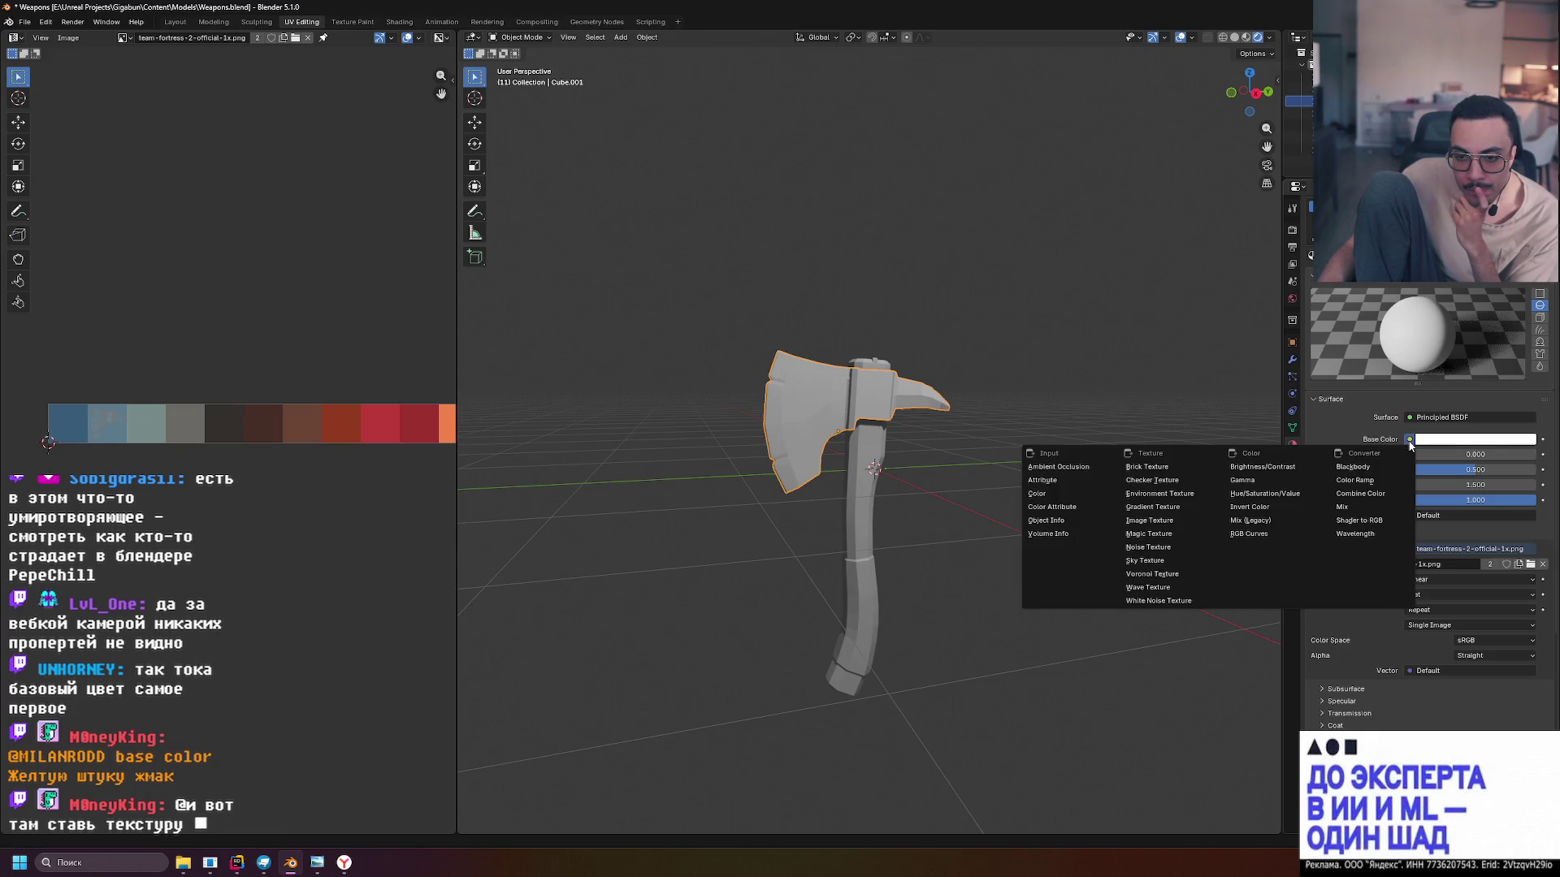
Plug an Image Texture using team-fortress-2-official-1x.png from Downloads into Base Color
left_click(1410, 443)
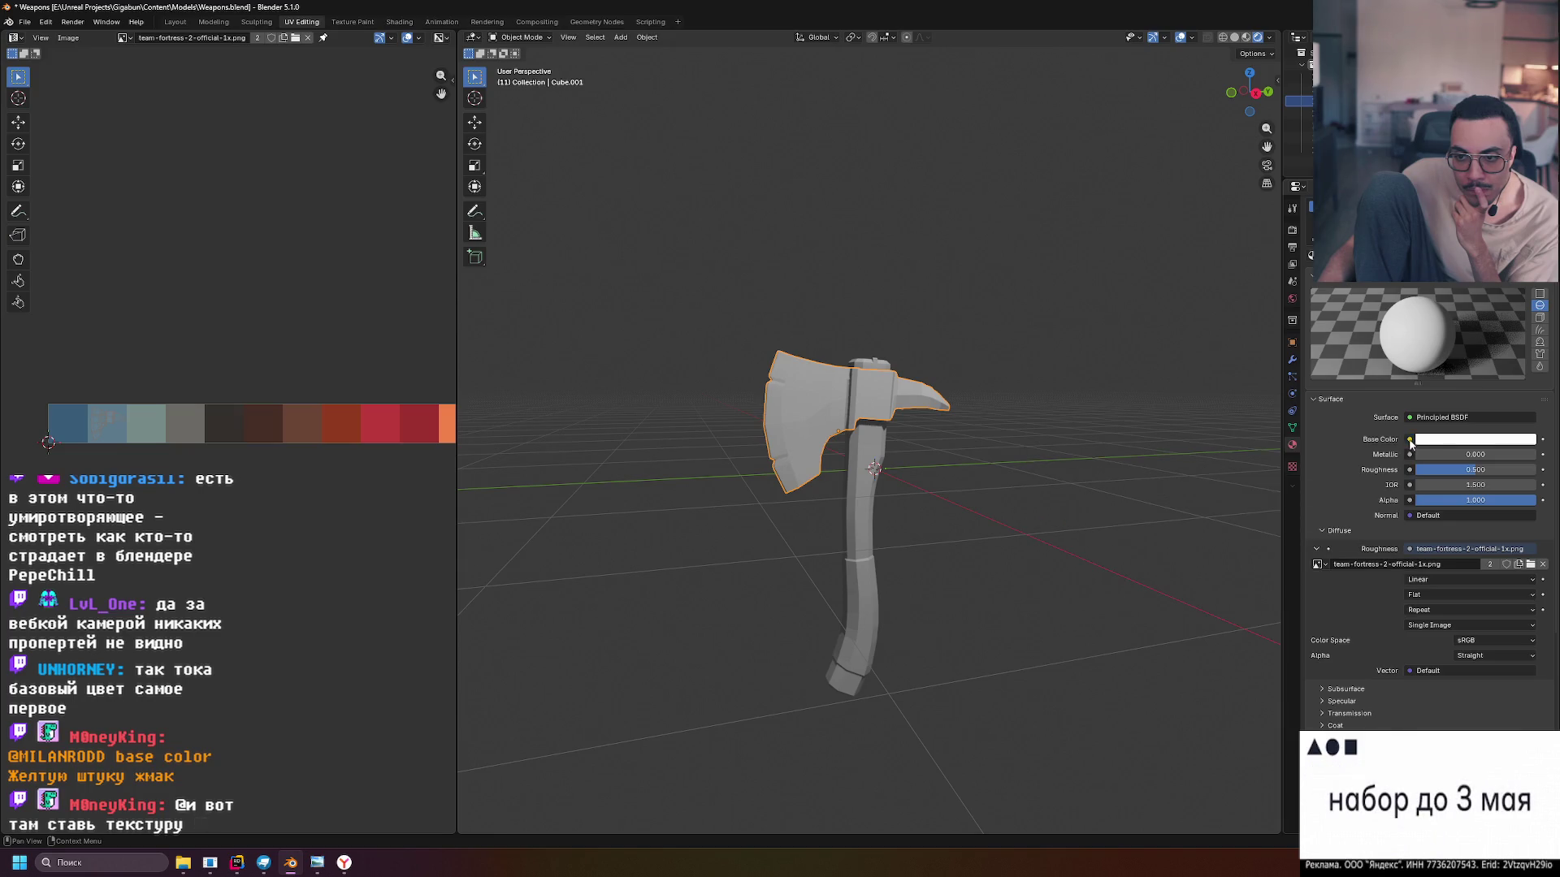
left_click(1410, 442)
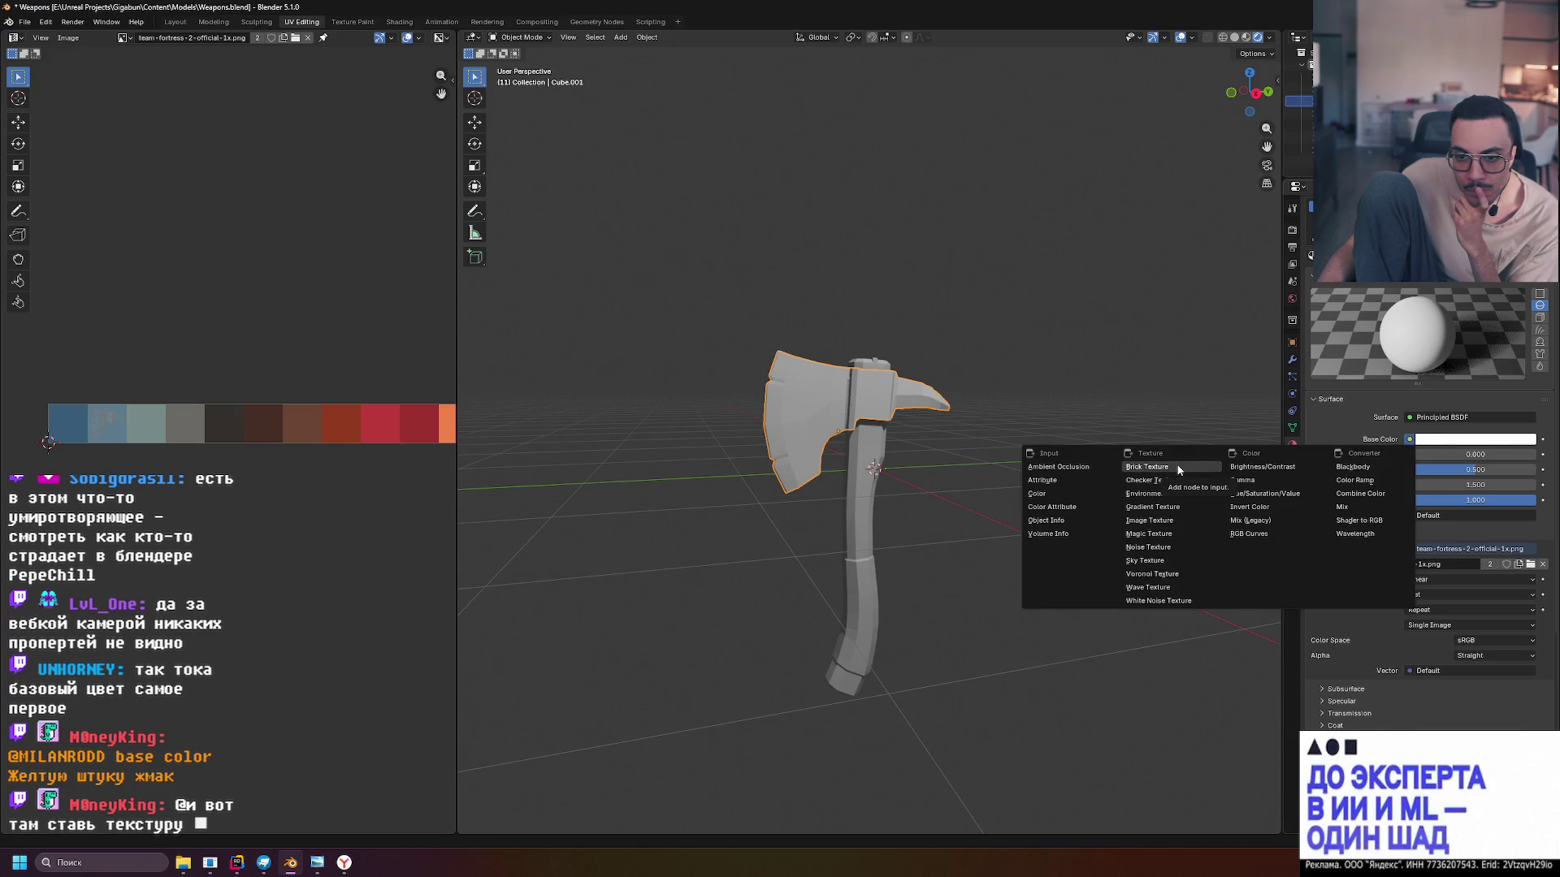
left_click(1152, 520)
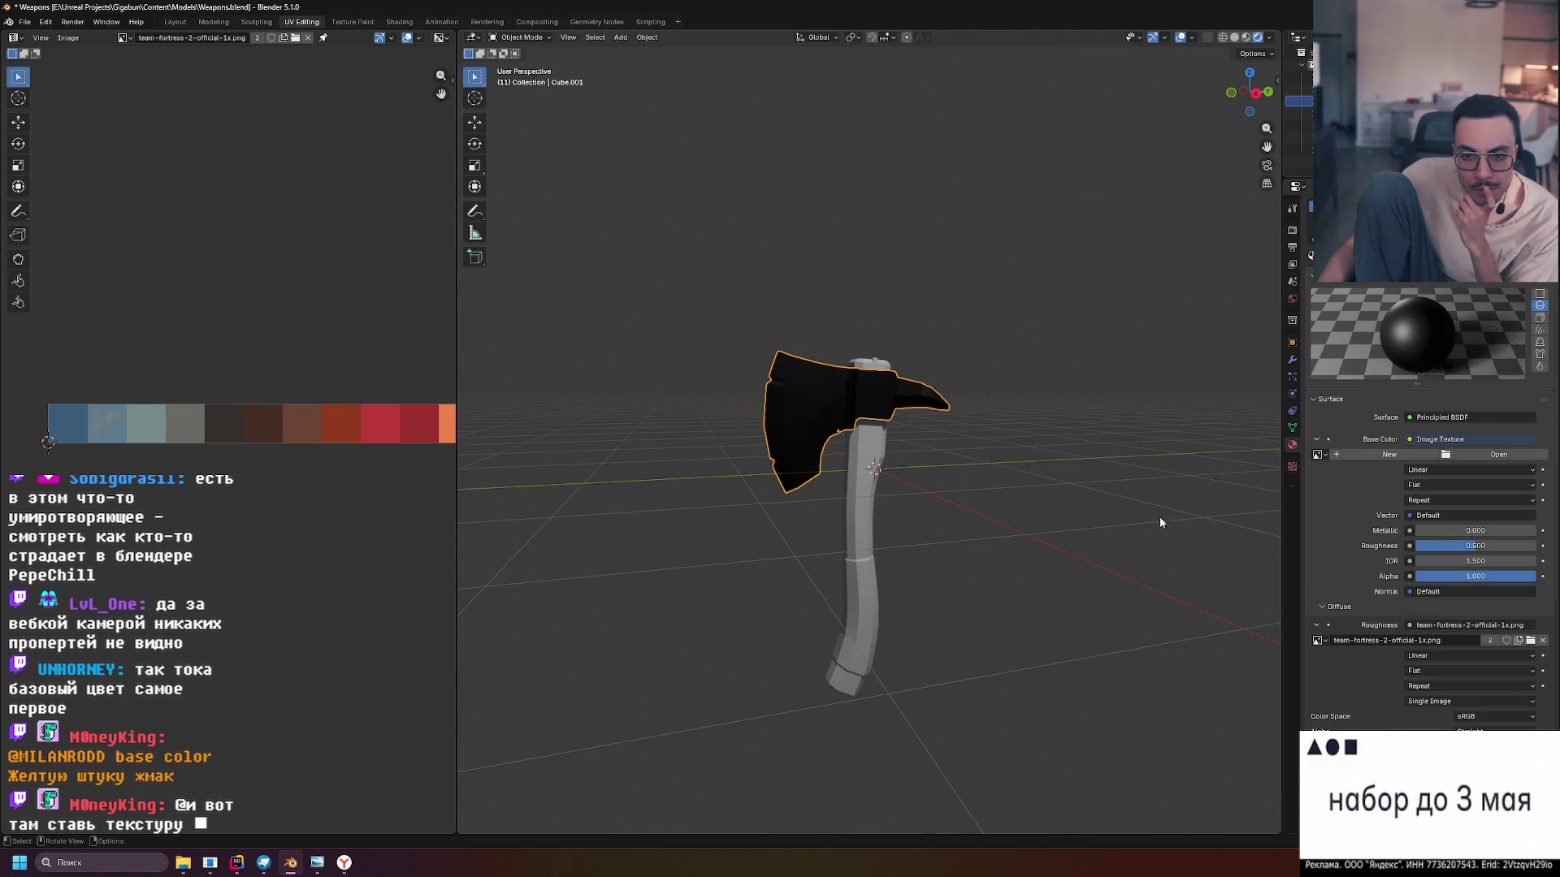
left_click(1454, 457)
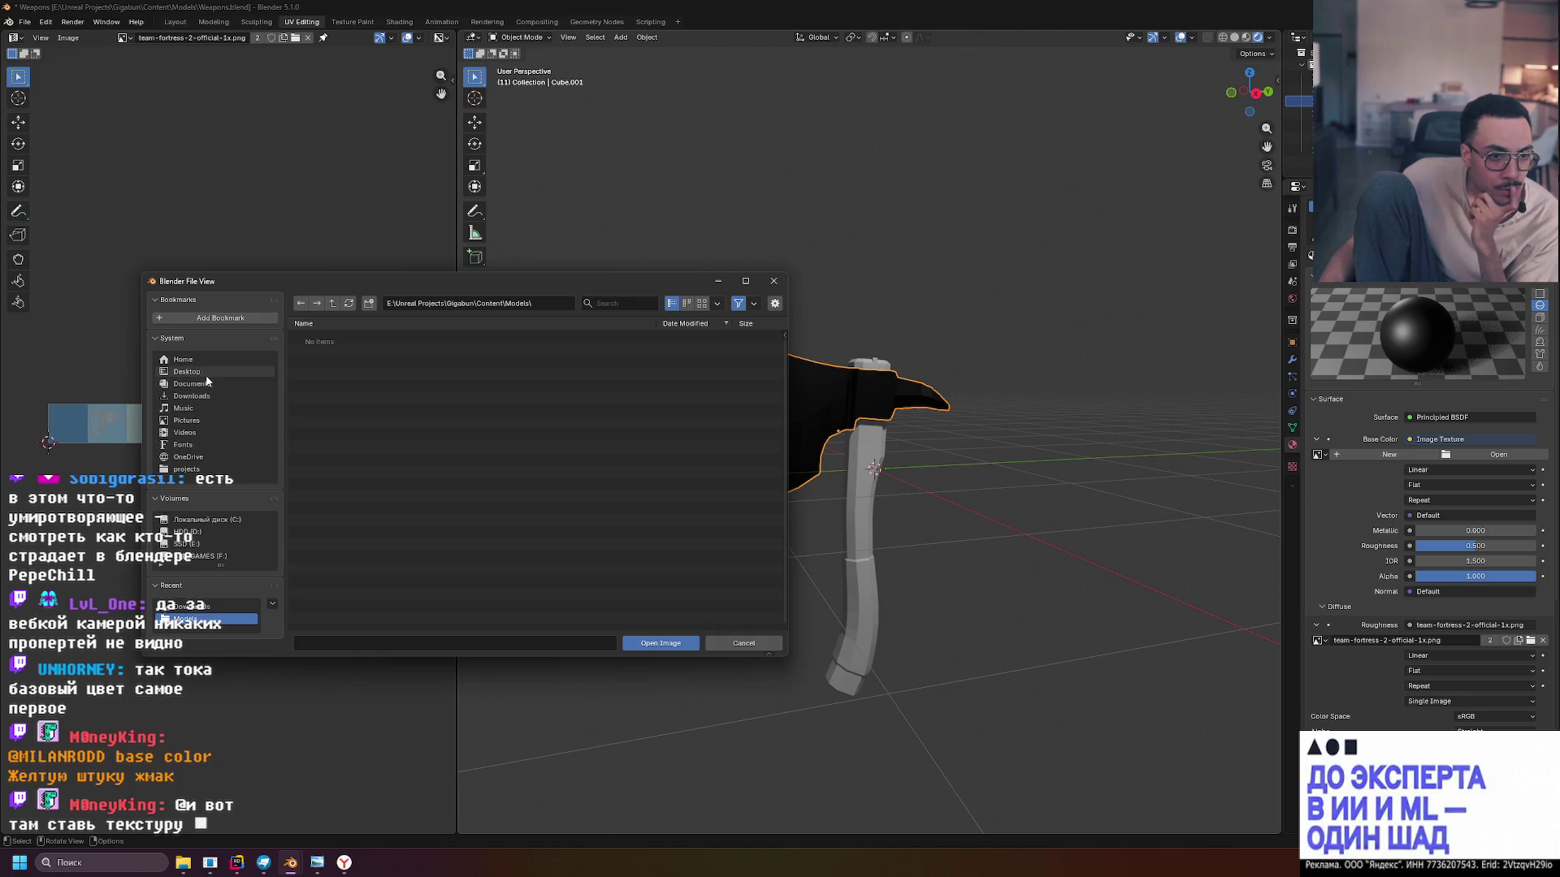
left_click(195, 396)
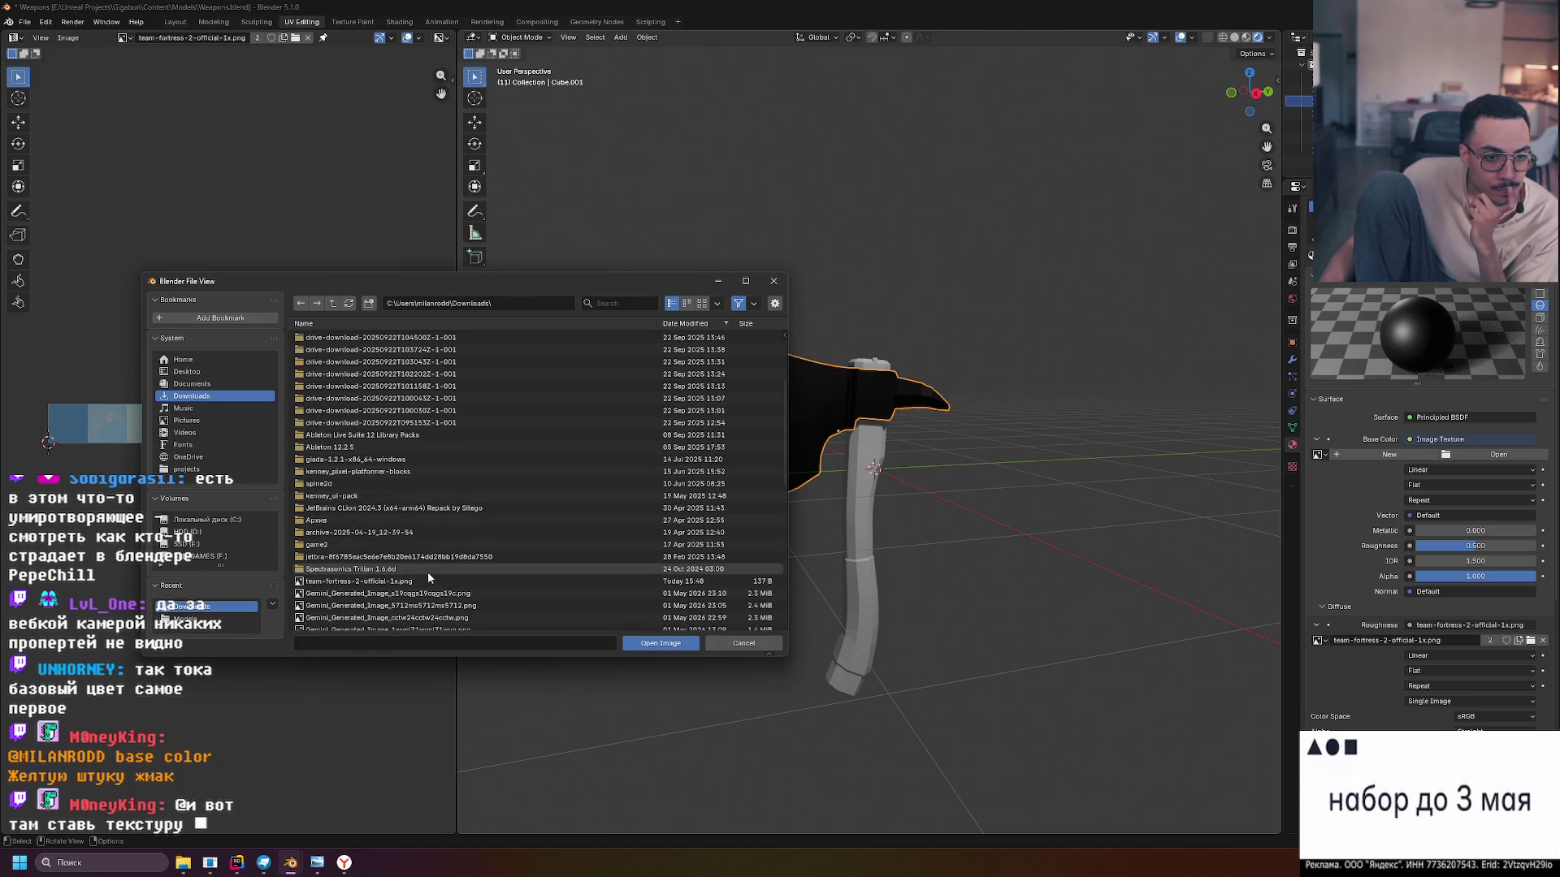
double_click(428, 580)
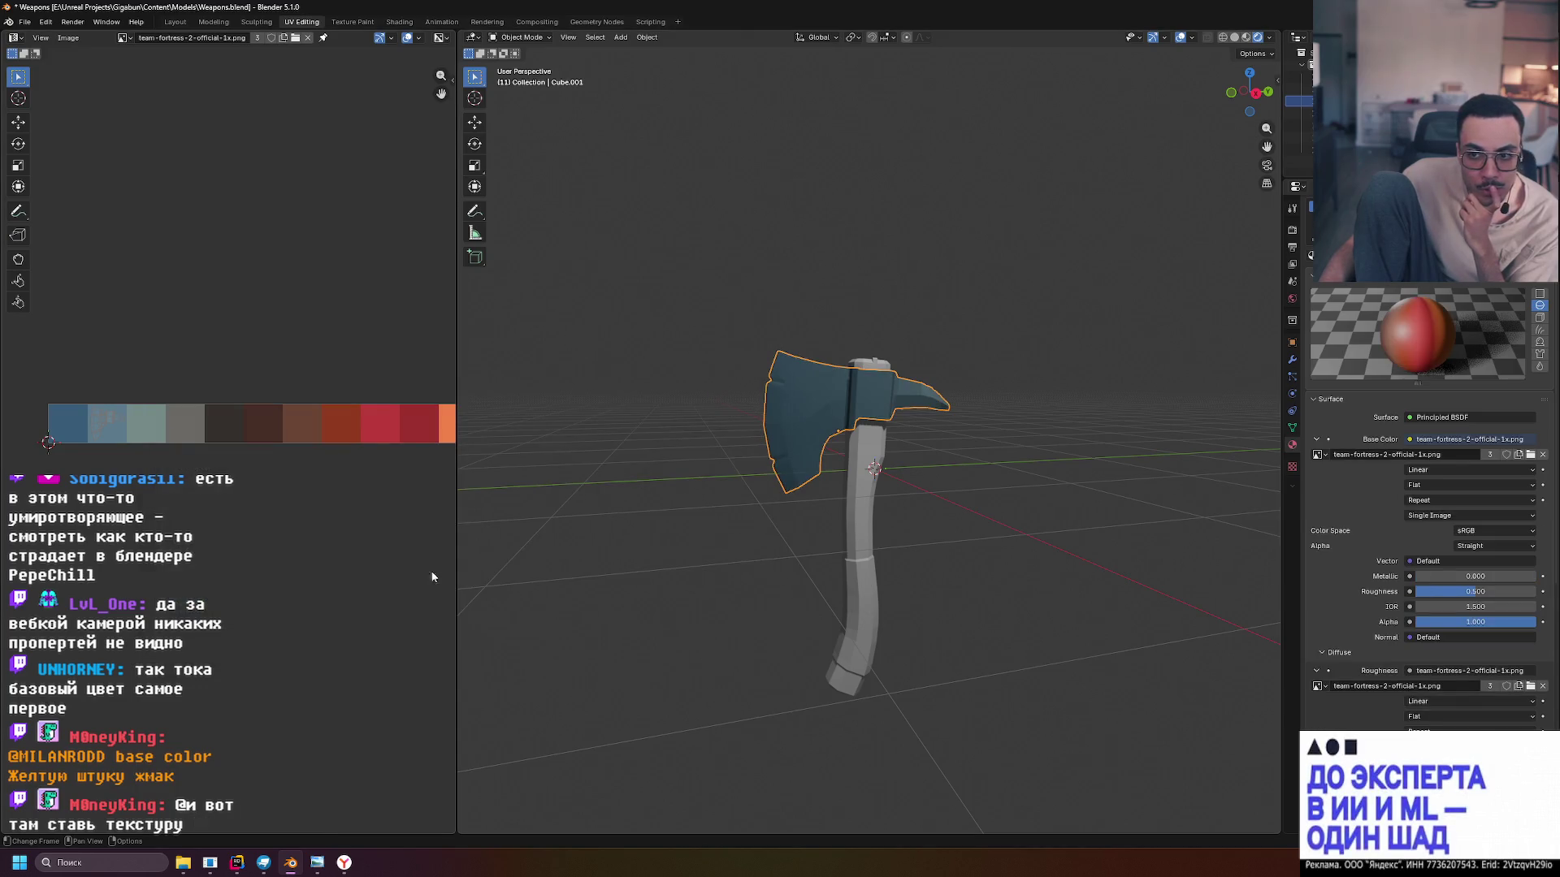
mouse_move(898, 463)
left_mouse_down()
mouse_move(1144, 481)
mouse_move(982, 470)
mouse_move(889, 484)
left_mouse_up()
Unlink the palette image from Roughness, leaving it at 0.500, then select the axe handle
scroll(889, 484, "up", 3)
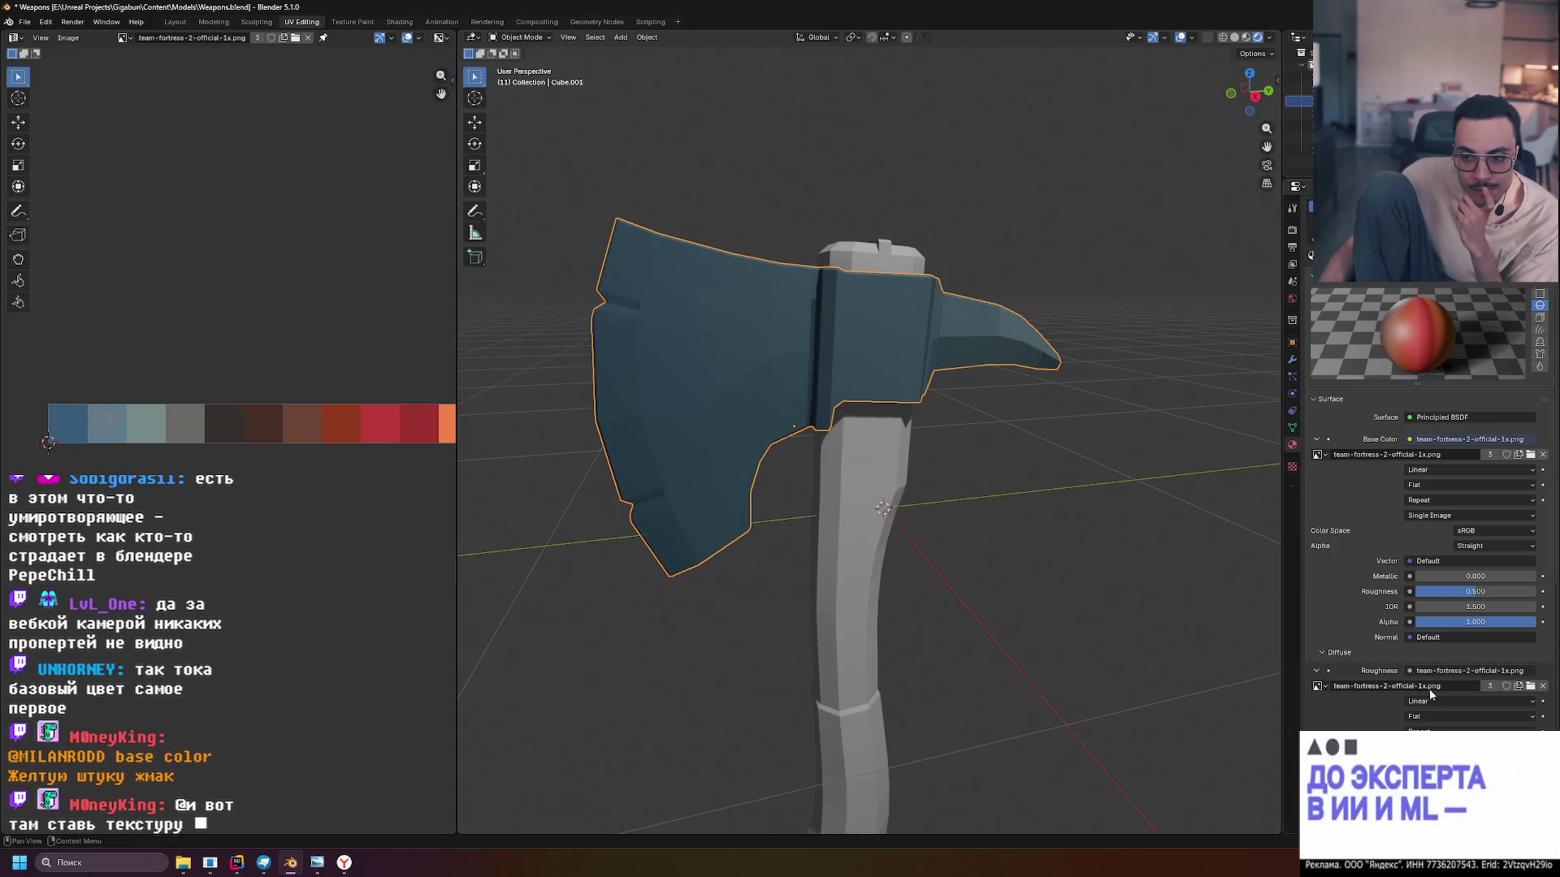
left_click(1543, 685)
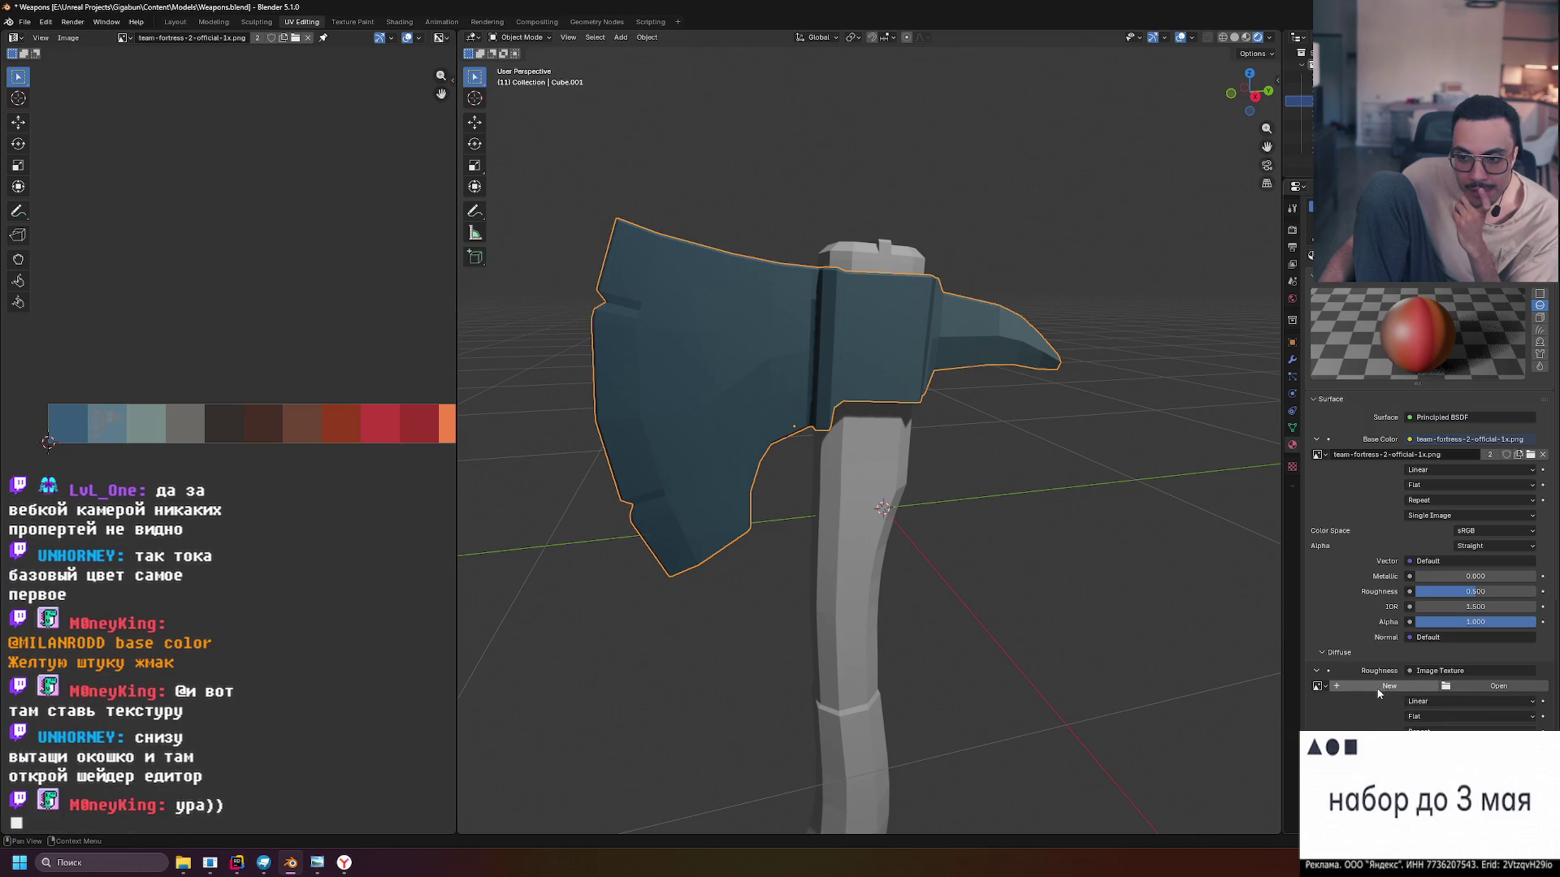
left_click(1439, 670)
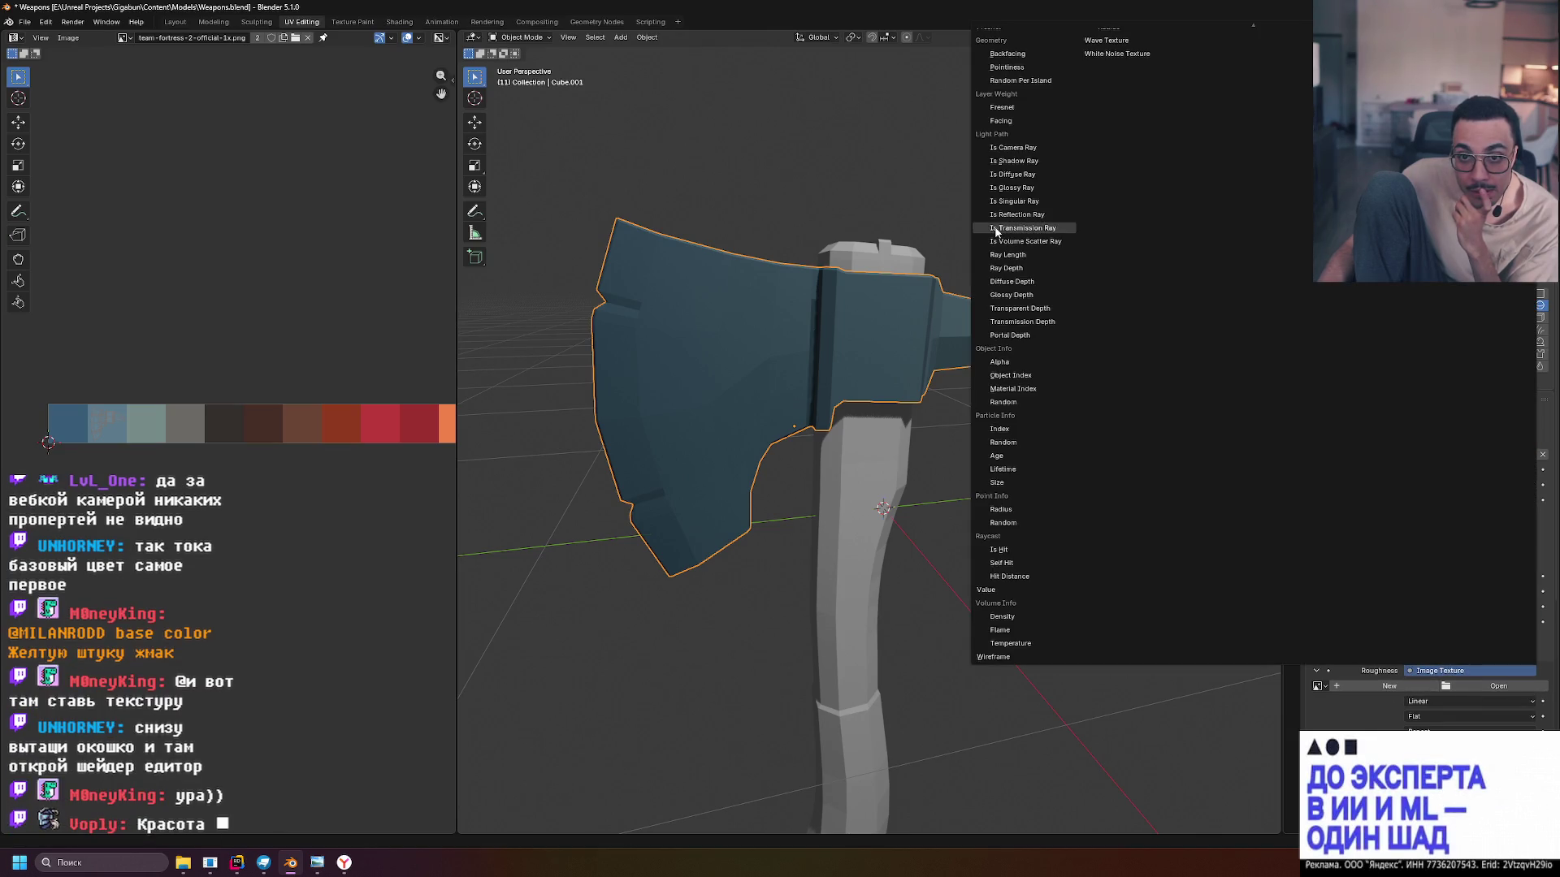
scroll(1059, 284, "up", 5)
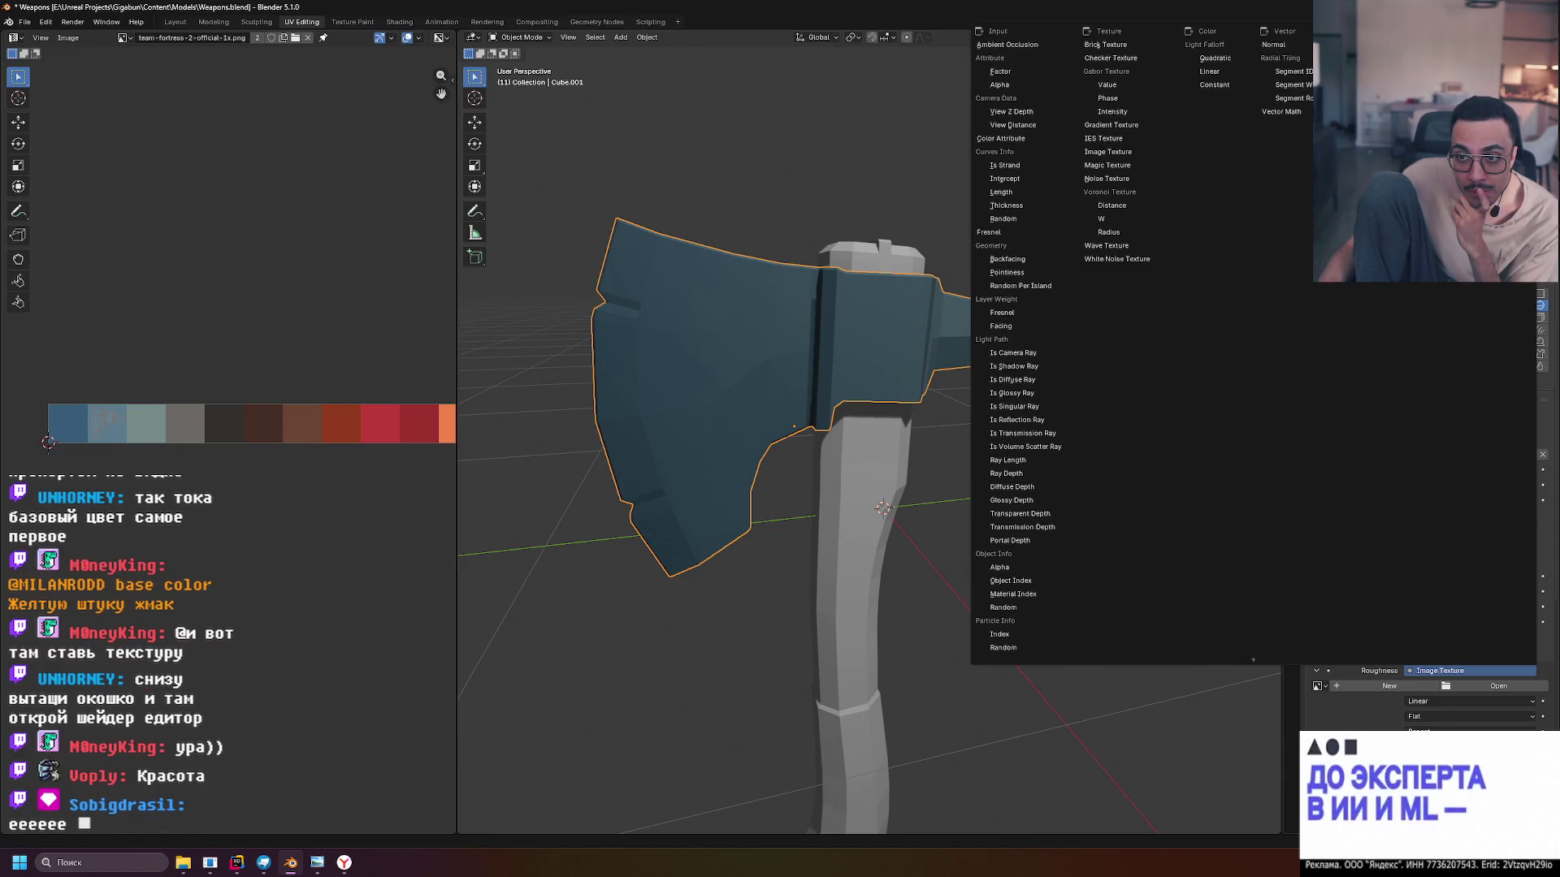
key("Escape")
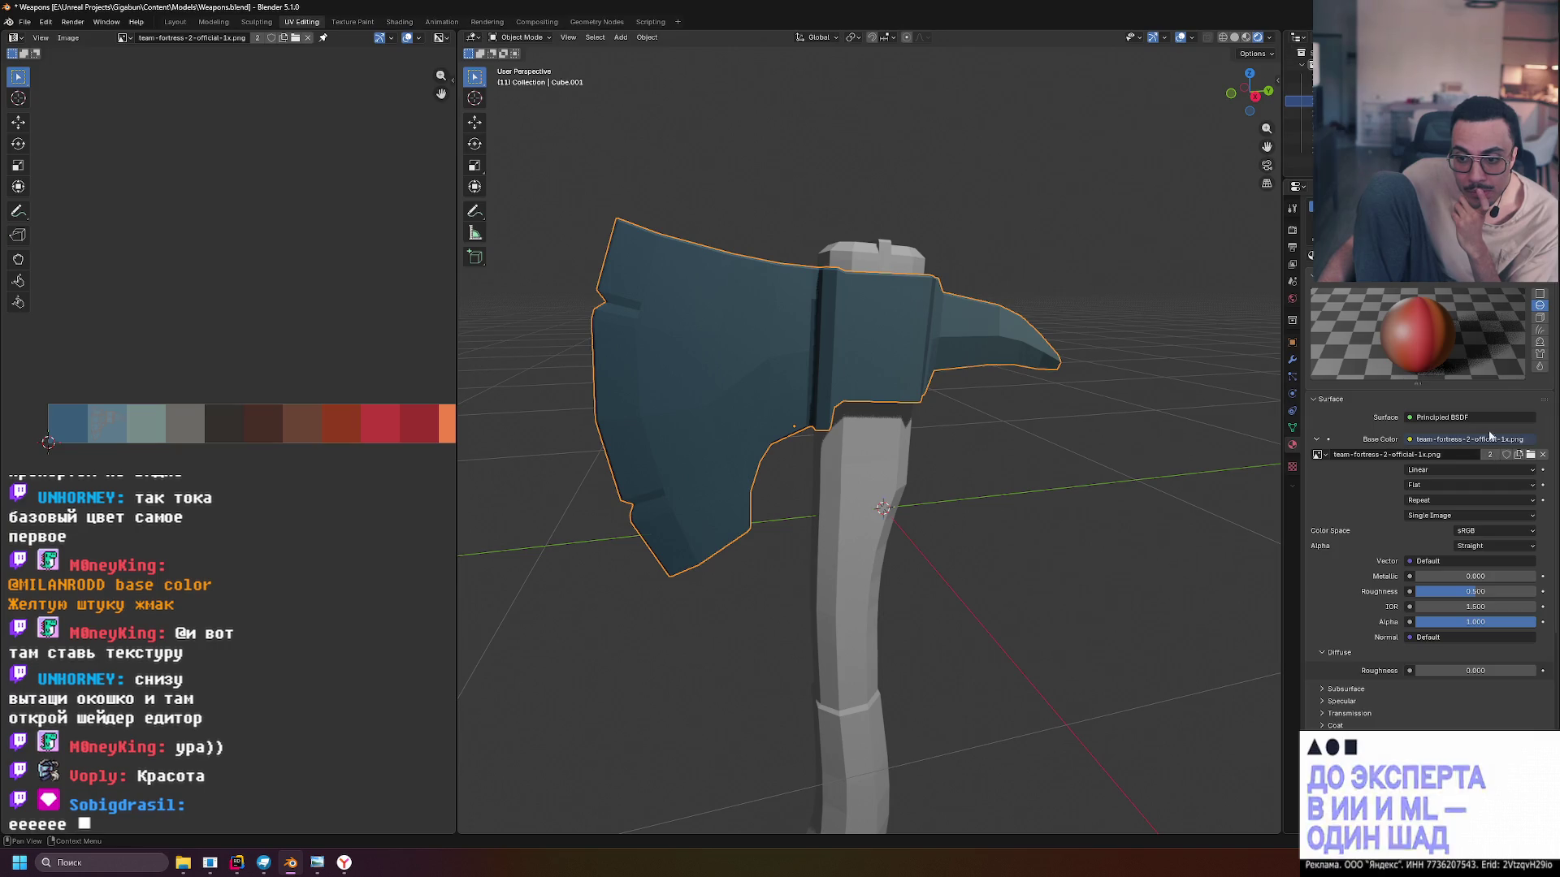
left_click(1038, 468)
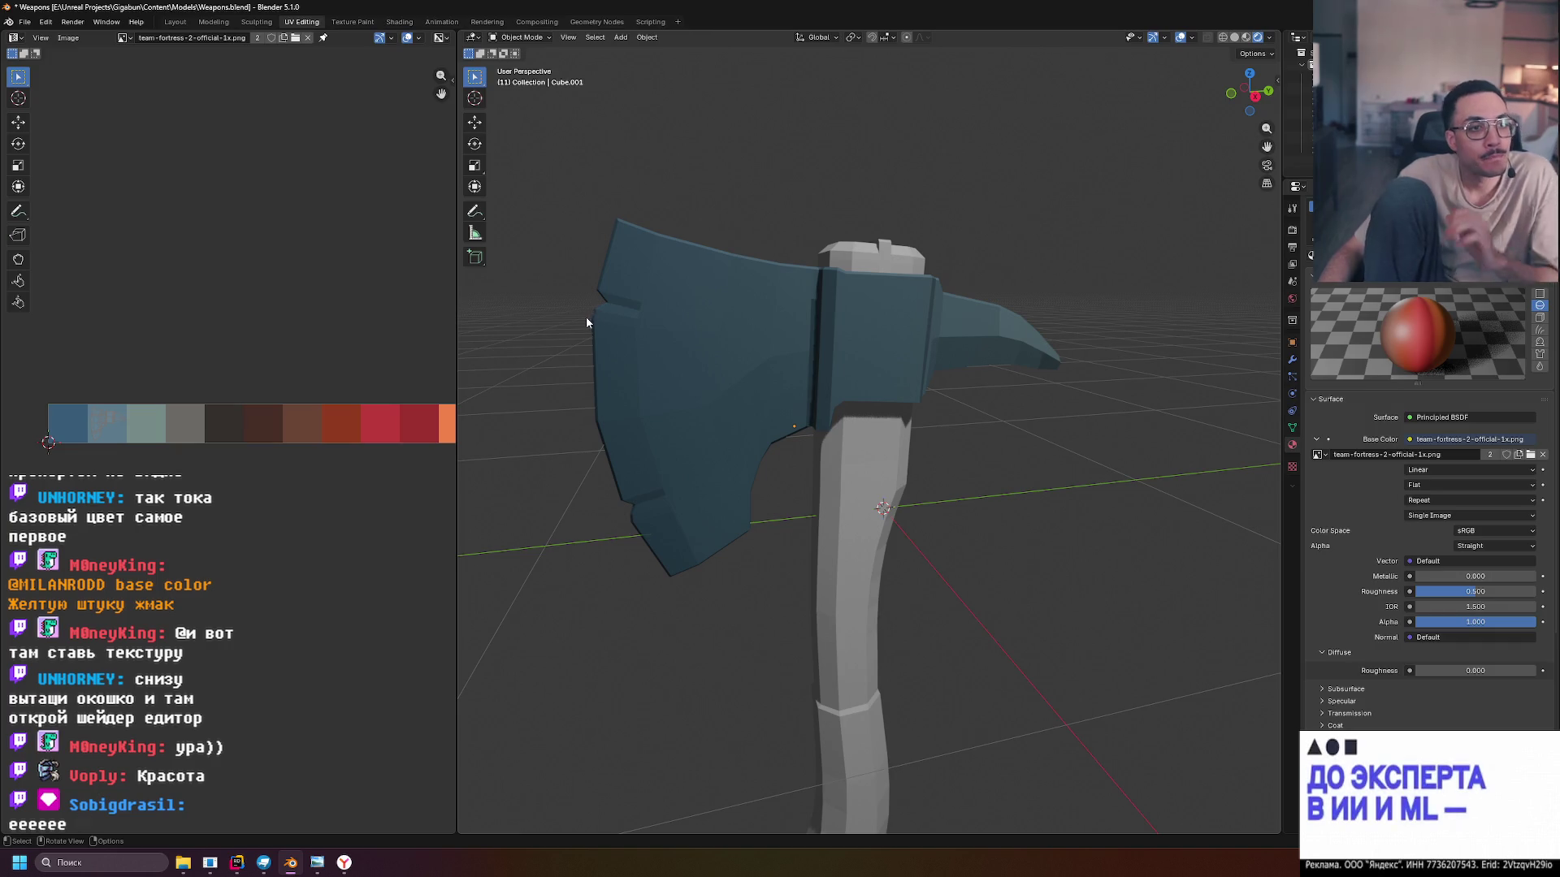
left_click(879, 448)
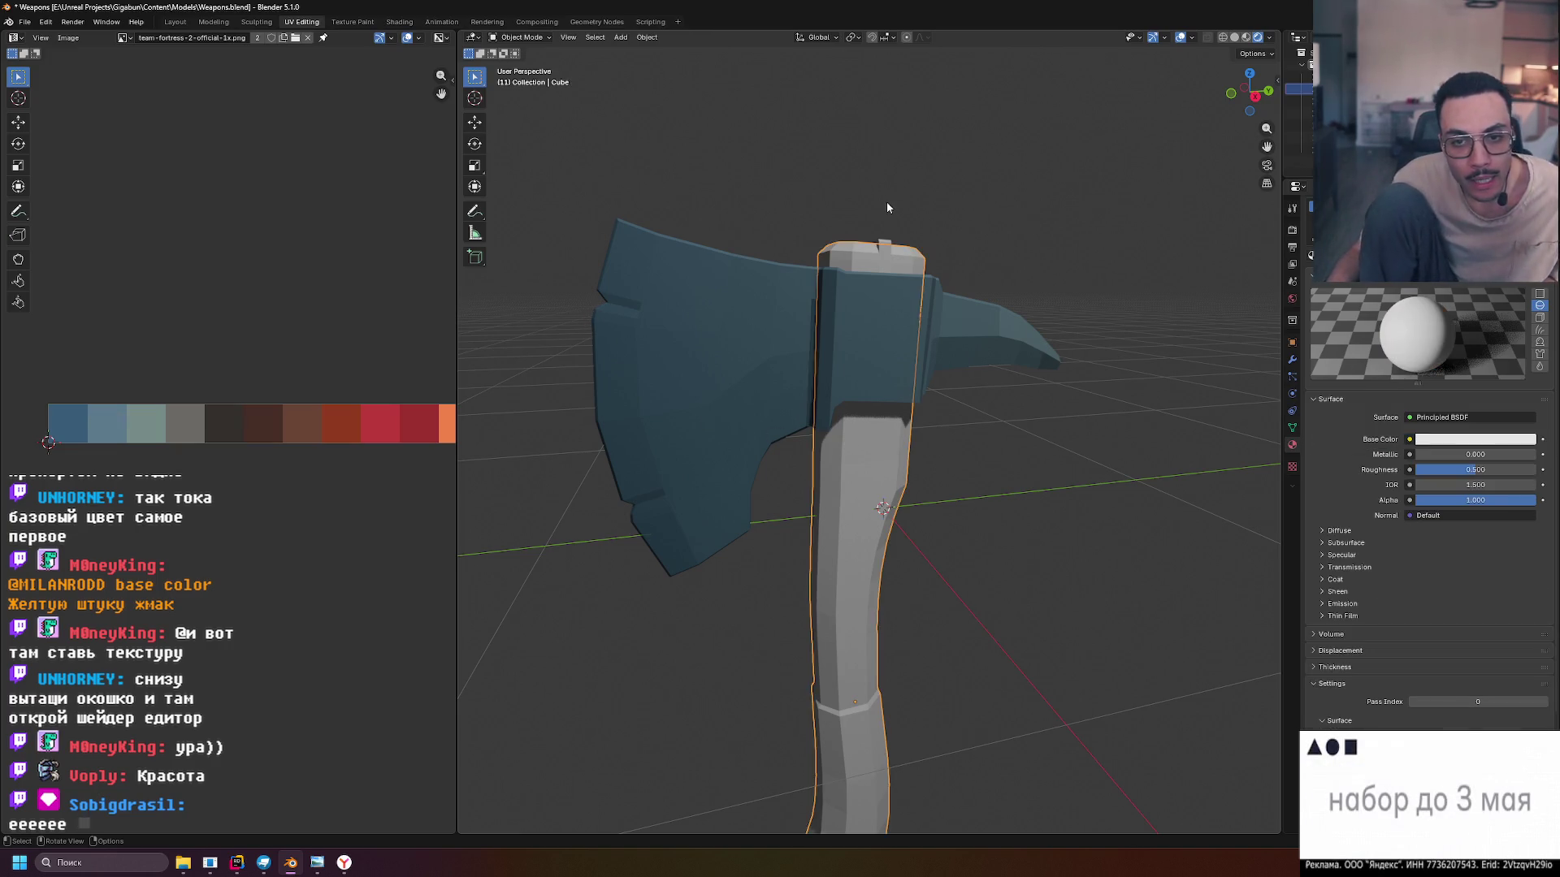
Select the top pin in side view and switch viewport shading to Material Preview
left_click(884, 253)
mouse_move(947, 195)
left_mouse_down()
mouse_move(801, 223)
mouse_move(807, 202)
mouse_move(952, 197)
mouse_move(962, 236)
mouse_move(1128, 190)
mouse_move(983, 192)
left_mouse_up()
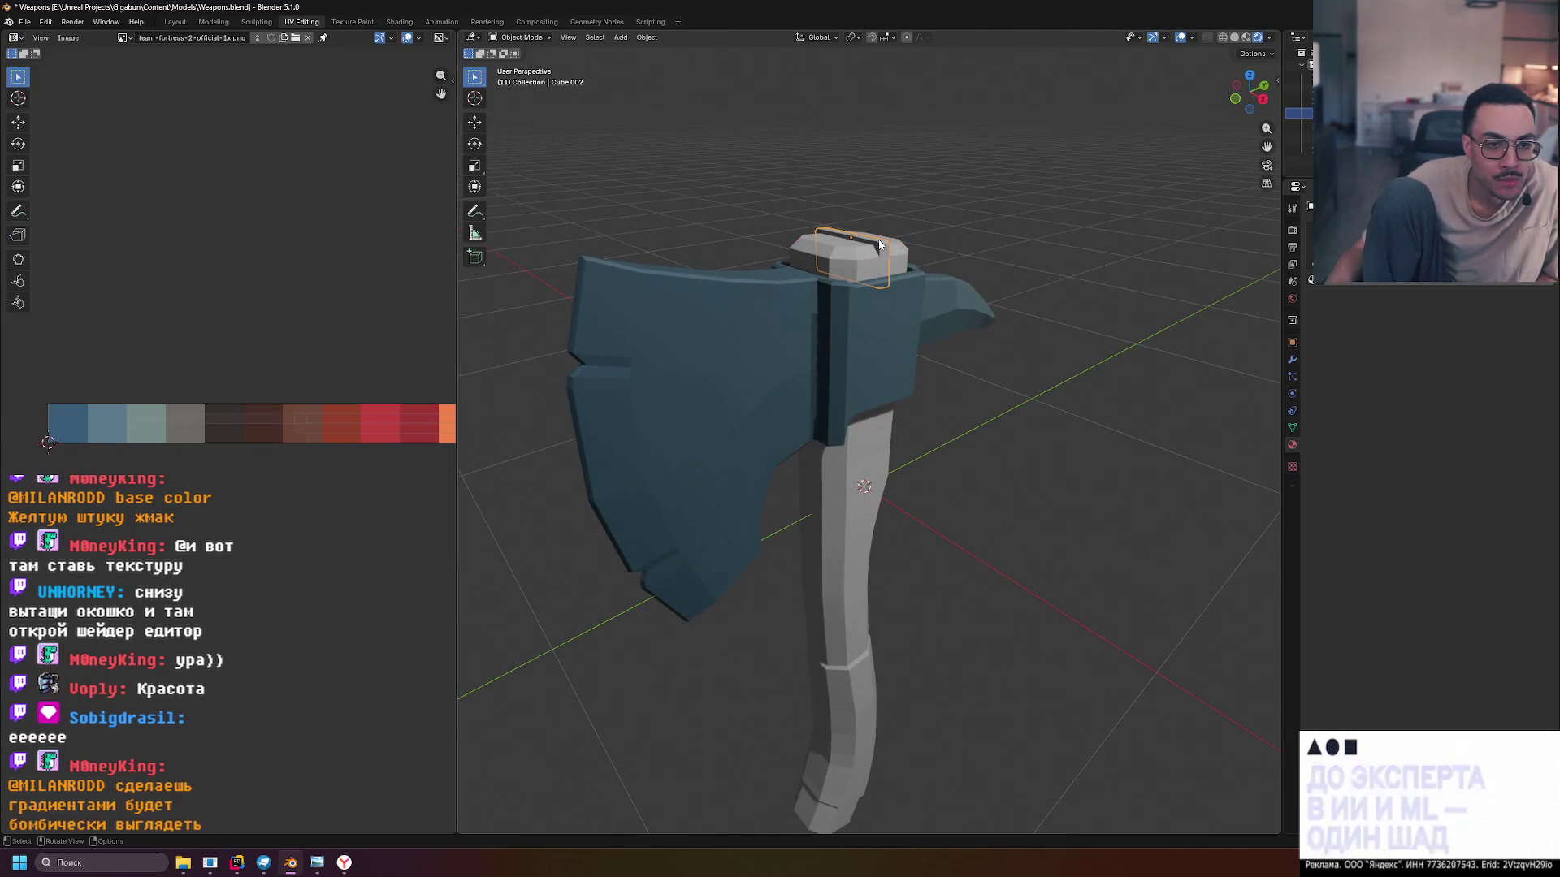
mouse_move(983, 207)
left_mouse_down()
mouse_move(936, 215)
mouse_move(933, 198)
mouse_move(1062, 198)
mouse_move(911, 192)
mouse_move(926, 187)
left_mouse_up()
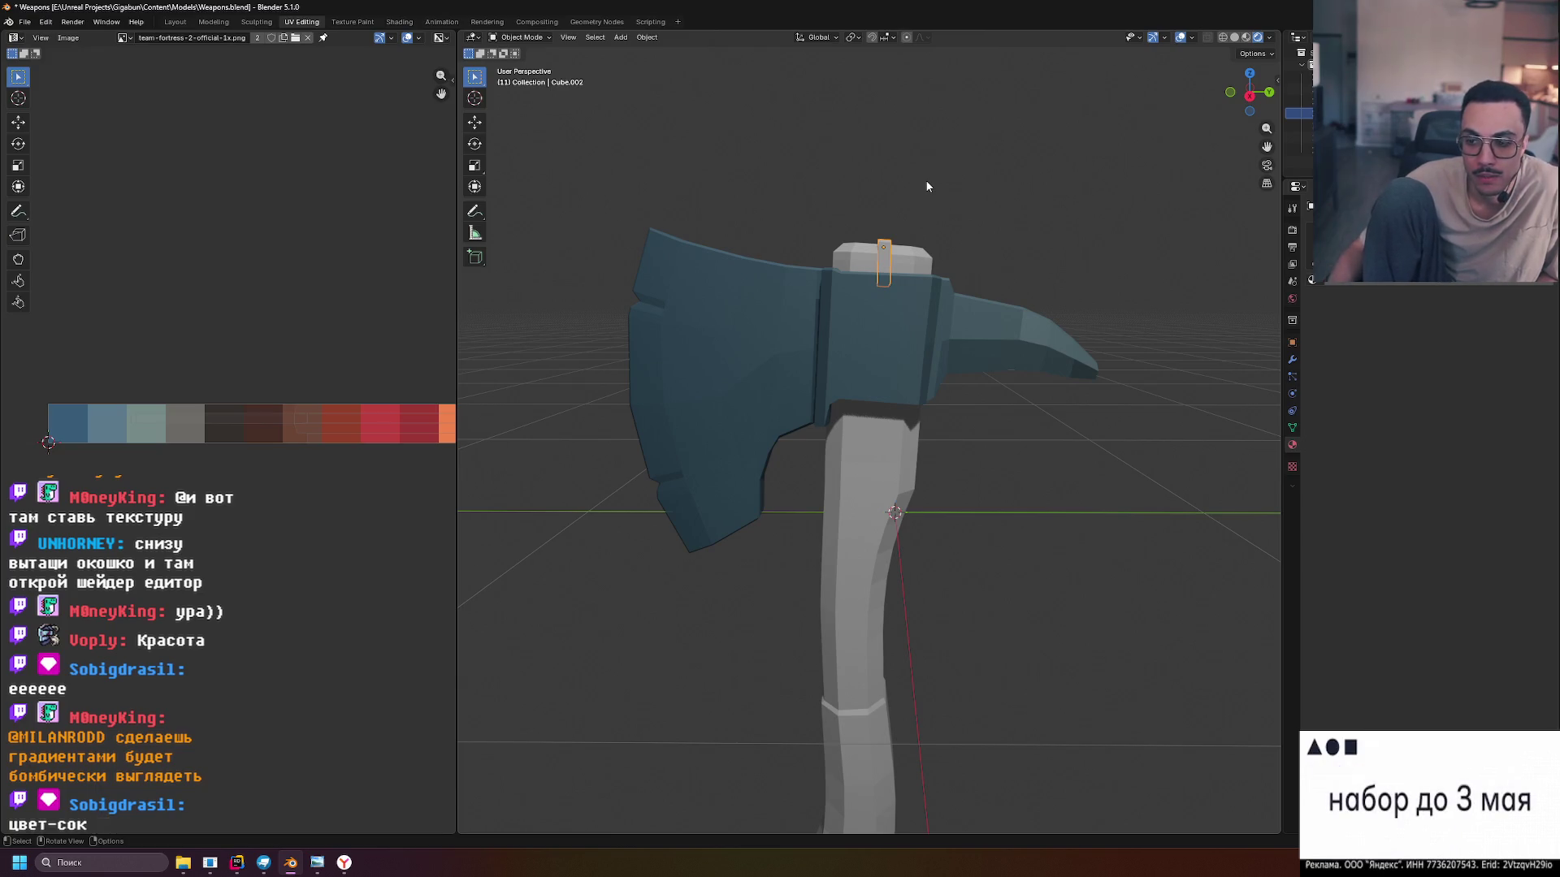
key("Right")
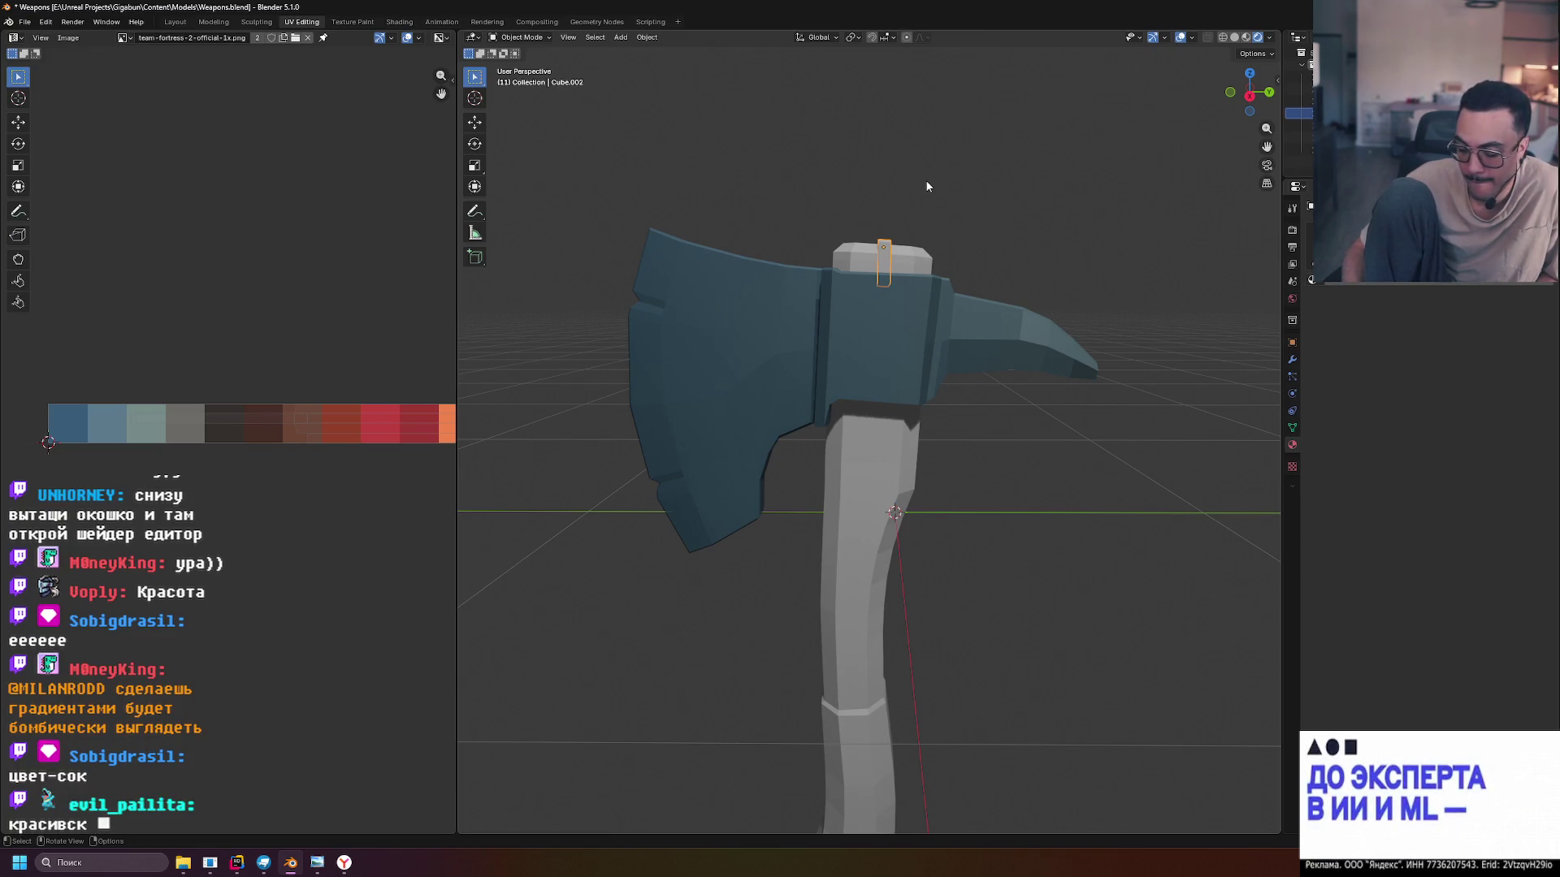
key("KP_3")
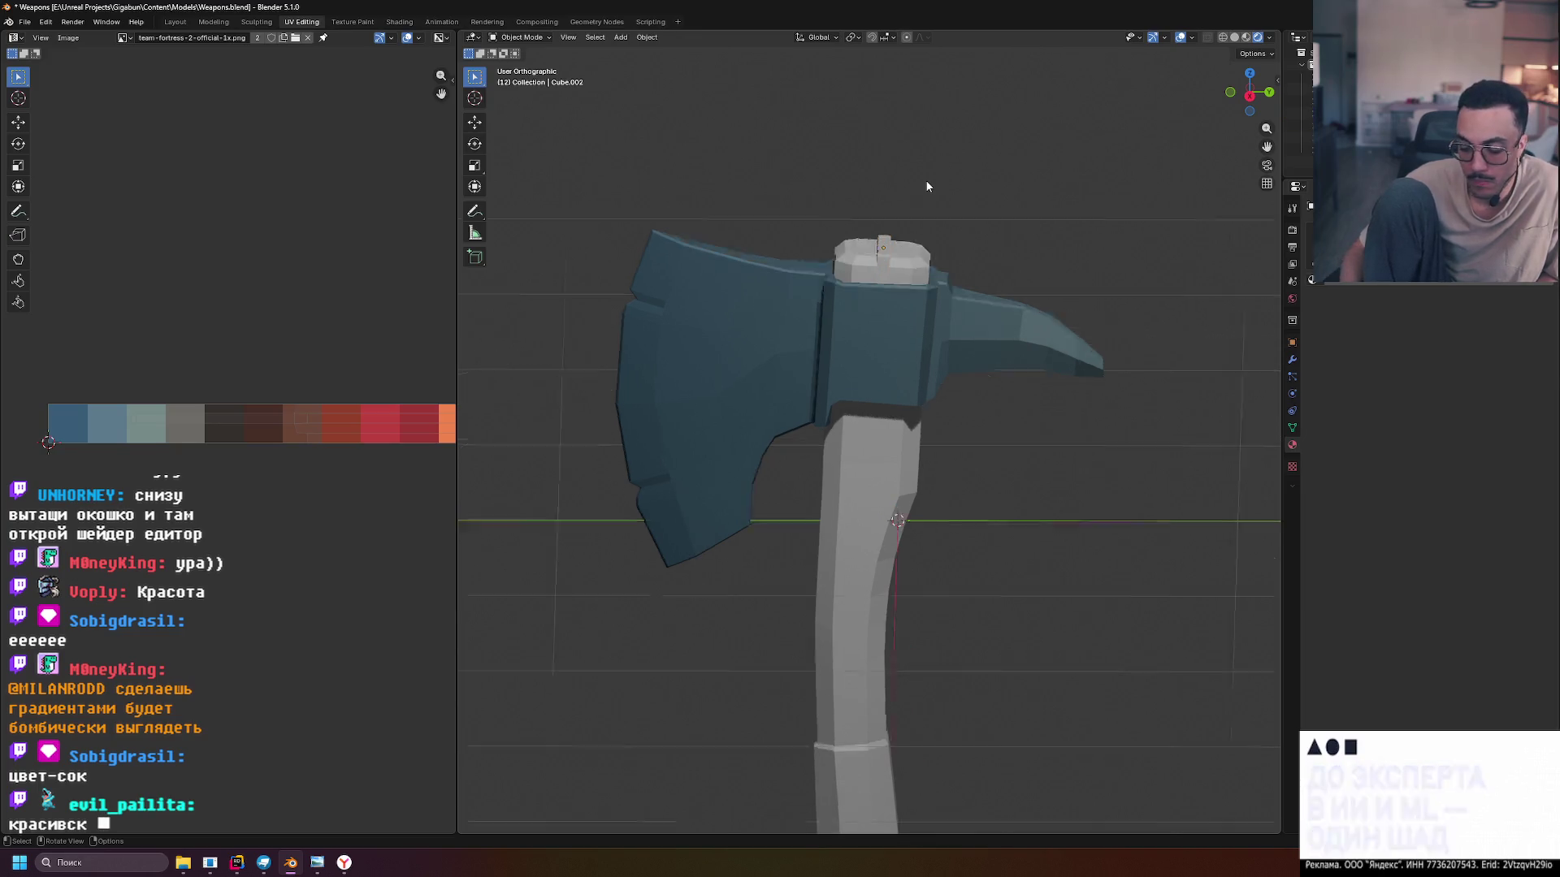
left_click(884, 258)
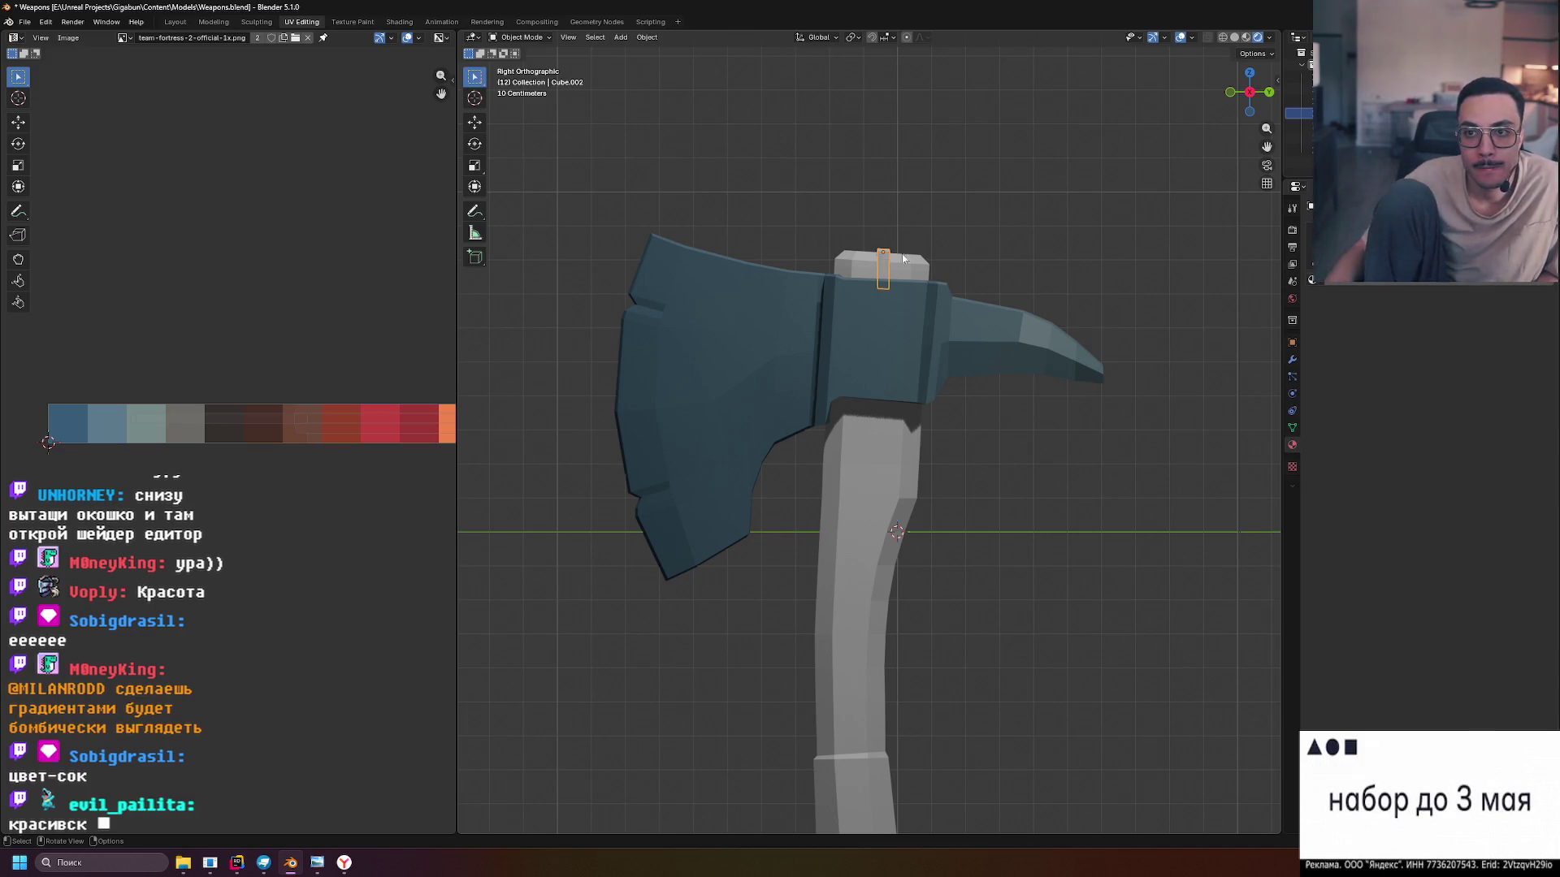
left_click(1246, 38)
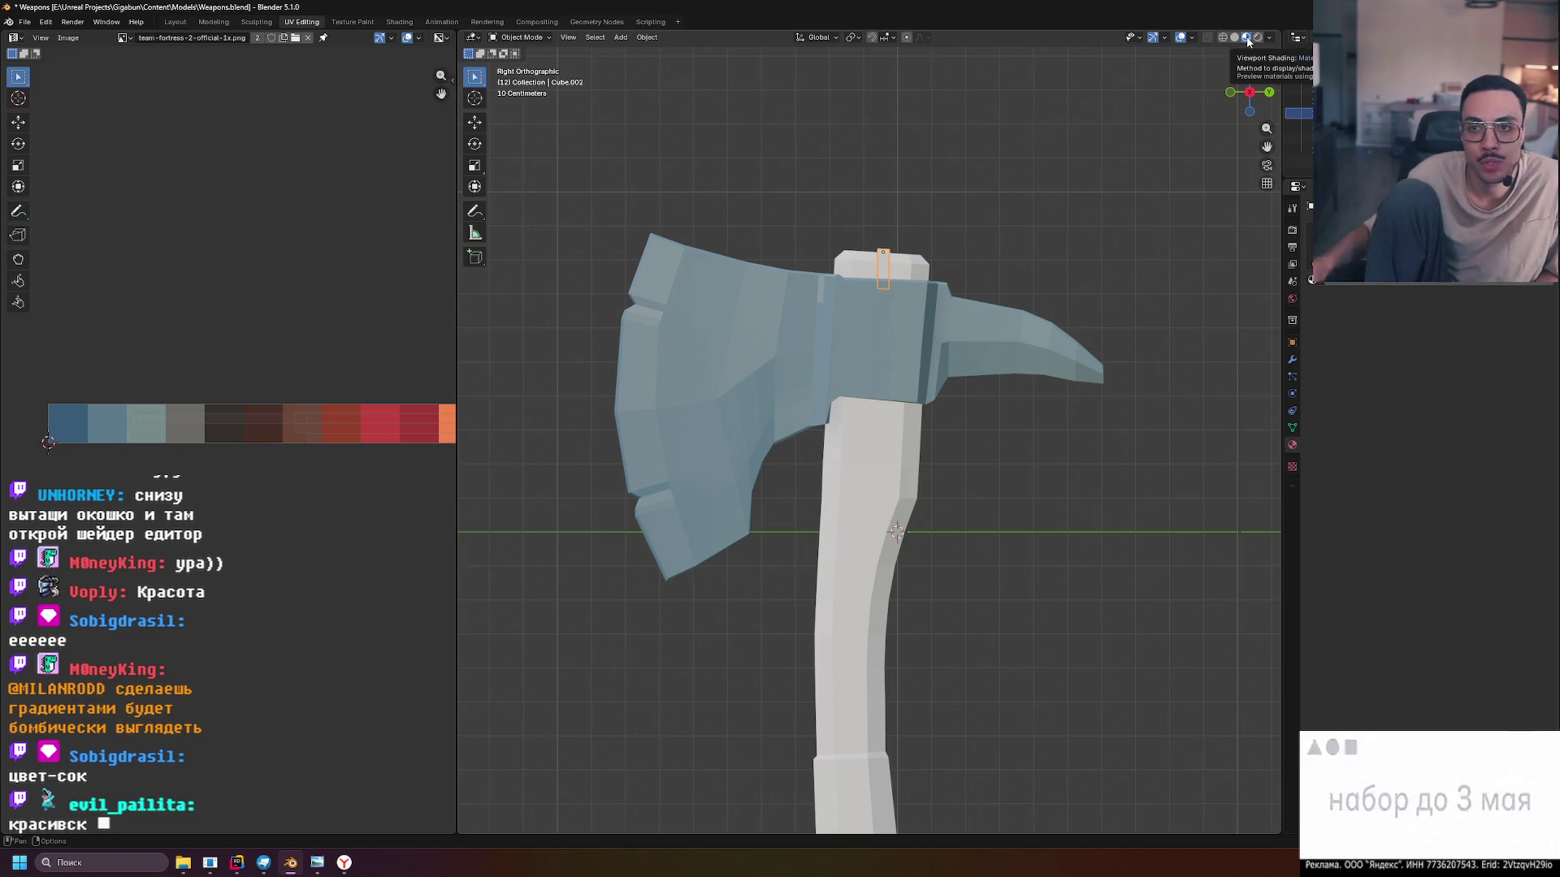
left_click(1257, 38)
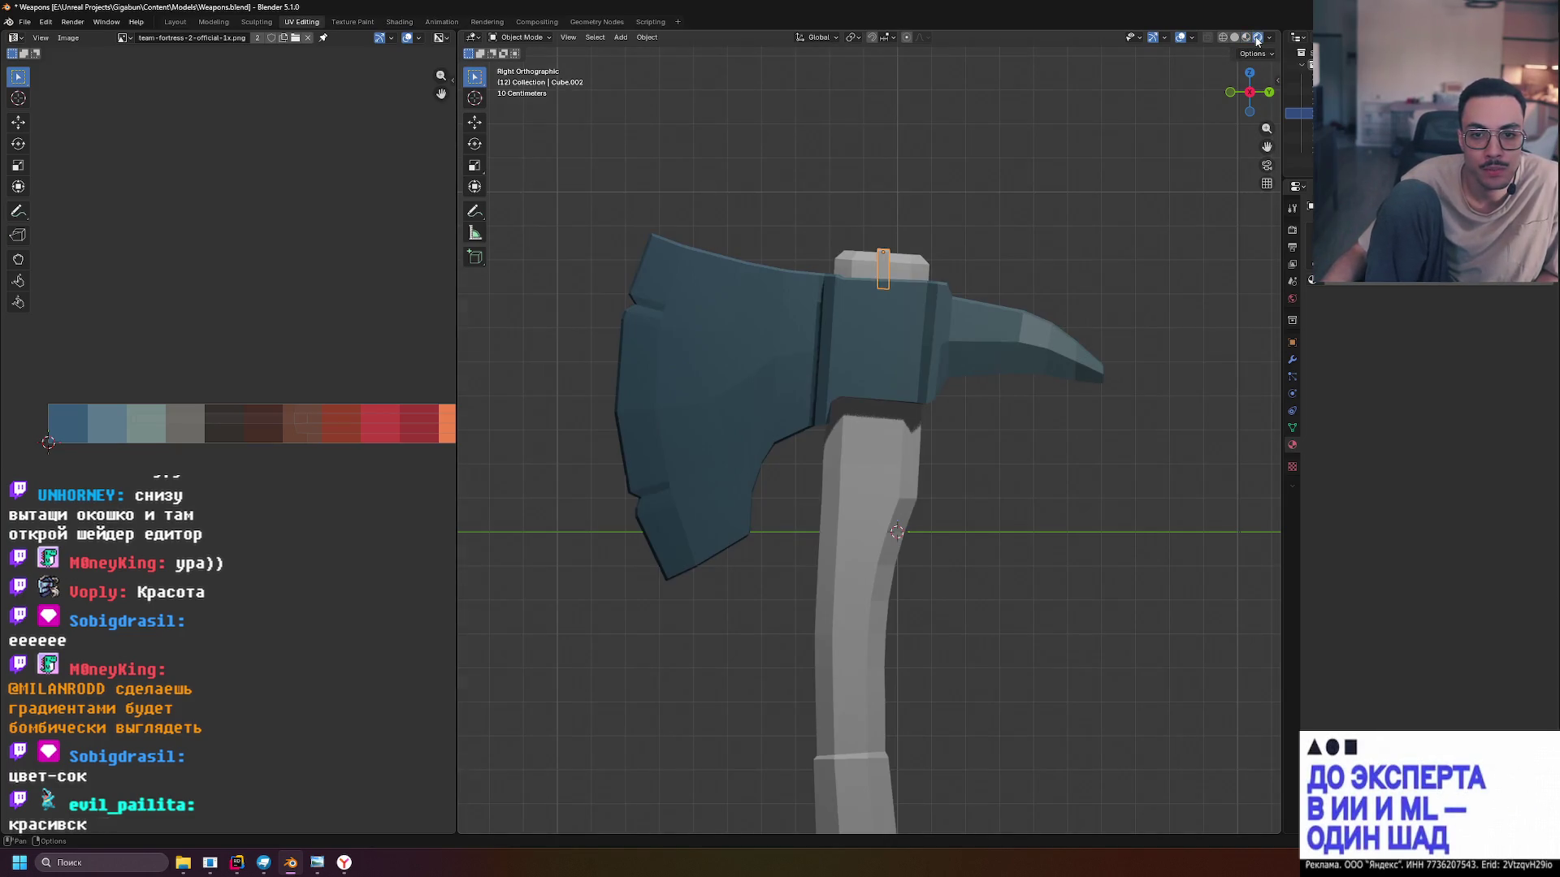
left_click(1246, 38)
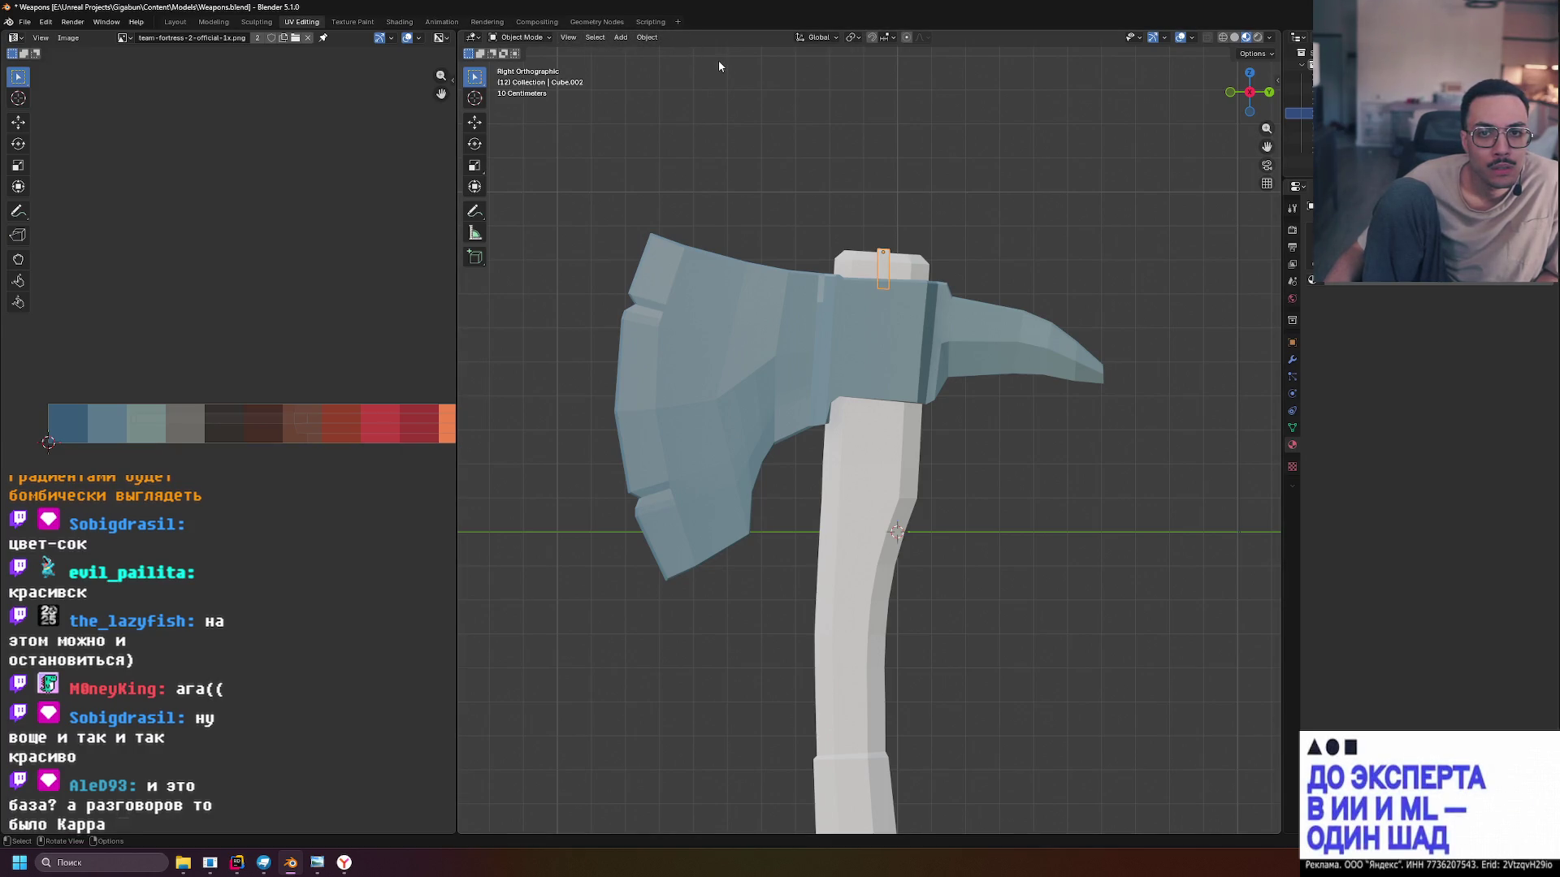
key("Tab")
Scale the peg's UVs narrower along X and move them onto the blue-grey swatches
left_click(780, 37)
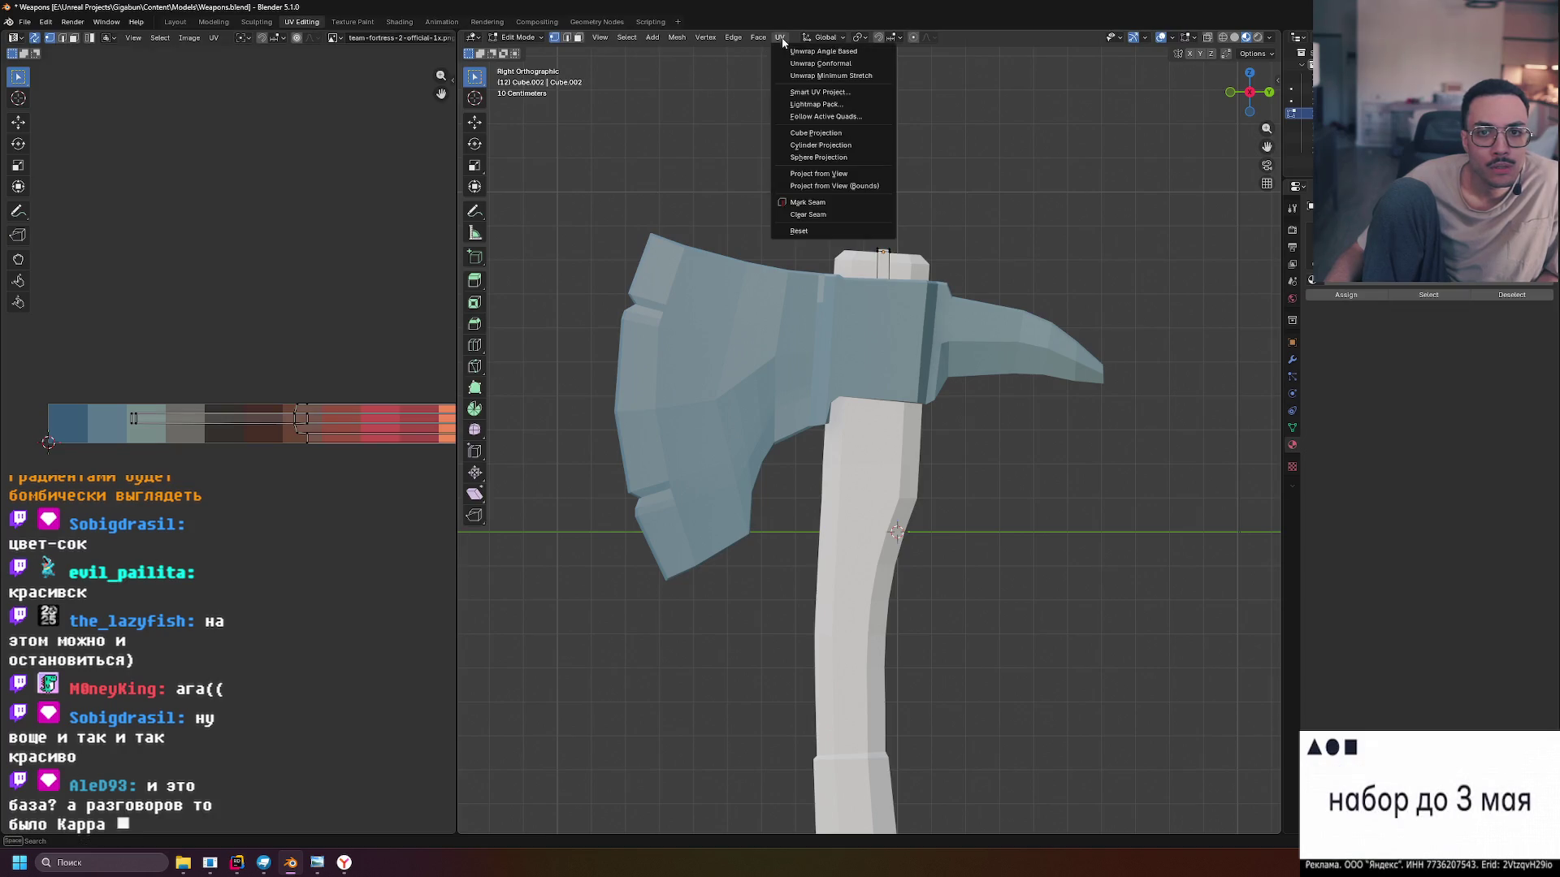
key("Escape")
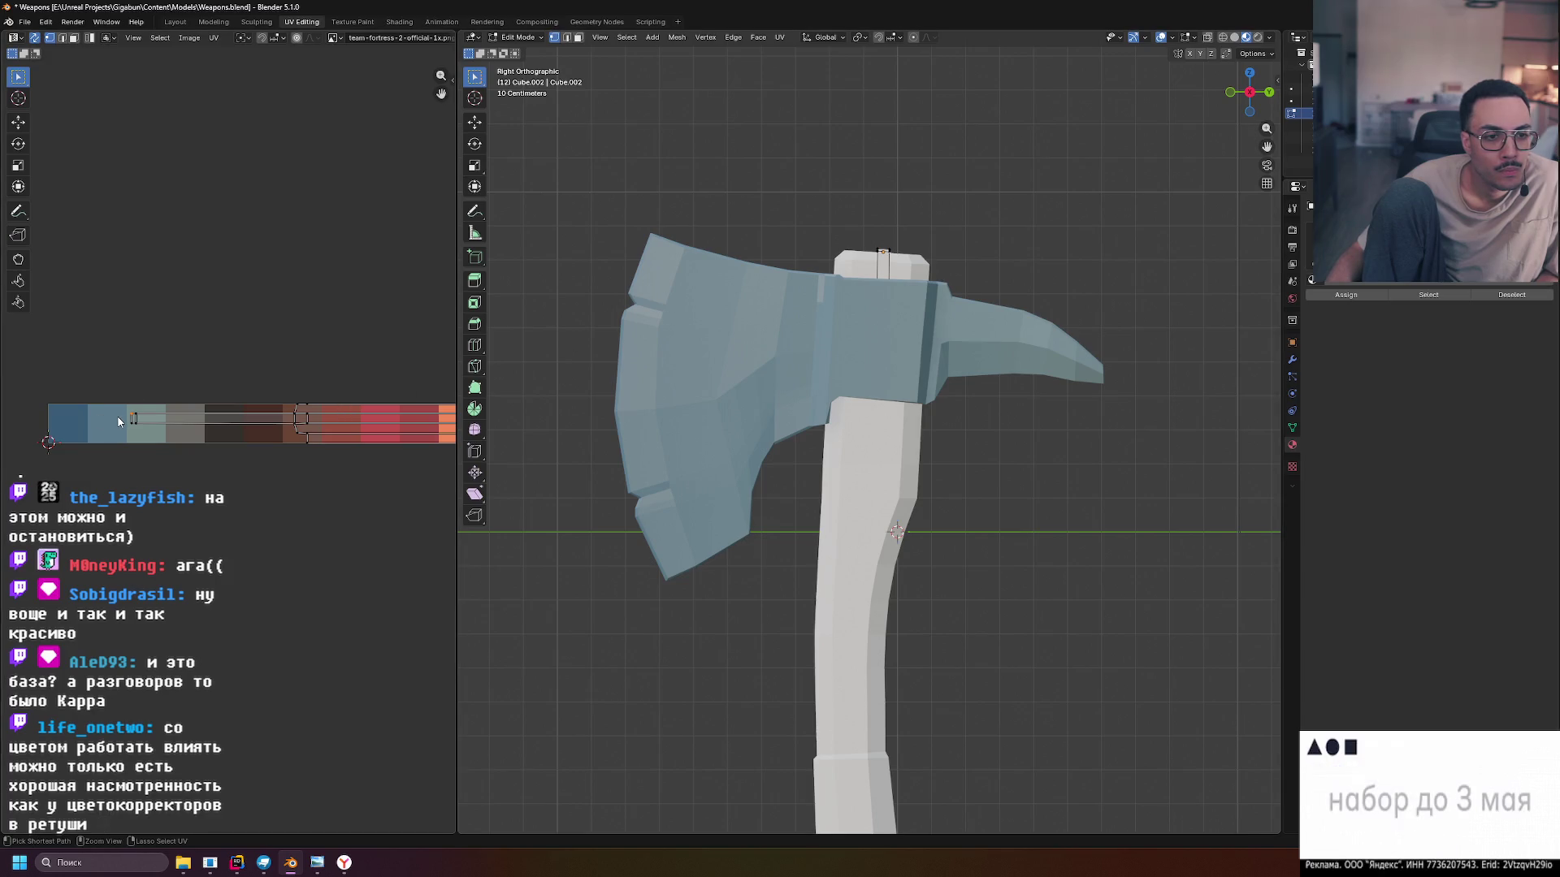
key("a")
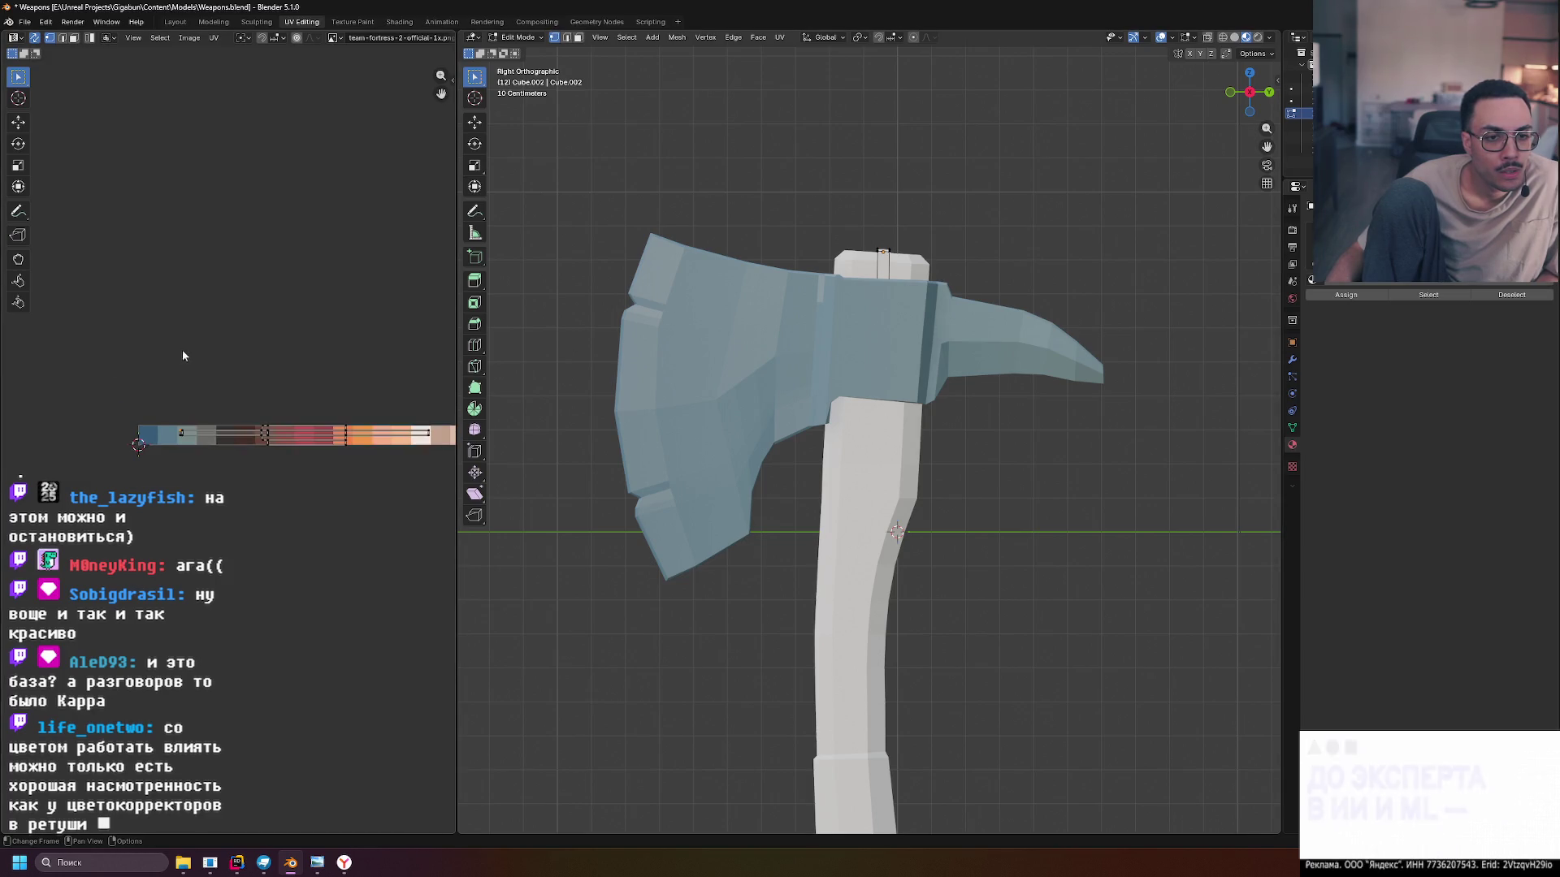
scroll(304, 382, "down", 2)
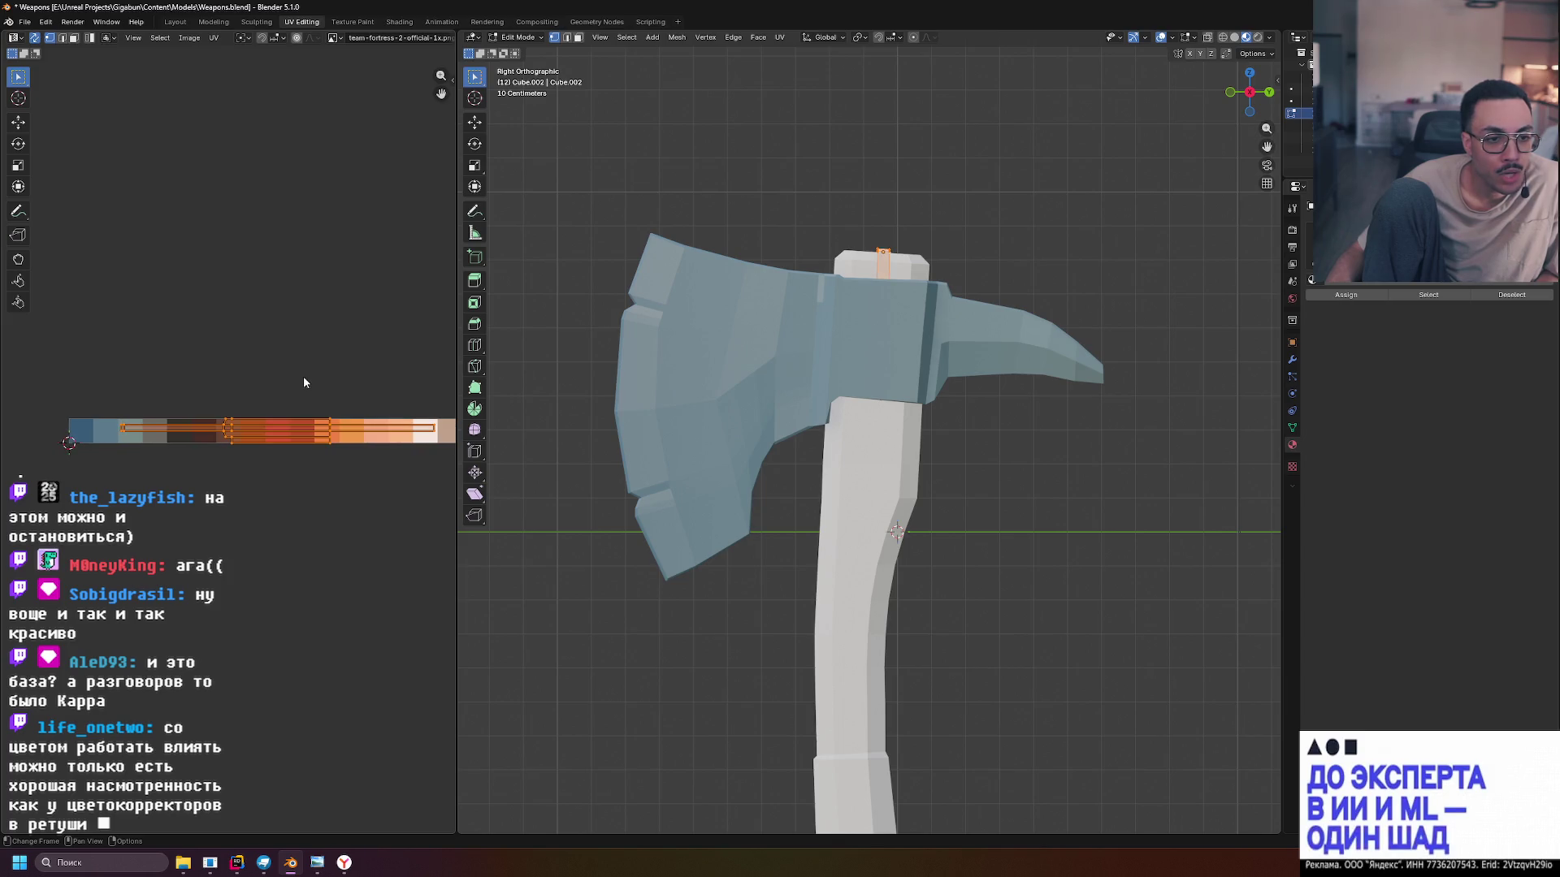
scroll(232, 473, "up", 1)
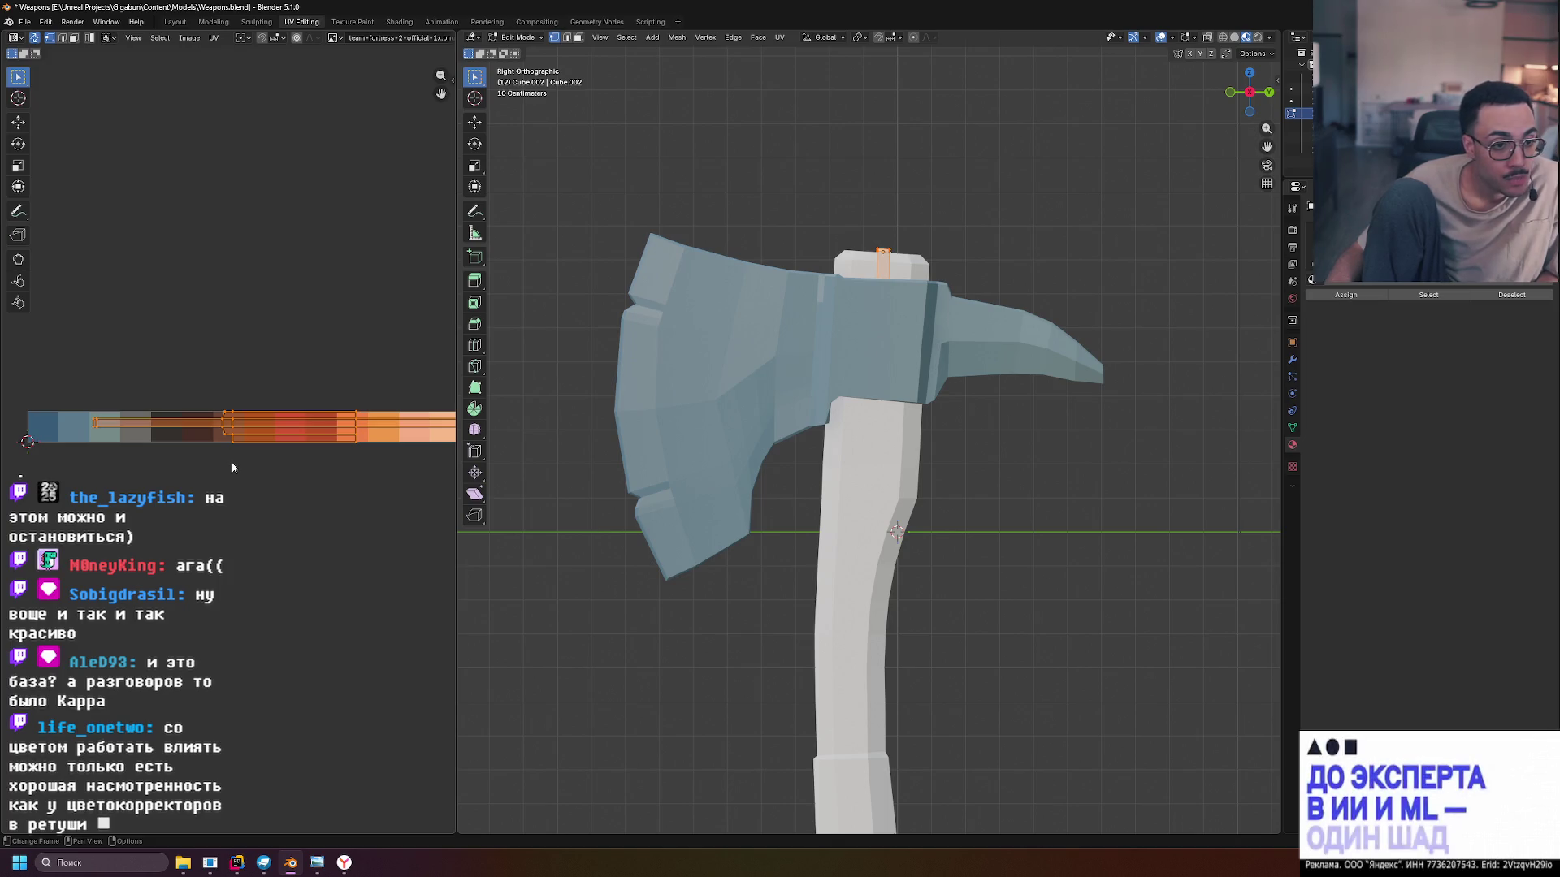
key("s")
key("x")
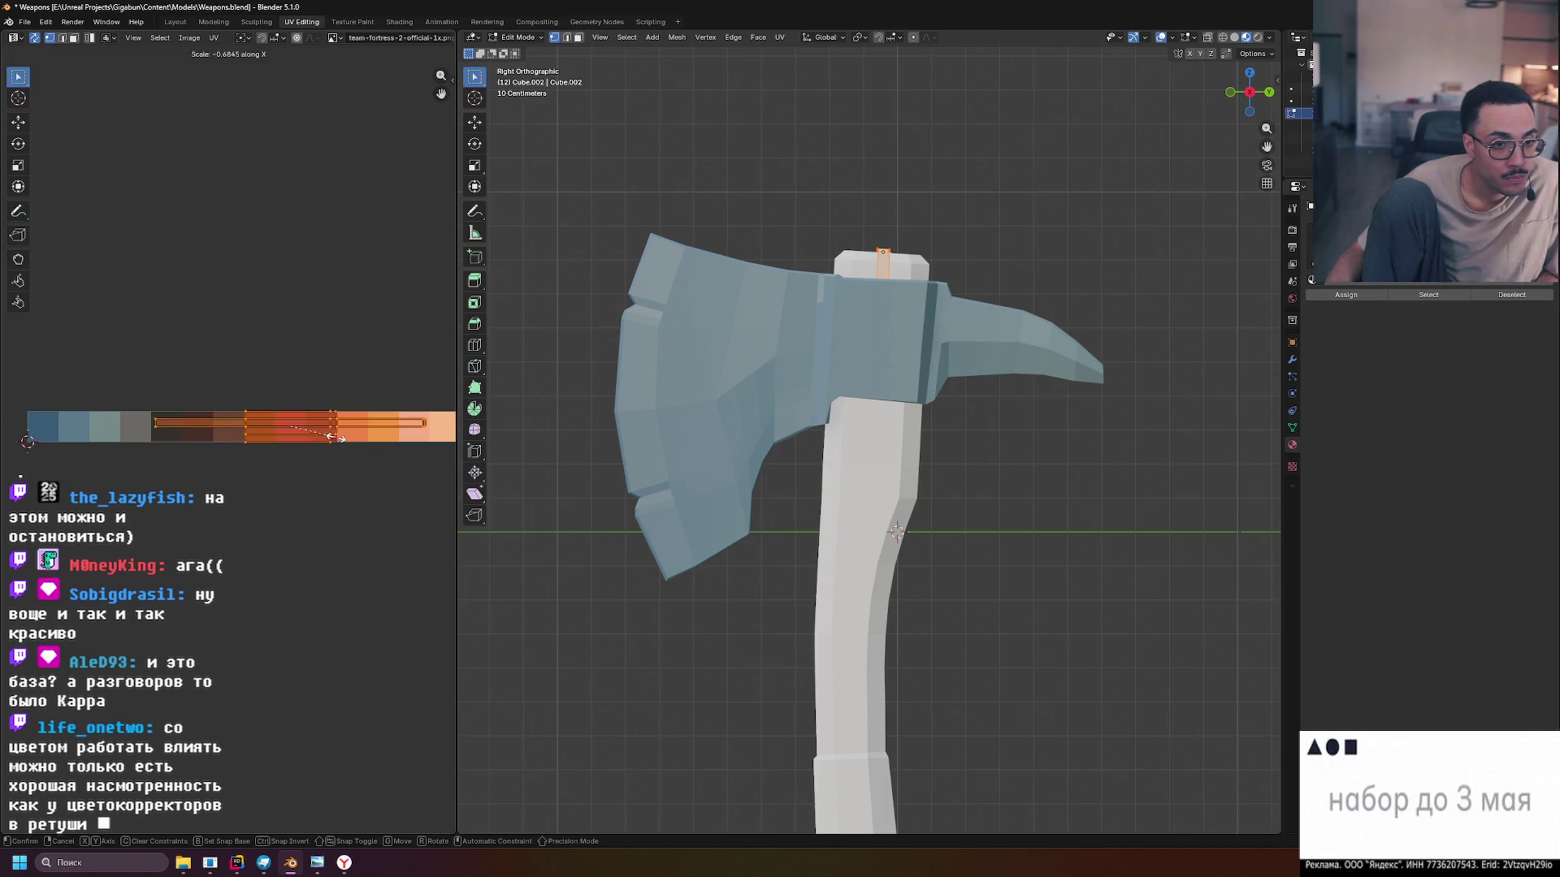
left_click(293, 445)
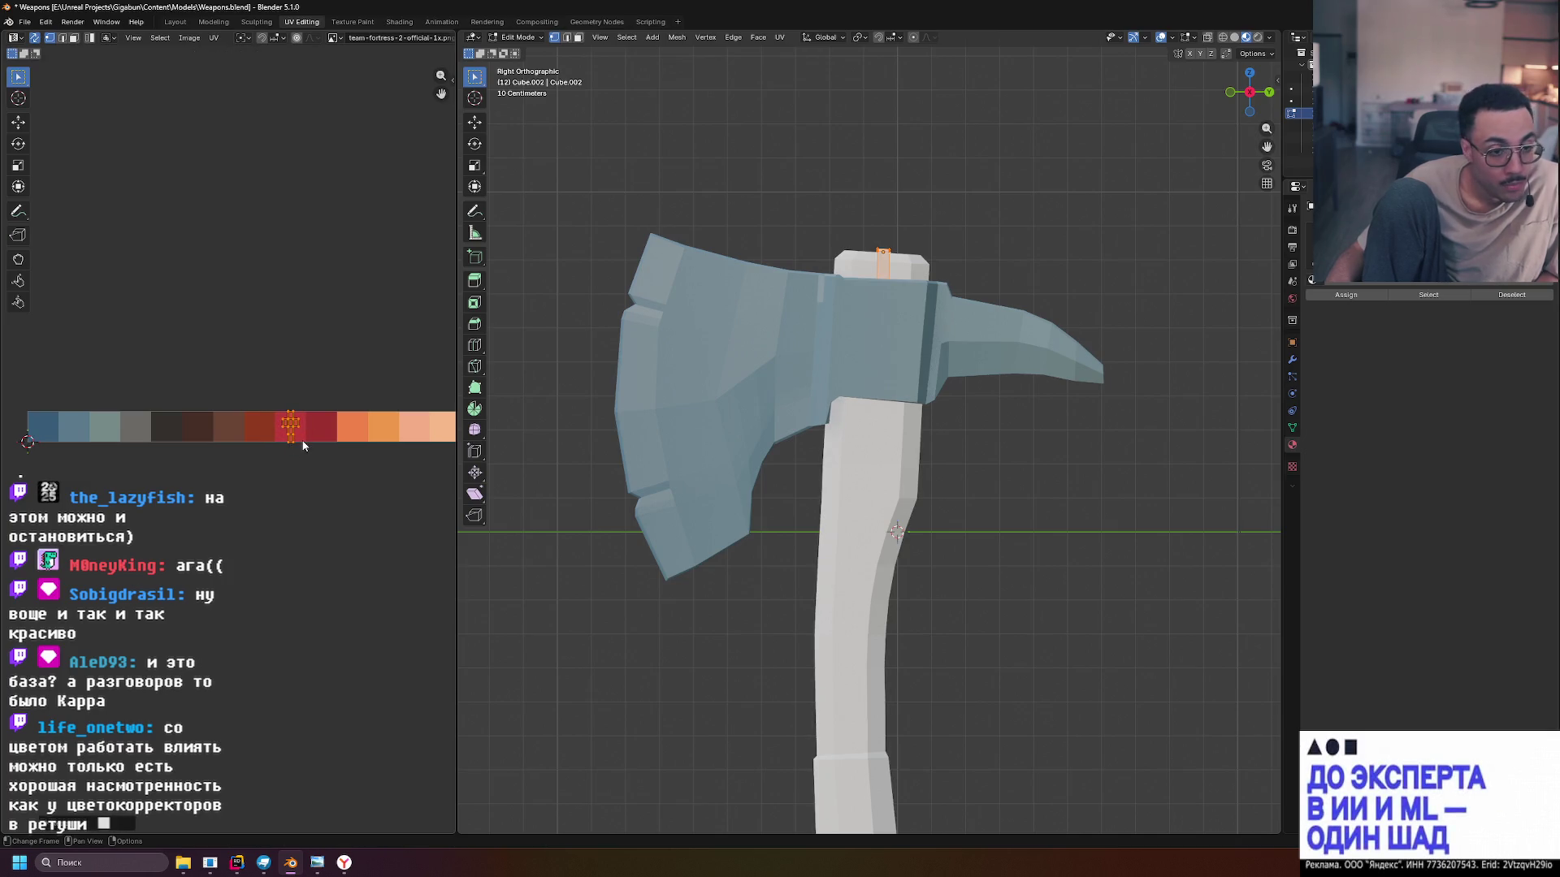
key("g")
key("x")
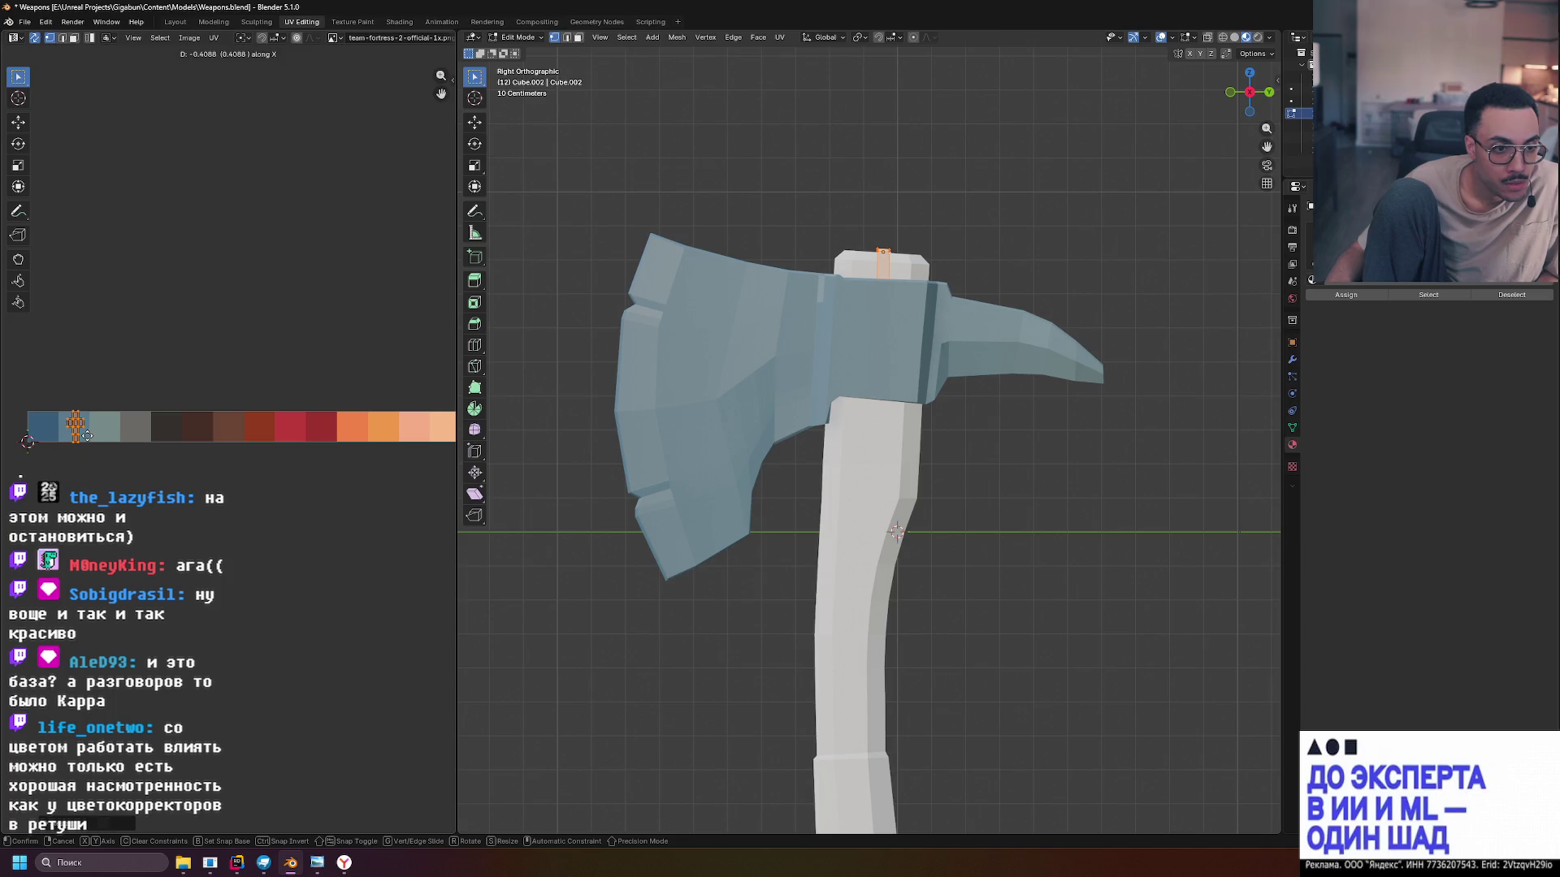
left_click(85, 436)
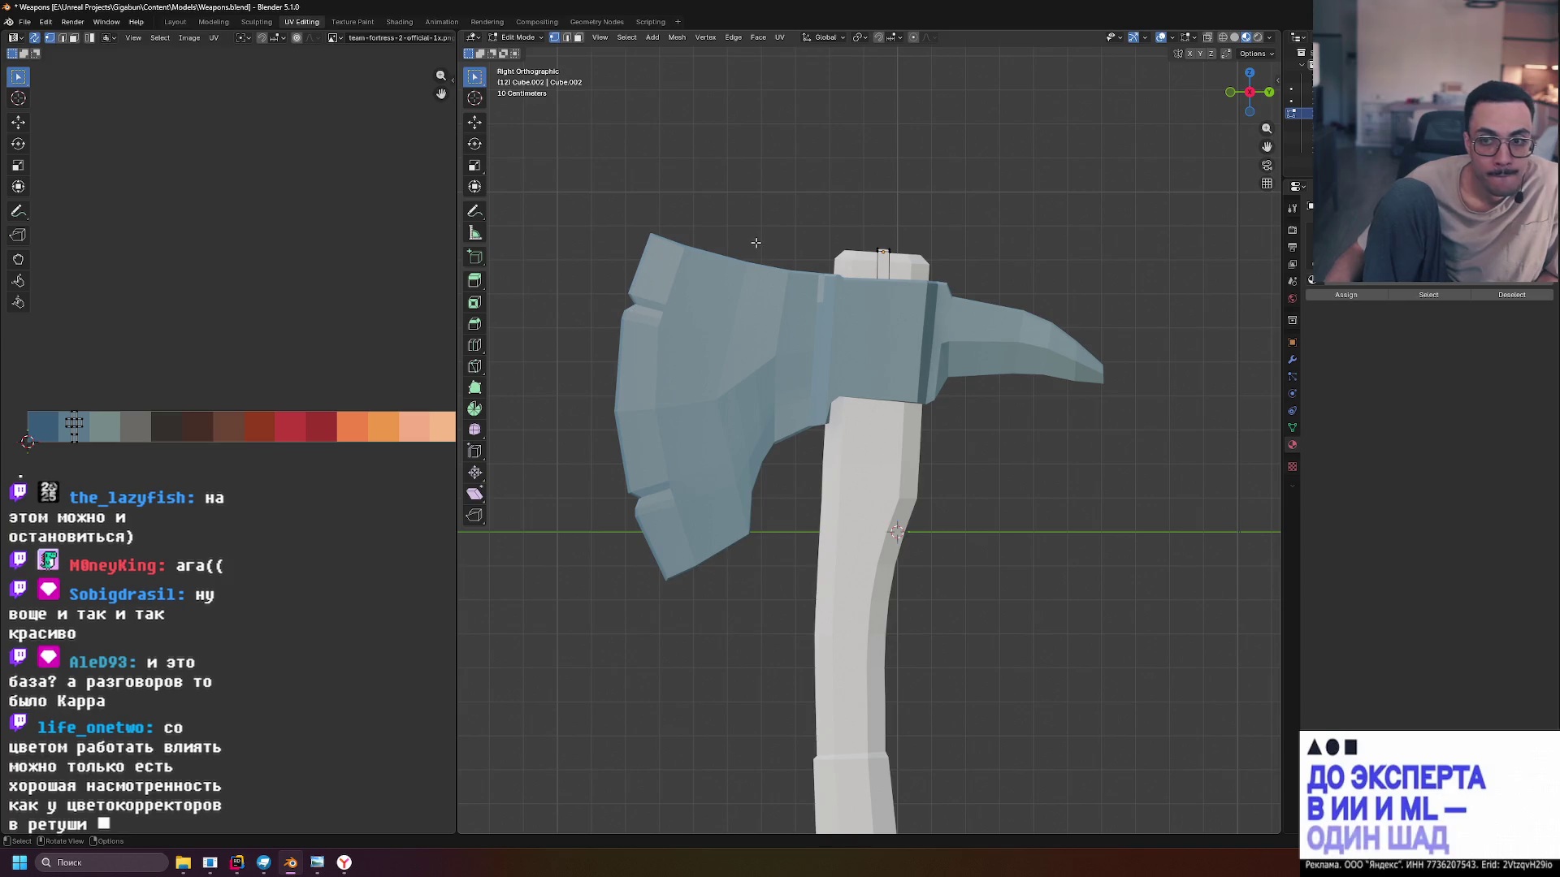
Save Weapons.blend, return to Object Mode and select the axe handle
key("ctrl+s")
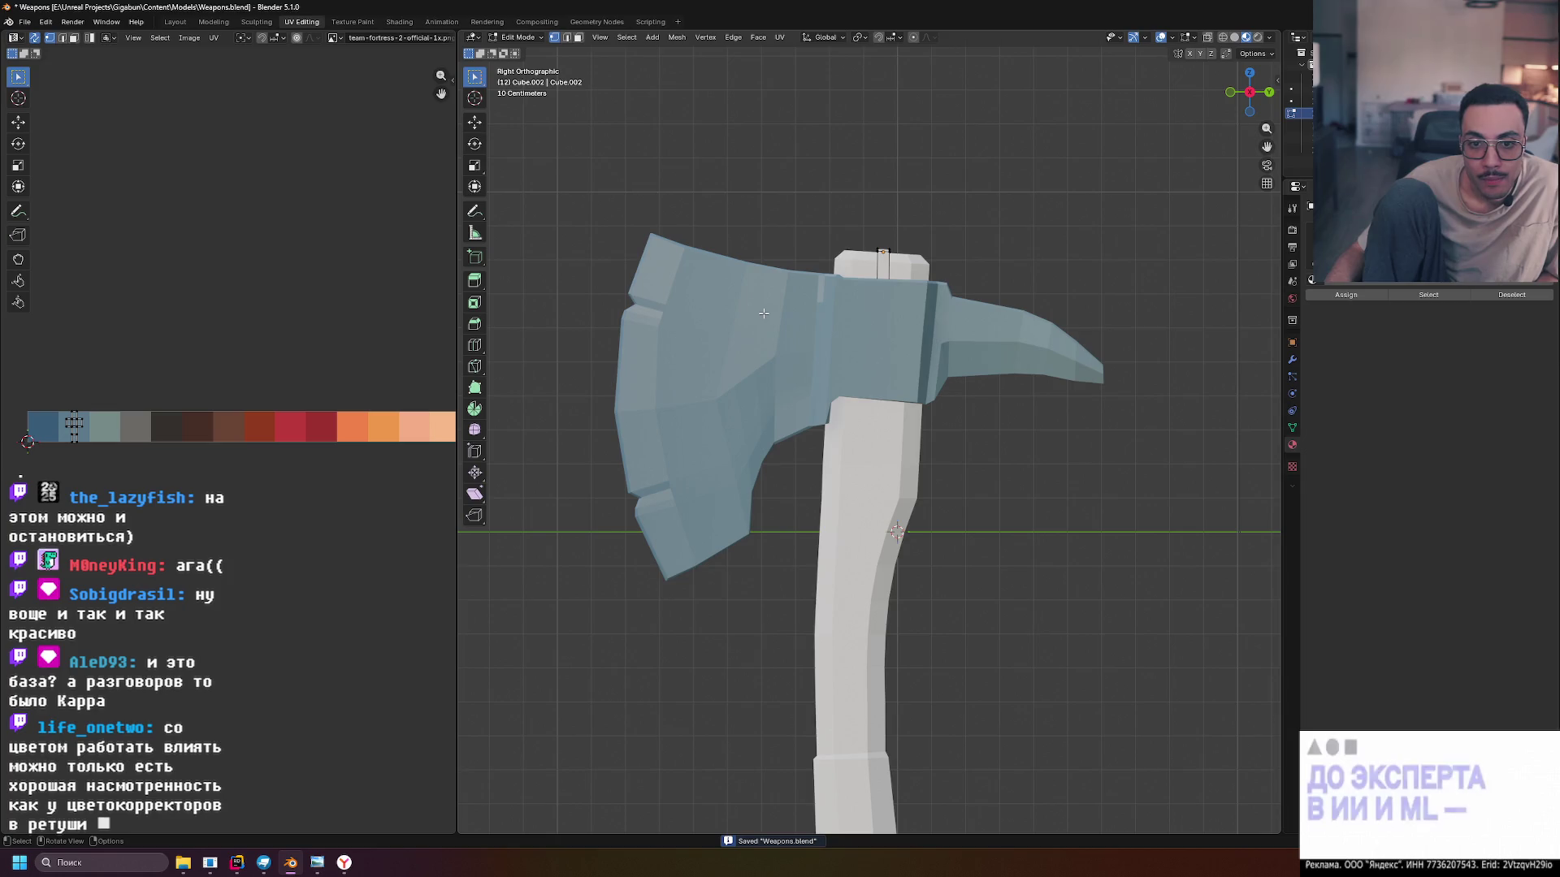
left_click(866, 267)
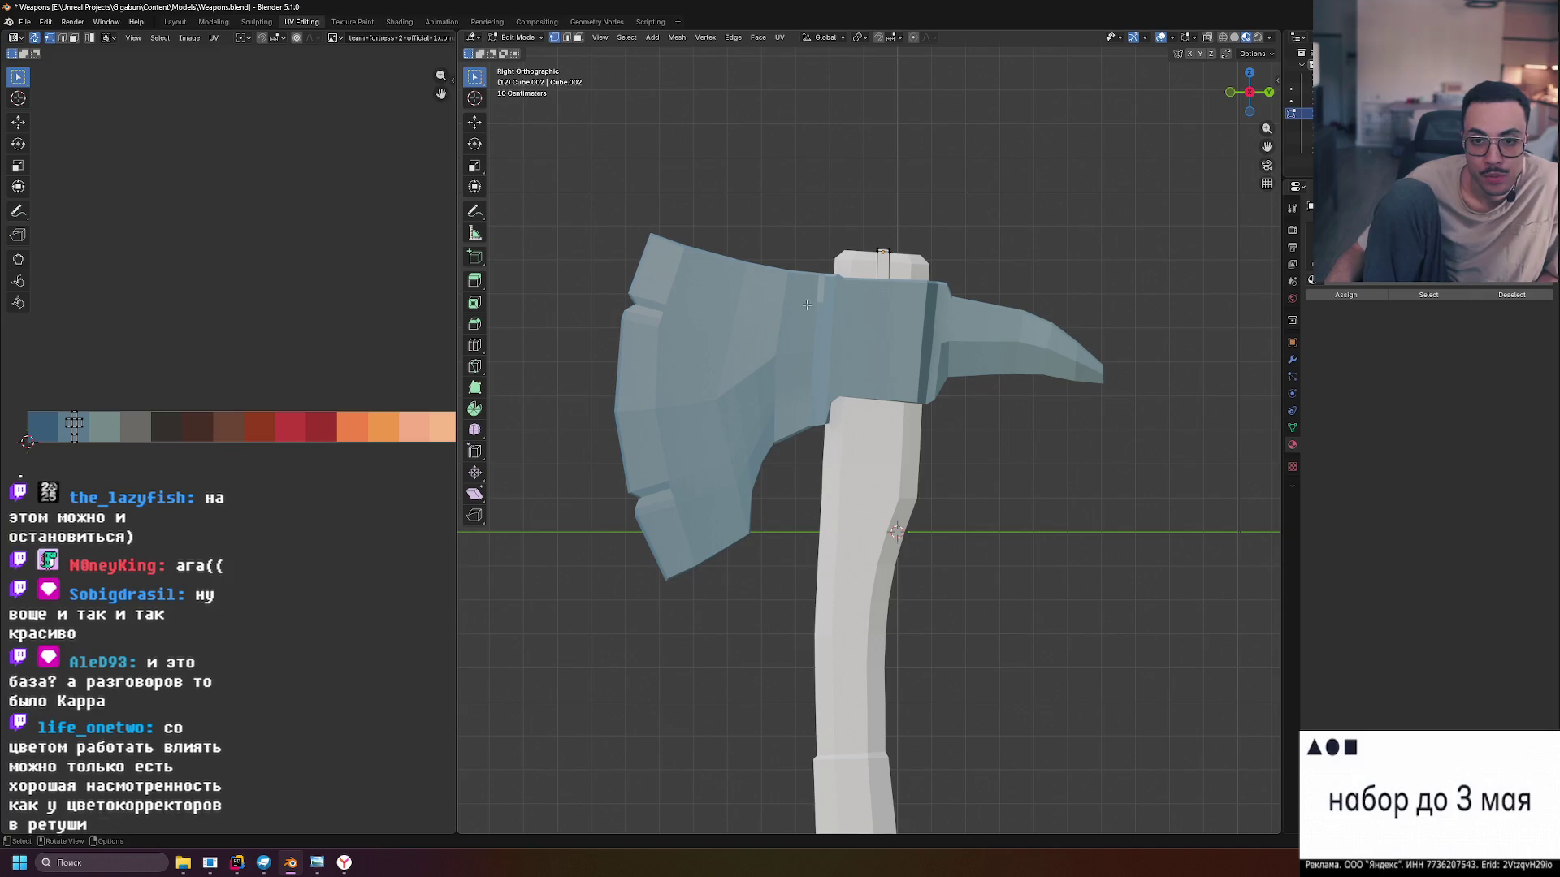
key("Tab")
left_click(889, 435)
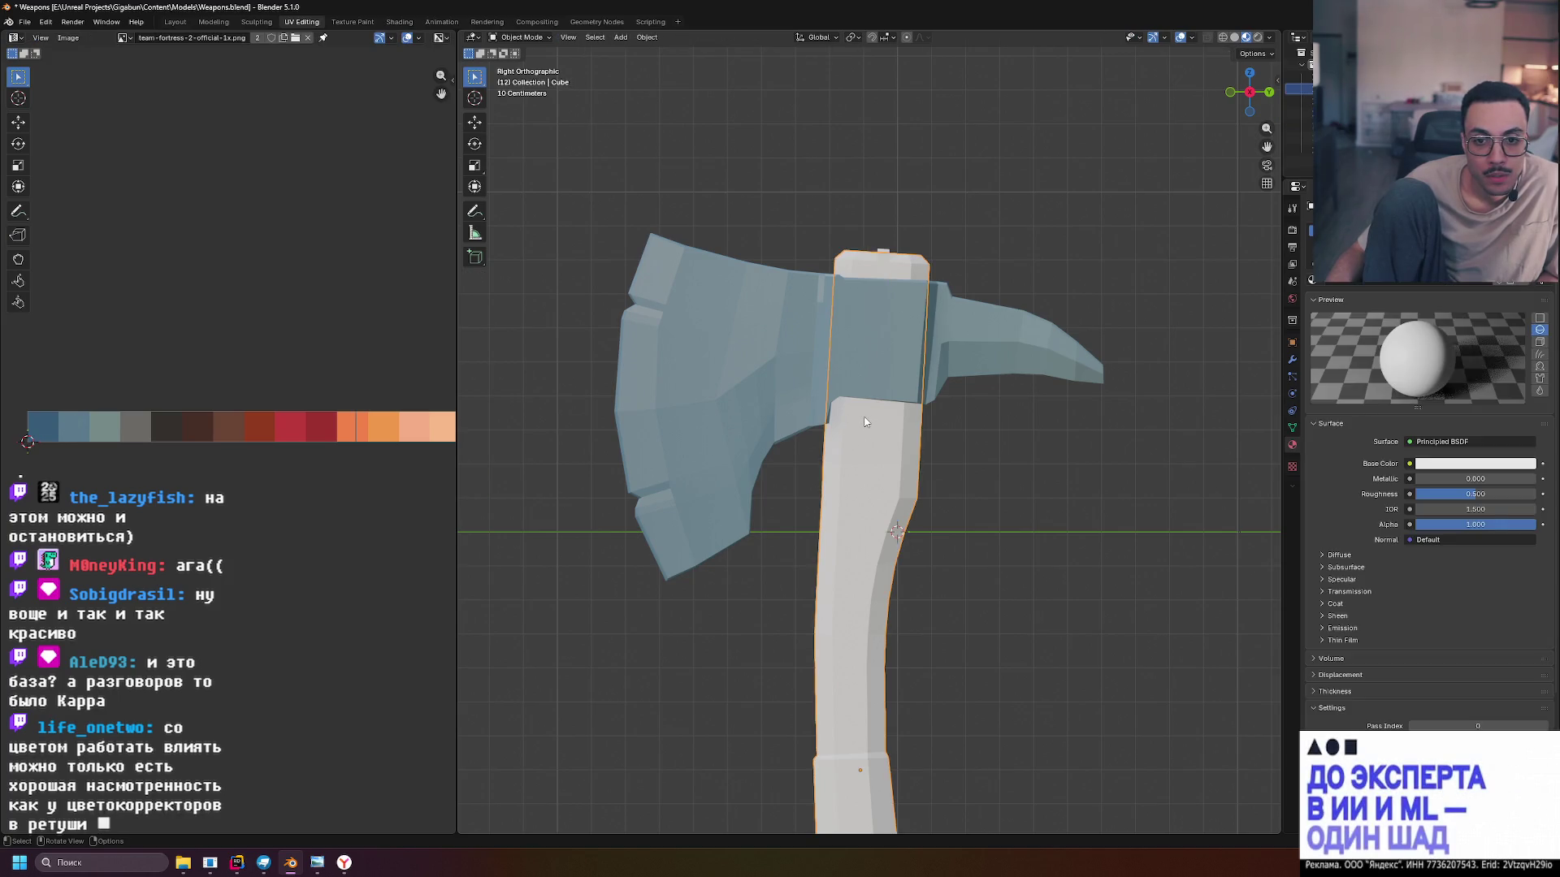
Compare the blade and handle materials, then widen the side panel to show the Outliner
left_click(734, 344)
left_click(888, 481)
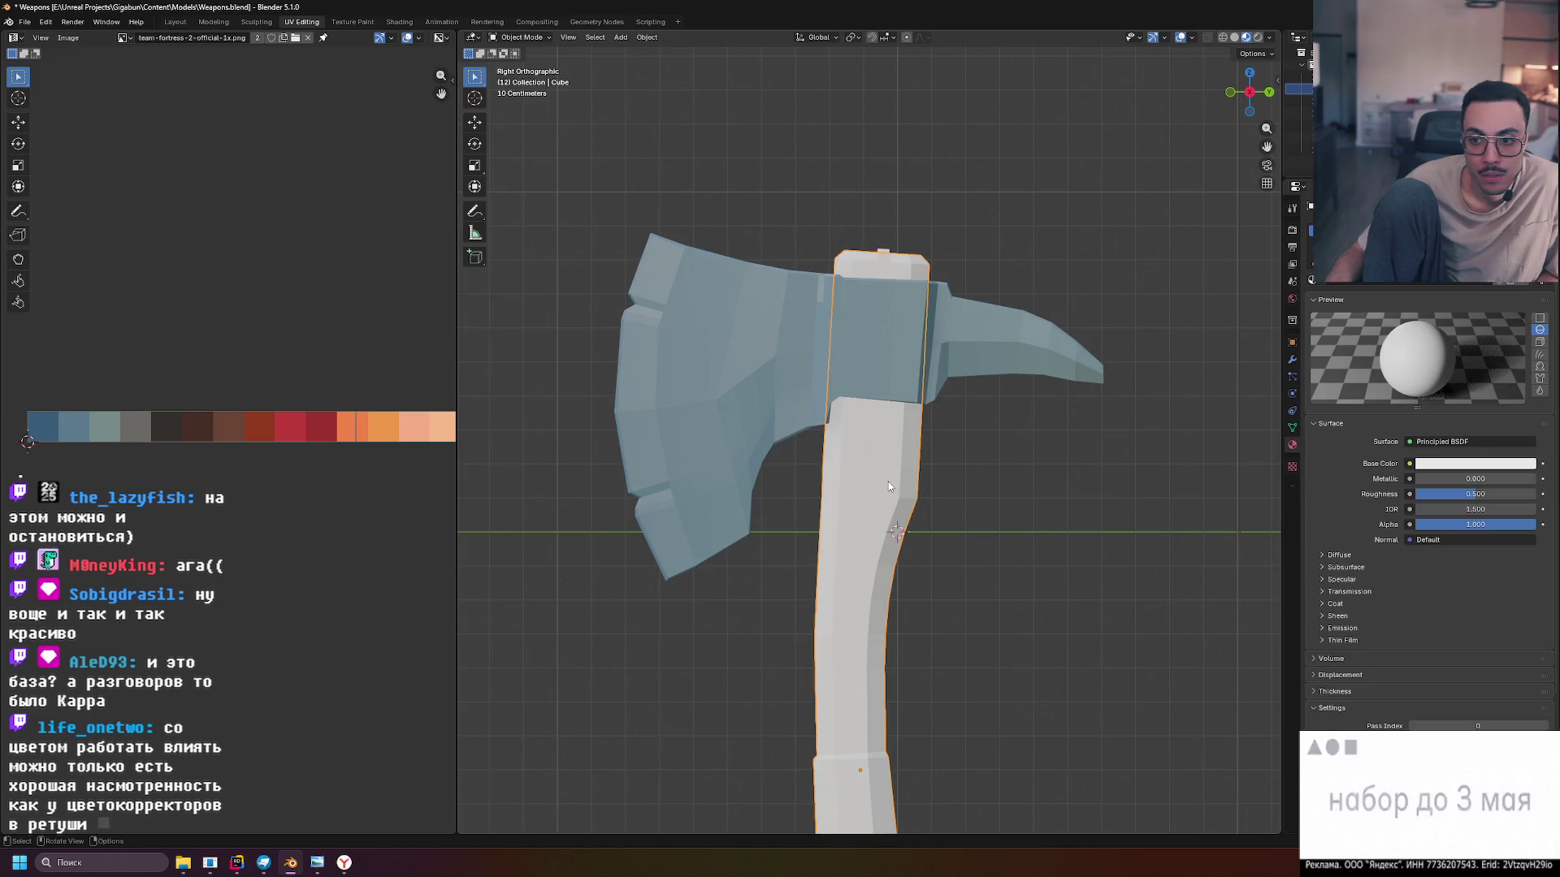
left_click(748, 362)
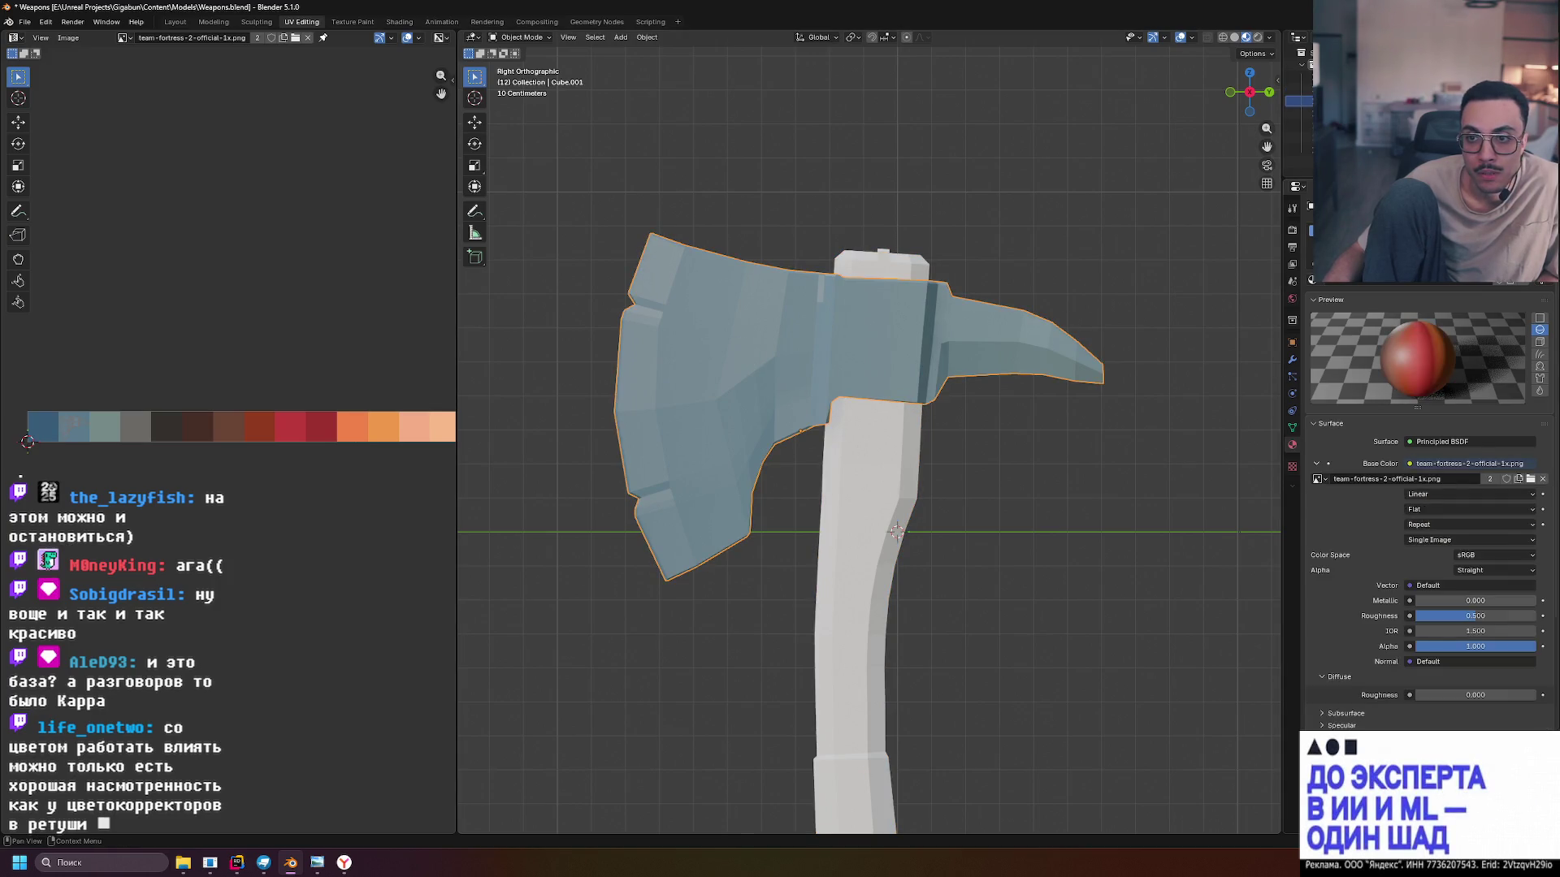
right_click(1316, 231)
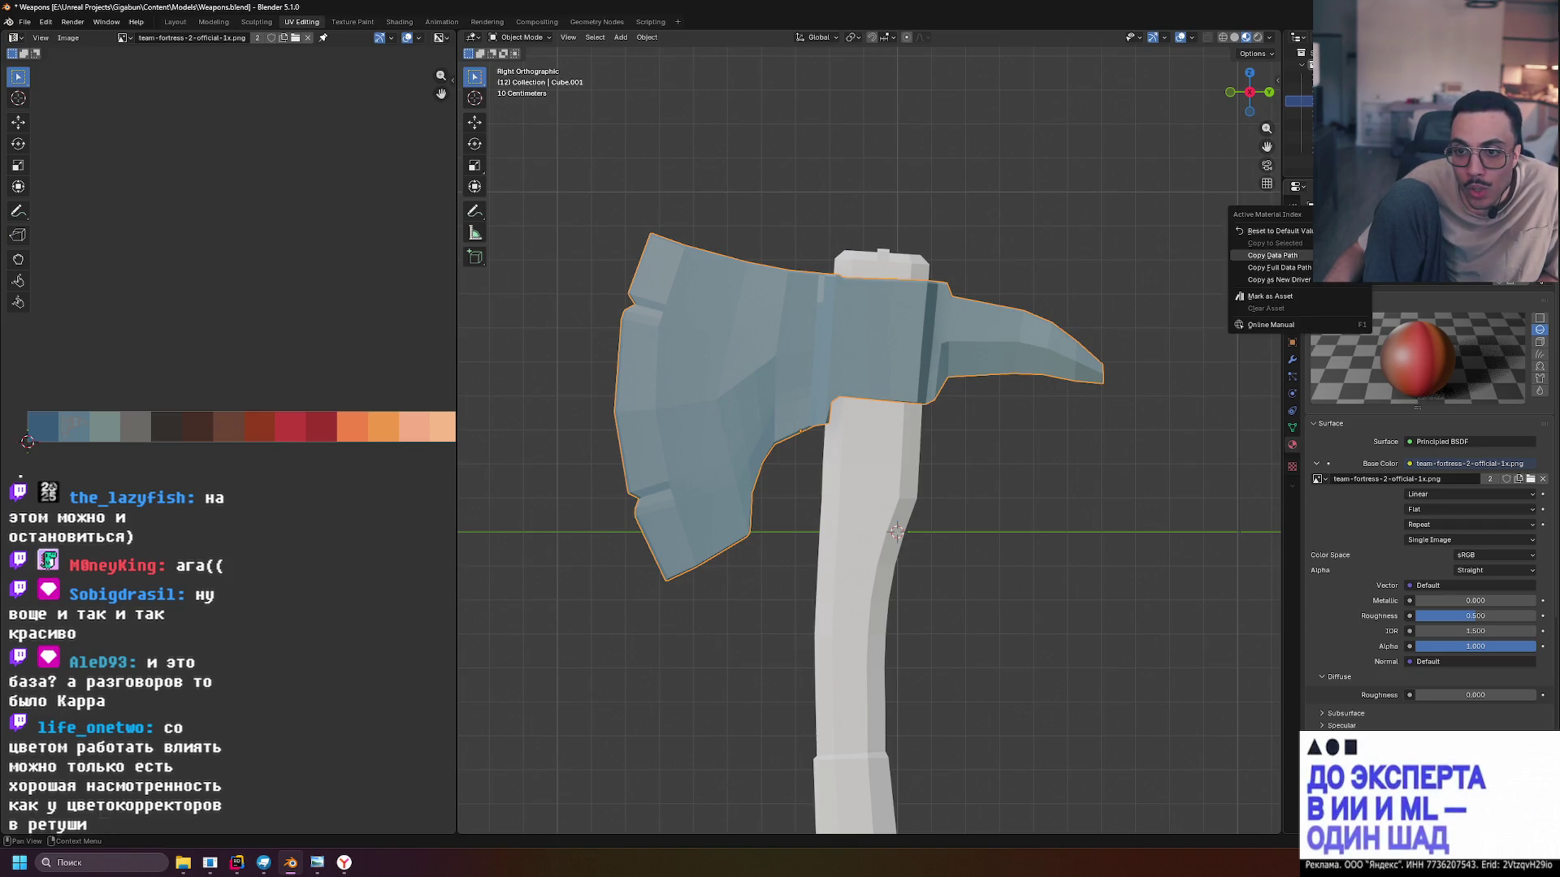
key("Escape")
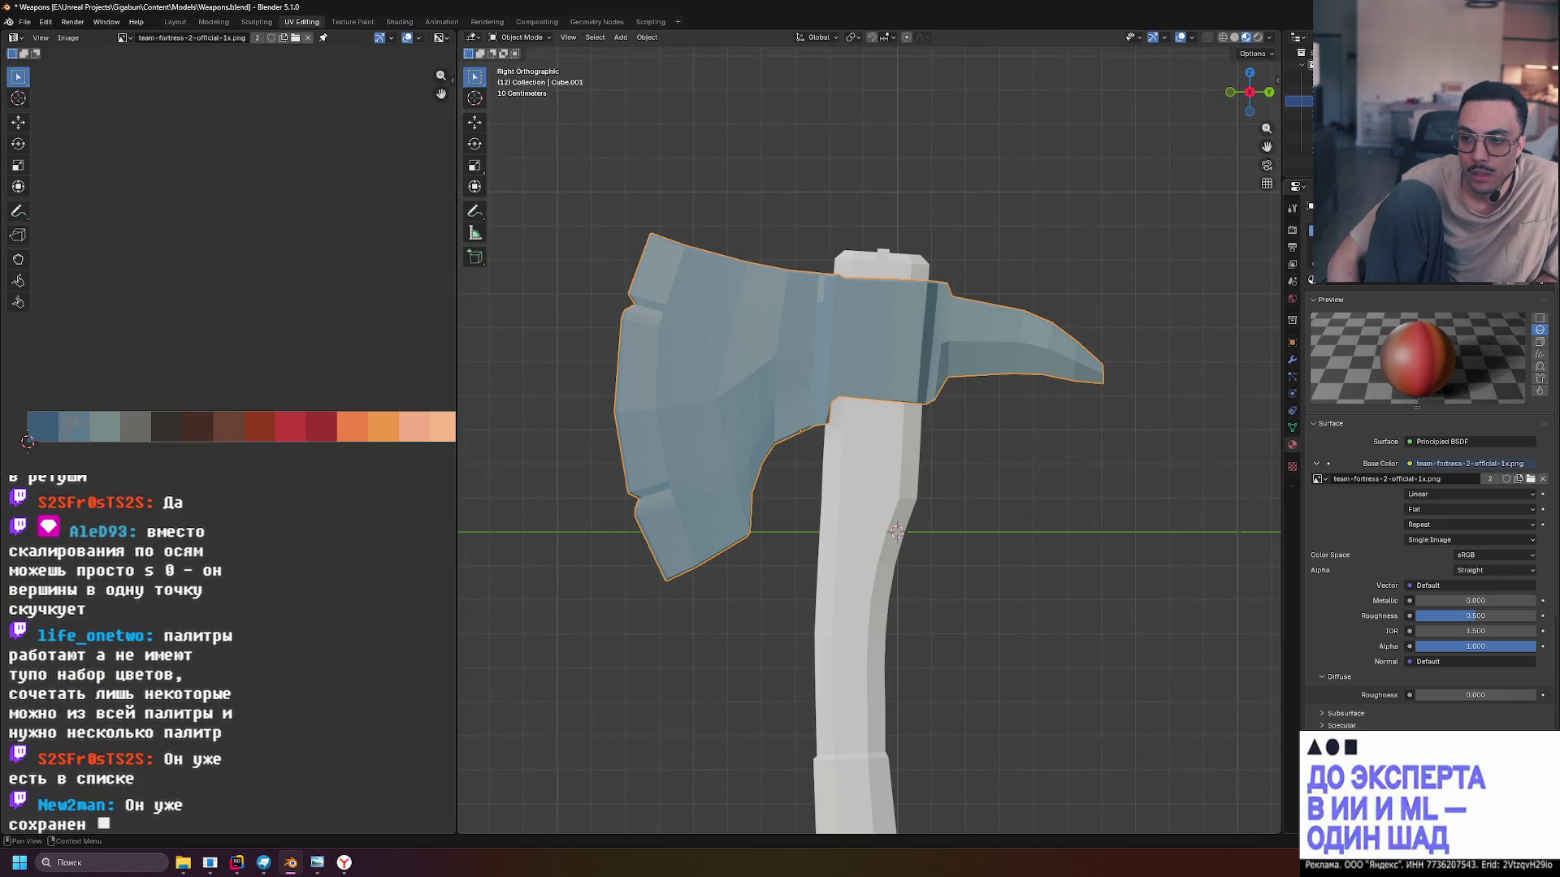
left_click(879, 461)
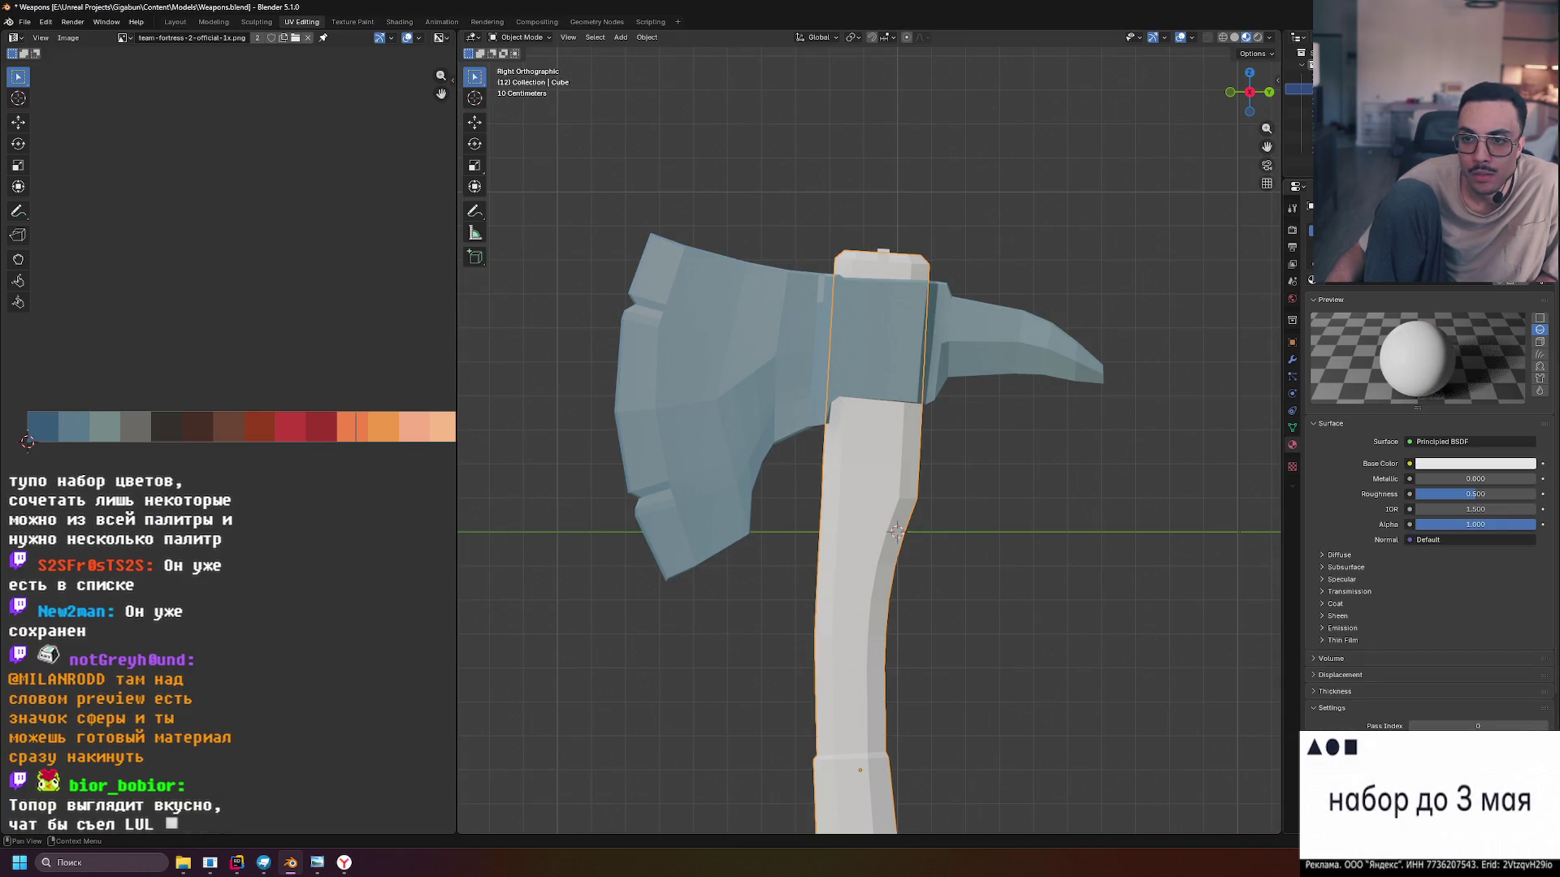
left_click_drag(1285, 172, 1102, 199)
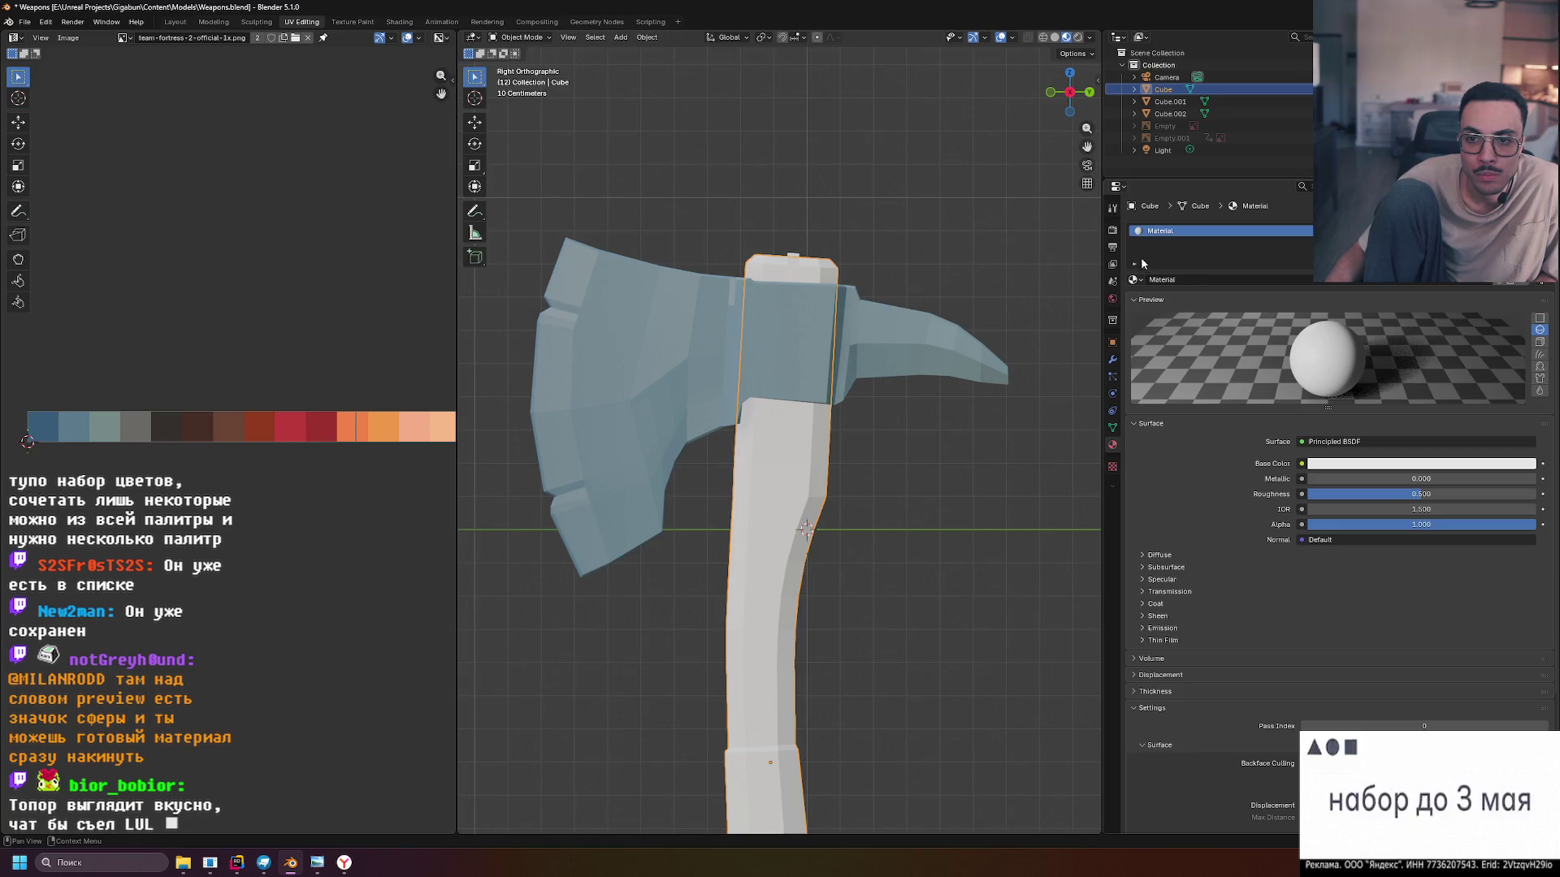
Assign the palette-textured Material.001 to the handle and its top peg
left_click(1134, 279)
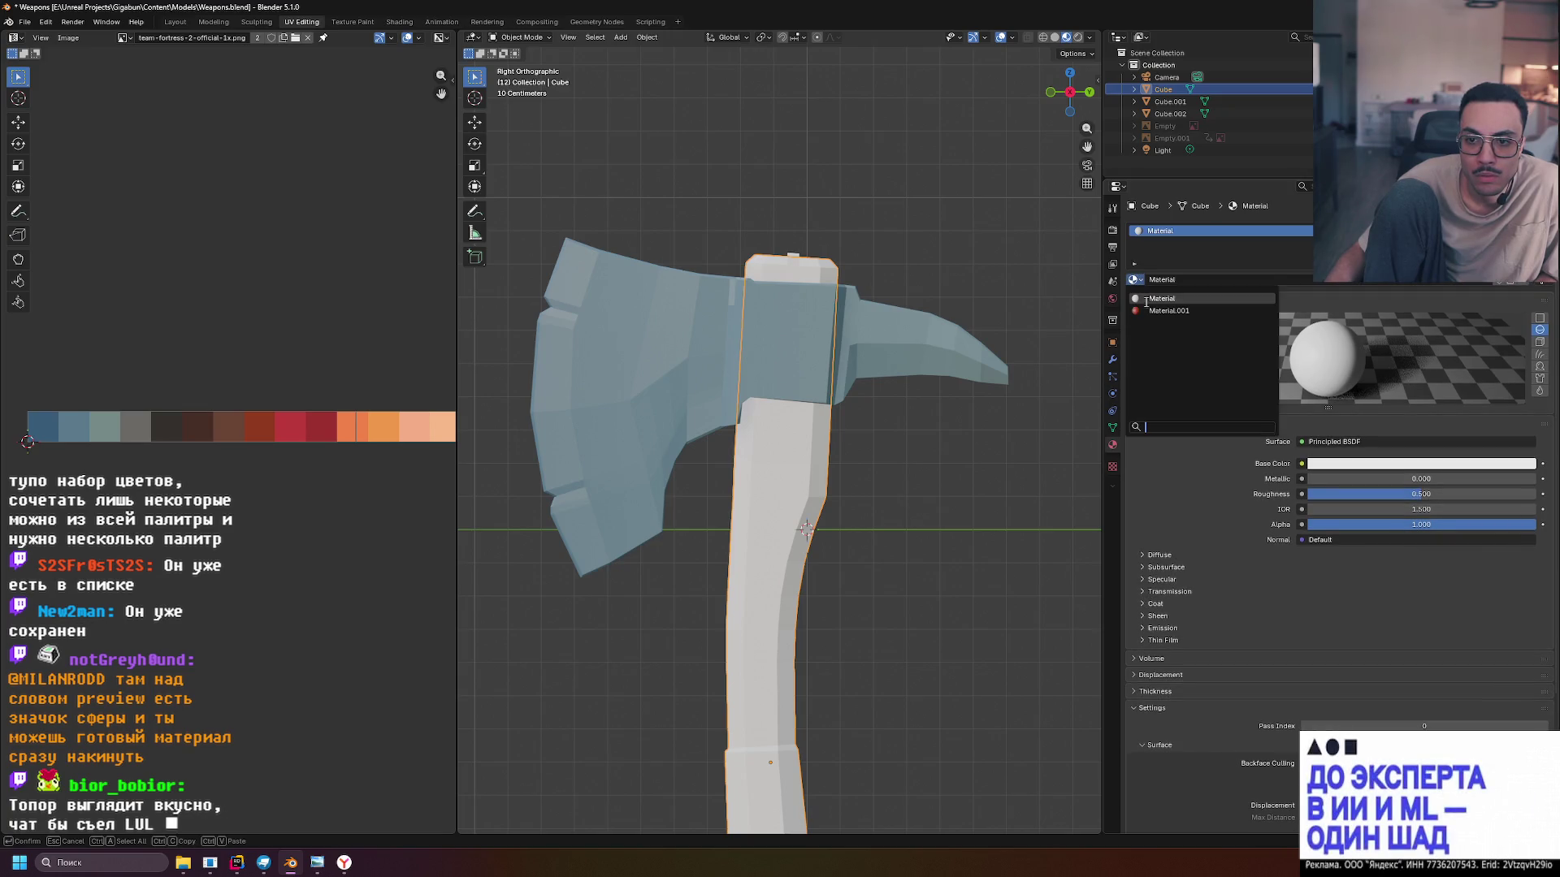
left_click(1152, 316)
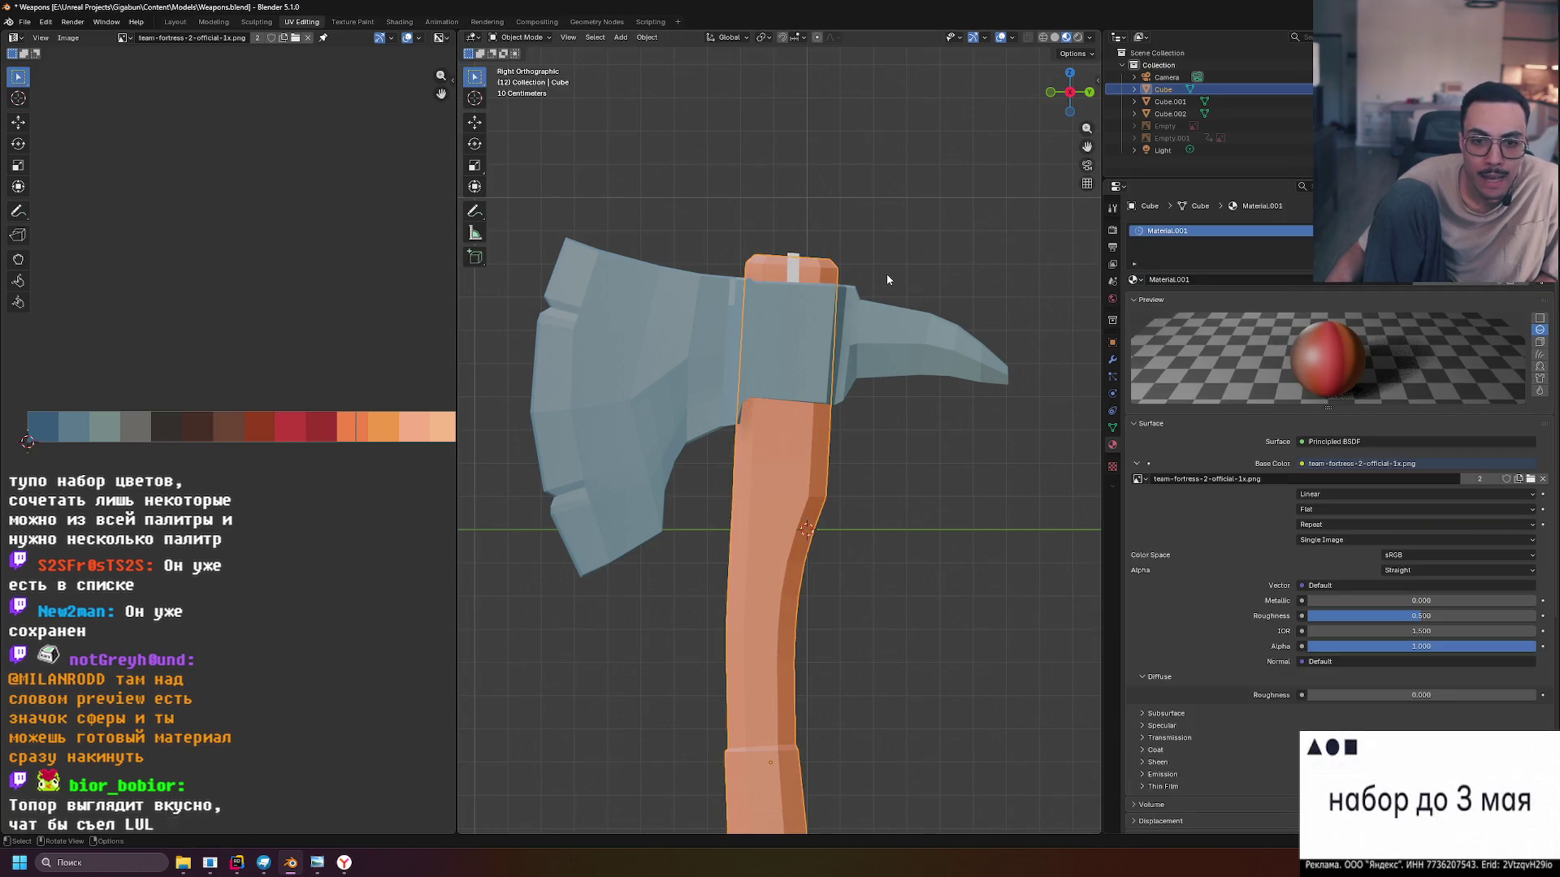
left_click(796, 261)
left_click(1134, 279)
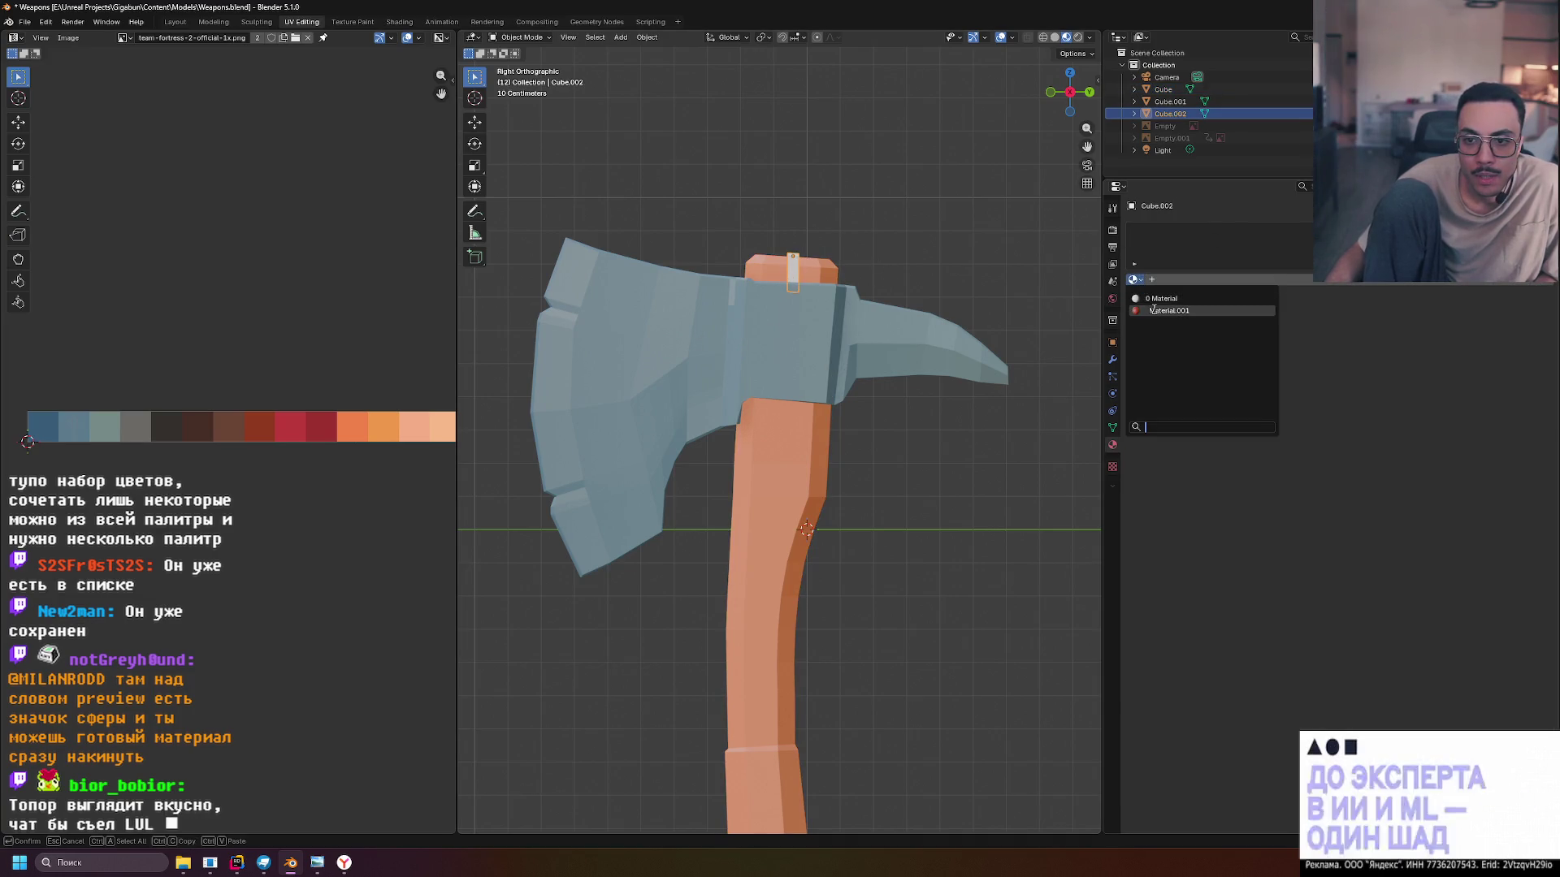
left_click(1155, 315)
Select the handle object (Cube) and enter Edit Mode on its mesh
left_click(917, 203)
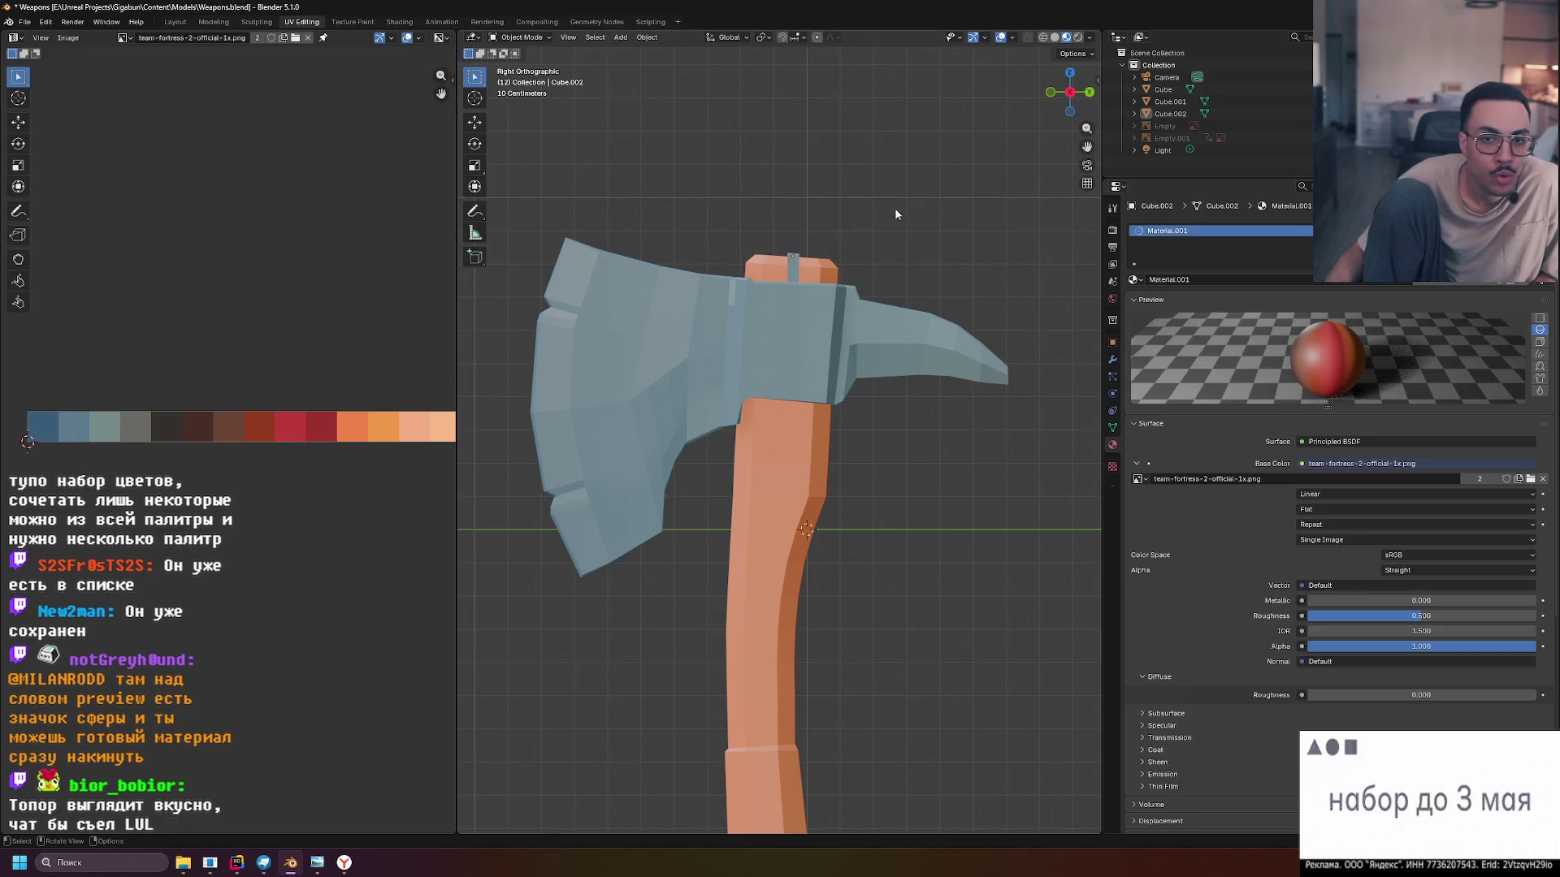
scroll(879, 286, "down", 4)
scroll(874, 299, "up", 5)
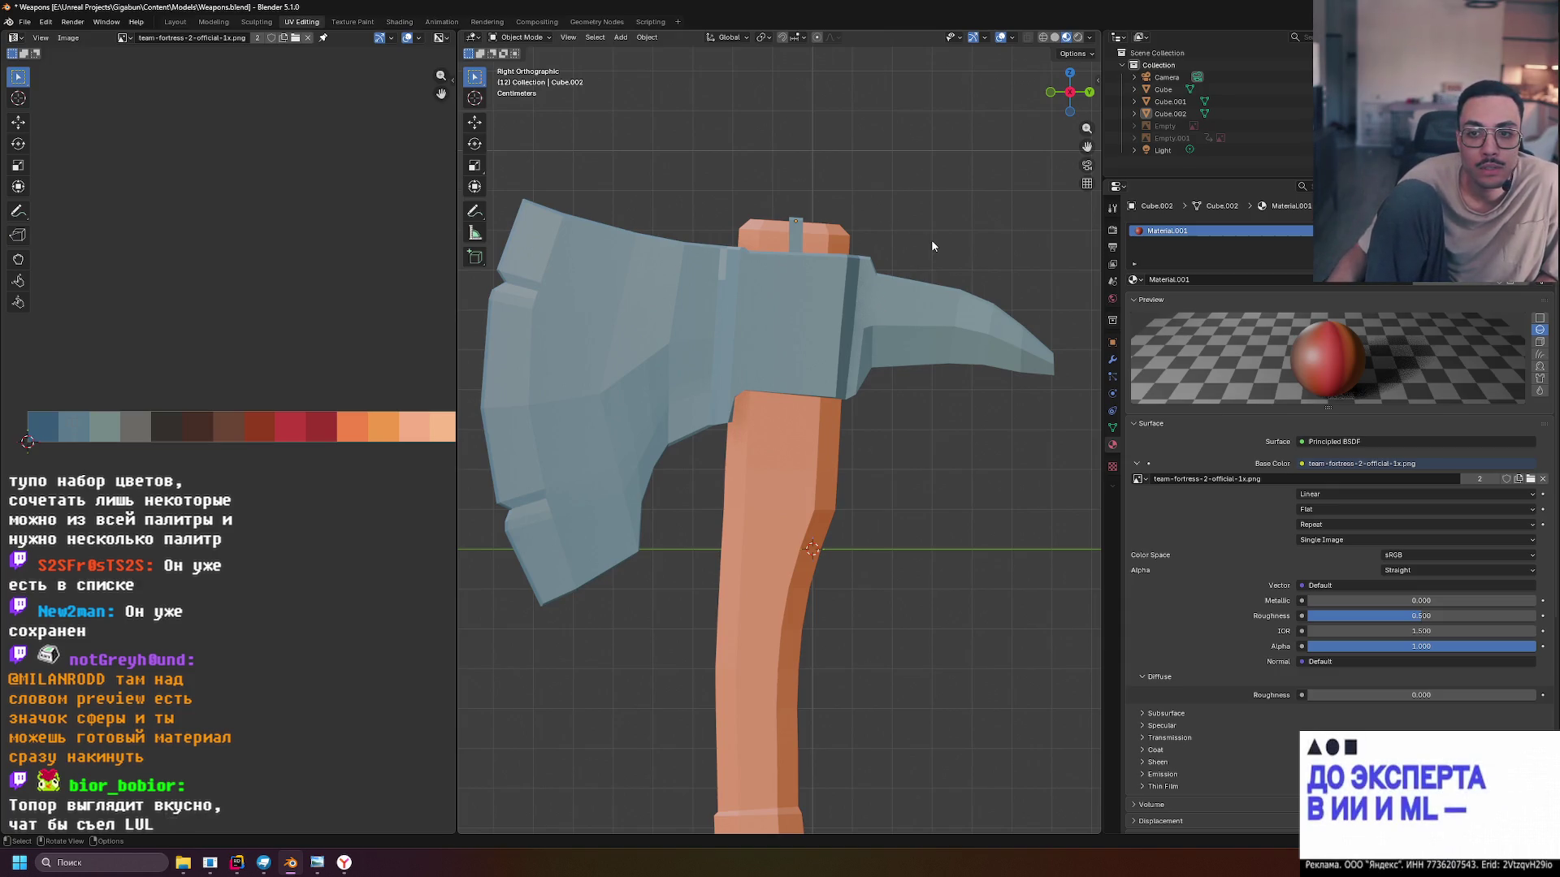
left_click(797, 245)
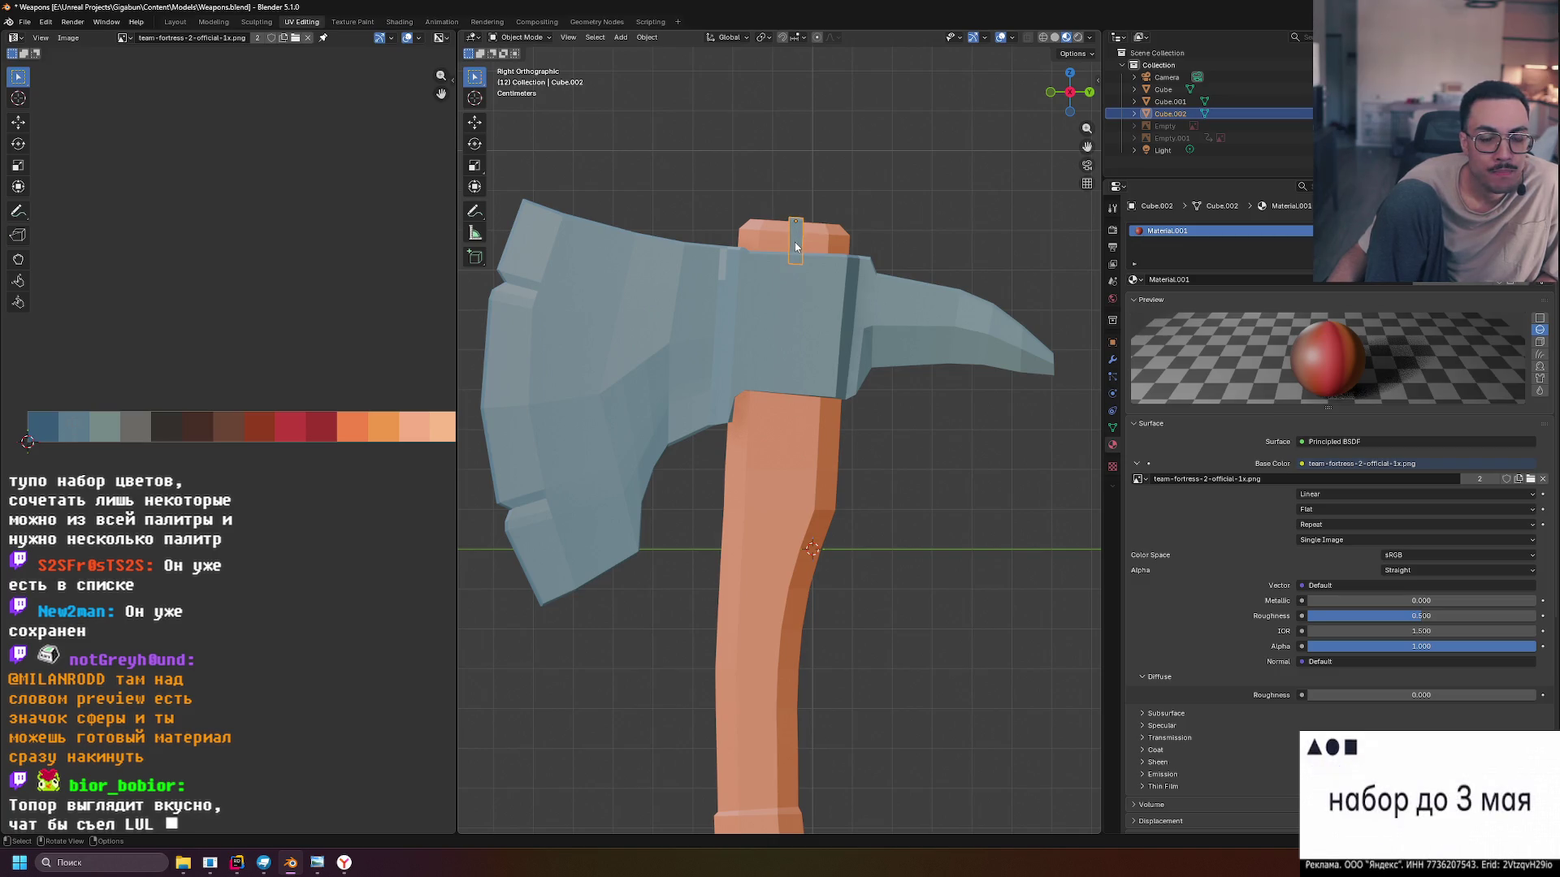
left_click(764, 240)
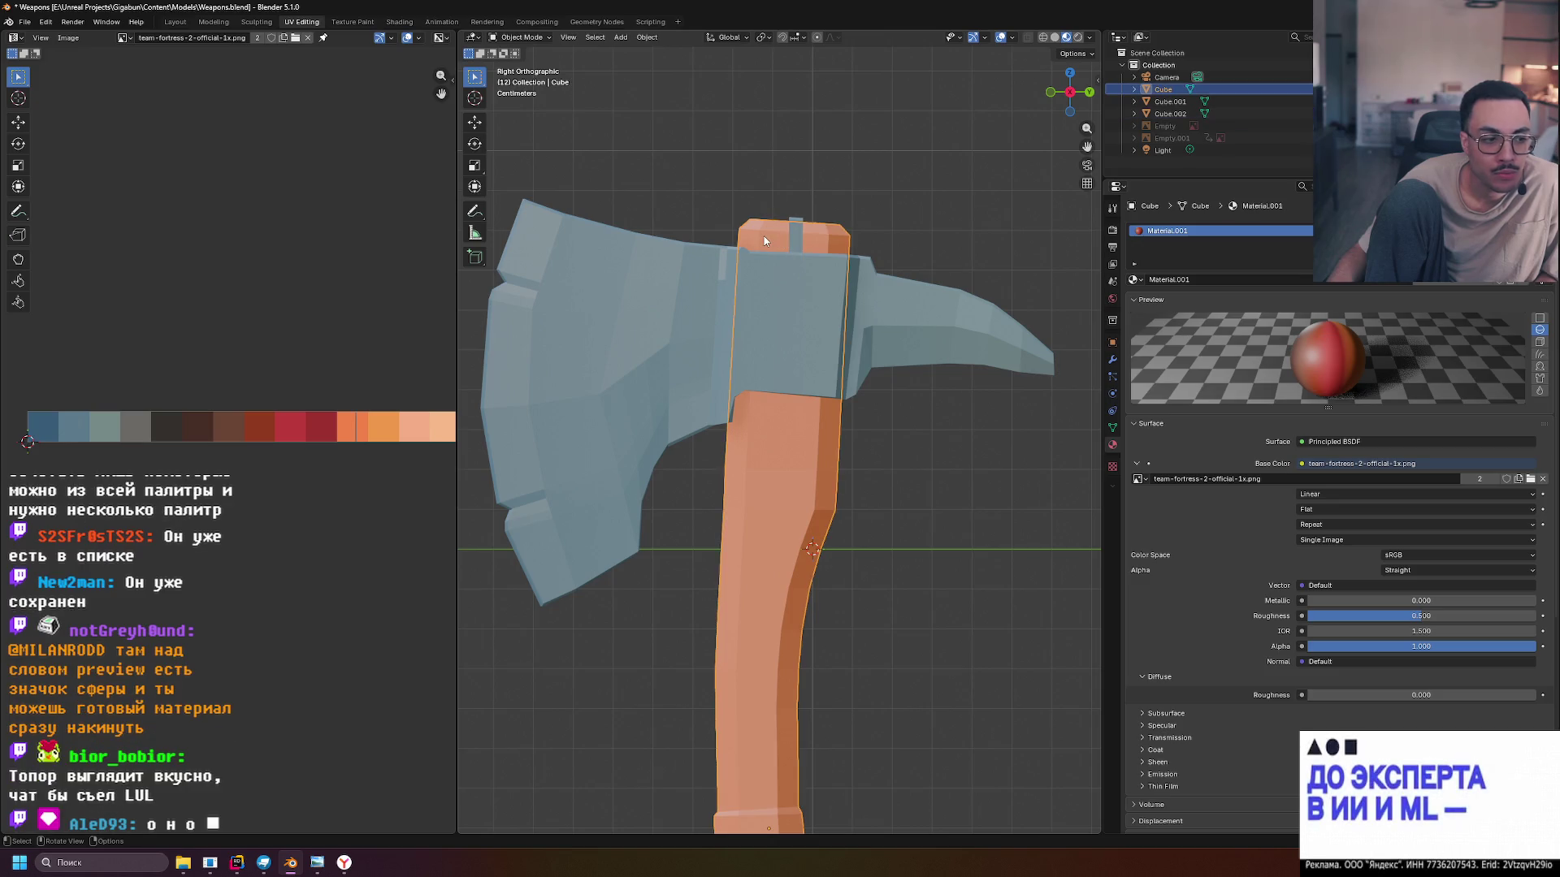
key("Tab")
Select all handle UVs and slide them along X onto the dark brown swatch
key("a")
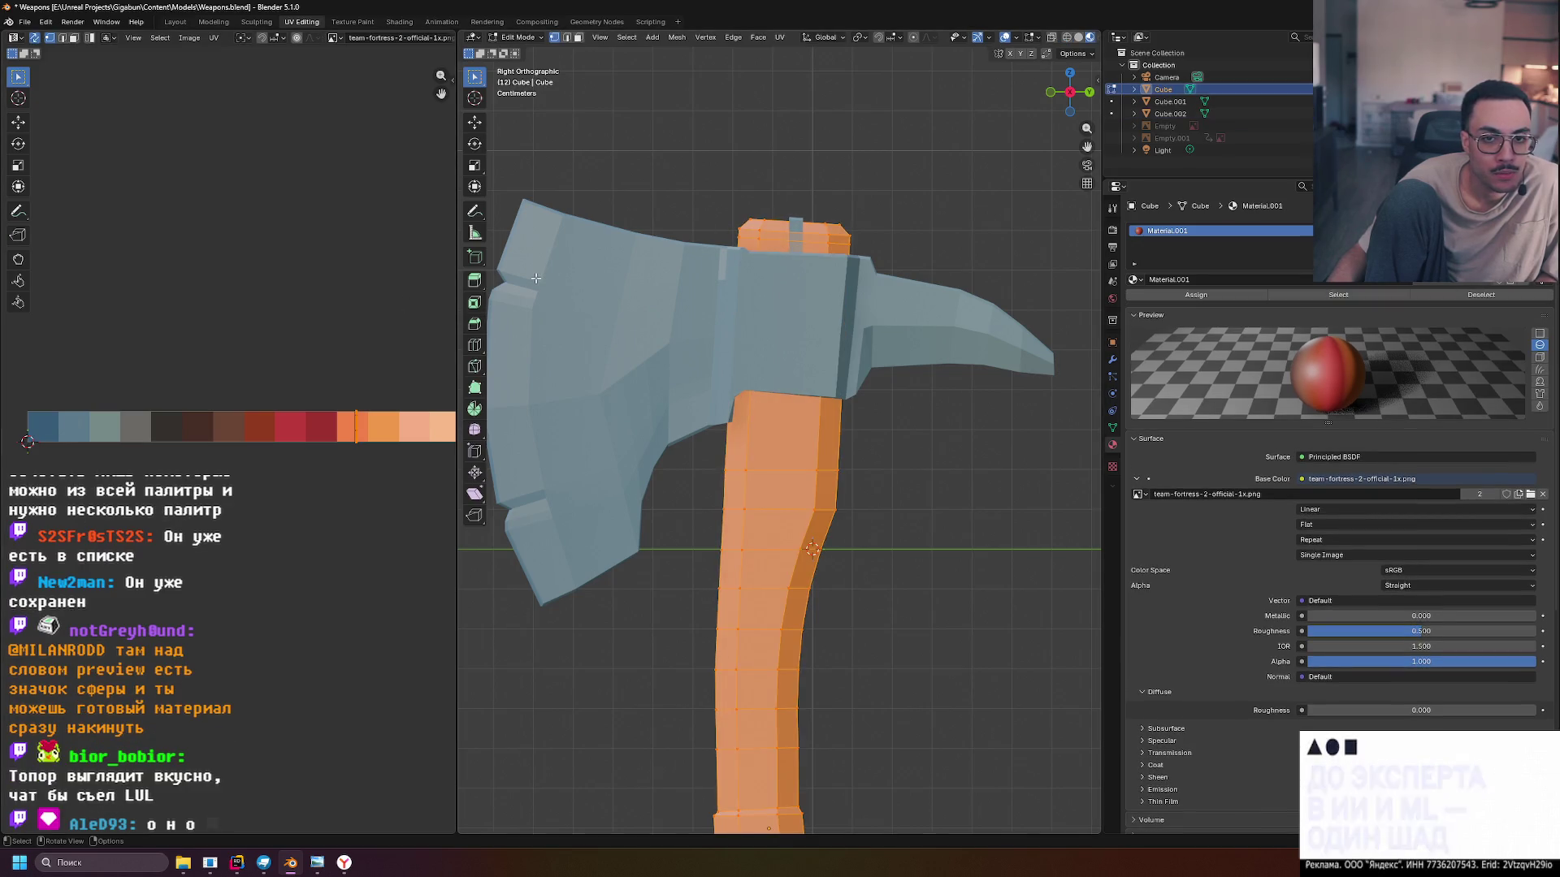
scroll(357, 398, "up", 2)
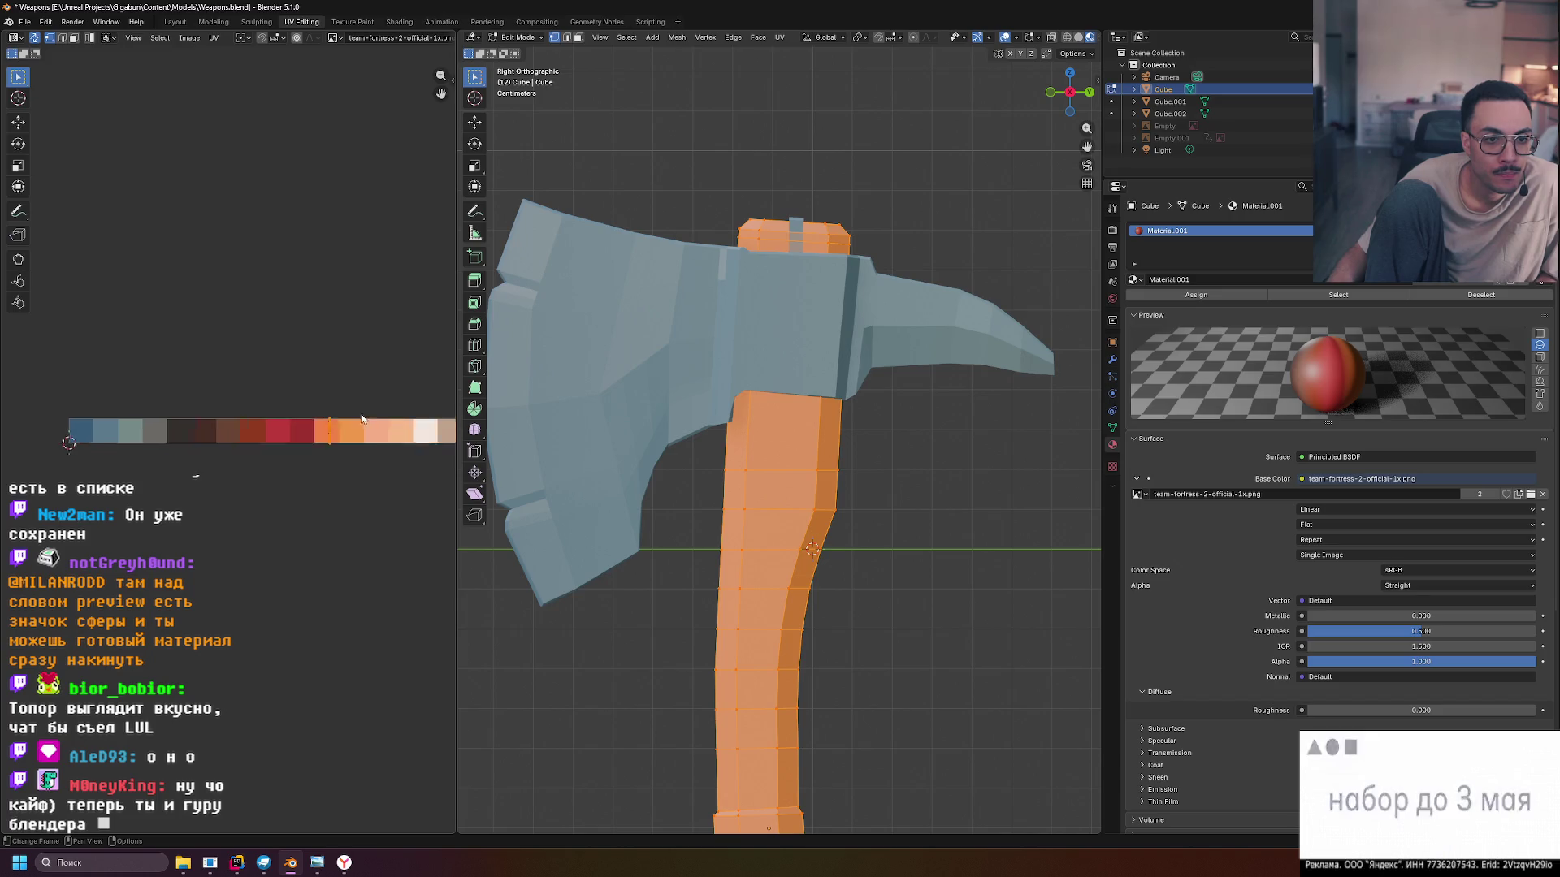
left_click_drag(379, 378, 231, 384)
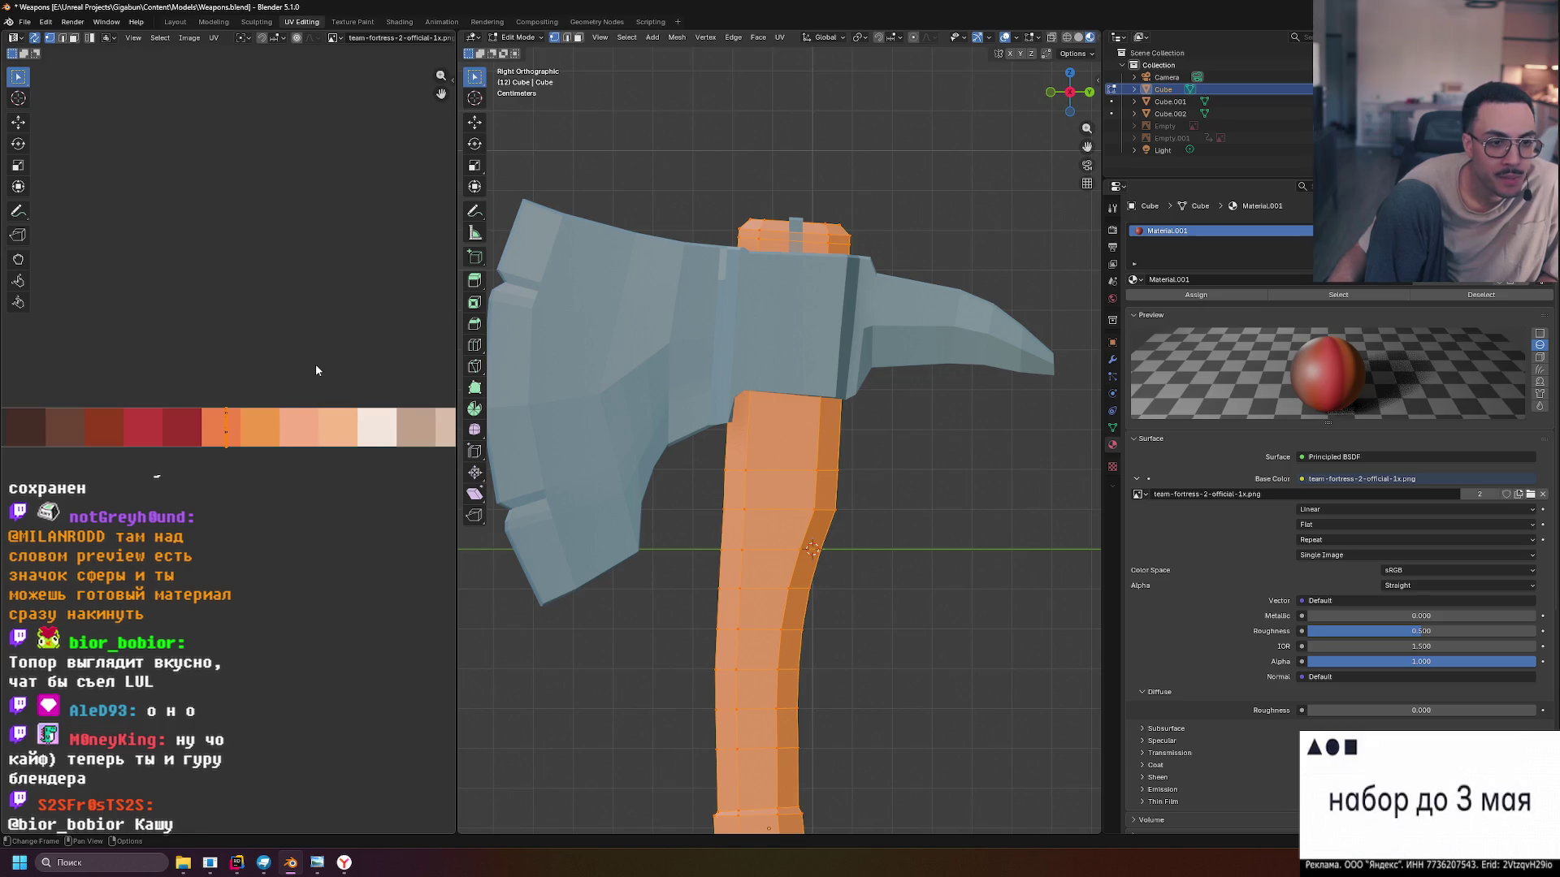
left_click_drag(207, 366, 343, 368)
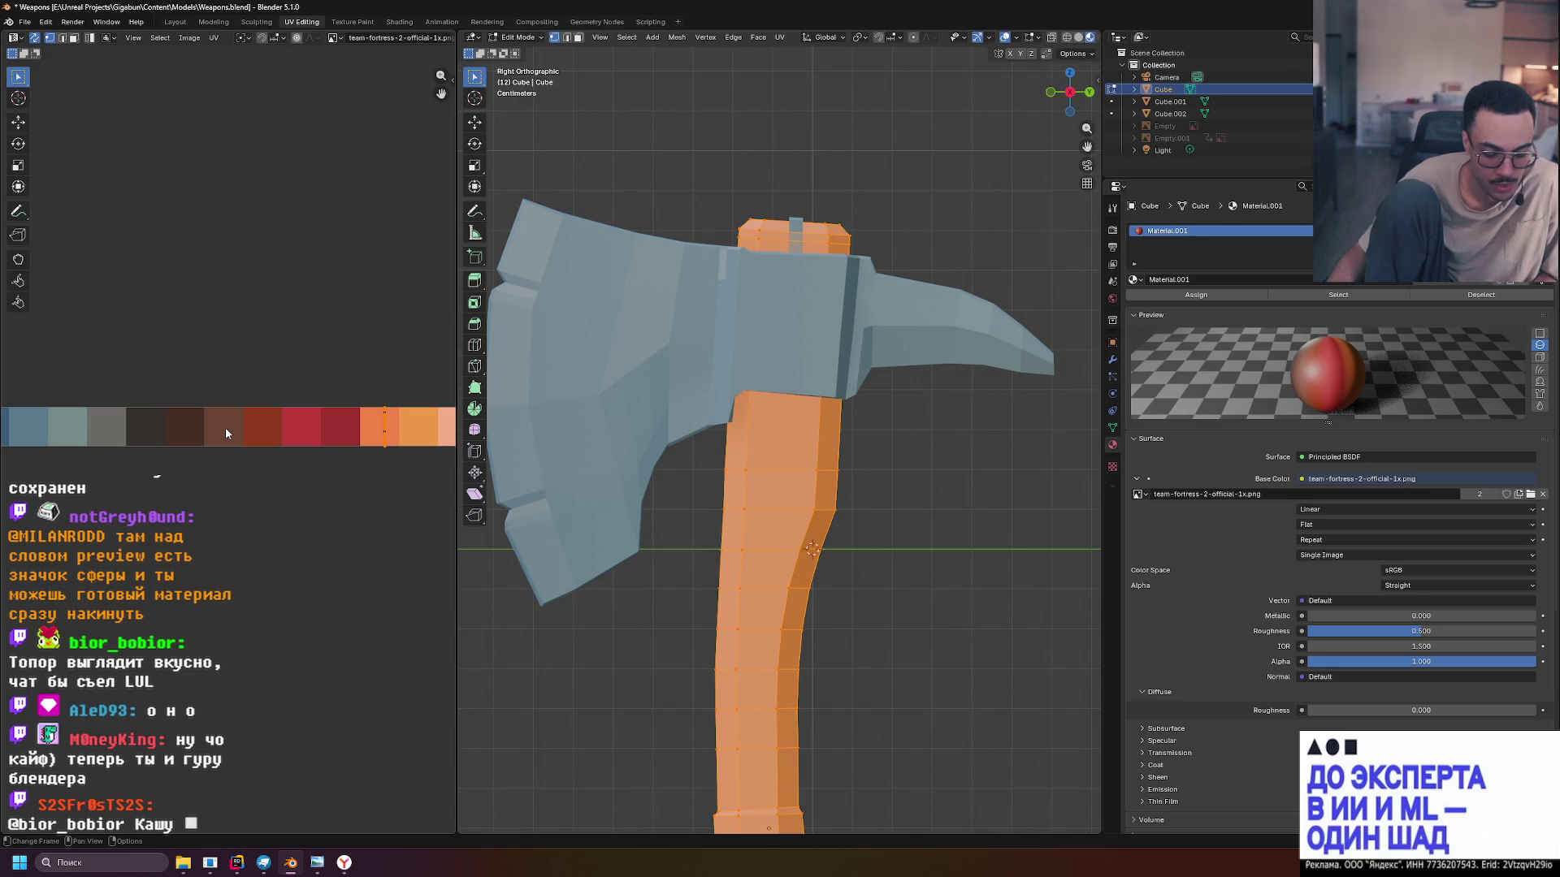
key("g")
key("x")
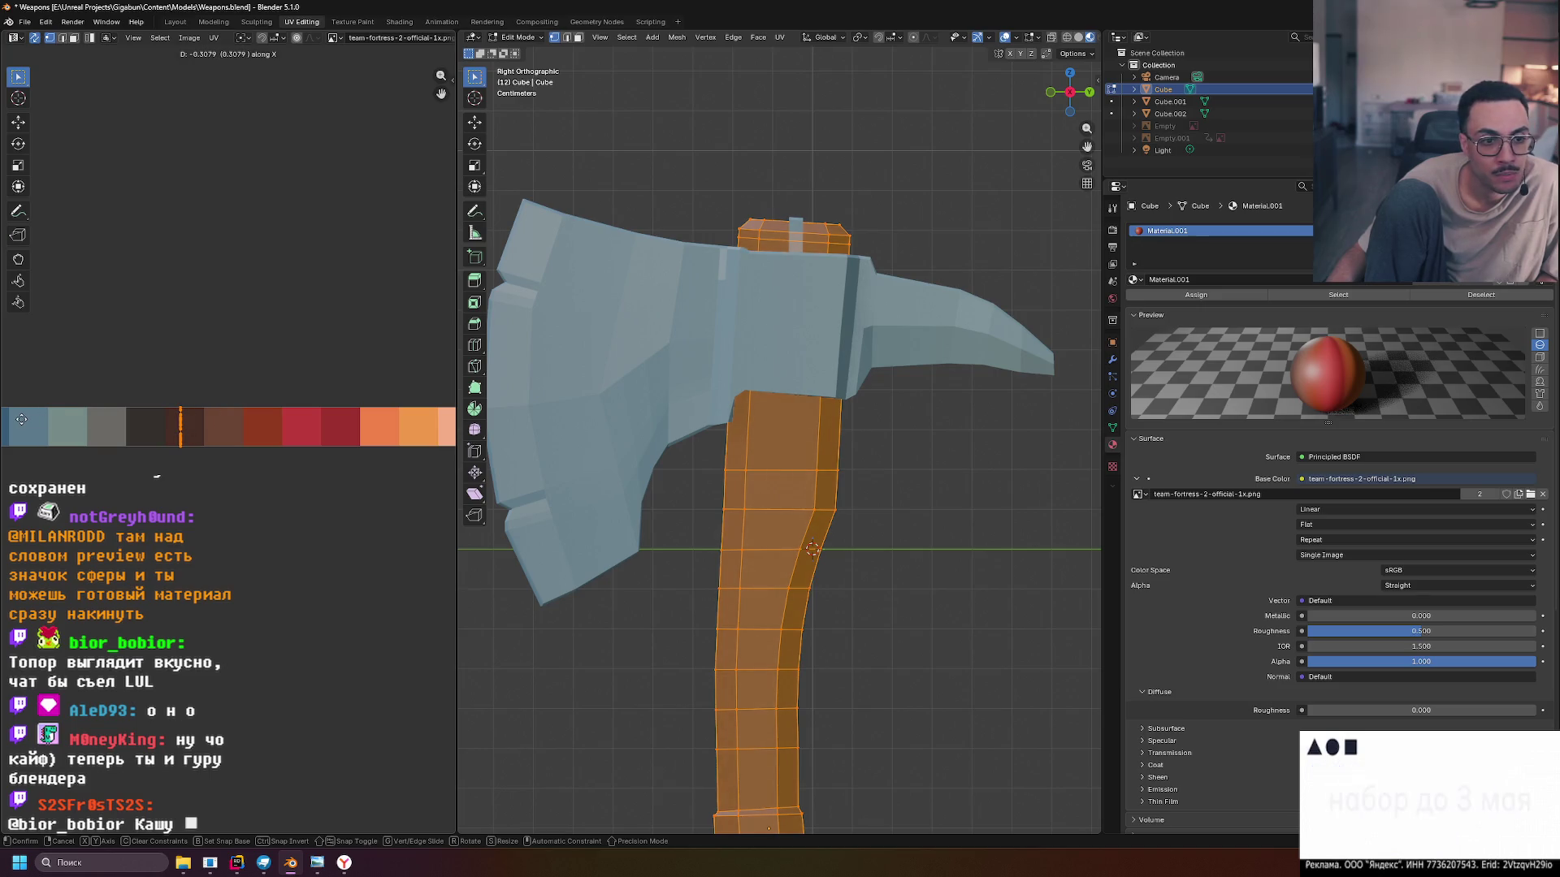
left_click(53, 418)
key("alt+a")
scroll(748, 593, "down", 3)
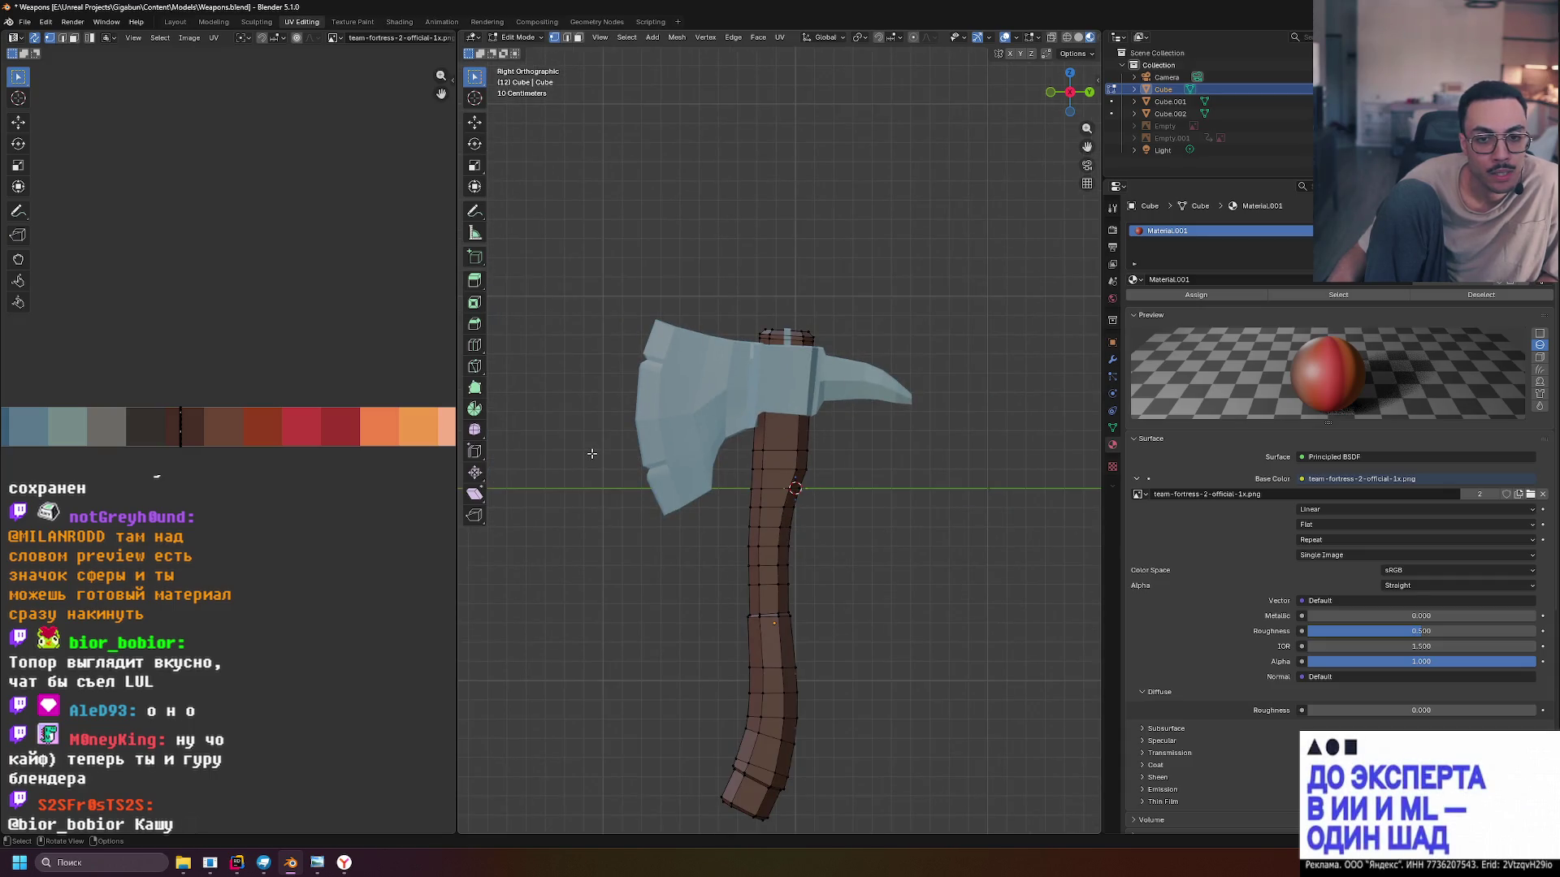
Inspect the brown handle up close, then return to Object Mode and deselect it
mouse_move(593, 453)
left_mouse_down()
mouse_move(798, 473)
mouse_move(630, 489)
mouse_move(1090, 509)
mouse_move(646, 456)
mouse_move(635, 547)
mouse_move(615, 532)
left_mouse_up()
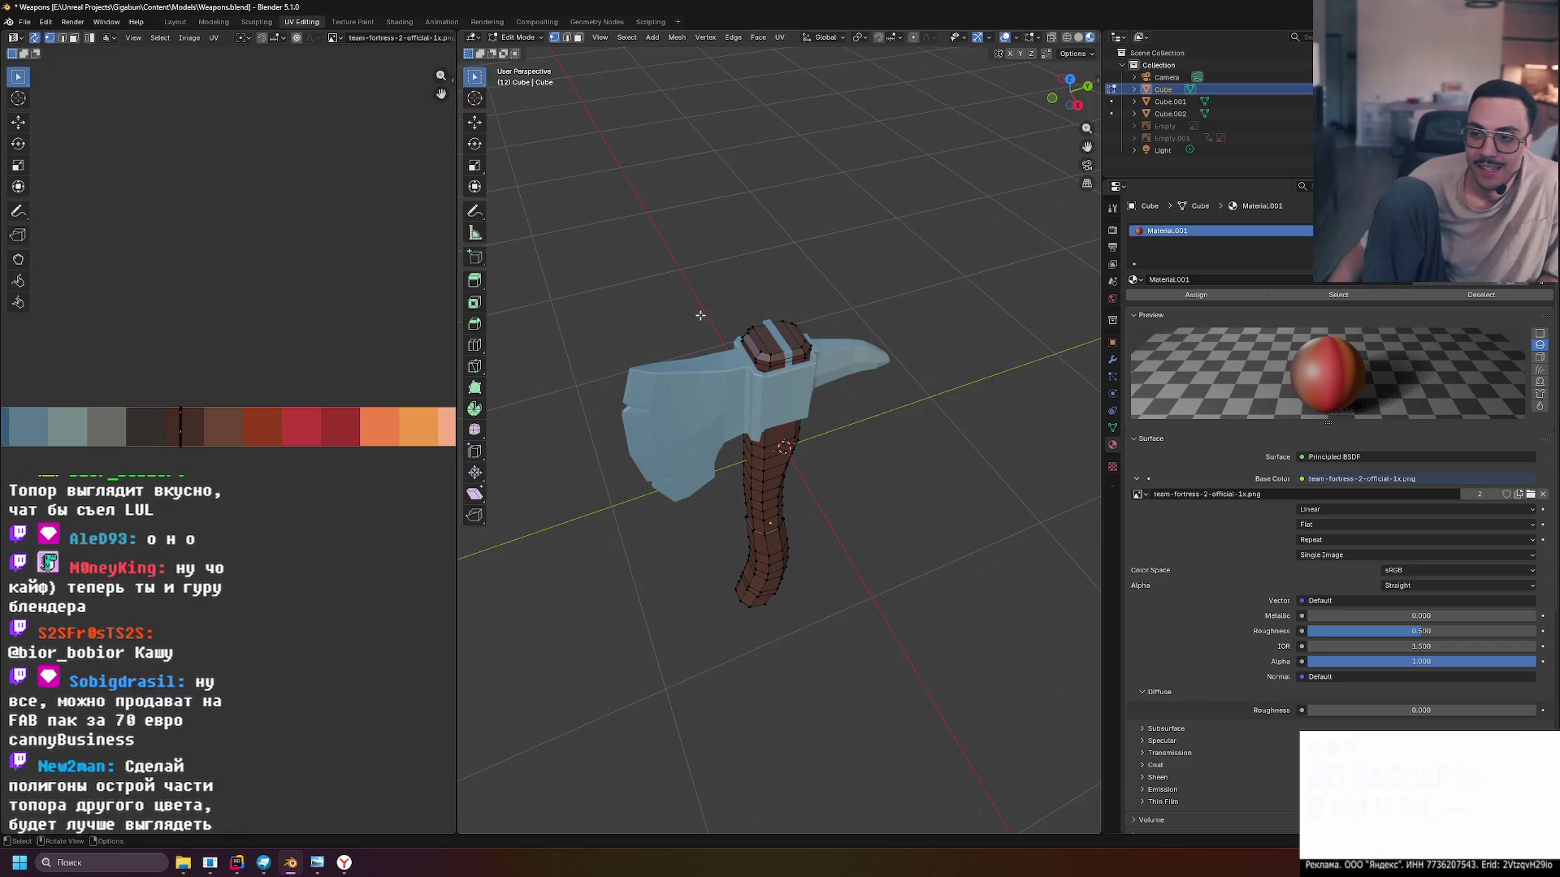
scroll(700, 315, "up", 3)
left_click_drag(700, 315, 799, 331)
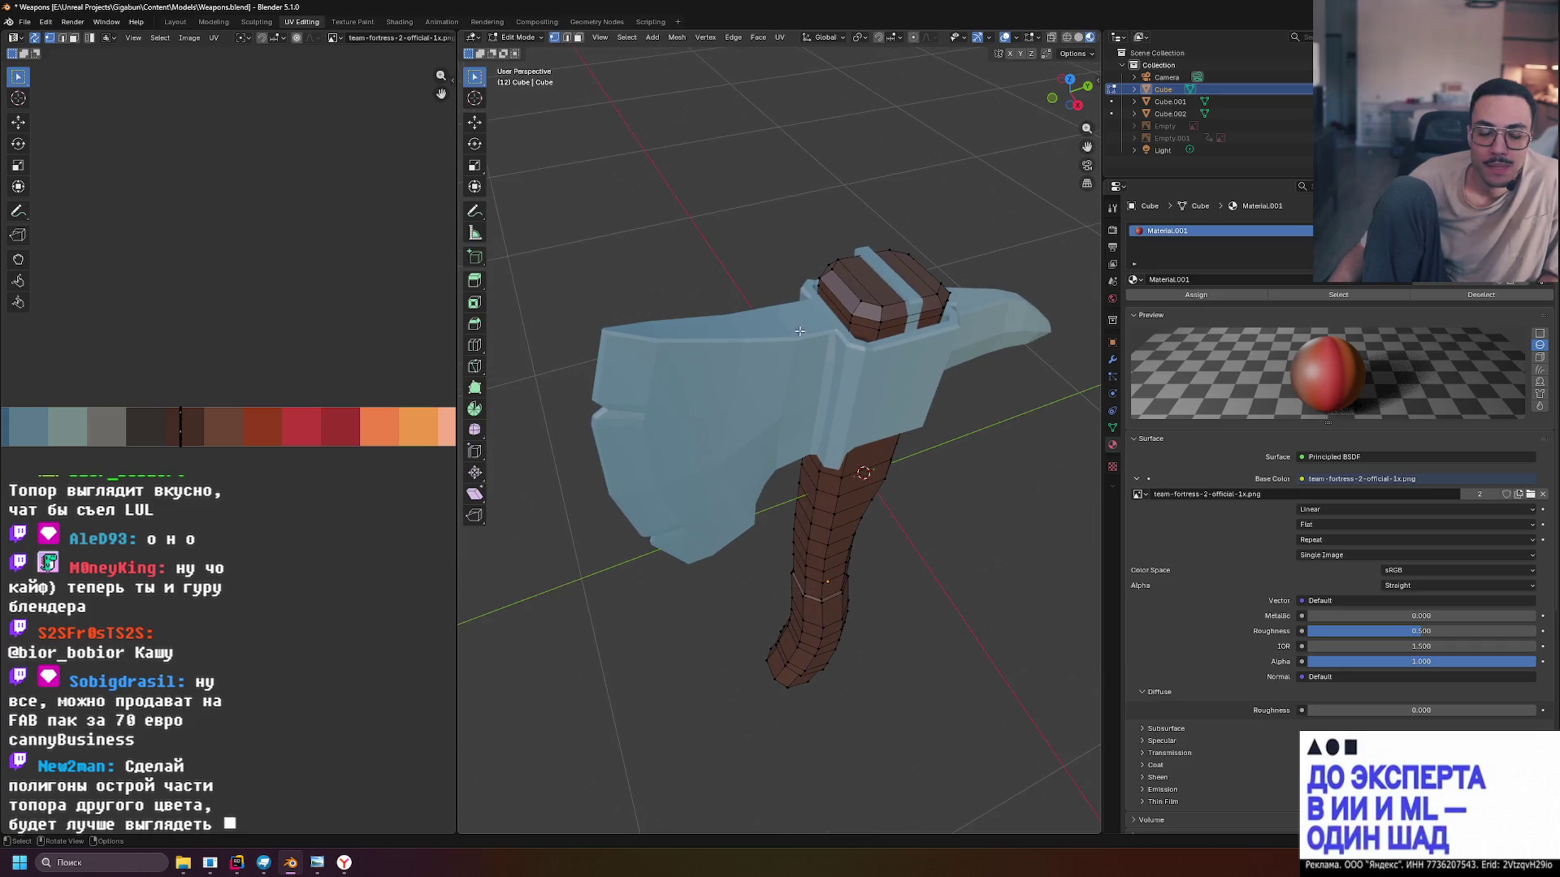
scroll(800, 331, "up", 2)
scroll(721, 403, "up", 1)
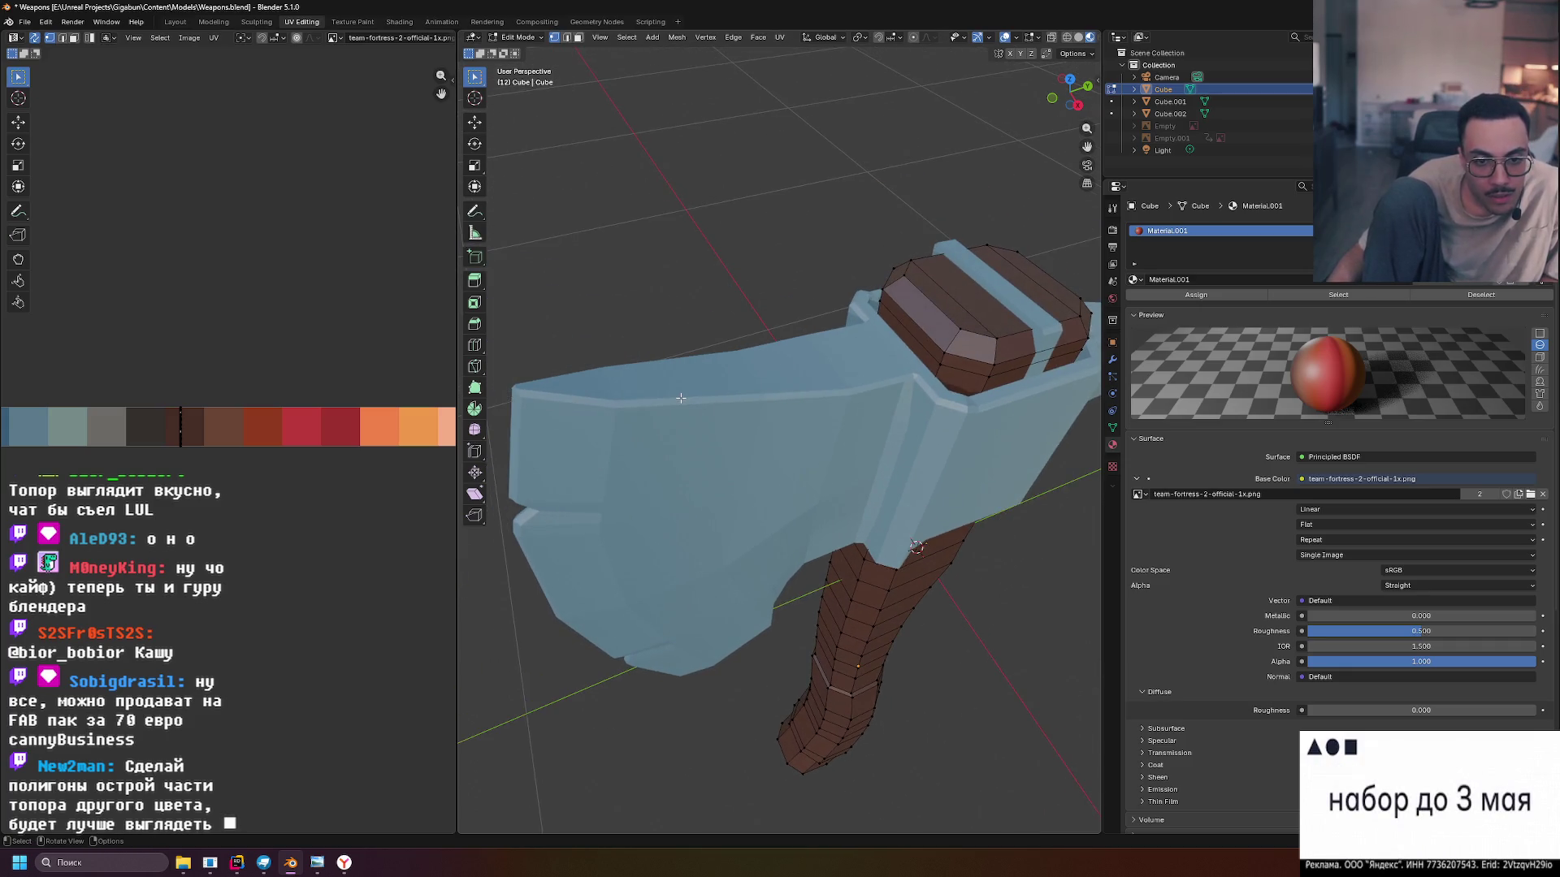
key("Tab")
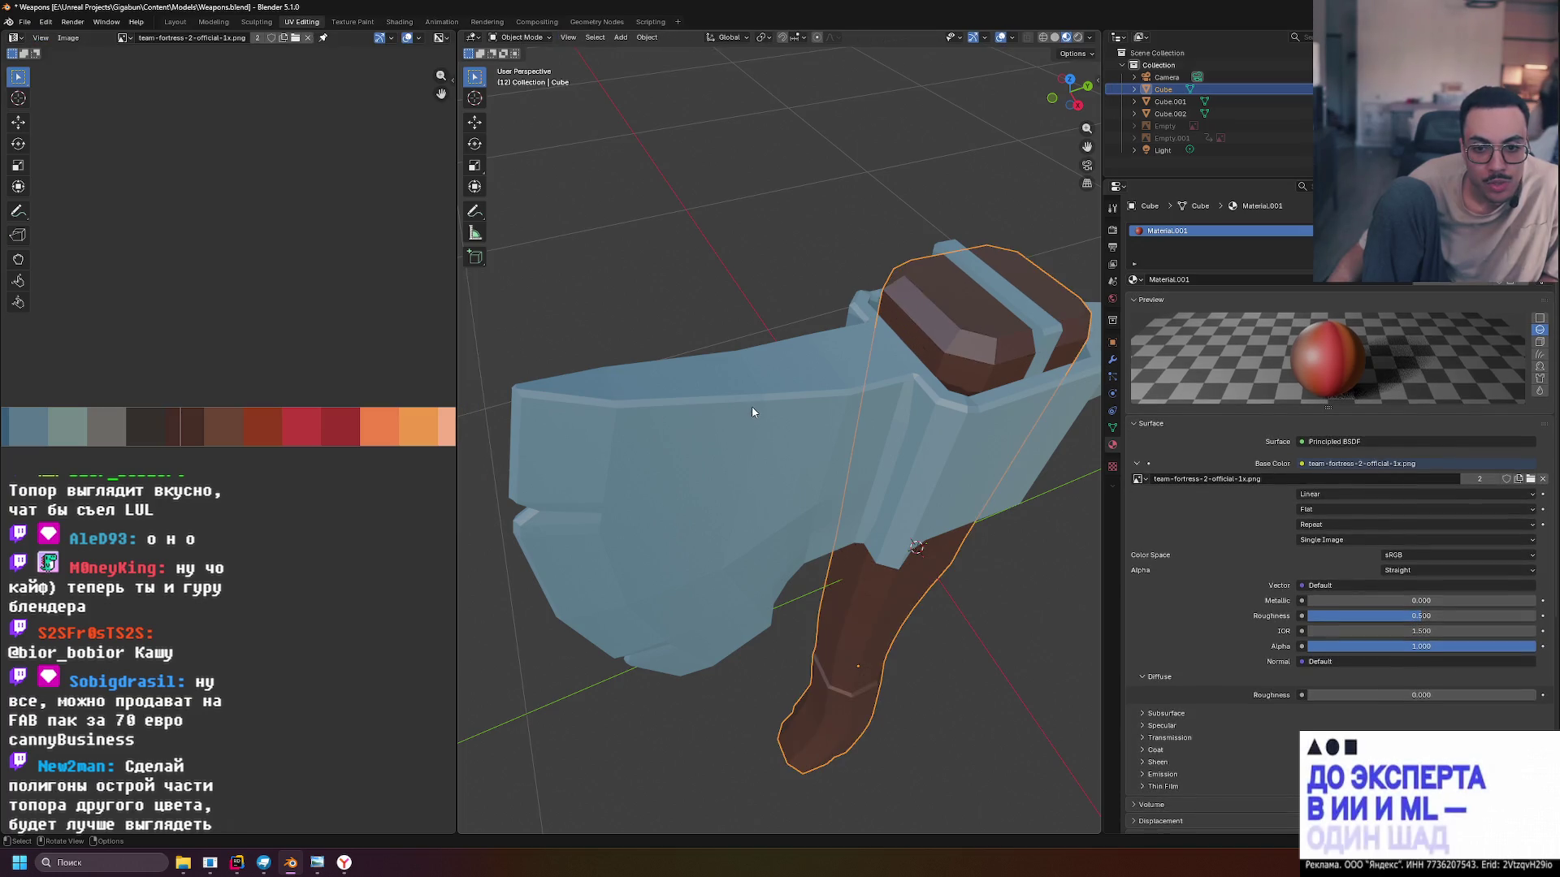
left_click(776, 303)
Put the blue axe head (Cube.001) into Edit Mode with face selection
left_click(739, 425)
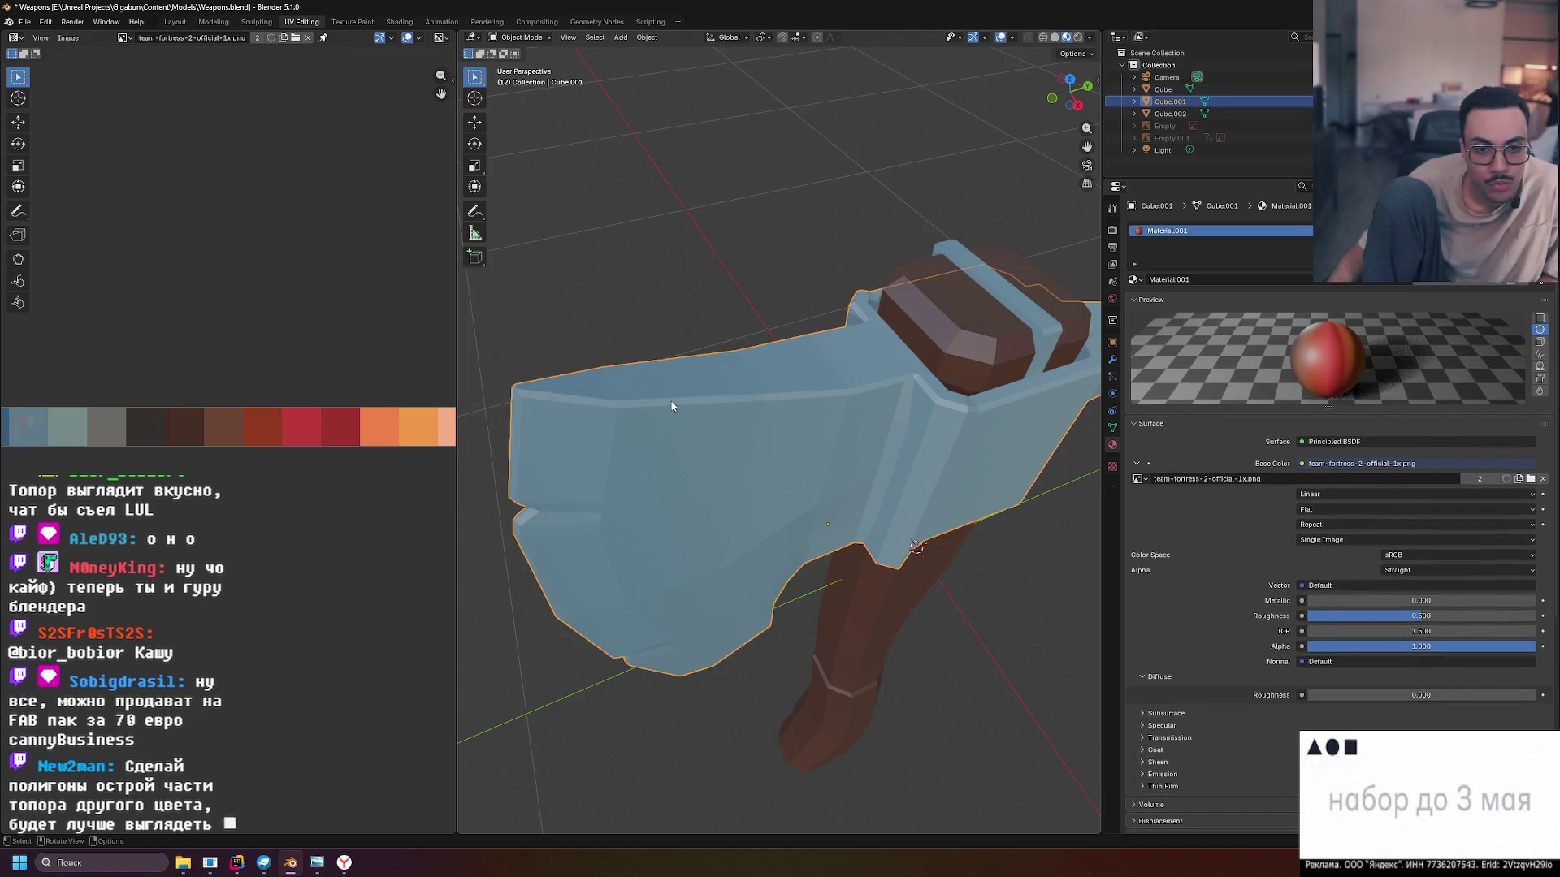
key("Tab")
scroll(647, 406, "up", 2)
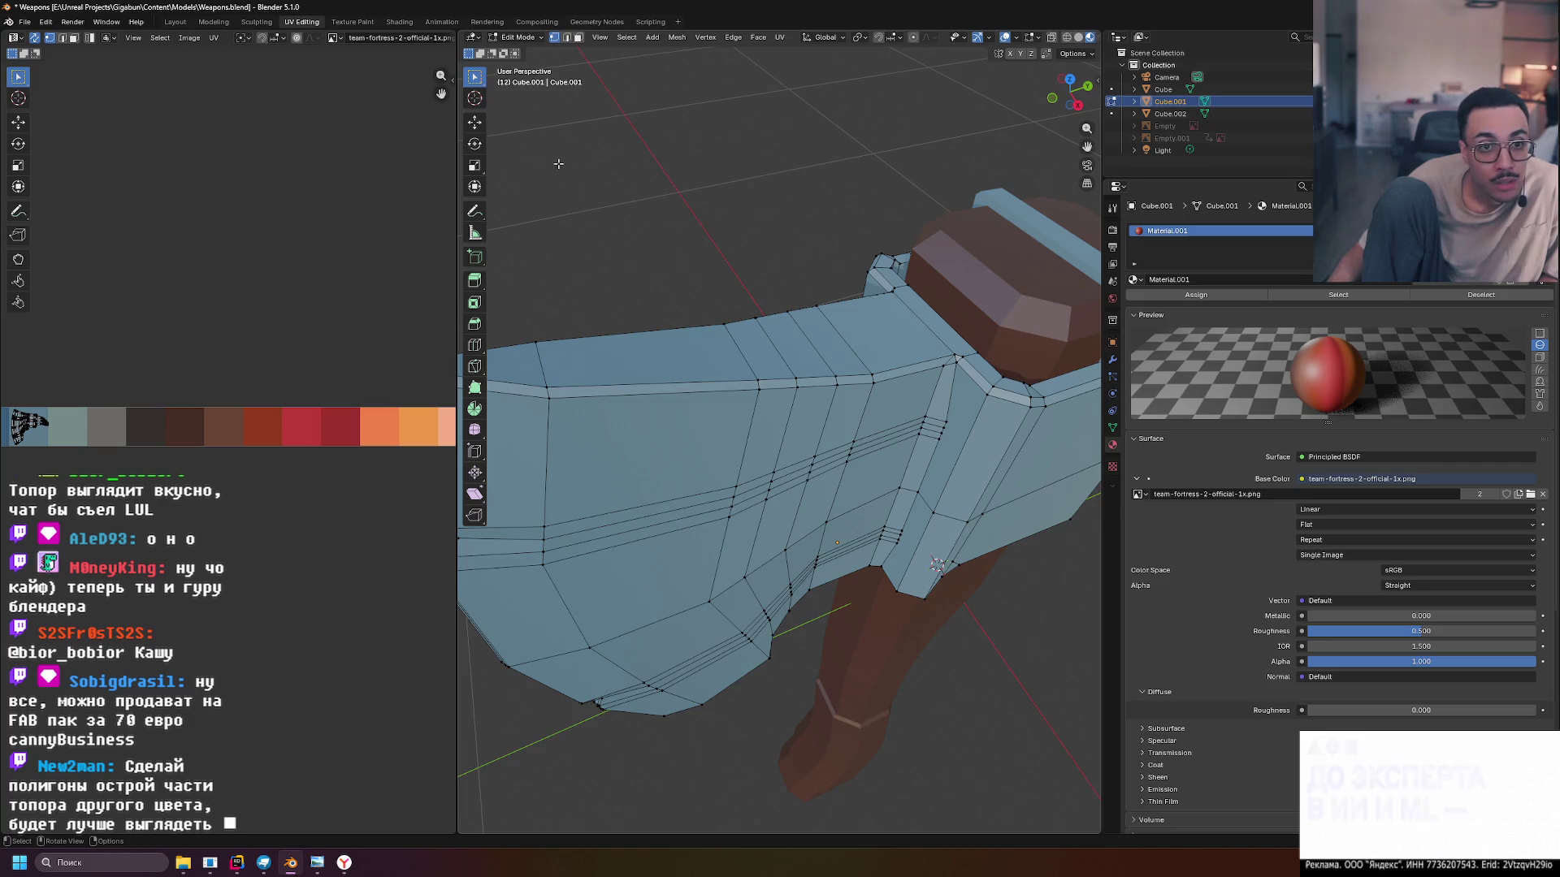
key("3")
Select the thin rim strip along the blade's top edge up to its front
mouse_move(888, 390)
left_mouse_down()
mouse_move(775, 427)
mouse_move(958, 644)
mouse_move(824, 403)
left_mouse_up()
left_click(829, 494)
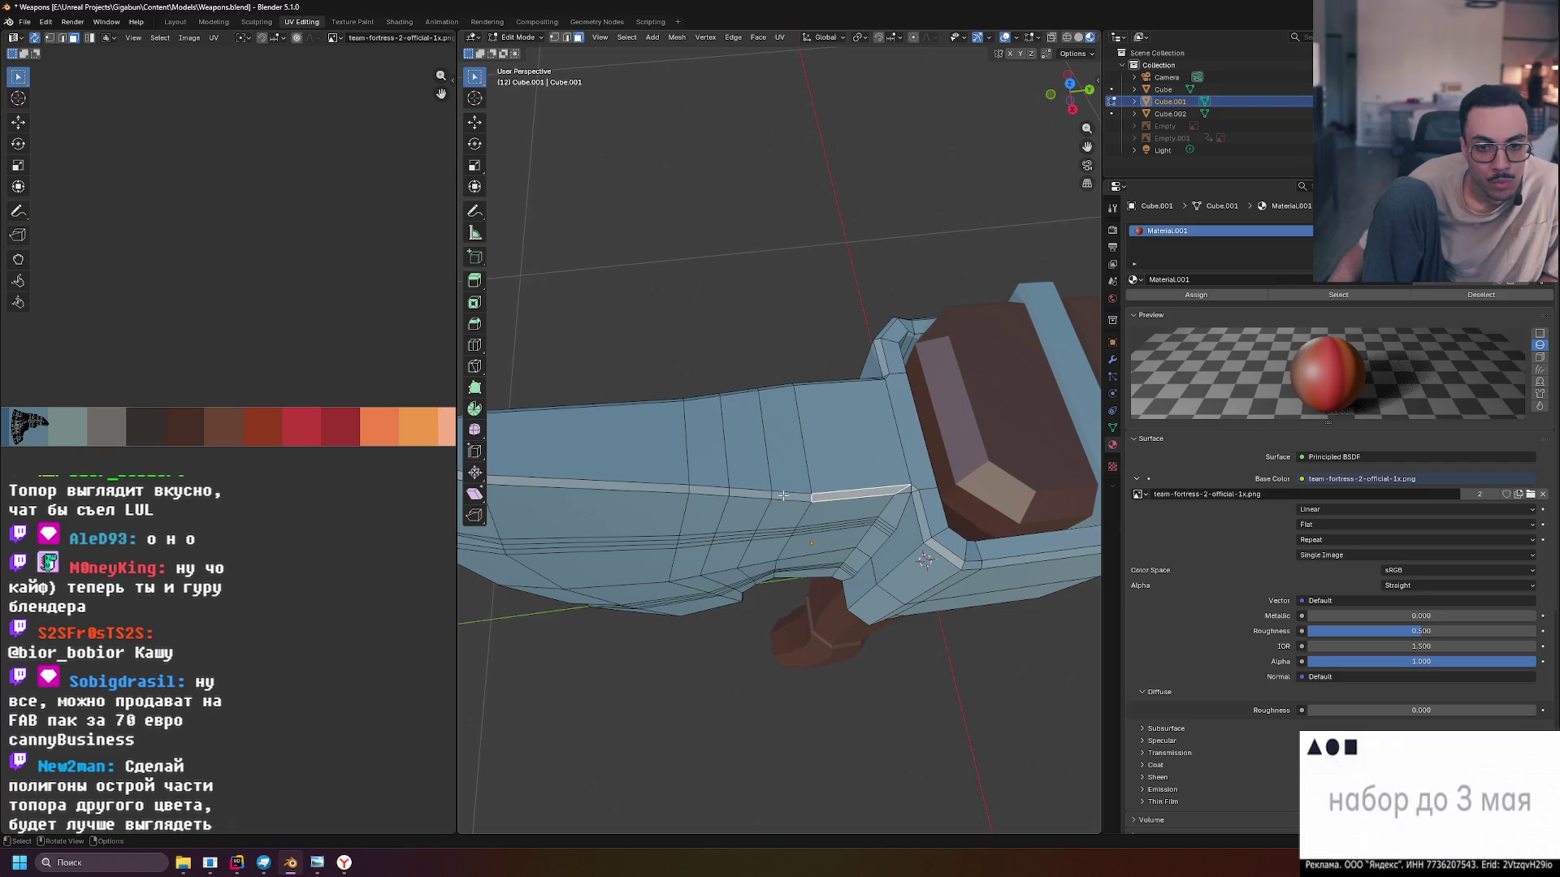
left_click_drag(835, 494, 588, 502)
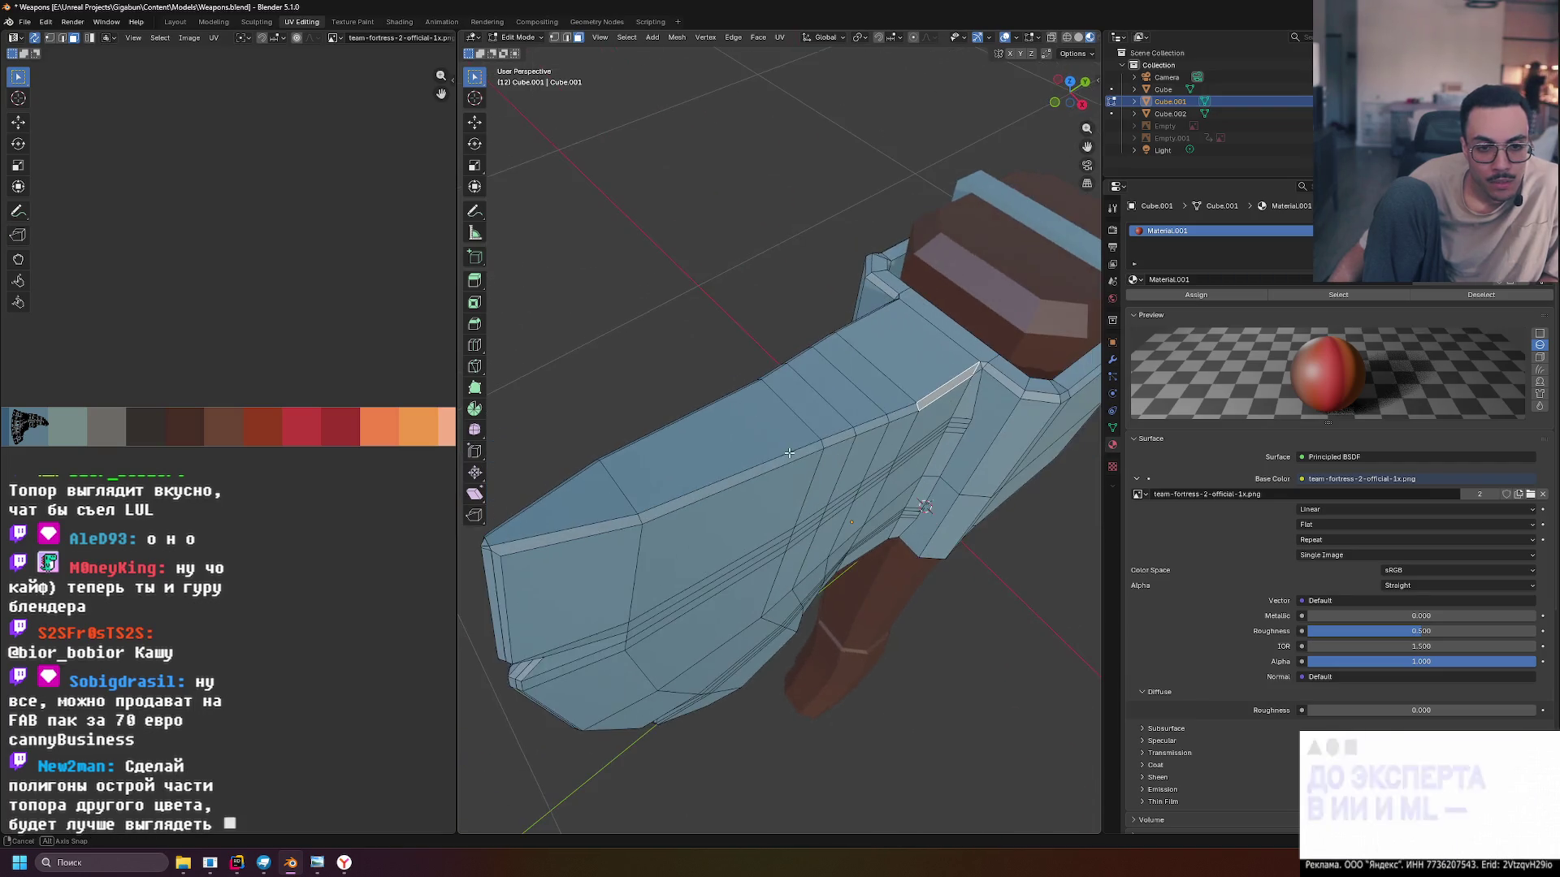
left_click(567, 534, "ctrl")
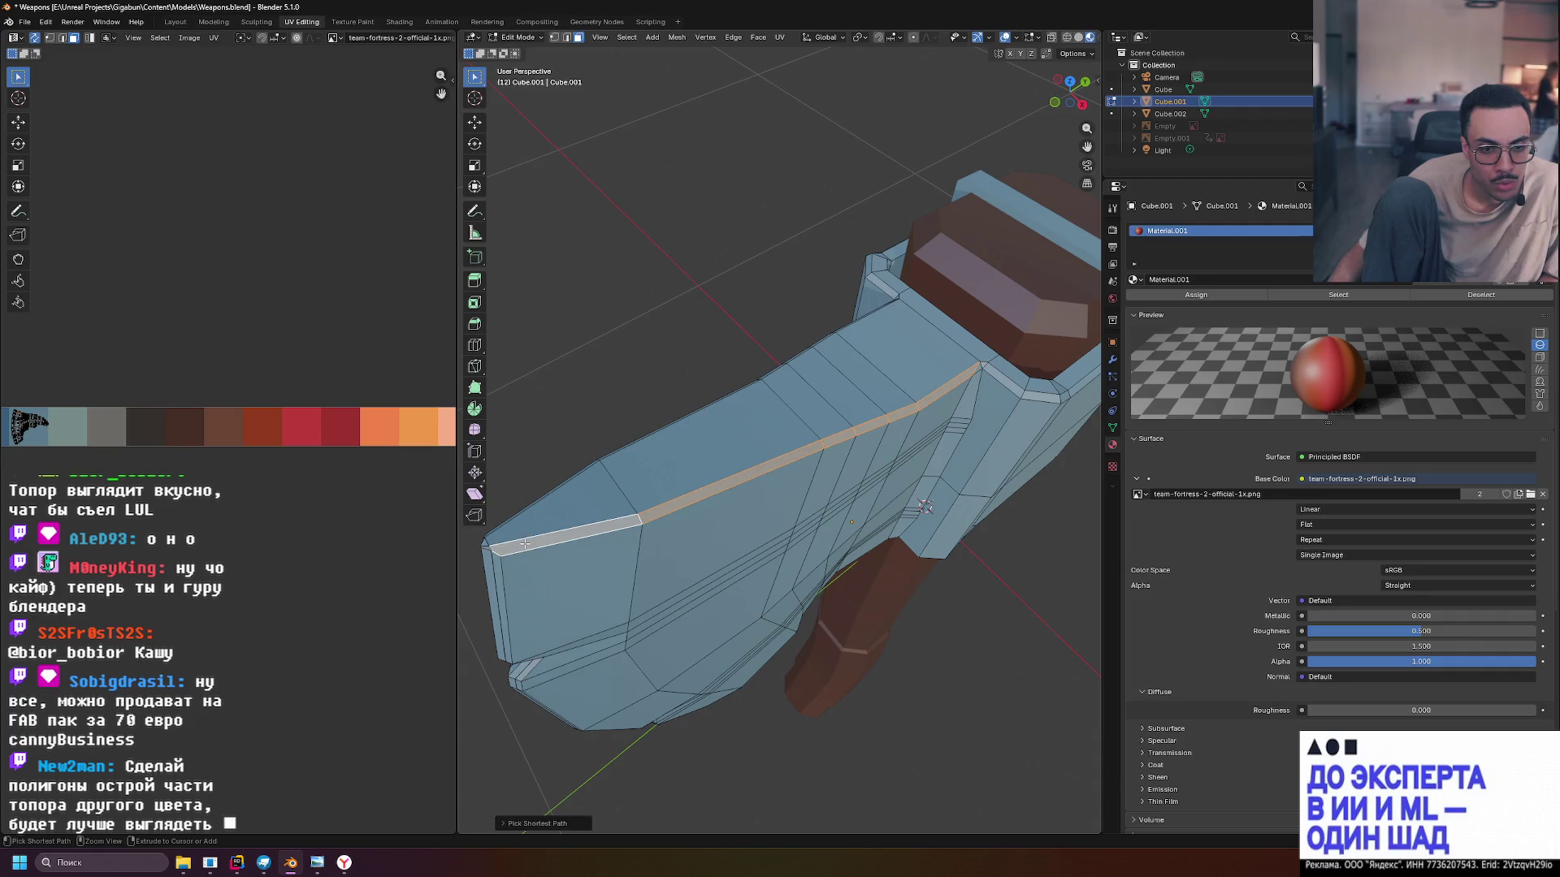
mouse_move(567, 534)
left_mouse_down()
mouse_move(655, 542)
mouse_move(700, 498)
mouse_move(812, 474)
left_mouse_up()
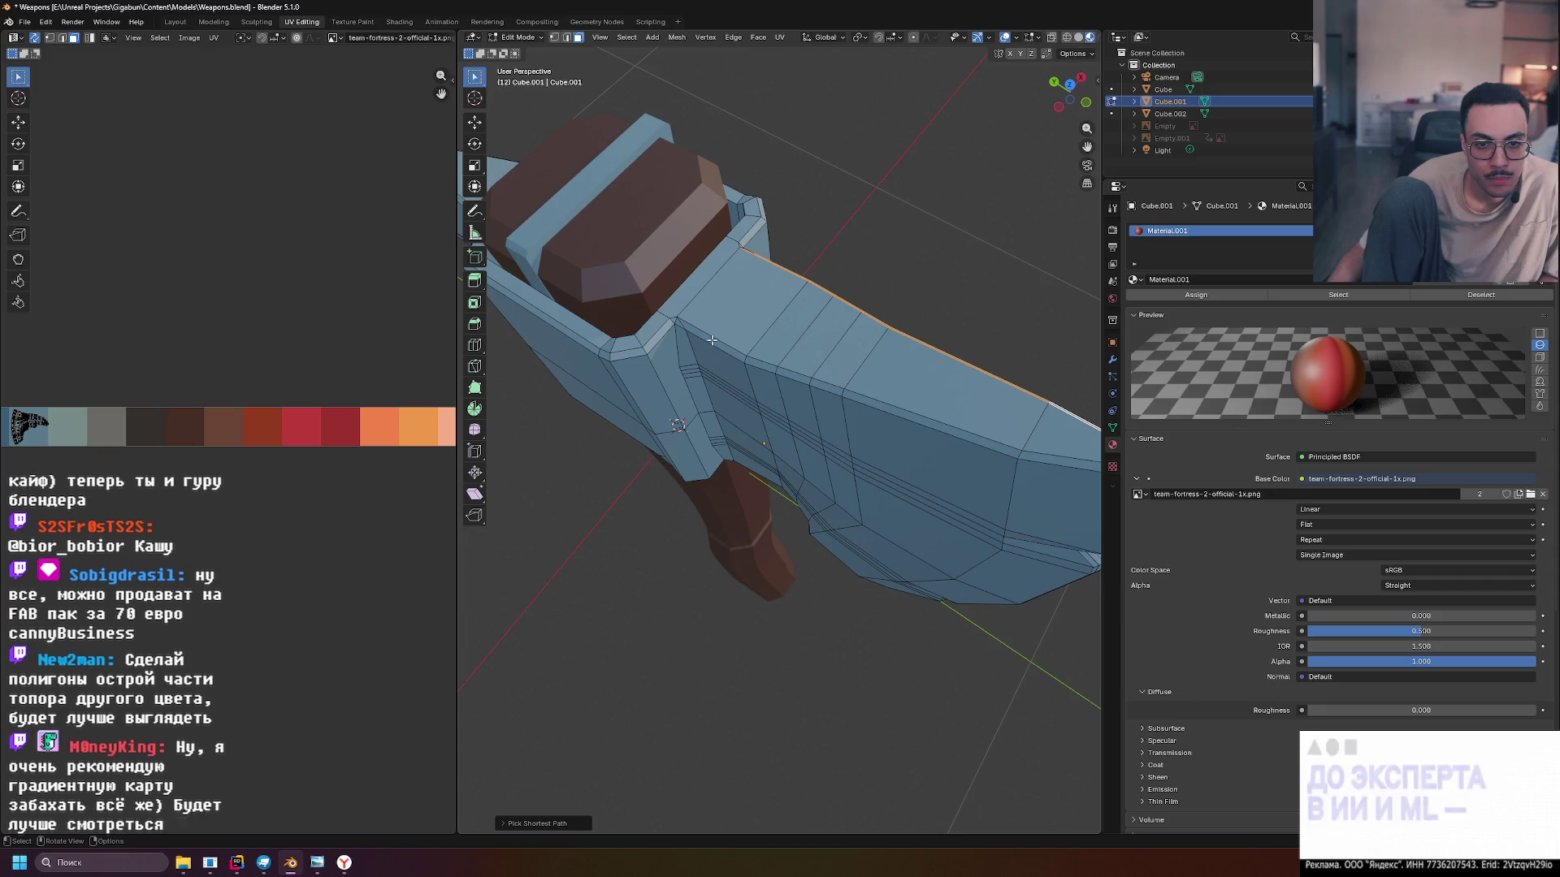
mouse_move(712, 340)
left_mouse_down()
mouse_move(821, 362)
mouse_move(744, 345)
mouse_move(657, 390)
mouse_move(775, 381)
left_mouse_up()
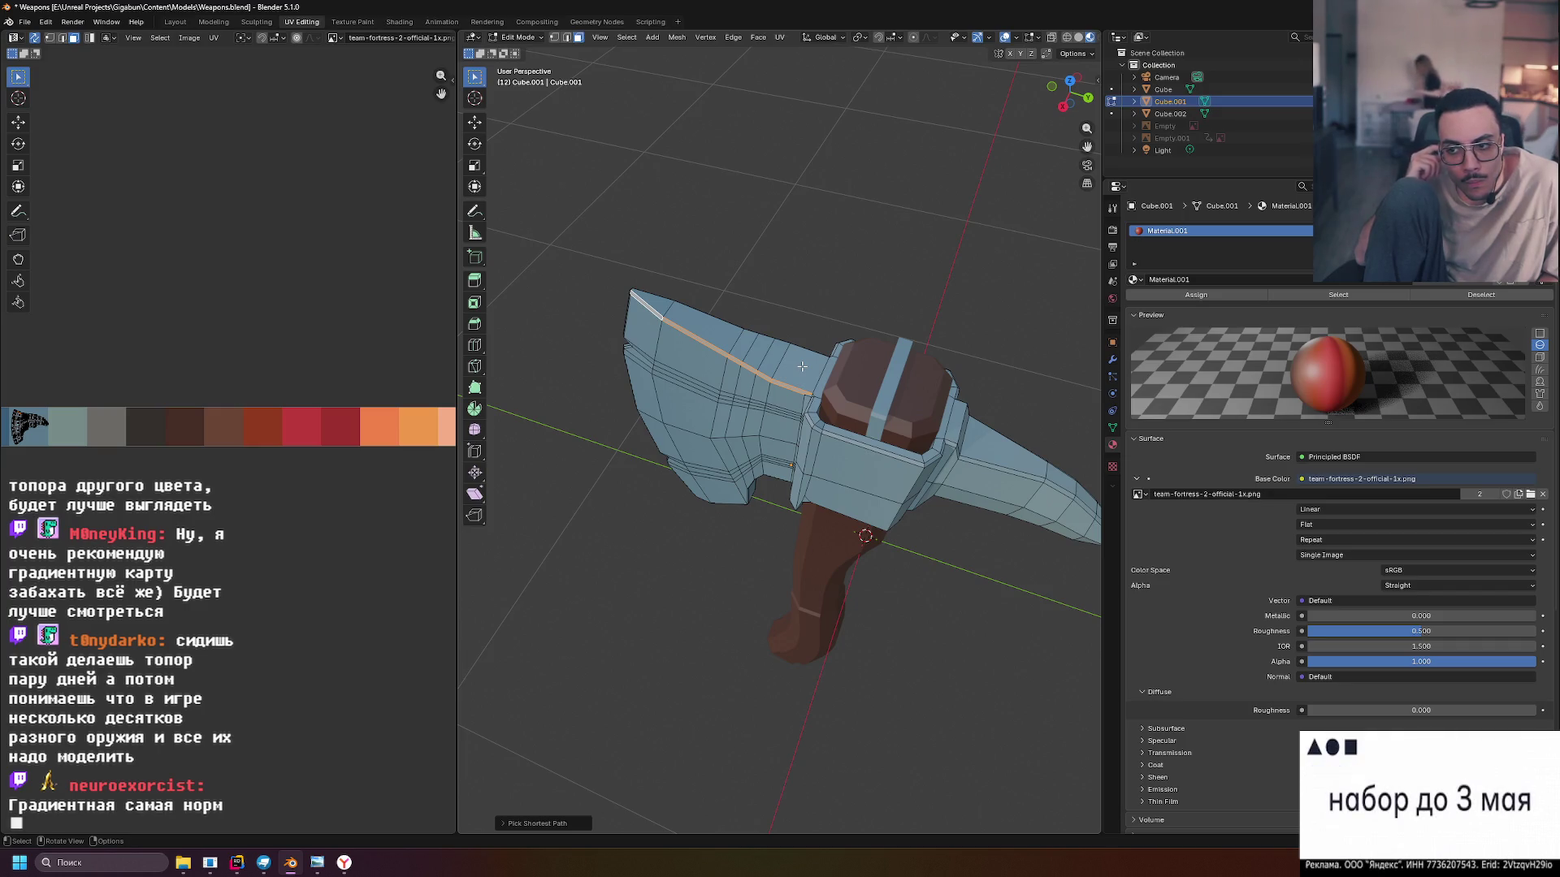
mouse_move(801, 366)
left_mouse_down()
mouse_move(649, 428)
mouse_move(675, 400)
mouse_move(809, 373)
left_mouse_up()
scroll(649, 428, "up", 3)
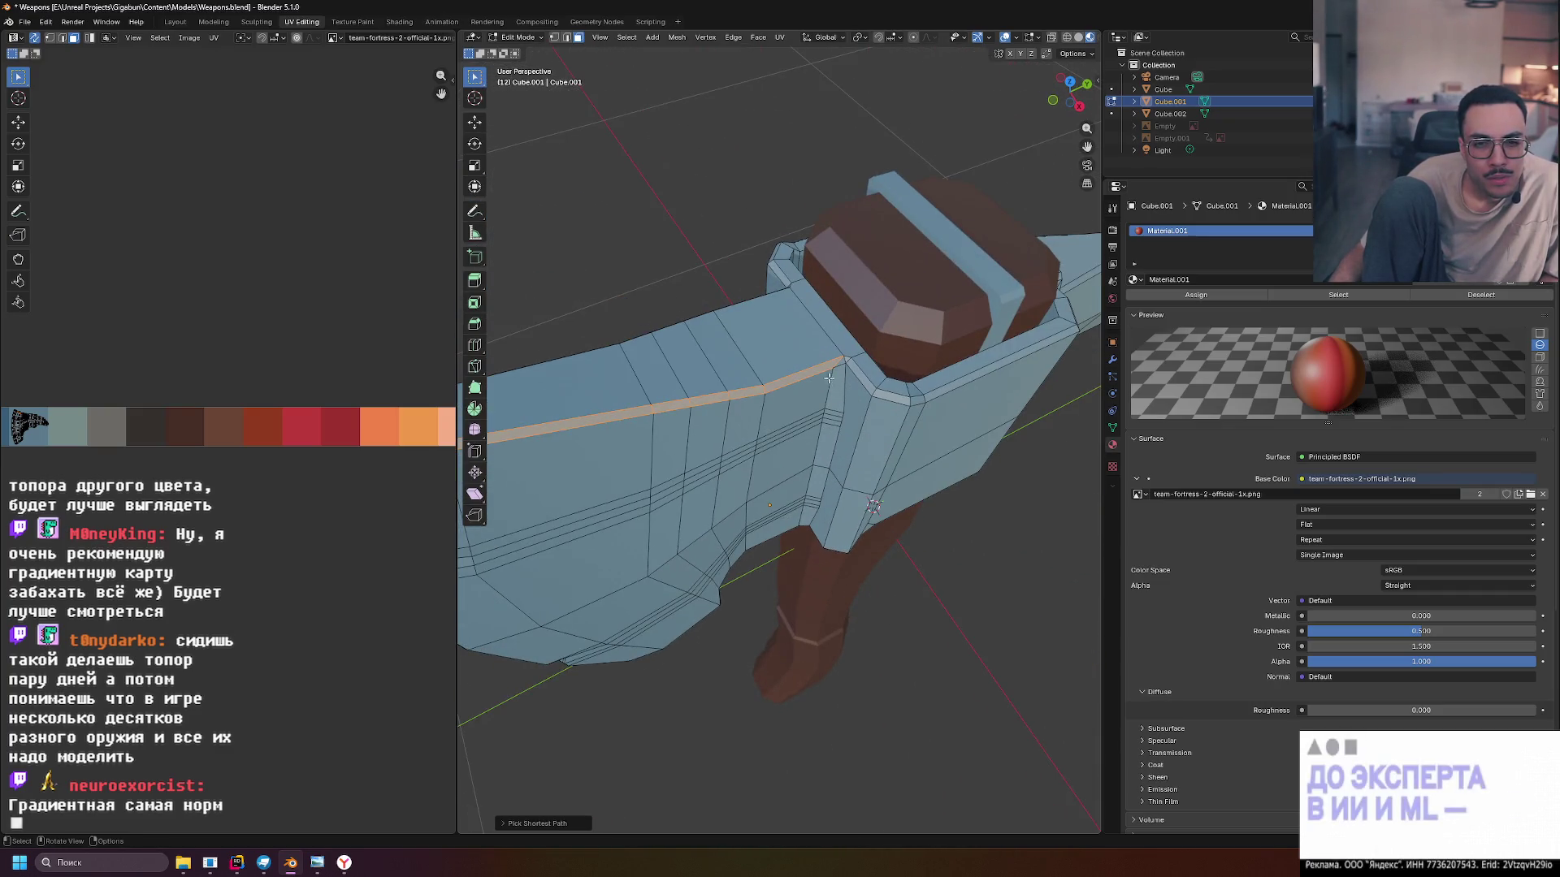
left_click(809, 373, "alt")
Try selecting vertical face loops across the head, shifting one band left each time
left_click(806, 376, "alt")
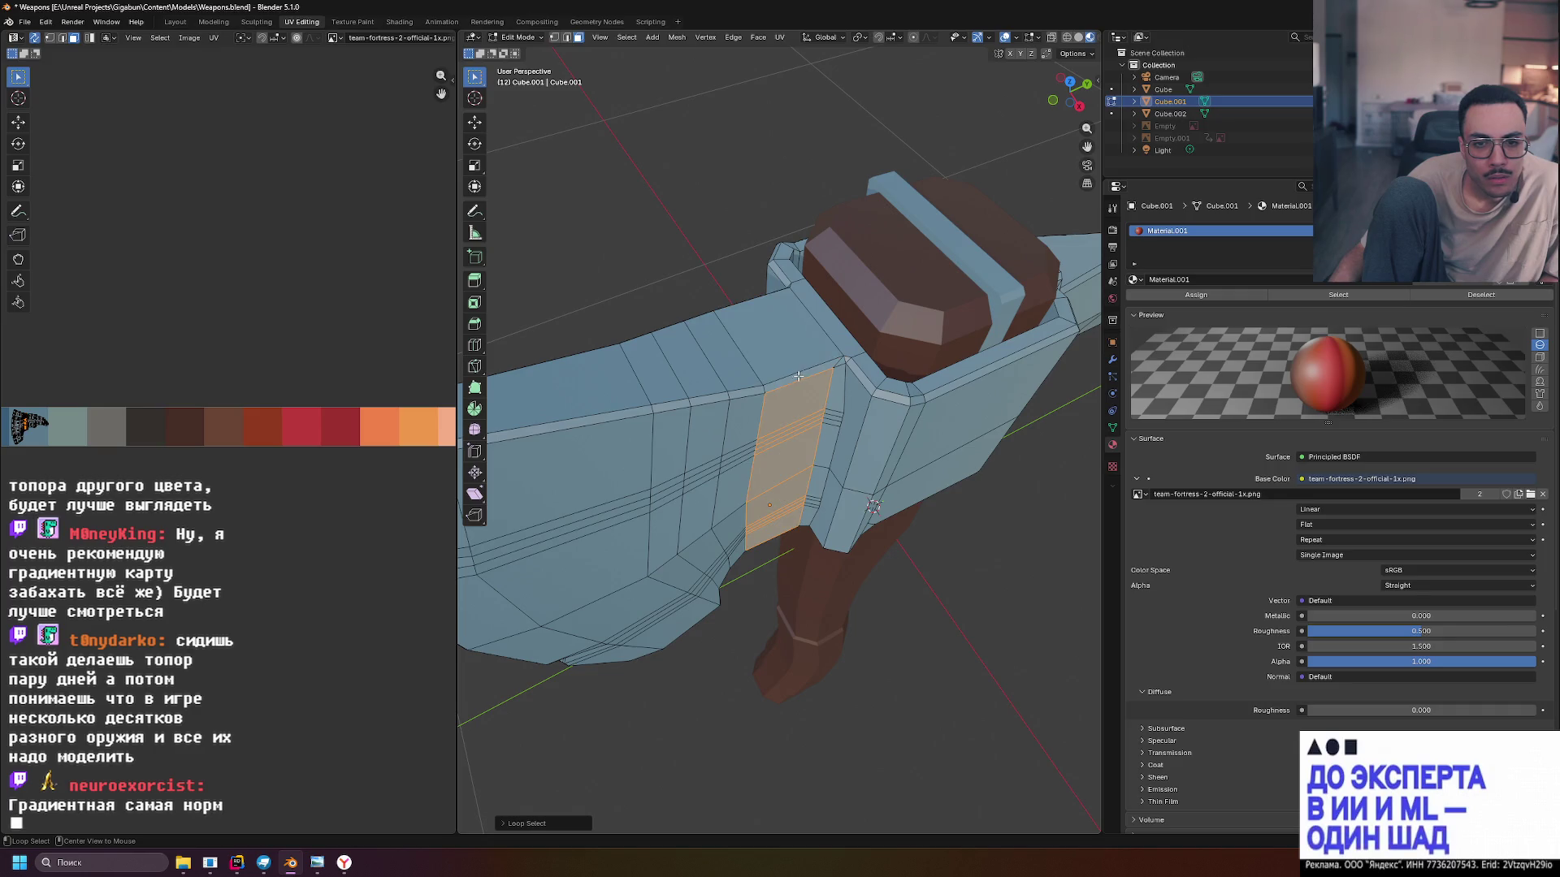
left_click(751, 389, "alt")
left_click(712, 397, "alt")
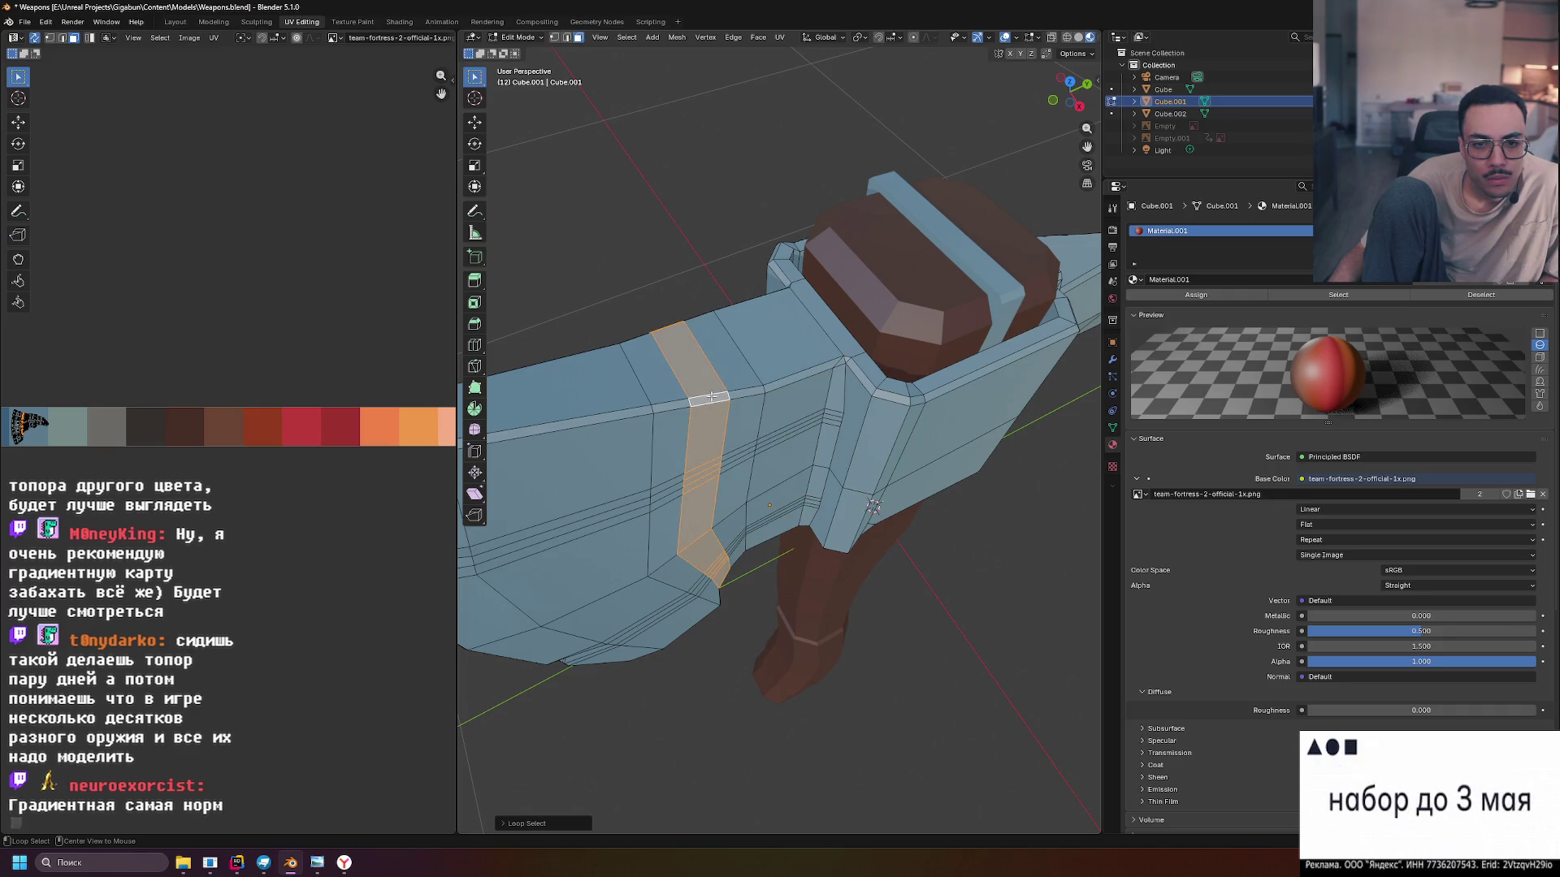
left_click(667, 401, "alt")
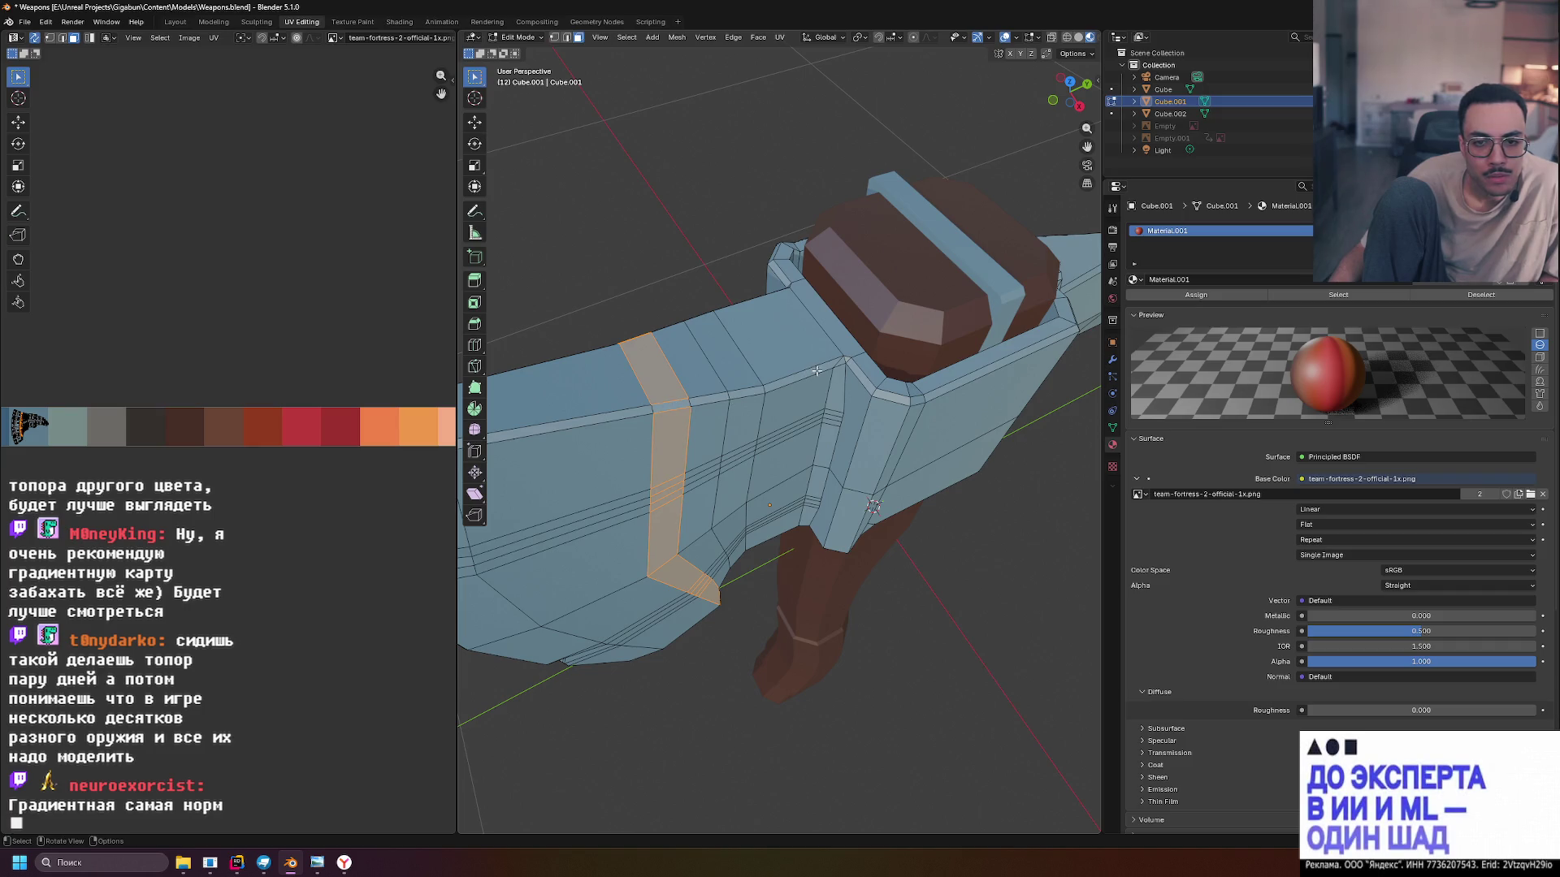
Select a thin top-edge rim face and extend the path to the socket corner
left_click(778, 381)
left_click_drag(902, 404, 913, 365)
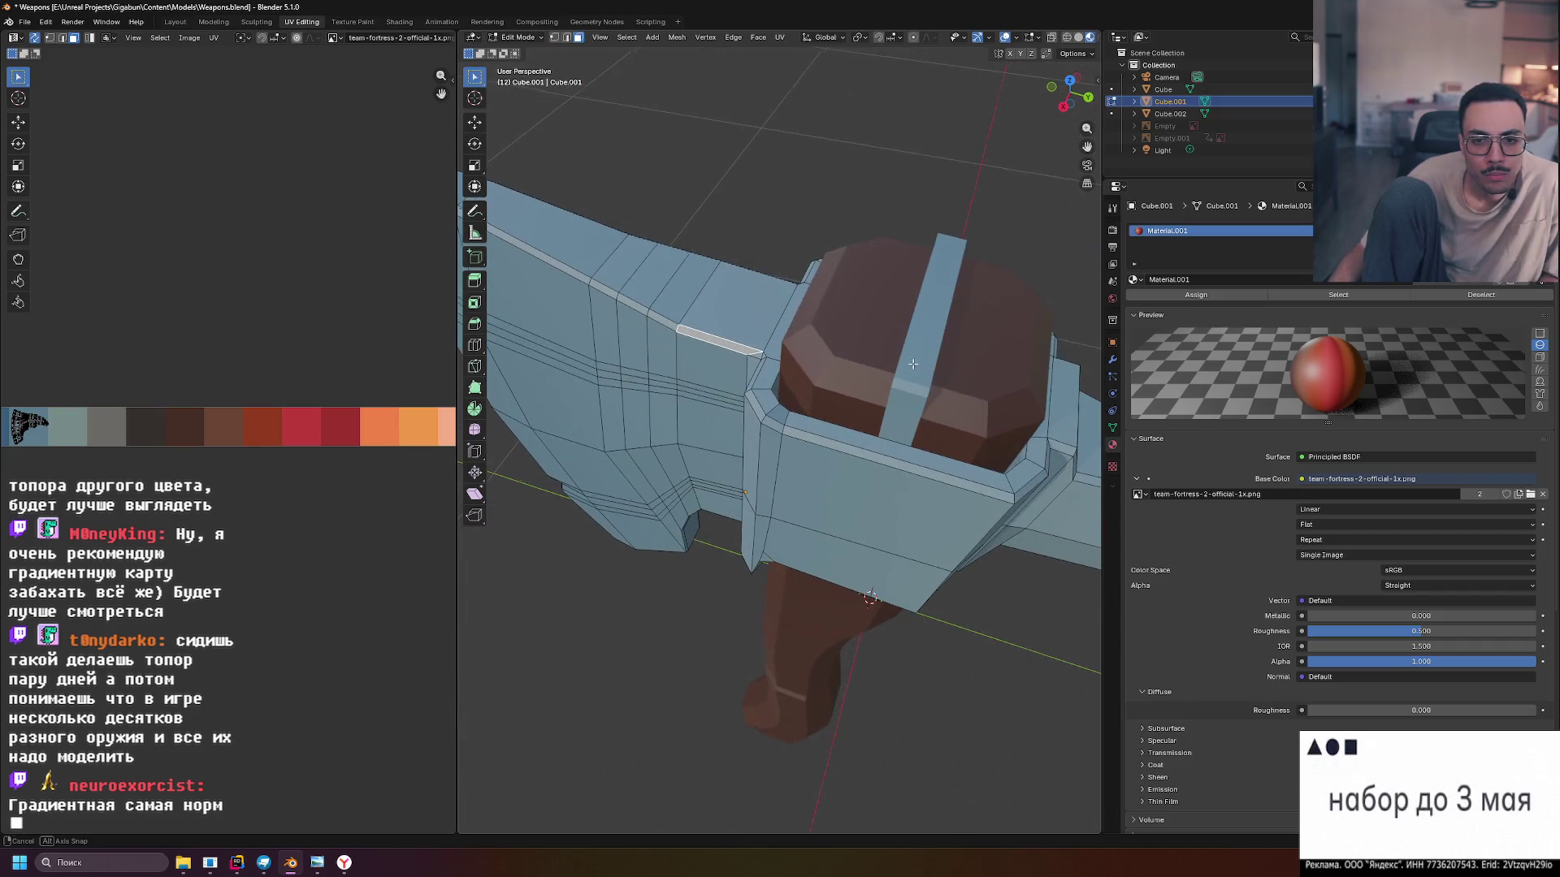
left_click(1021, 484, "ctrl")
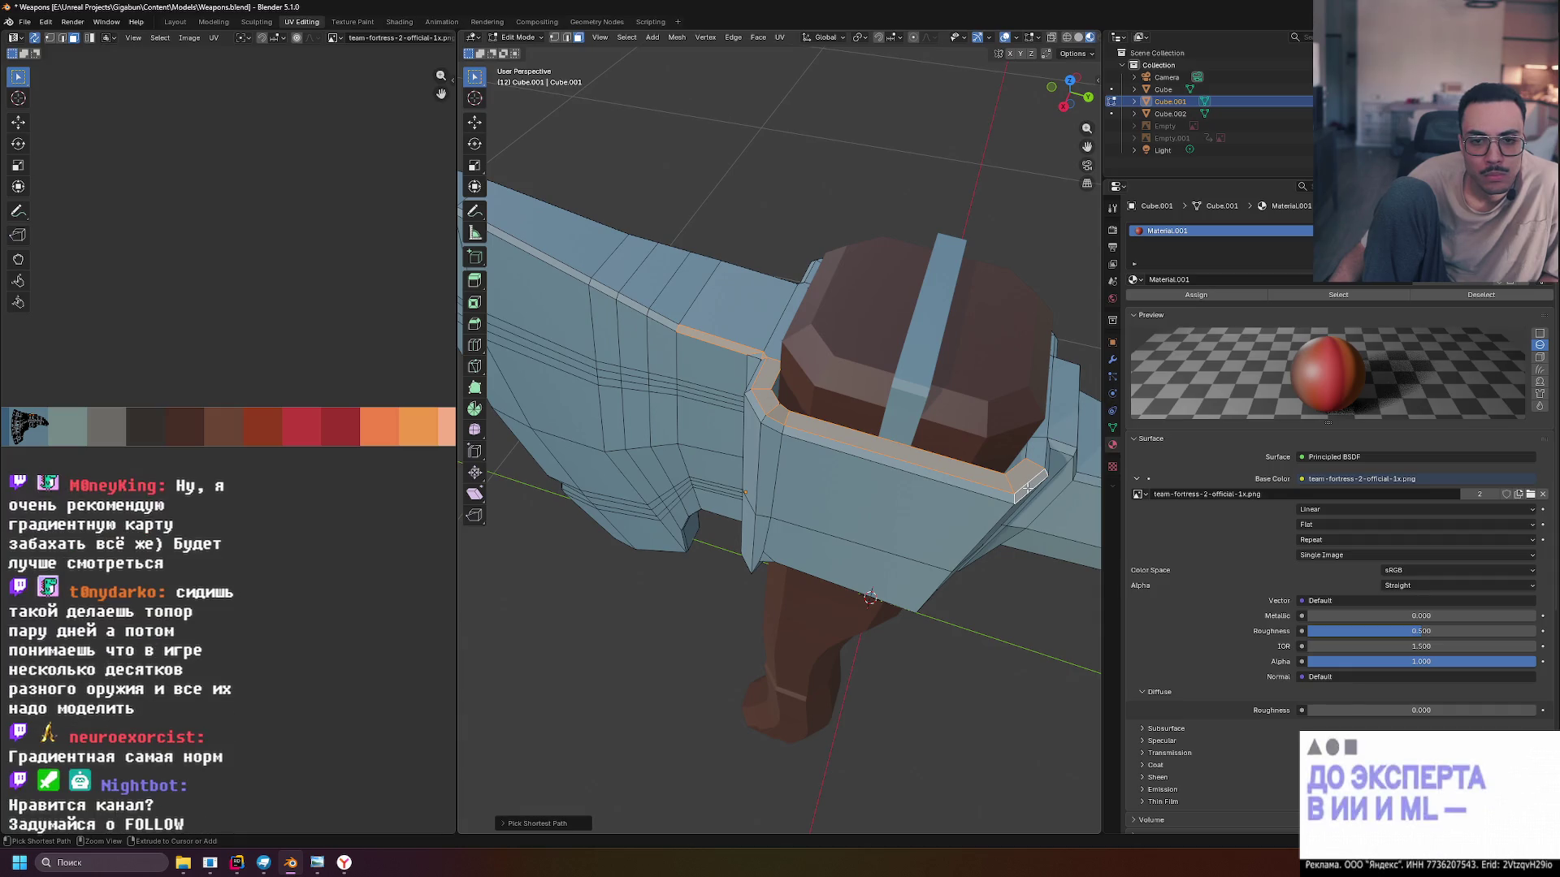
Restart from a single rim face and pick the strip toward the blade's front end
left_click(688, 333)
left_click_drag(688, 333, 843, 372)
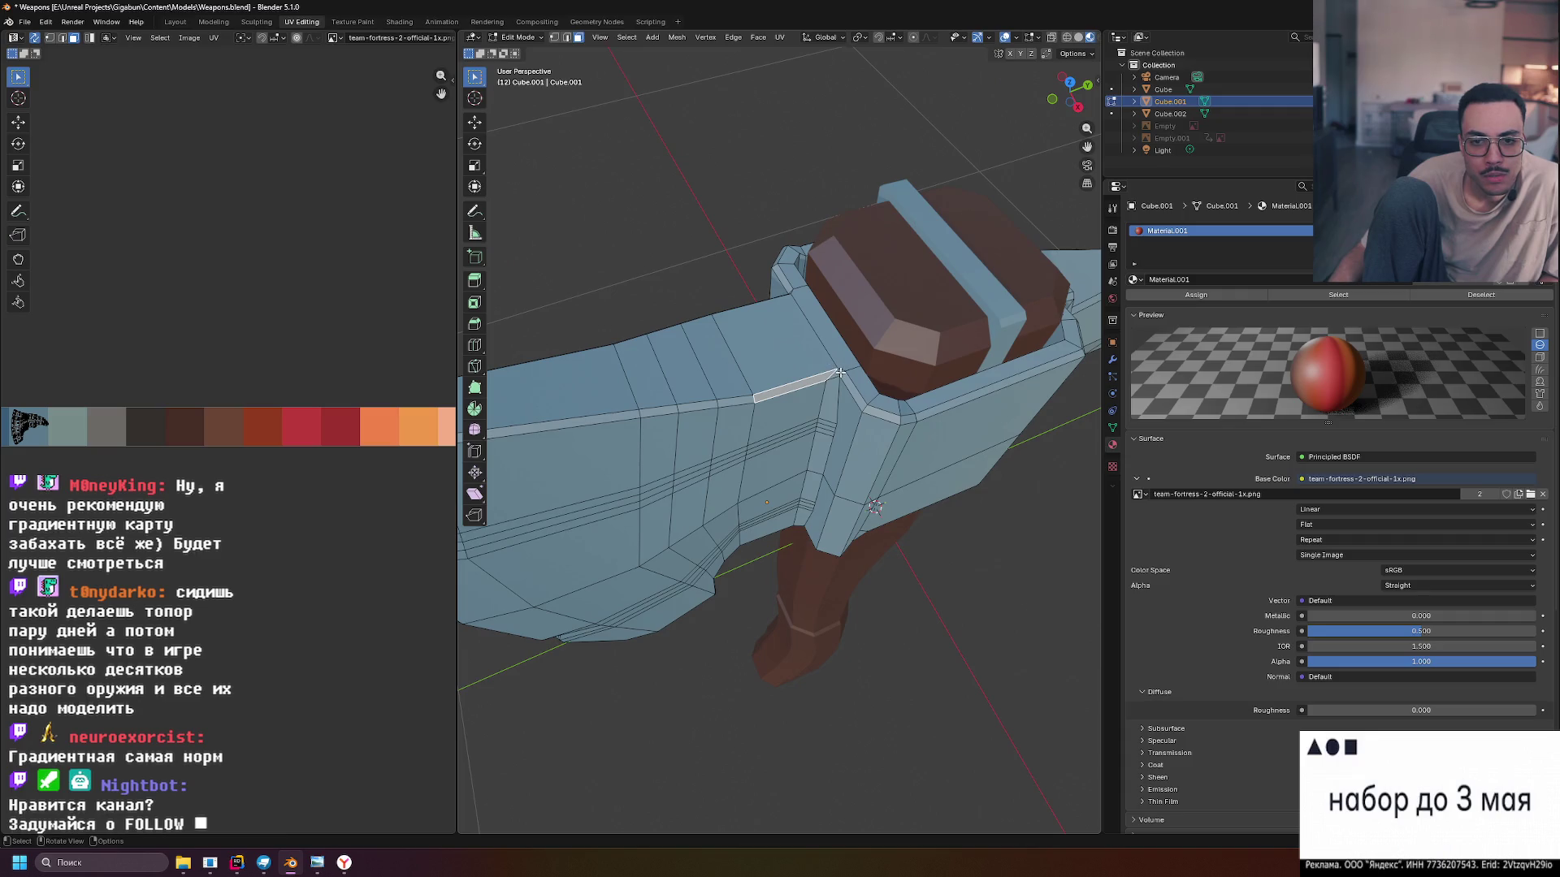
scroll(853, 384, "up", 5)
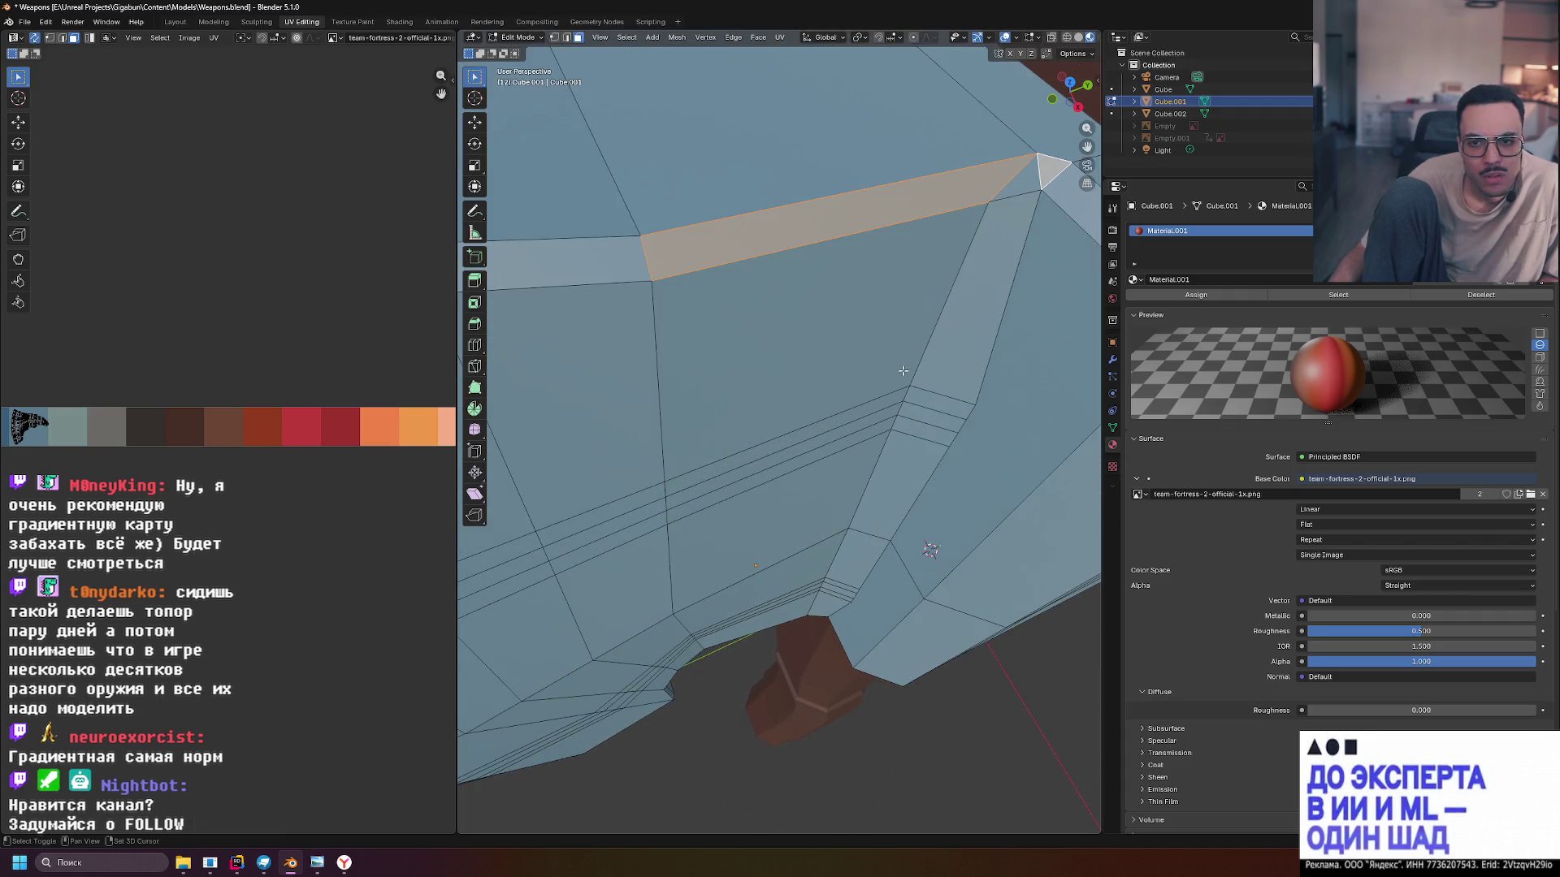
left_click_drag(759, 374, 731, 346)
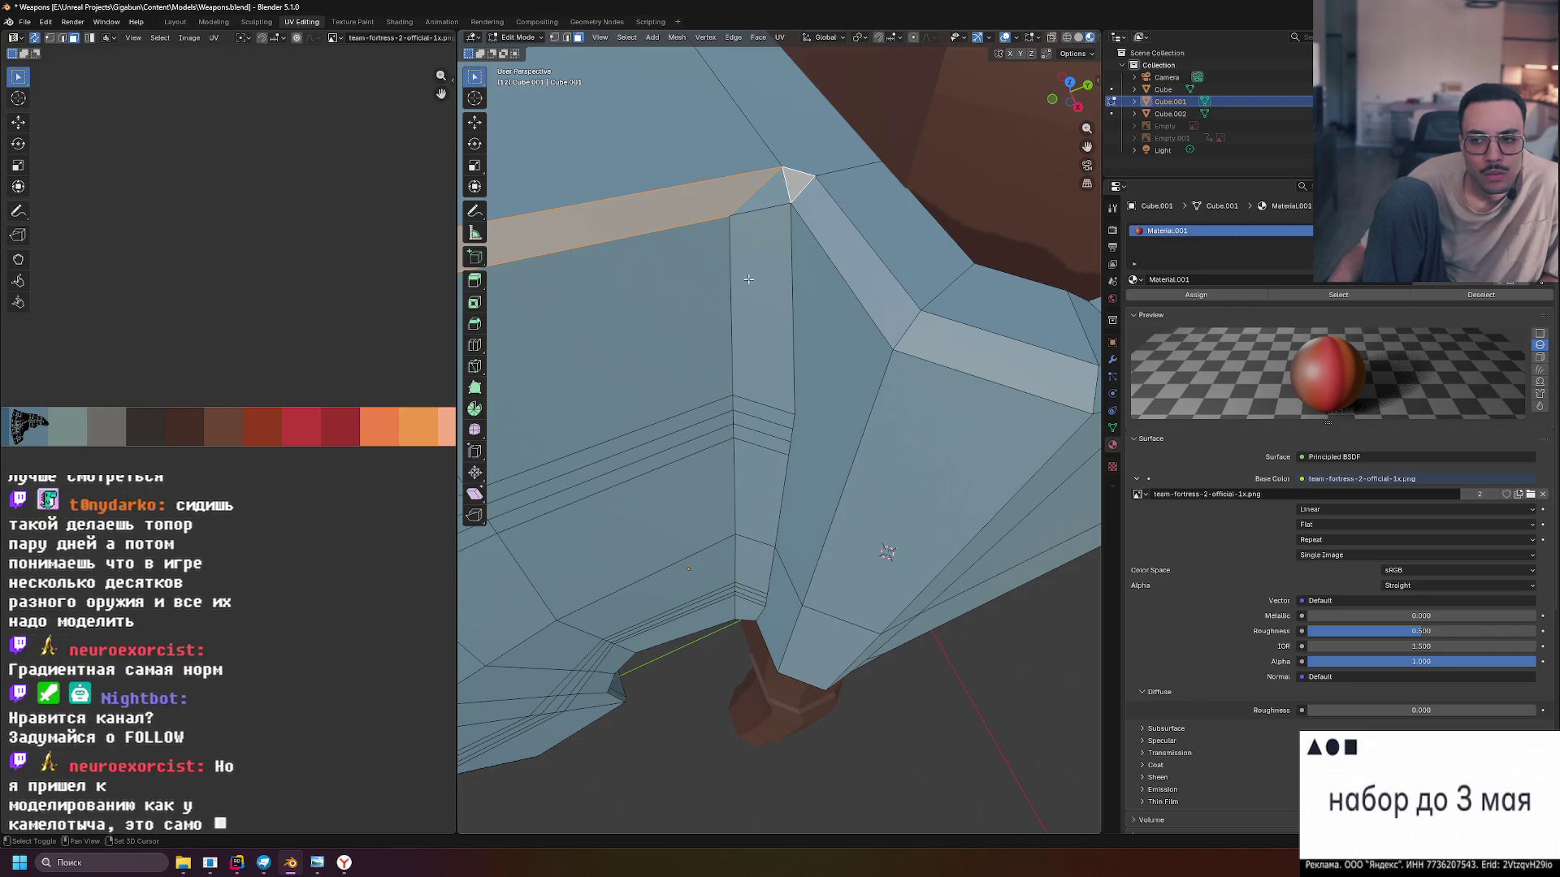
scroll(730, 346, "down", 5)
left_click_drag(730, 346, 929, 337)
left_click(678, 376, "ctrl")
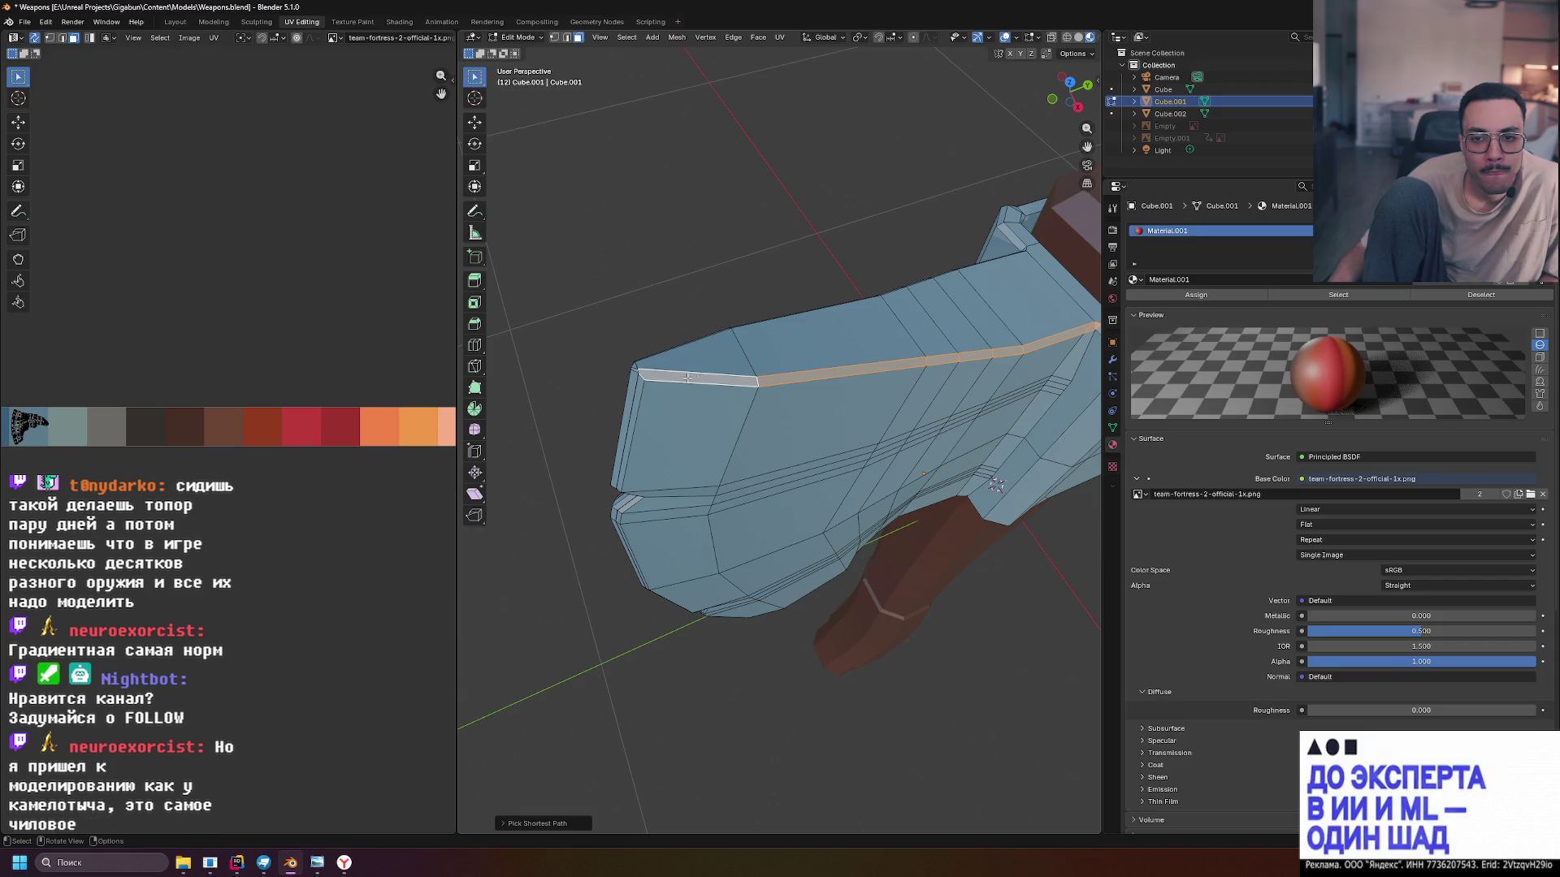
Pick the blade's thin top strip face and extend it along the edge to the tip
left_click(821, 419)
left_click(687, 377)
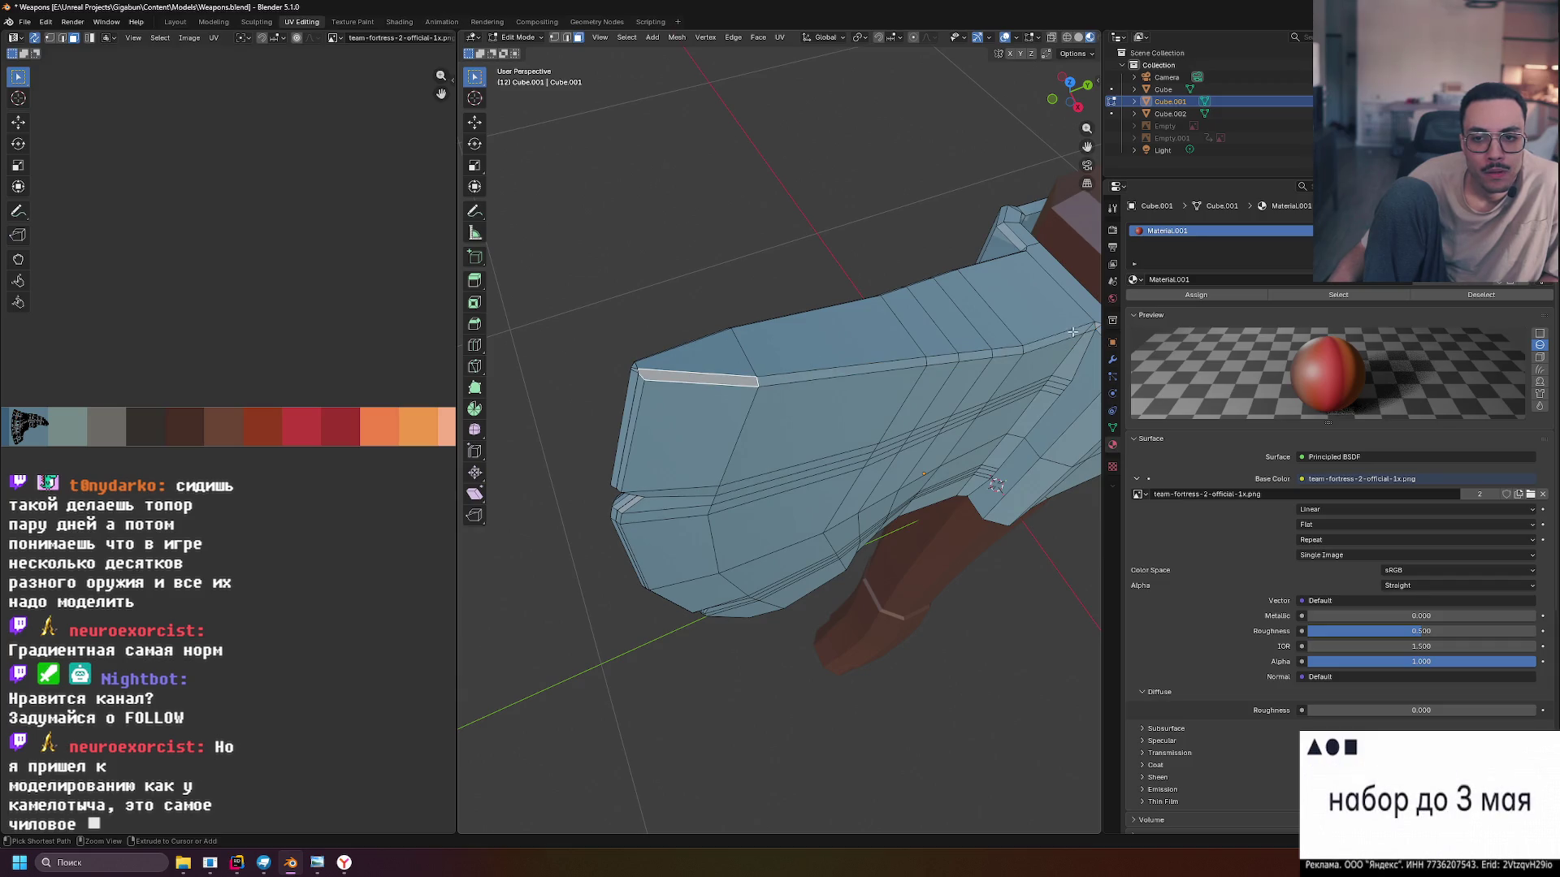
left_click(1072, 332, "ctrl")
mouse_move(1073, 331)
left_mouse_down()
mouse_move(941, 417)
mouse_move(809, 470)
left_mouse_up()
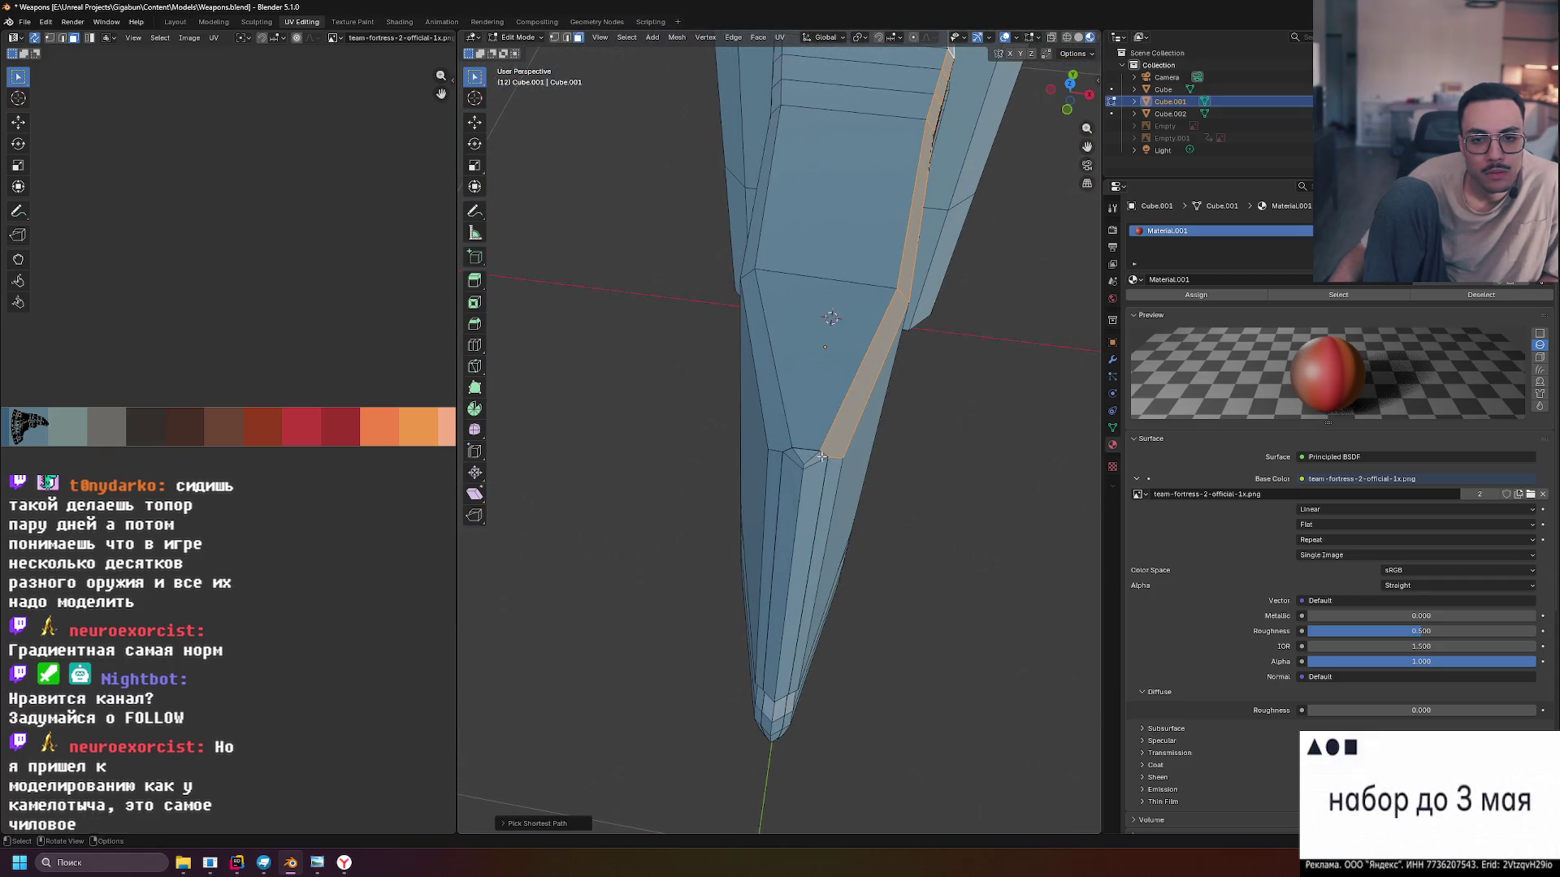
left_click(765, 361, "shift")
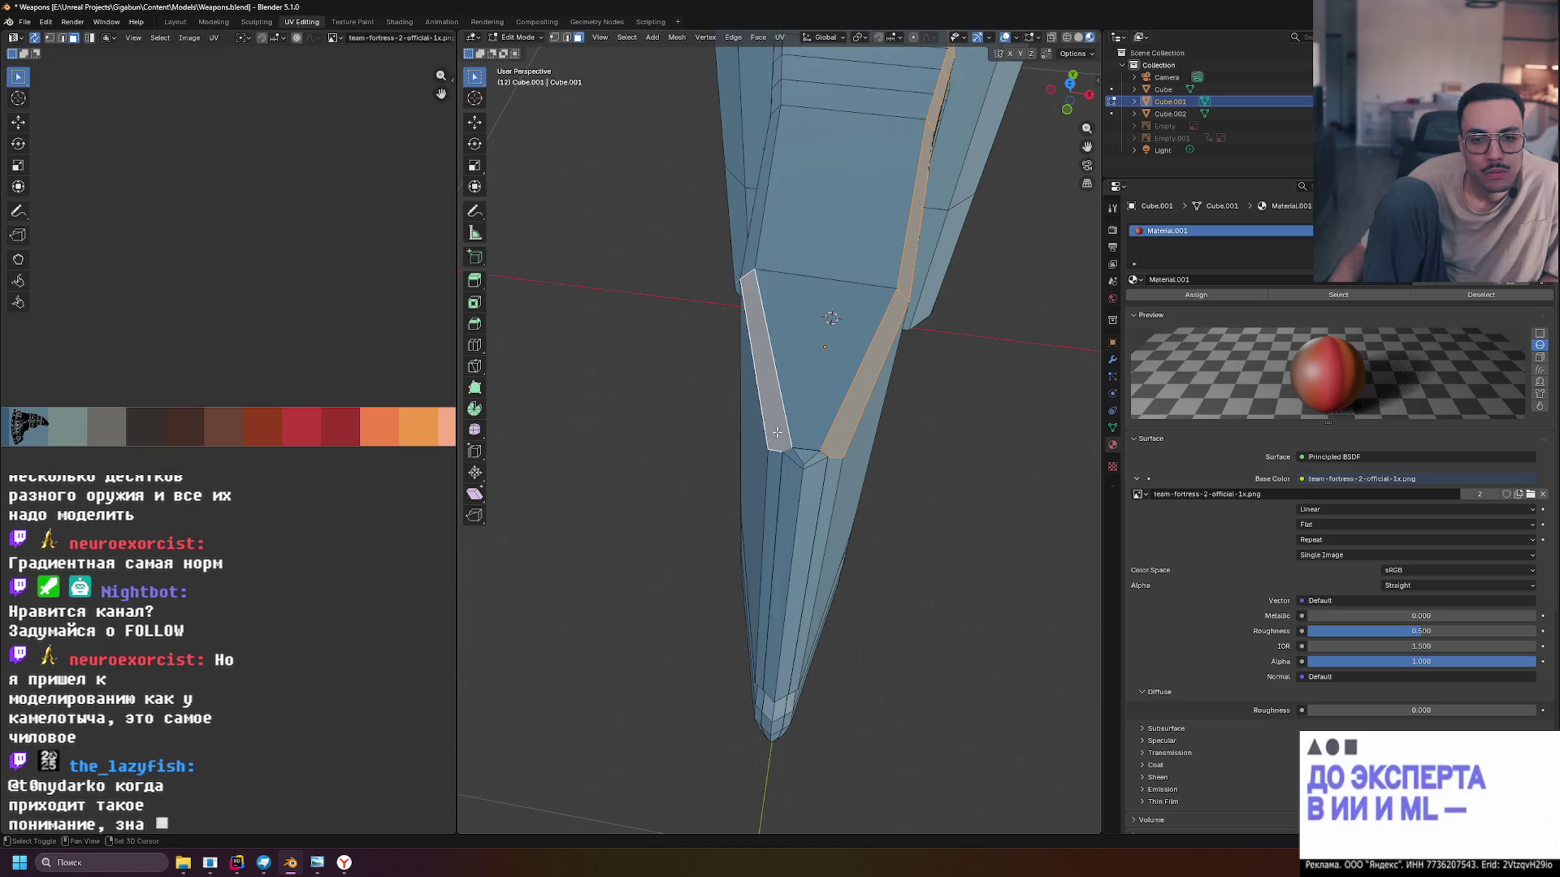
left_click_drag(757, 250, 916, 282)
left_click(618, 342, "ctrl")
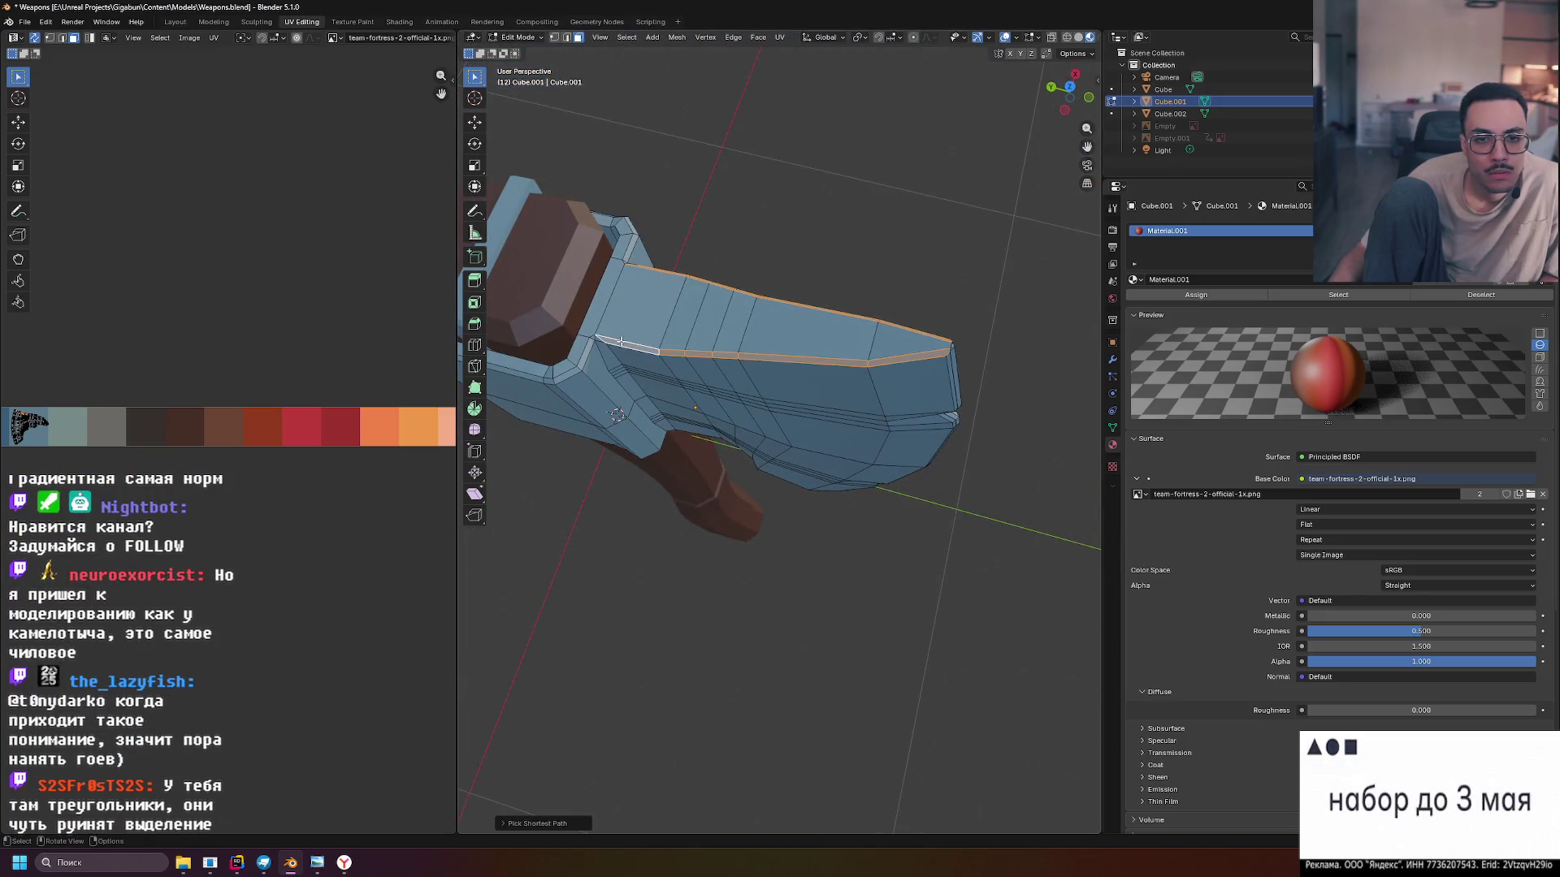
left_click_drag(664, 325, 776, 313)
scroll(755, 261, "up", 3)
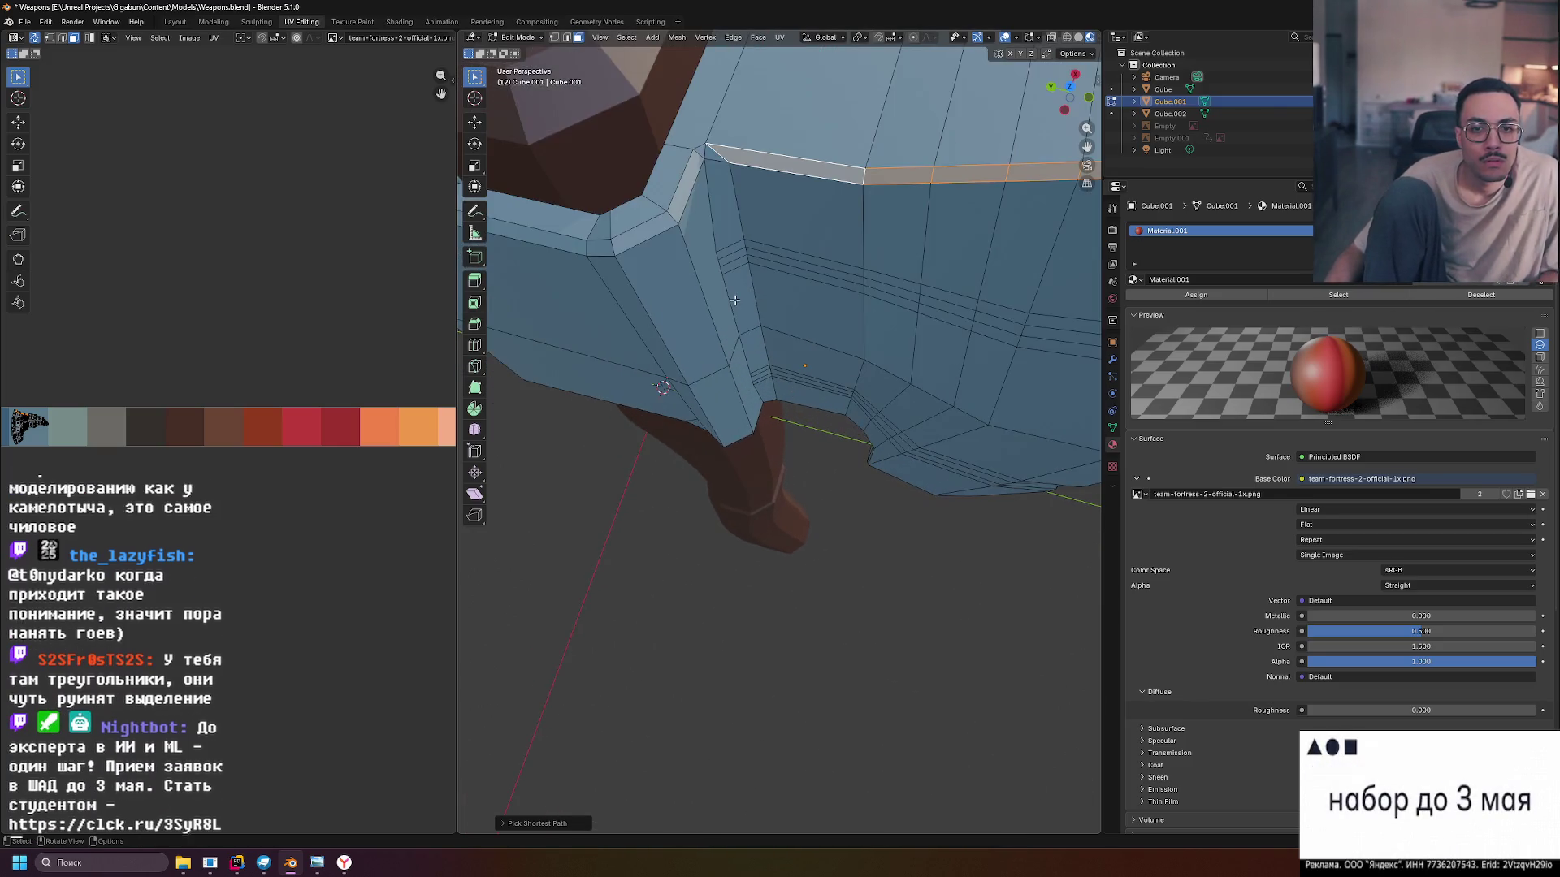
mouse_move(755, 261)
left_mouse_down()
mouse_move(738, 399)
mouse_move(563, 364)
left_mouse_up()
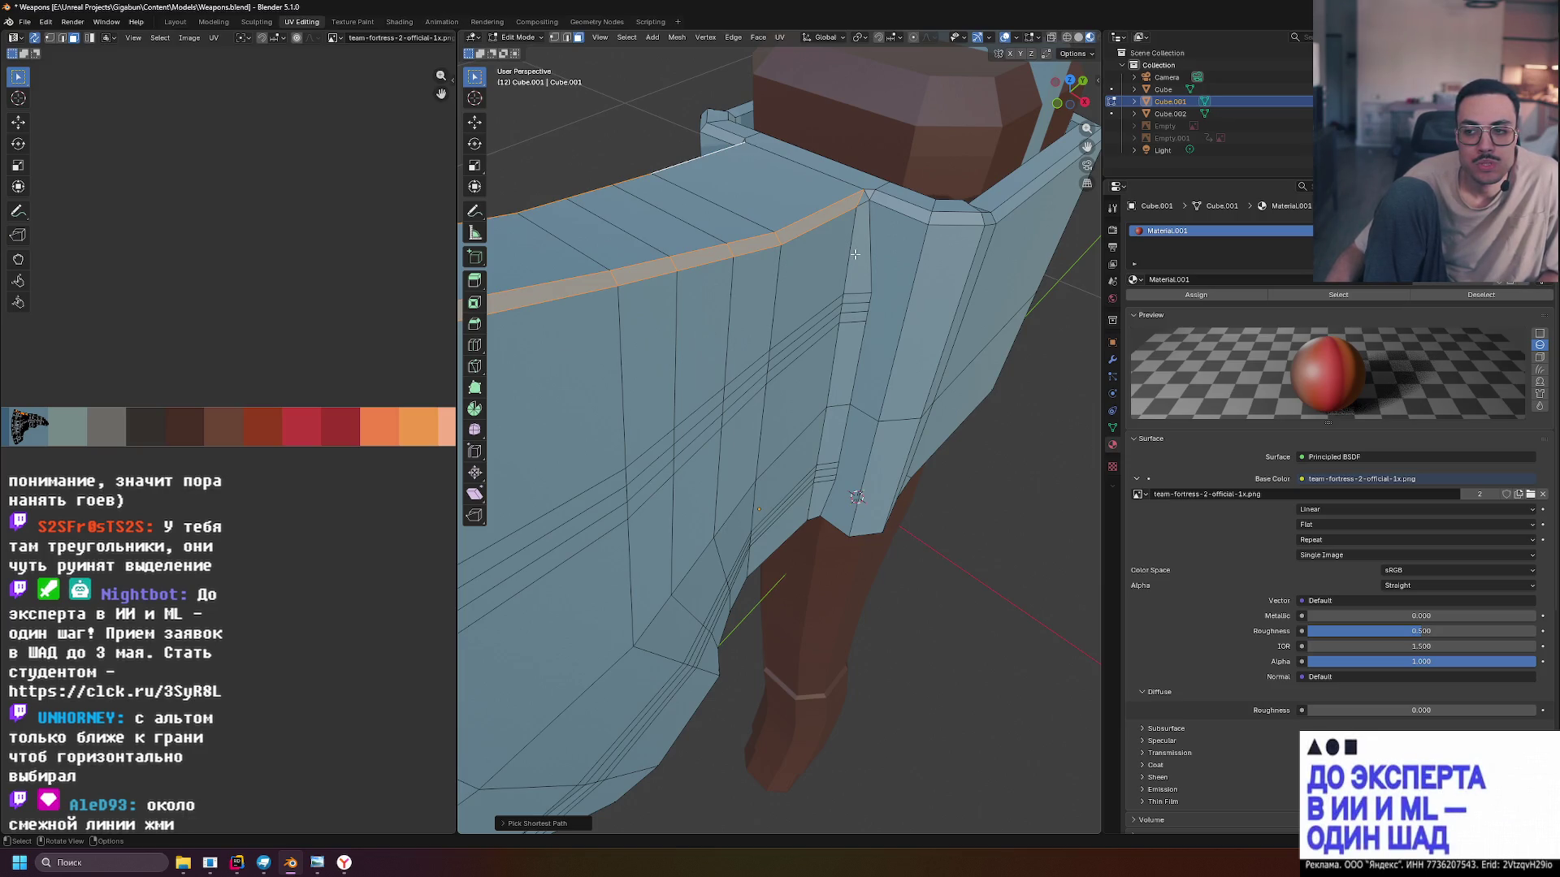
Add the socket's top rim up to the blade, dropping stray diagonal and vertical pieces
scroll(816, 277, "down", 3)
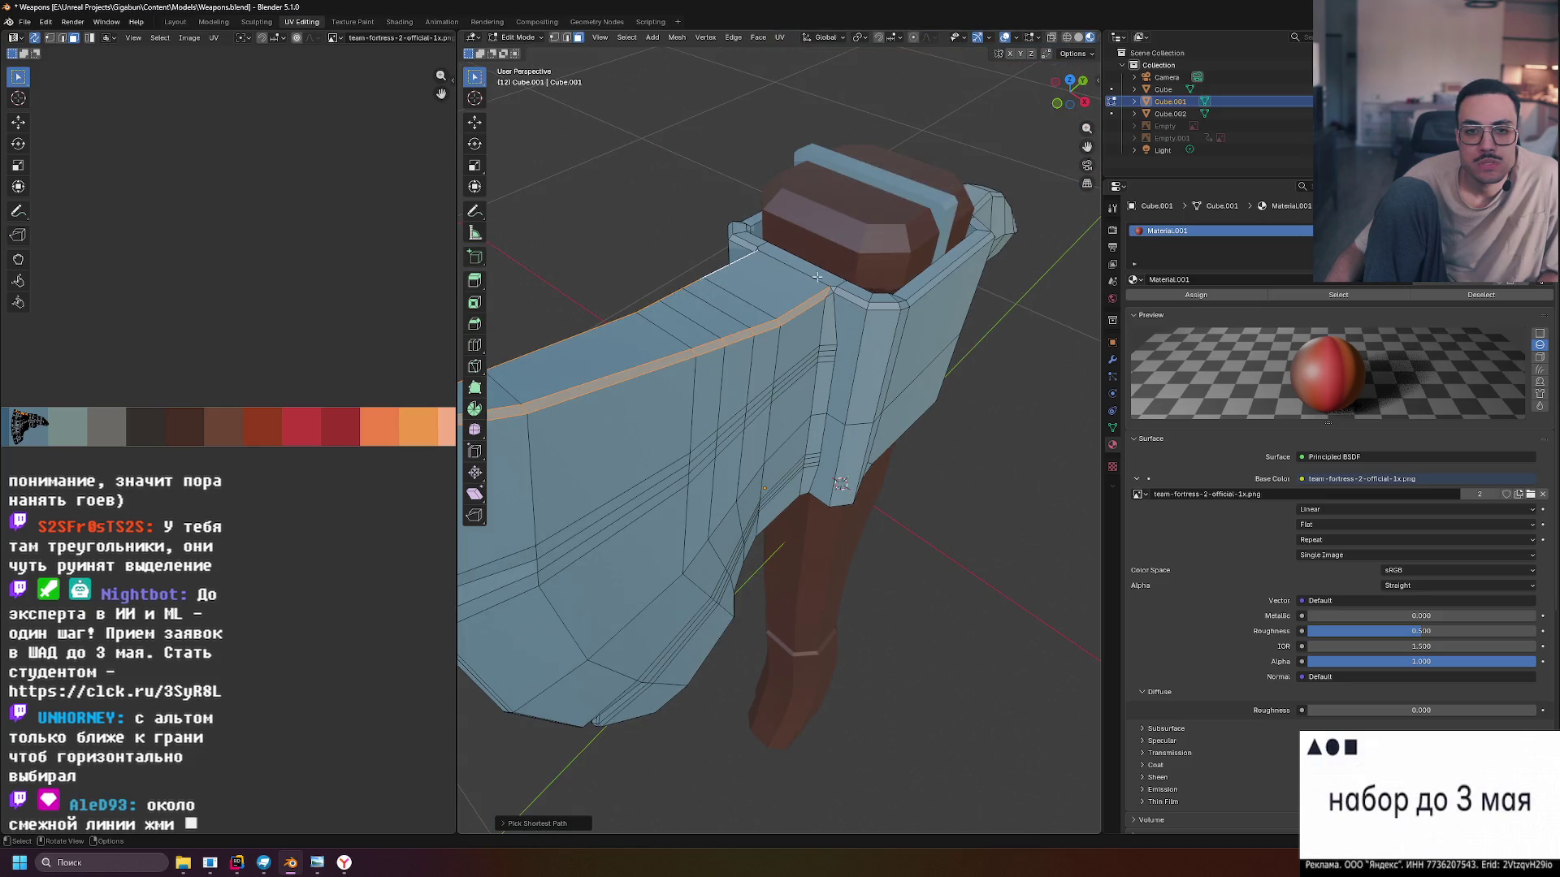
left_click_drag(806, 298, 1014, 286)
scroll(714, 344, "up", 1)
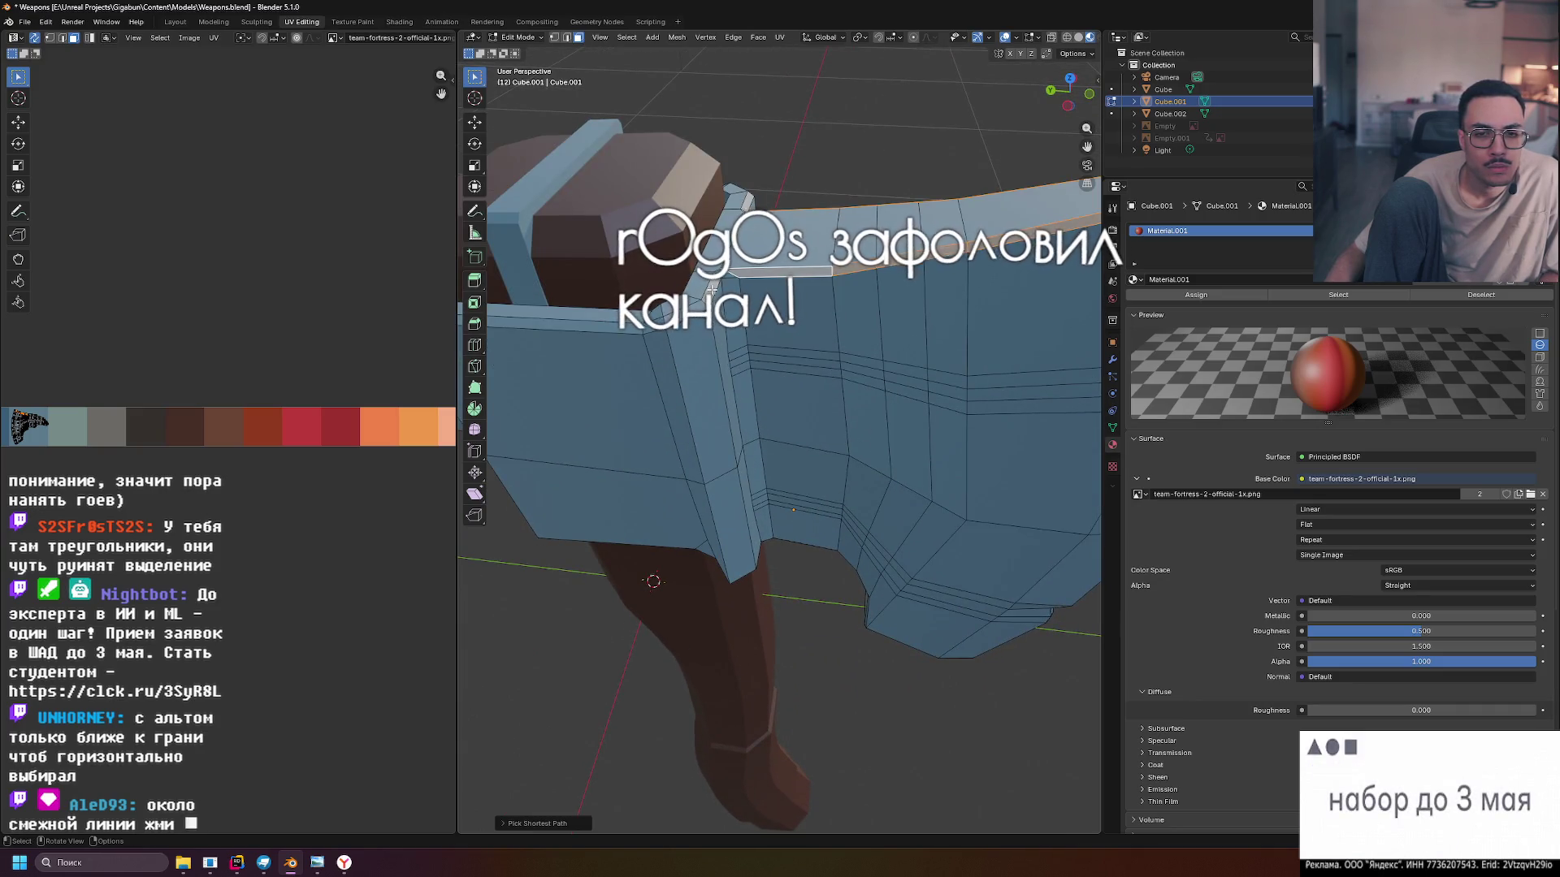
left_click(665, 315, "shift")
left_click_drag(664, 315, 662, 441)
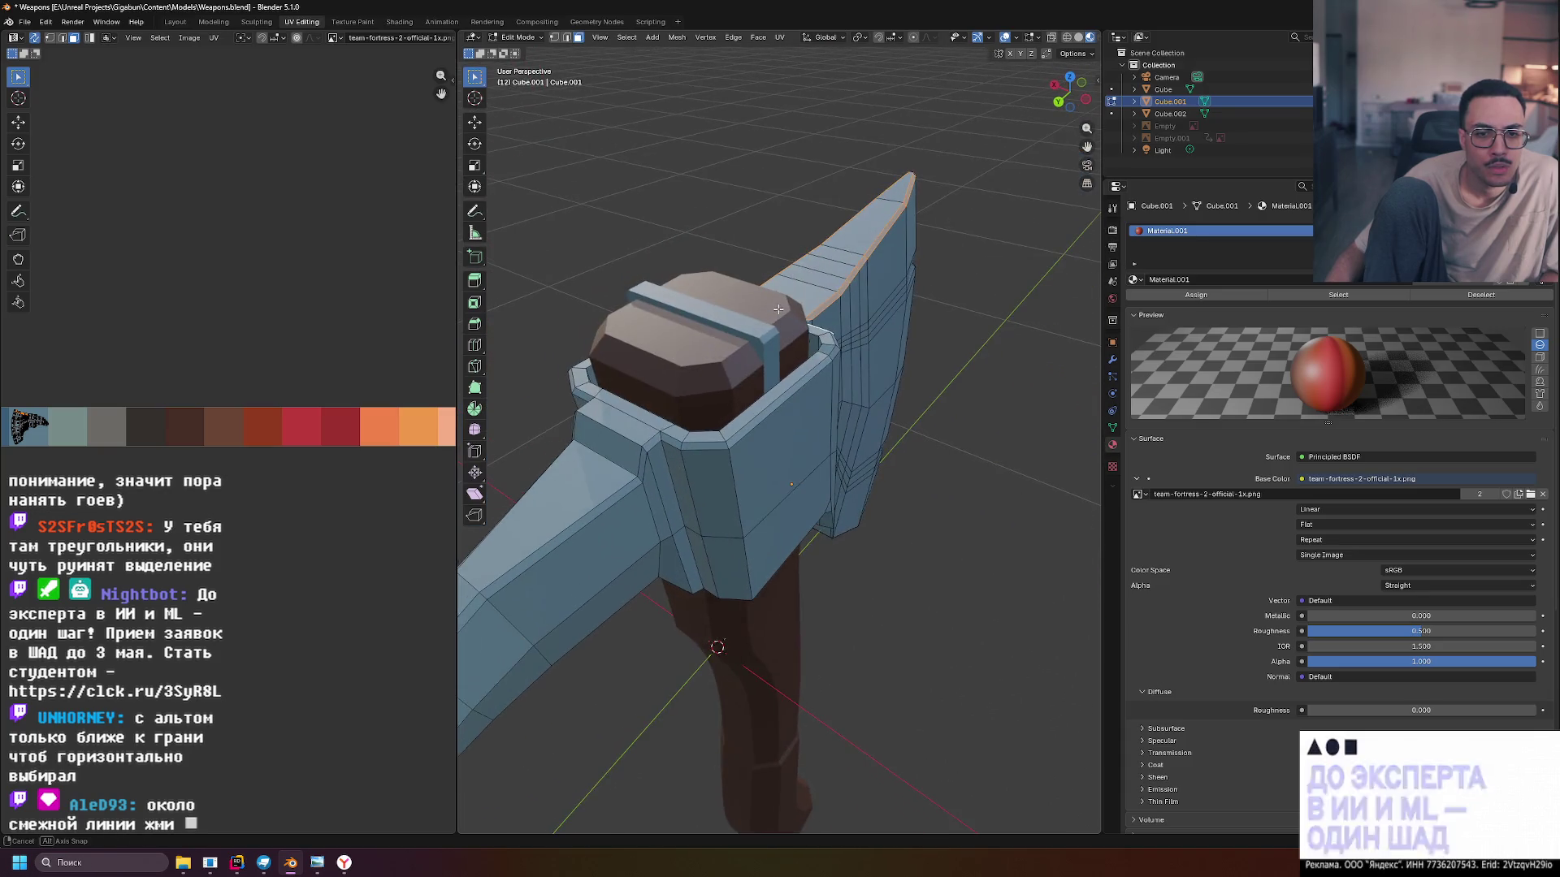
left_click(667, 440, "ctrl")
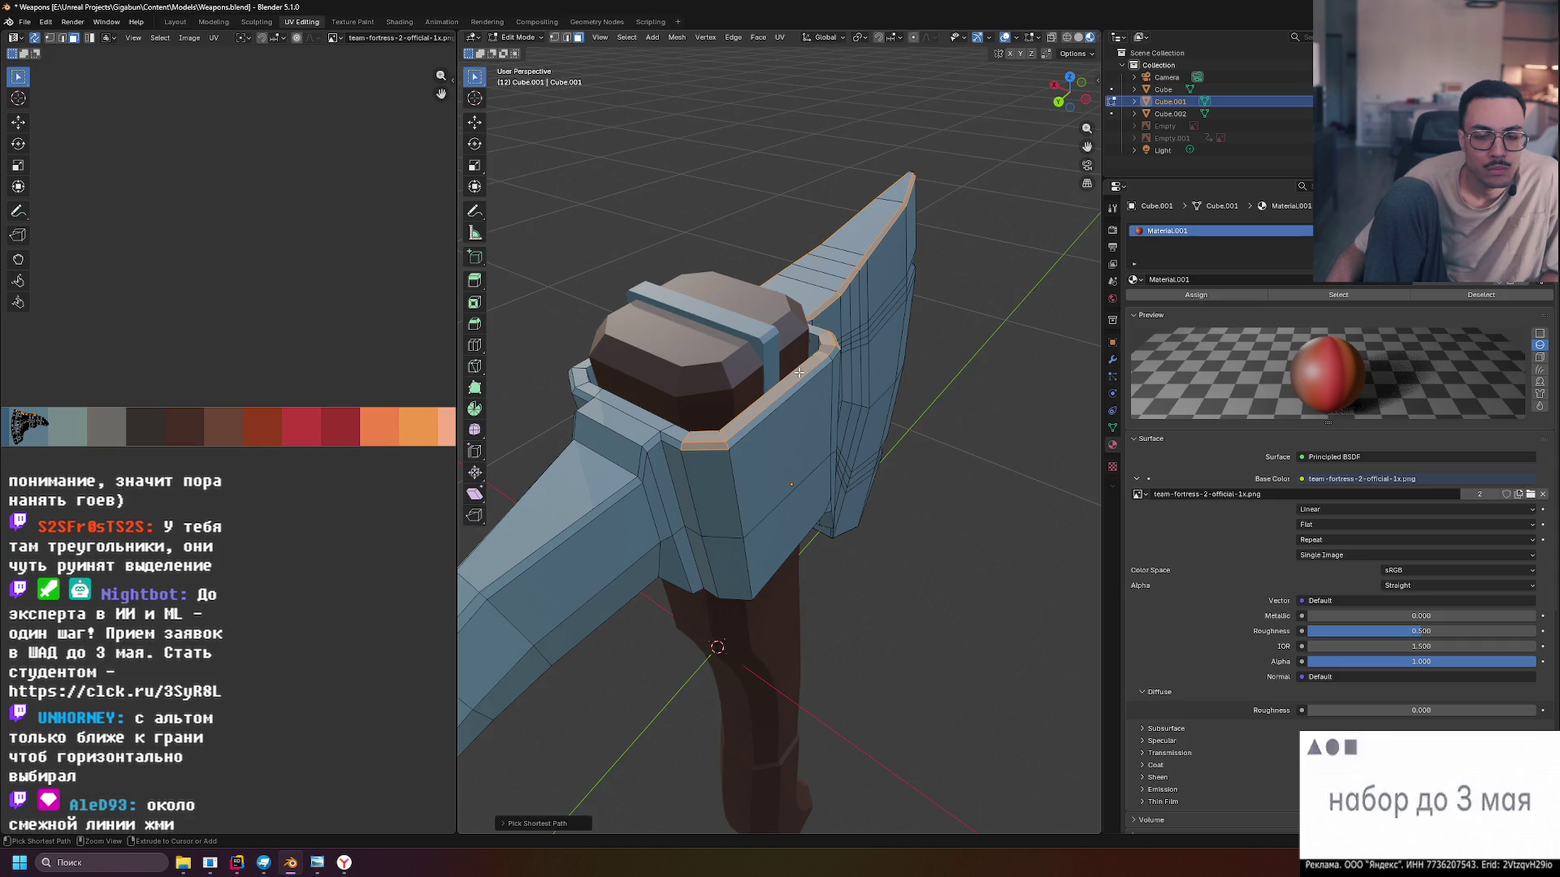
left_click(740, 425, "shift")
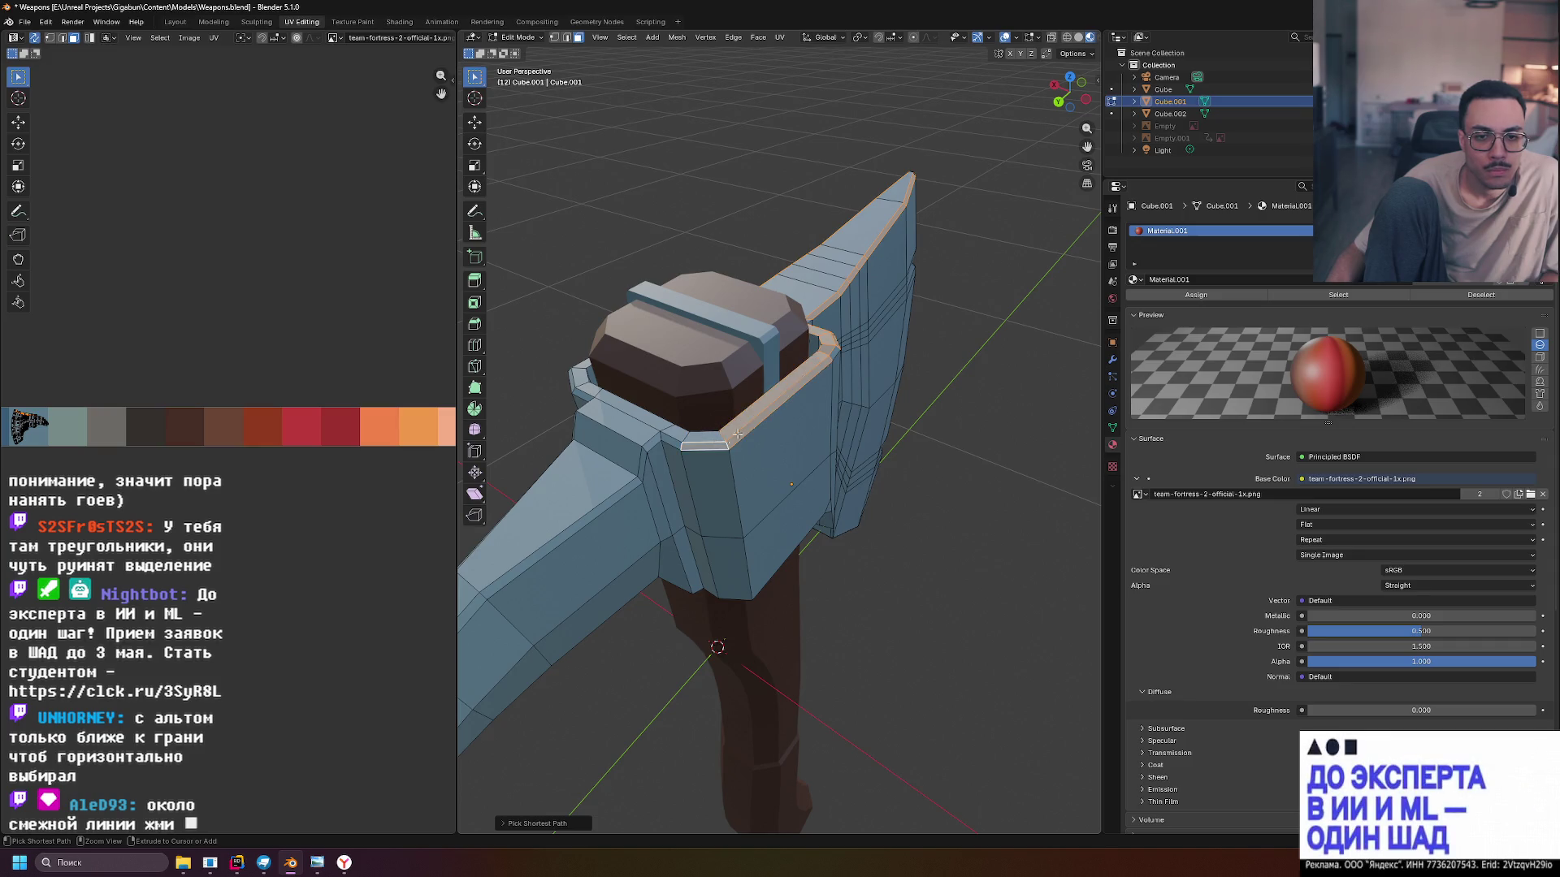
left_click(700, 439, "shift")
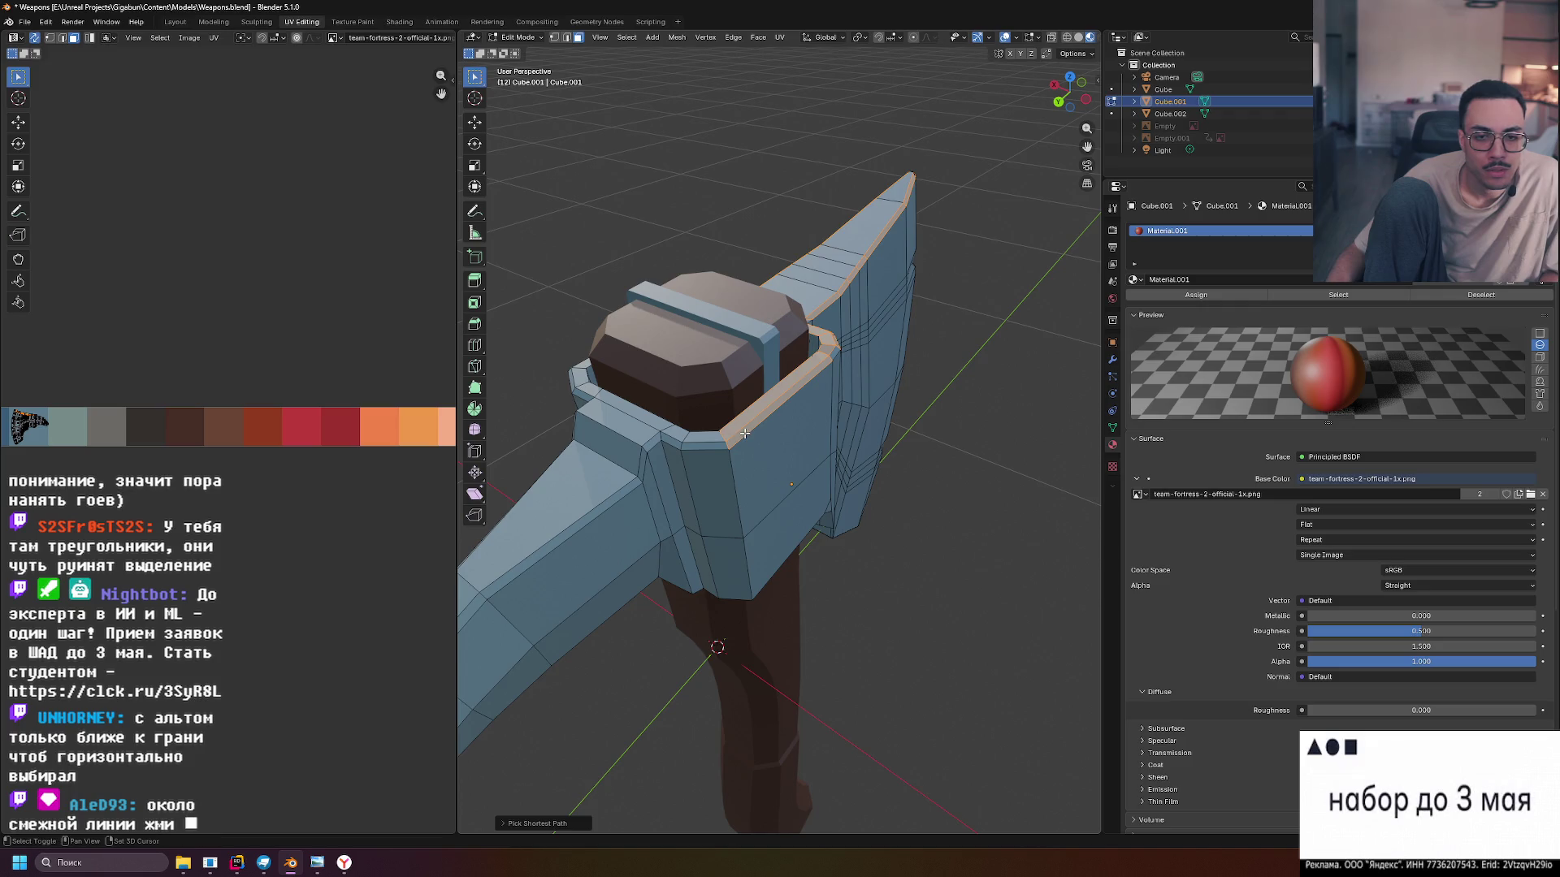
scroll(768, 401, "up", 4)
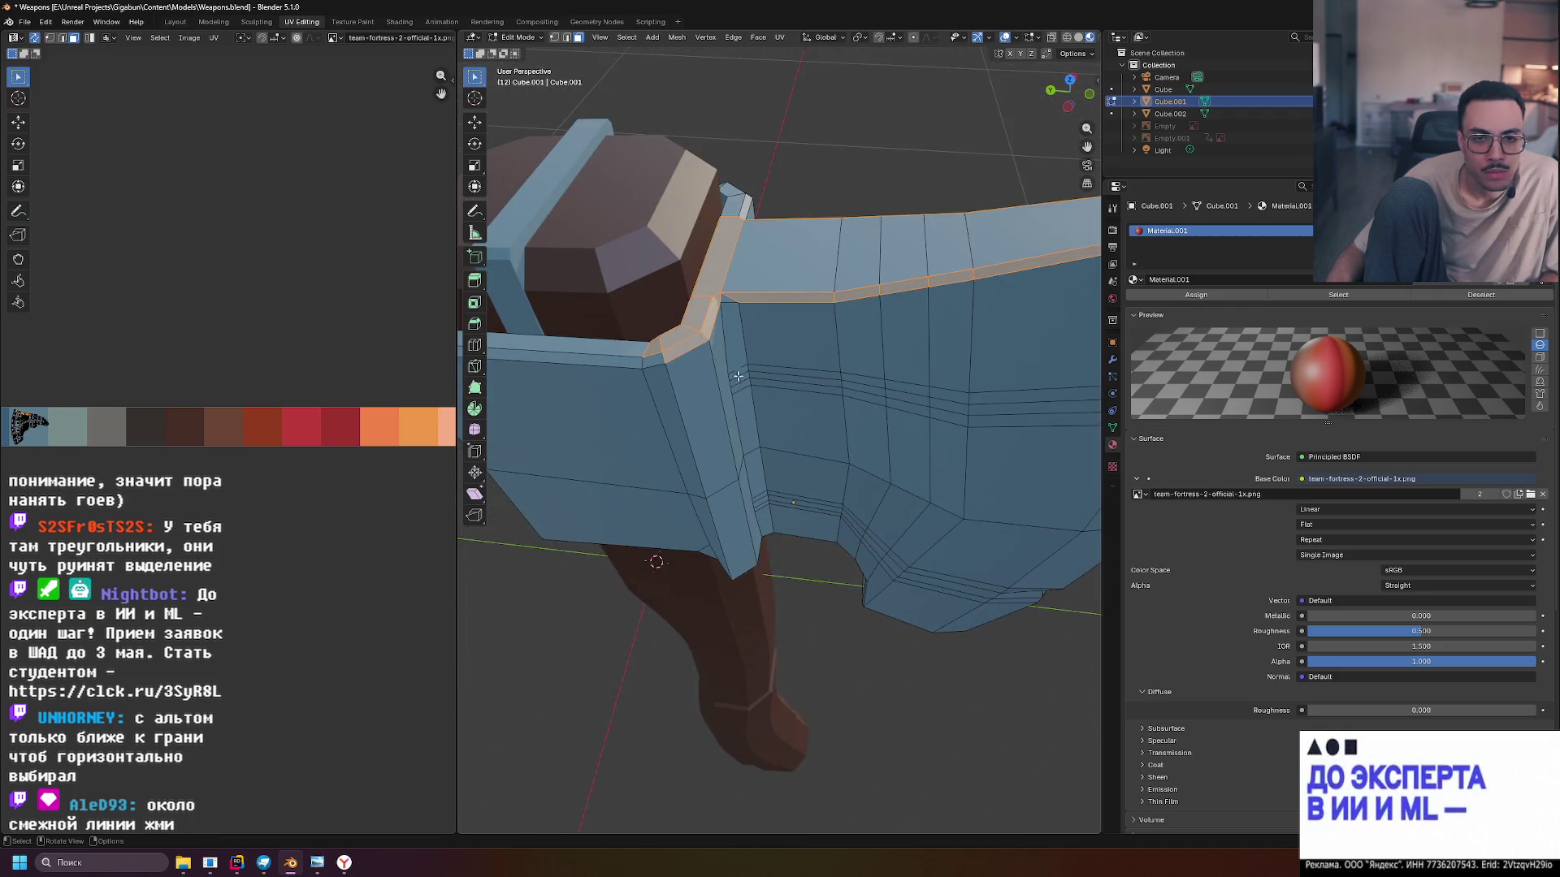
left_click(734, 273, "ctrl")
left_click(740, 290, "ctrl")
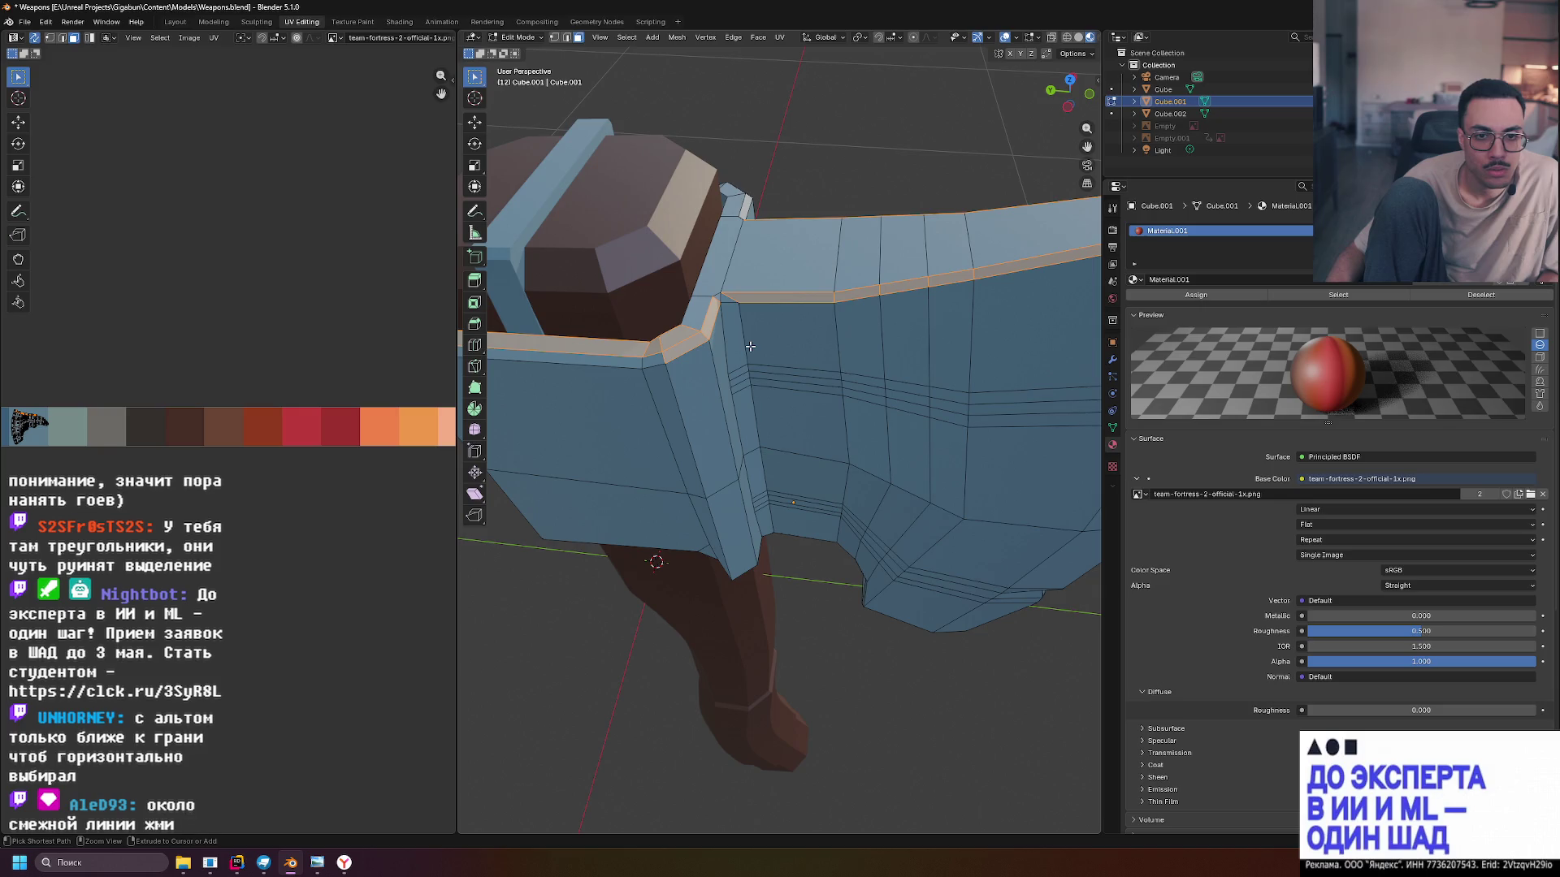
Add the rim corner piece and nearby socket rim edges up to the corner bevel
left_click(721, 344)
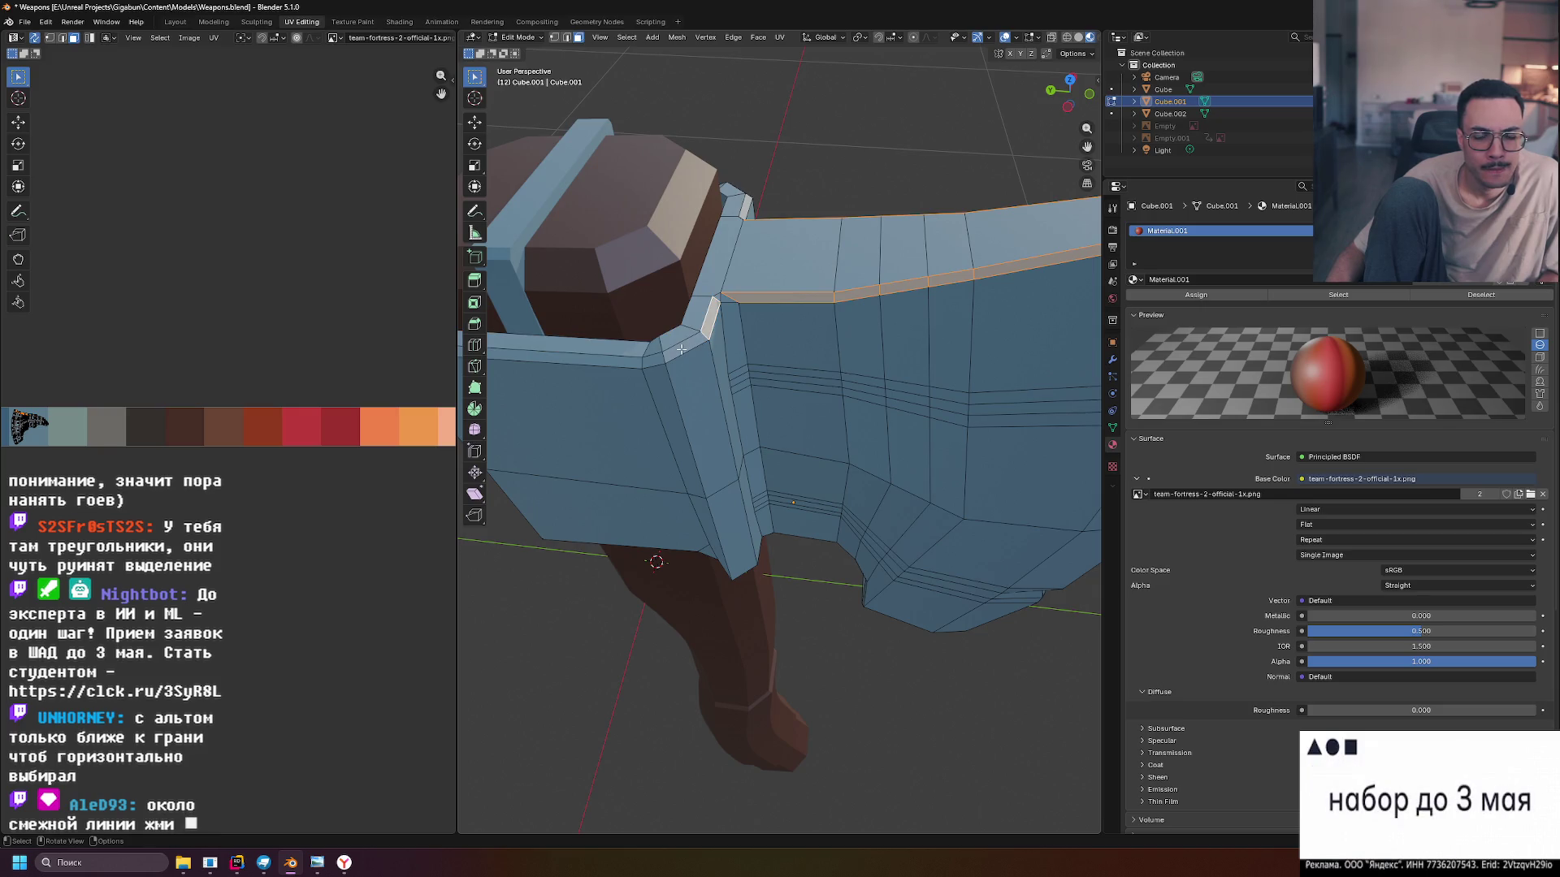
scroll(652, 358, "down", 4)
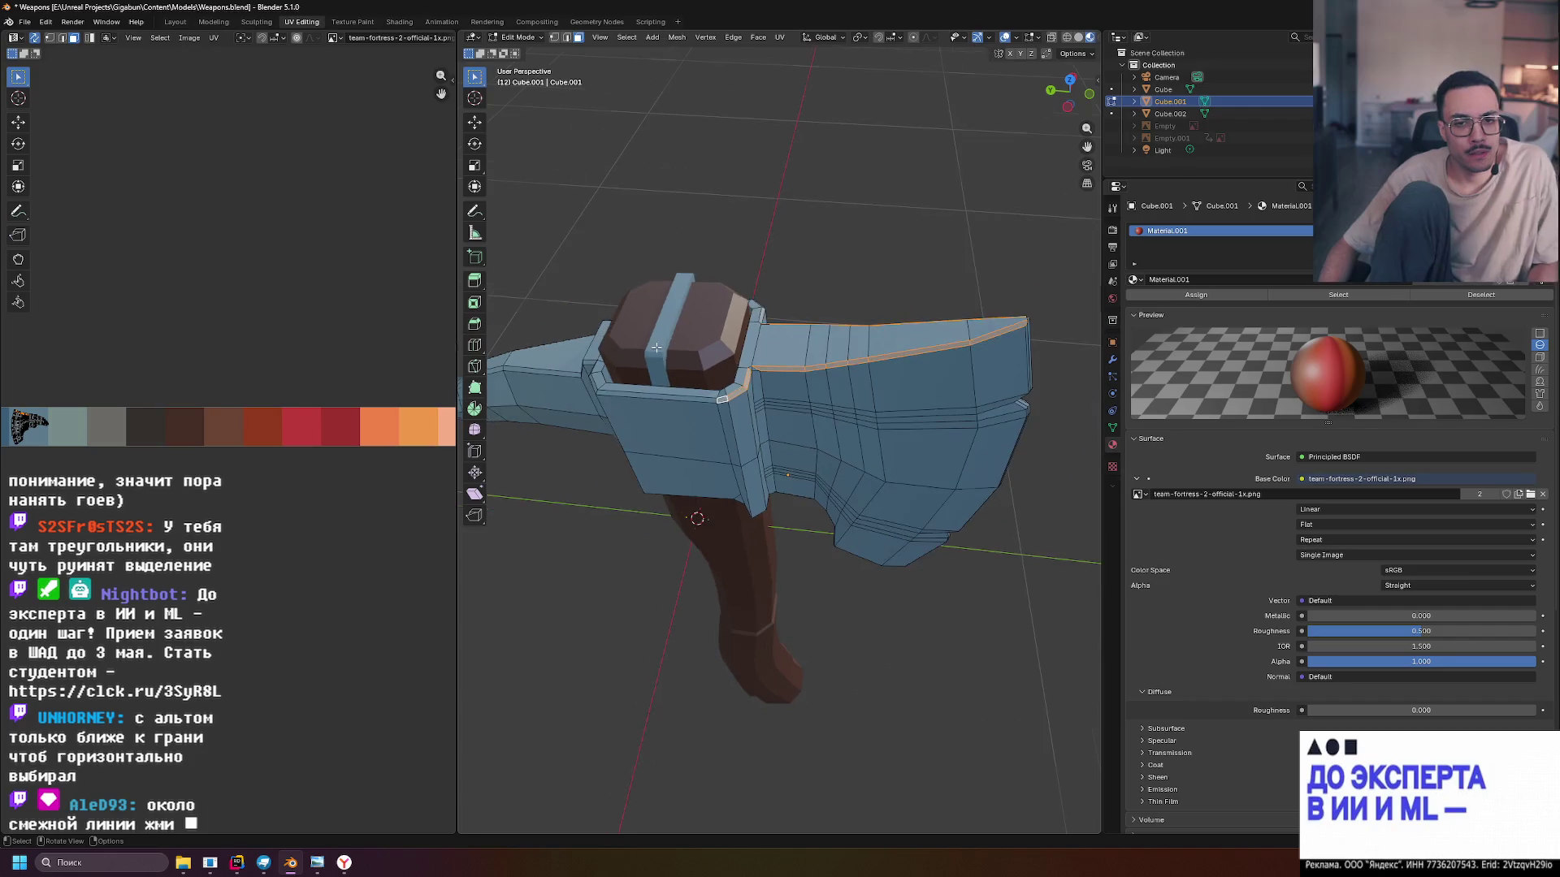
scroll(668, 397, "up", 4)
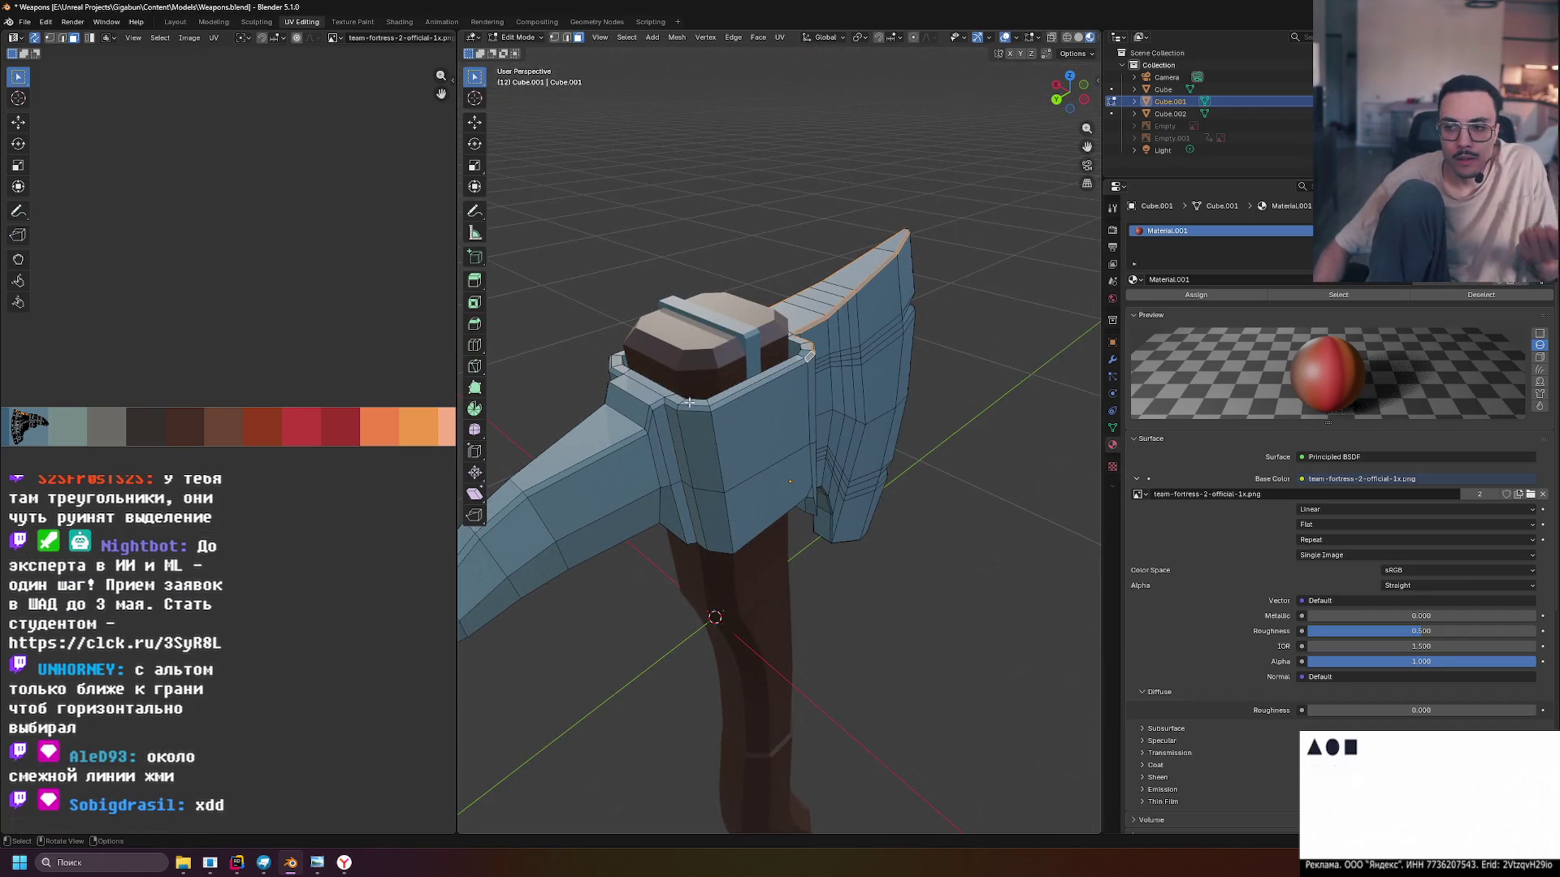
left_click(698, 408, "ctrl")
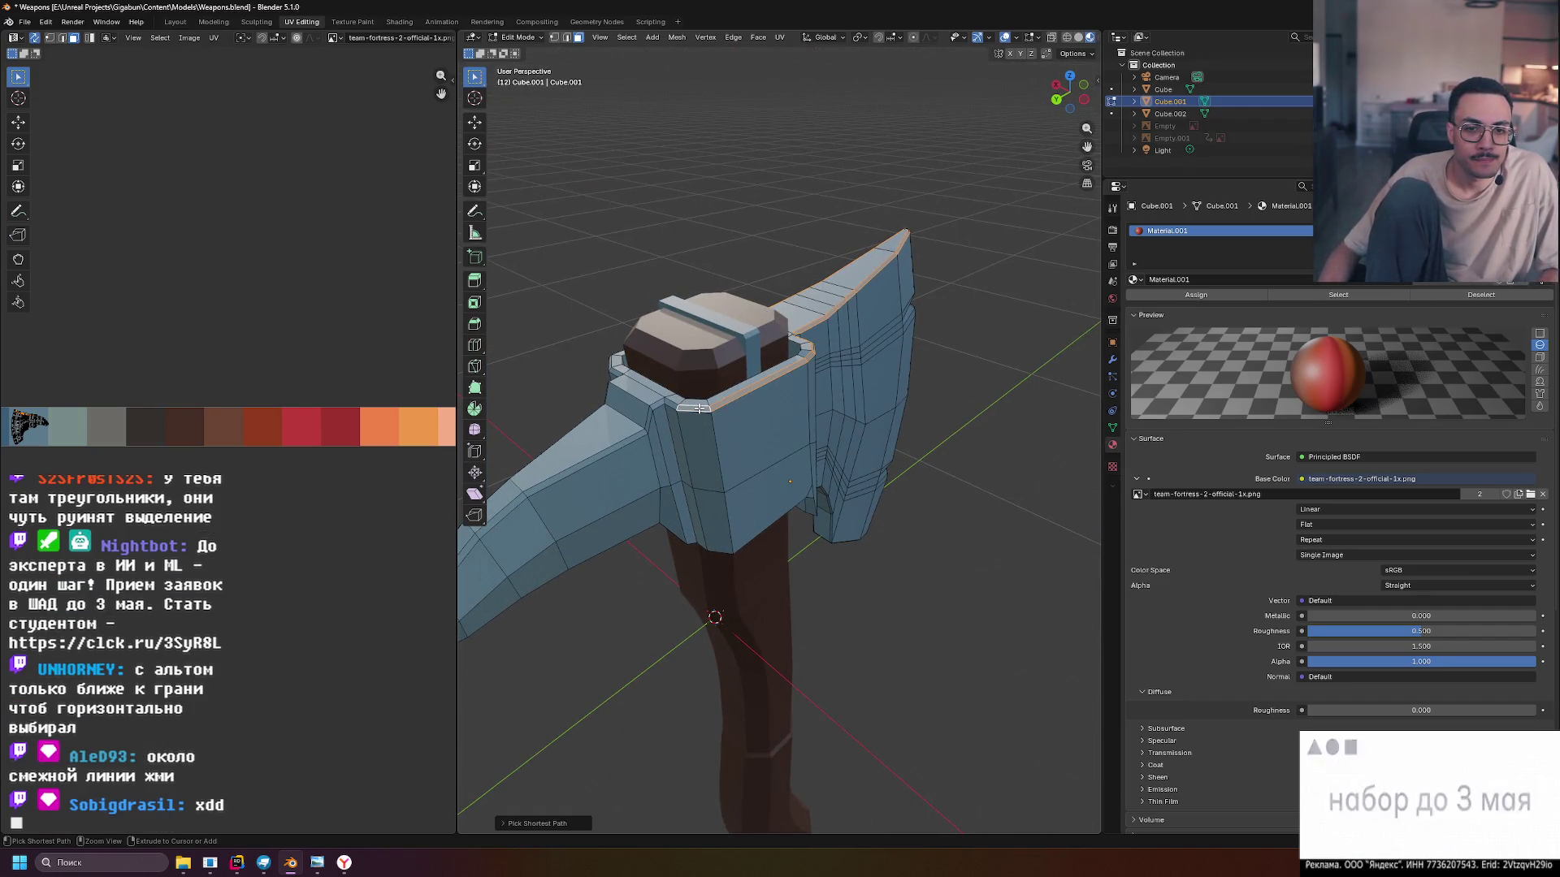
scroll(715, 416, "up", 5)
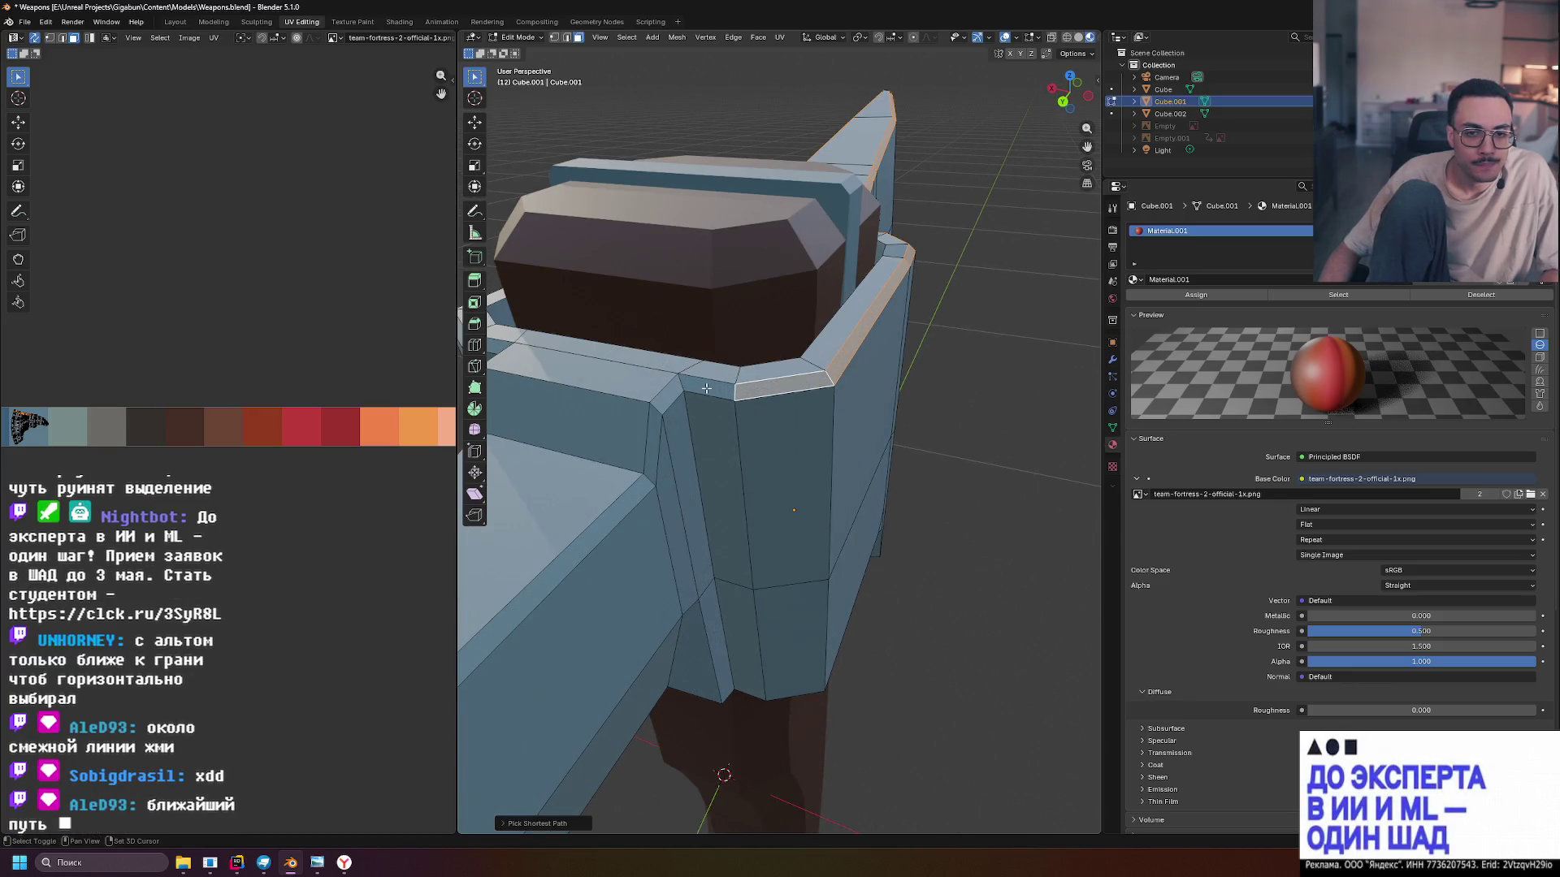
left_click(707, 395, "ctrl")
scroll(664, 453, "down", 2)
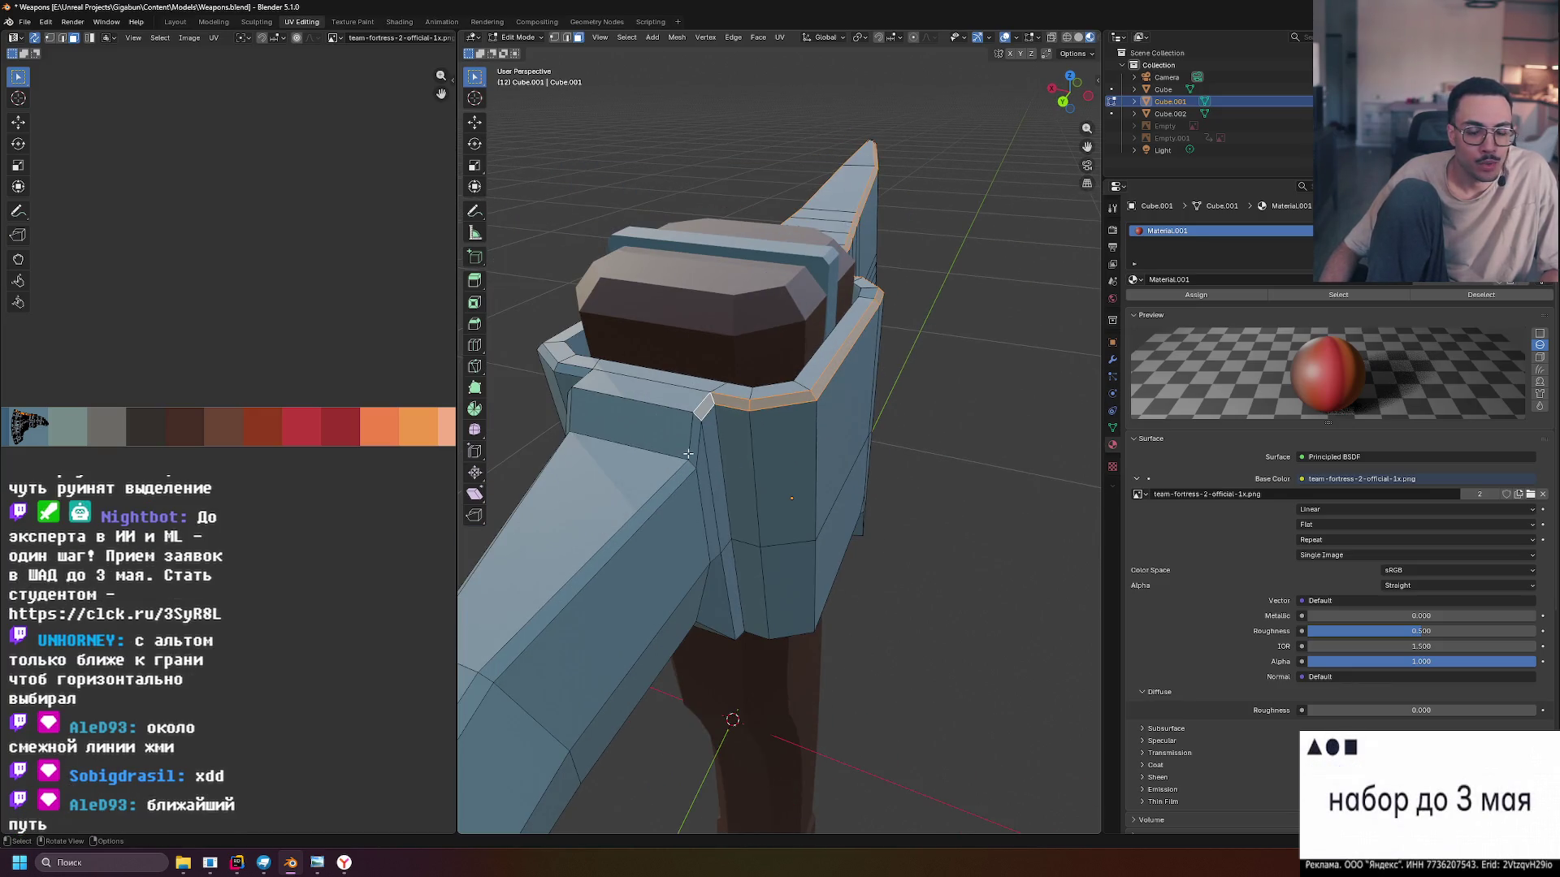
Select both edges of the spike out to its tip, plus a short edge piece
left_click(672, 485, "ctrl")
scroll(671, 485, "down", 3)
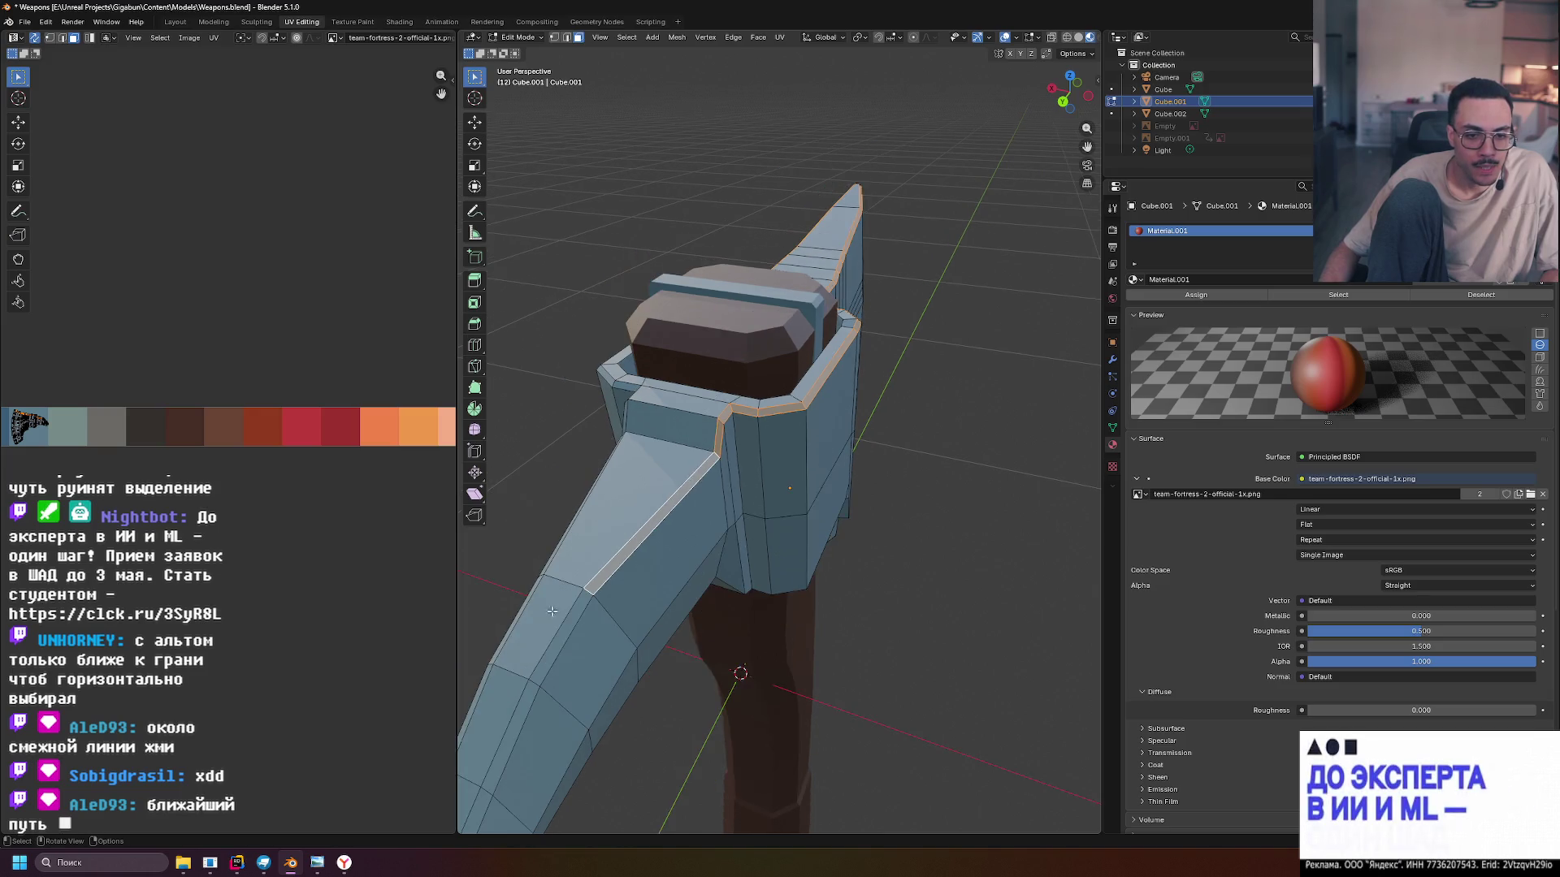
left_click(555, 747, "ctrl")
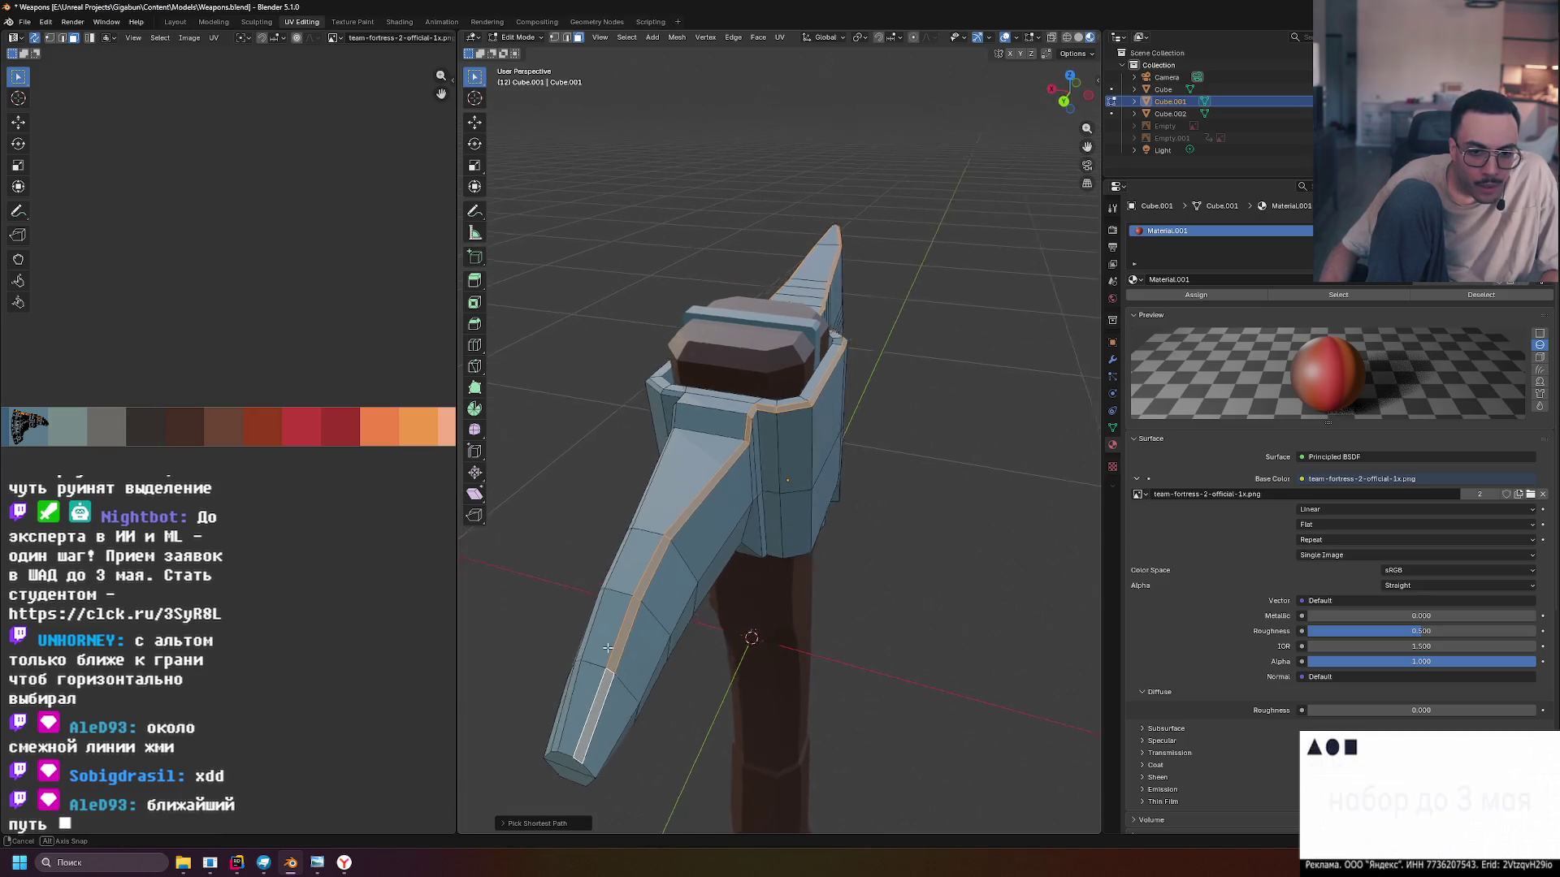
mouse_move(909, 703)
left_mouse_down()
mouse_move(801, 600)
mouse_move(764, 604)
left_mouse_up()
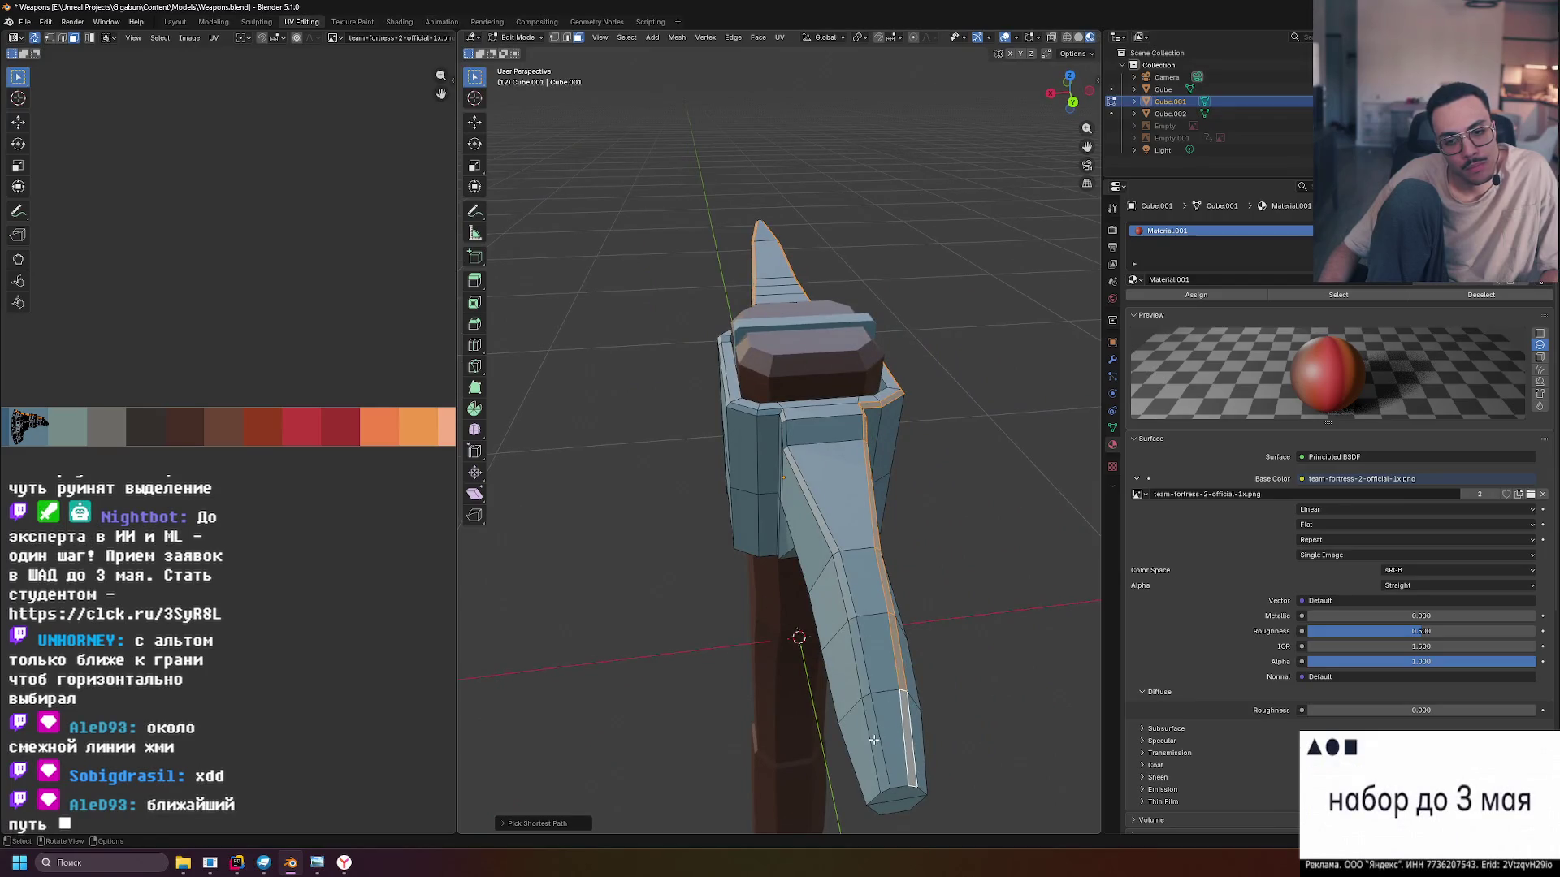
left_click(782, 432, "ctrl")
scroll(820, 435, "up", 5)
left_click_drag(802, 383, 711, 351)
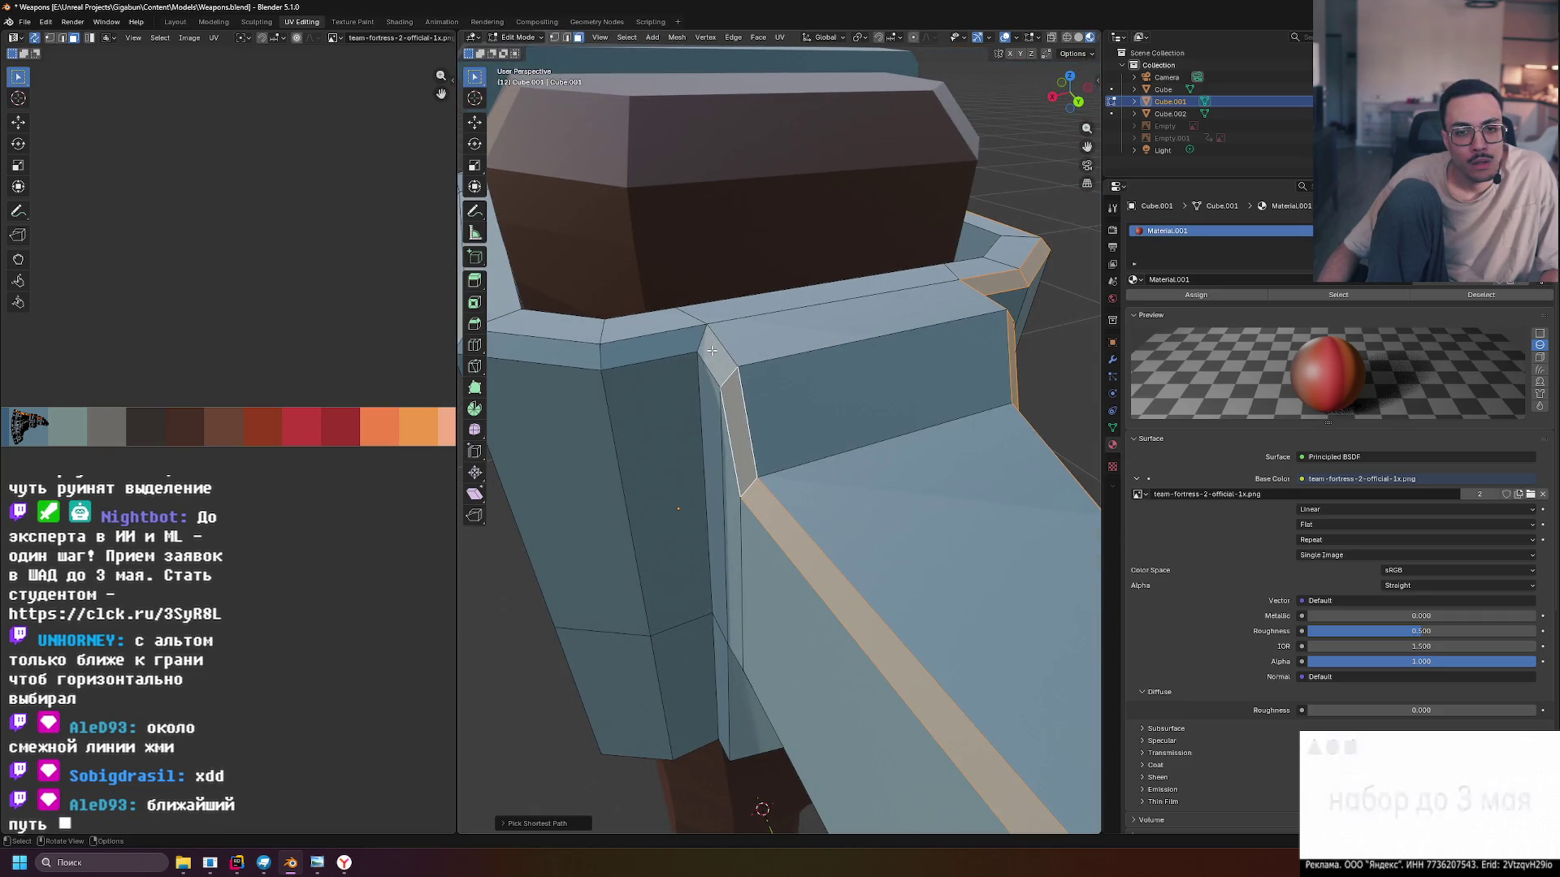
scroll(712, 351, "down", 6)
left_click(908, 411, "shift")
Add the small corner triangle on the socket's front plate and review the rim selection
scroll(741, 383, "up", 8)
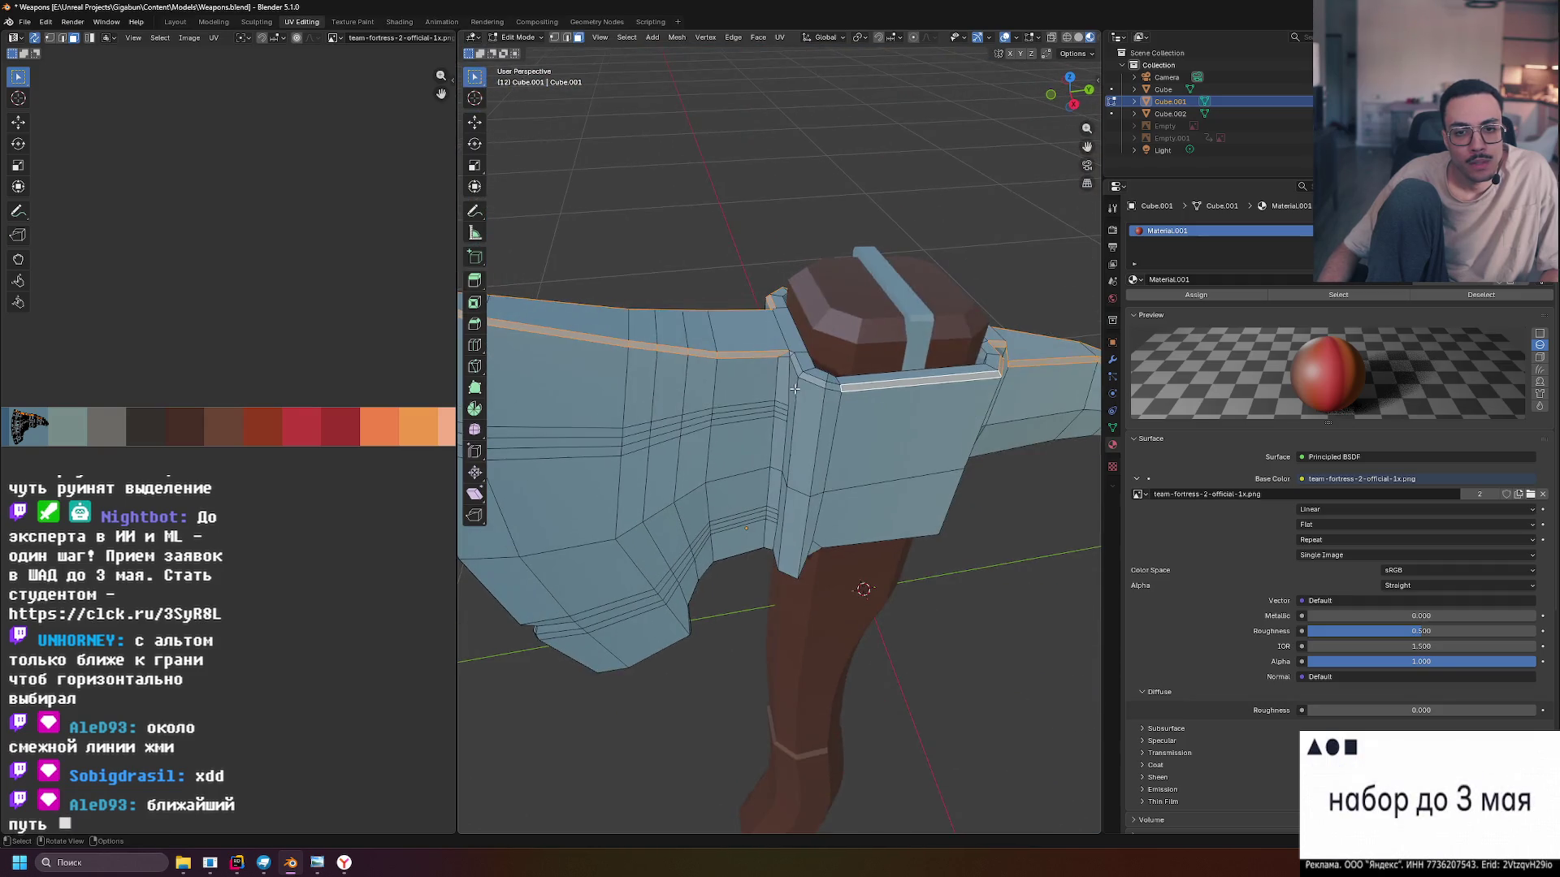
left_click_drag(784, 365, 807, 356)
left_click(801, 305, "shift")
mouse_move(833, 349)
left_mouse_down()
mouse_move(795, 368)
mouse_move(825, 432)
left_mouse_up()
scroll(824, 431, "up", 8)
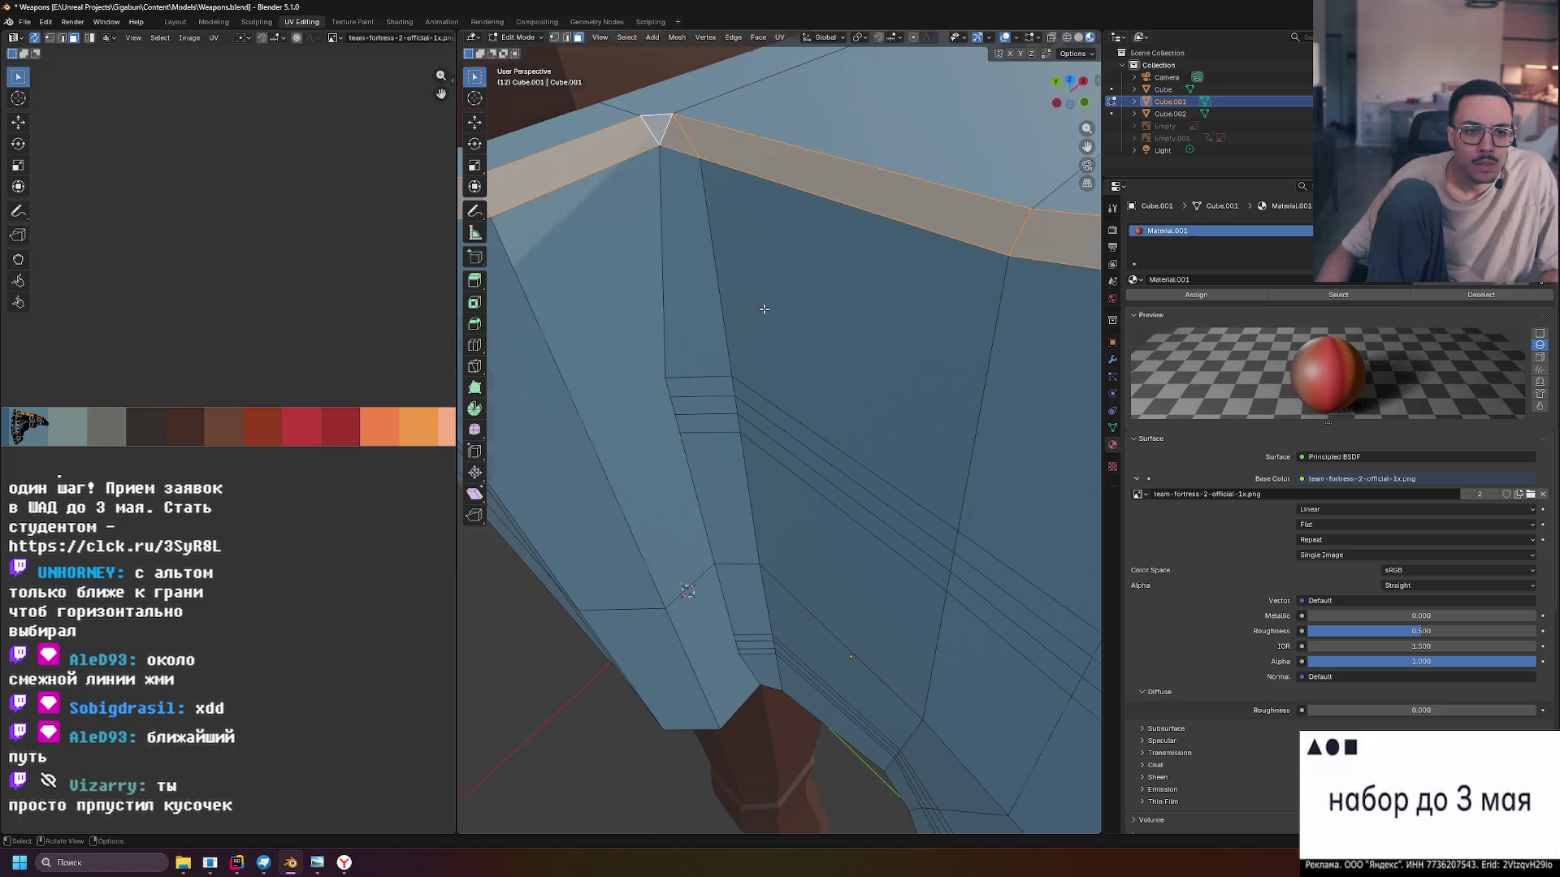
scroll(764, 309, "down", 4)
scroll(771, 333, "down", 2)
left_click_drag(932, 428, 625, 397)
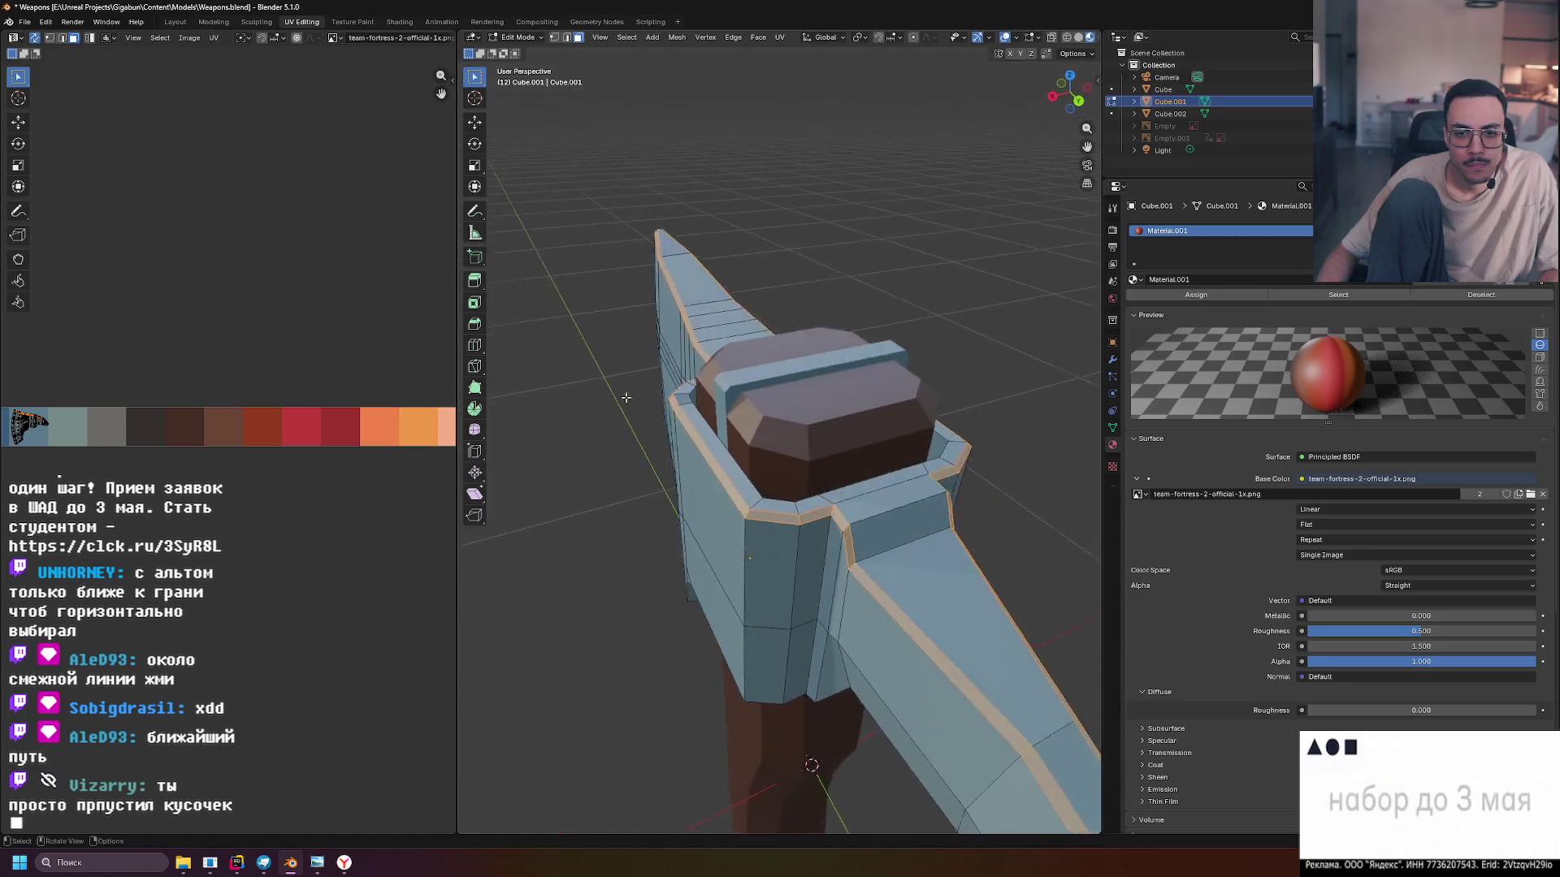
scroll(626, 398, "down", 3)
mouse_move(790, 469)
left_mouse_down()
mouse_move(815, 449)
mouse_move(910, 453)
mouse_move(726, 446)
mouse_move(935, 433)
left_mouse_up()
scroll(812, 460, "up", 4)
scroll(935, 433, "down", 4)
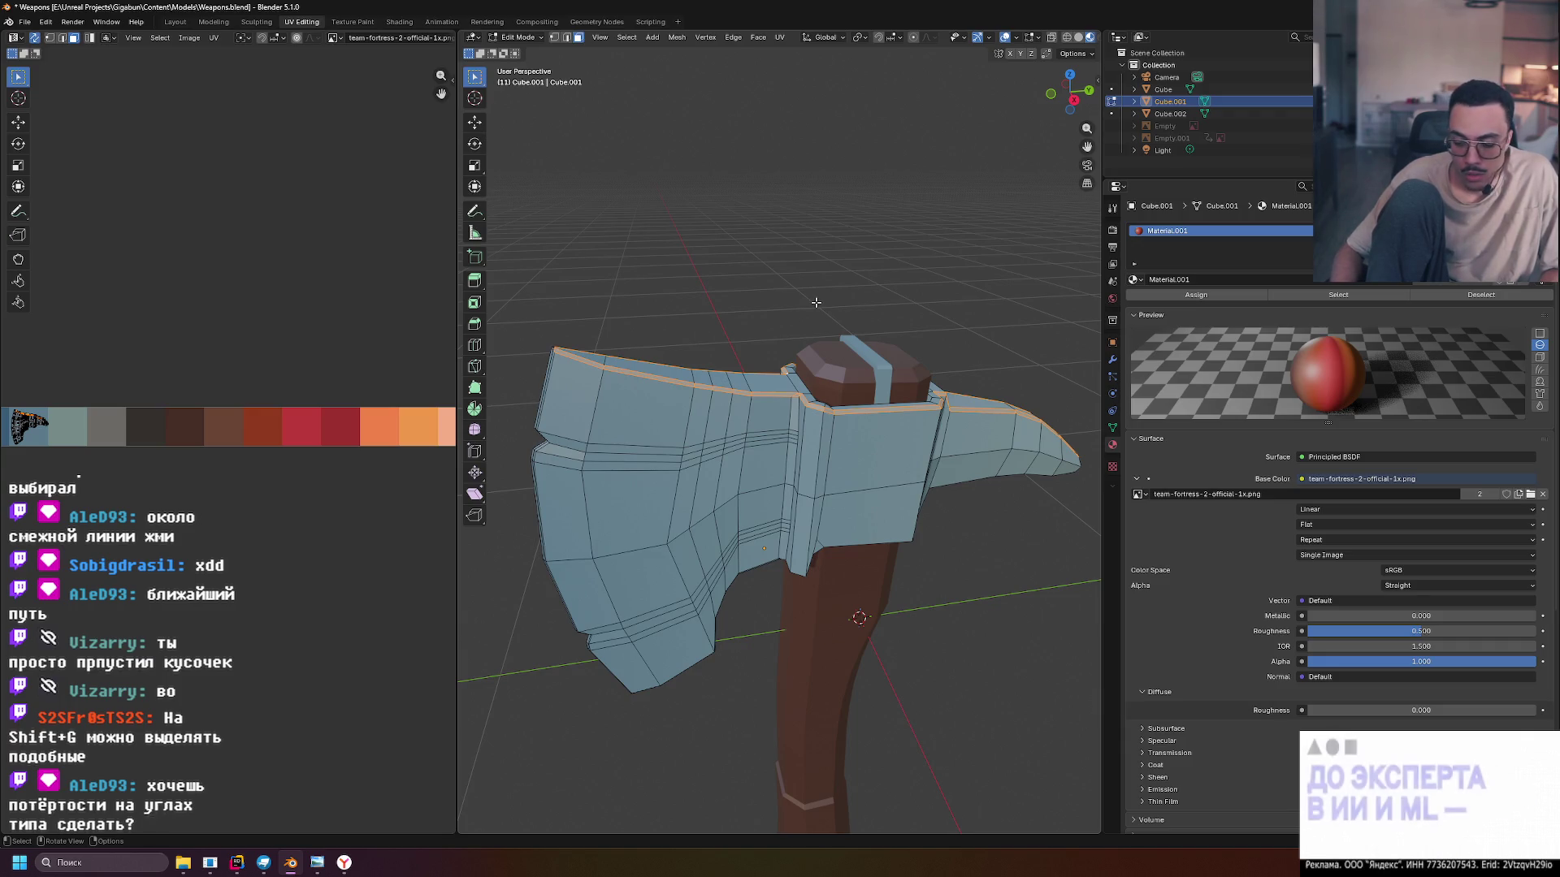
Switch to orthographic and settle on a straight-down top view of the axe
key("KP_5")
key("KP_2")
key("KP_2")
key("KP_2")
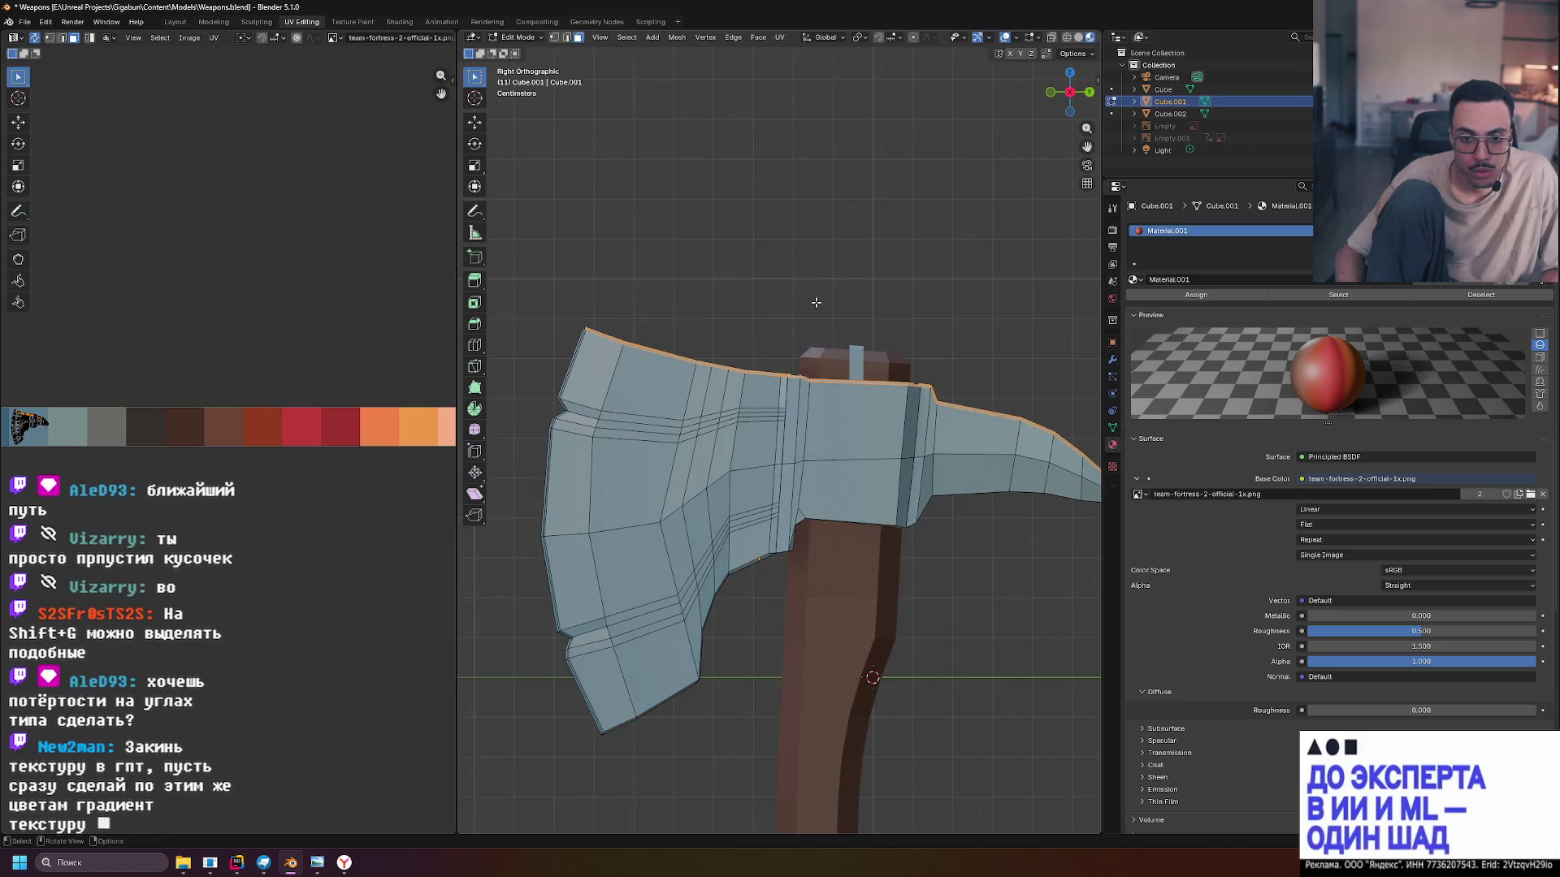
key("KP_9")
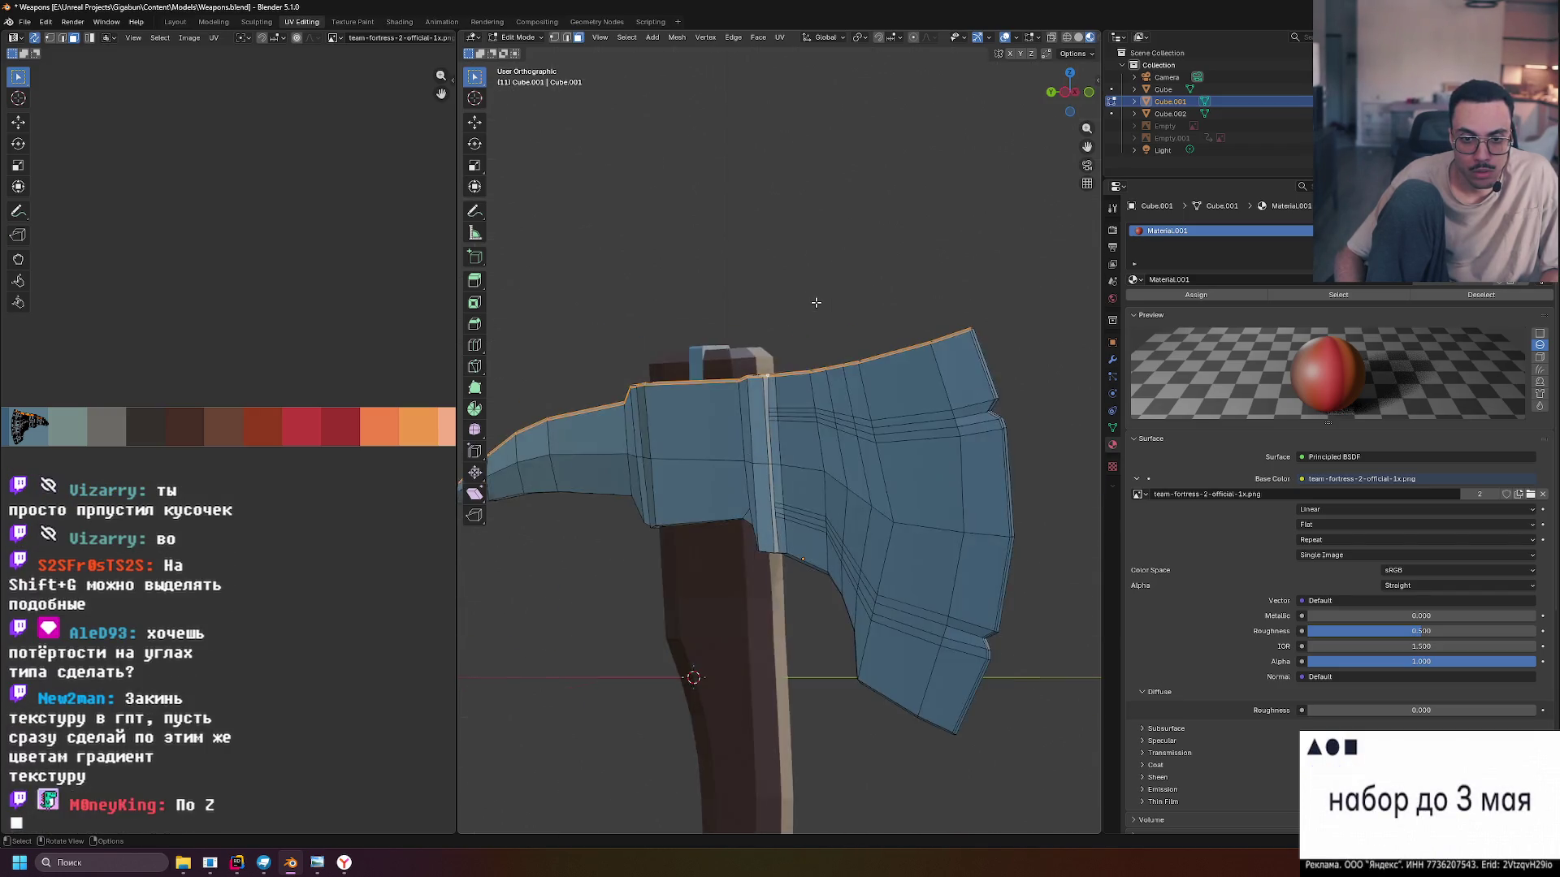
key("KP_7")
key("KP_8")
key("KP_2")
key("KP_4")
key("KP_8")
key("KP_4")
key("KP_4")
key("KP_4")
key("KP_4")
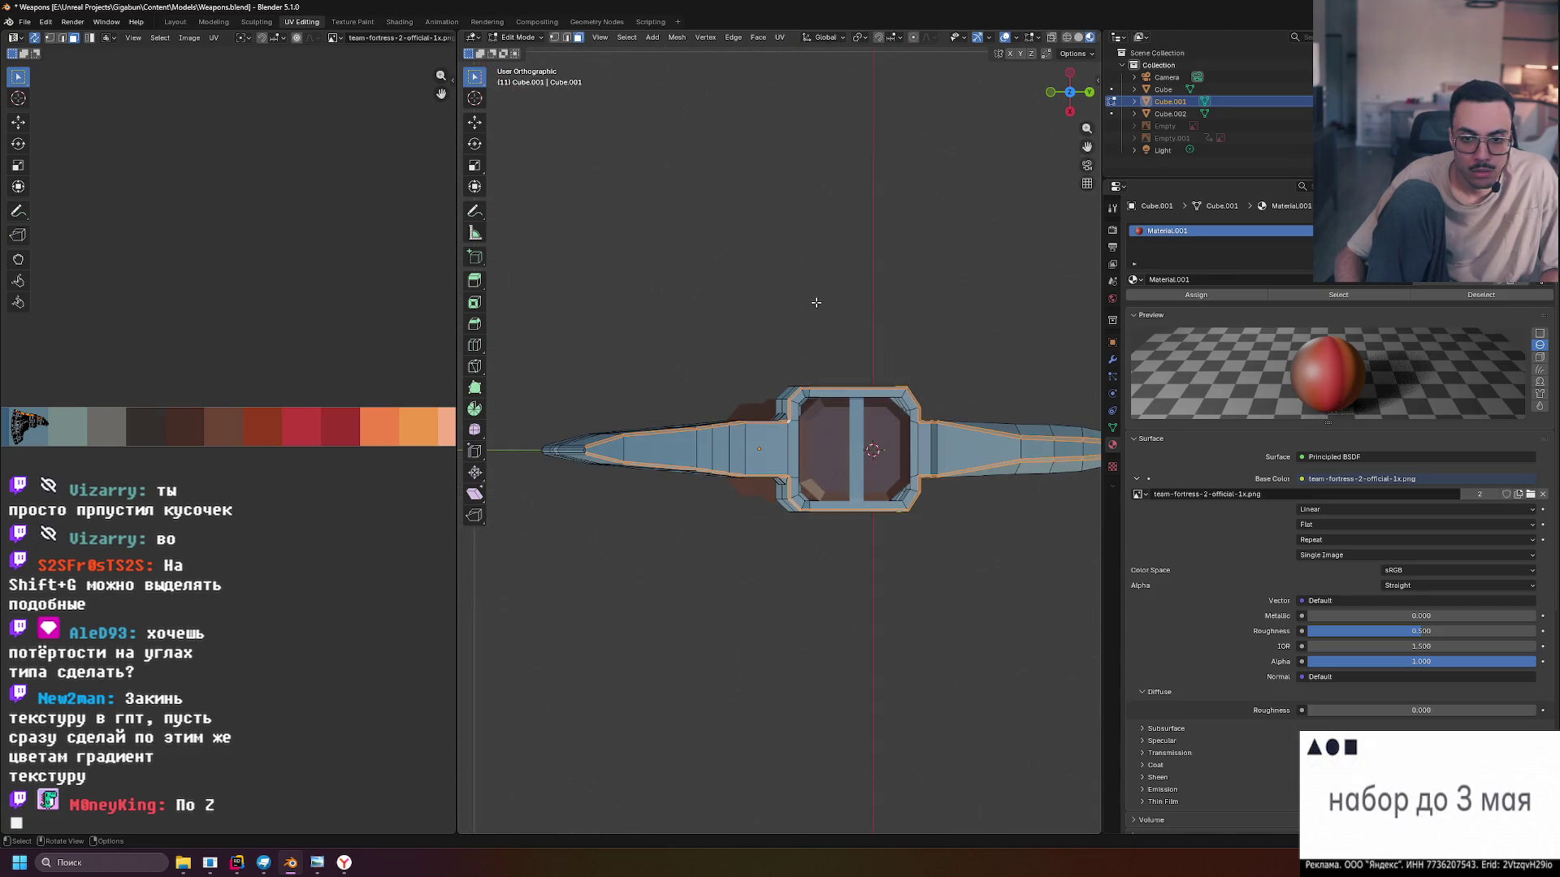
key("KP_7")
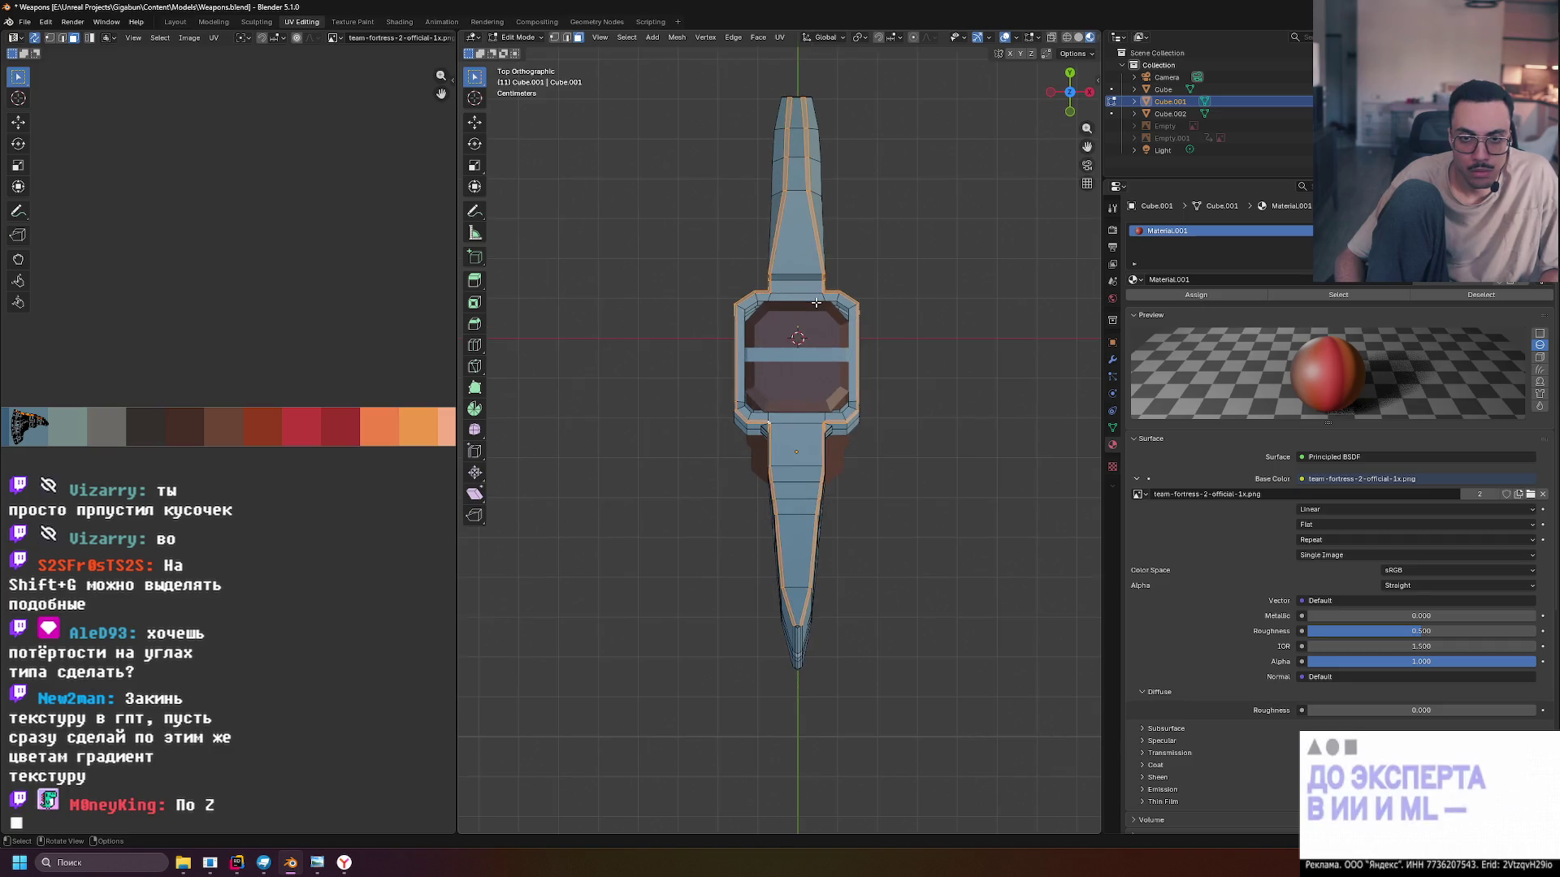
Project the rim faces' UVs from view onto the light blue-grey swatch, then return to Object Mode
left_click(779, 38)
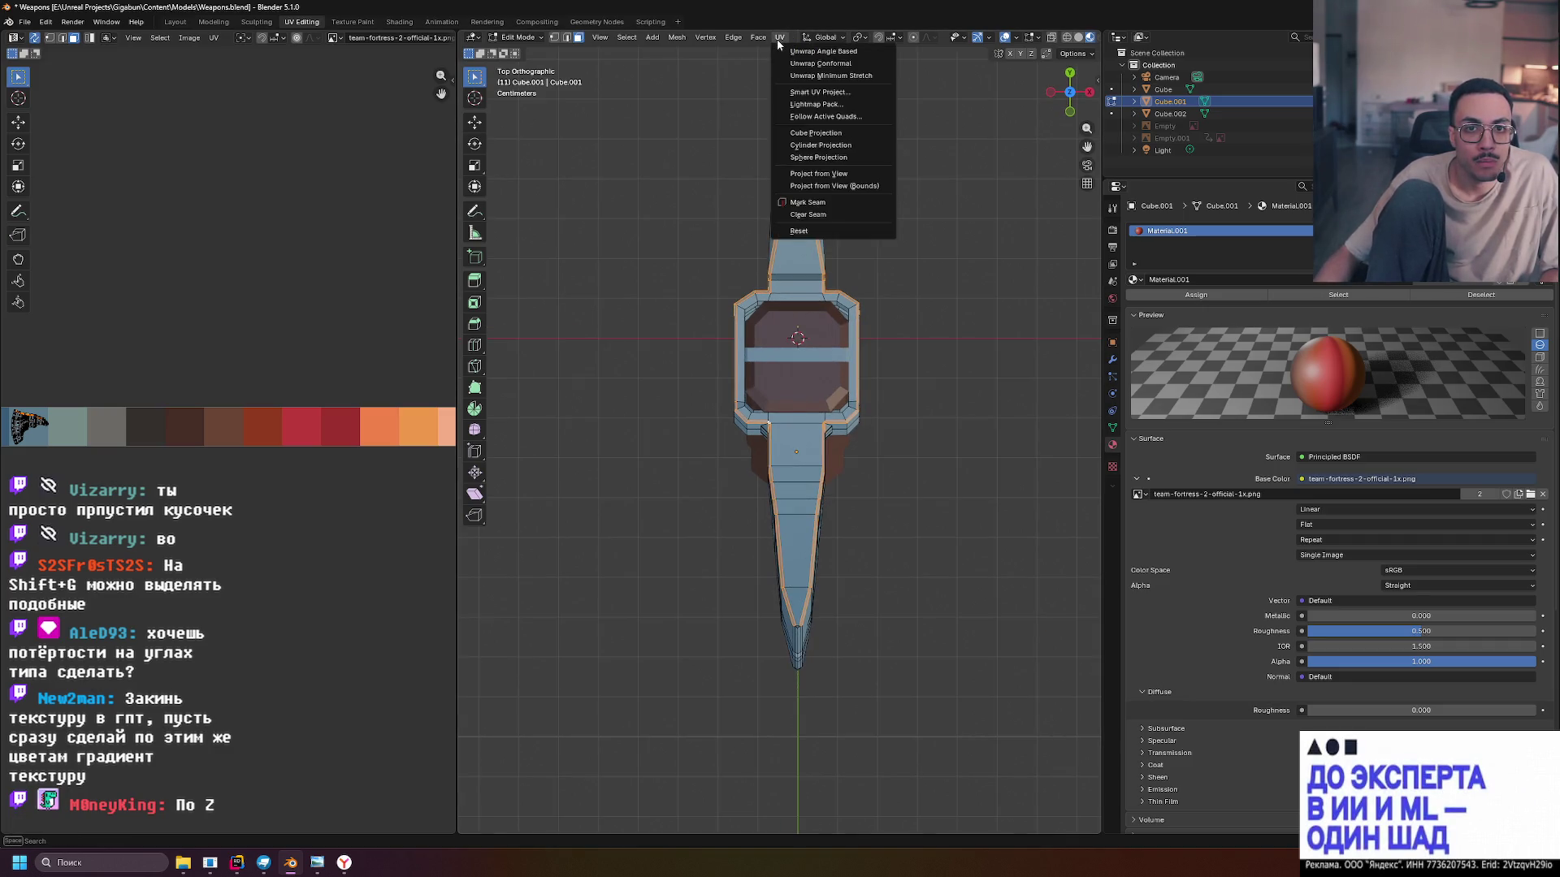
left_click(844, 175)
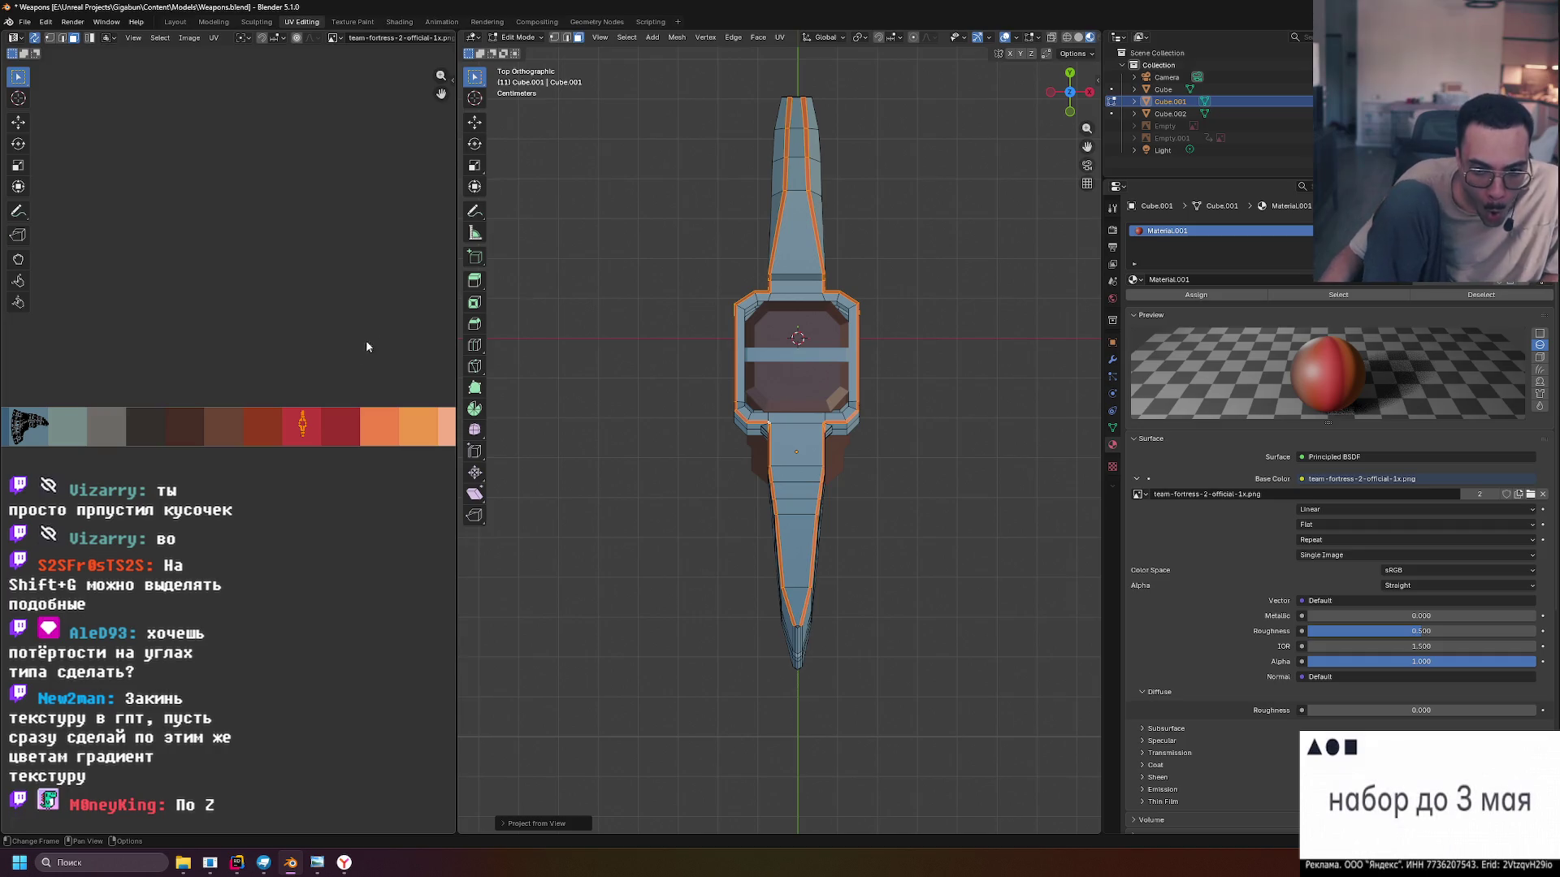
key("g")
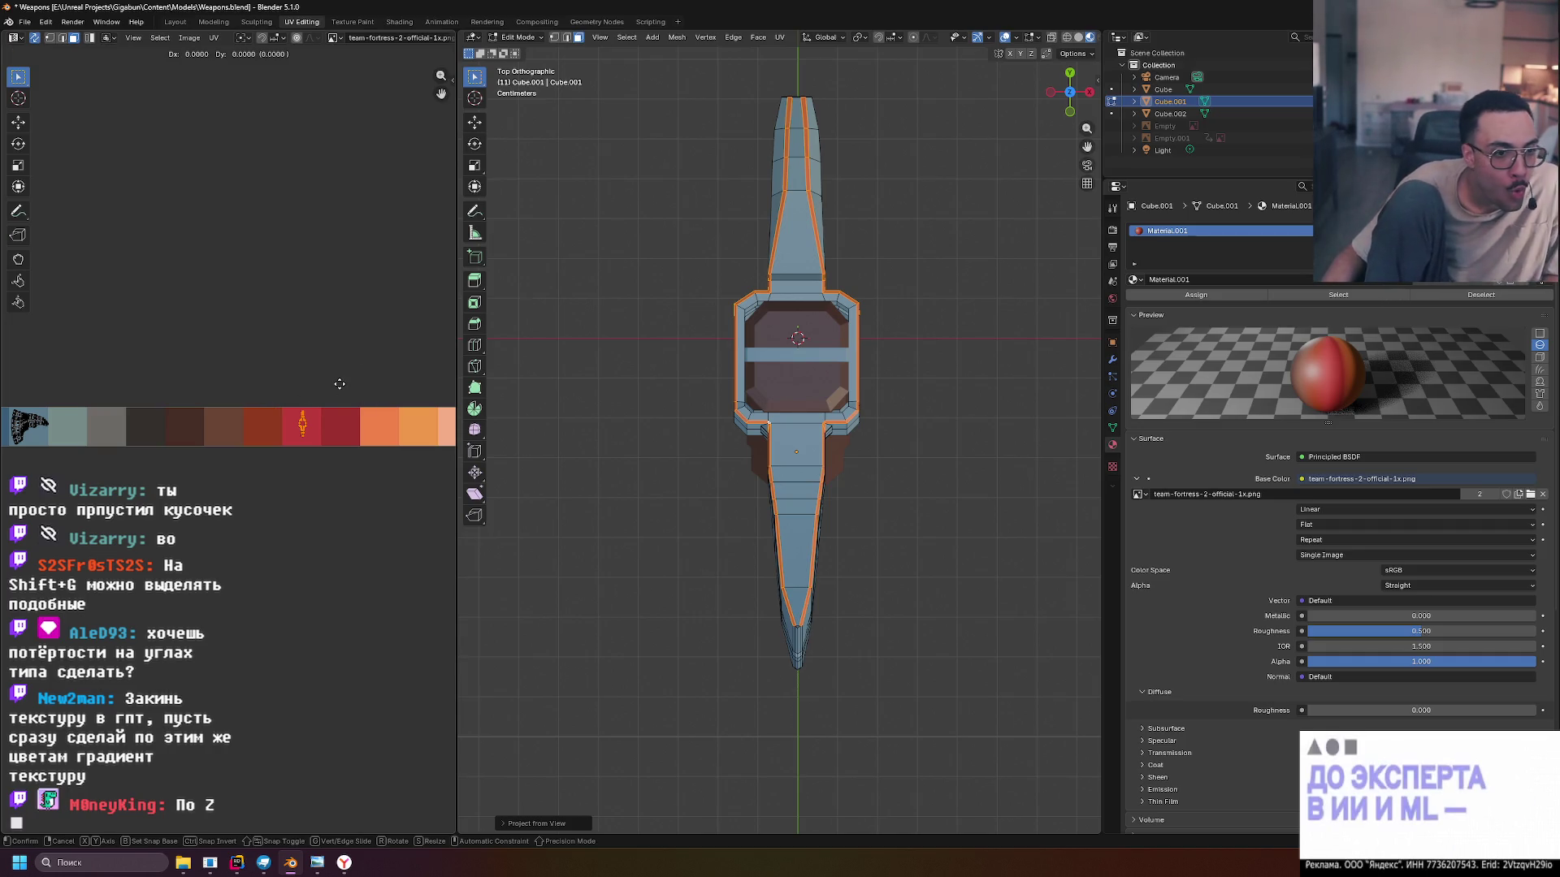
left_click(101, 384)
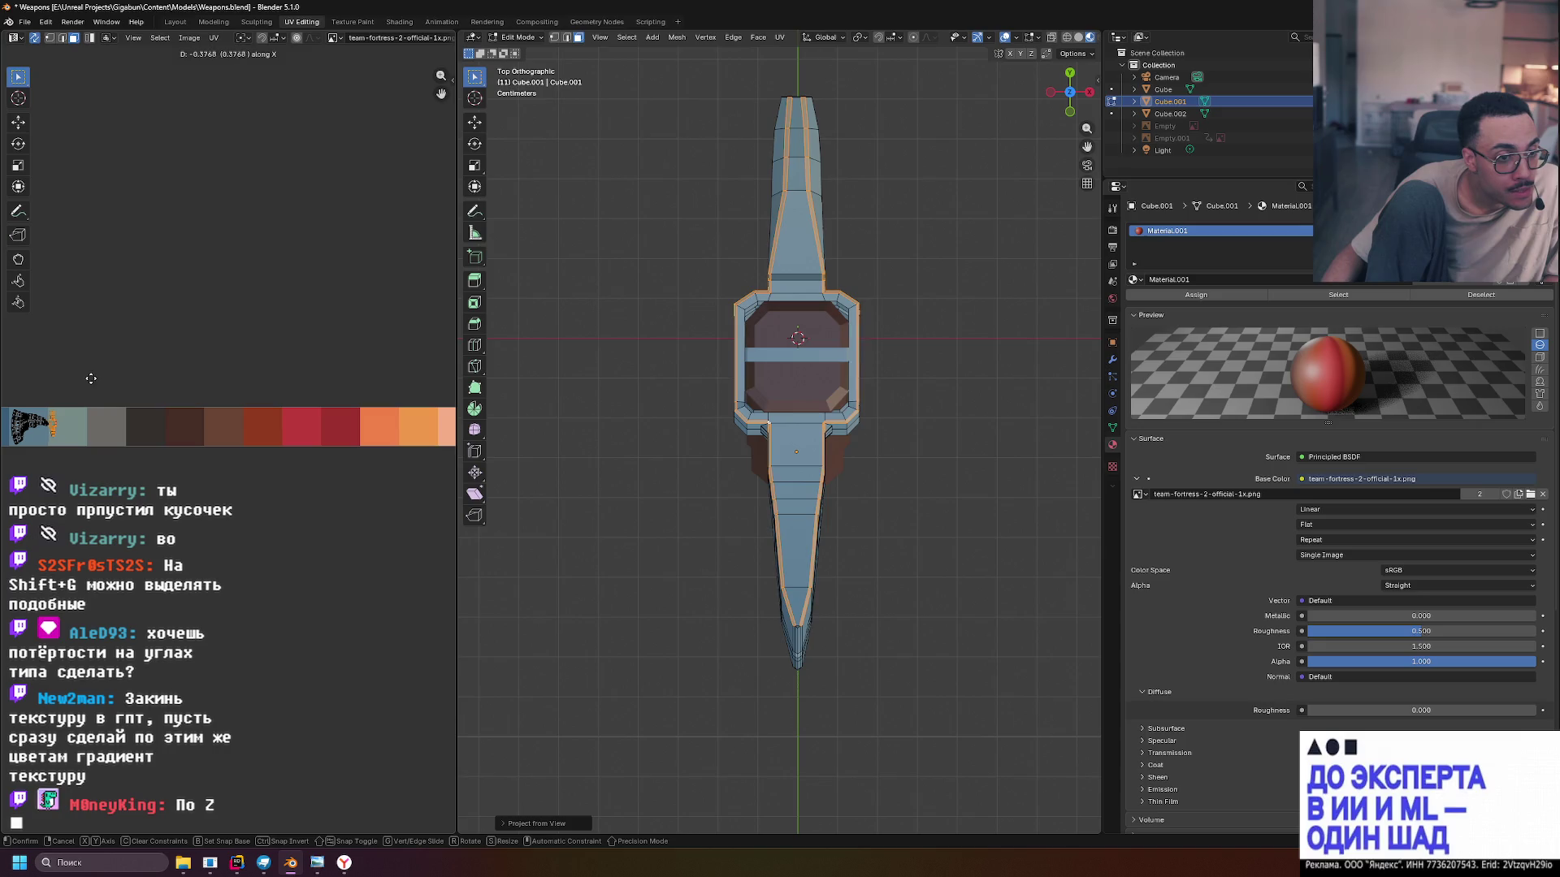
key("Tab")
mouse_move(587, 313)
left_mouse_down()
mouse_move(786, 295)
mouse_move(798, 251)
mouse_move(836, 243)
mouse_move(736, 288)
mouse_move(650, 285)
mouse_move(1064, 267)
mouse_move(996, 280)
mouse_move(885, 261)
mouse_move(688, 305)
left_mouse_up()
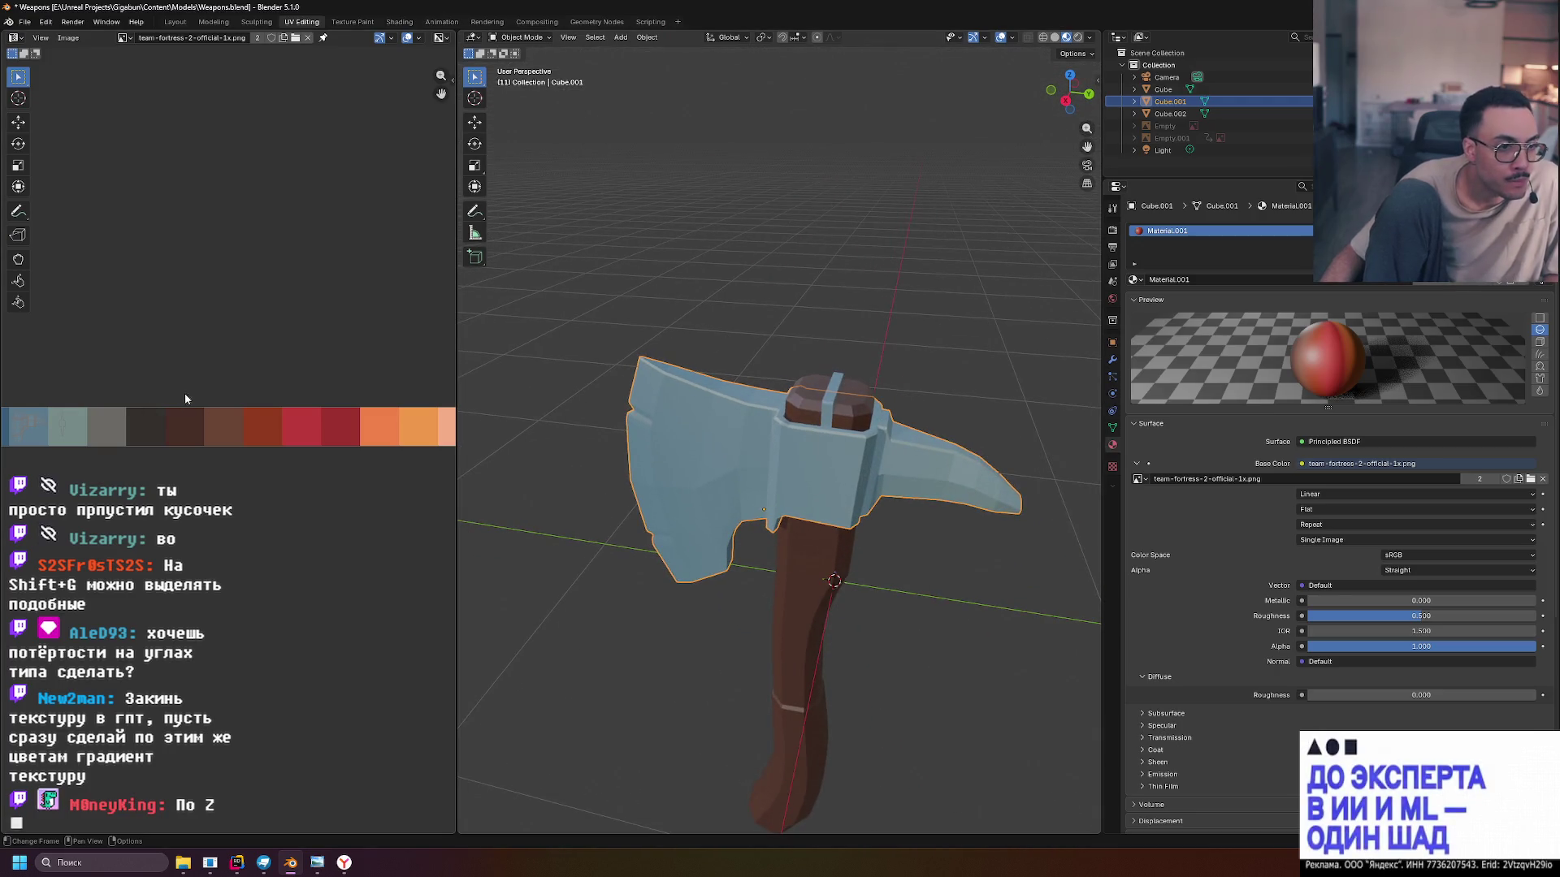
Orbit and zoom around the textured axe to inspect it from several angles
left_click_drag(647, 398, 802, 418)
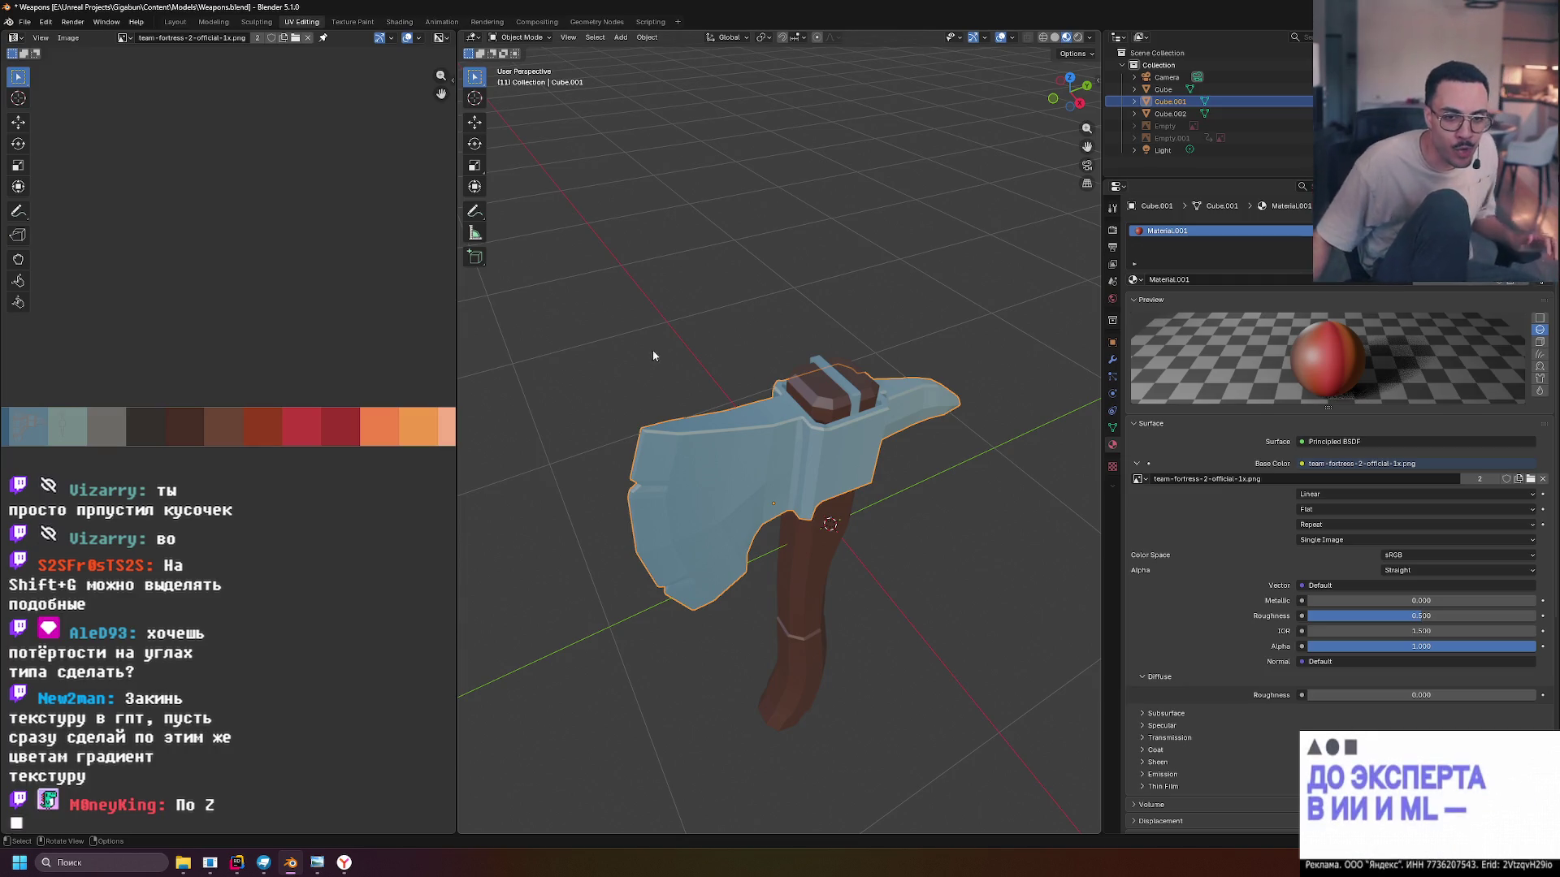
scroll(745, 463, "up", 4)
mouse_move(745, 463)
left_mouse_down()
mouse_move(814, 432)
mouse_move(762, 387)
mouse_move(913, 403)
mouse_move(879, 417)
left_mouse_up()
scroll(682, 463, "down", 2)
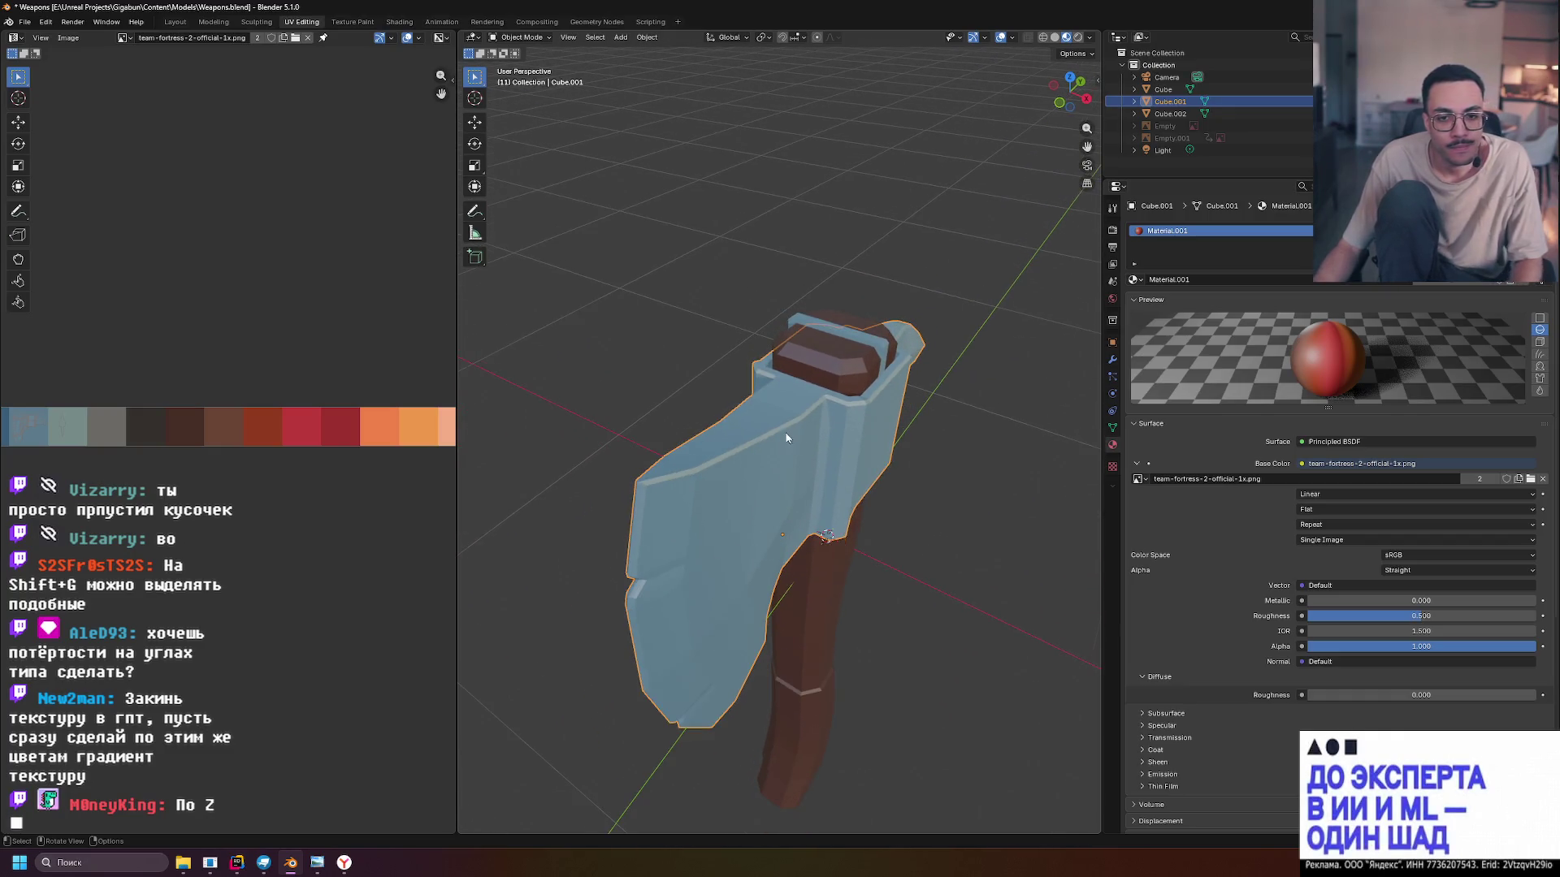
mouse_move(757, 437)
left_mouse_down()
mouse_move(684, 441)
mouse_move(731, 430)
mouse_move(676, 472)
left_mouse_up()
scroll(741, 425, "up", 3)
scroll(738, 426, "down", 3)
mouse_move(816, 402)
left_mouse_down()
mouse_move(759, 407)
mouse_move(772, 377)
mouse_move(660, 316)
left_mouse_up()
mouse_move(817, 442)
left_mouse_down()
mouse_move(782, 432)
mouse_move(816, 424)
mouse_move(744, 480)
mouse_move(776, 491)
mouse_move(723, 486)
left_mouse_up()
scroll(744, 480, "up", 5)
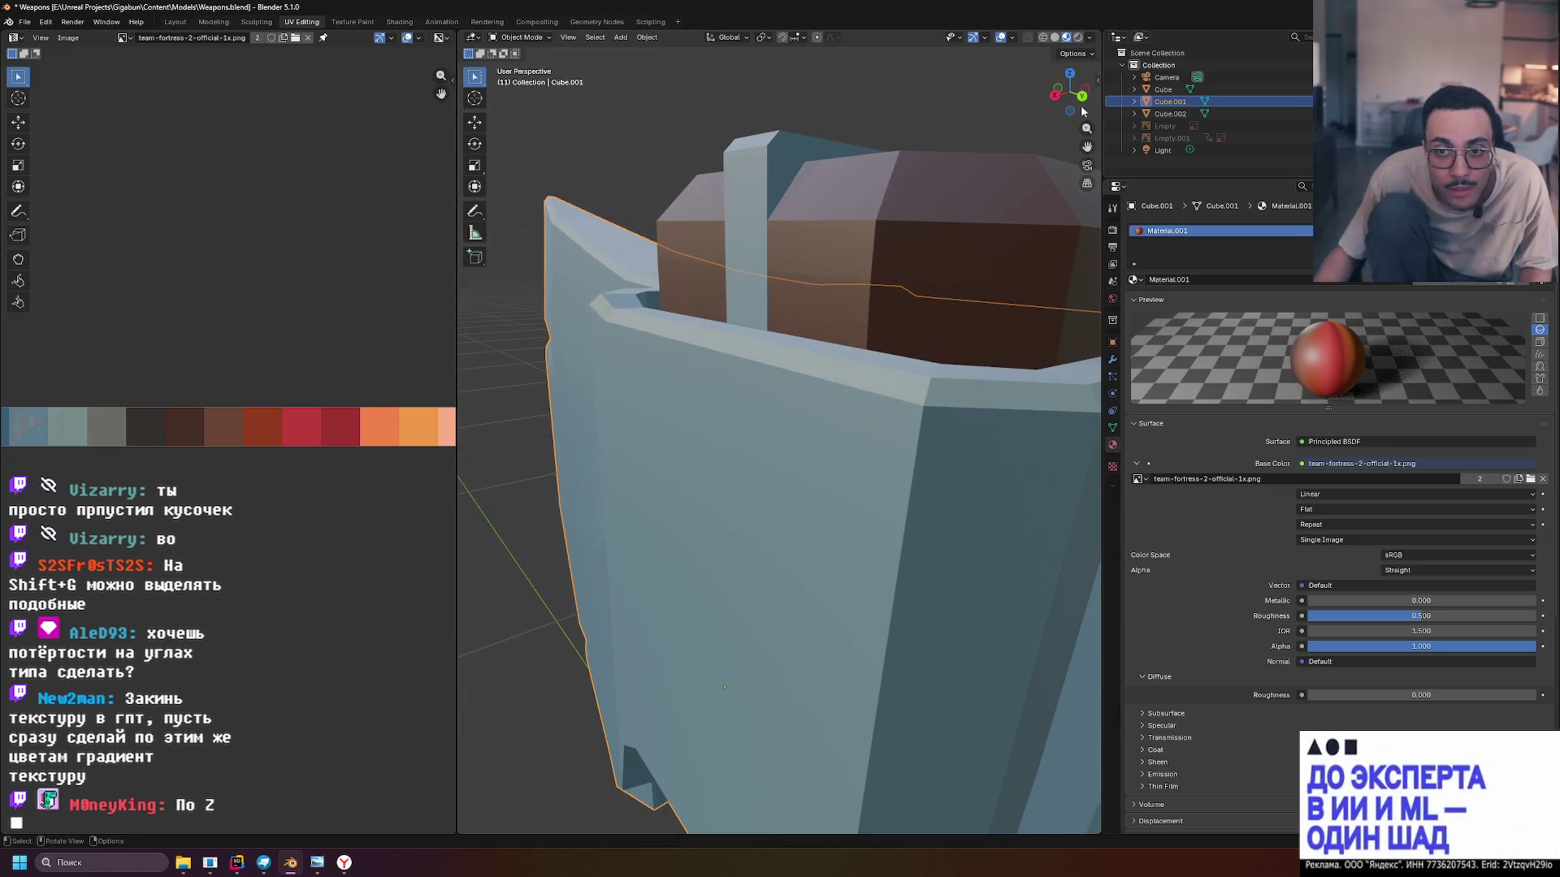
View the deselected axe in Rendered shading, then switch to the desktop's Downloads folder
left_click(1055, 38)
left_click(1066, 38)
left_click(1078, 38)
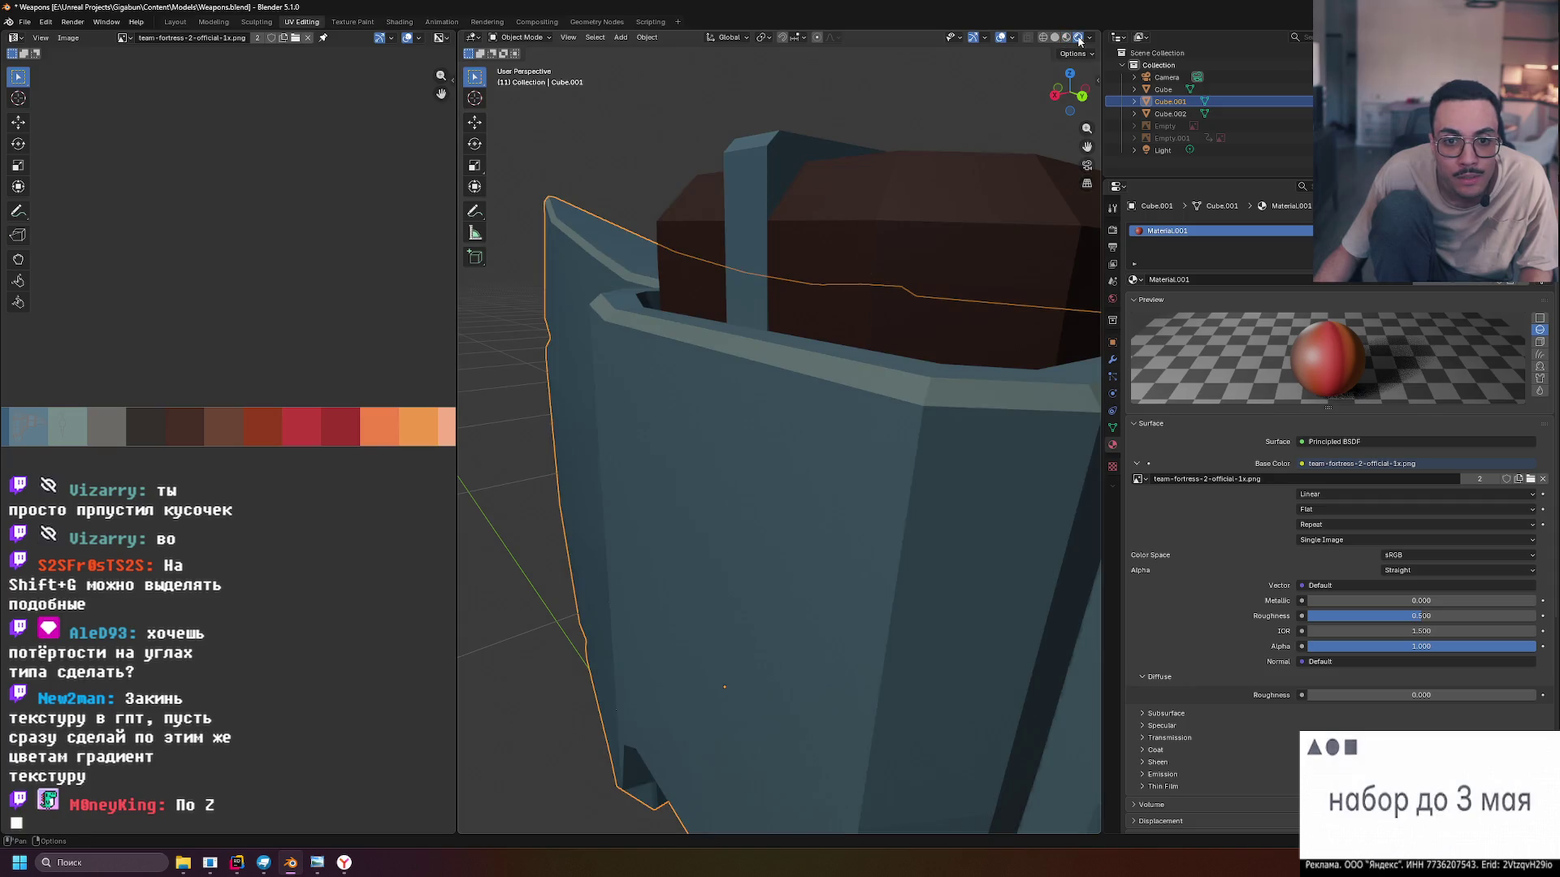
scroll(759, 274, "down", 5)
left_click(772, 260)
mouse_move(778, 251)
left_mouse_down()
mouse_move(899, 243)
mouse_move(1013, 306)
mouse_move(853, 237)
mouse_move(910, 203)
mouse_move(948, 237)
mouse_move(934, 182)
mouse_move(894, 164)
mouse_move(781, 213)
mouse_move(918, 408)
mouse_move(884, 265)
mouse_move(1039, 266)
mouse_move(866, 278)
mouse_move(886, 268)
left_mouse_up()
scroll(721, 262, "up", 2)
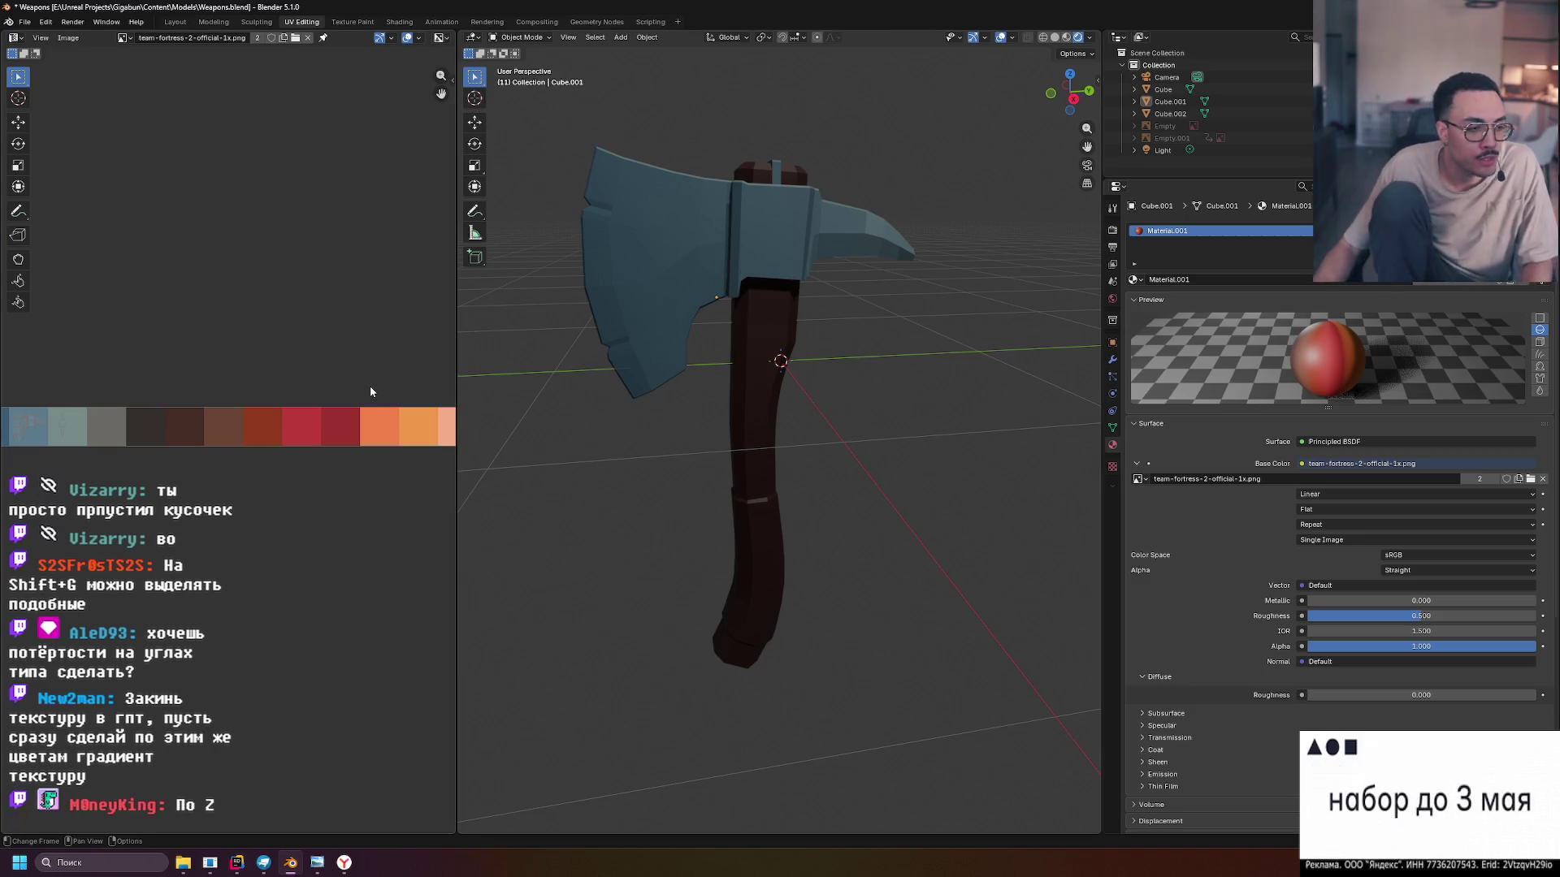
scroll(323, 439, "down", 3)
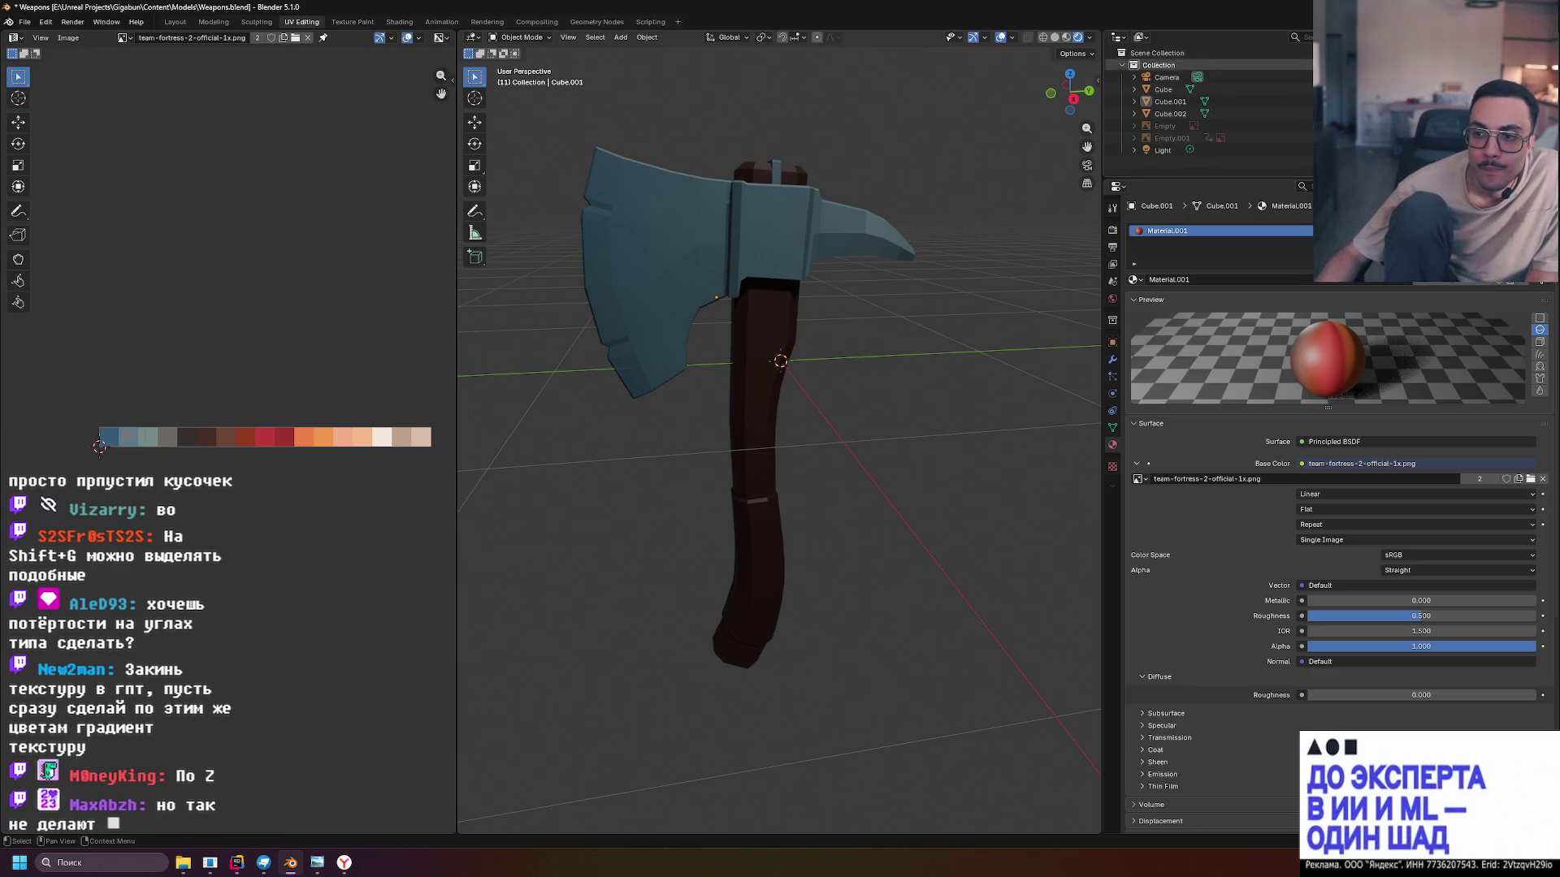
key("alt+Tab")
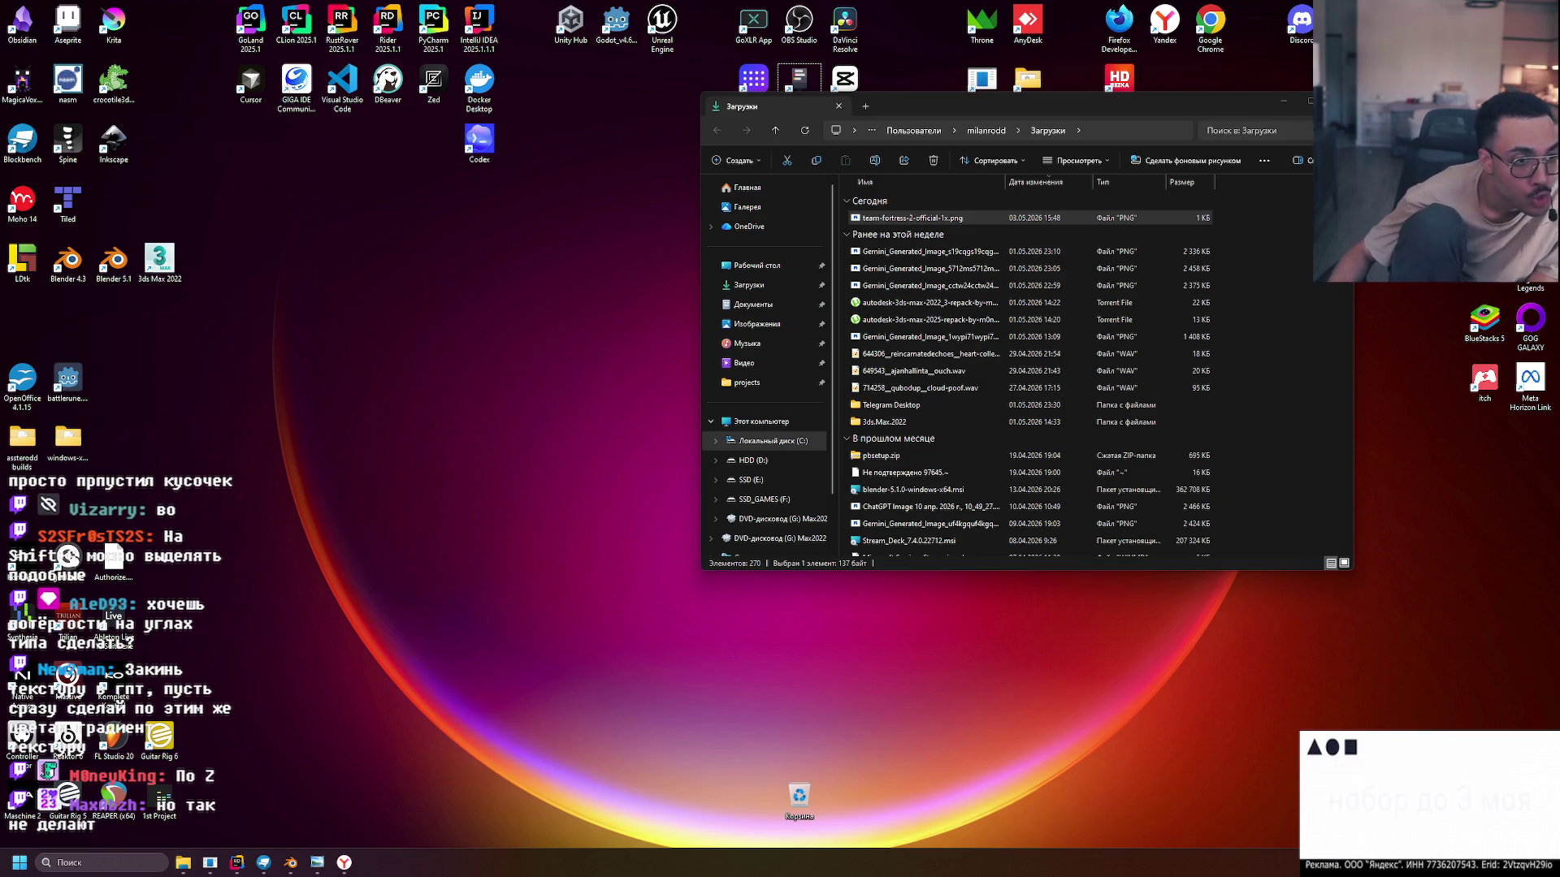
Launch Krita from its desktop icon after abandoning a taskbar search
left_click(90, 857)
type("k")
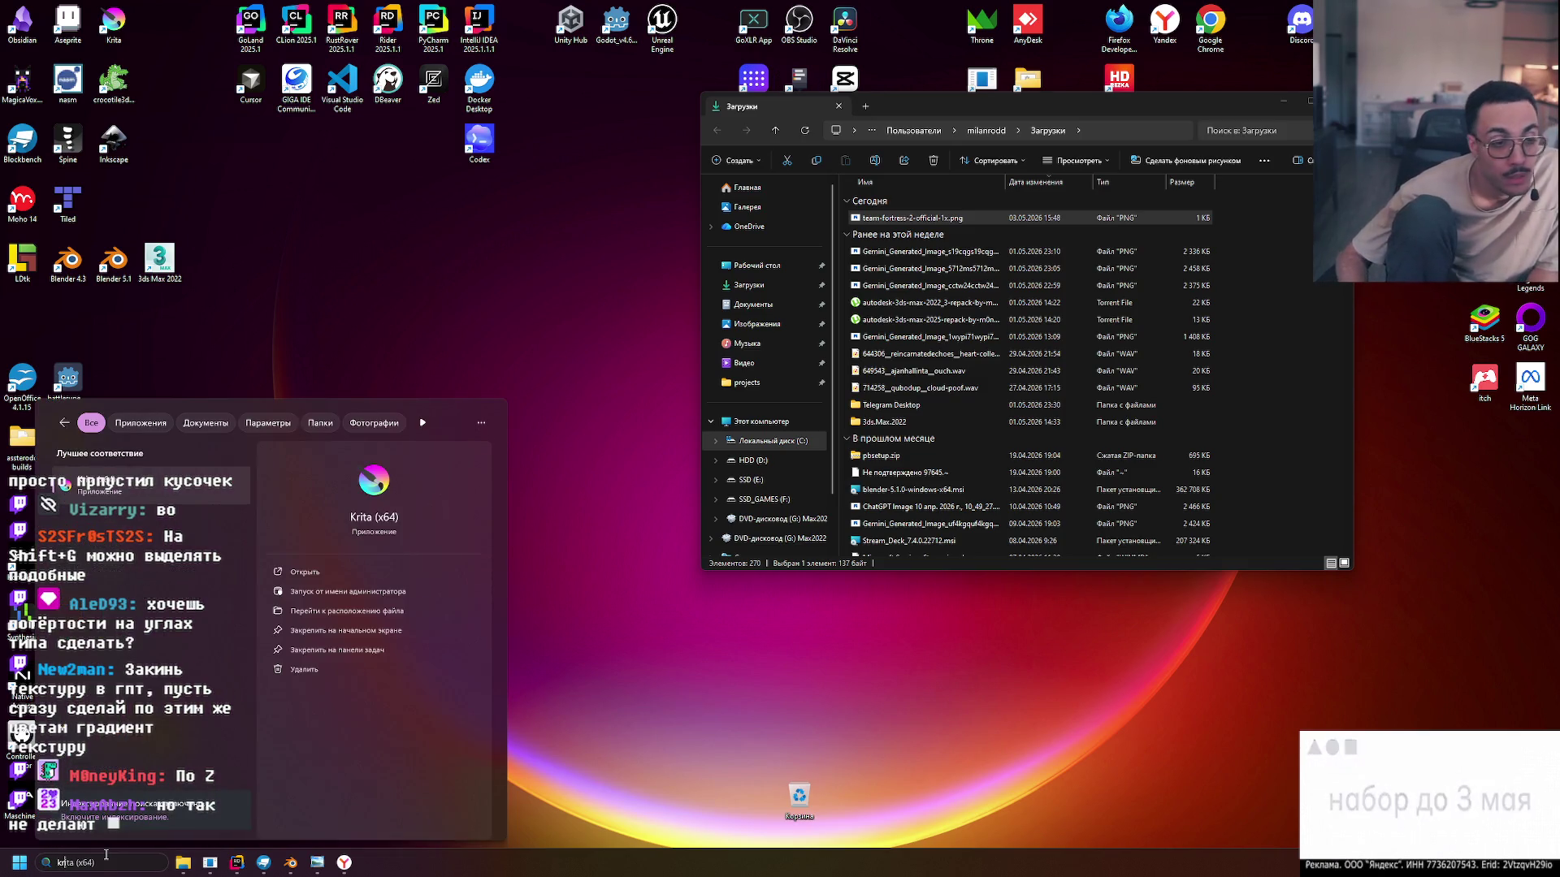
key("BackSpace")
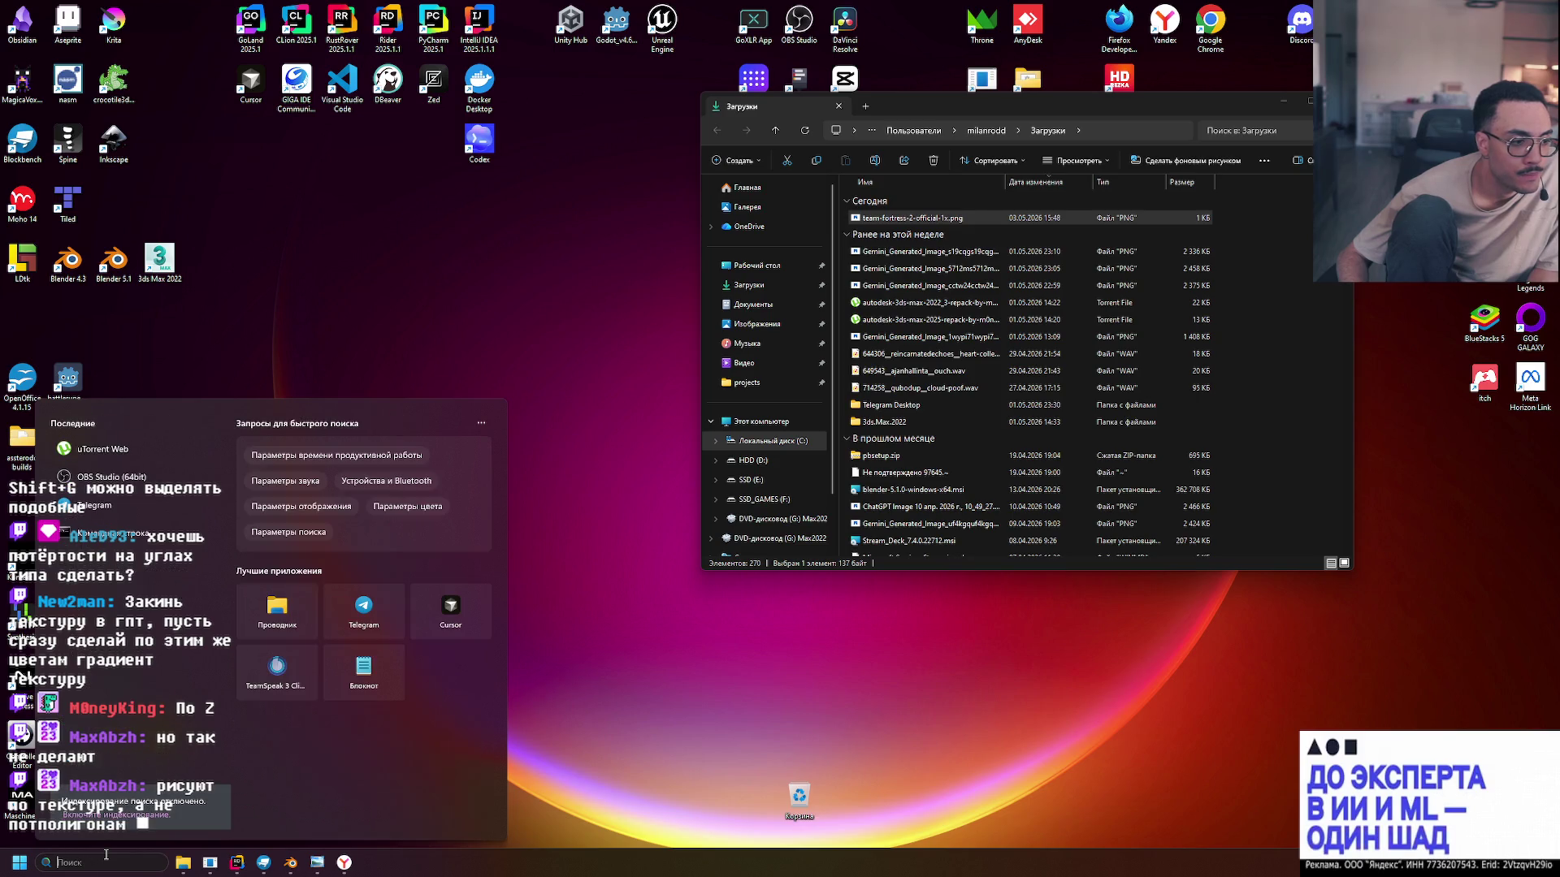
type("pho")
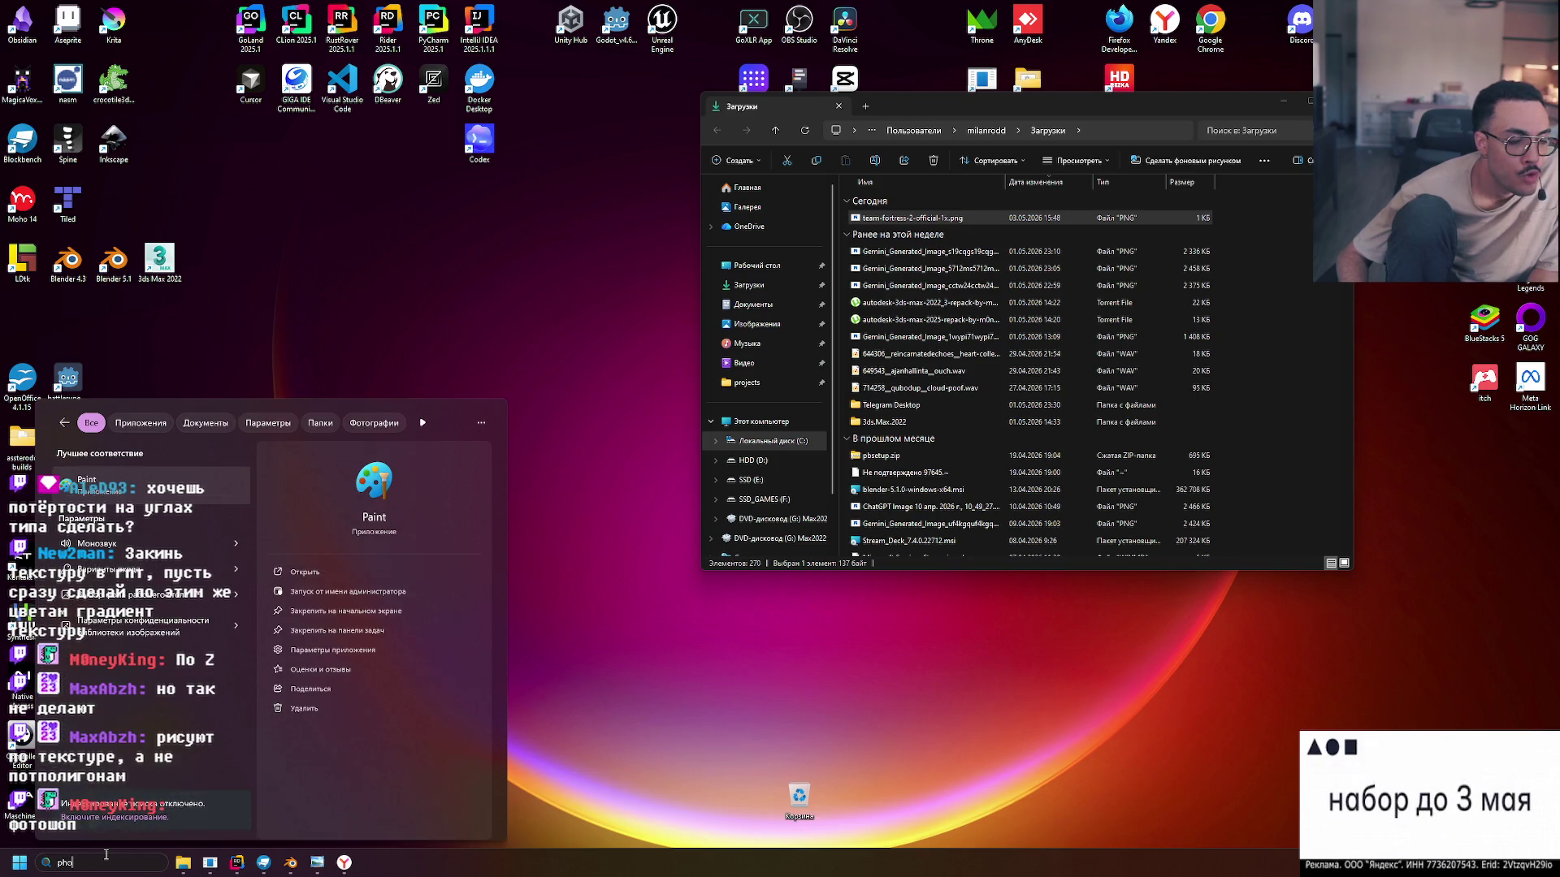
type("to")
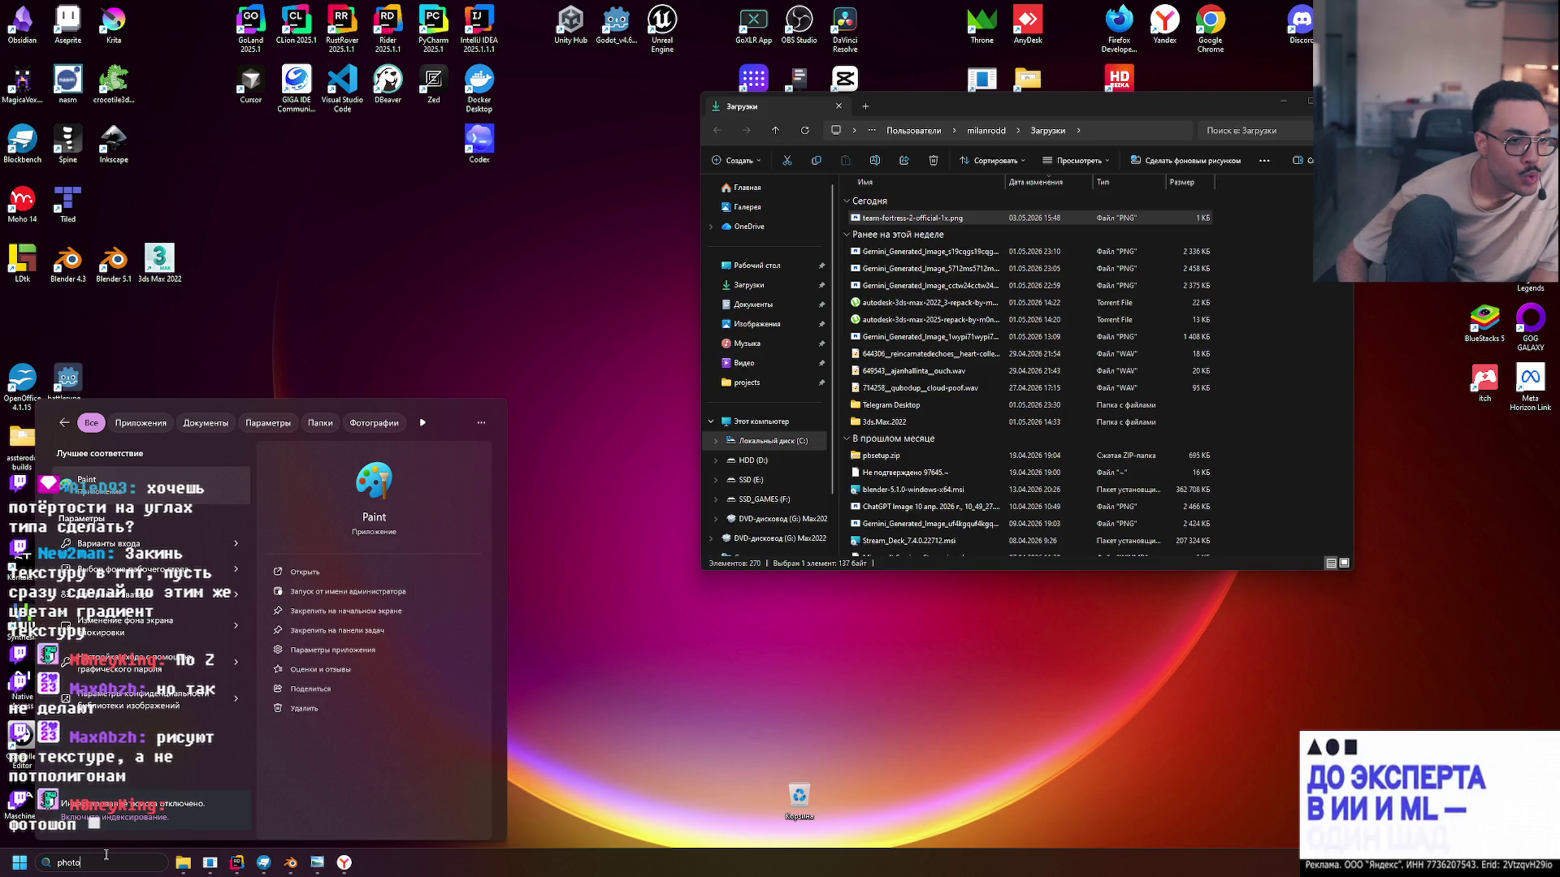
key("BackSpace")
key("BackSpace")
key("BackSpace")
key("Escape")
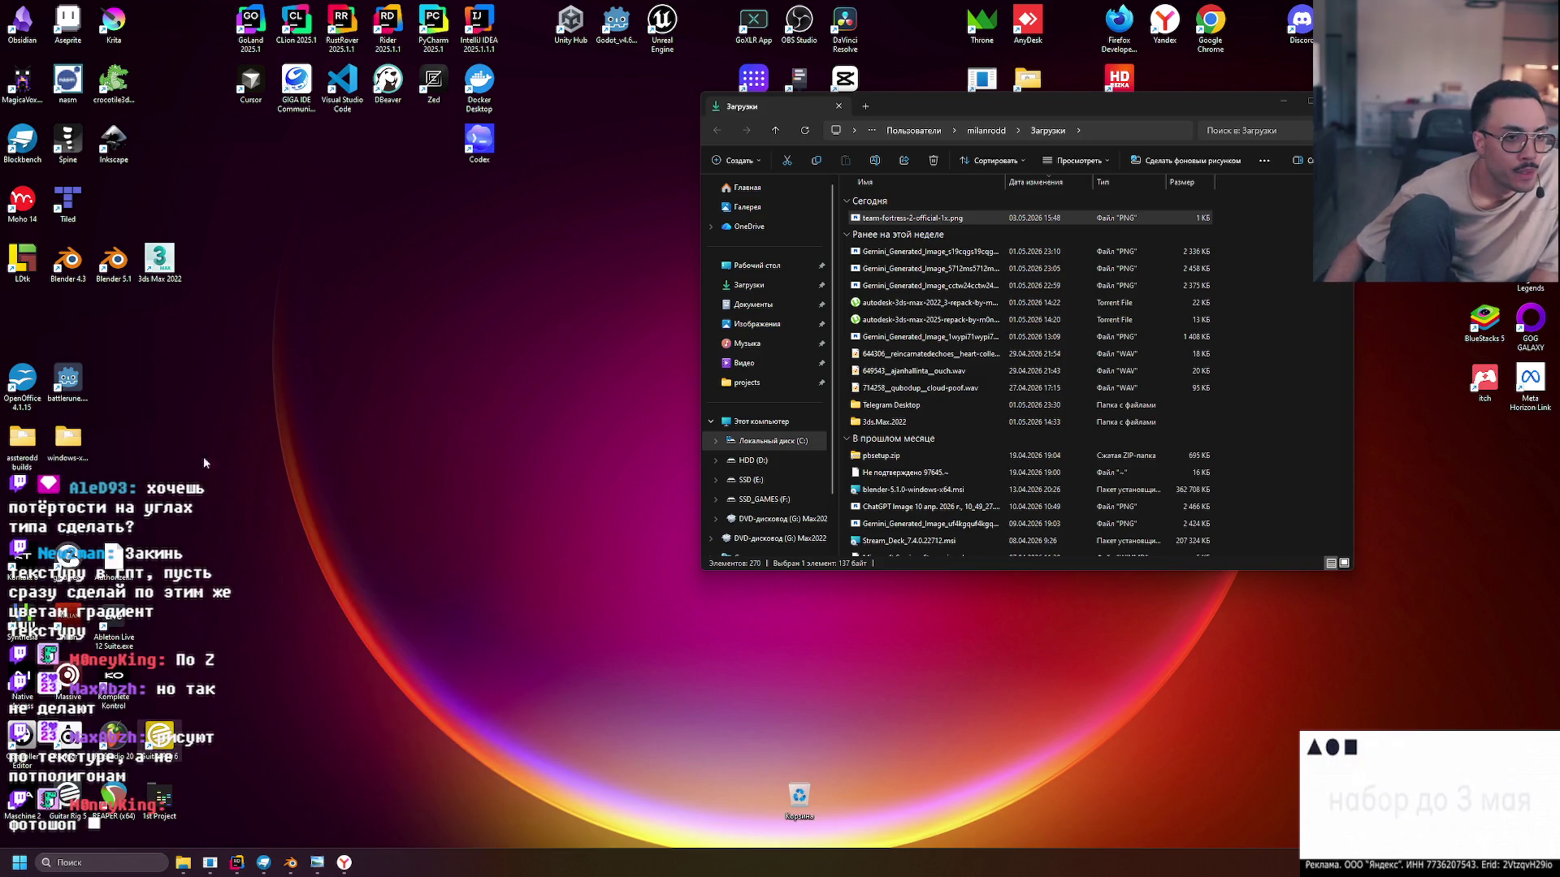
double_click(120, 22)
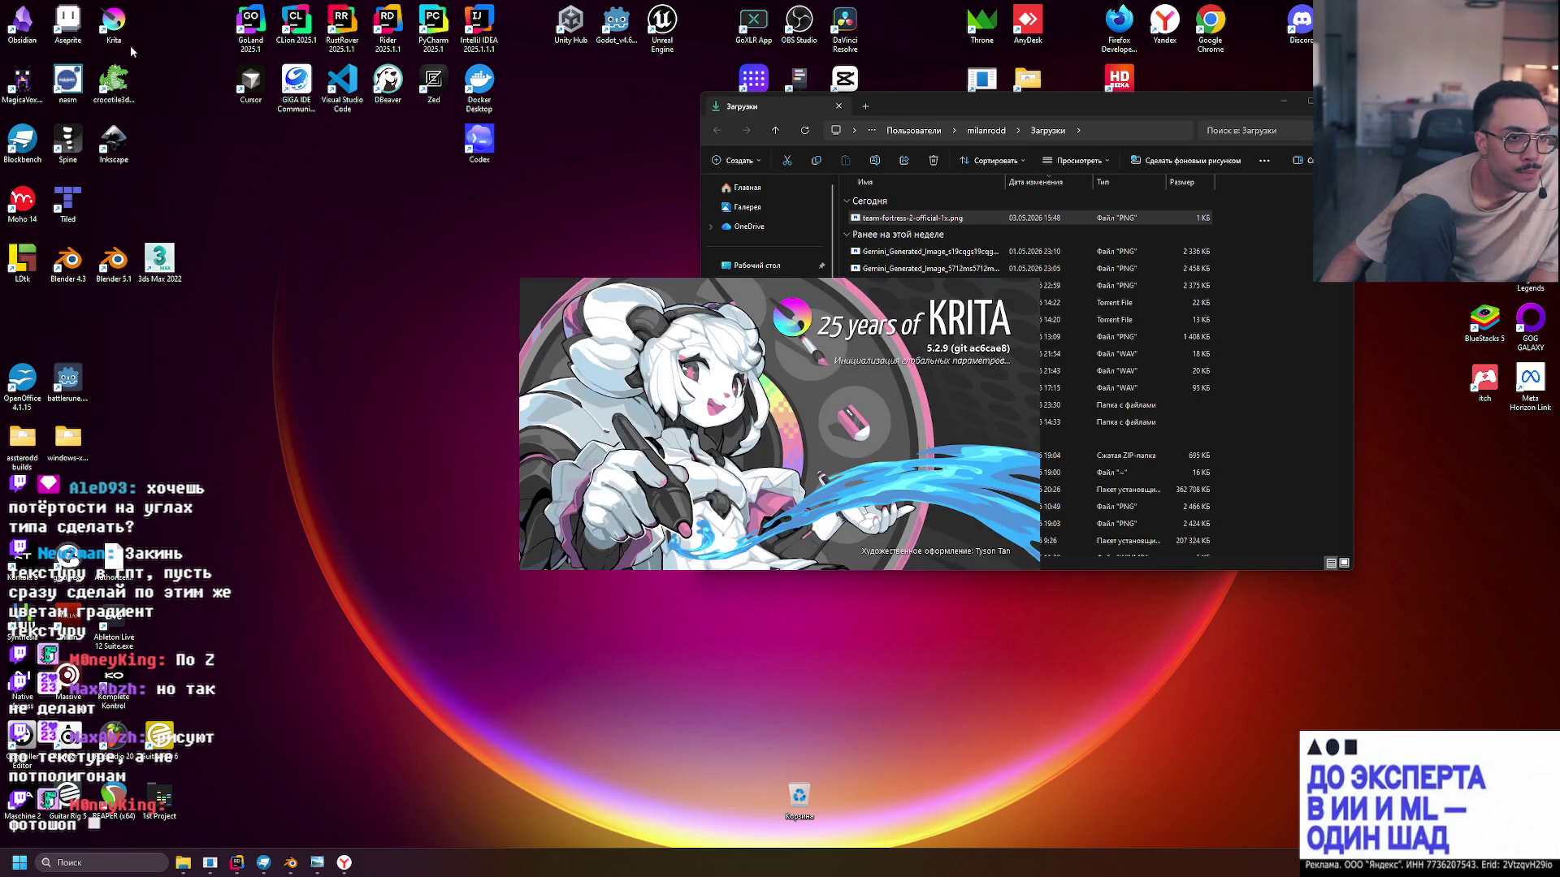
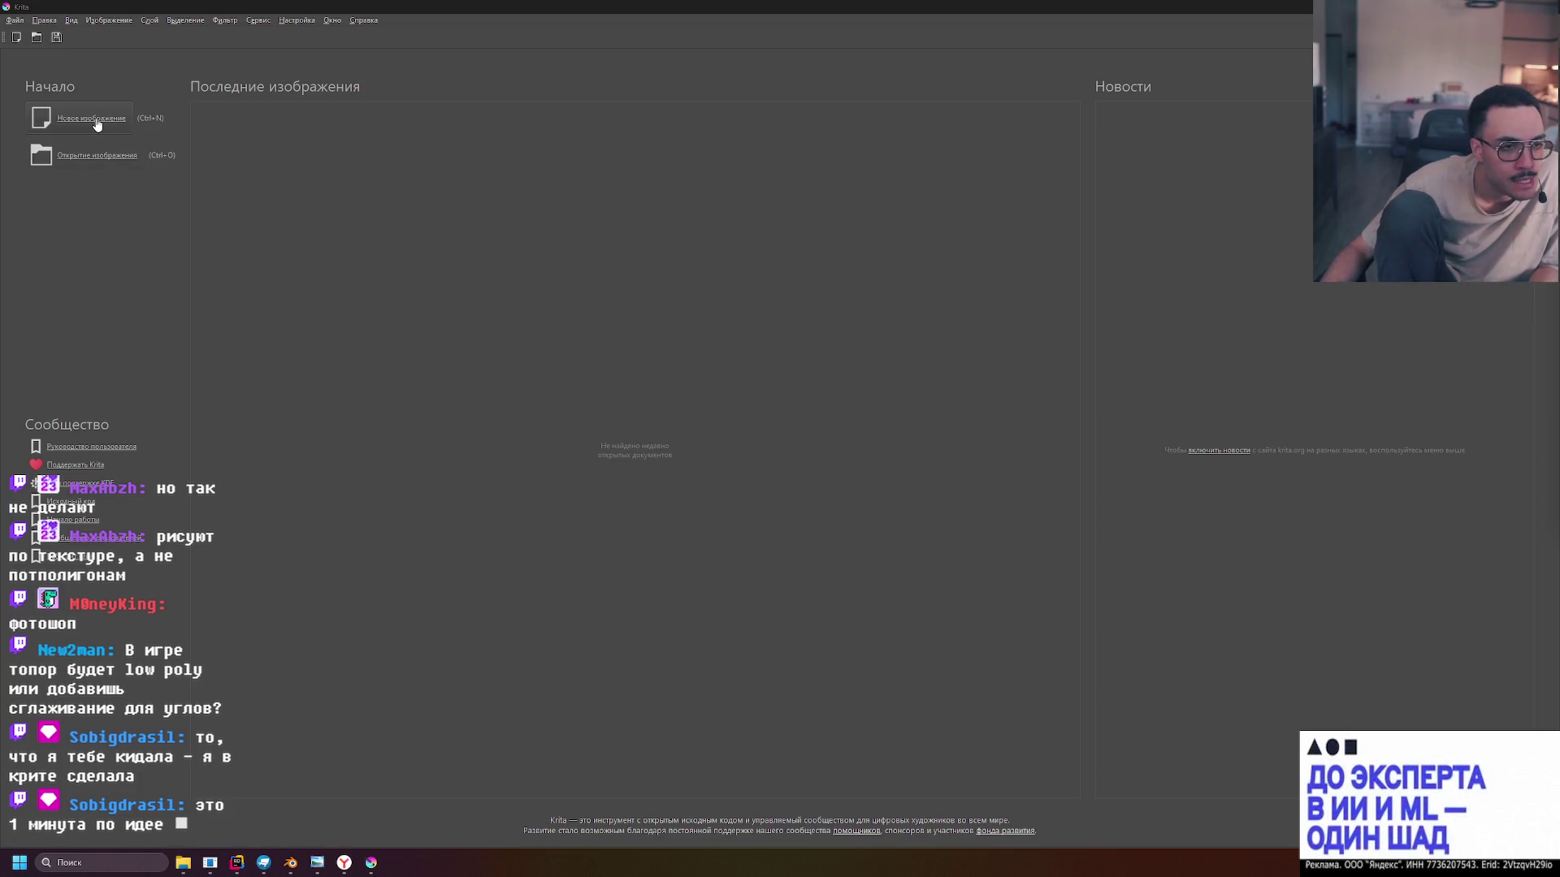
Start a new Krita image after checking the Team Fortress 2 palette on Lospec
left_click(88, 130)
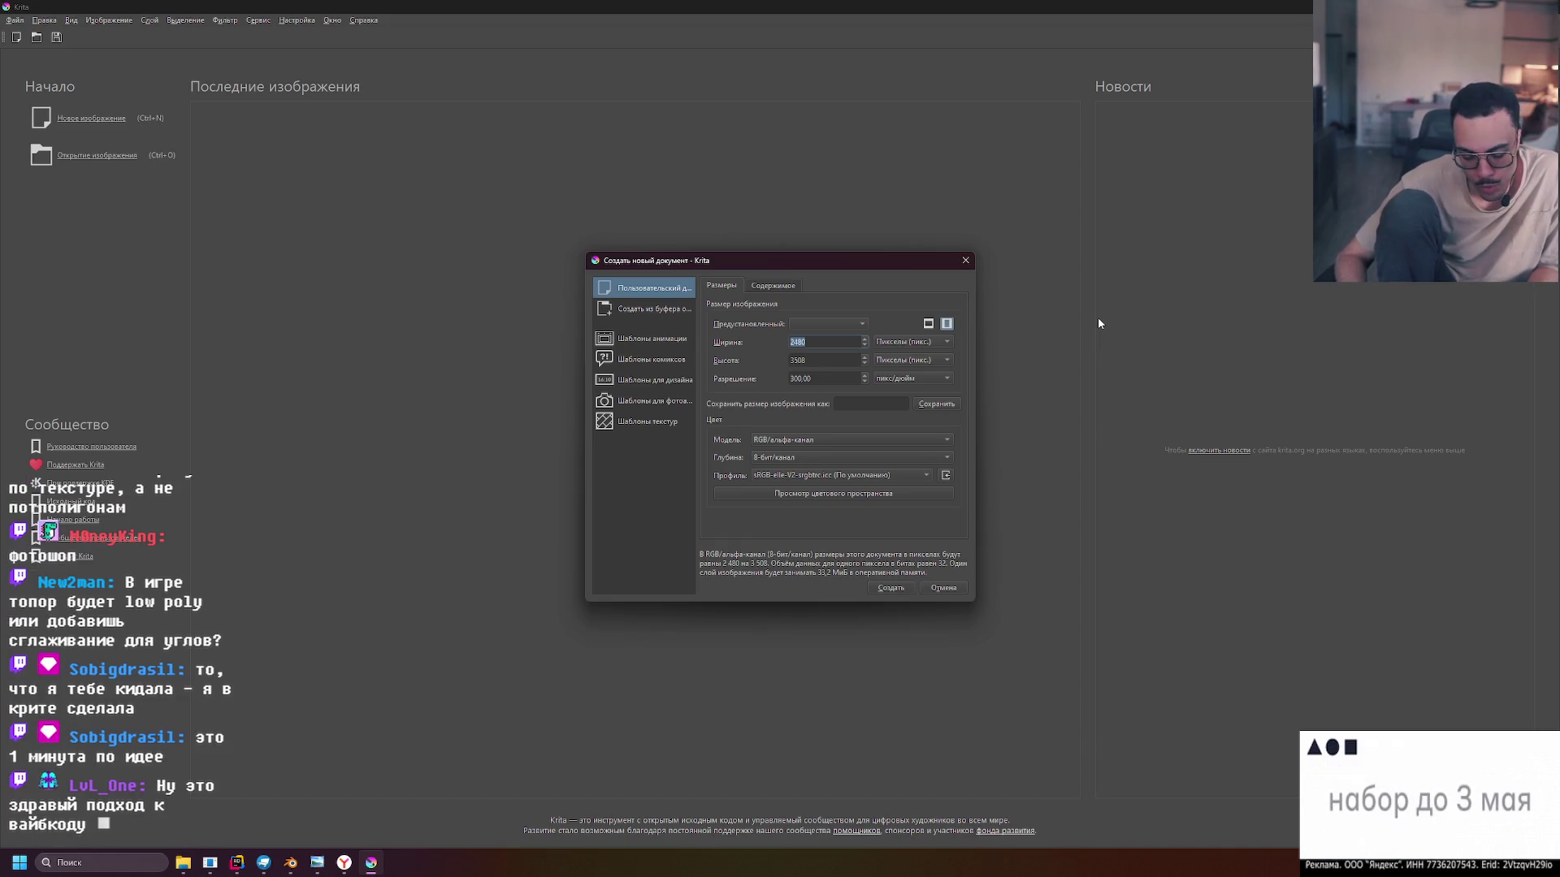
left_click(342, 863)
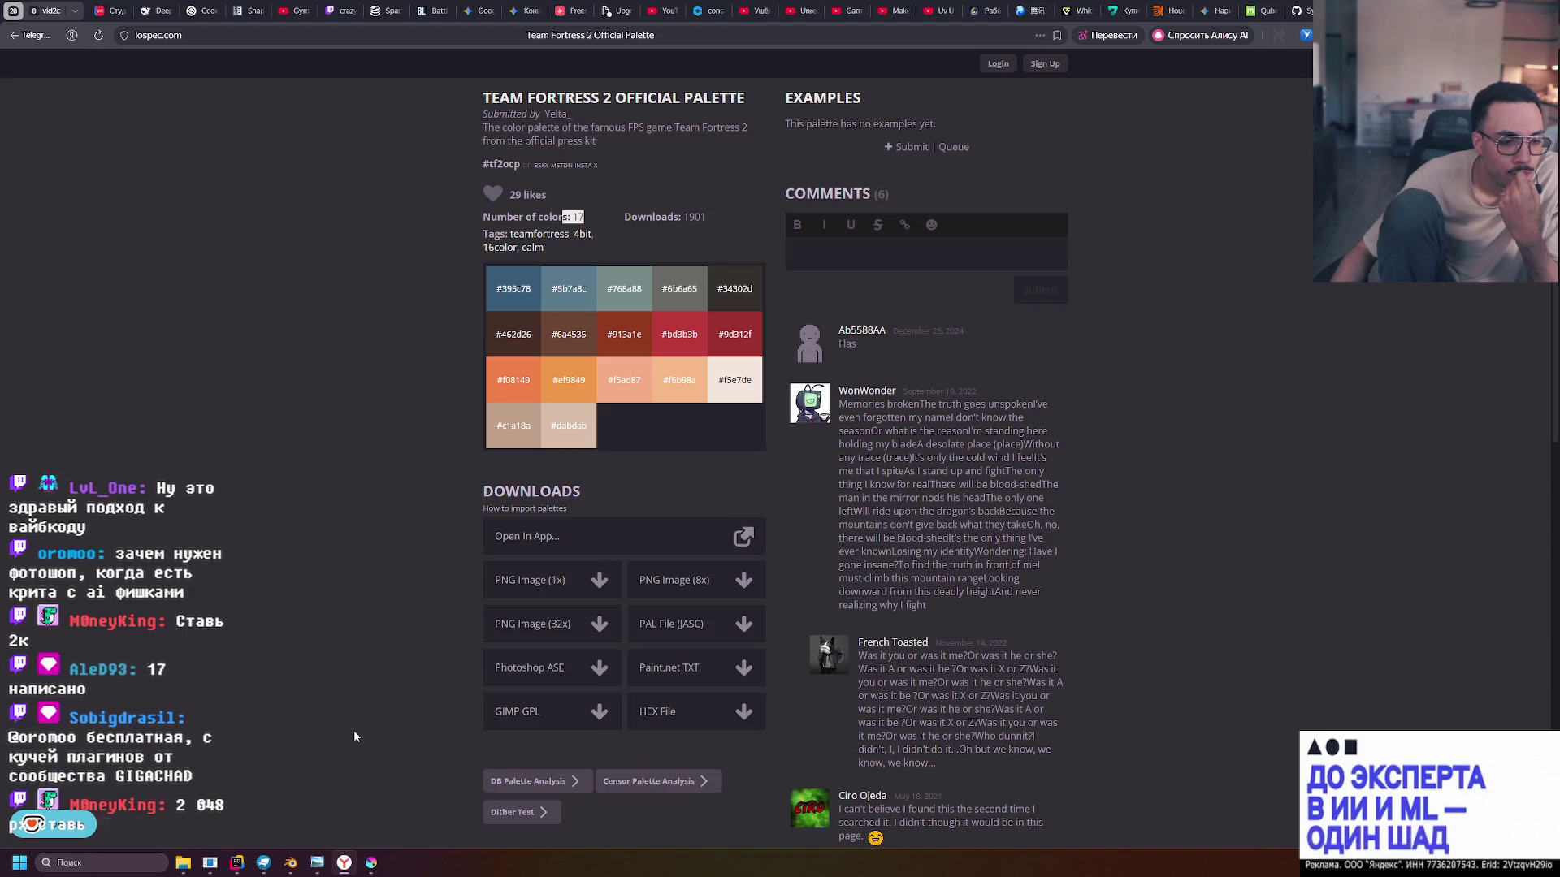
left_click(377, 869)
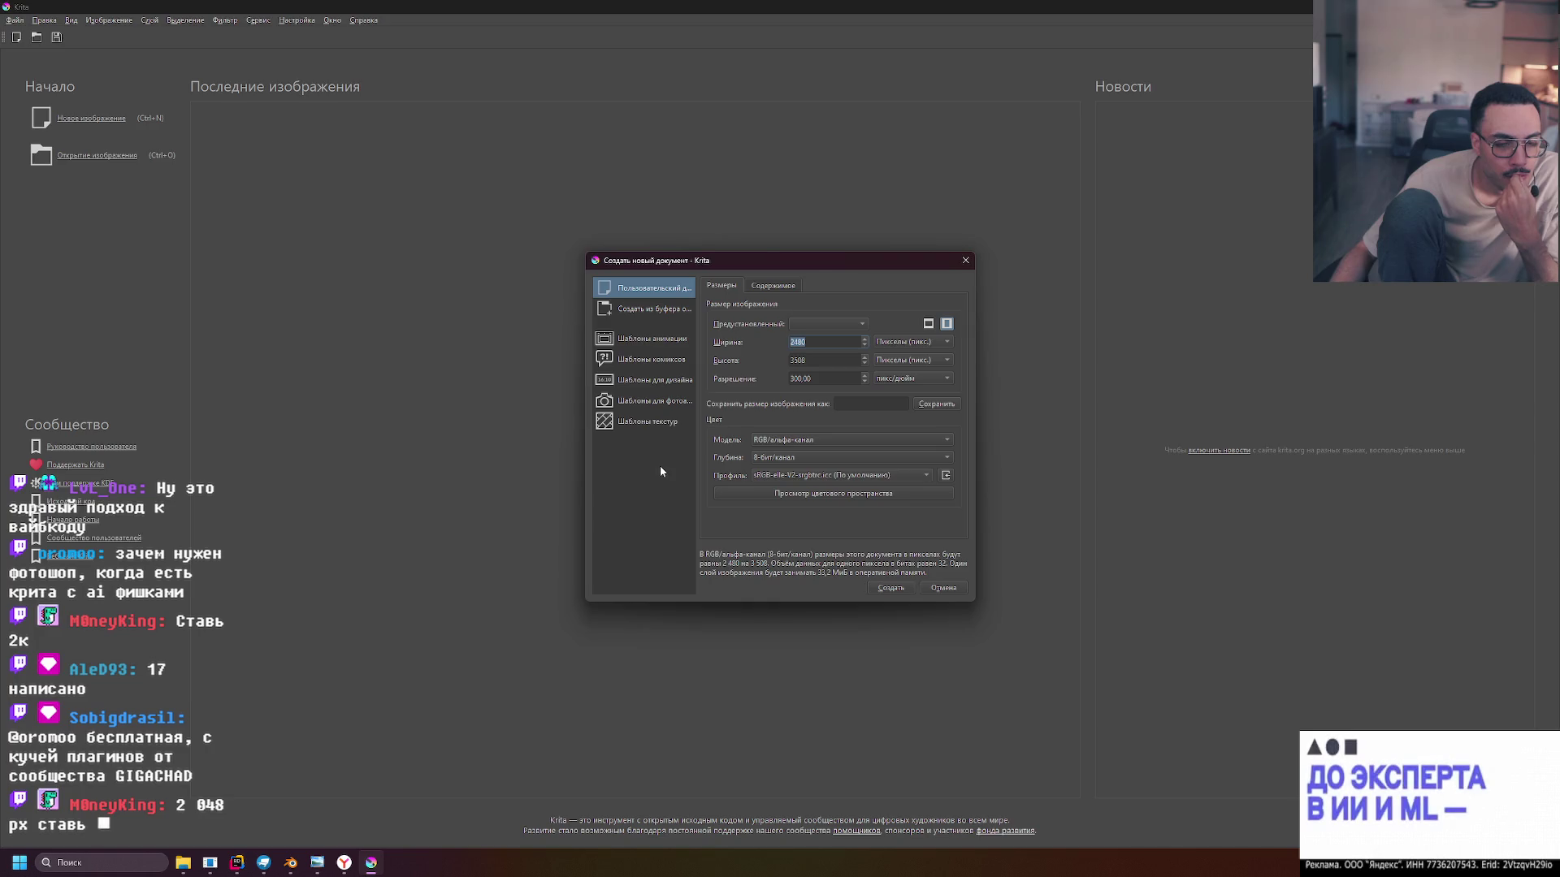
Change the new document's width and height from 128 to 512 px and create it
type("128")
key("Tab")
type("128")
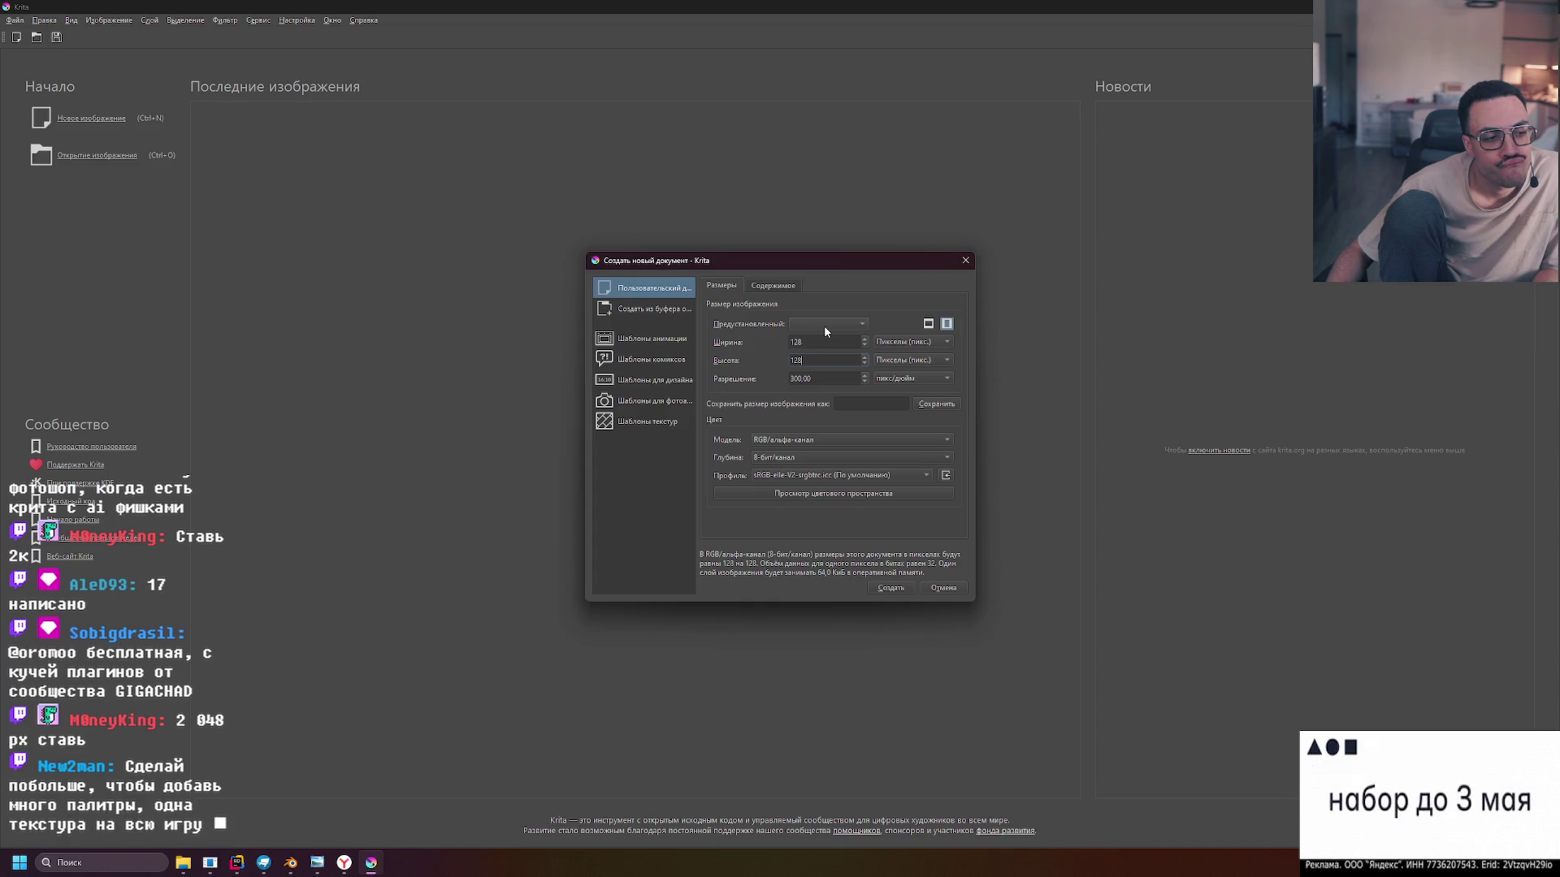
key("shift+Tab")
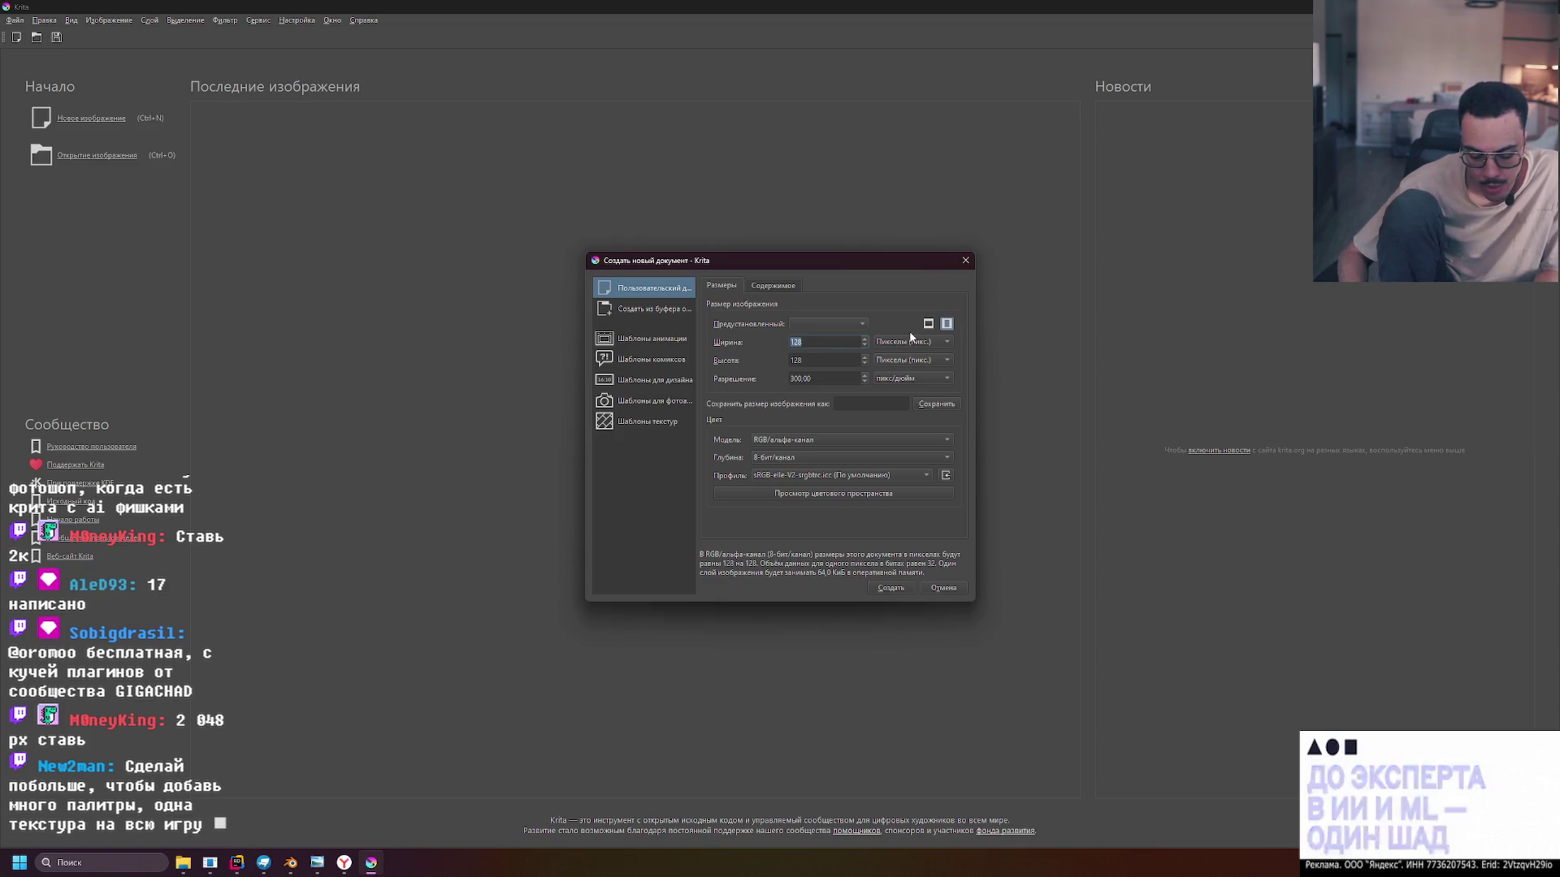
type("512")
key("Tab")
type("512")
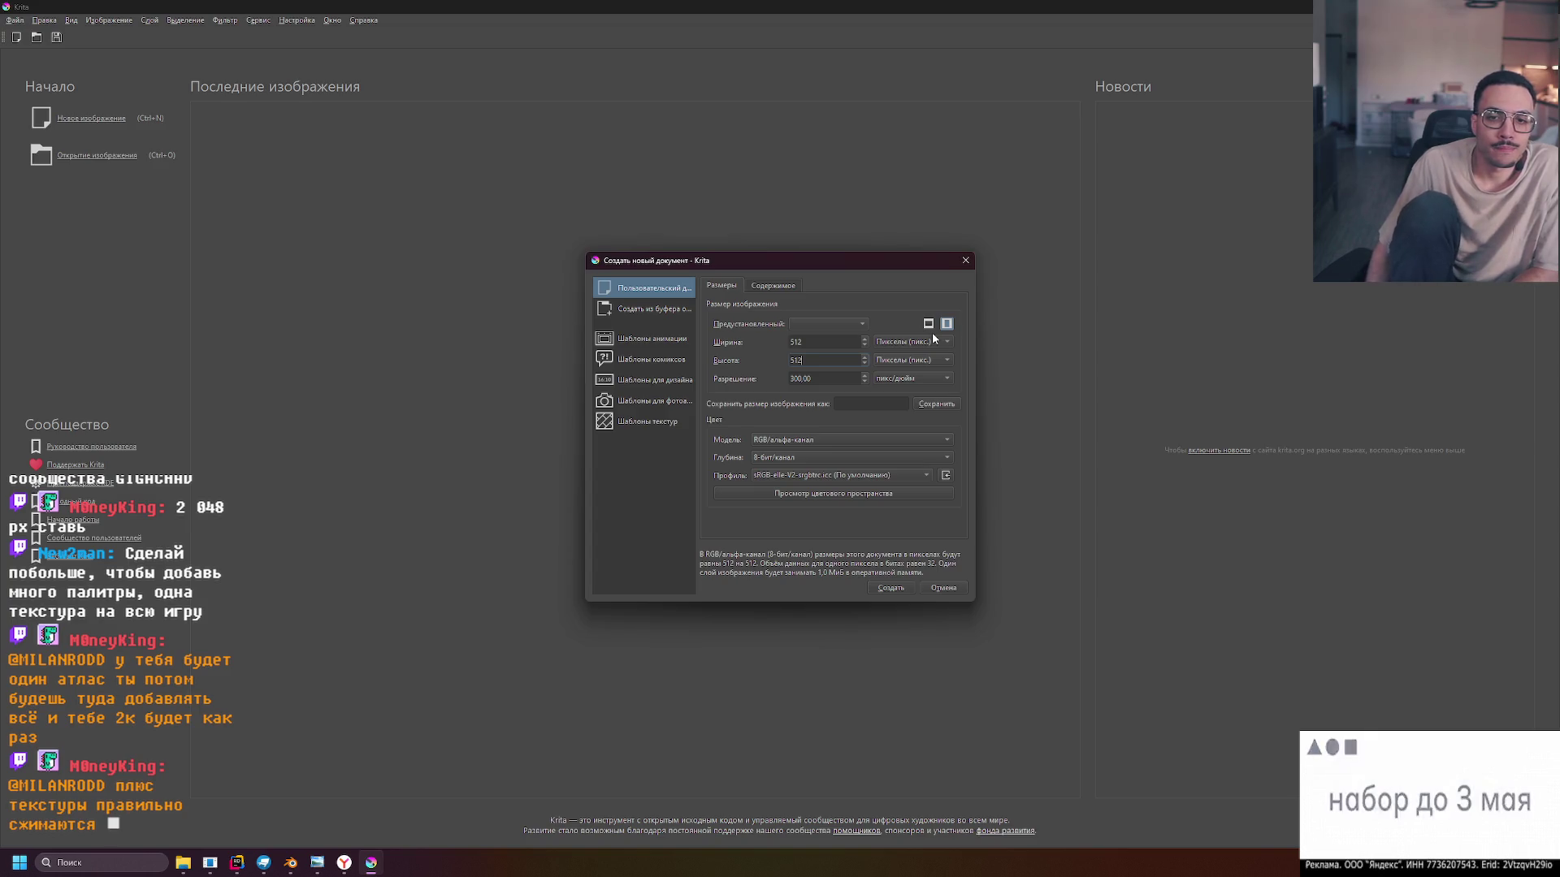
left_click(809, 341)
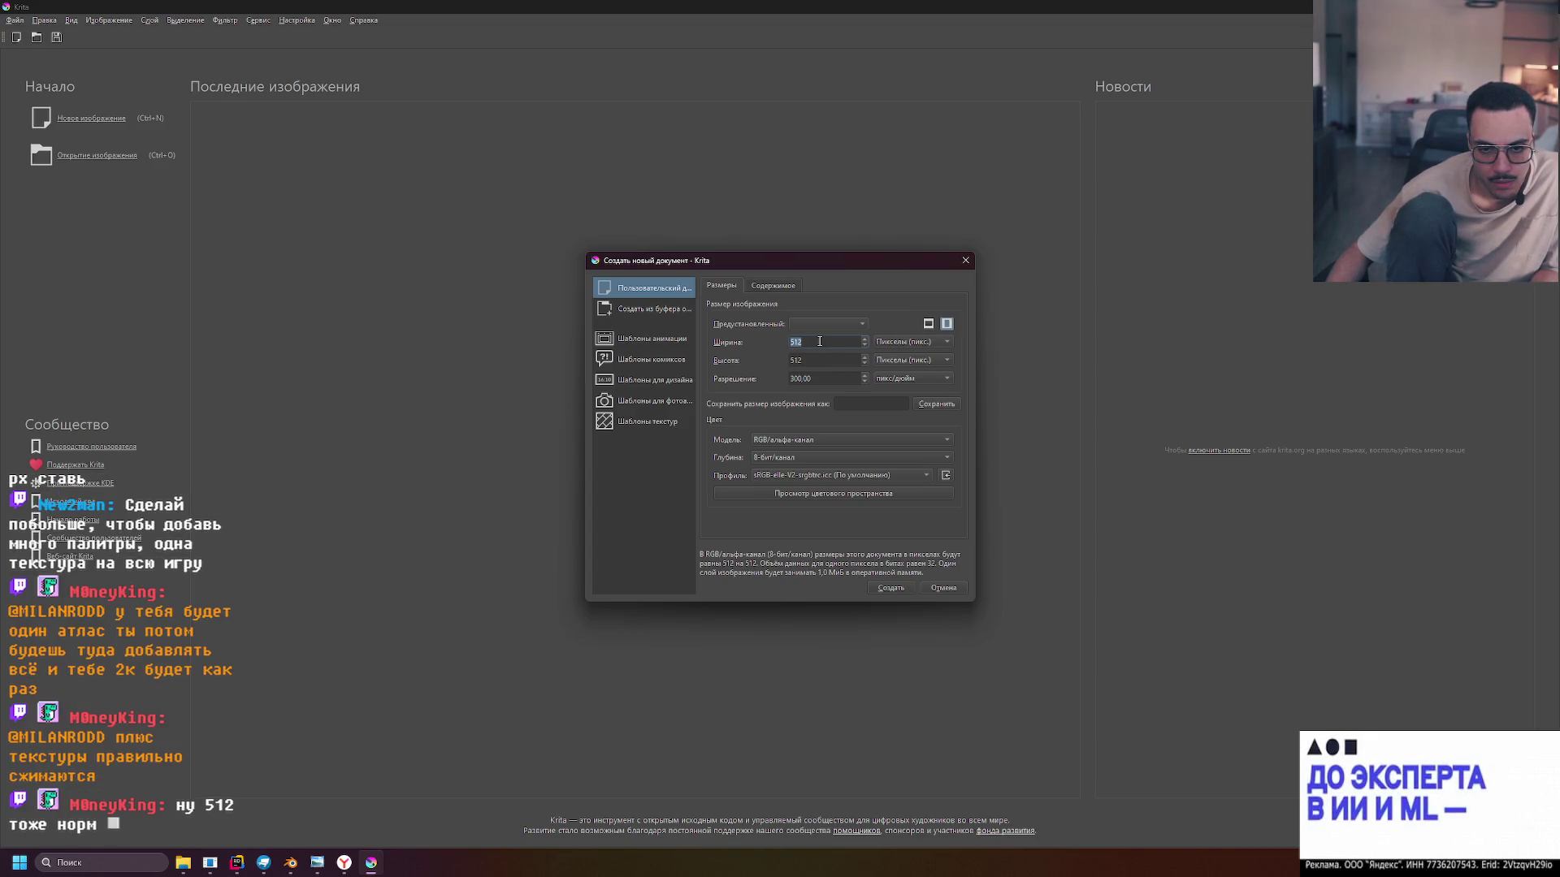
left_click(885, 587)
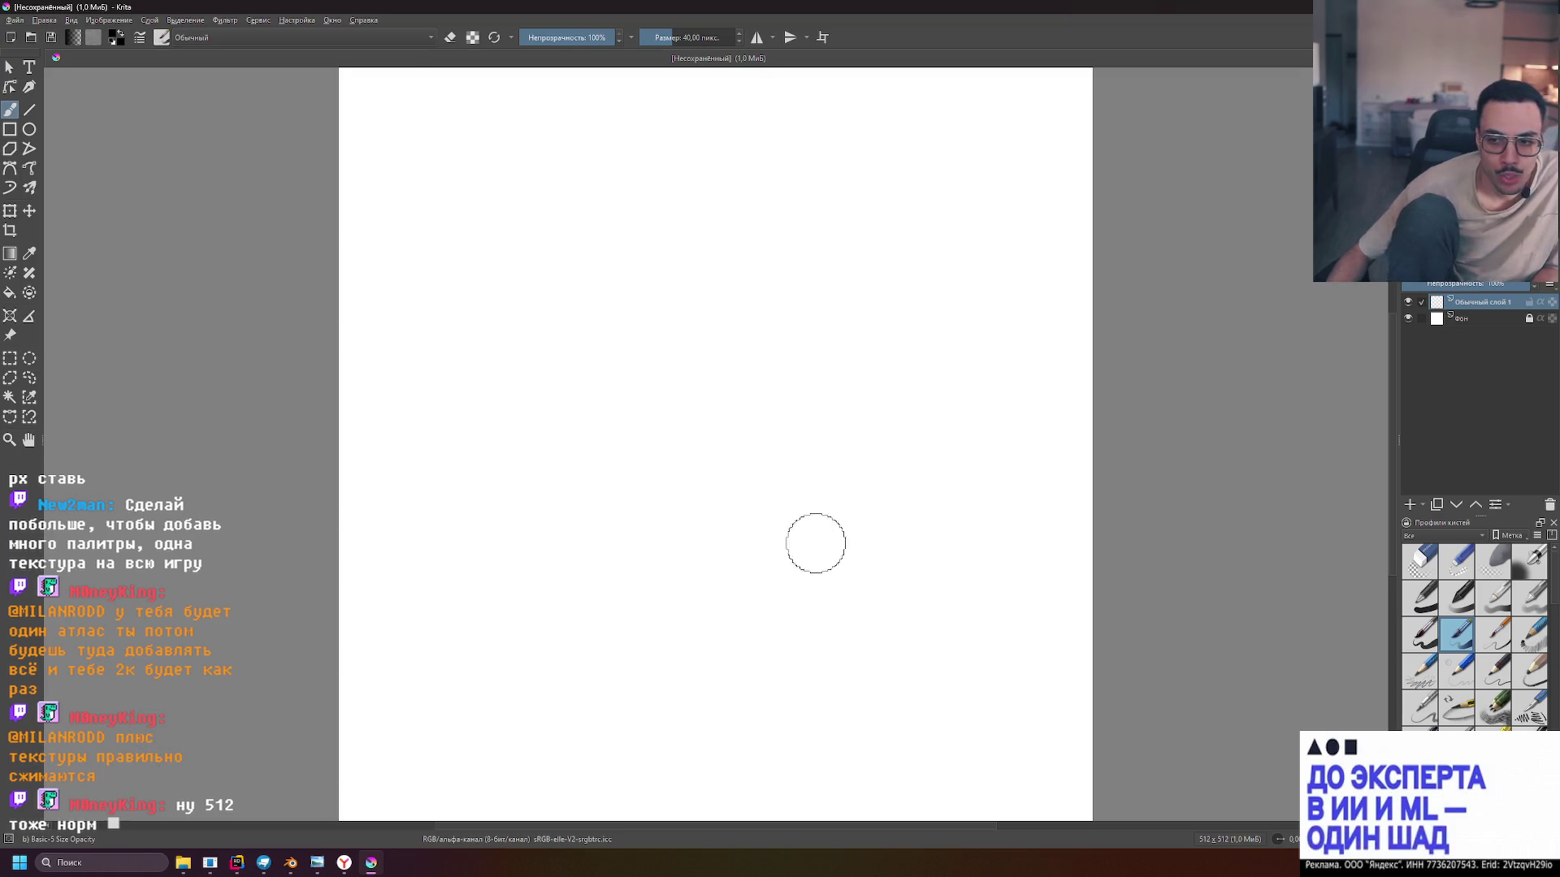
Zoom and rotate the view of the blank 512 × 512 canvas
scroll(631, 550, "down", 5)
scroll(630, 550, "up", 6)
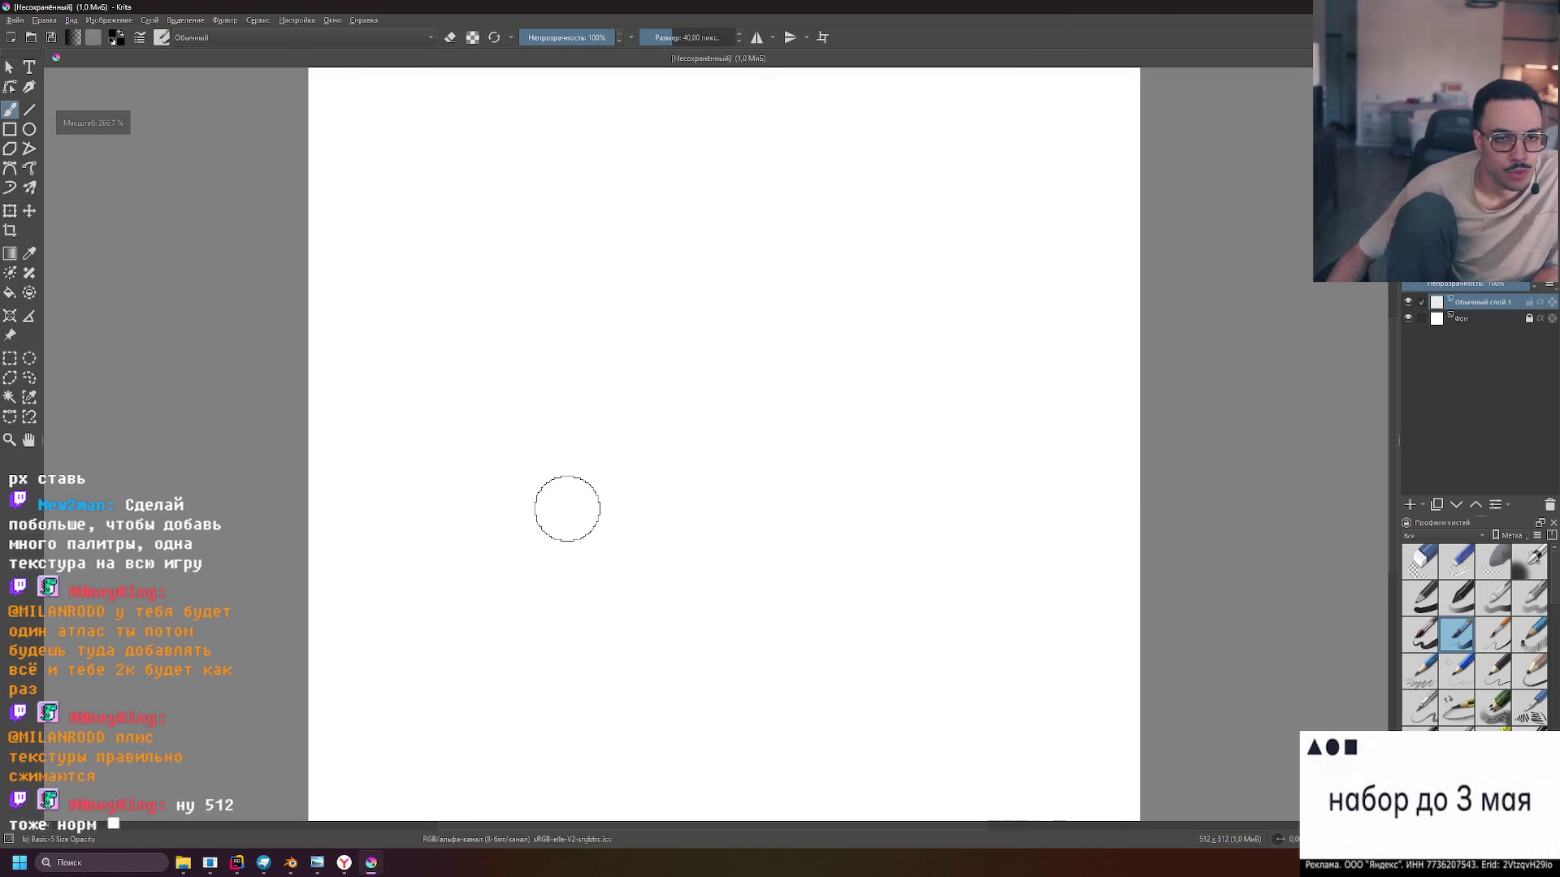
left_click_drag(431, 303, 428, 342)
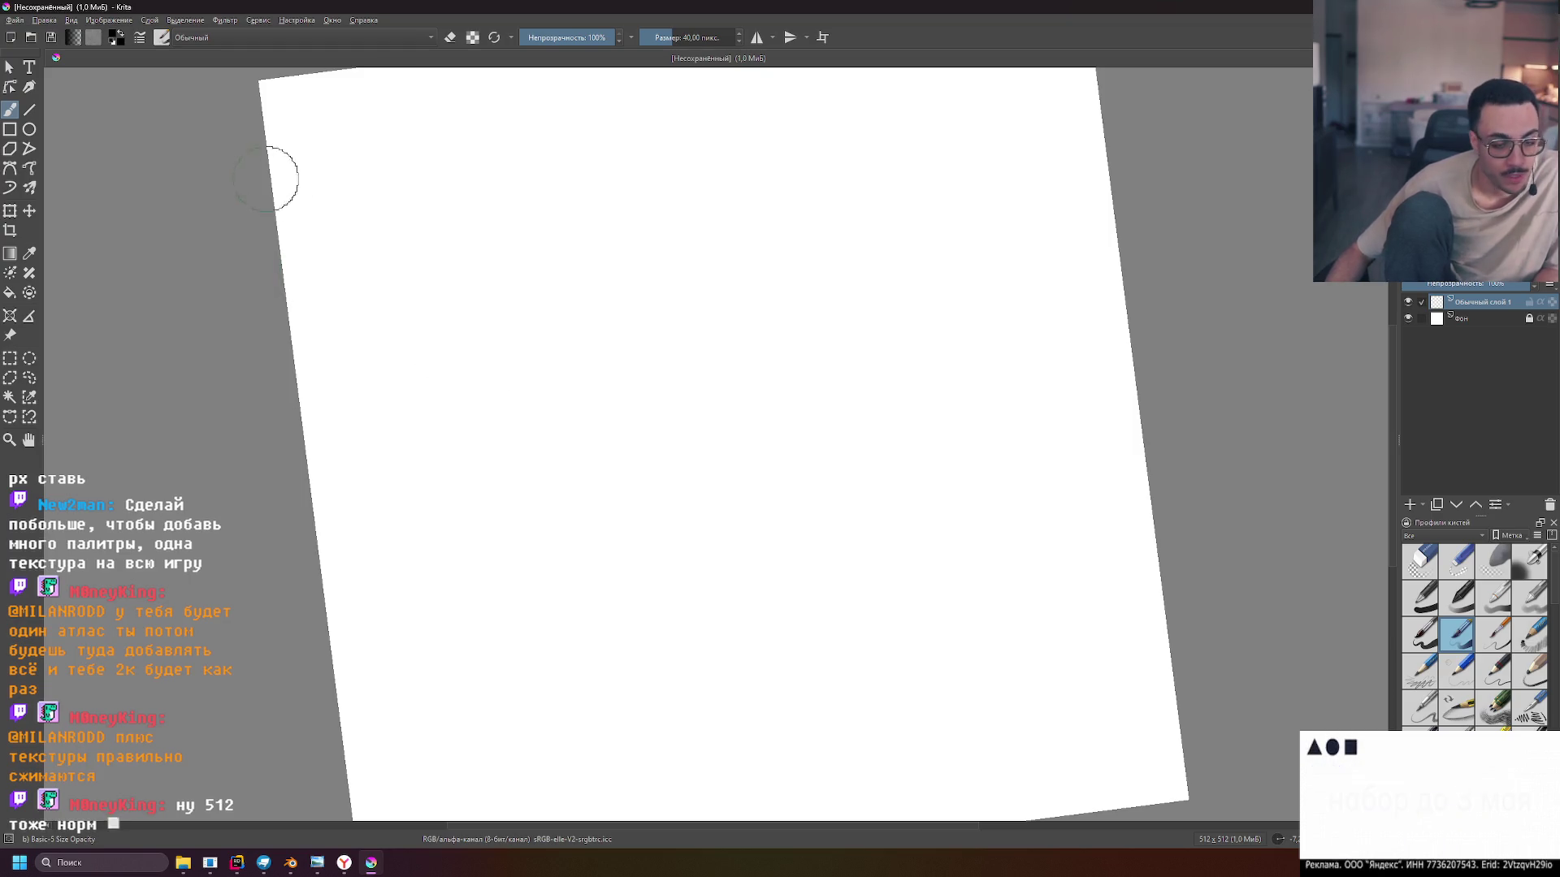
mouse_move(296, 195)
left_mouse_down()
mouse_move(412, 162)
mouse_move(338, 220)
mouse_move(368, 244)
mouse_move(466, 241)
mouse_move(414, 261)
mouse_move(520, 215)
mouse_move(626, 295)
left_mouse_up()
scroll(431, 233, "down", 4)
scroll(431, 233, "up", 2)
Level the canvas rotation, centre the page, and bring up the Downloads folder
scroll(468, 211, "up", 6)
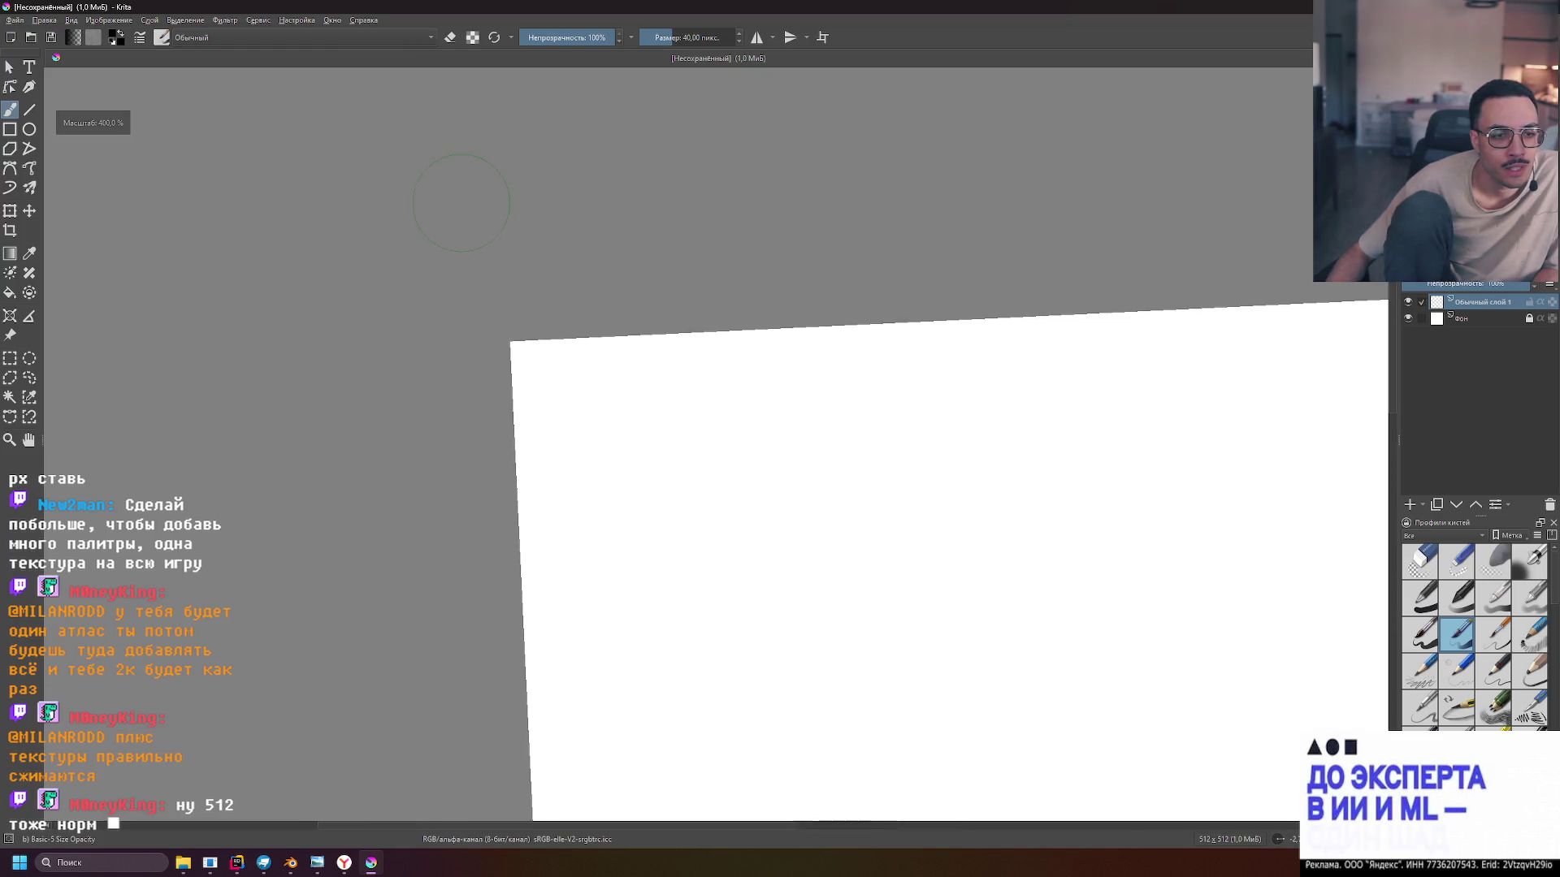
mouse_move(700, 382)
left_mouse_down()
mouse_move(713, 348)
mouse_move(688, 359)
mouse_move(700, 394)
left_mouse_up()
scroll(571, 167, "down", 3)
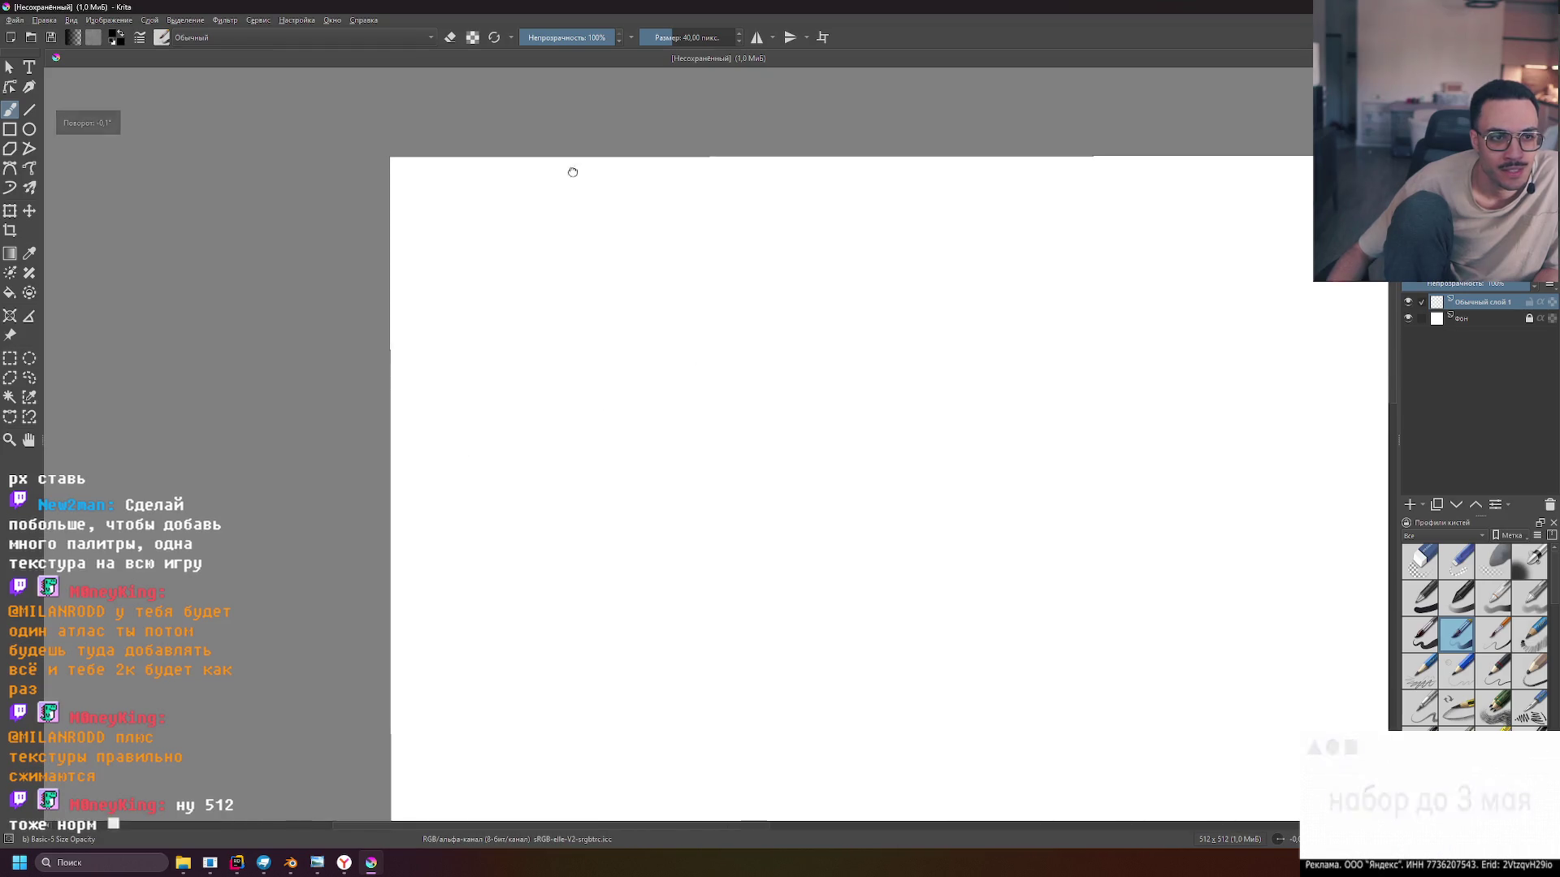
scroll(696, 303, "up", 1)
left_click_drag(695, 303, 567, 247)
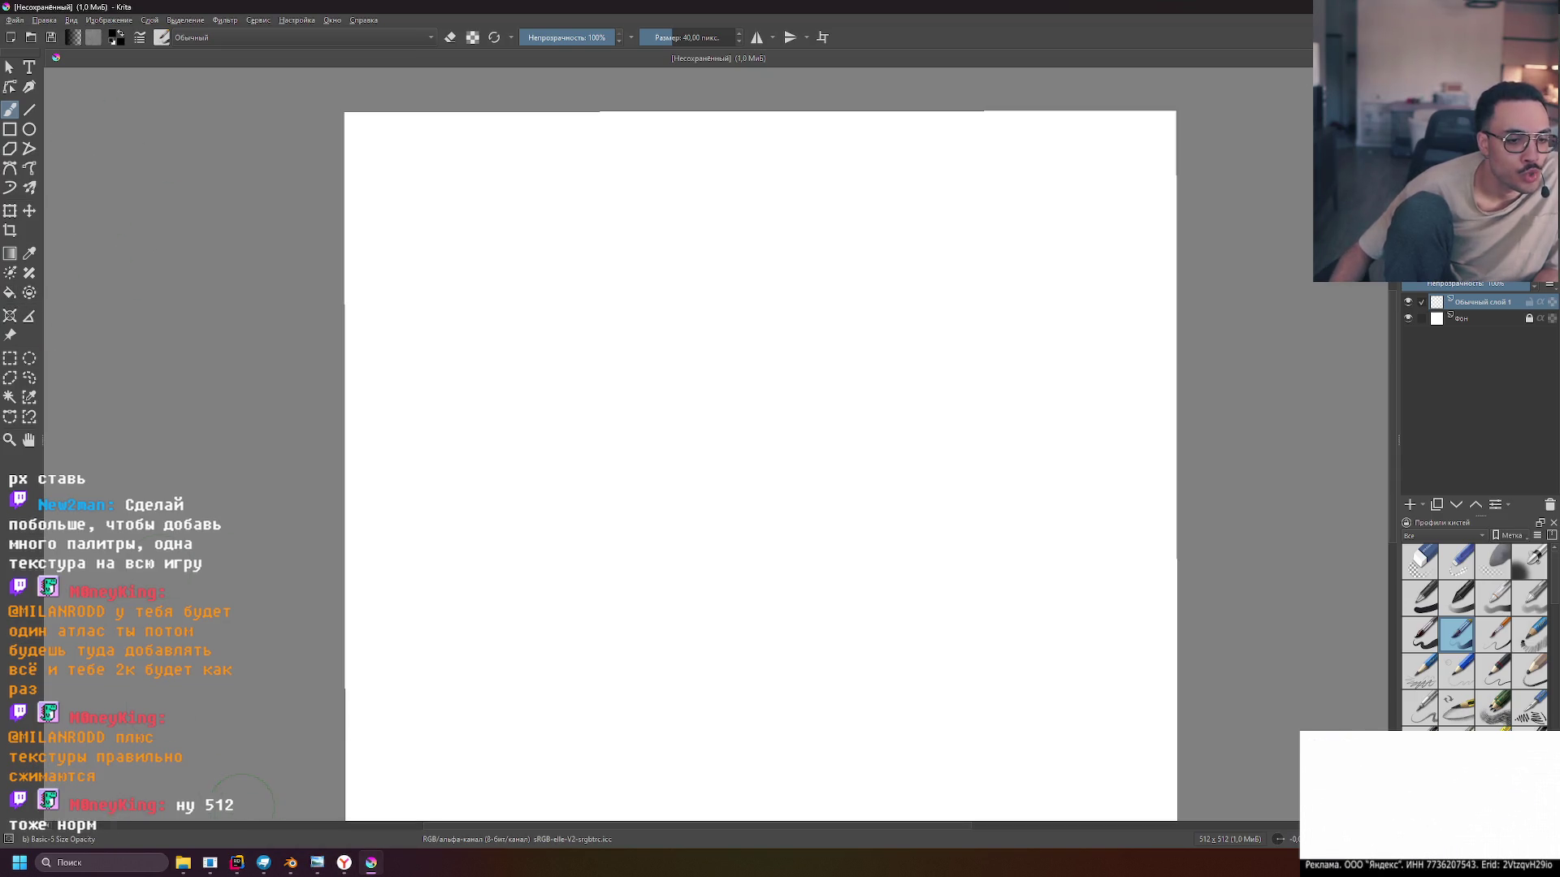
left_click(192, 863)
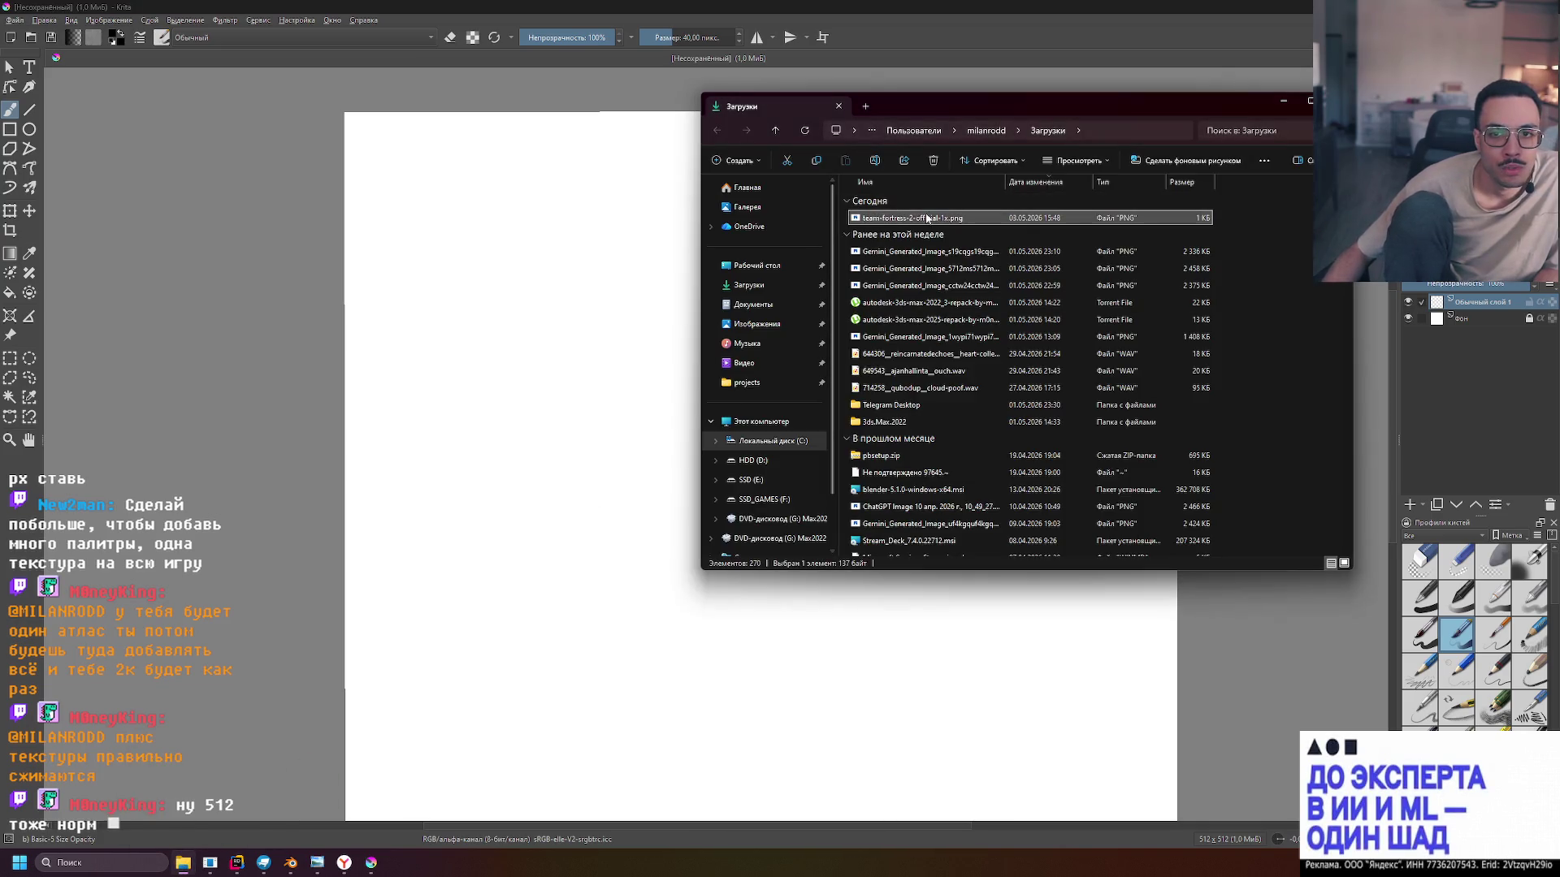
Drop the TF2 palette PNG onto the canvas as a new layer
left_click_drag(489, 223, 481, 215)
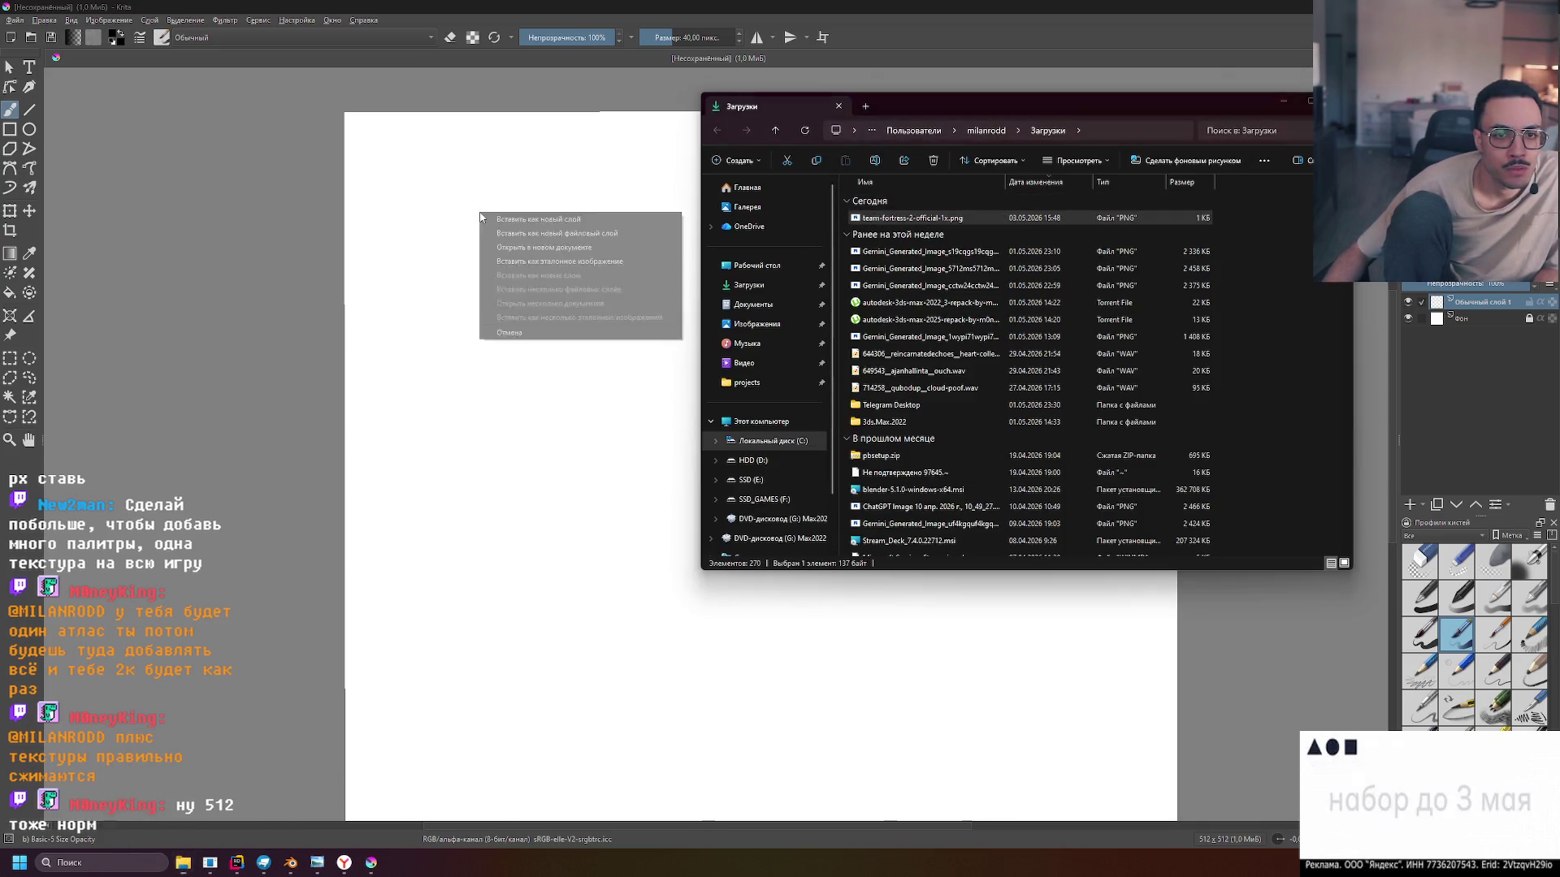
left_click(539, 220)
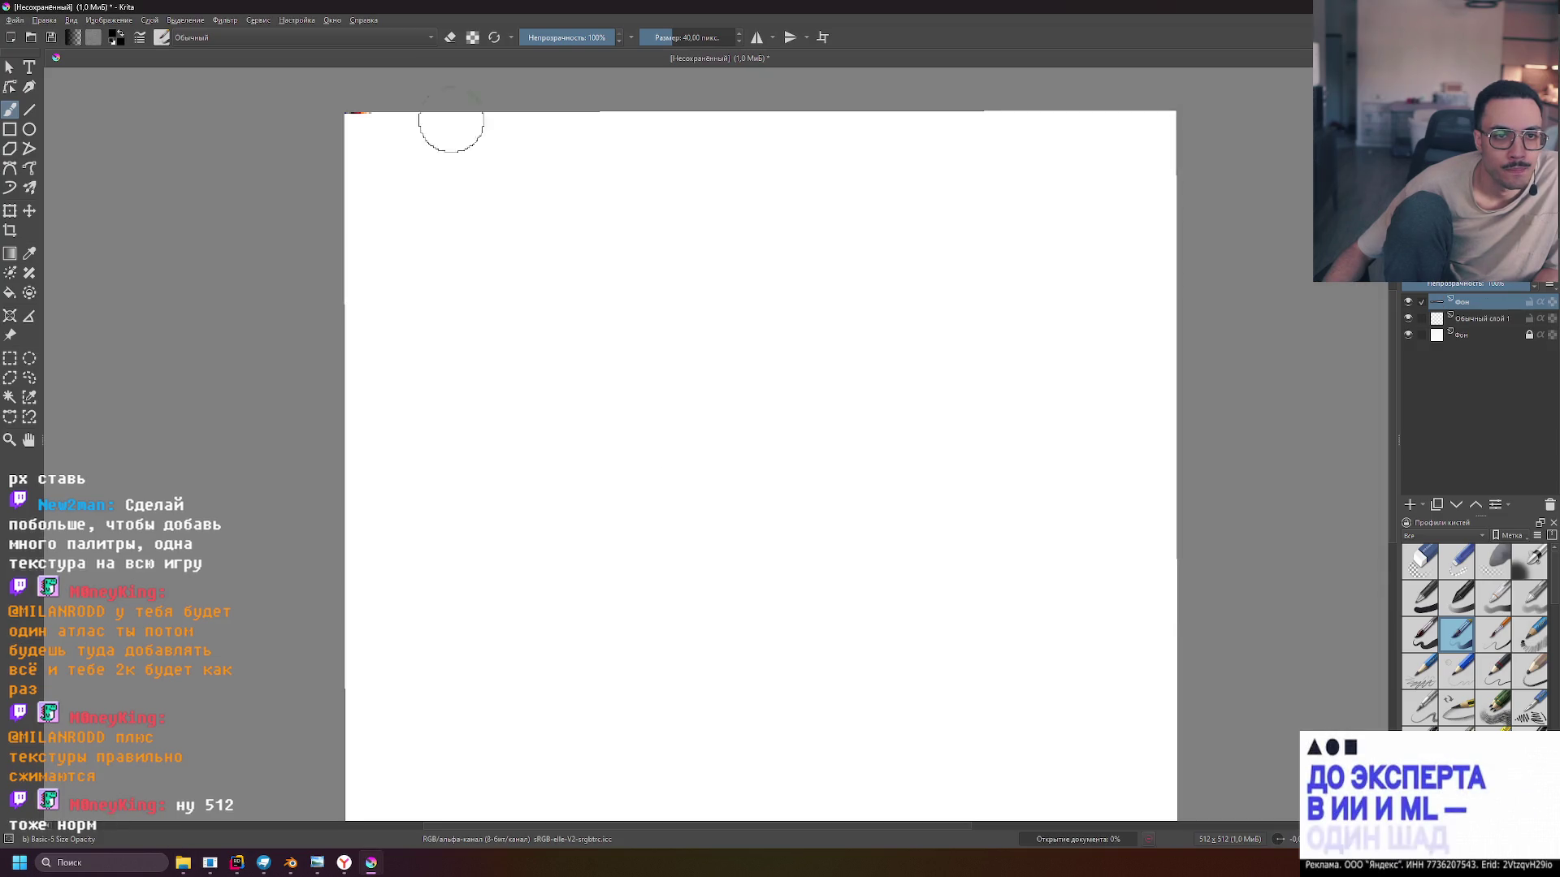
scroll(345, 105, "up", 10)
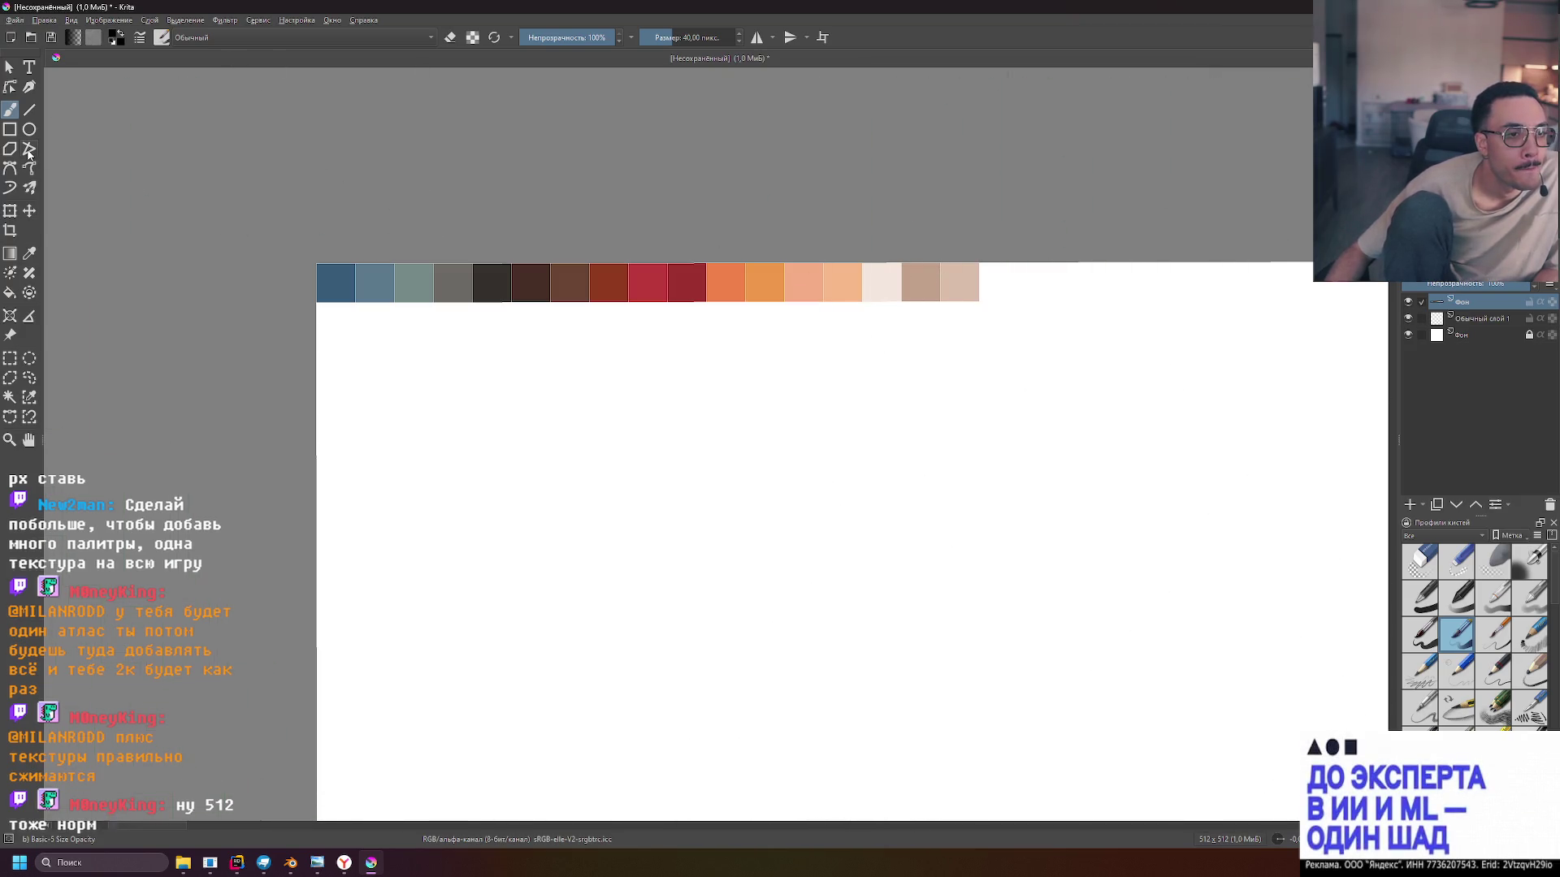
Select the palette layer with the Move tool, toggle its visibility, and widen the side panels
left_click(29, 211)
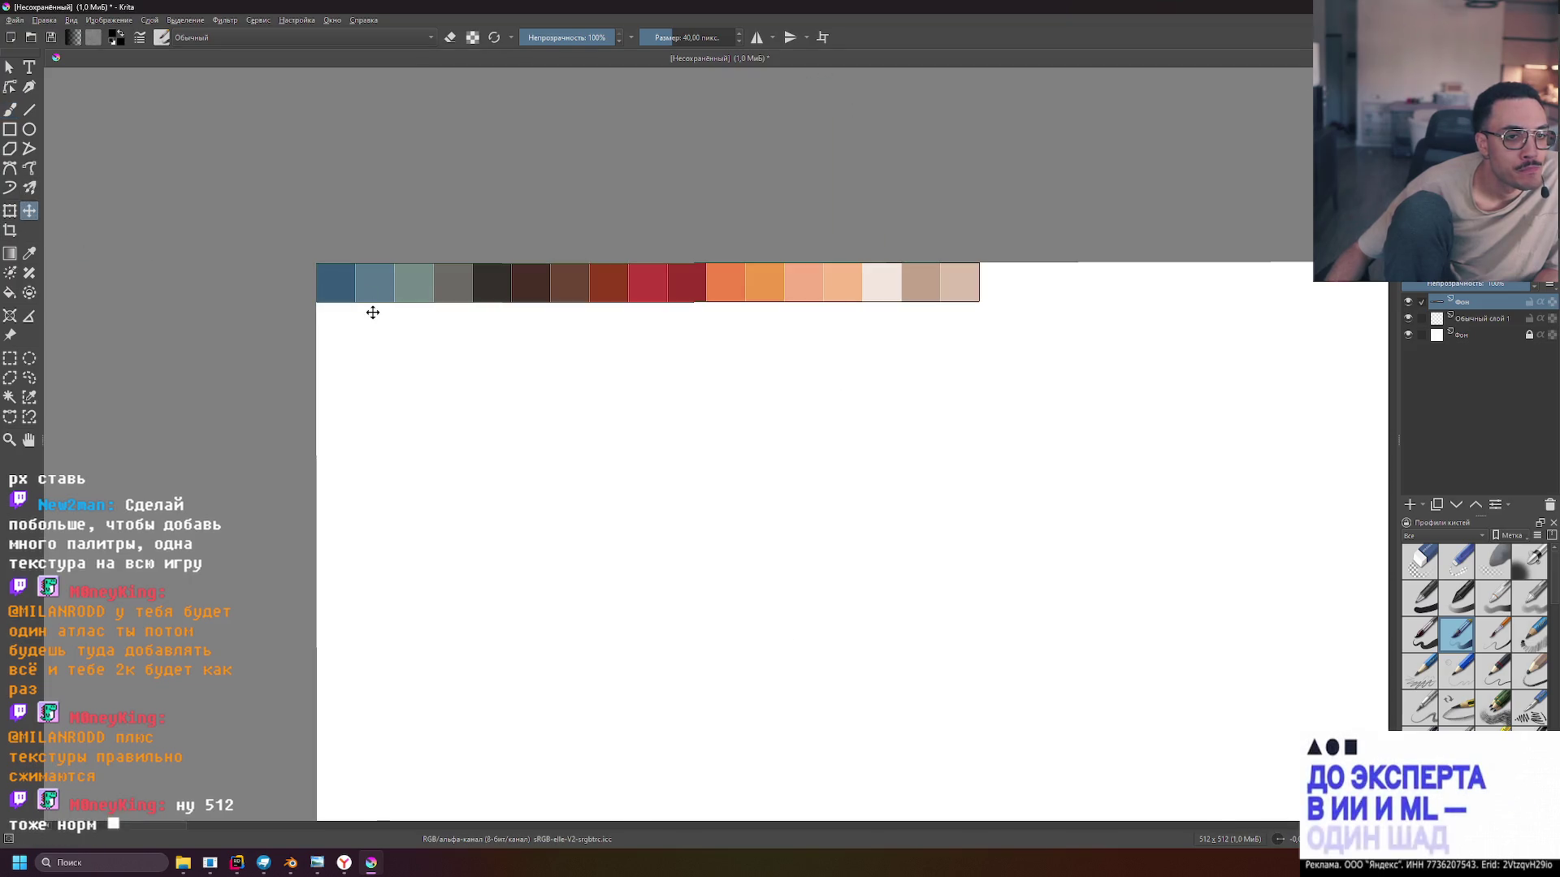
left_click(1458, 321)
left_click(1478, 306)
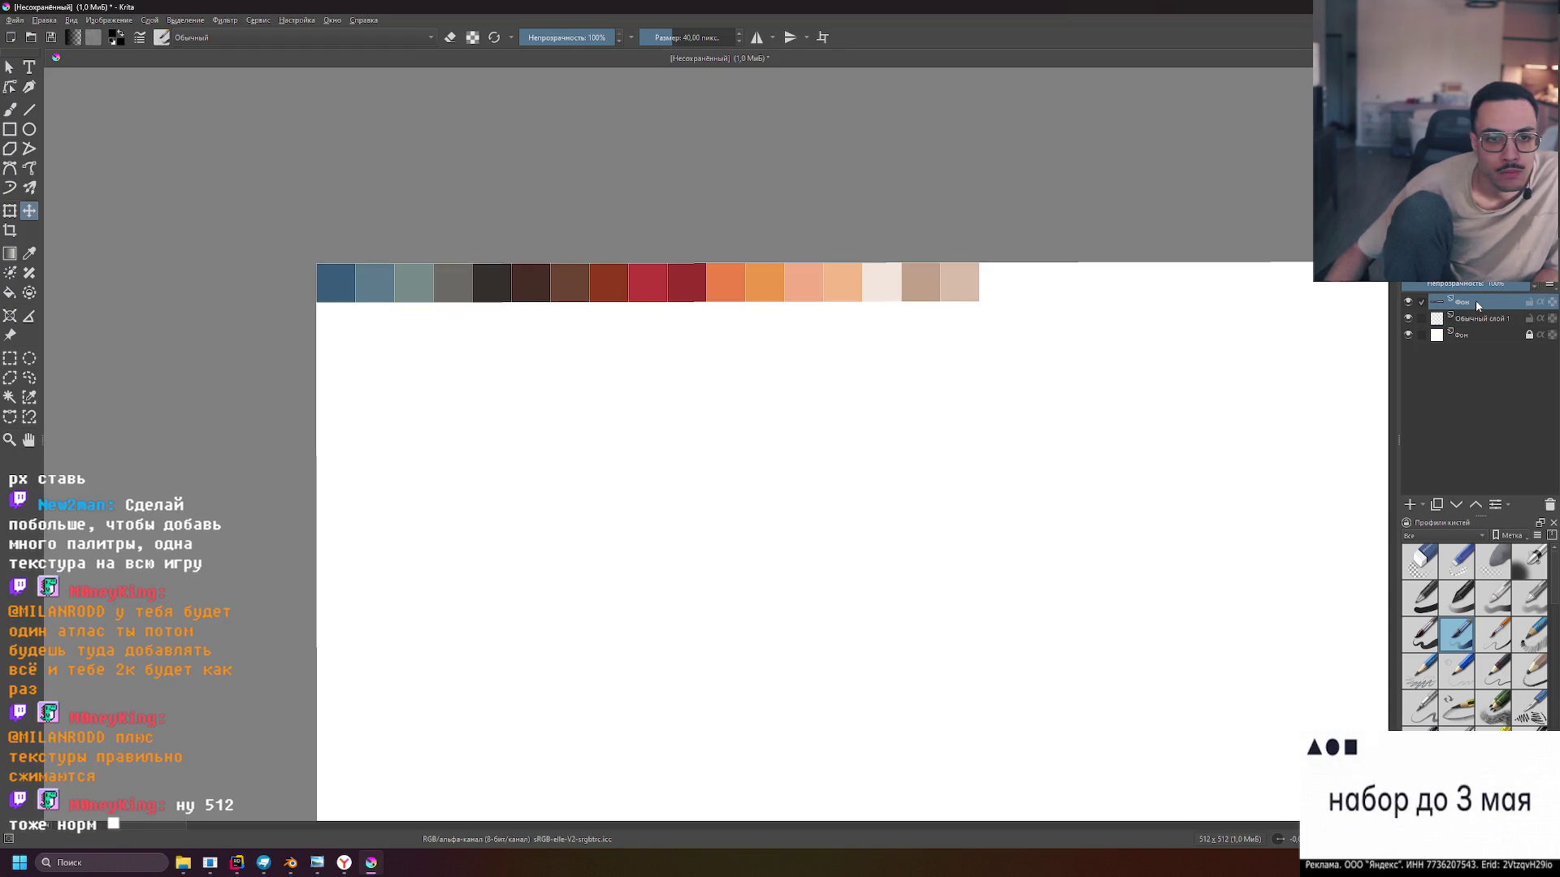
left_click(1408, 303)
left_click(1409, 304)
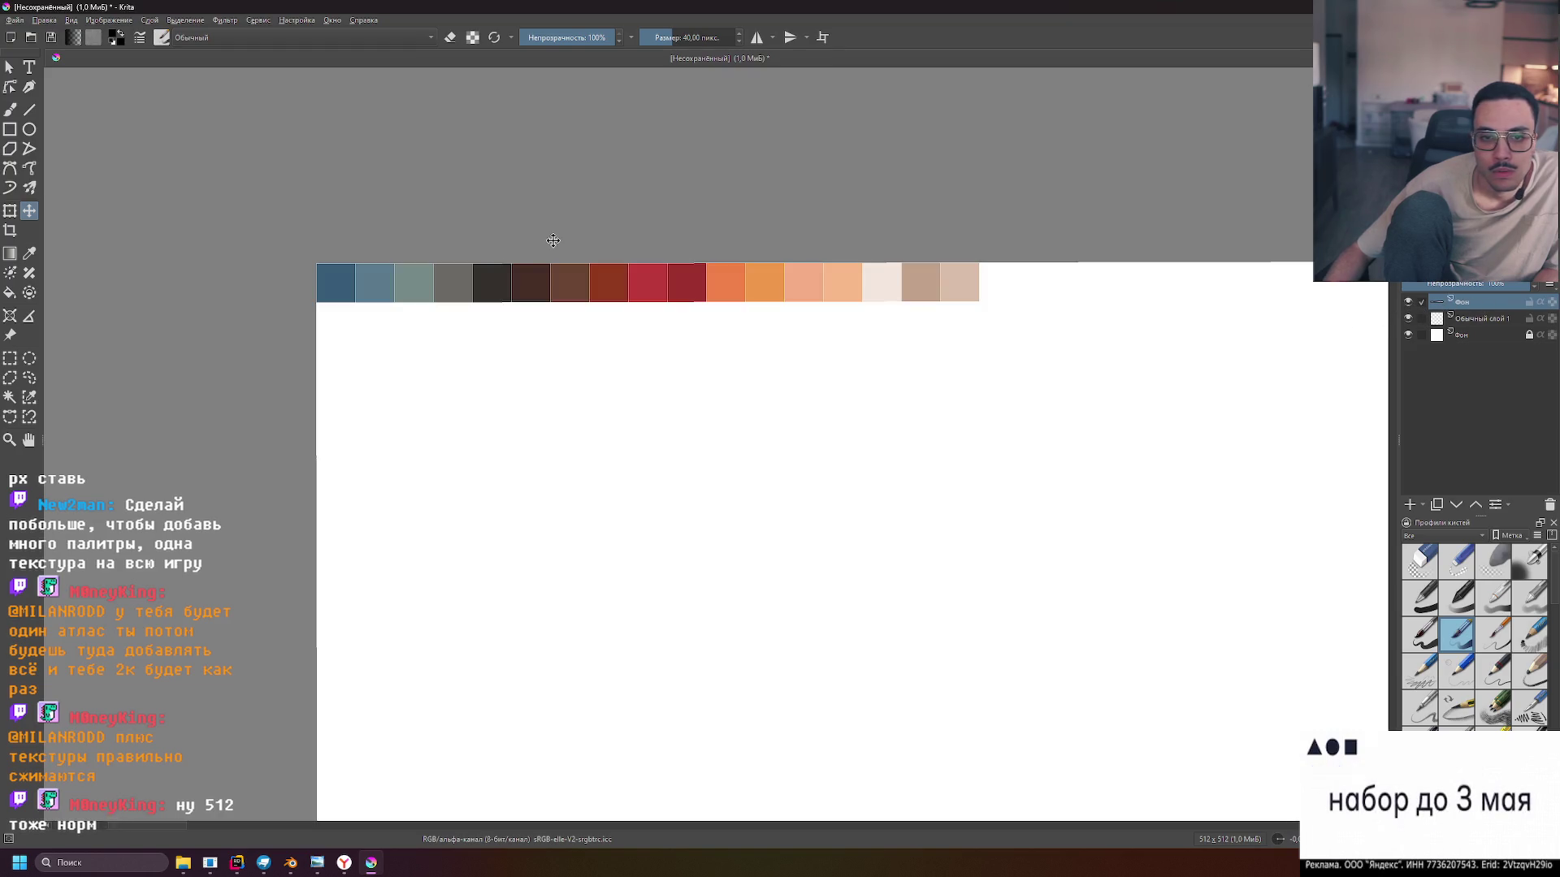
scroll(392, 294, "down", 3)
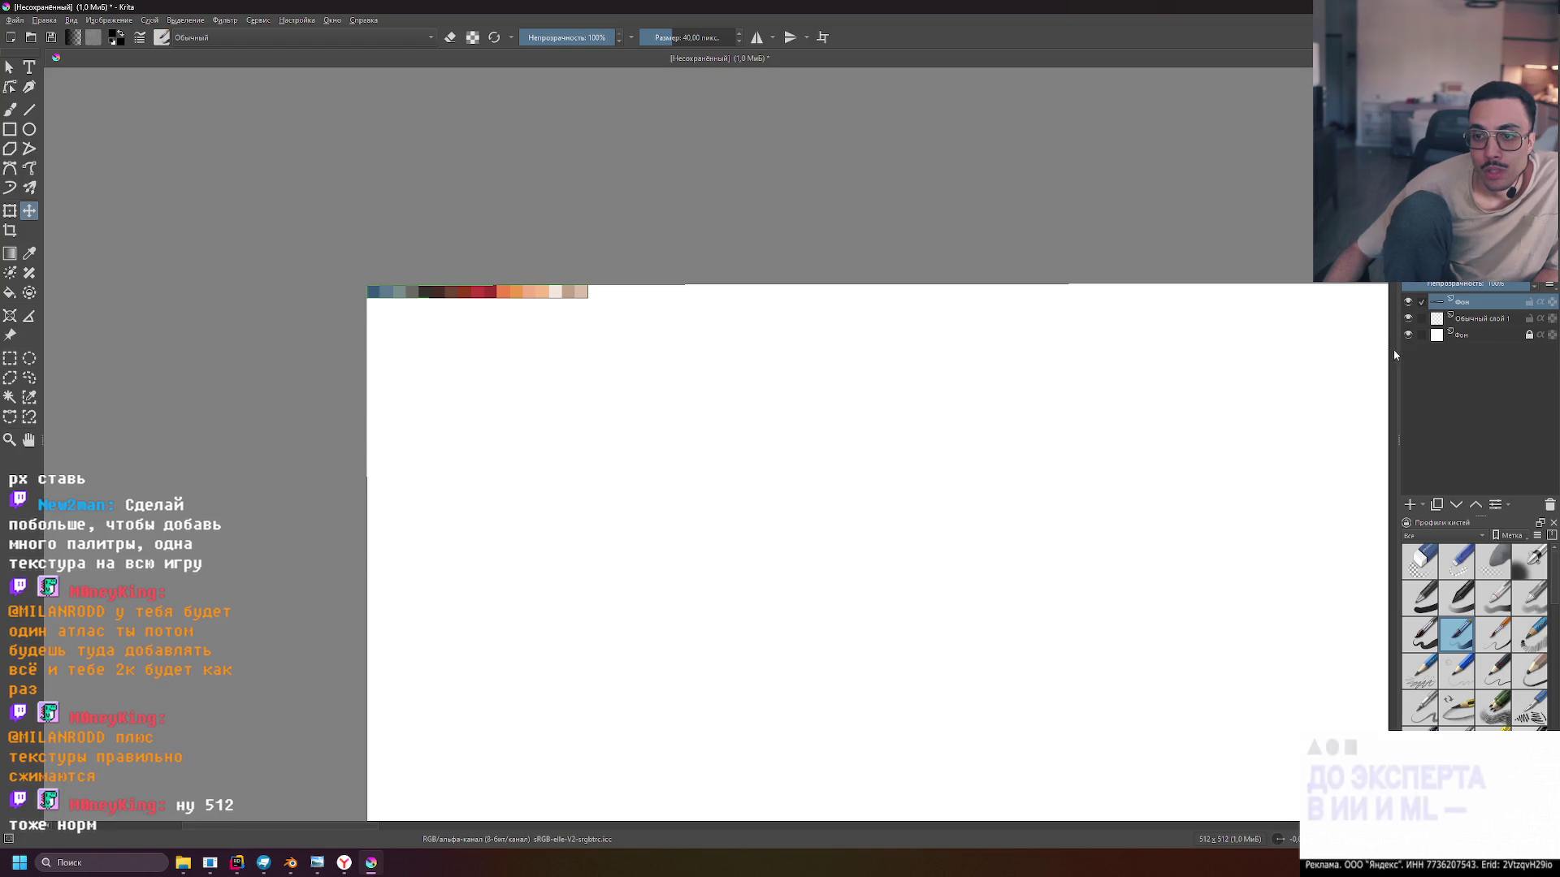
left_click_drag(1396, 355, 1087, 320)
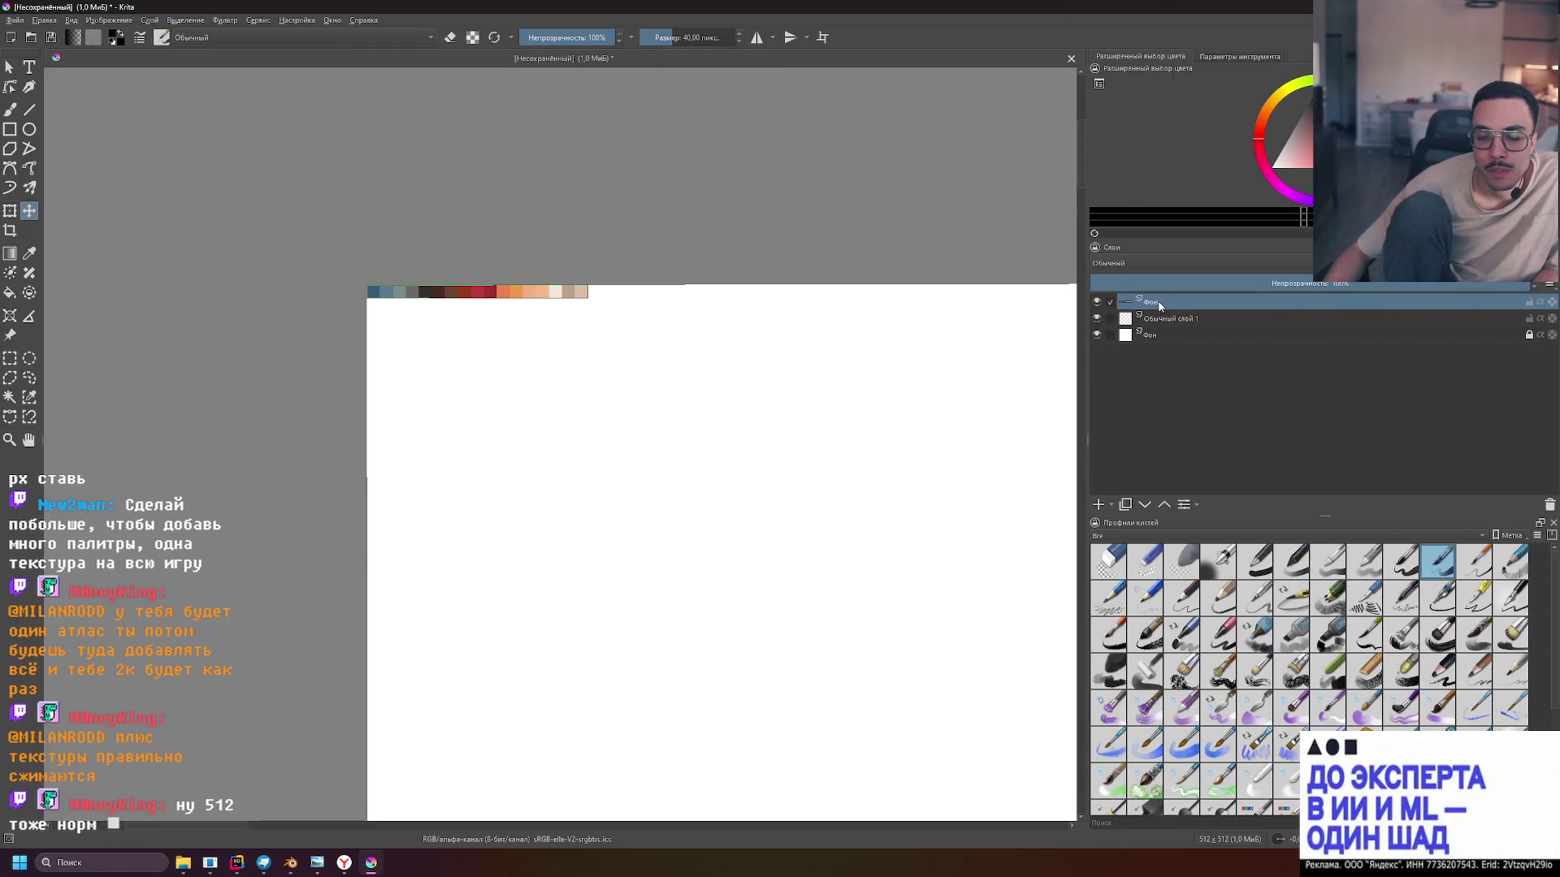
Inspect the palette layer's options, then switch to a new browser tab
right_click(1159, 306)
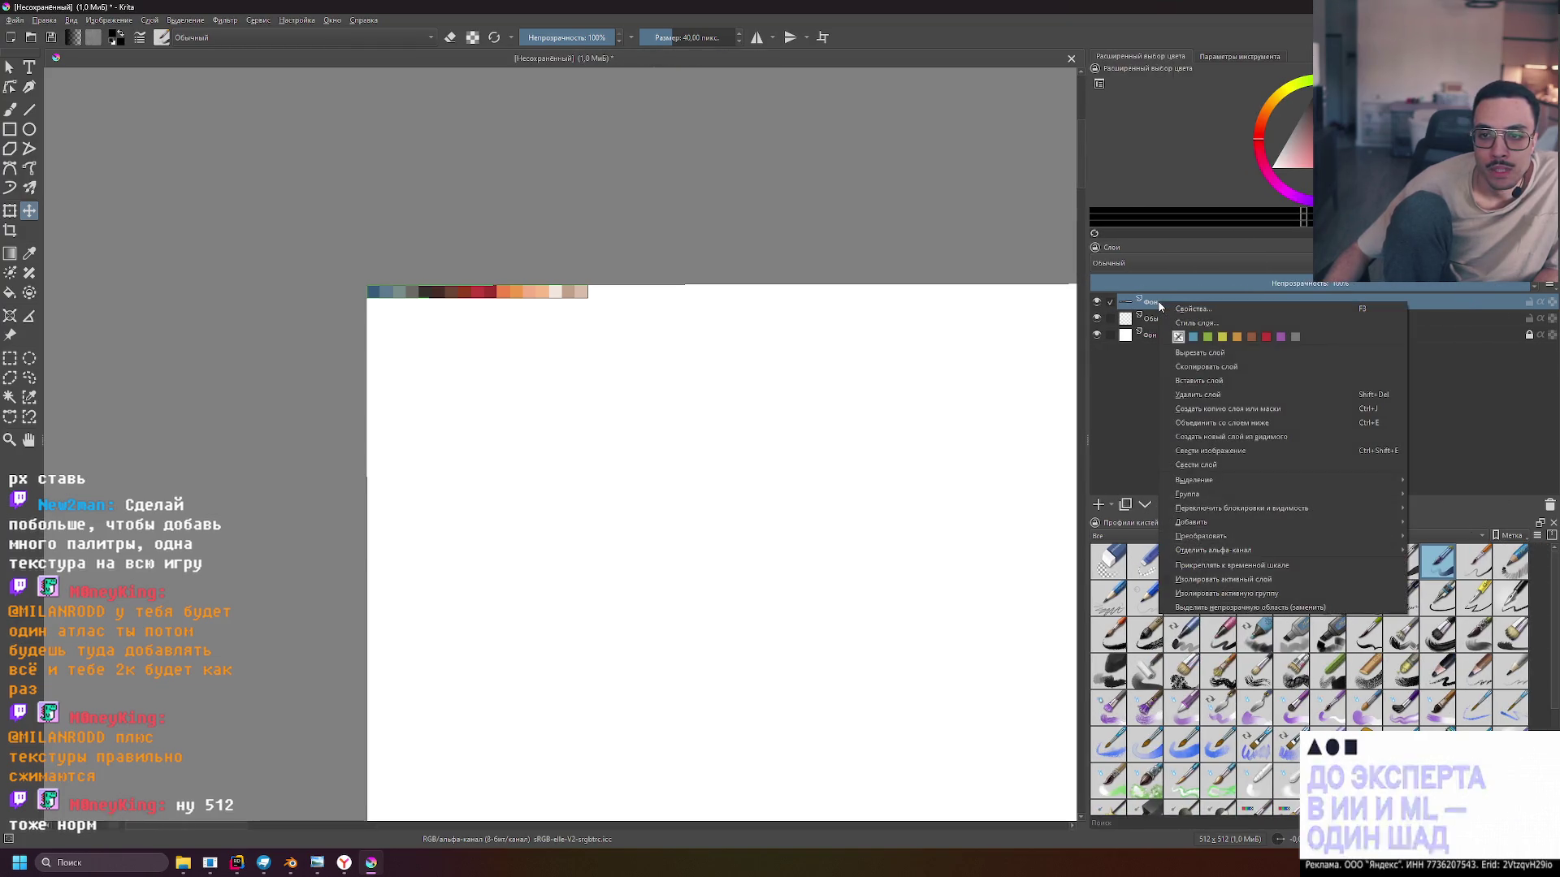
left_click(1129, 397)
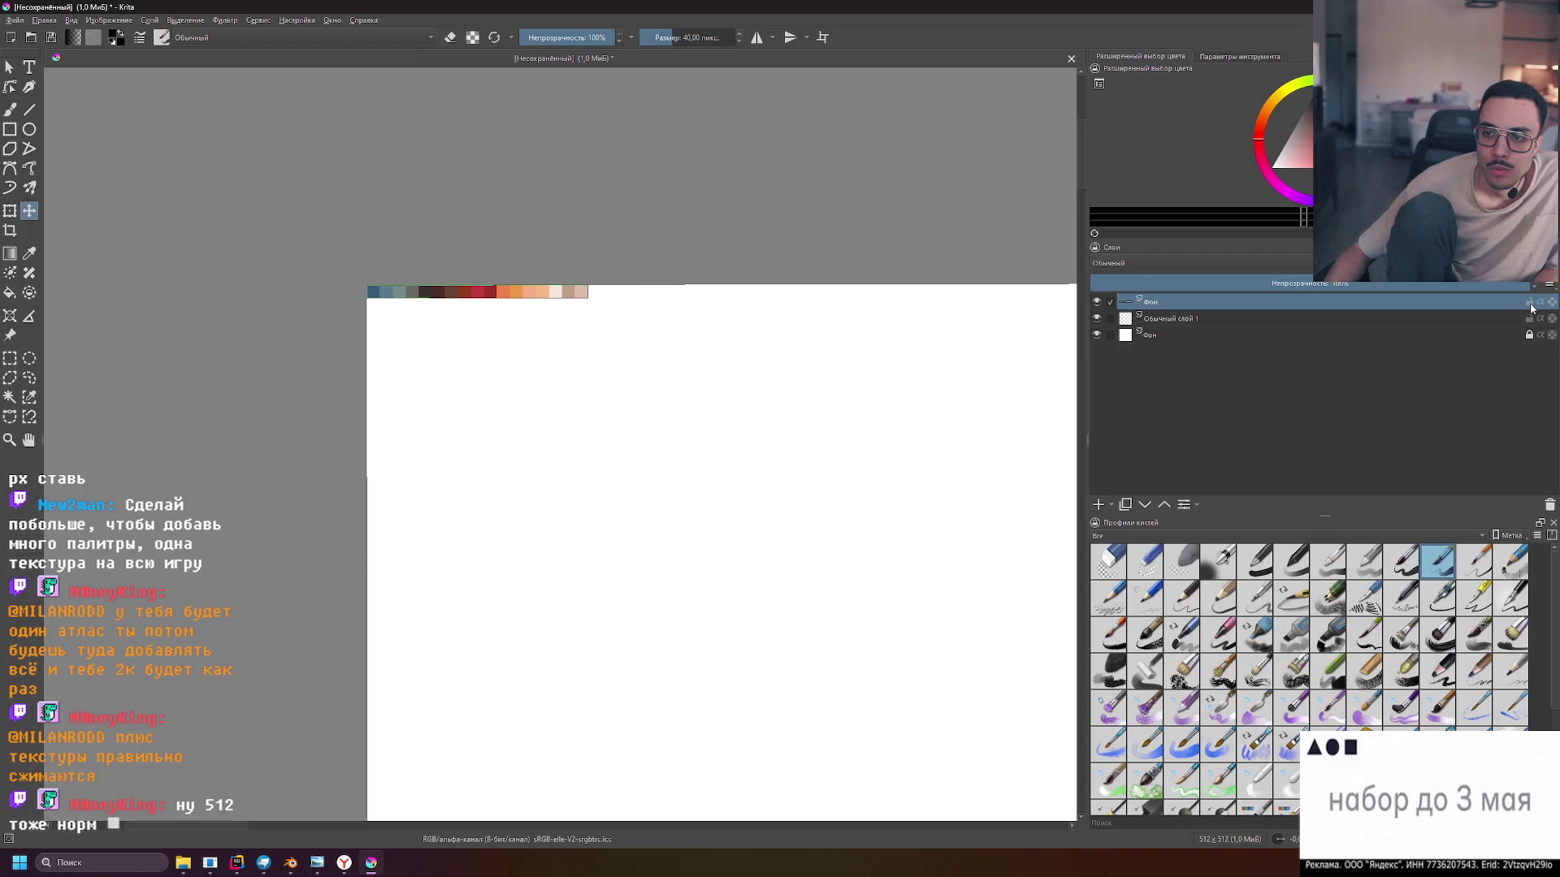
mouse_move(1530, 308)
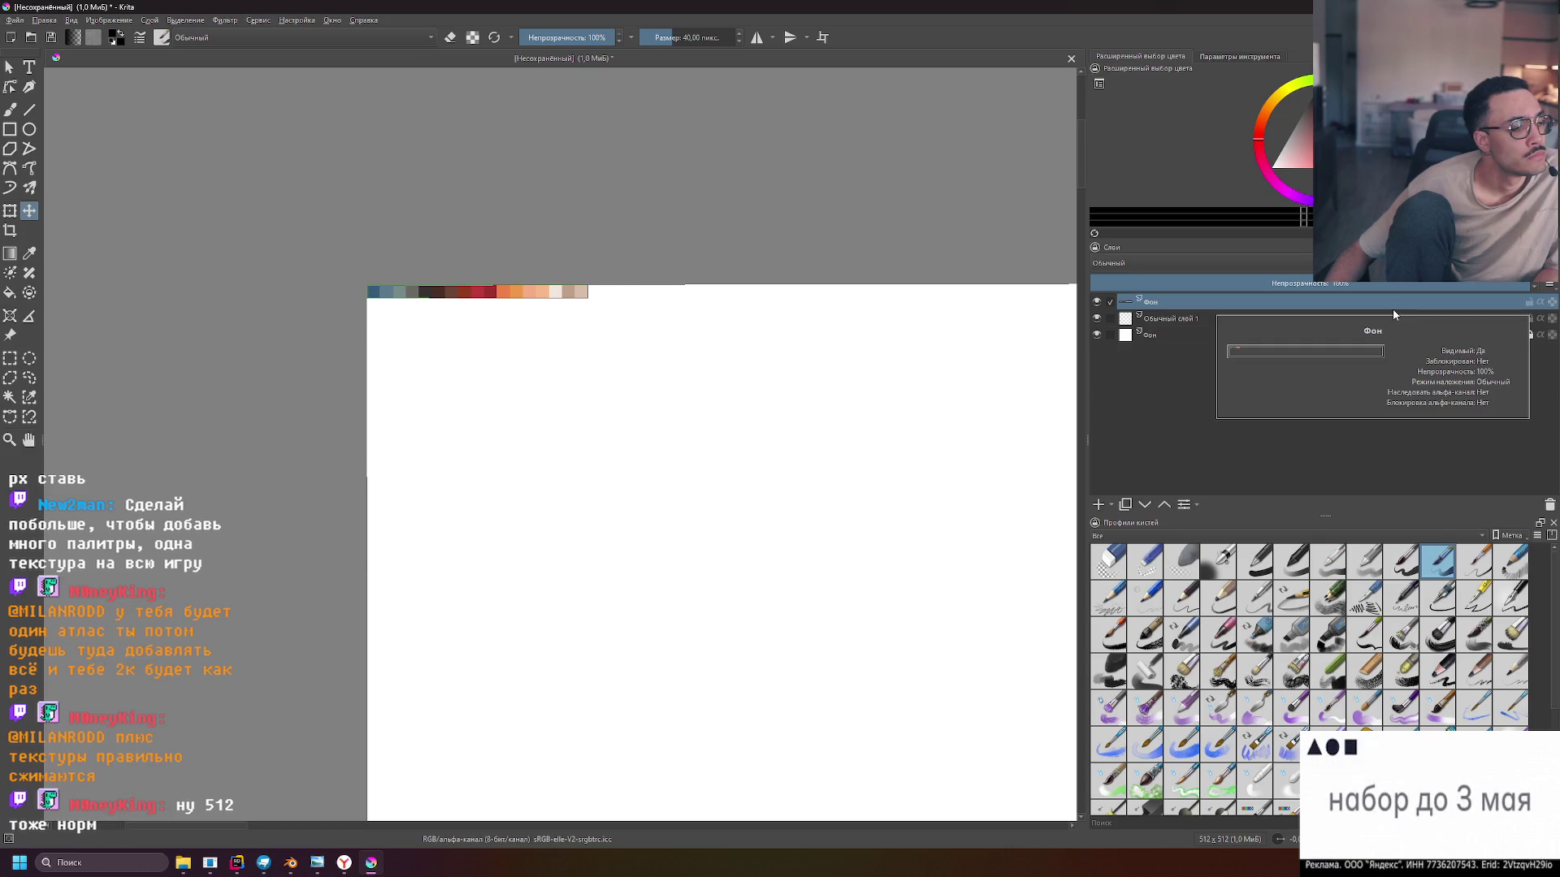
left_click(345, 863)
key("ctrl+t")
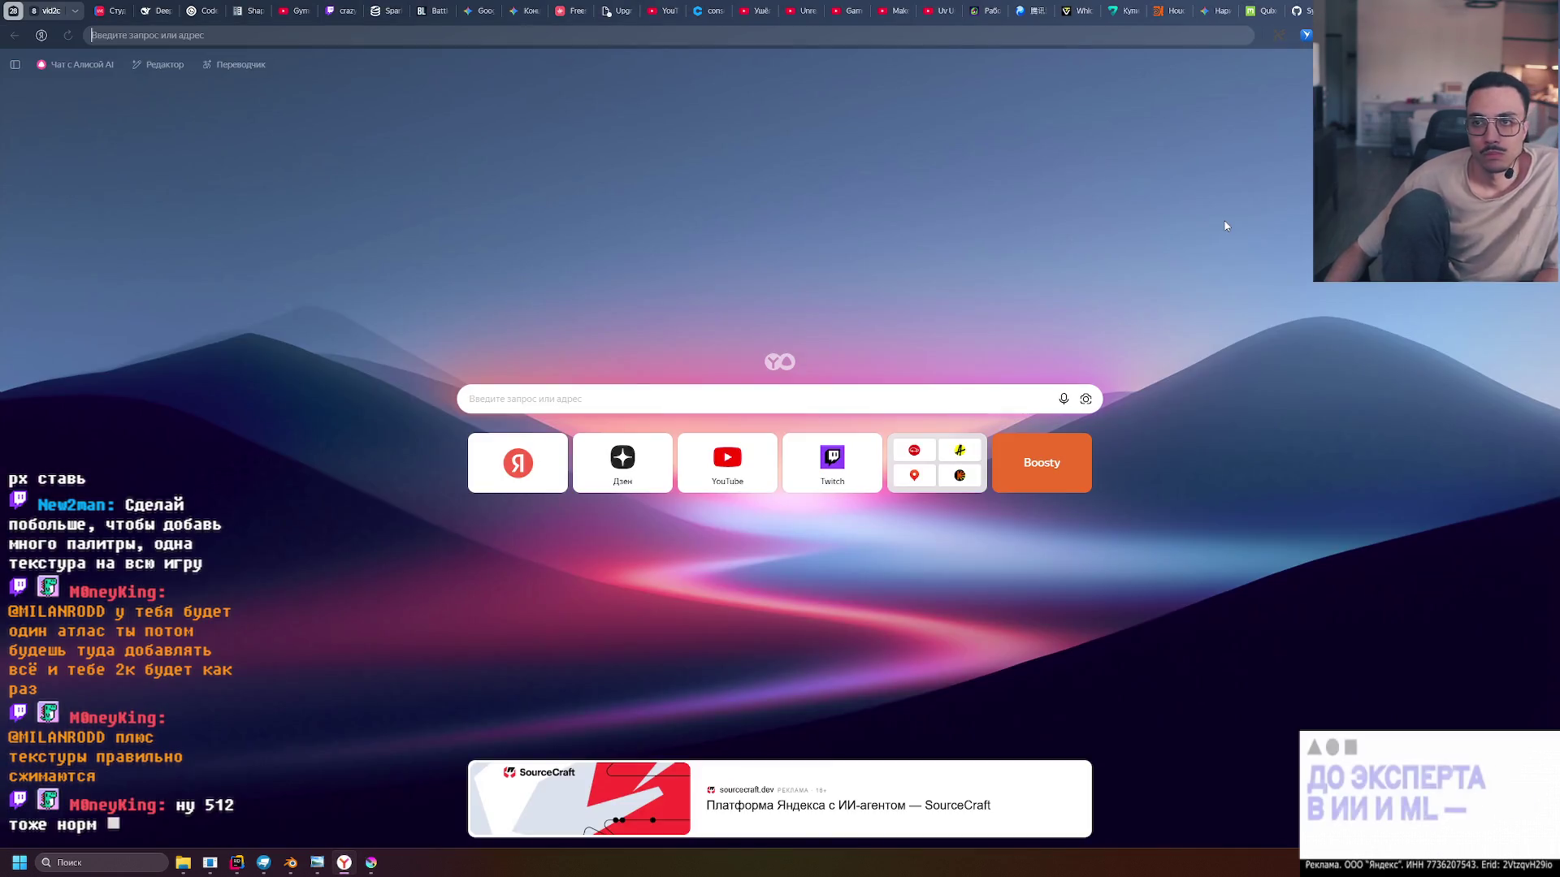
Go to the Figma website and start a new blank design file
type("figma.com")
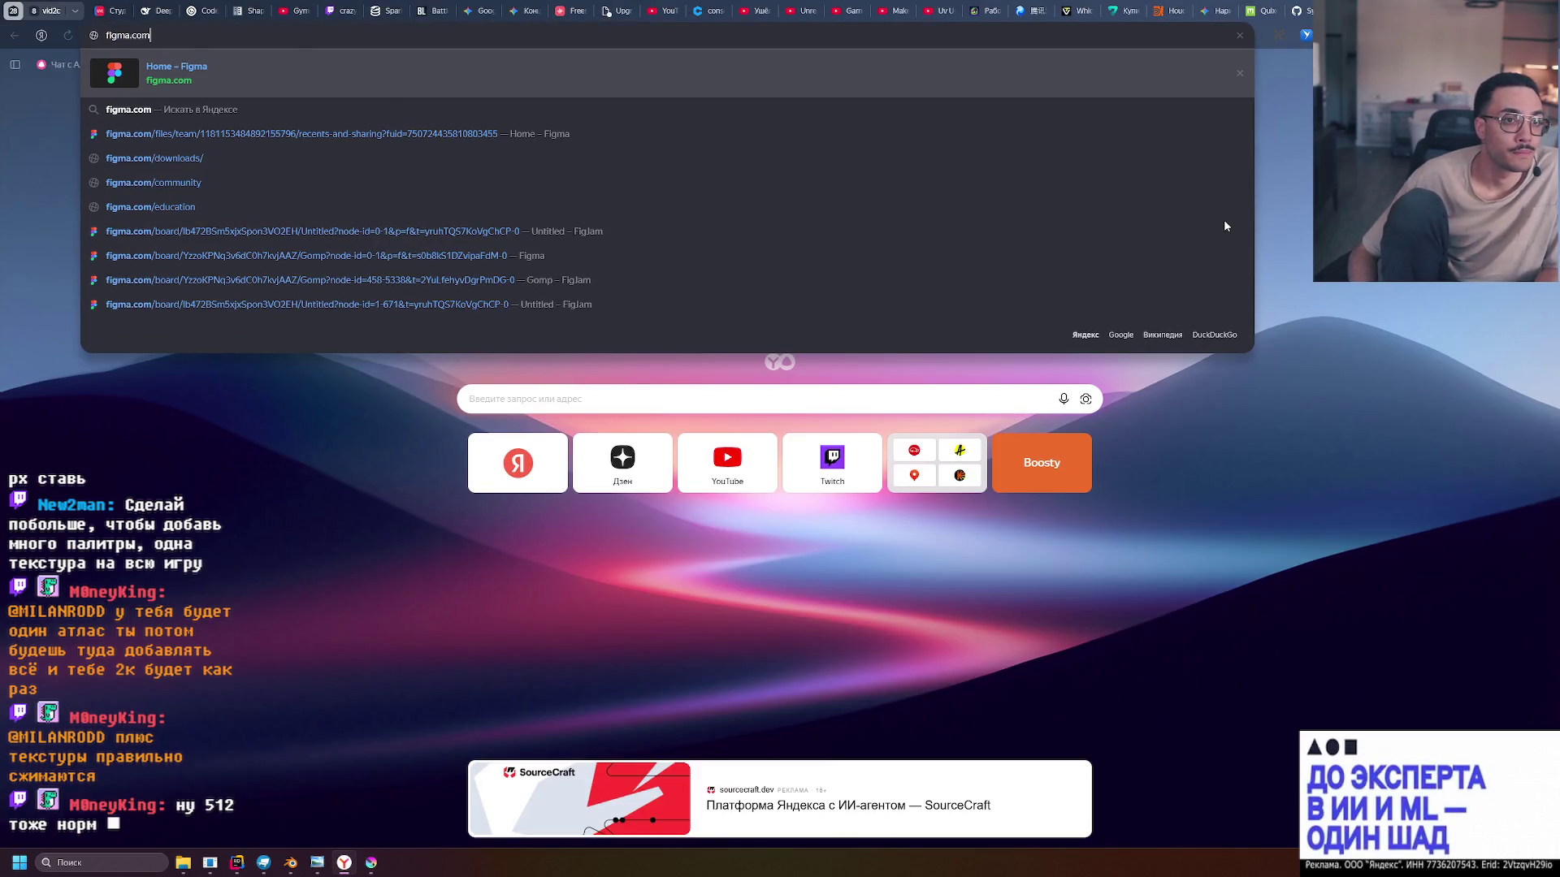
key("Return")
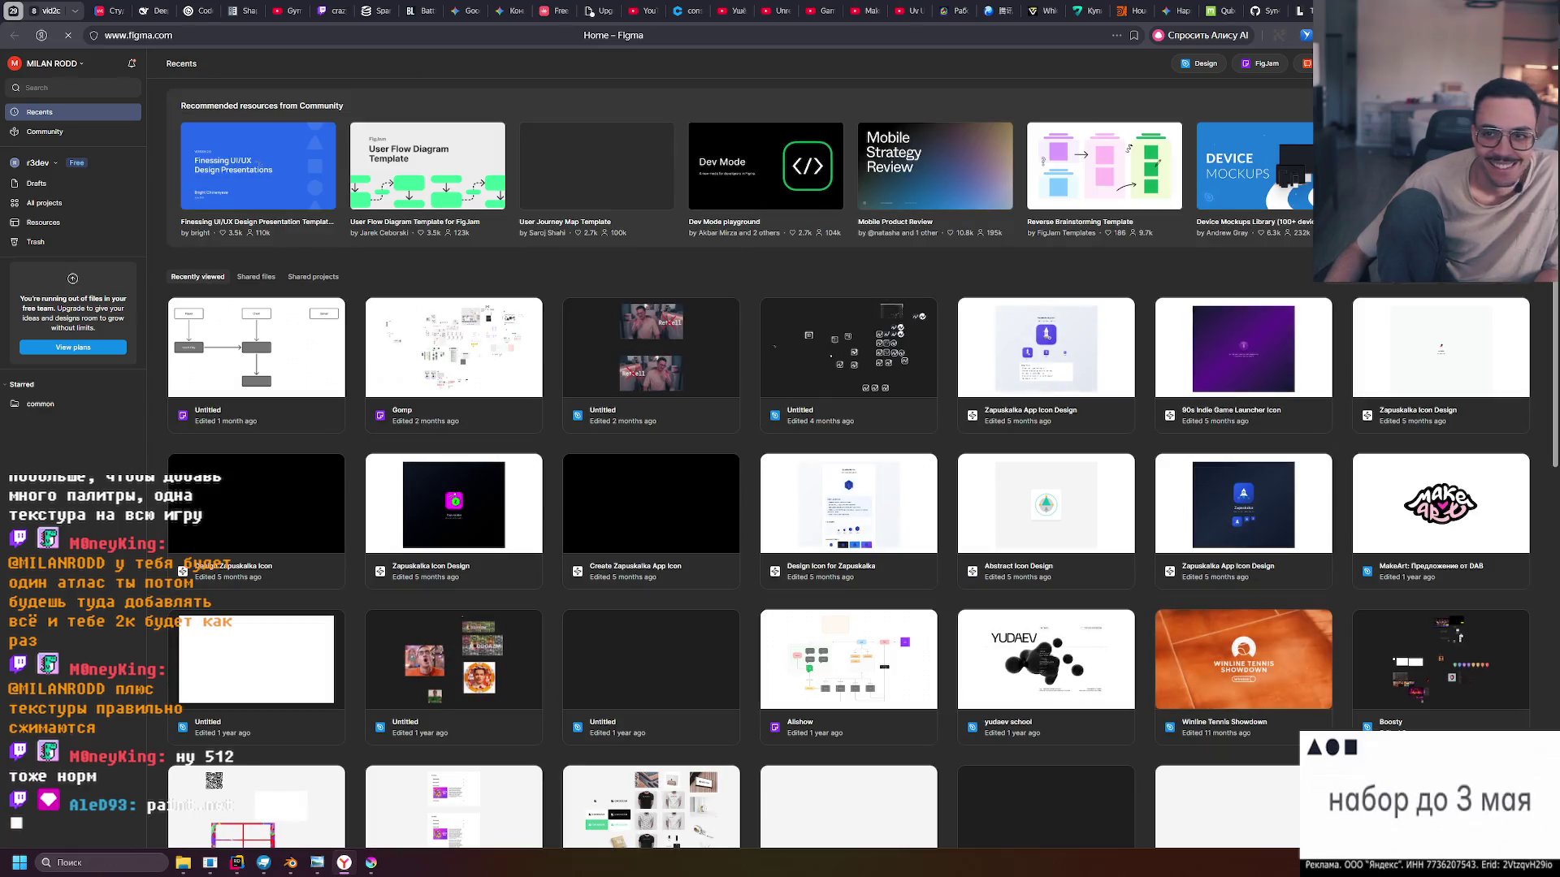
left_click(1193, 70)
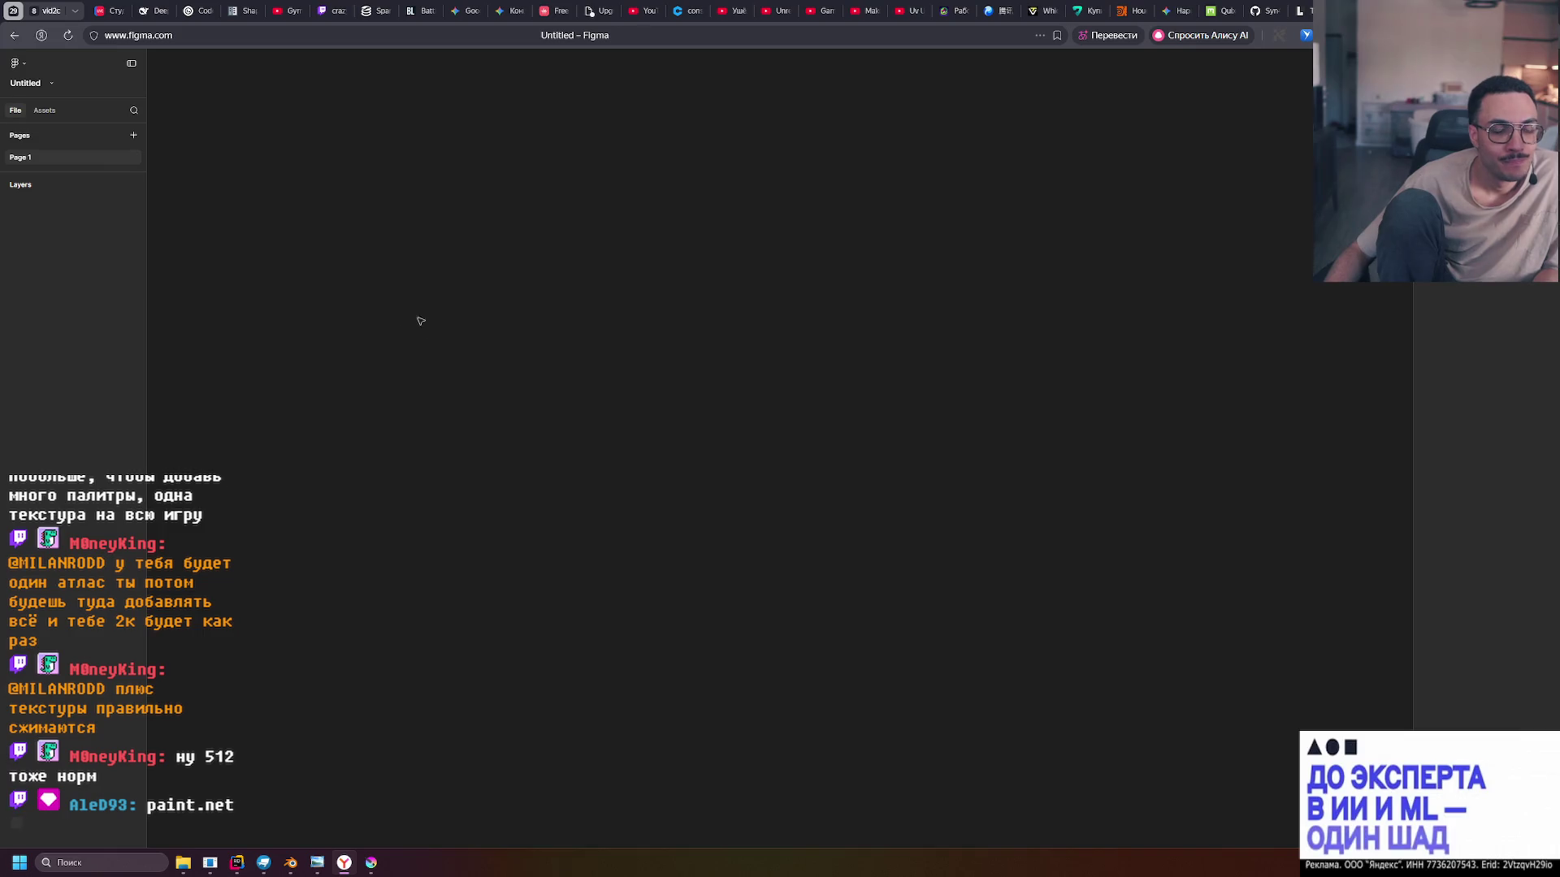
Place Frame 1 on the canvas and size it to 512 × 512
right_click(435, 363)
left_click(715, 667)
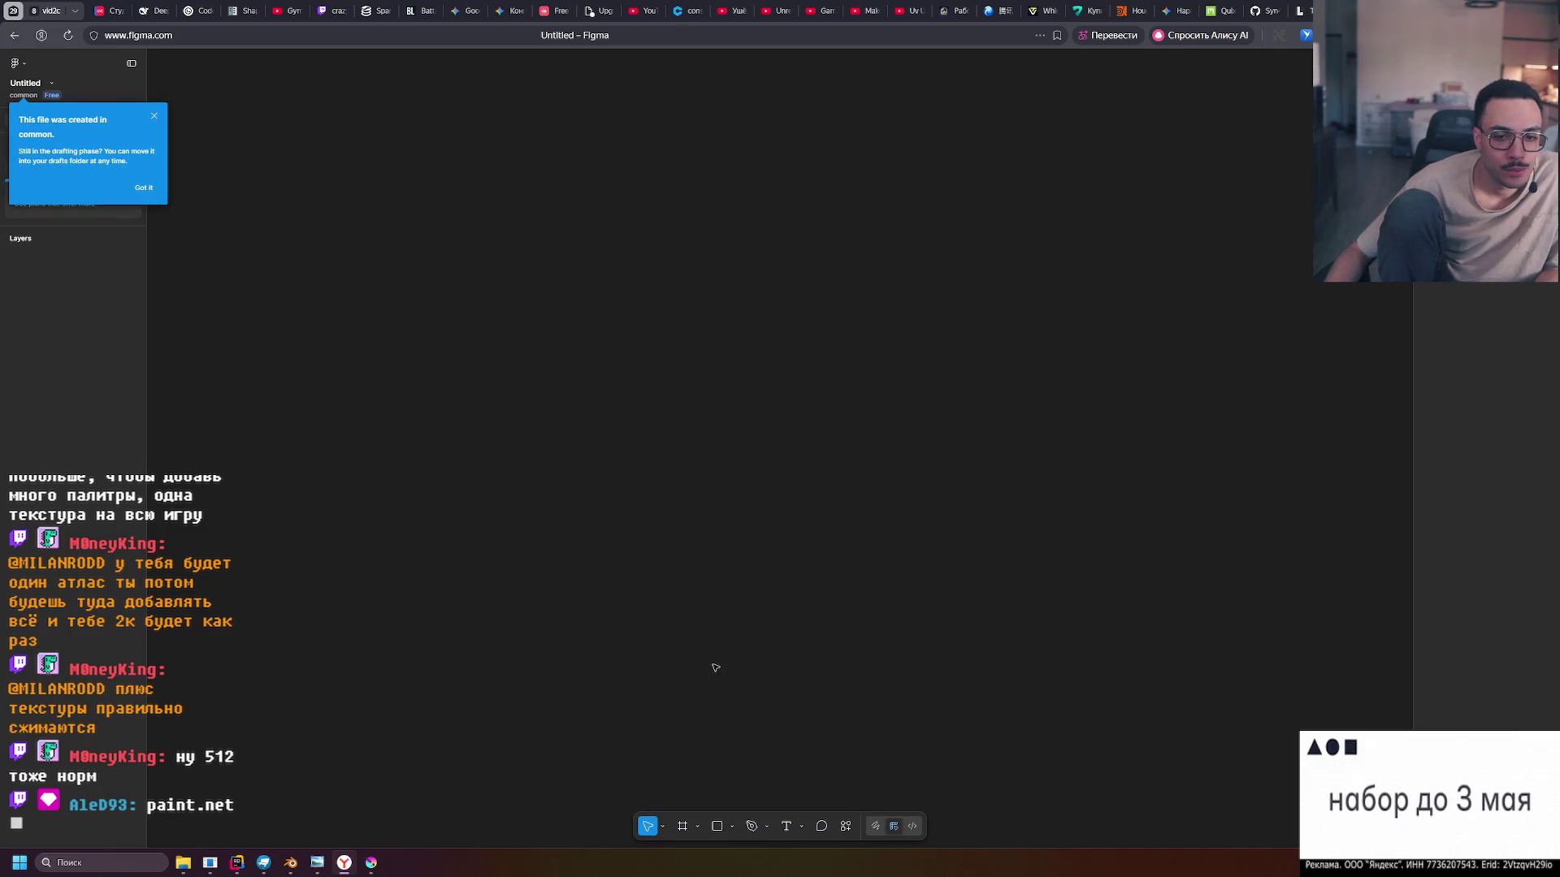
left_click(683, 827)
left_click(421, 331)
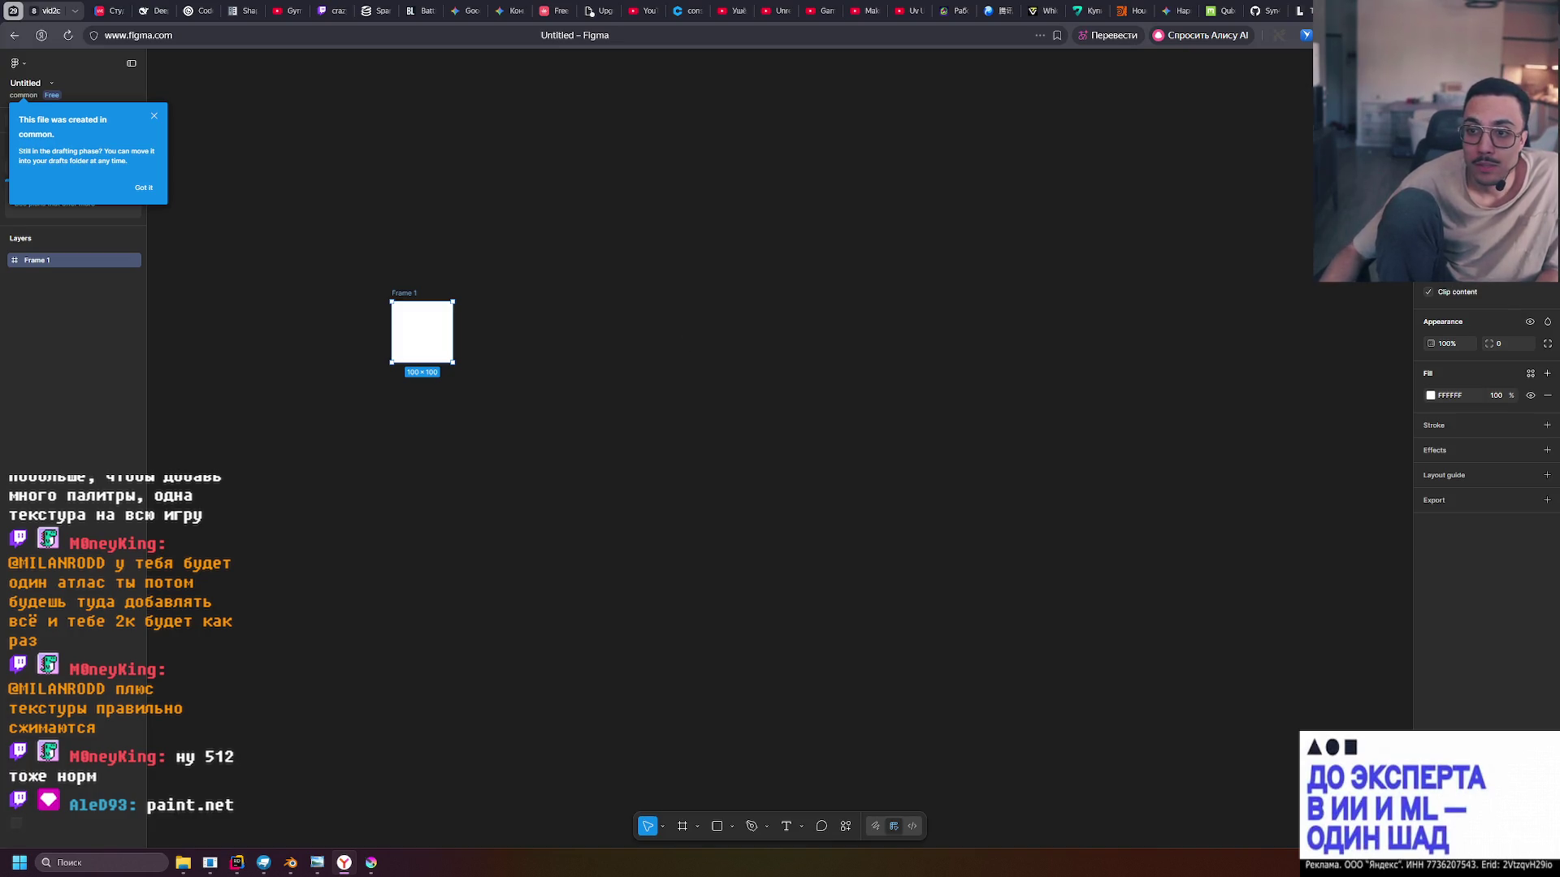
key("Return")
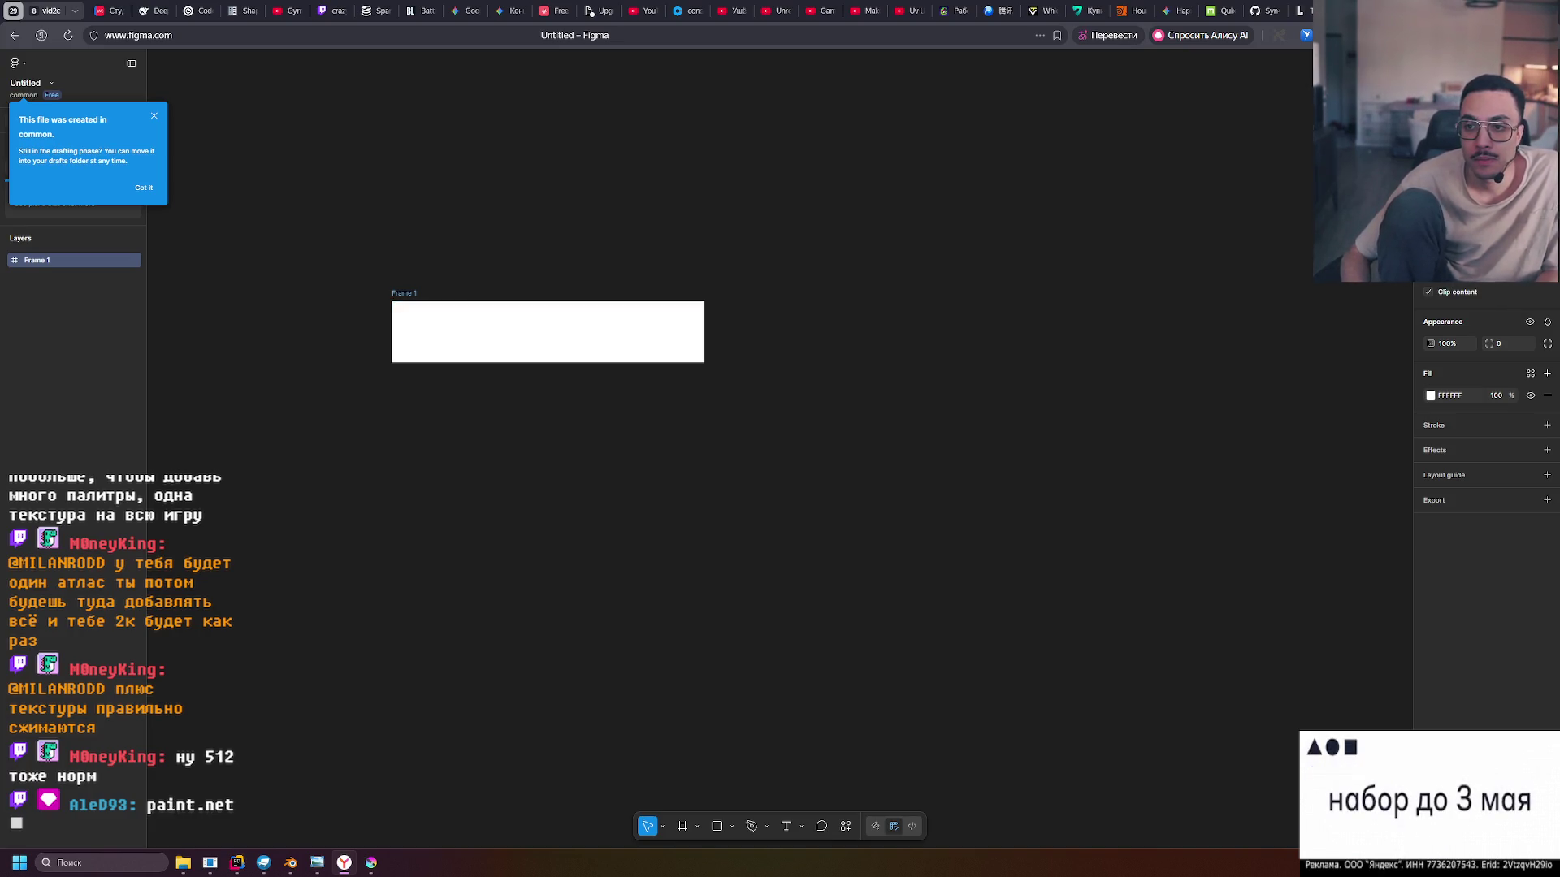
key("Return")
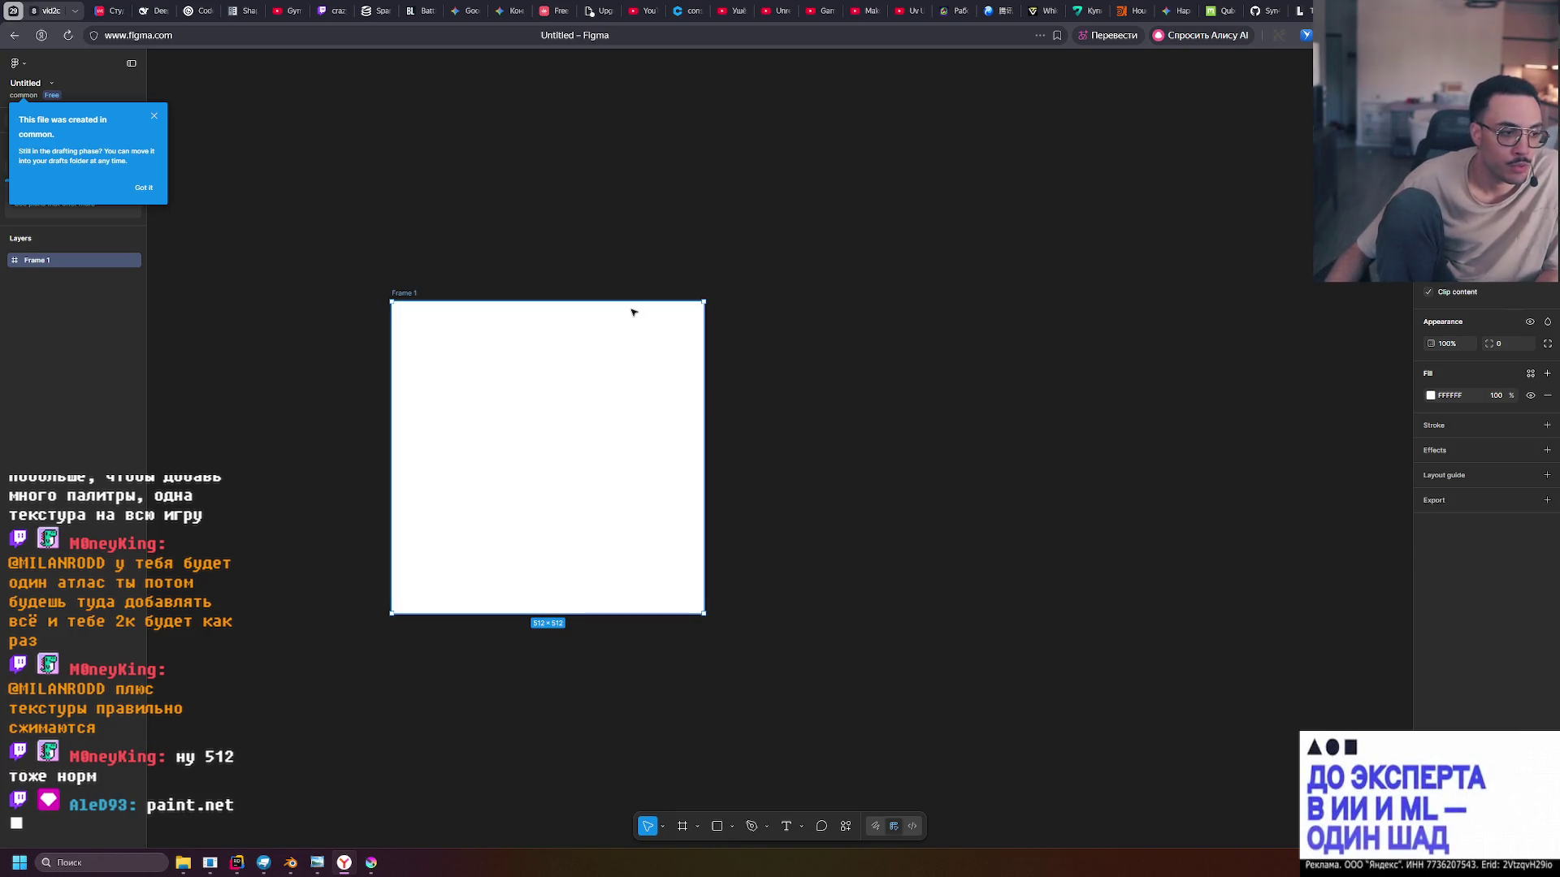
left_click(523, 265)
Confirm Frame 1 measures 512 × 512, then deselect it
scroll(402, 308, "down", 2)
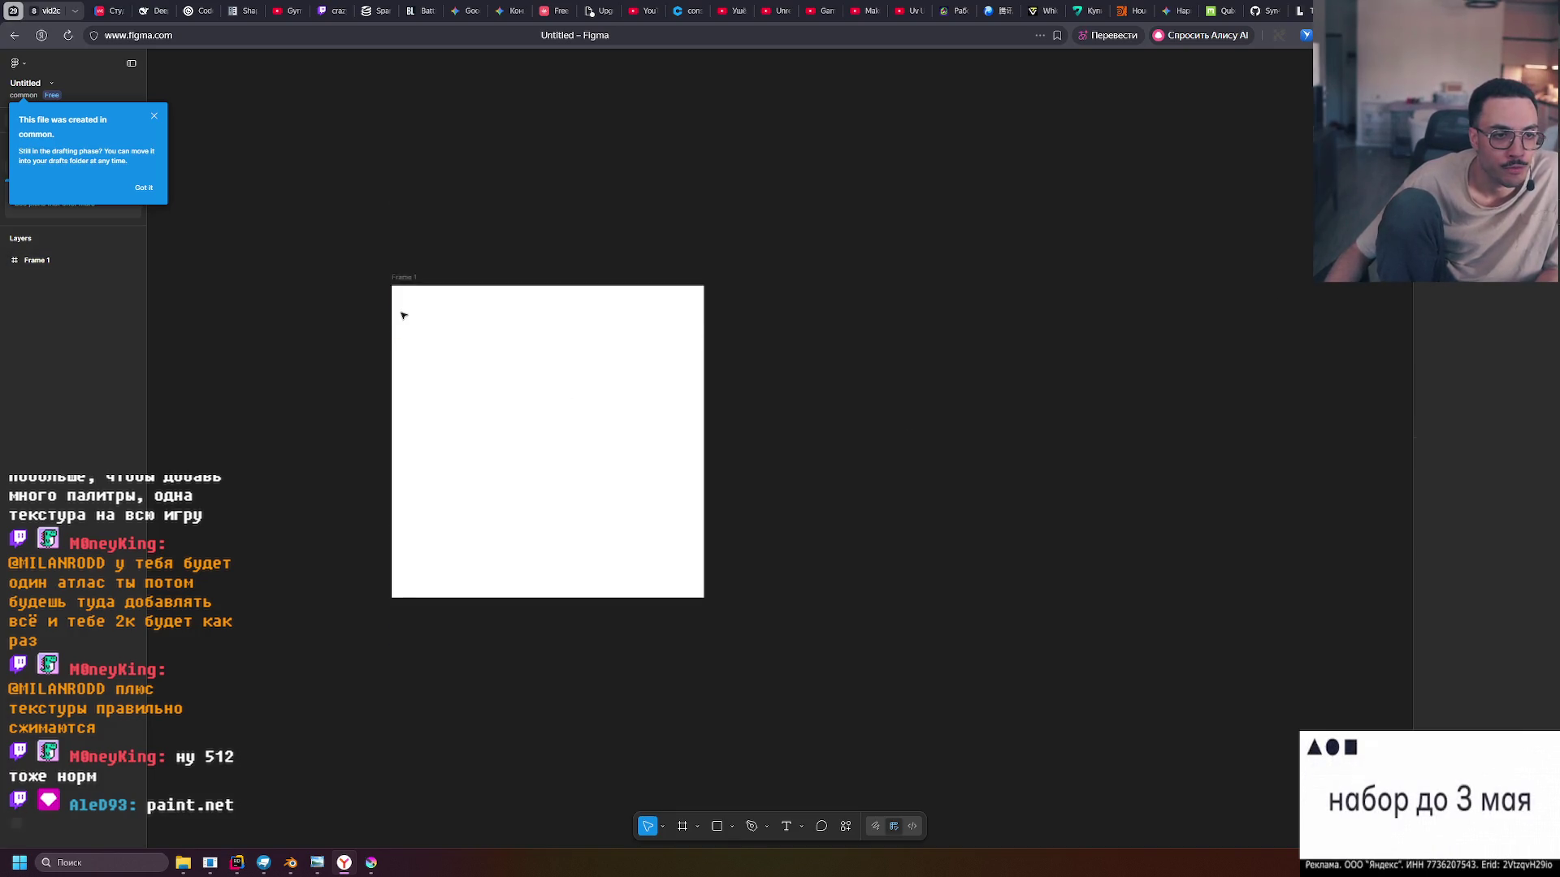
scroll(398, 304, "up", 2, "ctrl")
left_click(401, 172)
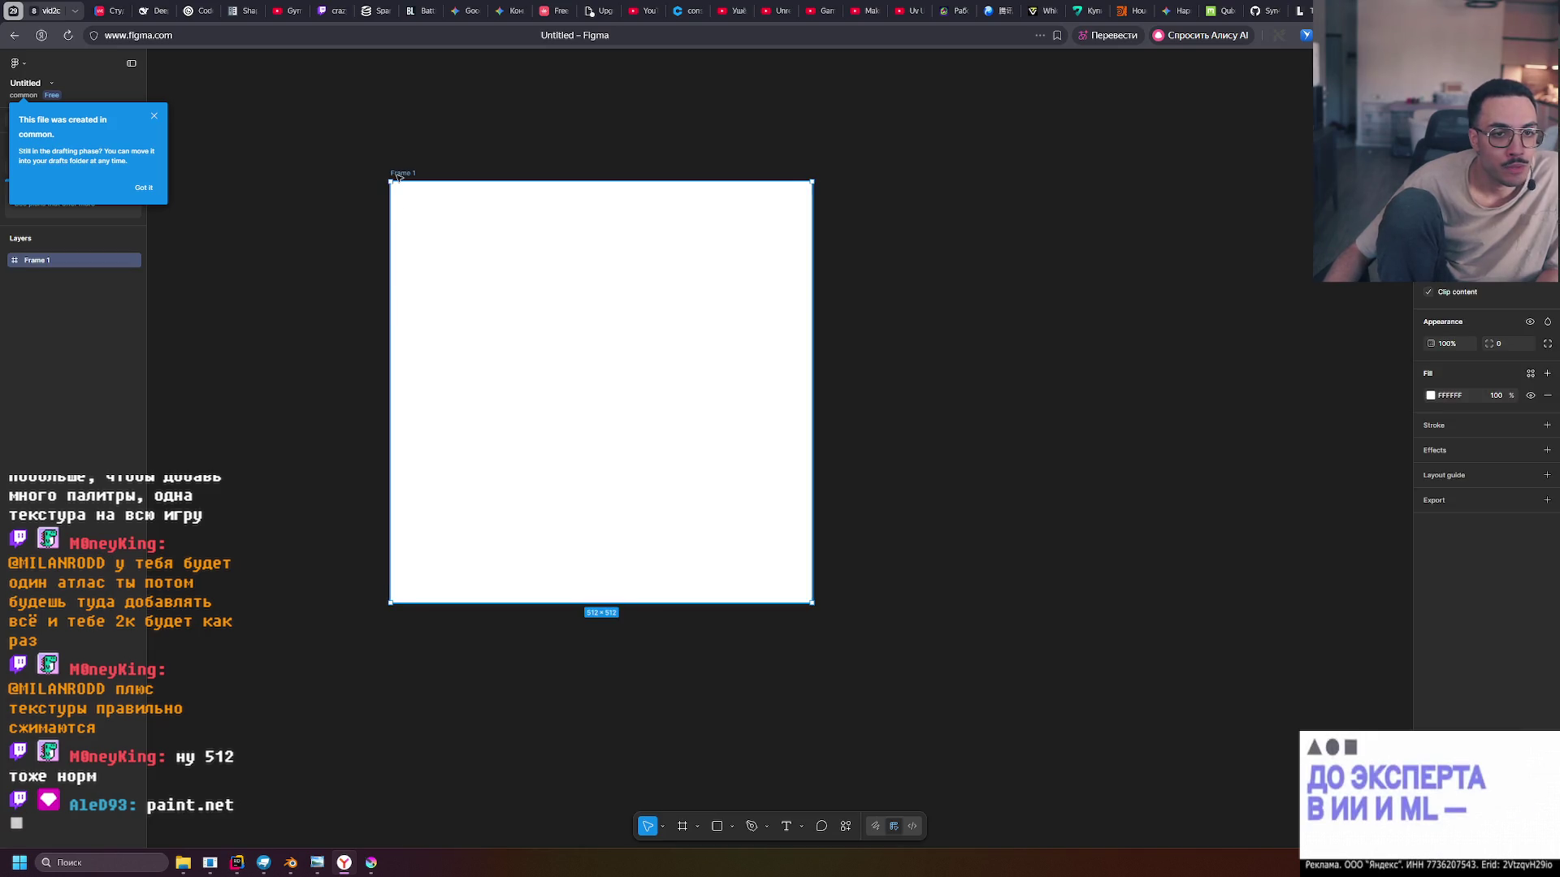
left_click(446, 737)
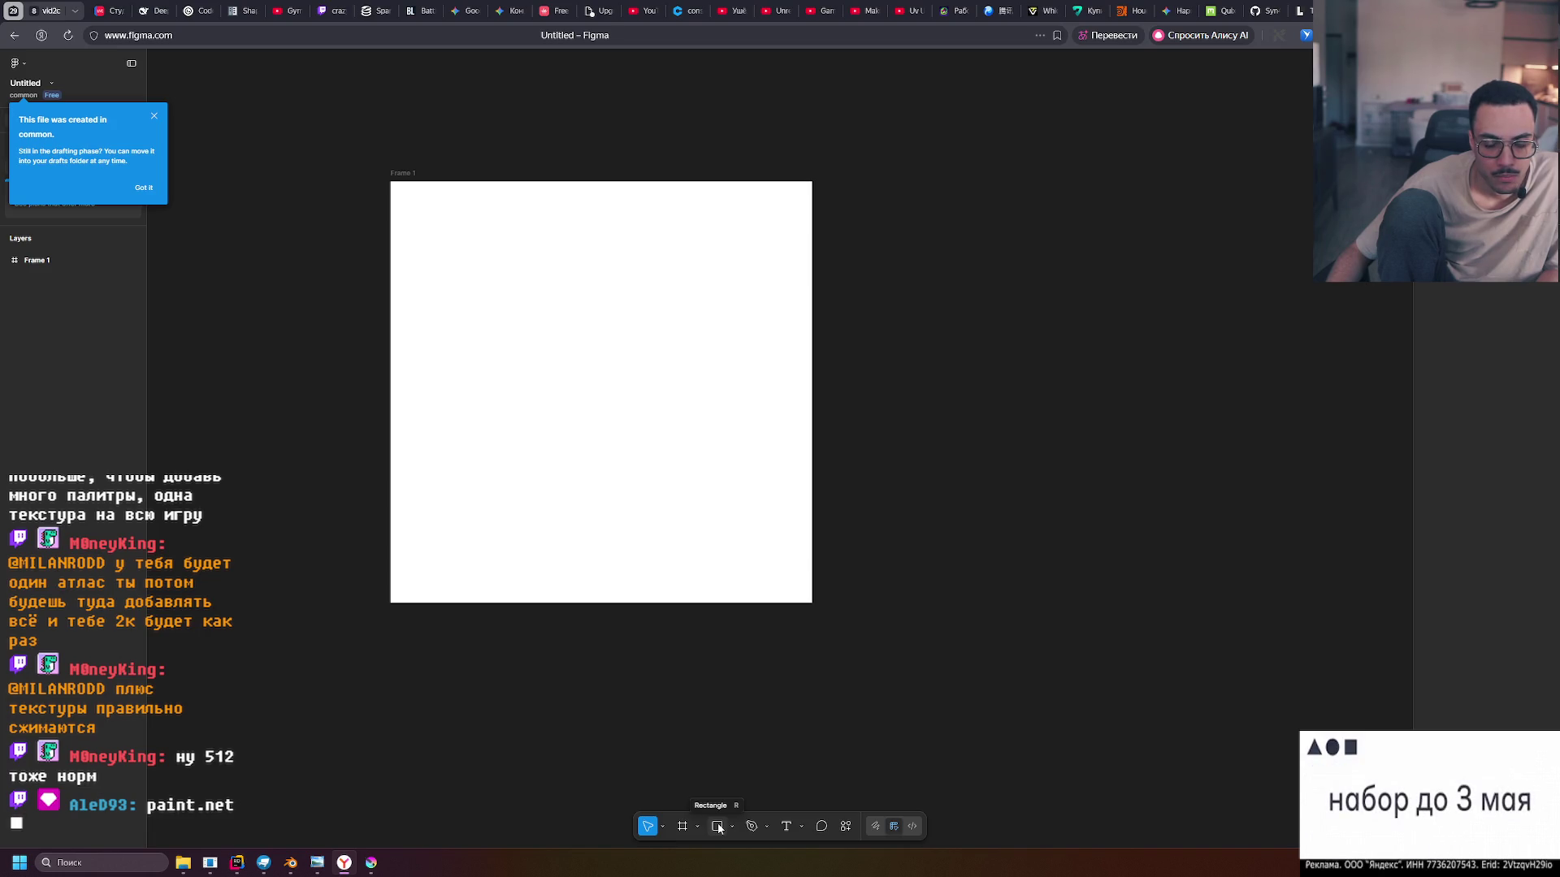
left_click(718, 828)
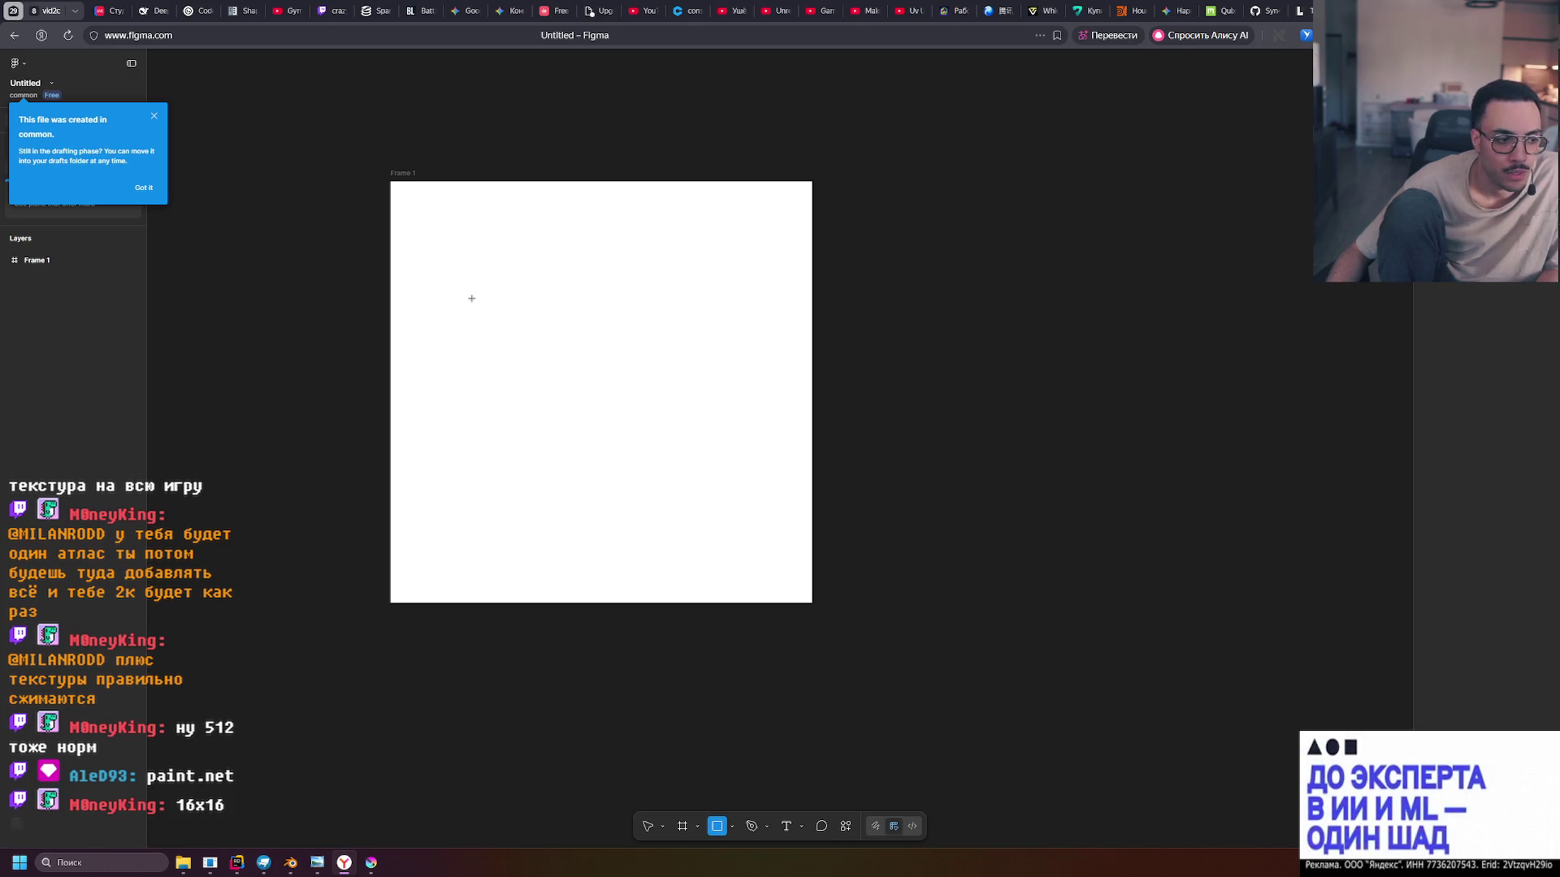
Draw Rectangle 1 snapped to Frame 1's top-left corner, about 39 px wide and 260 px tall
mouse_move(419, 223)
left_mouse_down()
mouse_move(471, 294)
mouse_move(451, 344)
left_mouse_up()
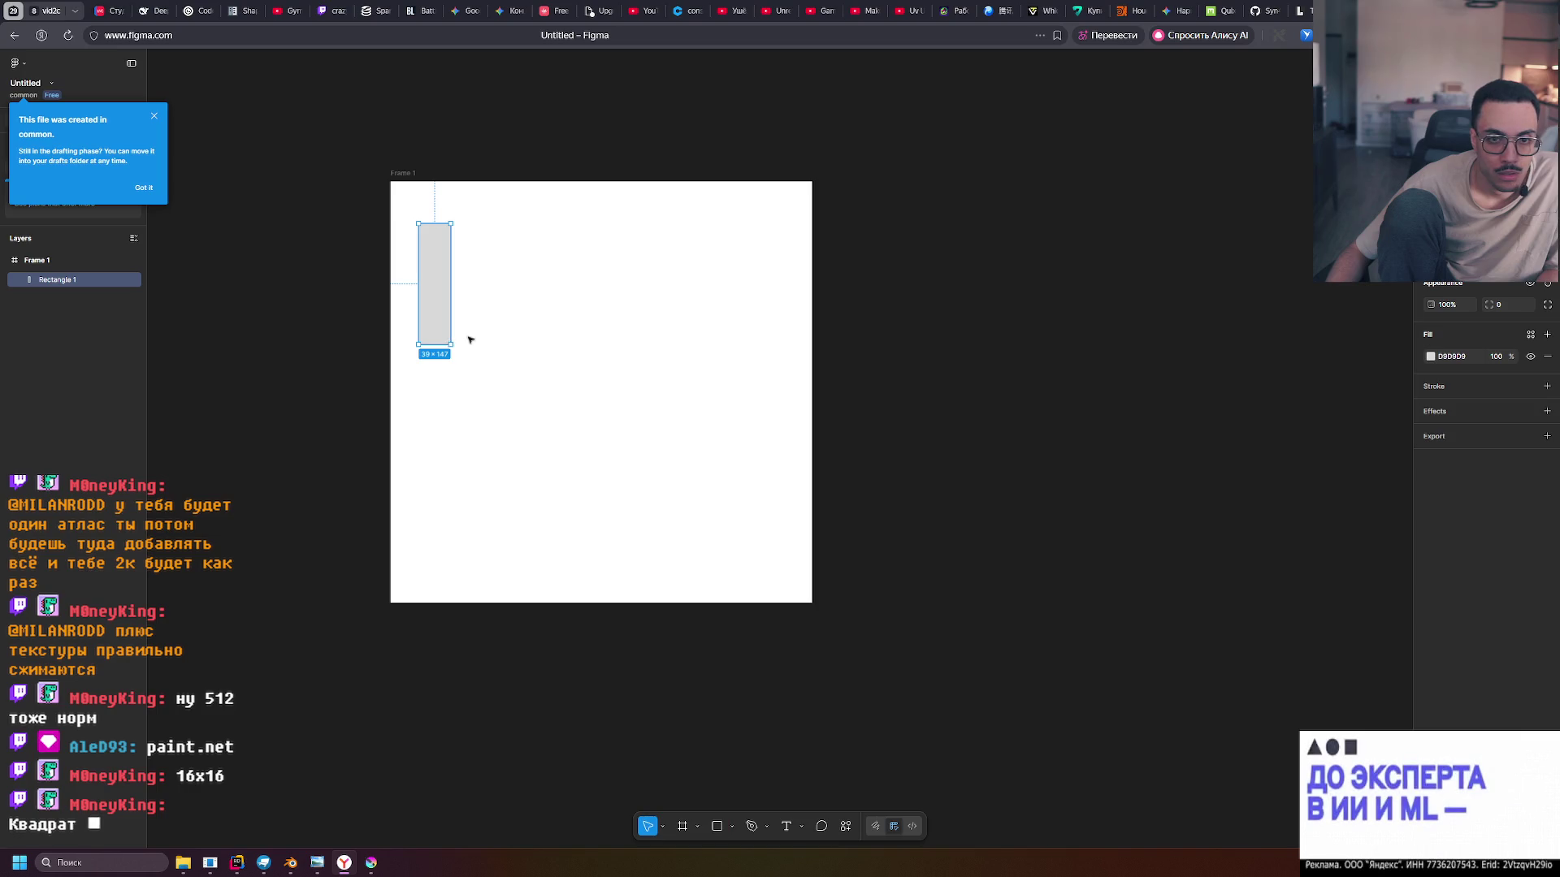
left_click_drag(439, 261, 413, 217)
mouse_move(408, 304)
left_mouse_down()
mouse_move(408, 603)
mouse_move(408, 245)
mouse_move(408, 285)
left_mouse_up()
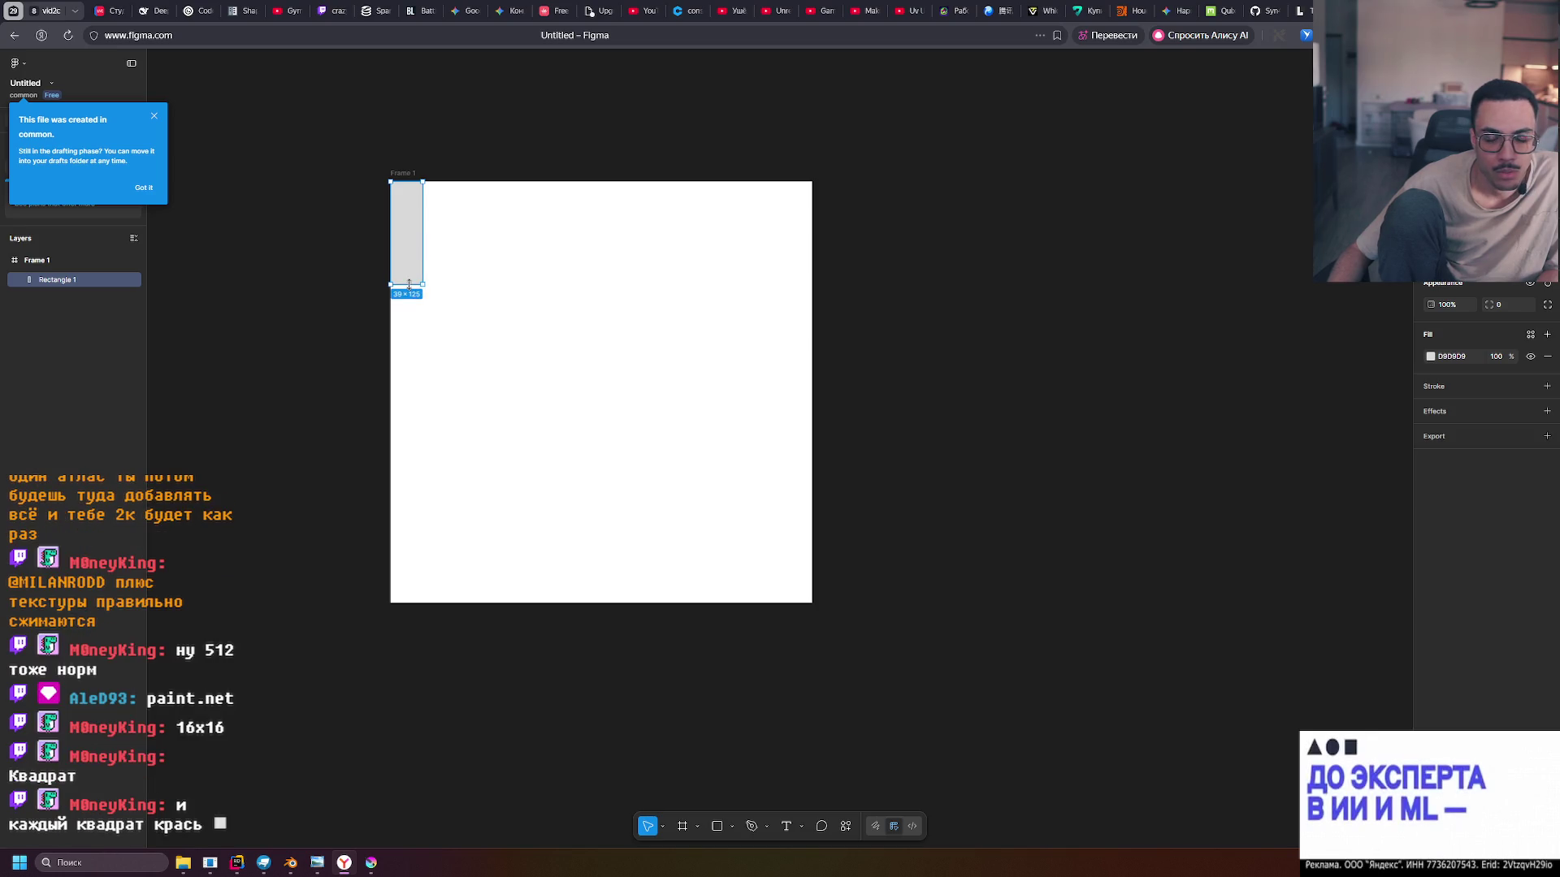
left_click_drag(409, 285, 415, 395)
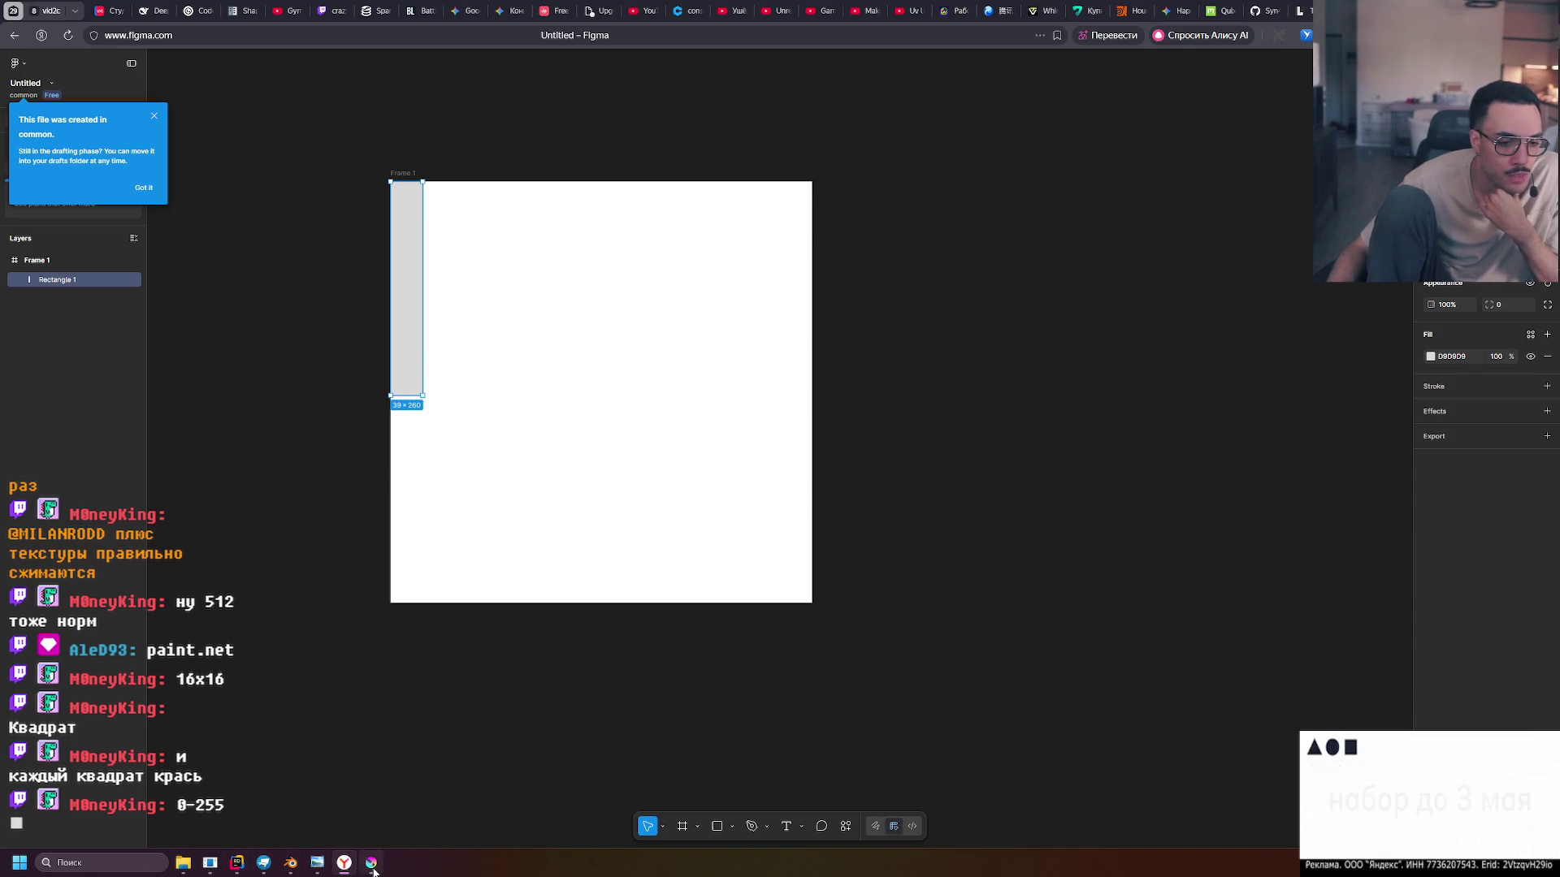
Import the TF2 palette PNG from Downloads, place it below Frame 1, and reselect Rectangle 1
left_click(183, 863)
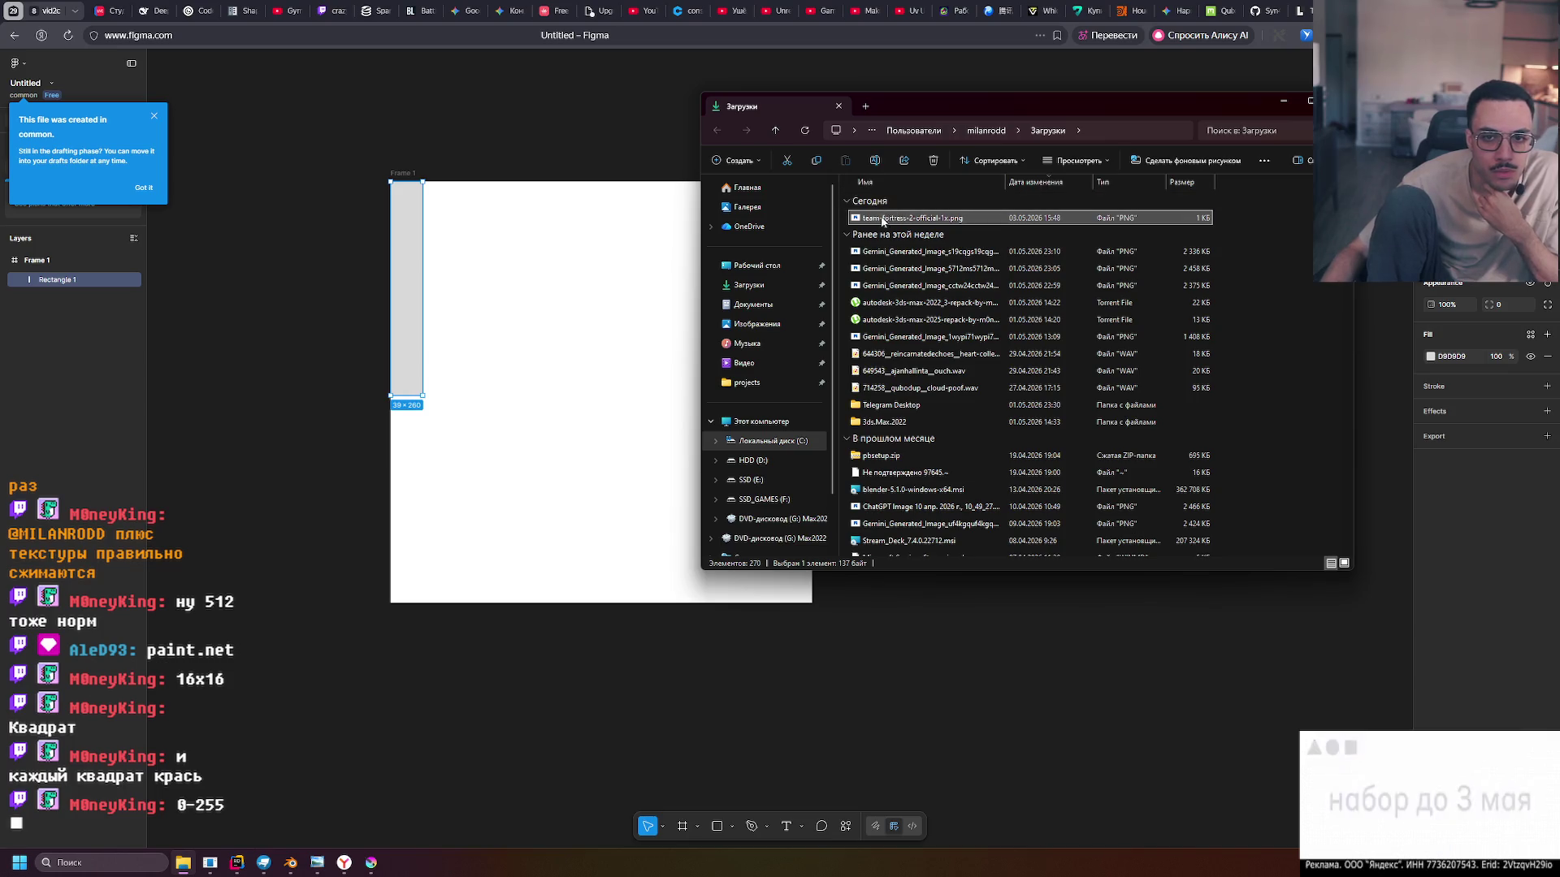
left_click_drag(914, 217, 554, 390)
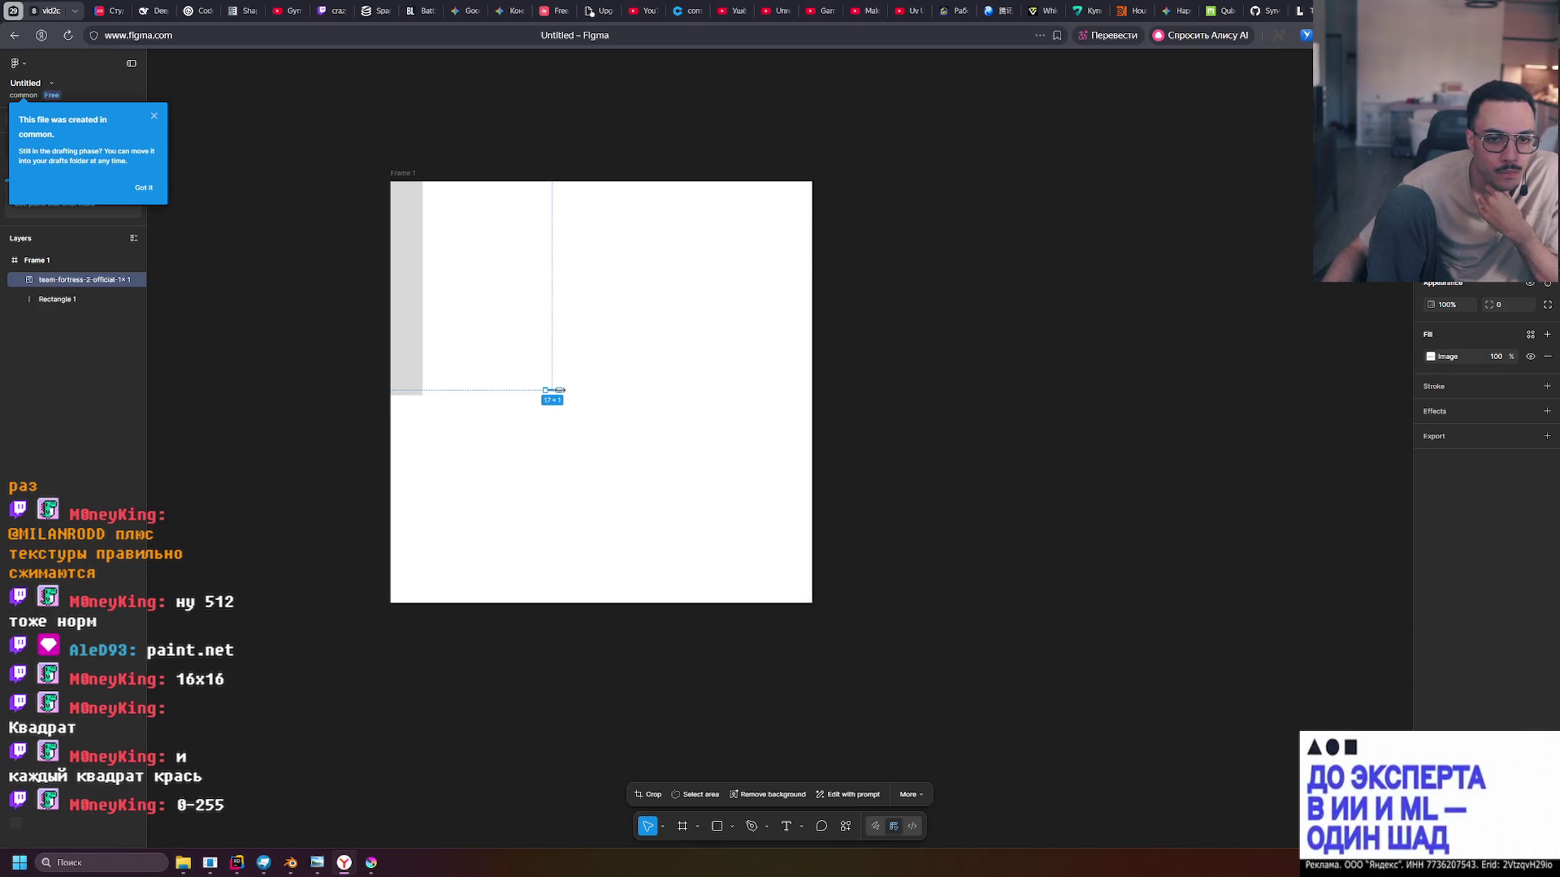
mouse_move(687, 401)
left_mouse_down()
mouse_move(554, 680)
mouse_move(501, 699)
left_mouse_up()
left_click(944, 526)
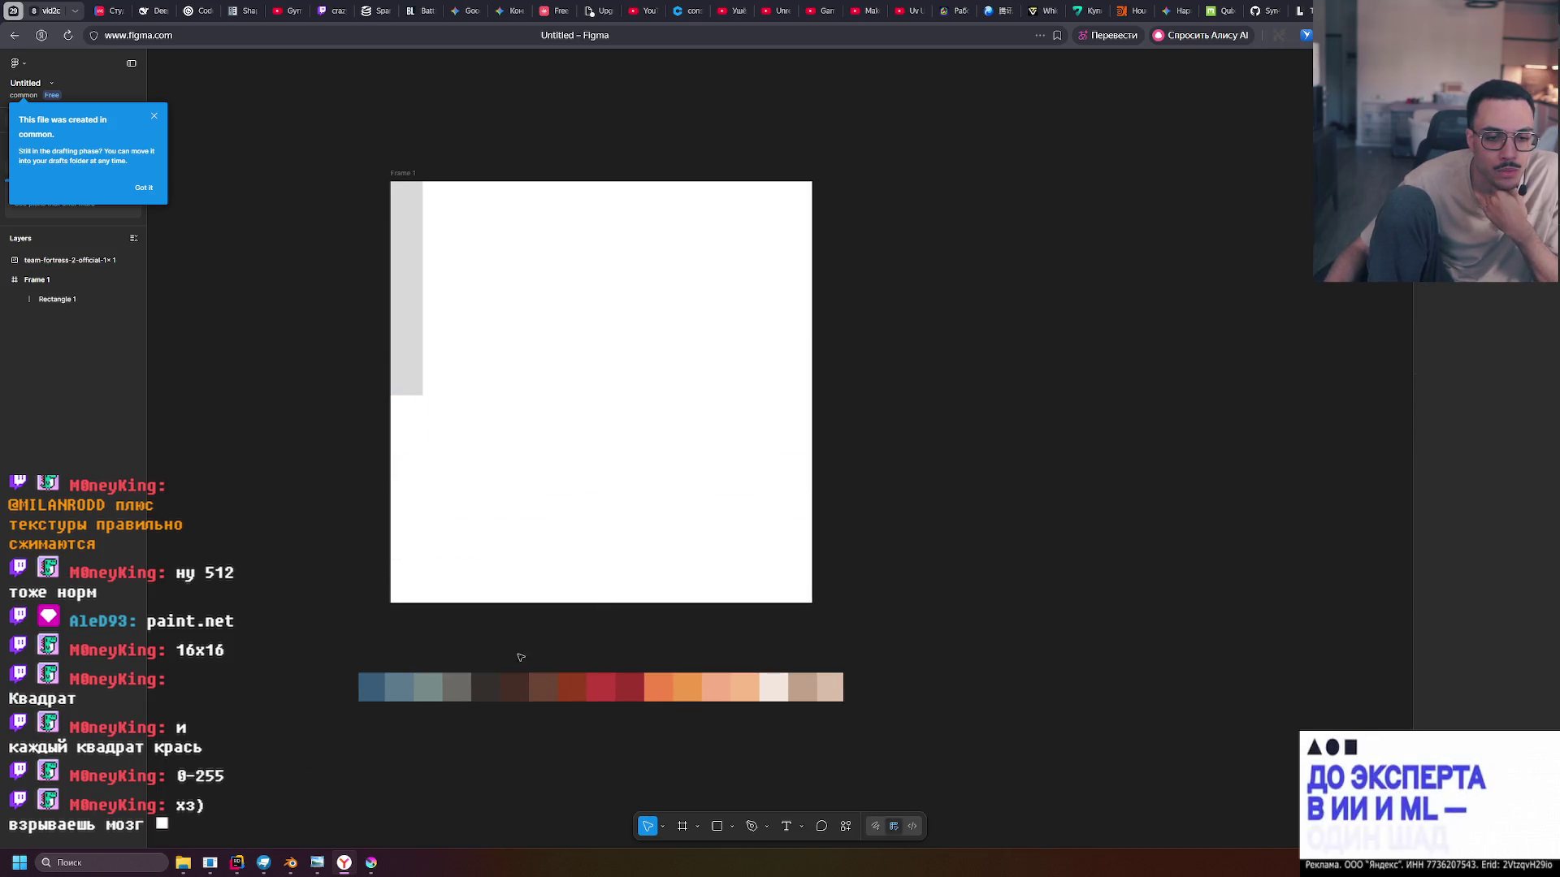
left_click(407, 366)
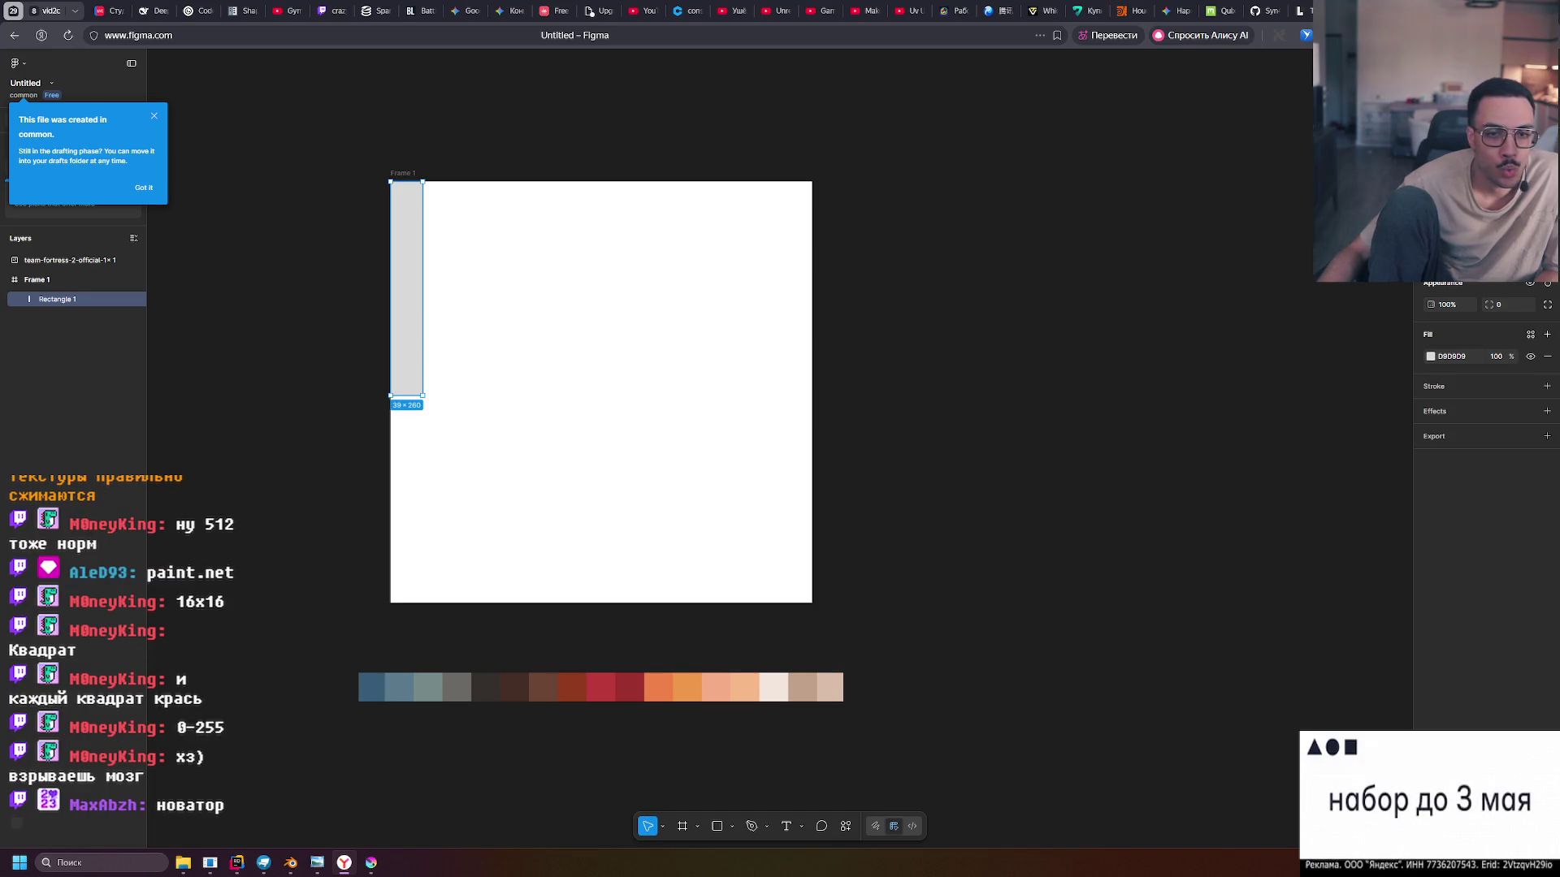
Set the column's height to 256, fill it with the first palette blue, and add a 20% black fill
type("256")
key("Return")
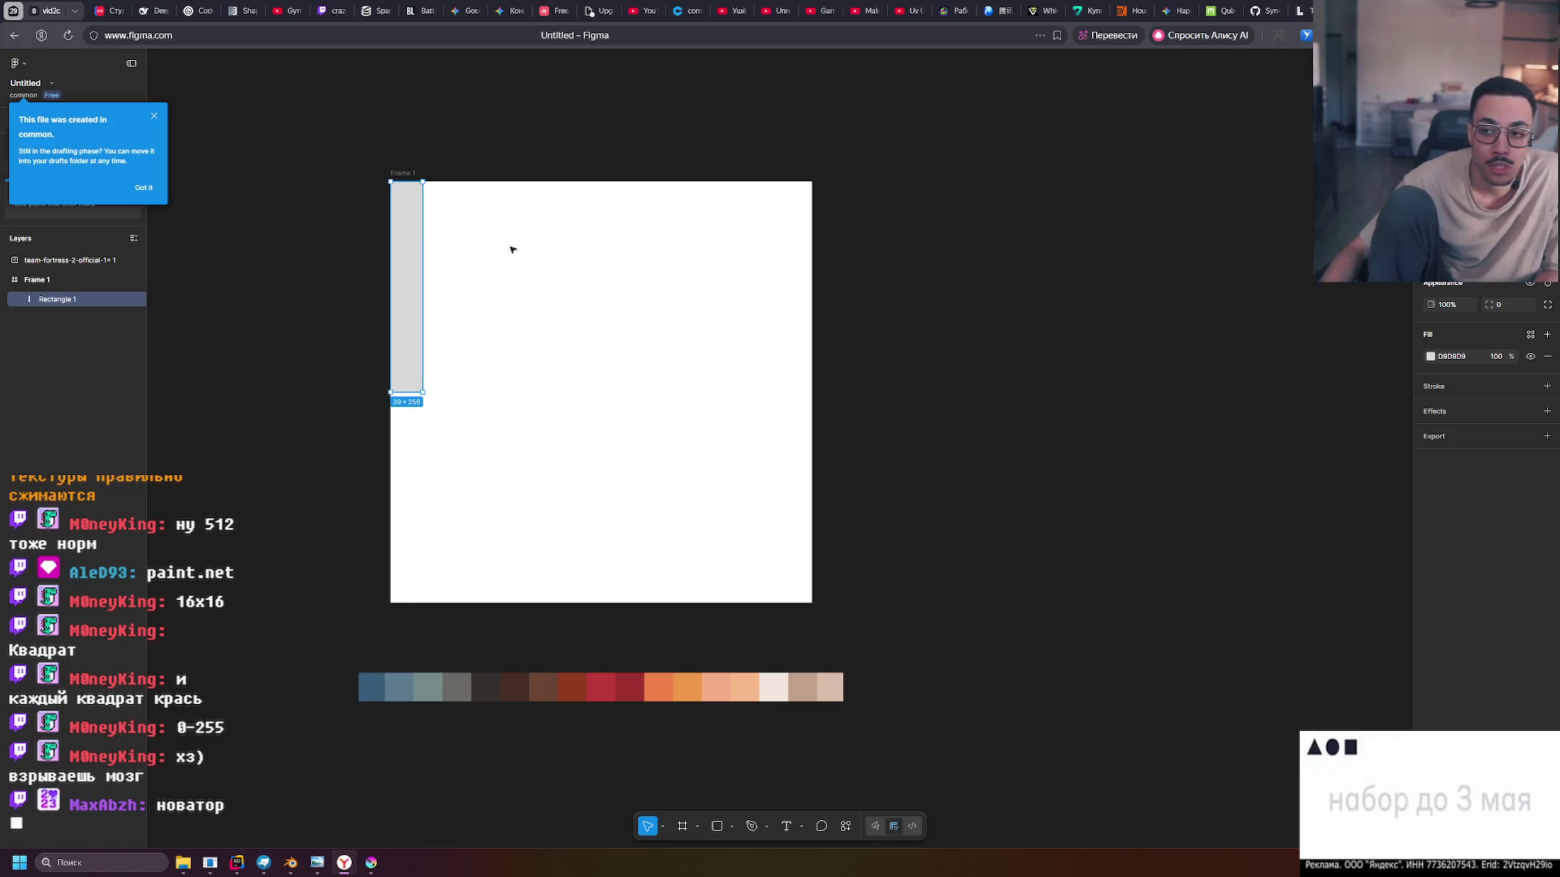
left_click(1431, 357)
left_click(1284, 553)
left_click(381, 687)
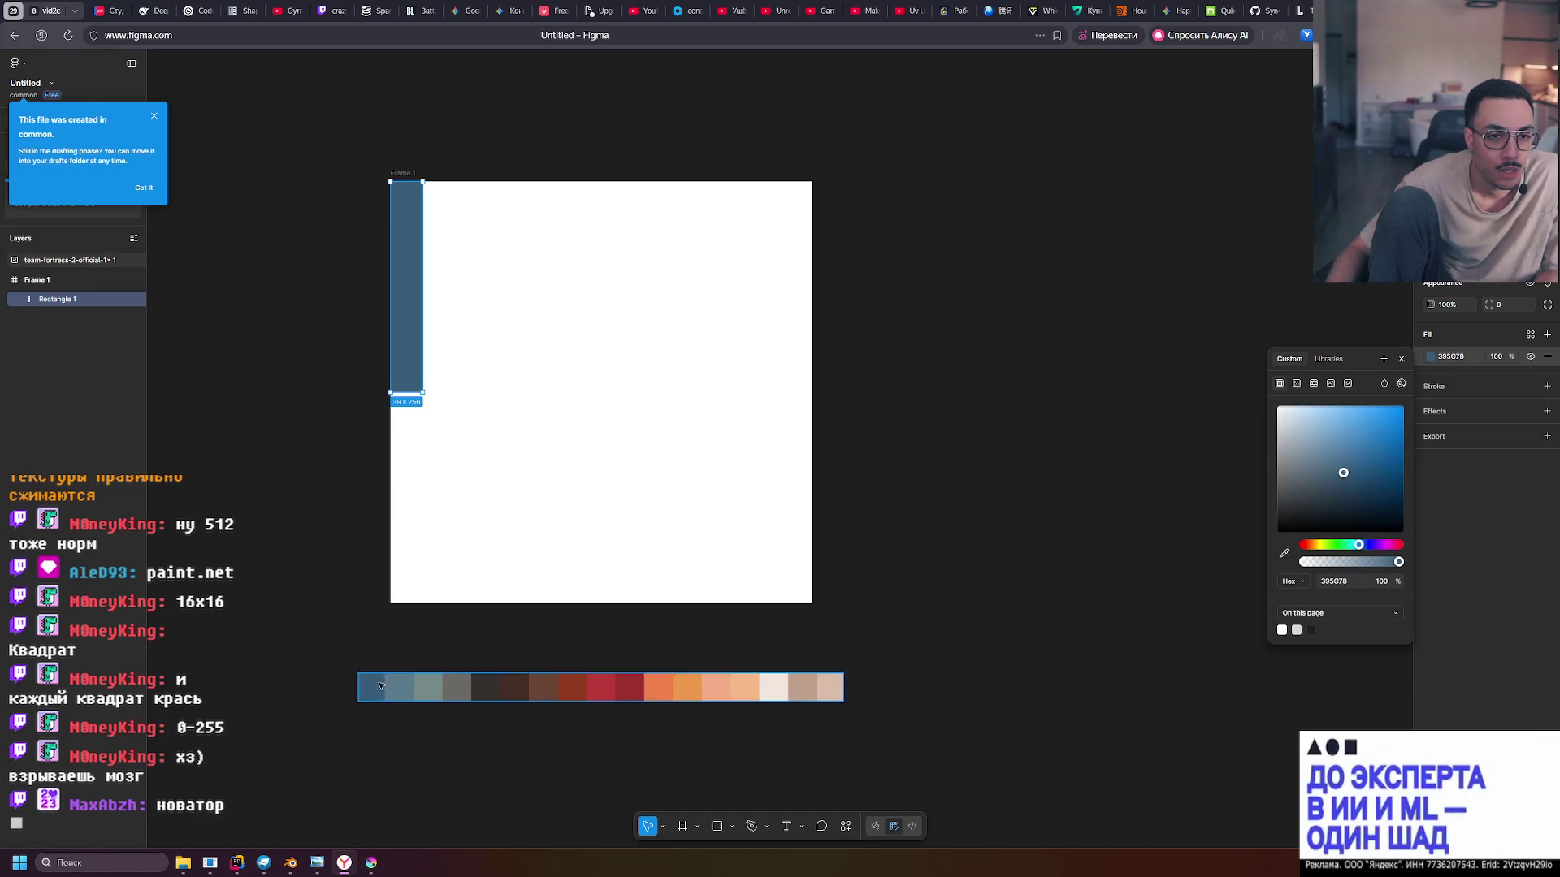
left_click(1401, 358)
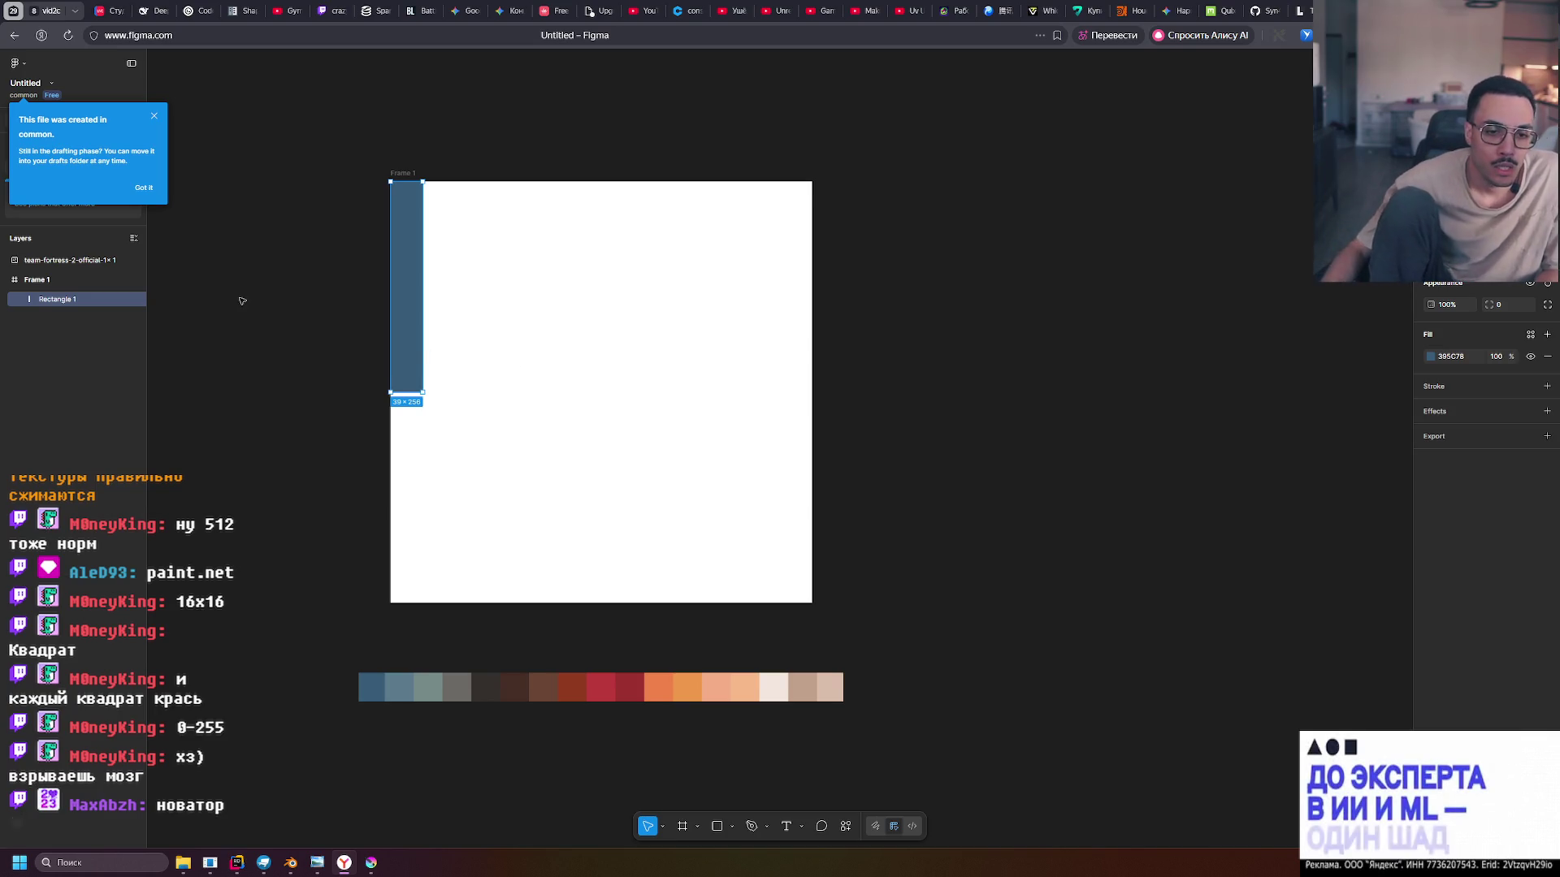
left_click_drag(1414, 388, 1322, 390)
left_click(1545, 335)
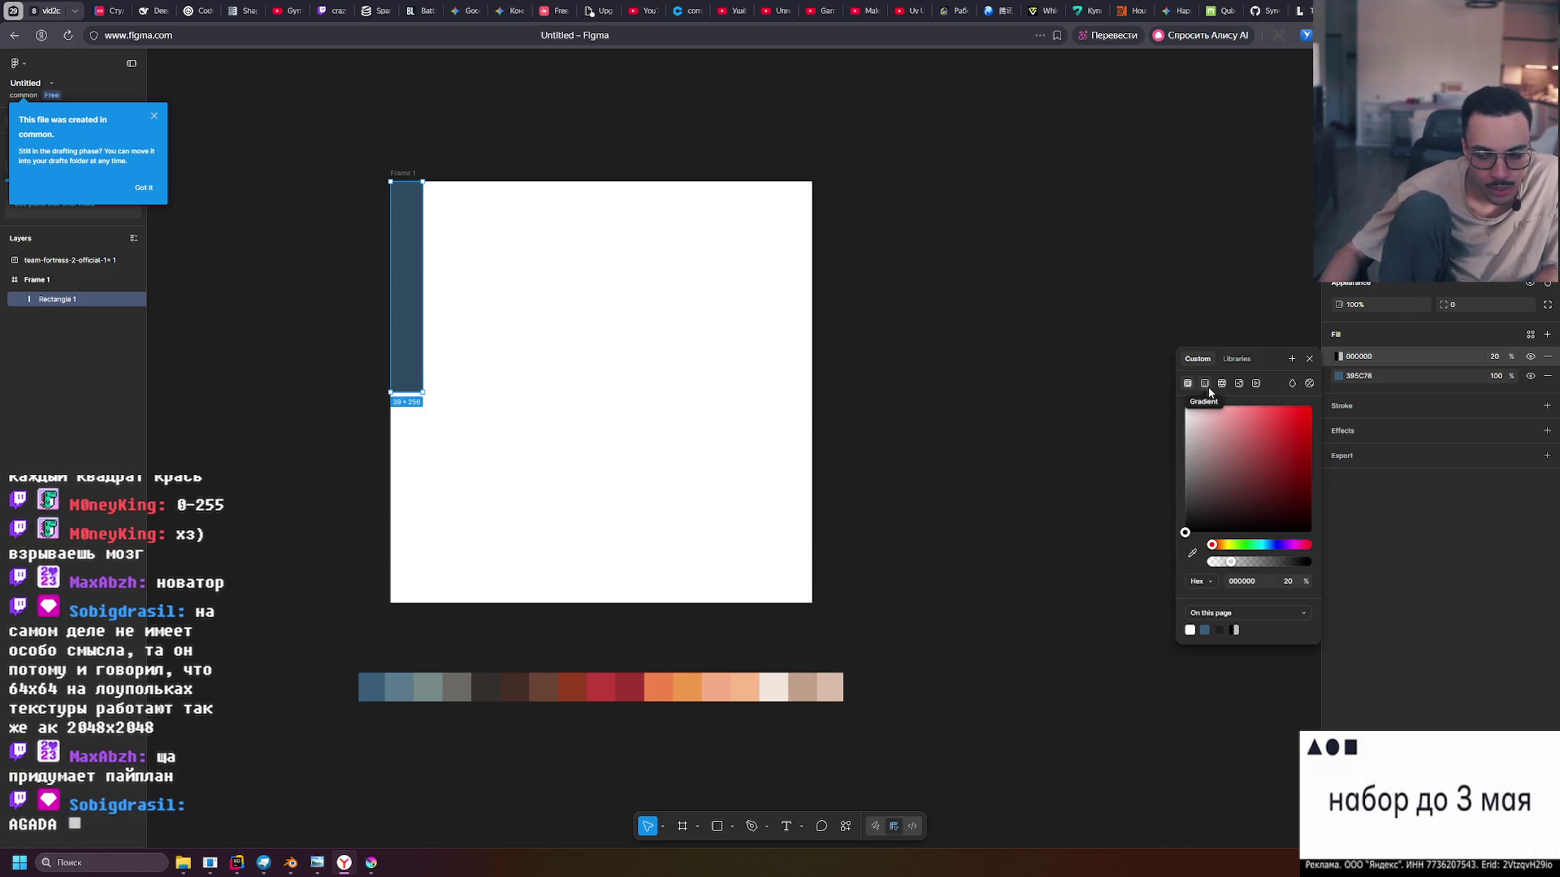
Turn the top fill into a linear gradient with a middle stop at 50%
left_click(1205, 384)
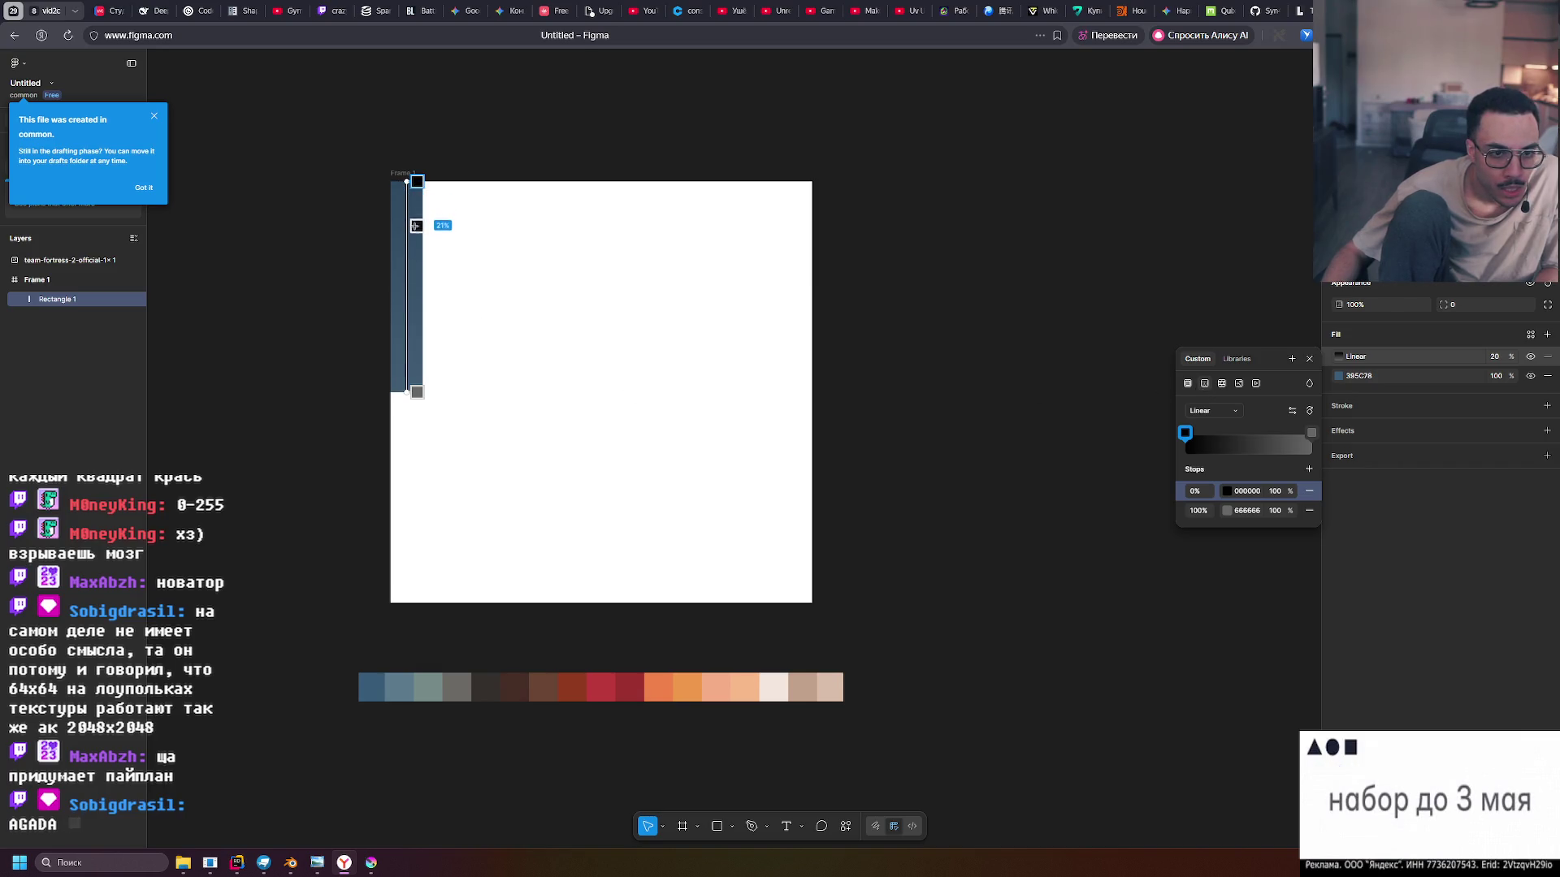
scroll(415, 226, "up", 2)
scroll(412, 234, "up", 5, "ctrl")
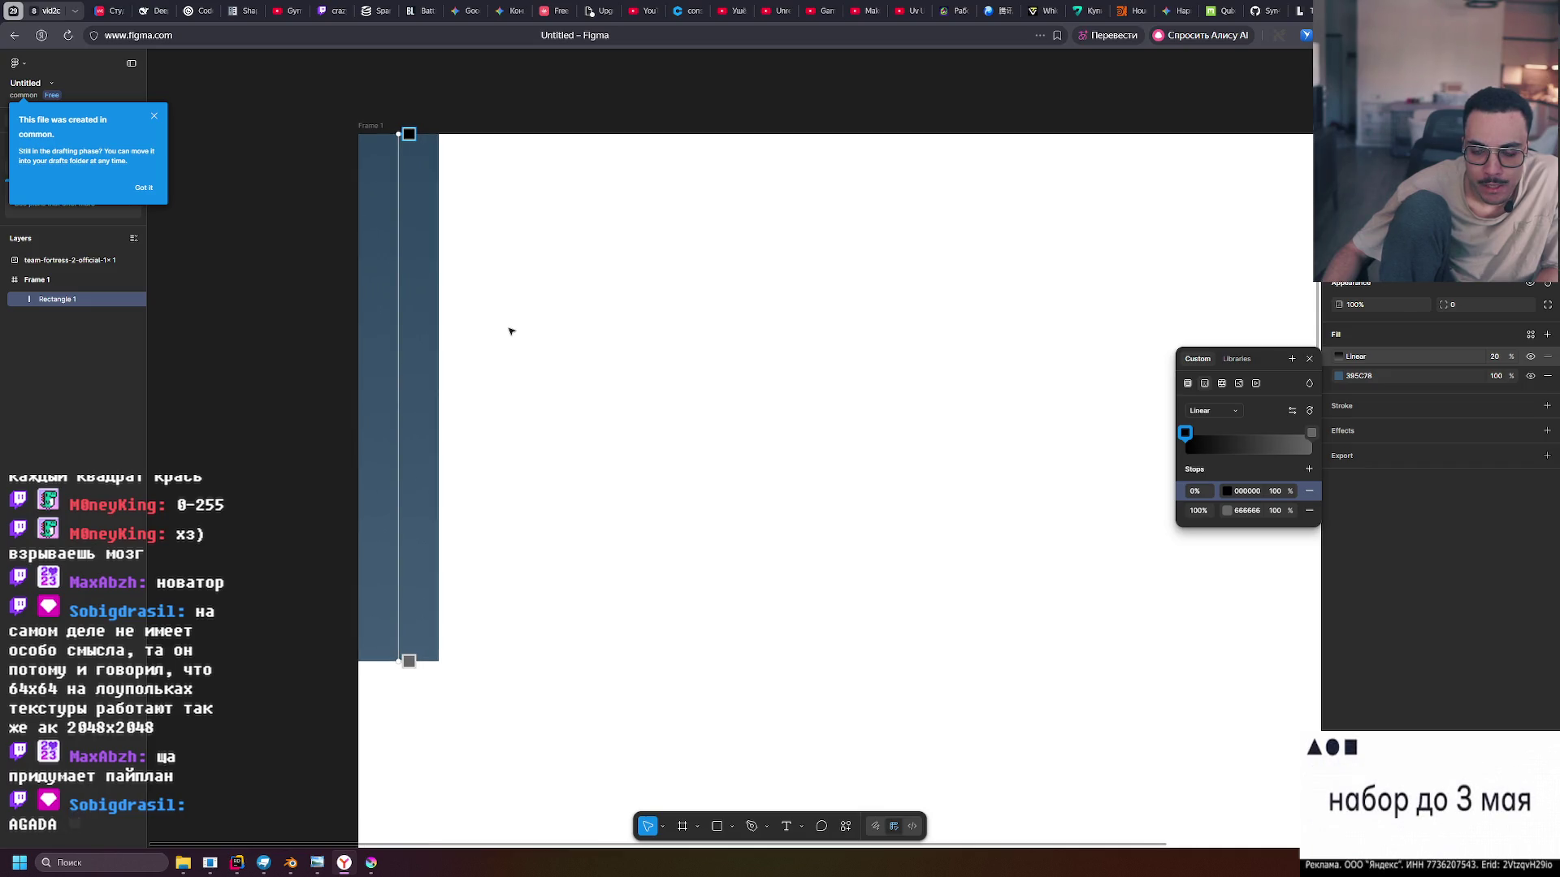
left_click(1248, 446)
left_click_drag(1251, 448, 1254, 448)
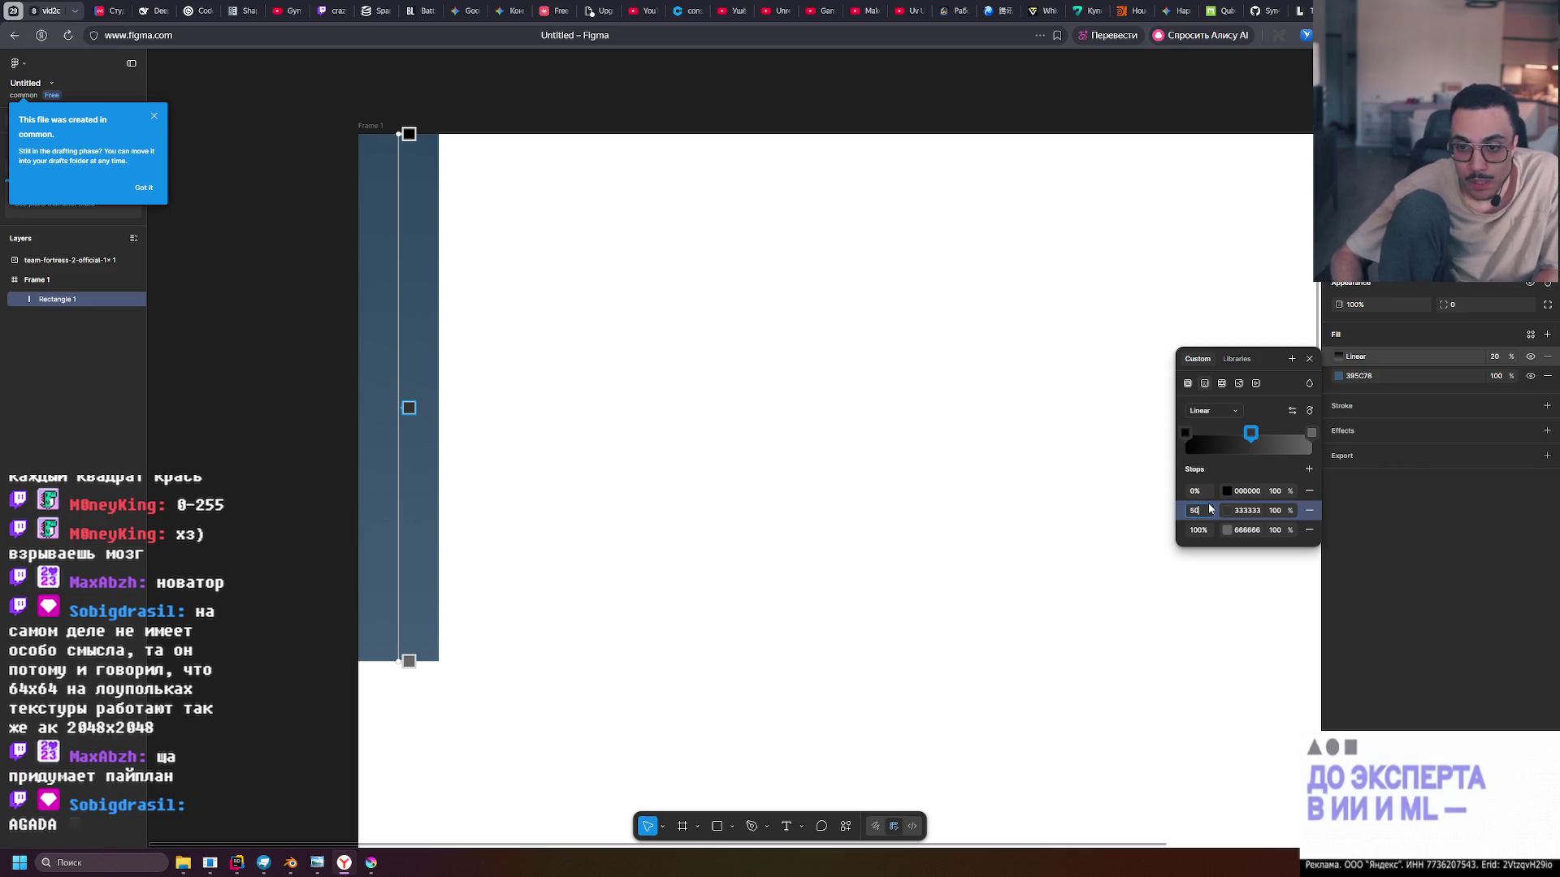
type("50")
key("Return")
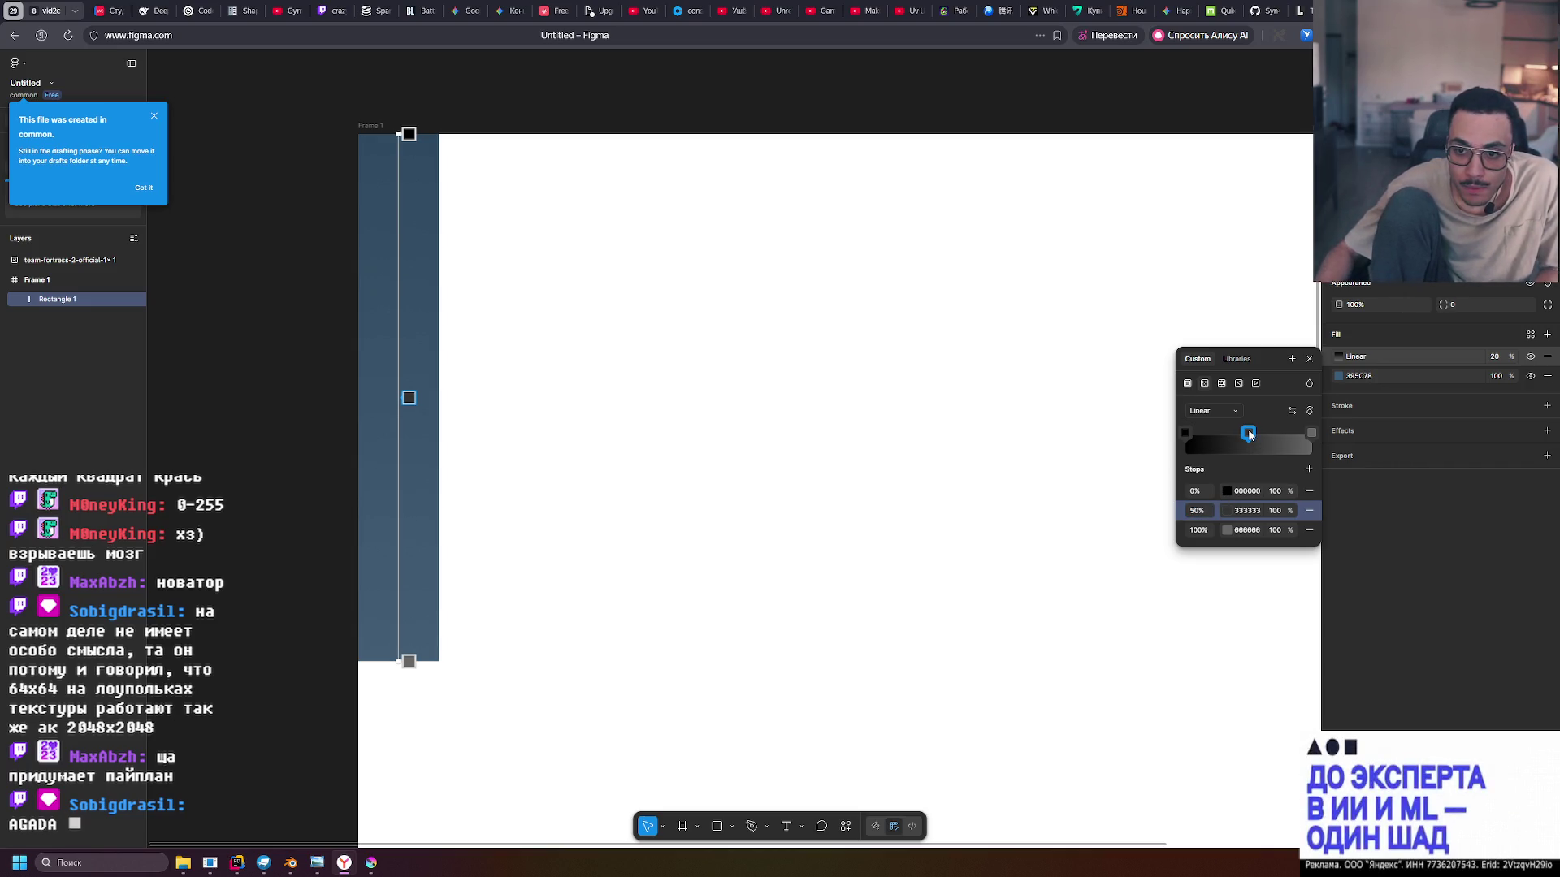
Sample the palette's dark blue 395C78 into the middle gradient stop
scroll(923, 693, "down", 5)
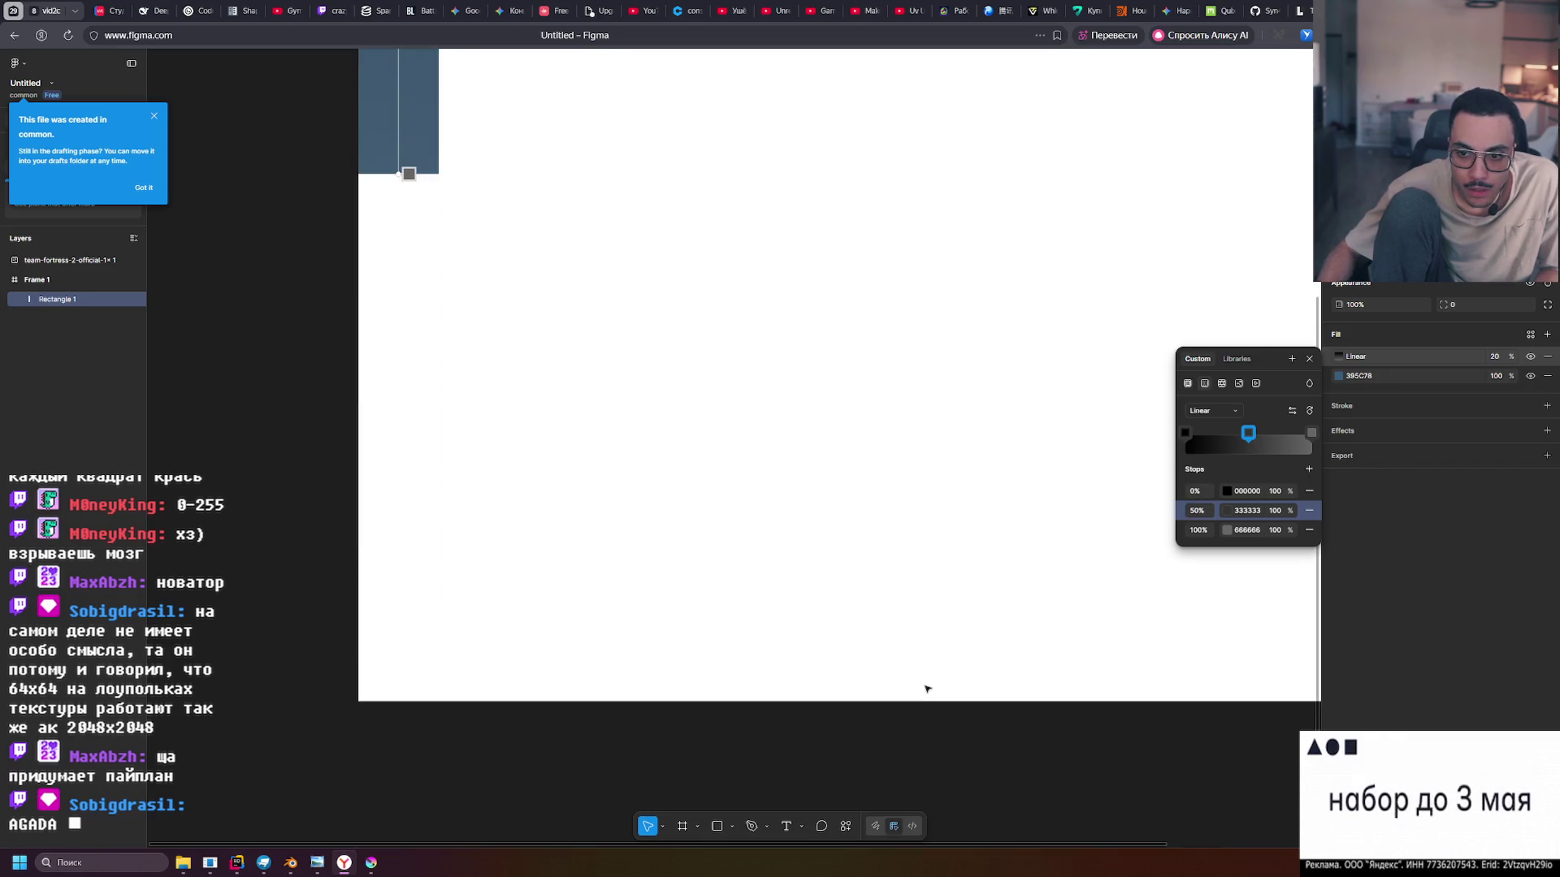
scroll(922, 686, "down", 3, "ctrl")
scroll(937, 680, "down", 1, "ctrl")
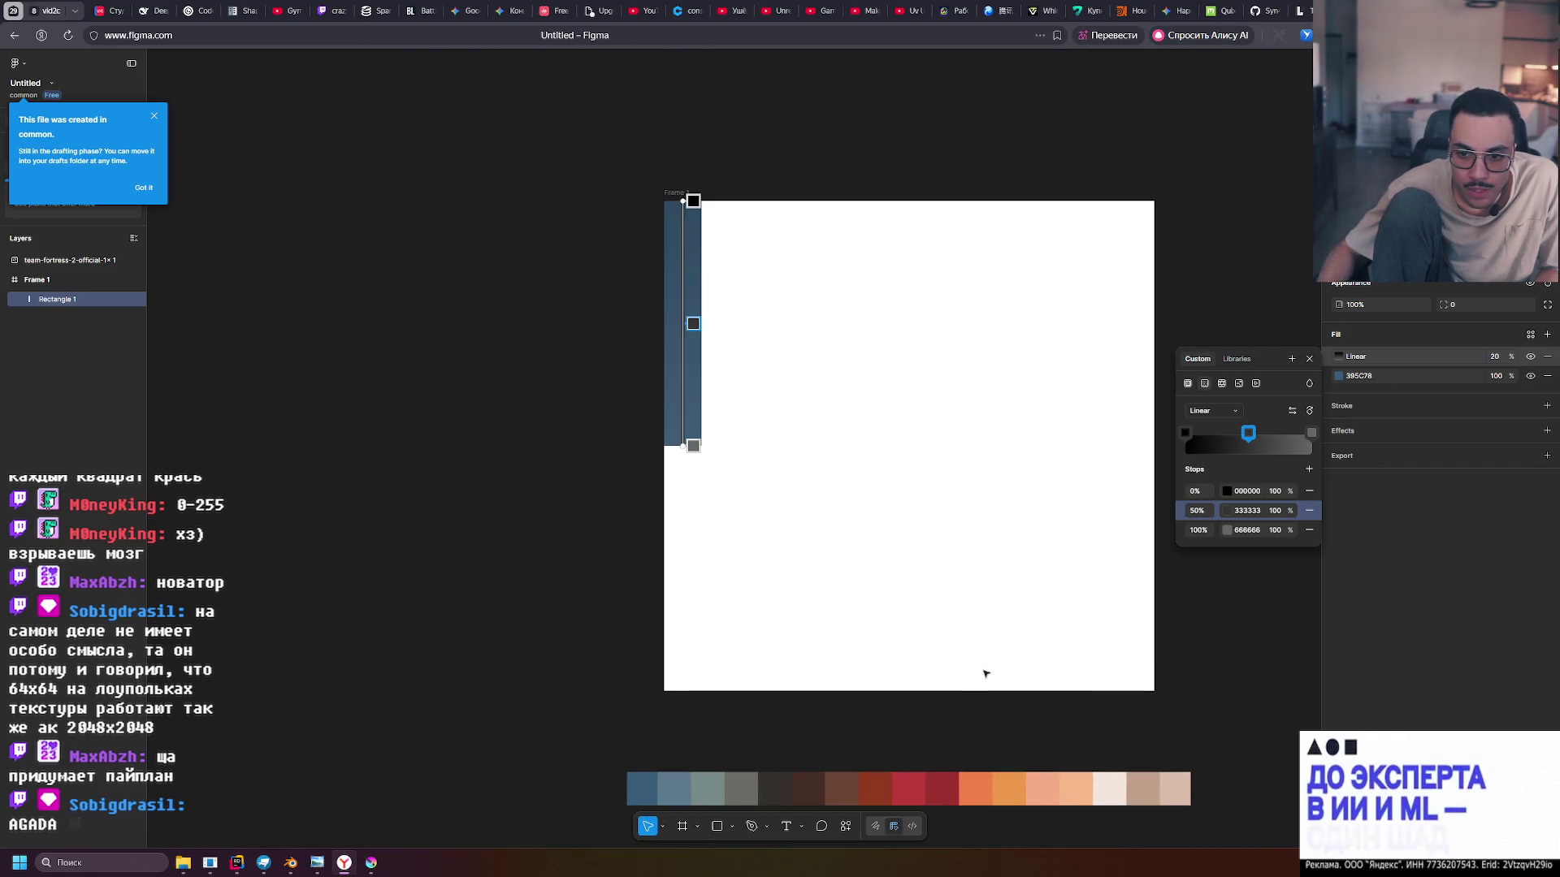
left_click(1226, 510)
left_click(1046, 683)
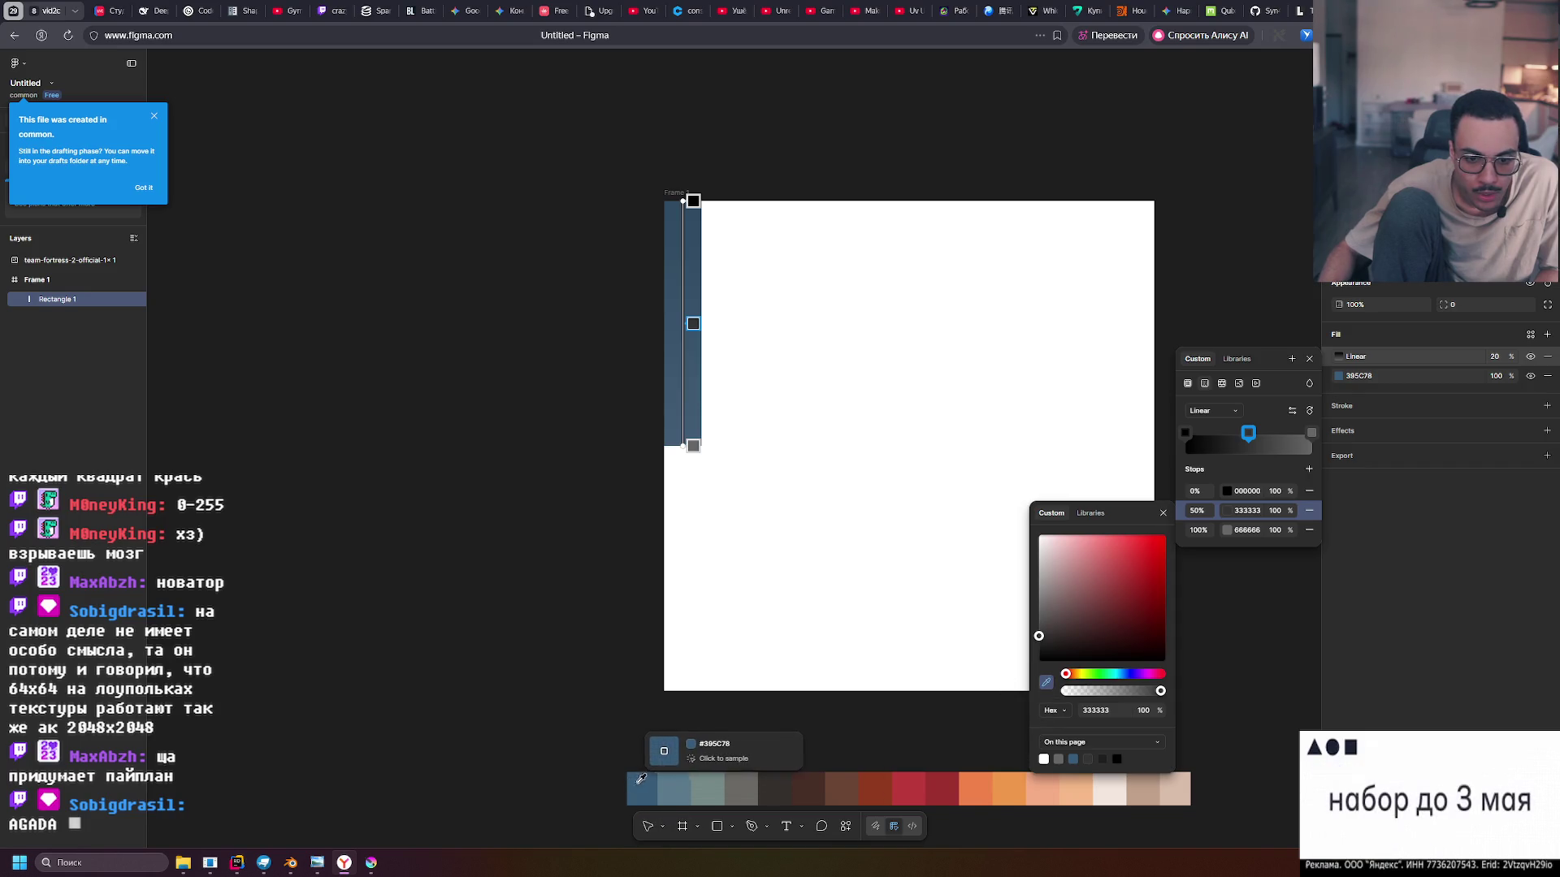
left_click(646, 786)
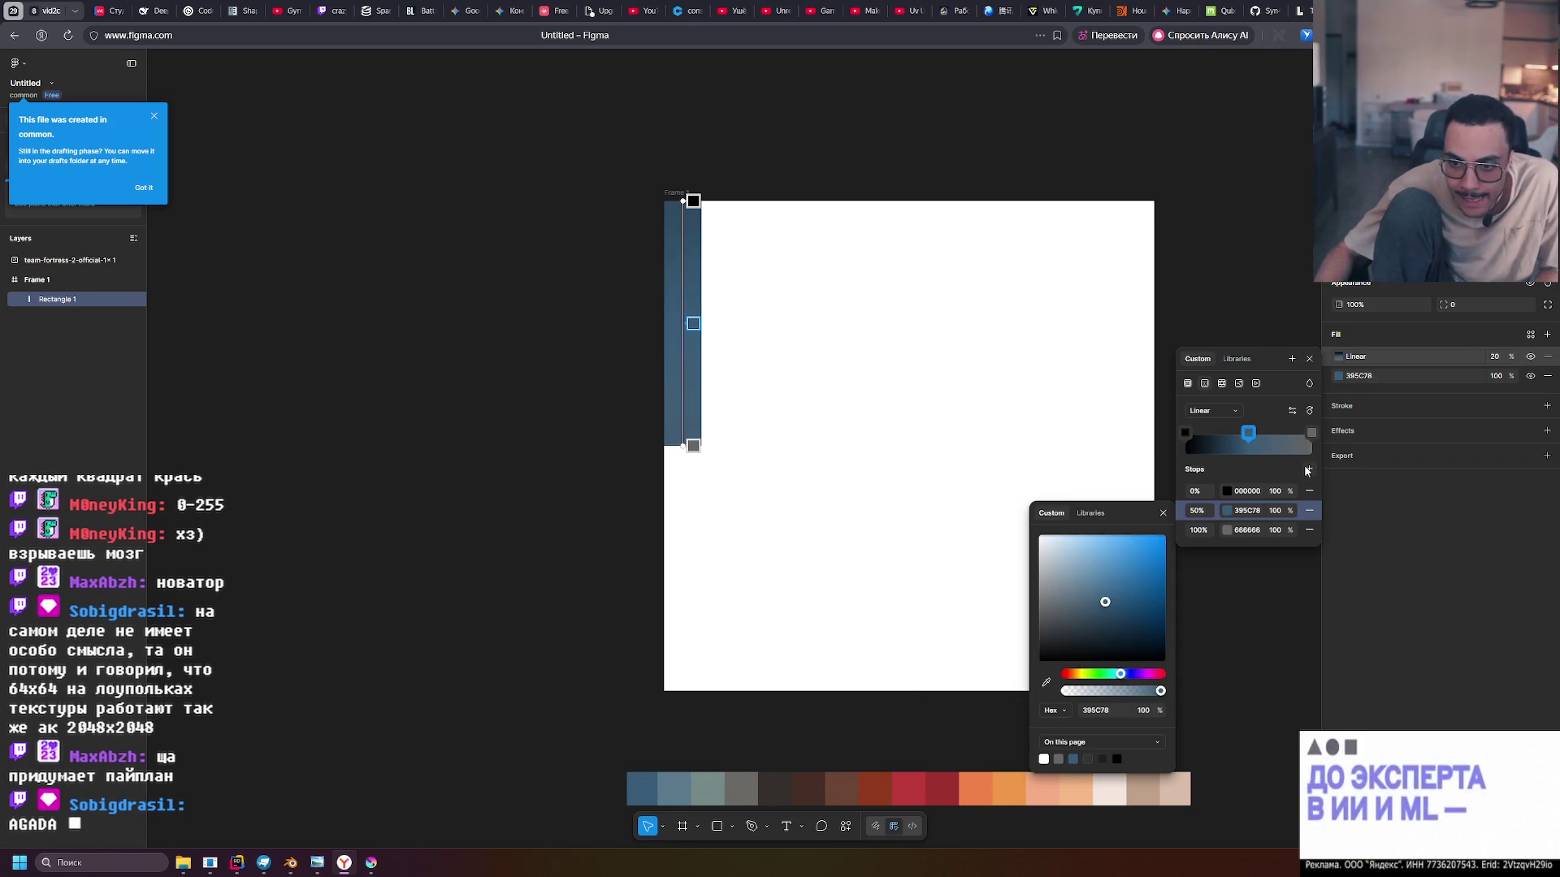
Give the 0% and 100% gradient stops the same 395C78 palette blue
left_click(1186, 433)
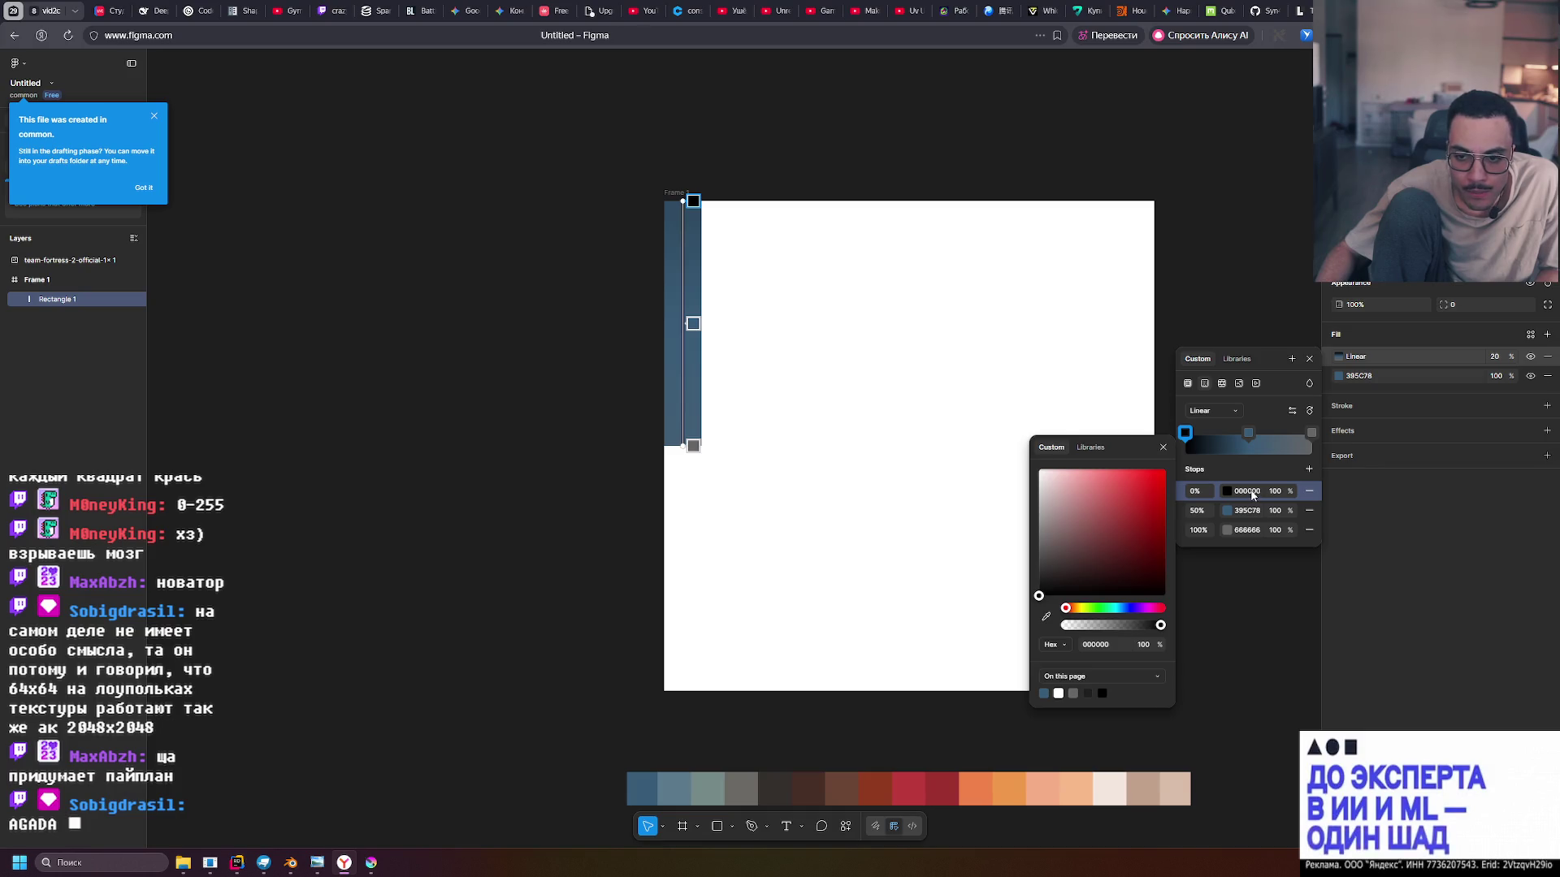
left_click(1047, 622)
left_click(643, 786)
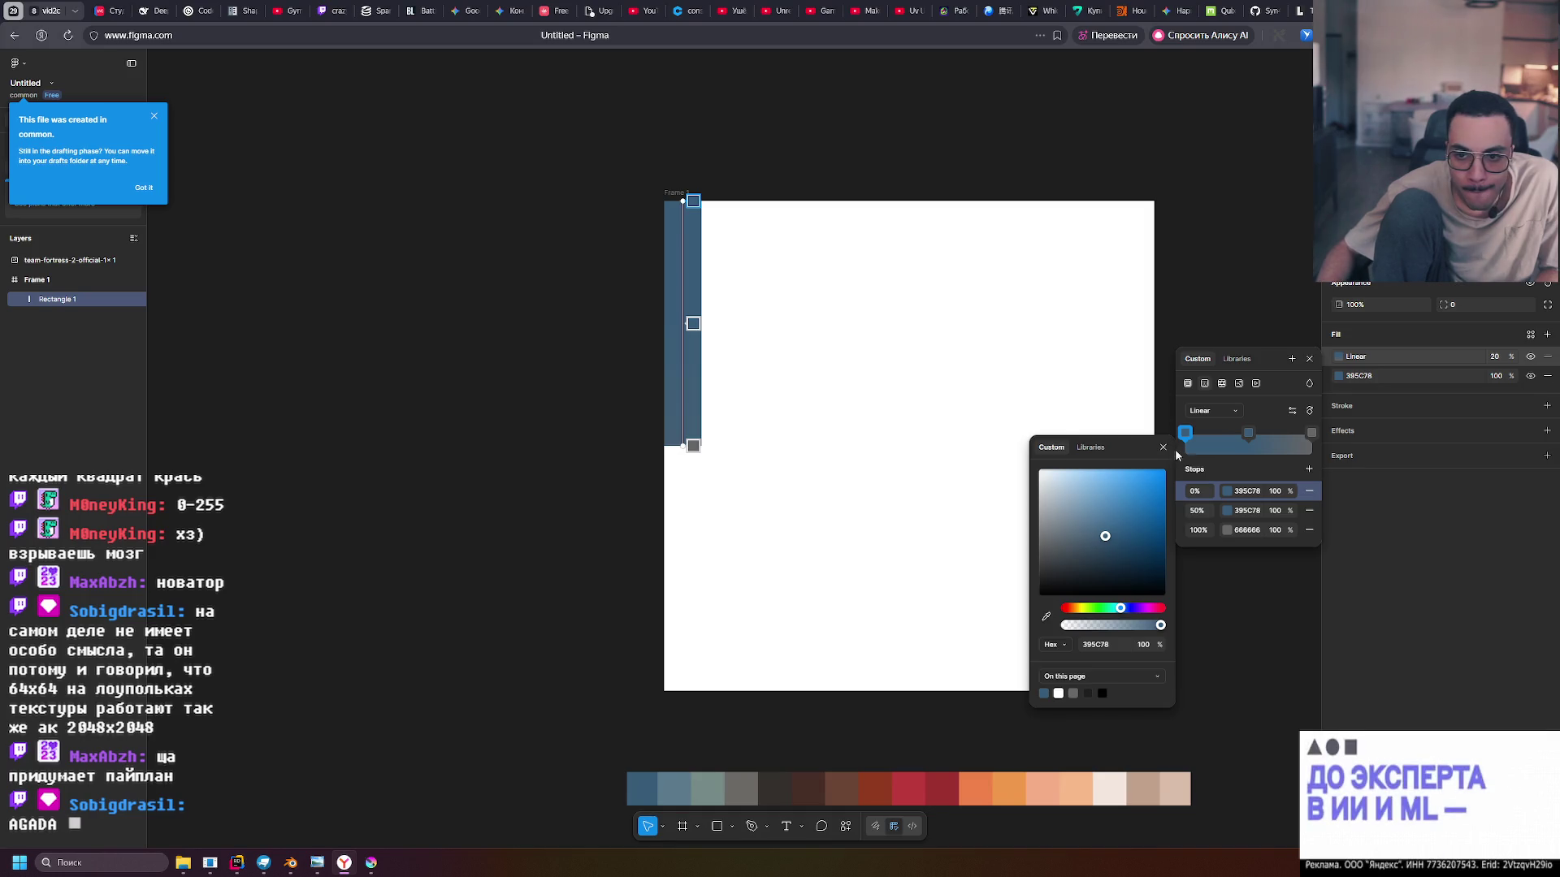
left_click(1310, 433)
left_click(1046, 616)
left_click(646, 791)
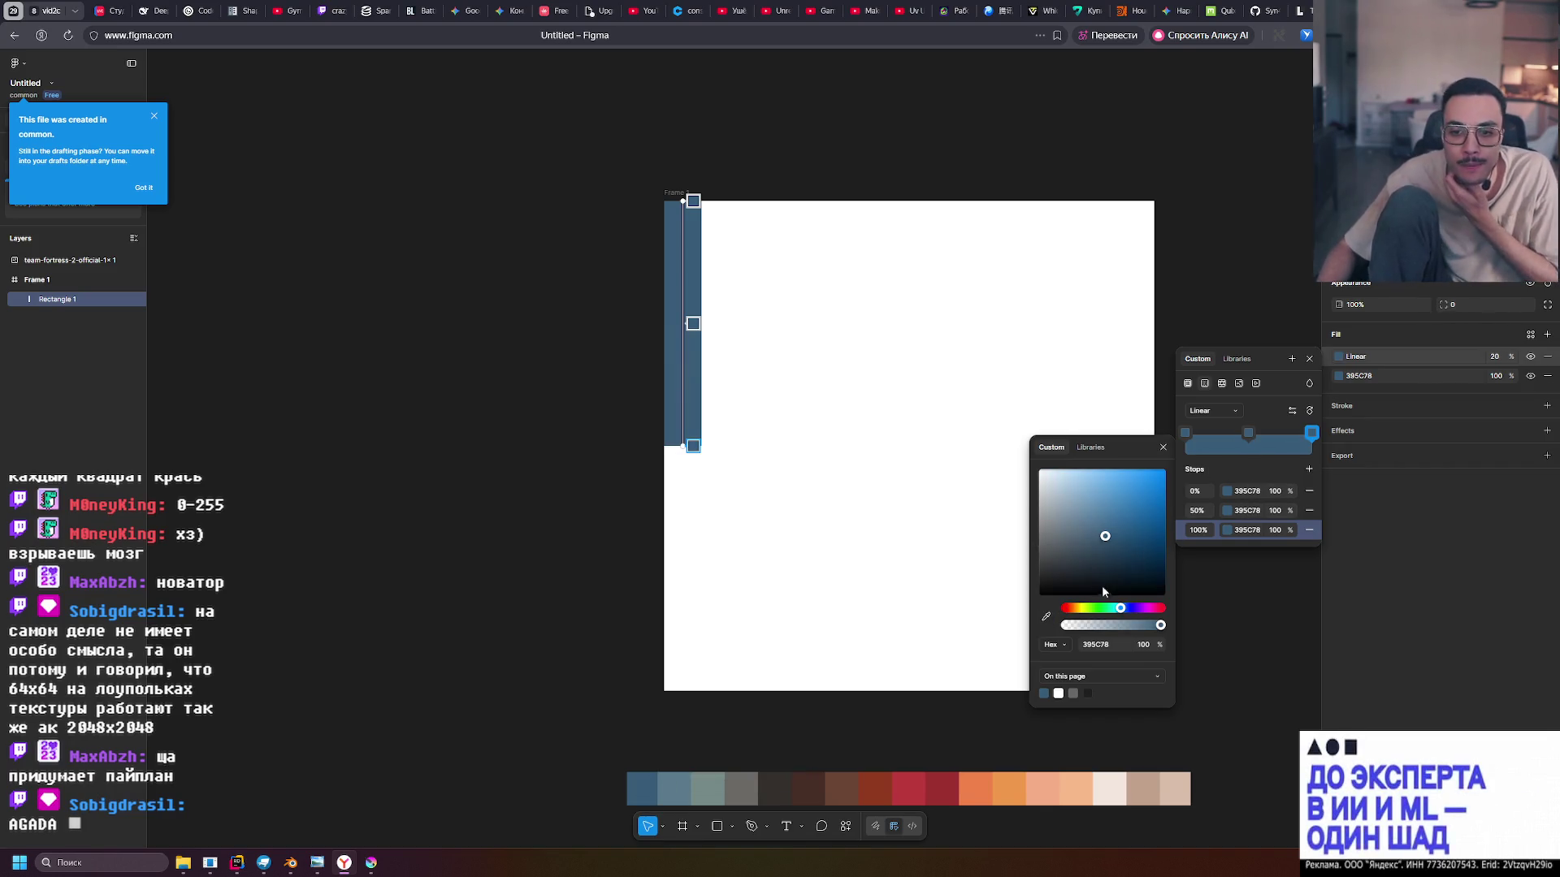
left_click(1229, 492)
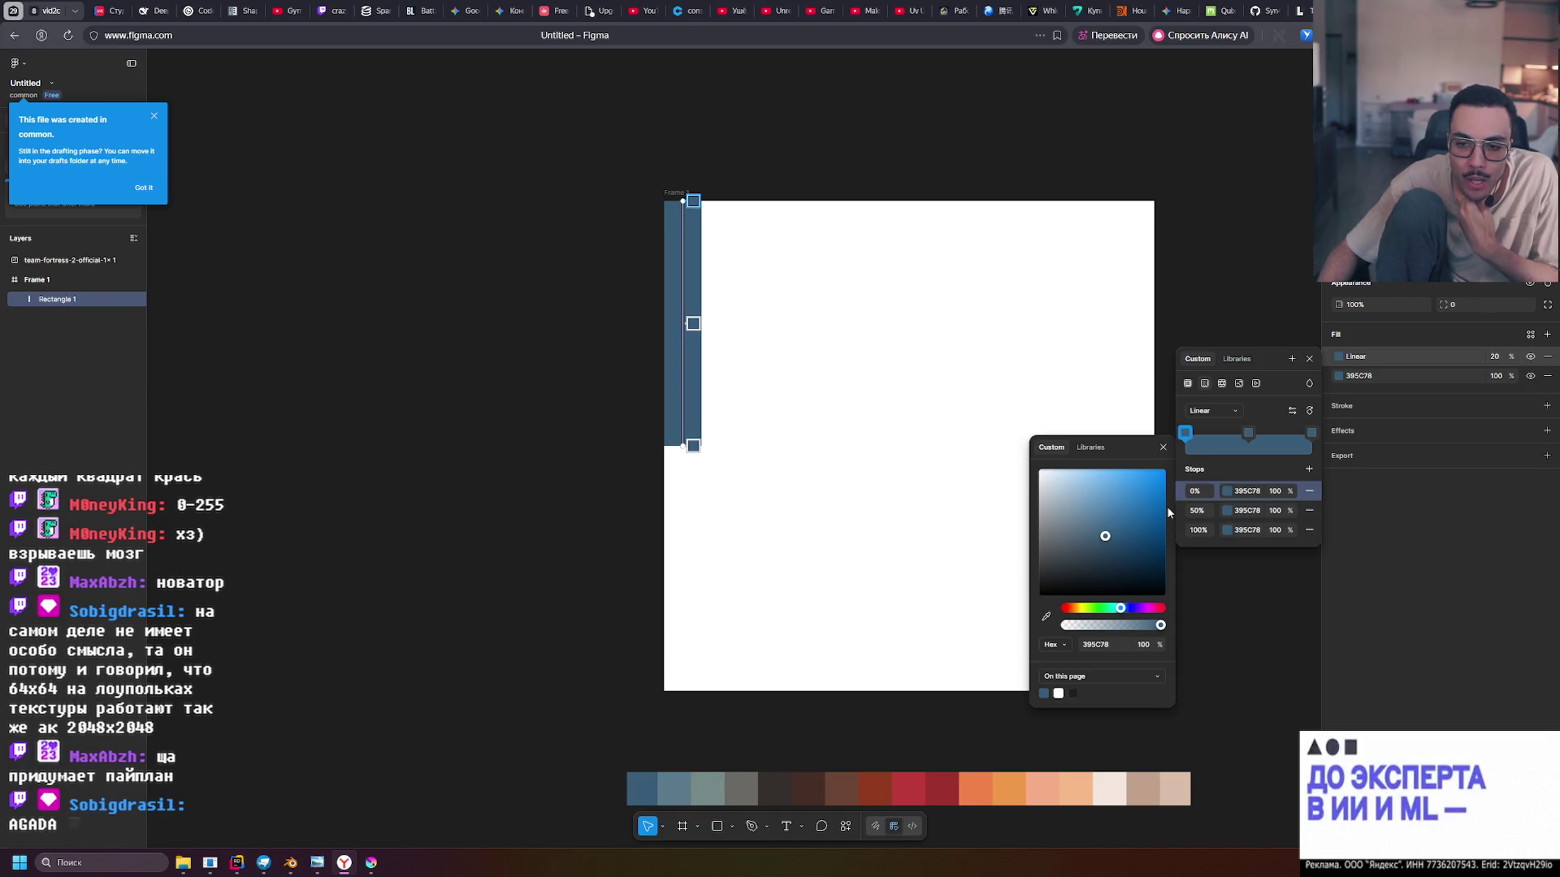
left_click_drag(1118, 448, 978, 392)
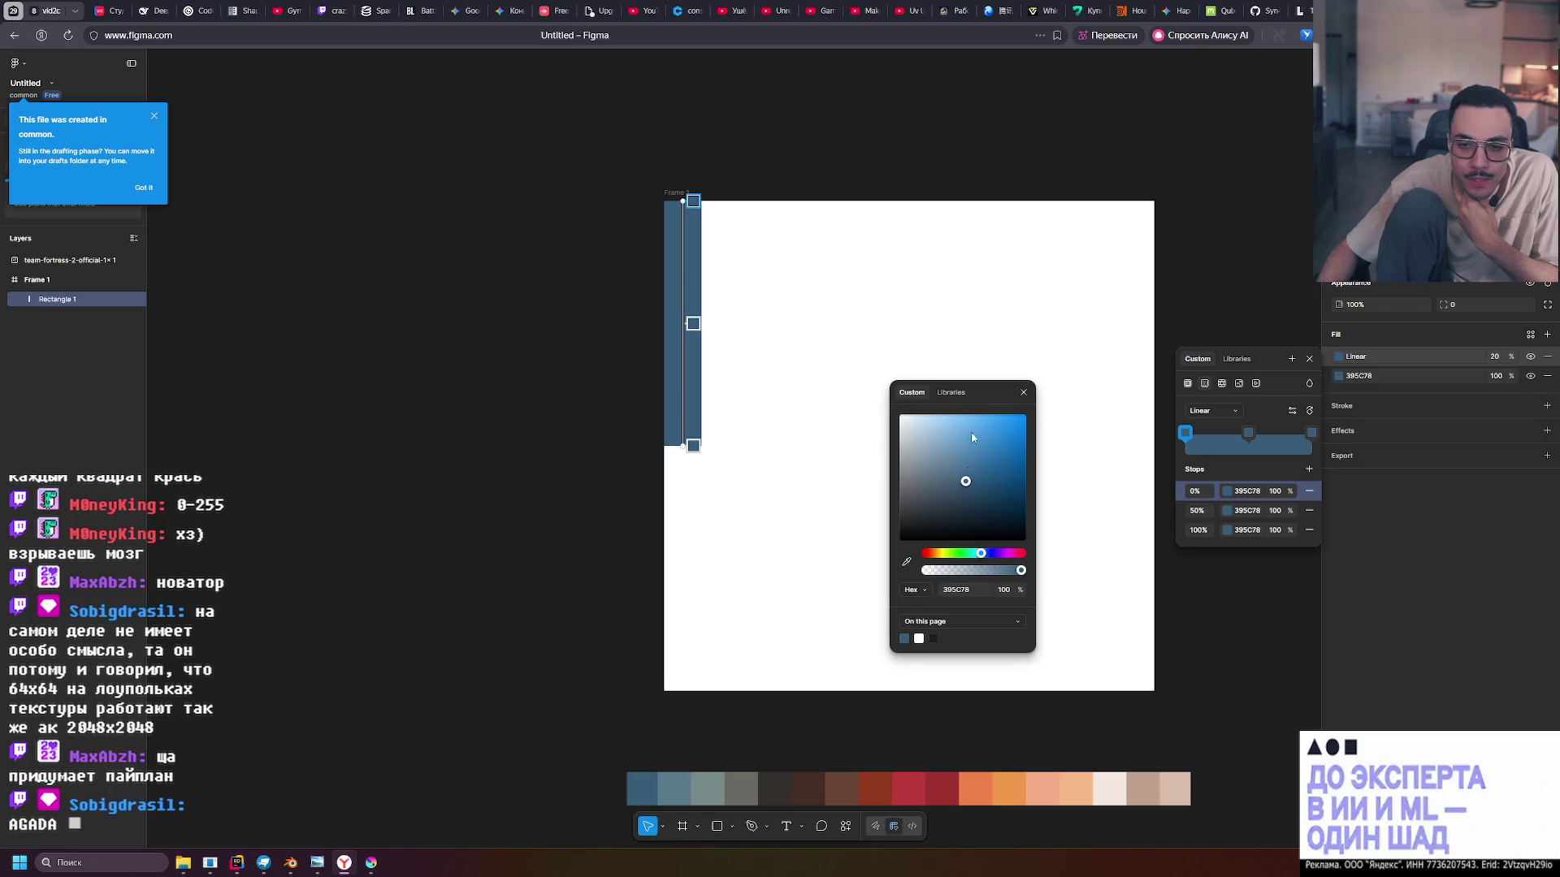
Switch the colour picker's value format to HSL
left_click(917, 591)
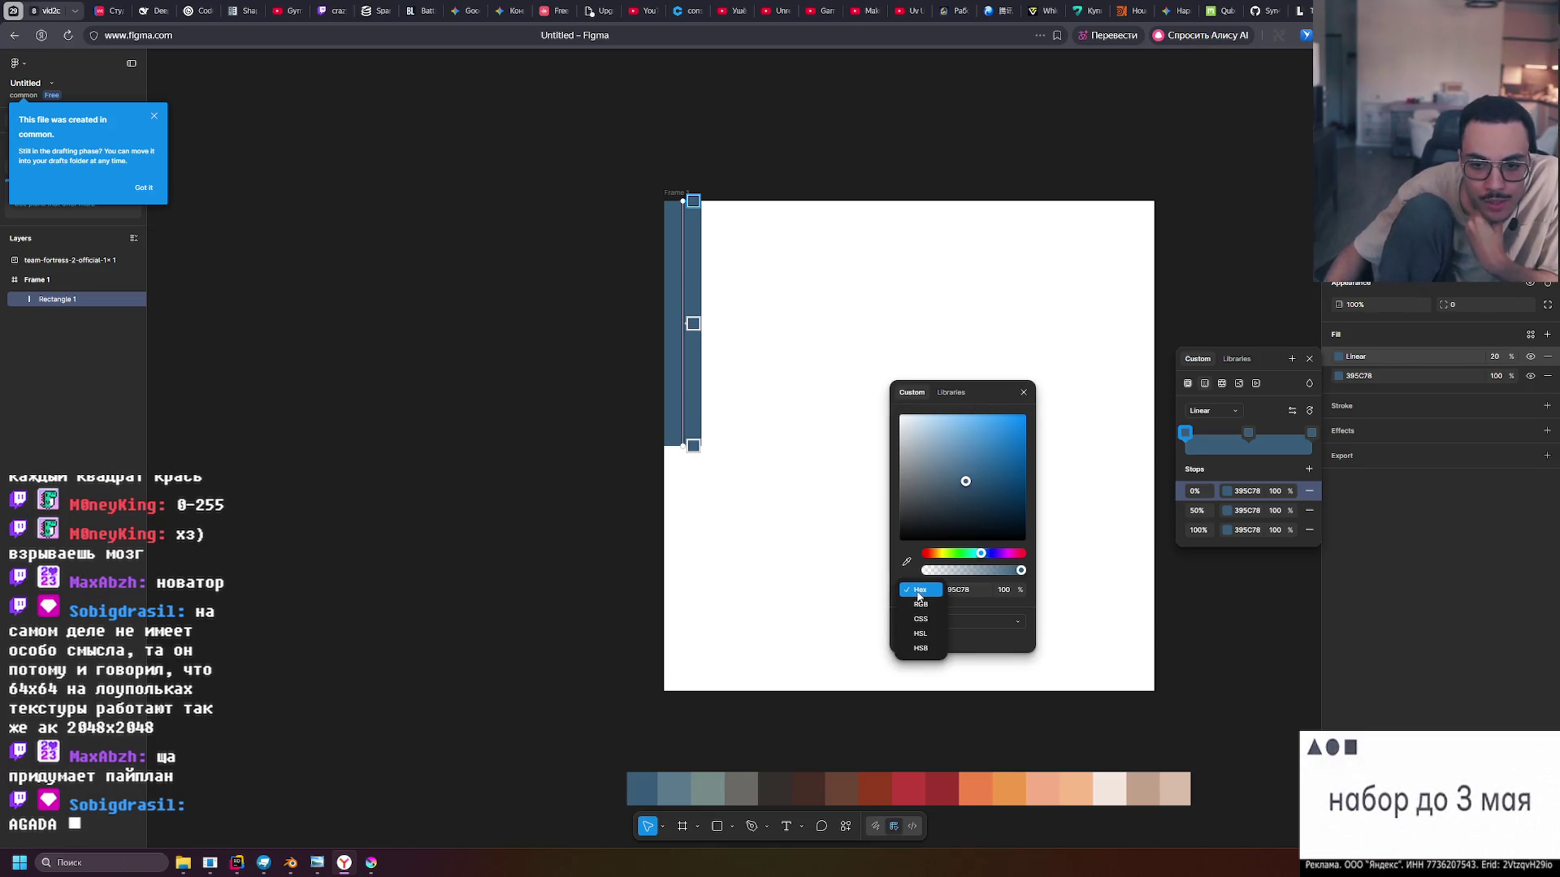
left_click(920, 604)
left_click(915, 592)
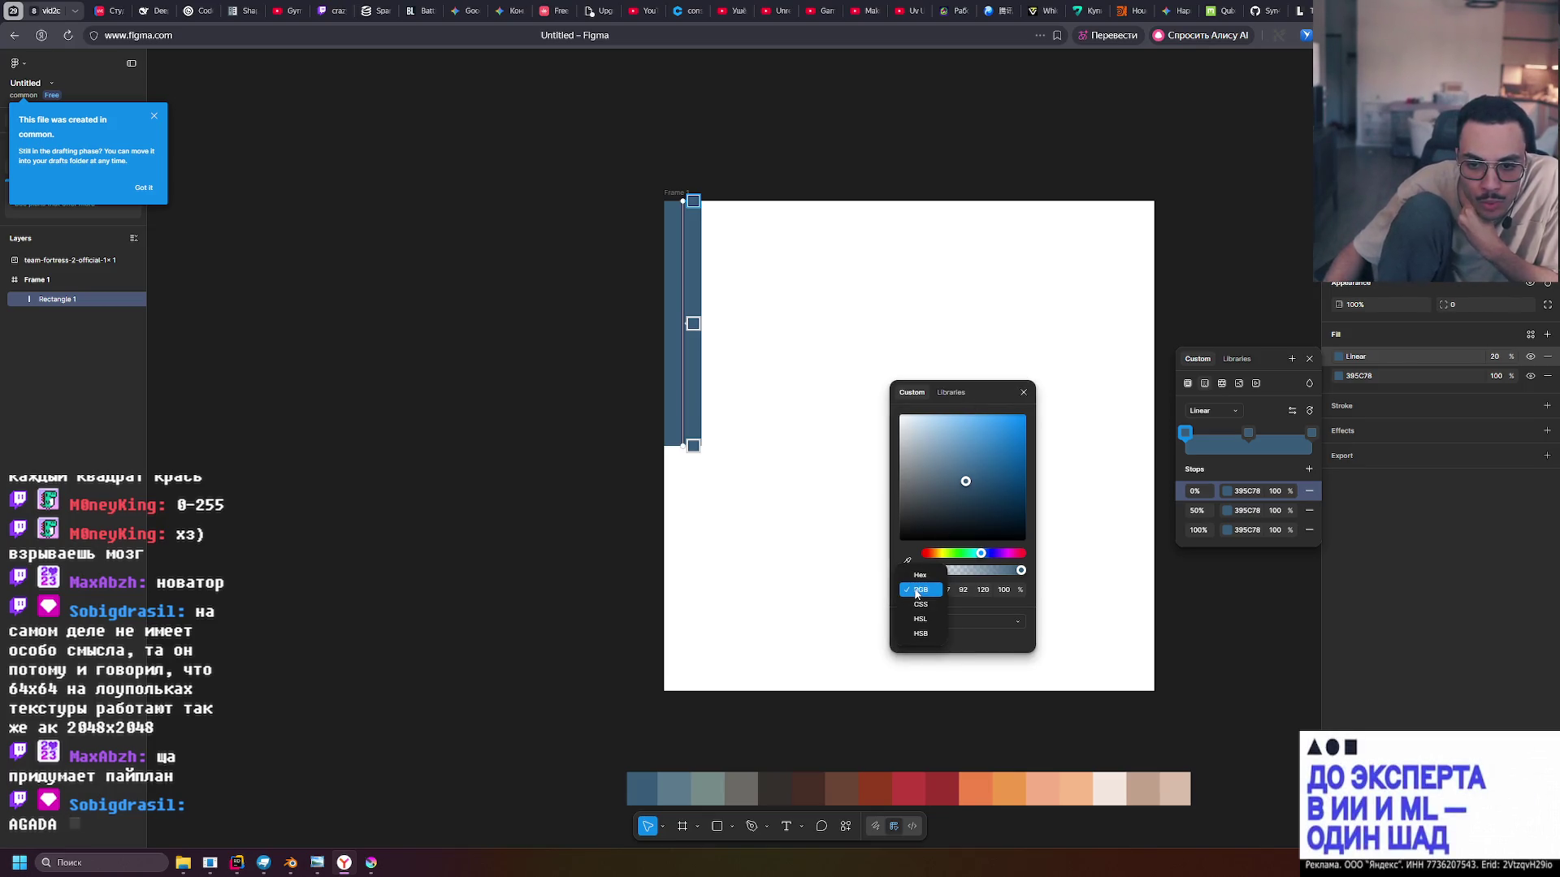
left_click(916, 594)
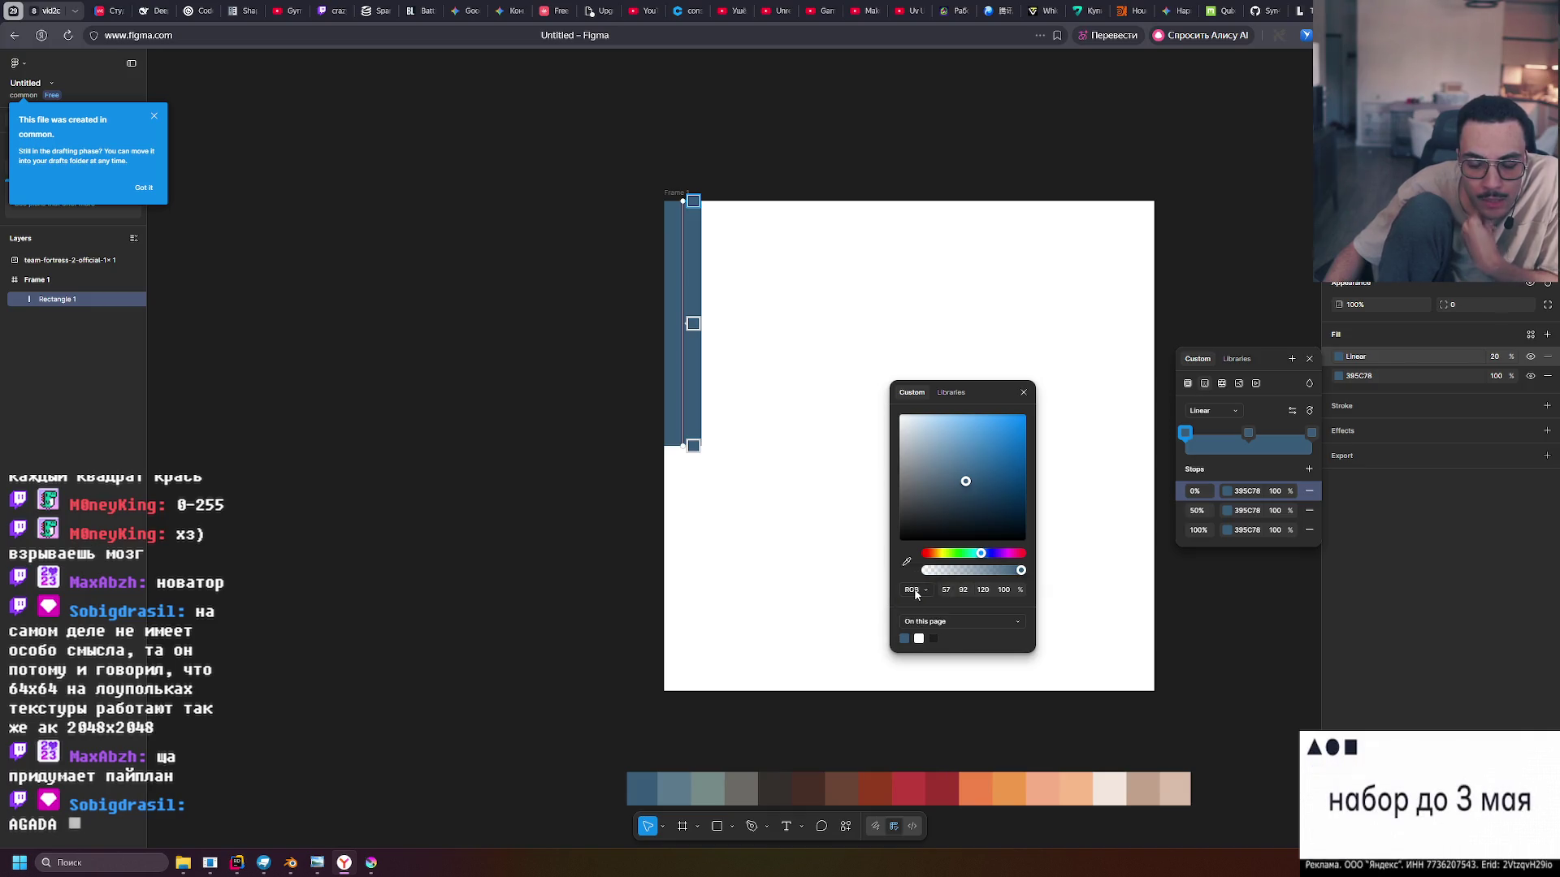
left_click(915, 594)
left_click(919, 605)
left_click(916, 591)
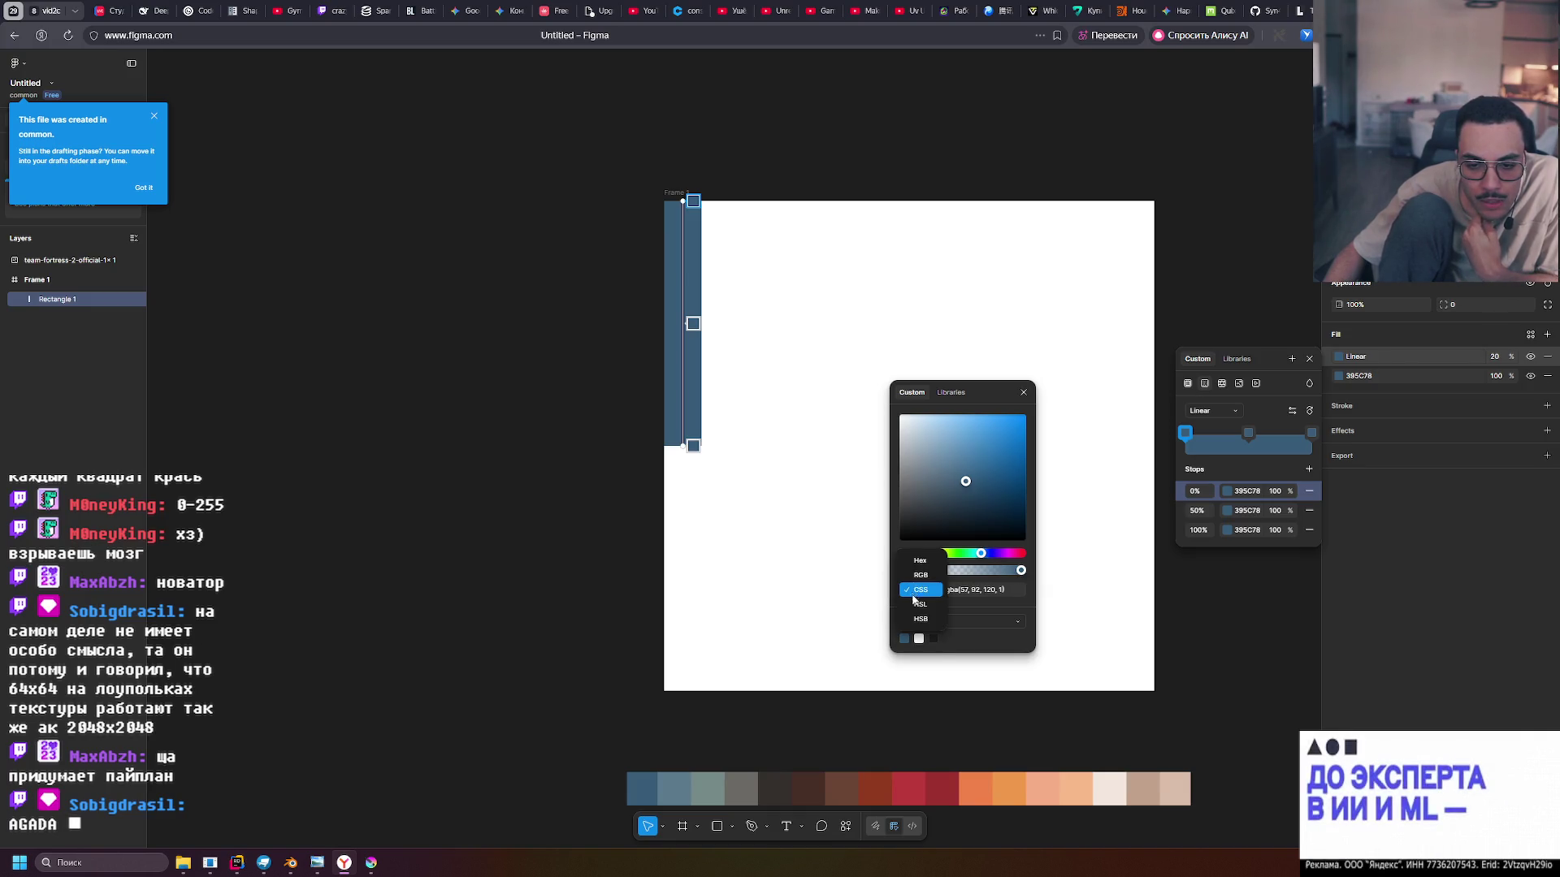
left_click(919, 605)
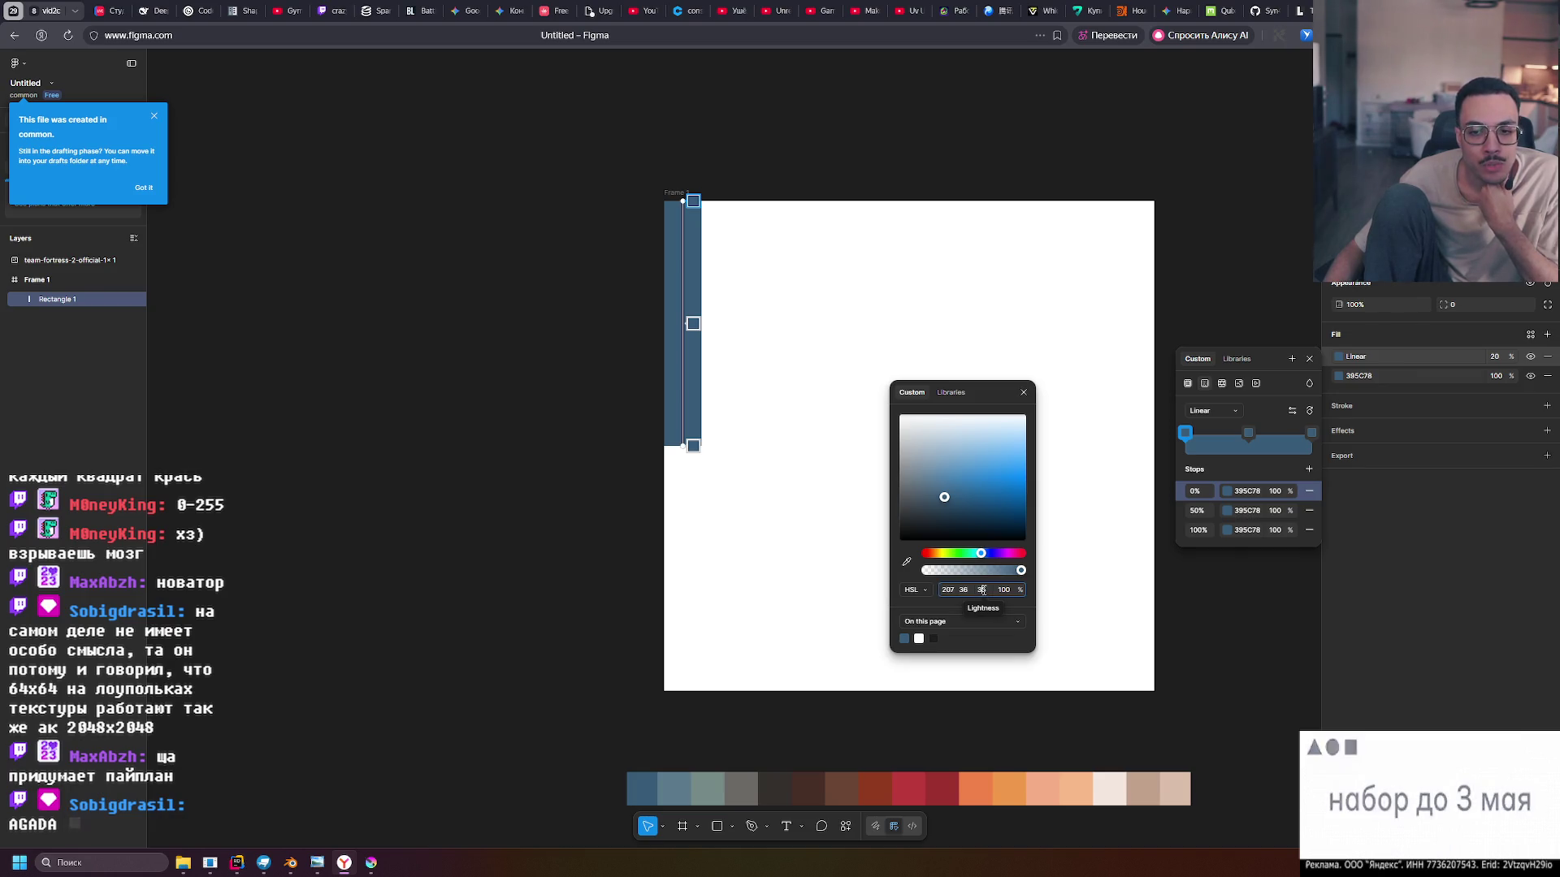
Set the 0% gradient stop's lightness to 40, making it 436A8A
left_click(982, 591)
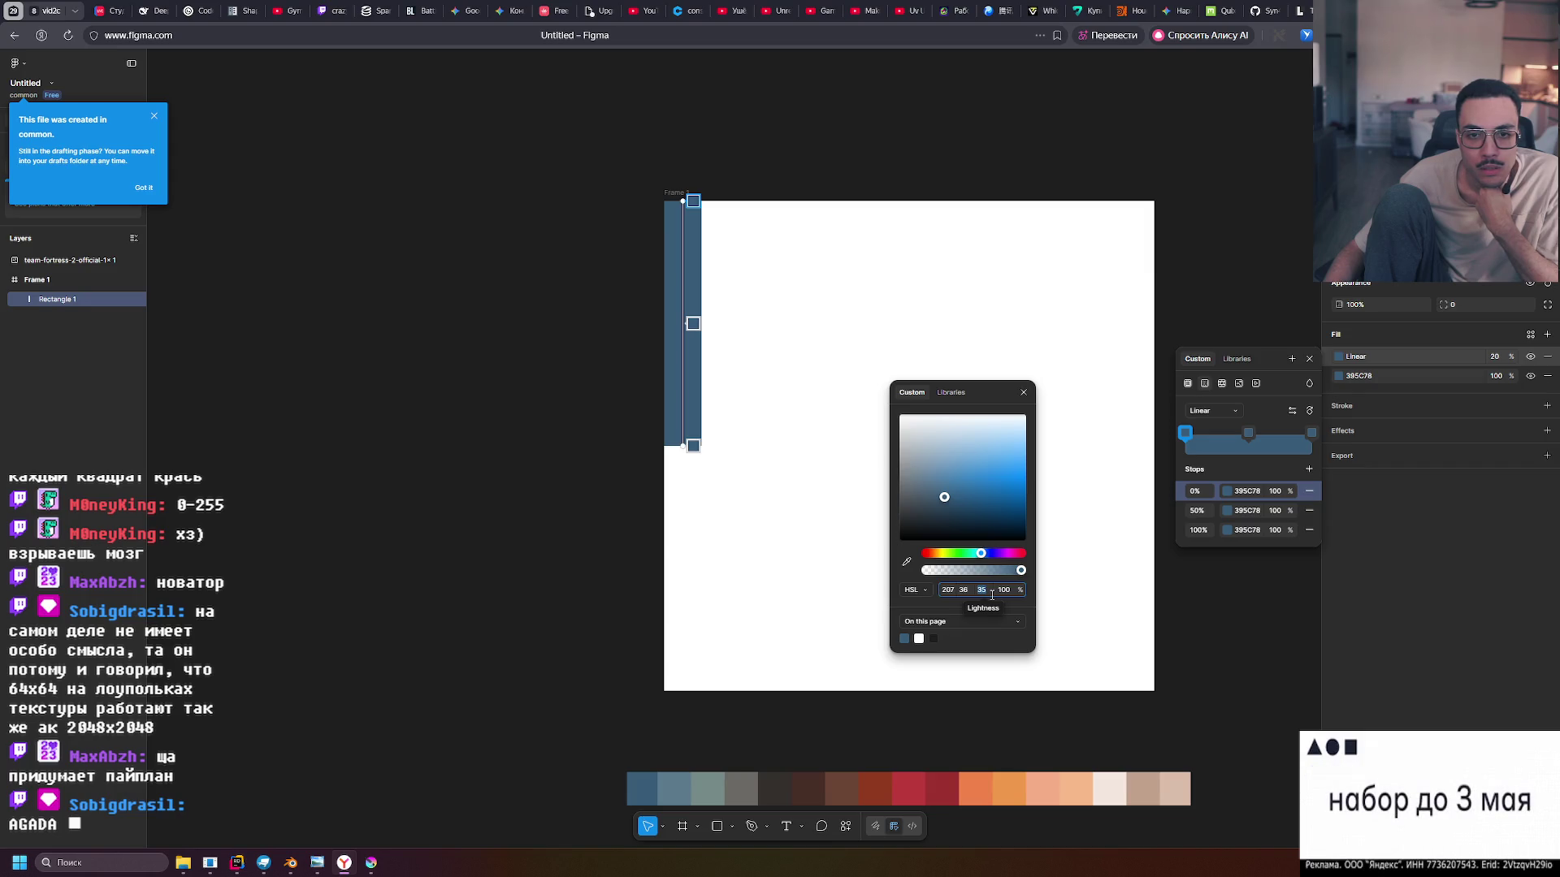
mouse_move(981, 553)
left_mouse_down()
mouse_move(956, 553)
mouse_move(981, 553)
left_mouse_up()
left_click(982, 590)
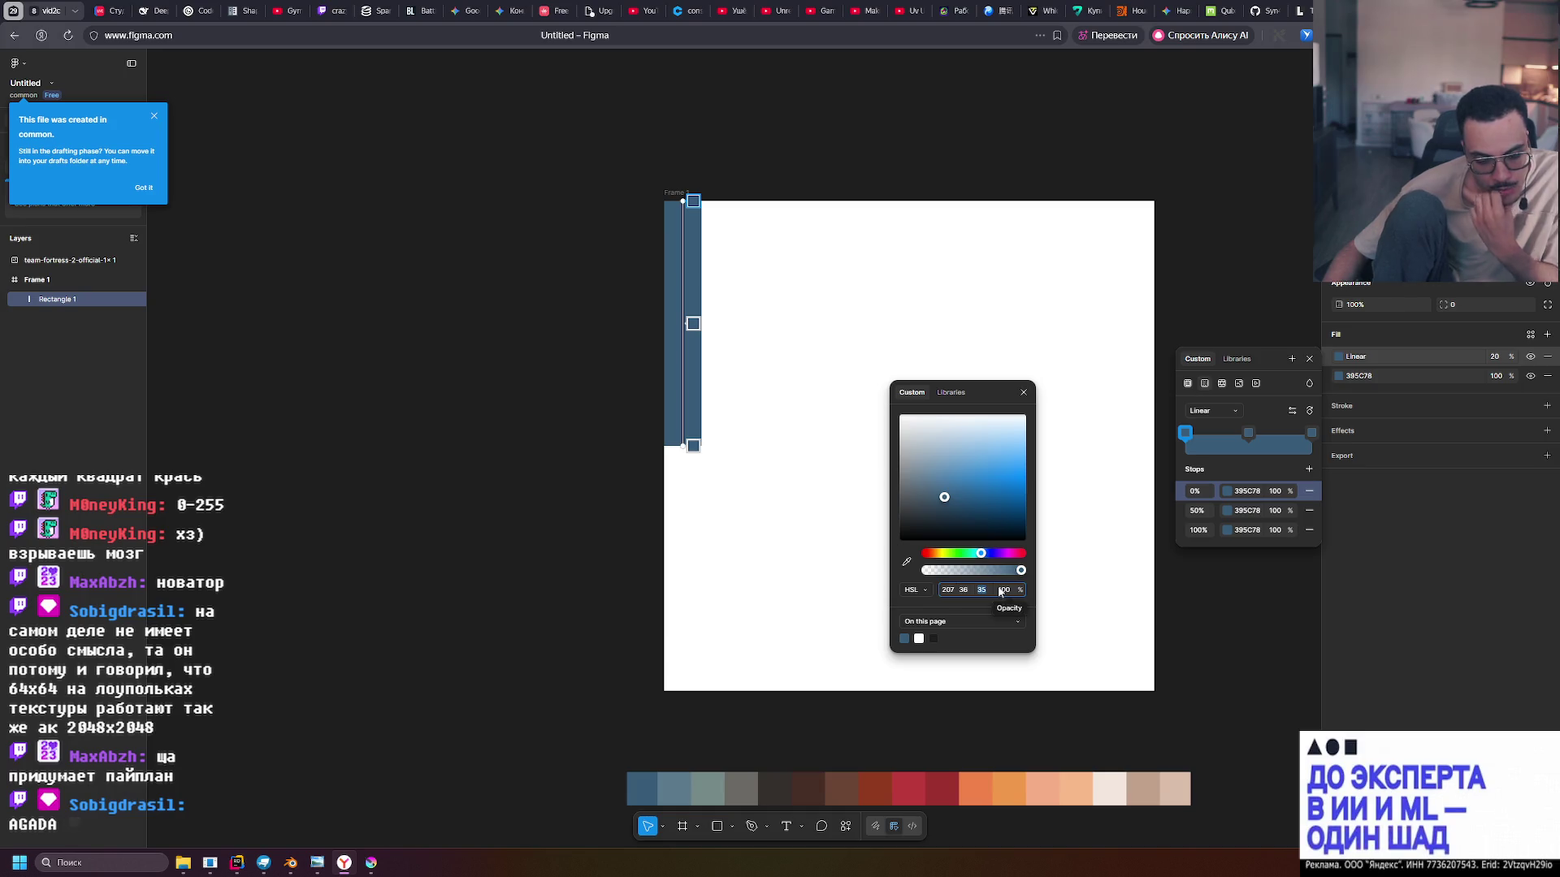
type("100")
key("Return")
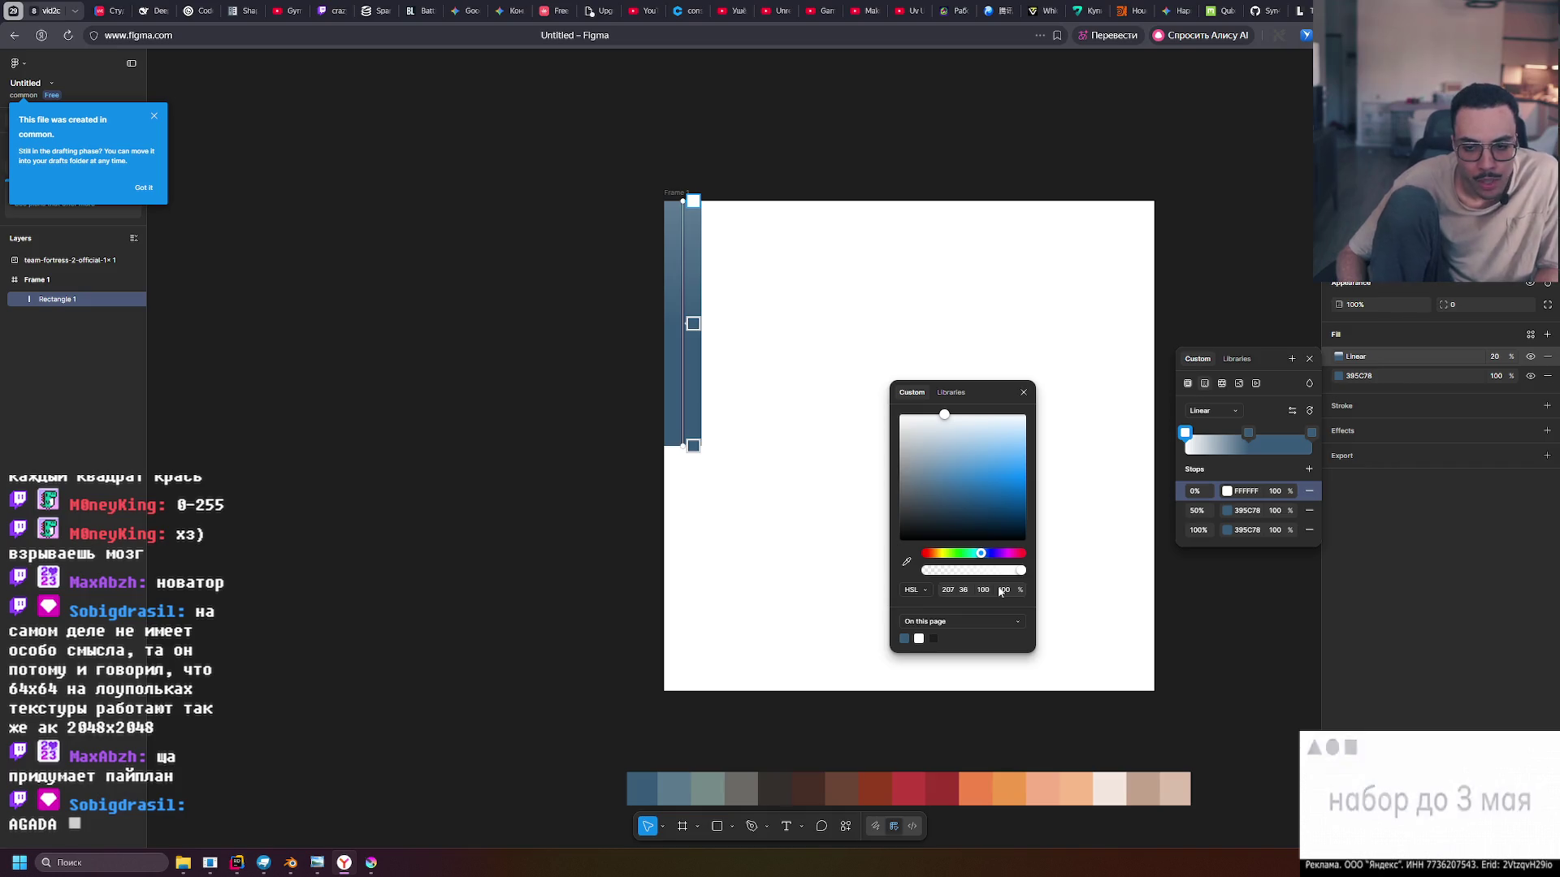
left_click(985, 591)
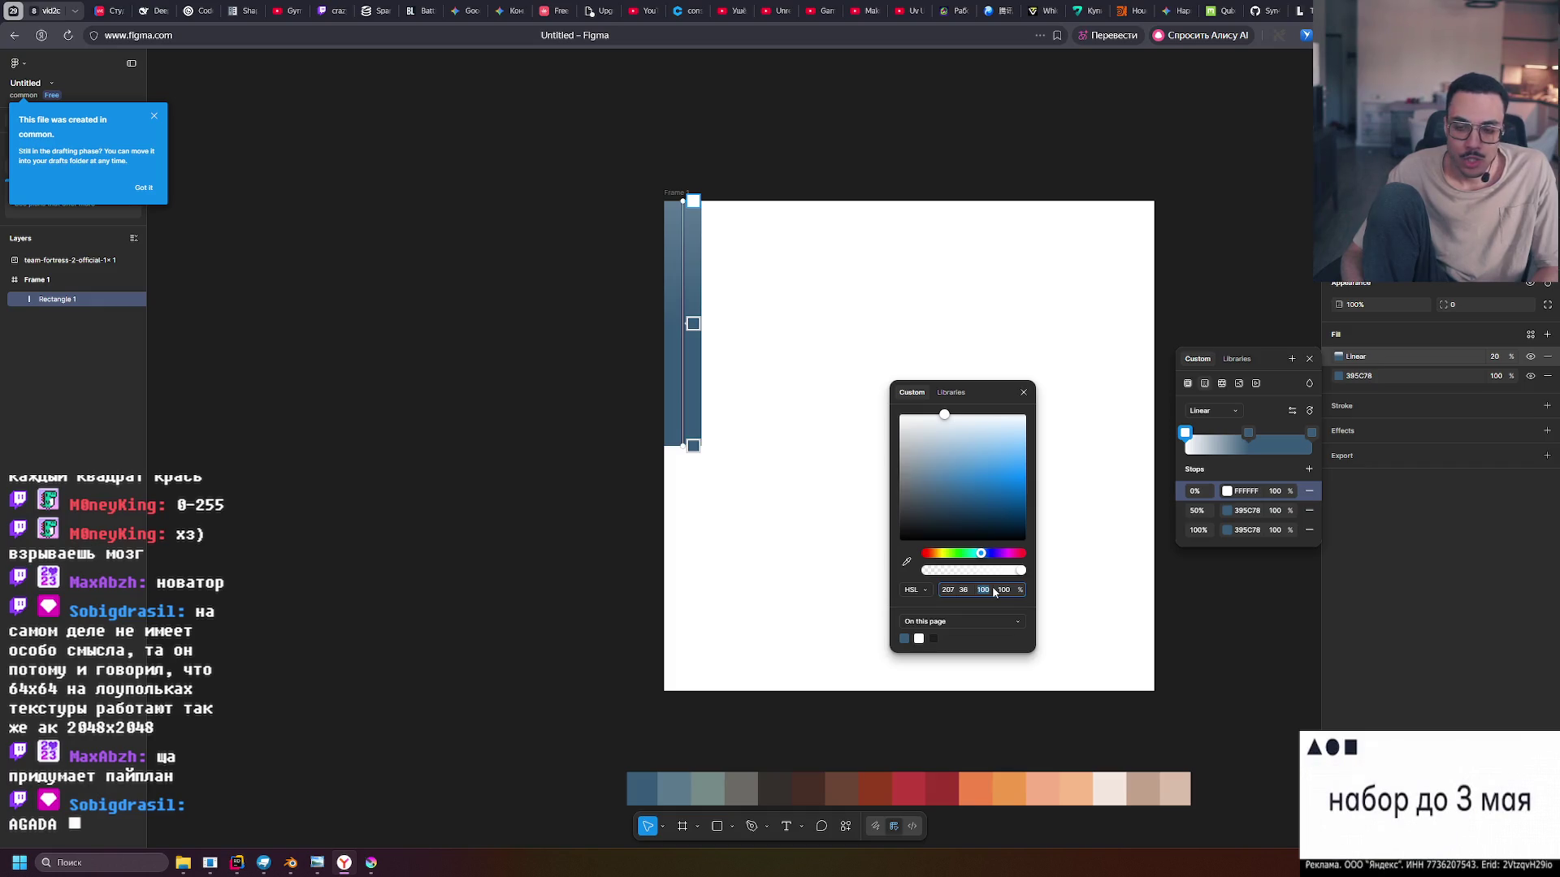
type("40")
key("Return")
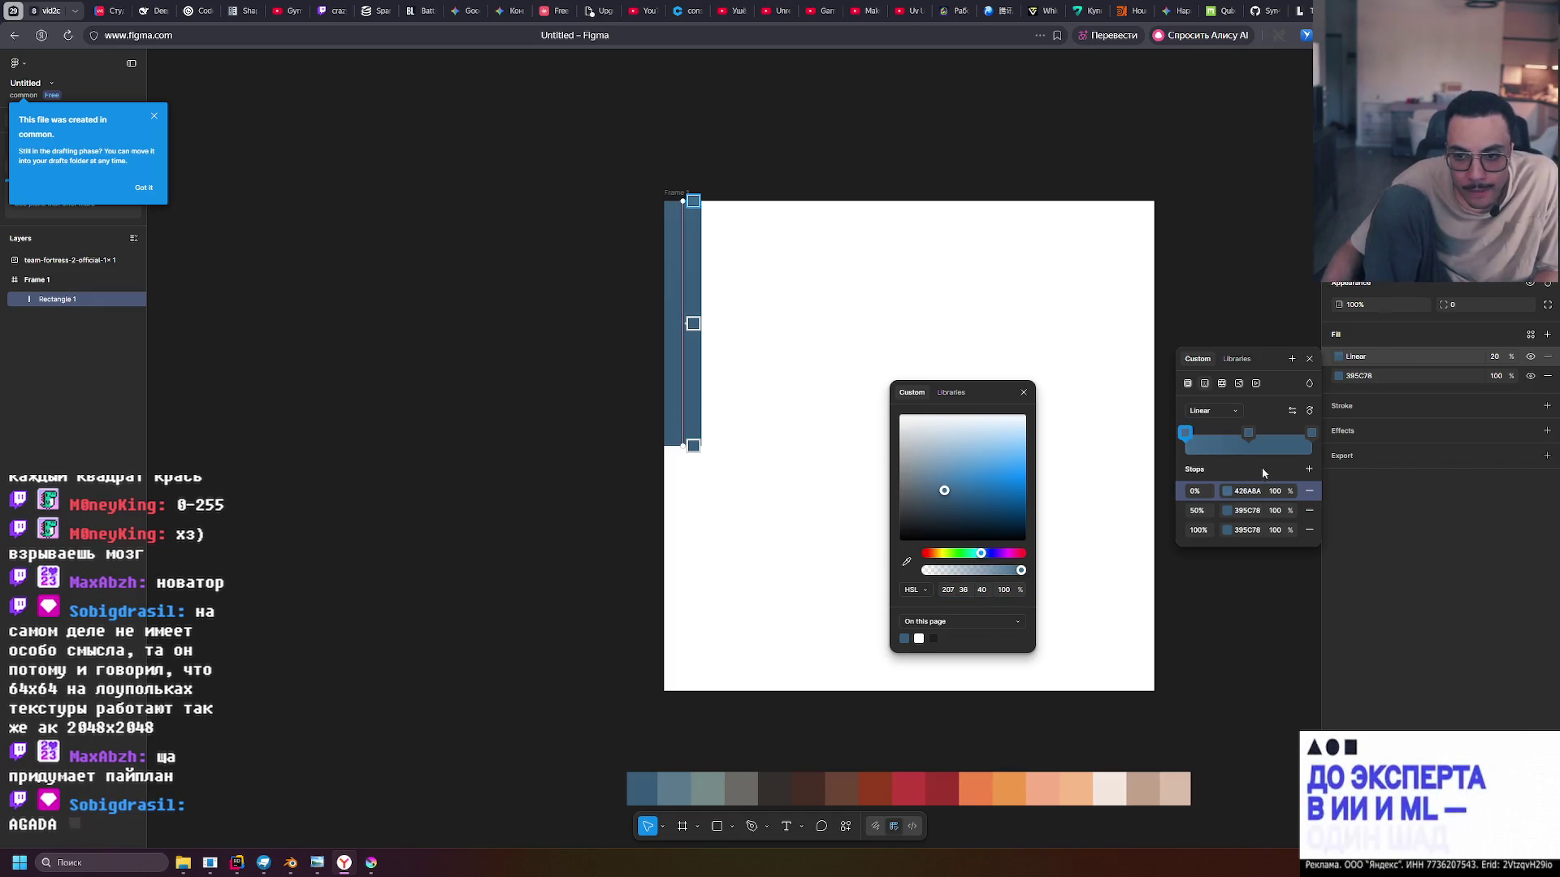
left_click(1311, 433)
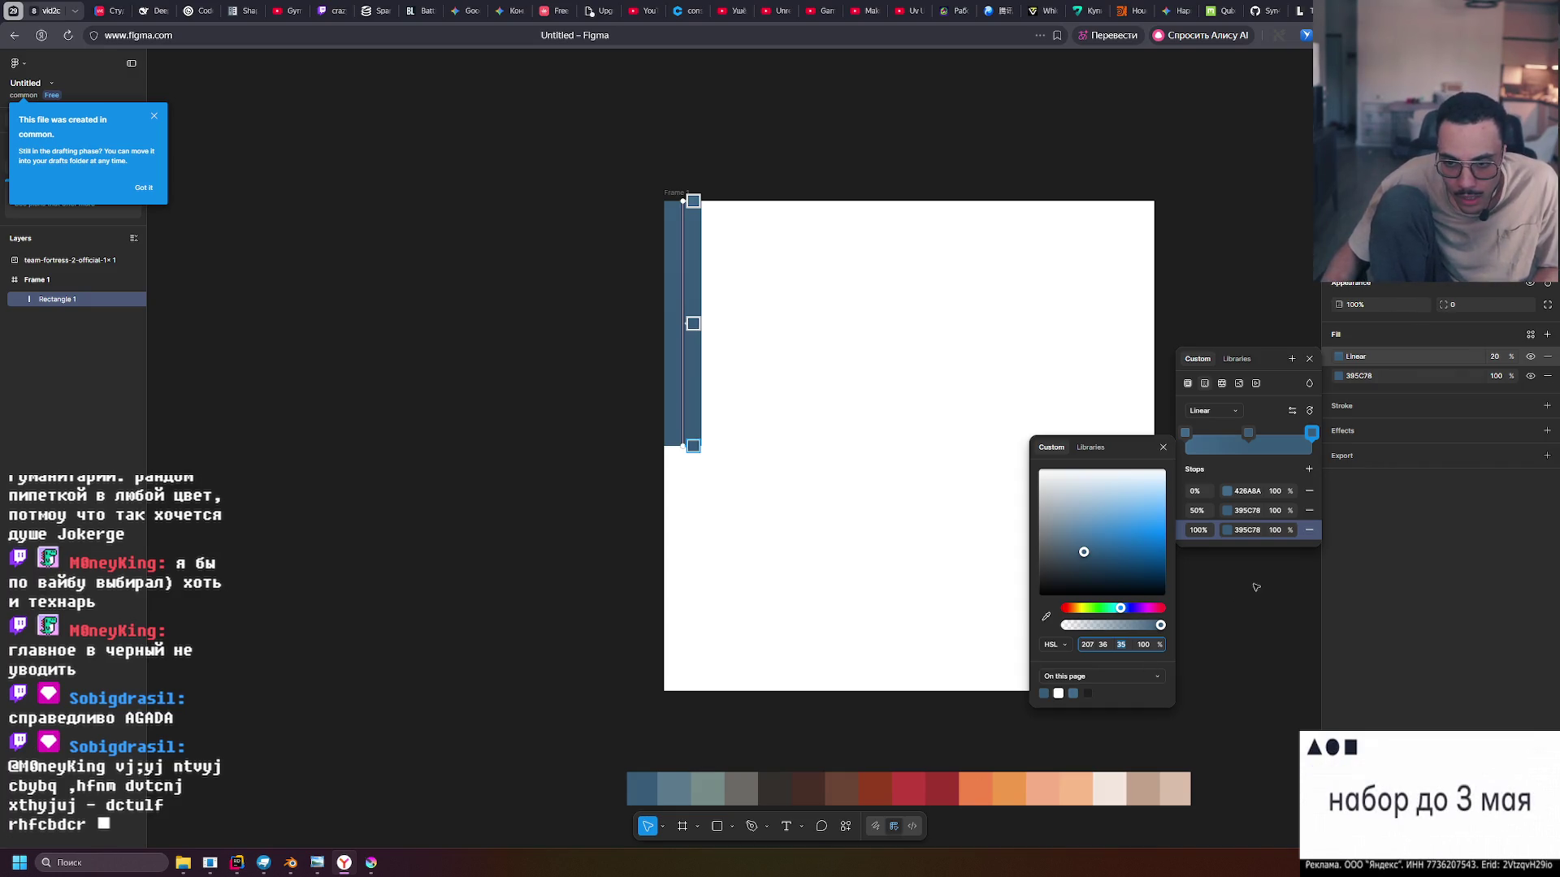
Darken the 100% stop to lightness 30, make the gradient 100% opaque, delete the 395C78 fill
type("30")
key("Return")
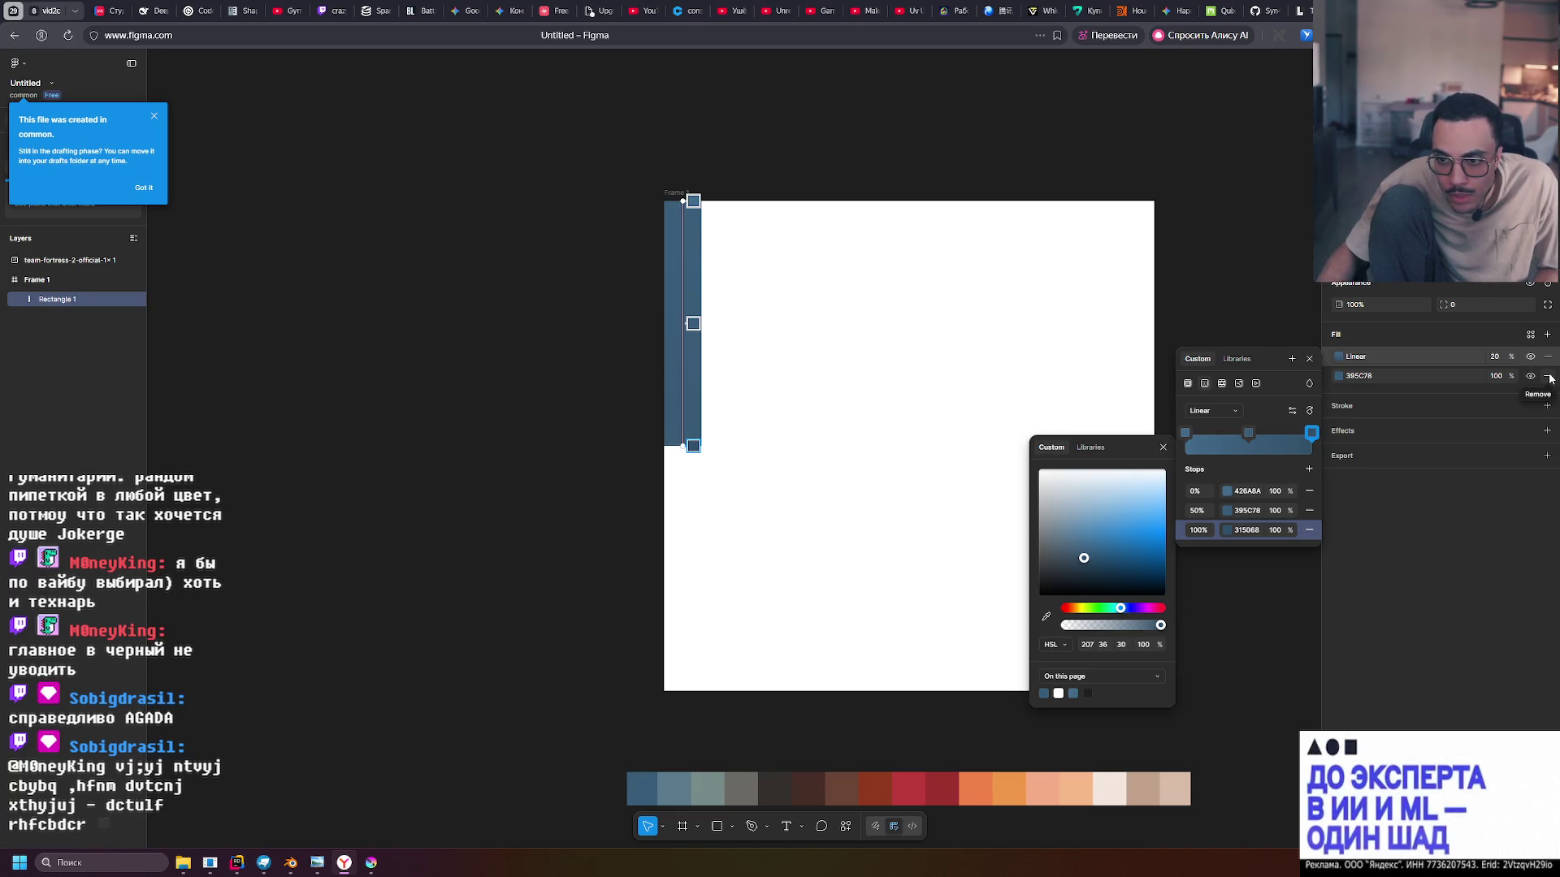
left_click(1506, 362)
type("0")
key("Return")
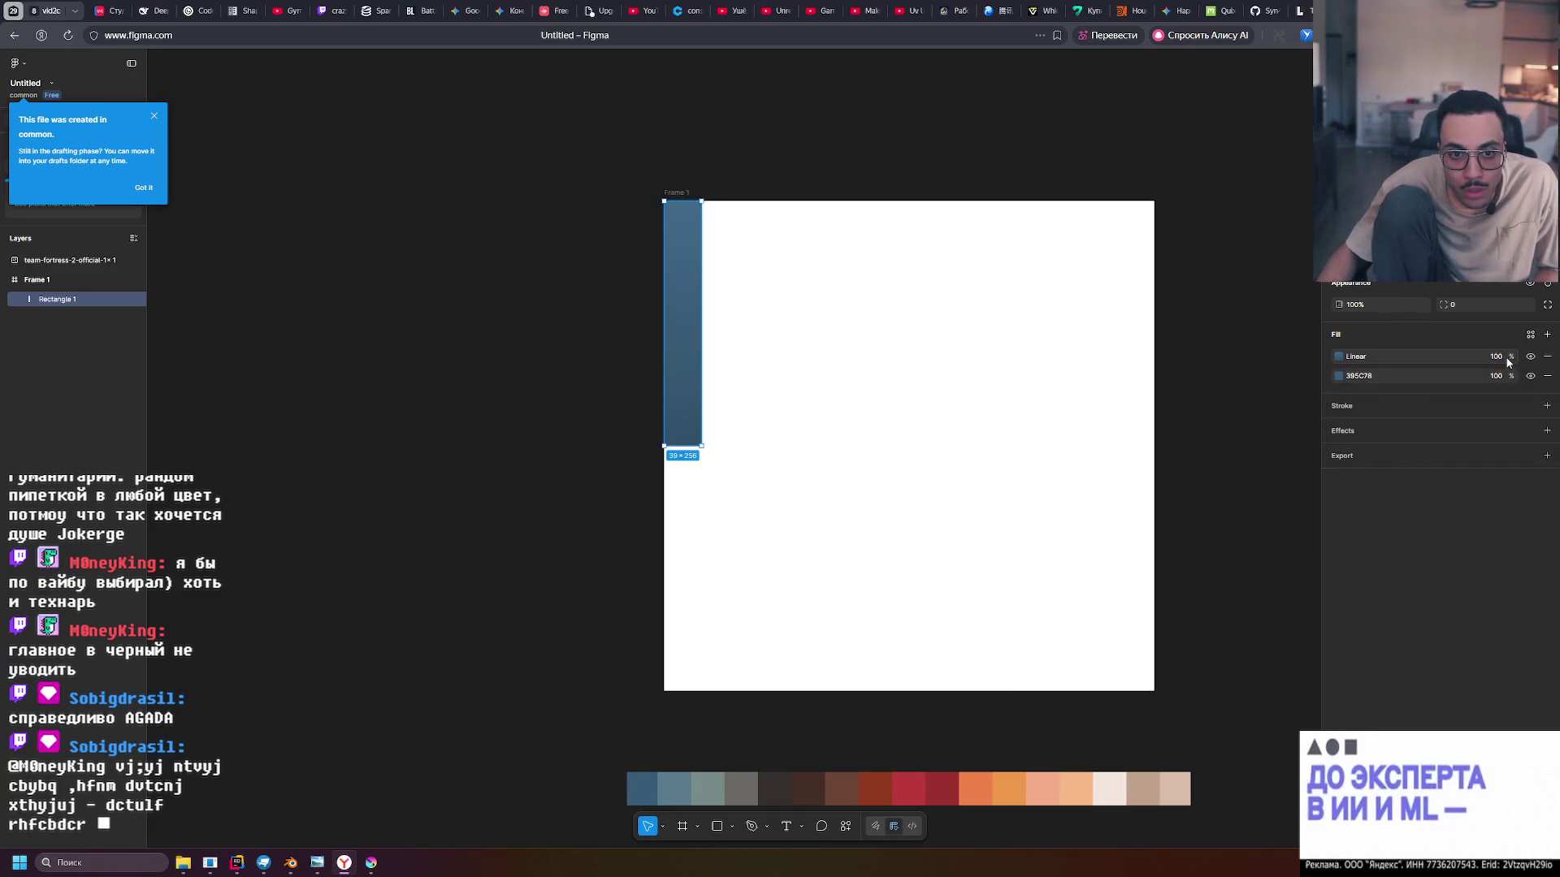
left_click(1547, 378)
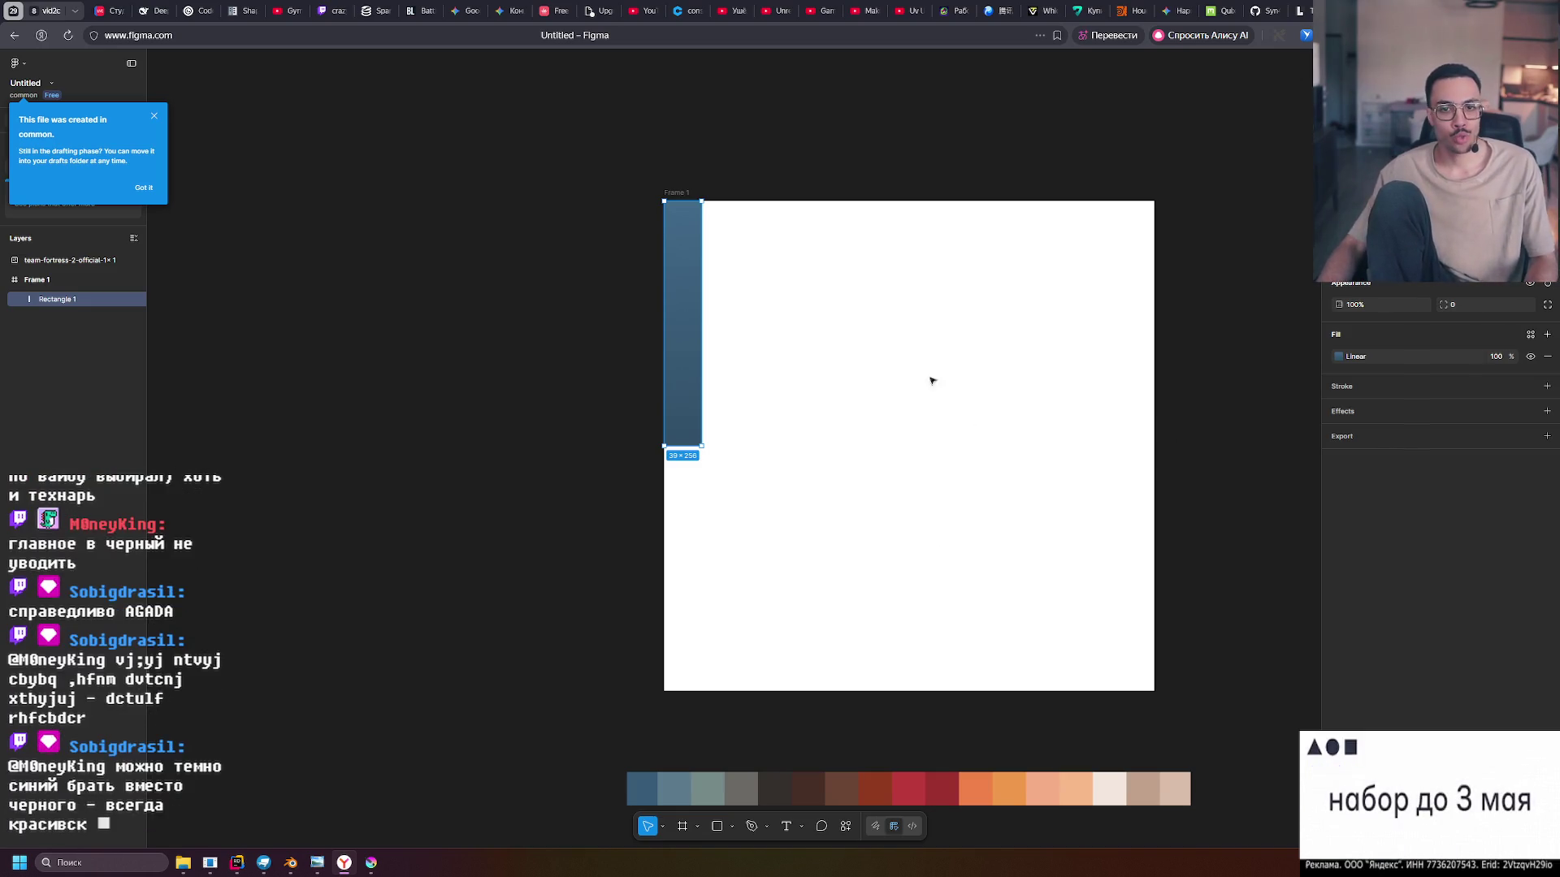
Lighten the 0% stop to lightness 50 and darken the 100% stop to lightness 25
left_click(1339, 357)
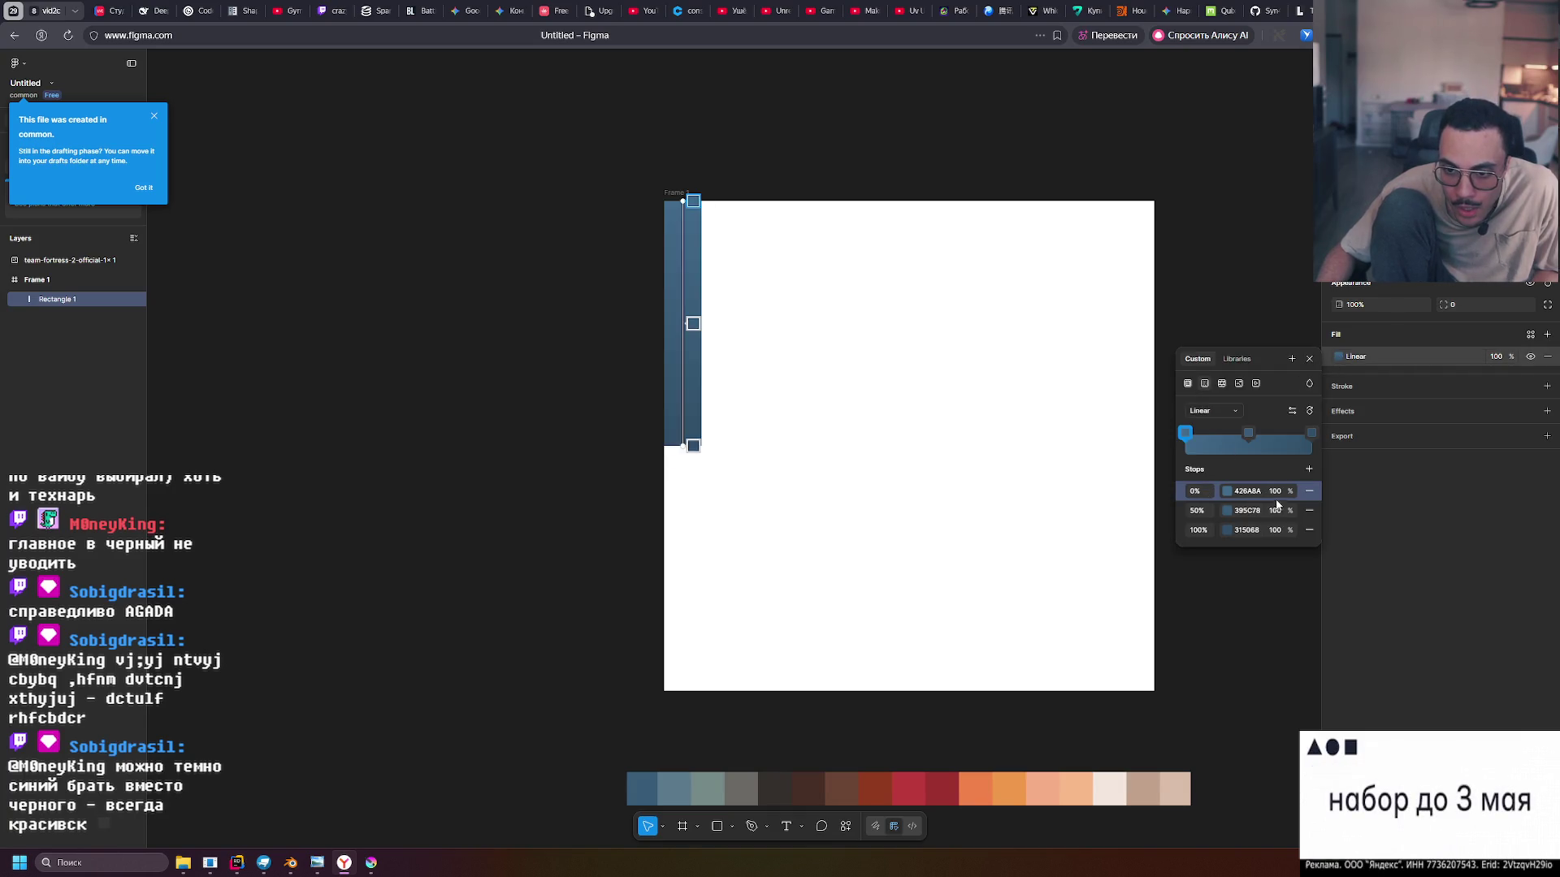
left_click(1226, 491)
left_click(1122, 691)
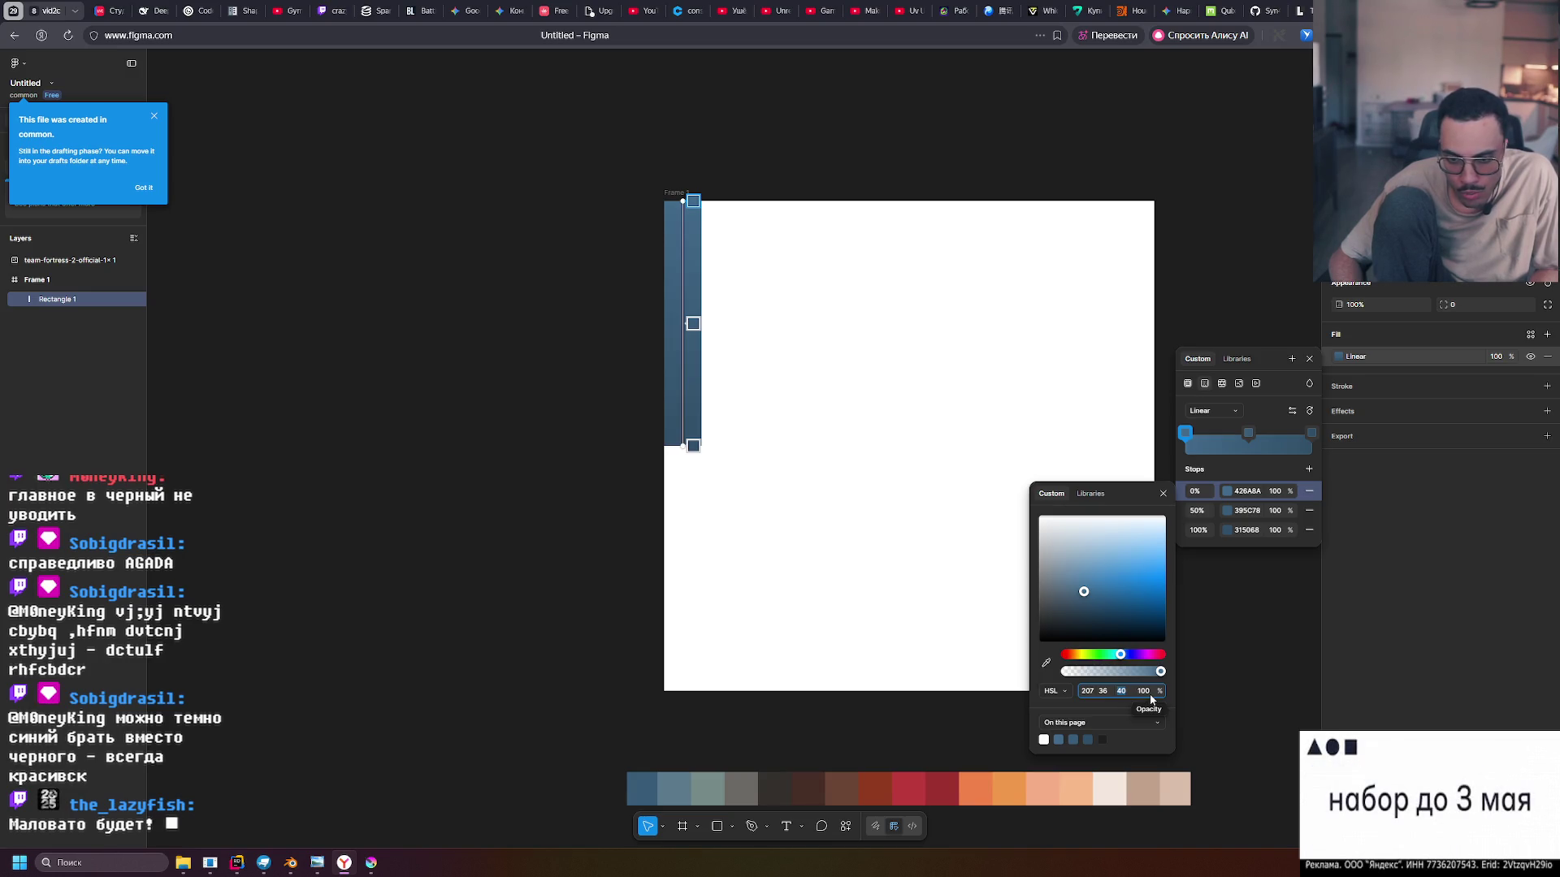
type("50")
key("Return")
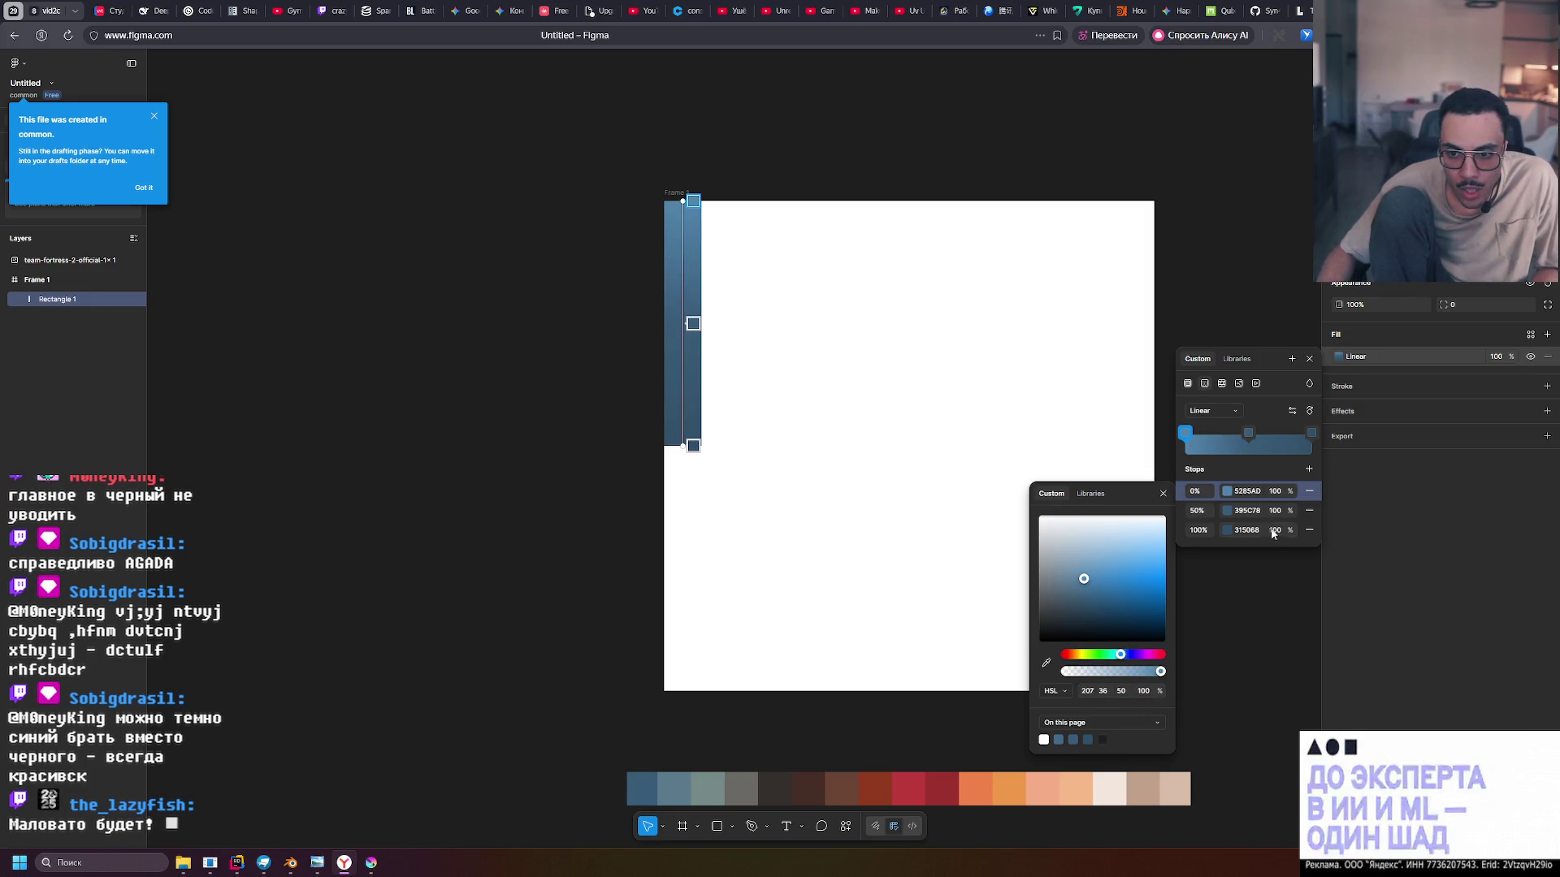
left_click(1226, 536)
left_click(1126, 692)
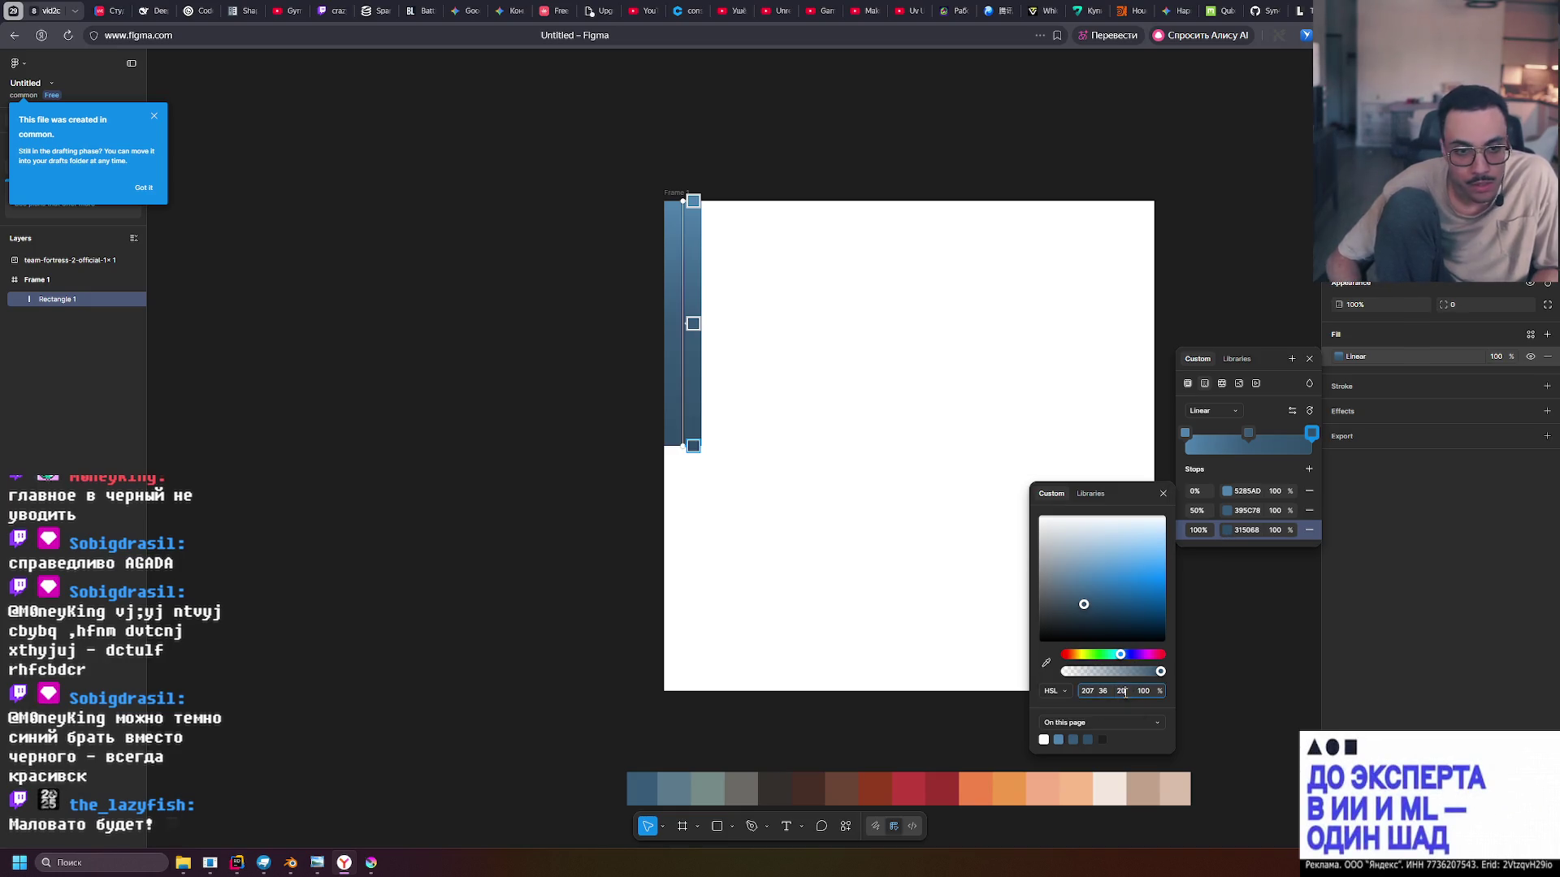
type("20")
key("Return")
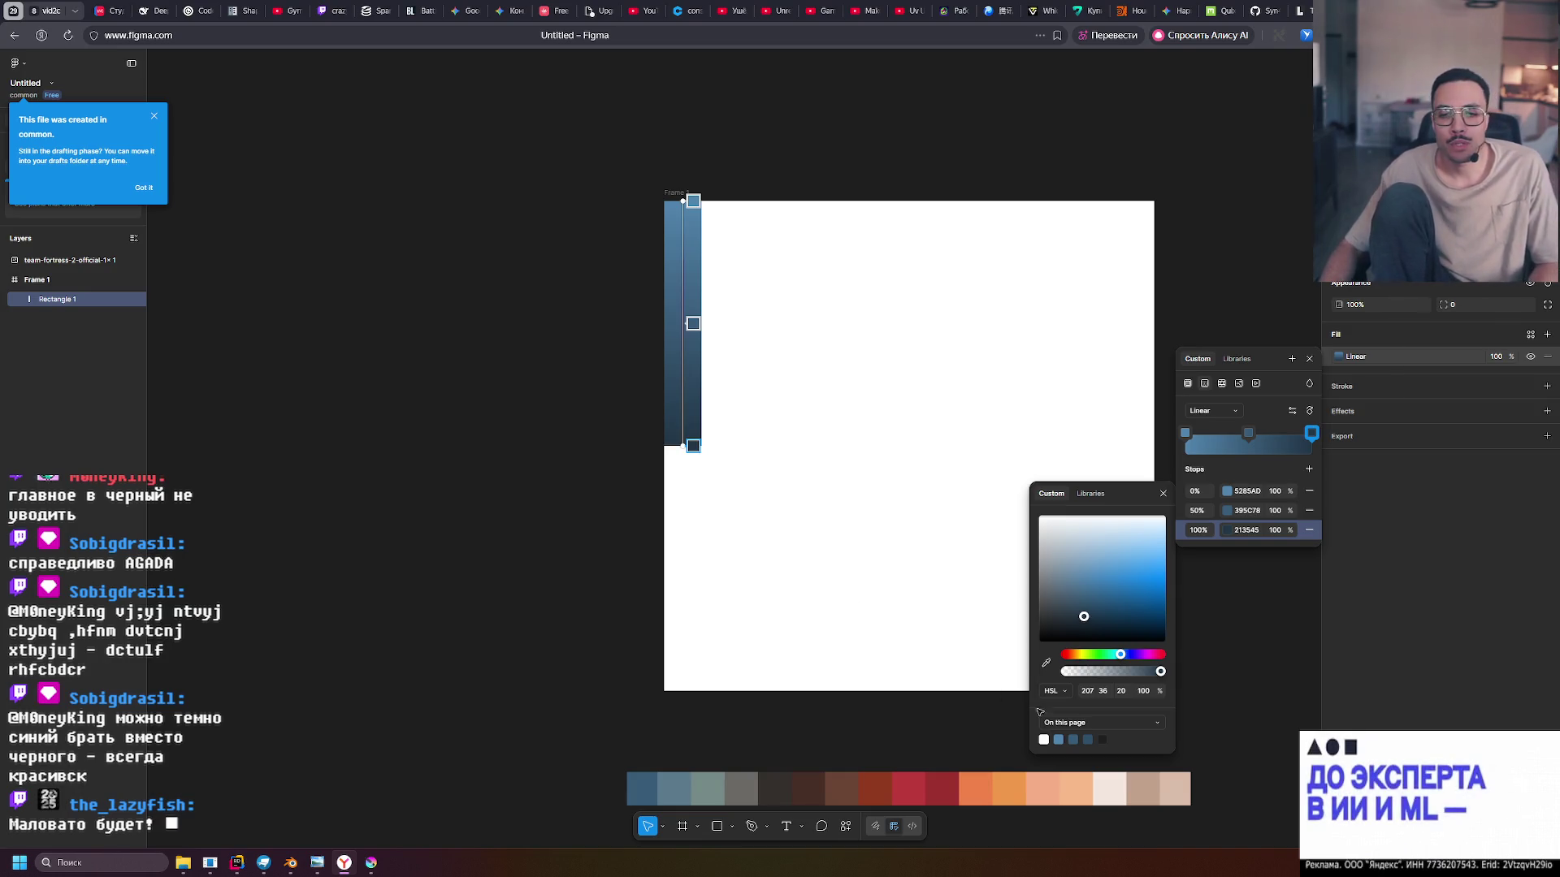
left_click(1121, 692)
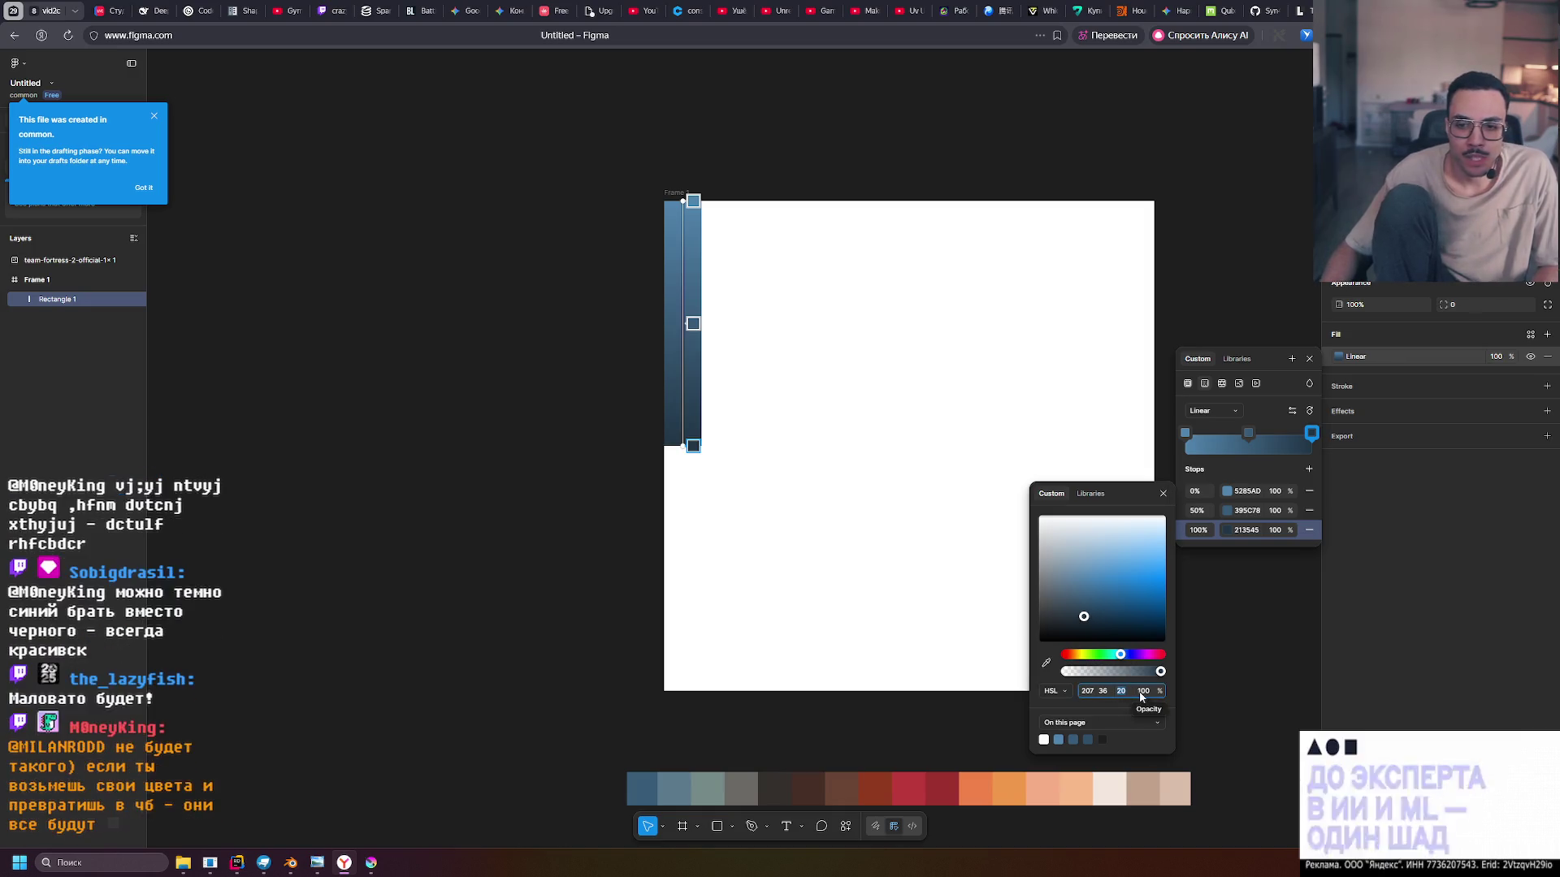
type("25")
key("Return")
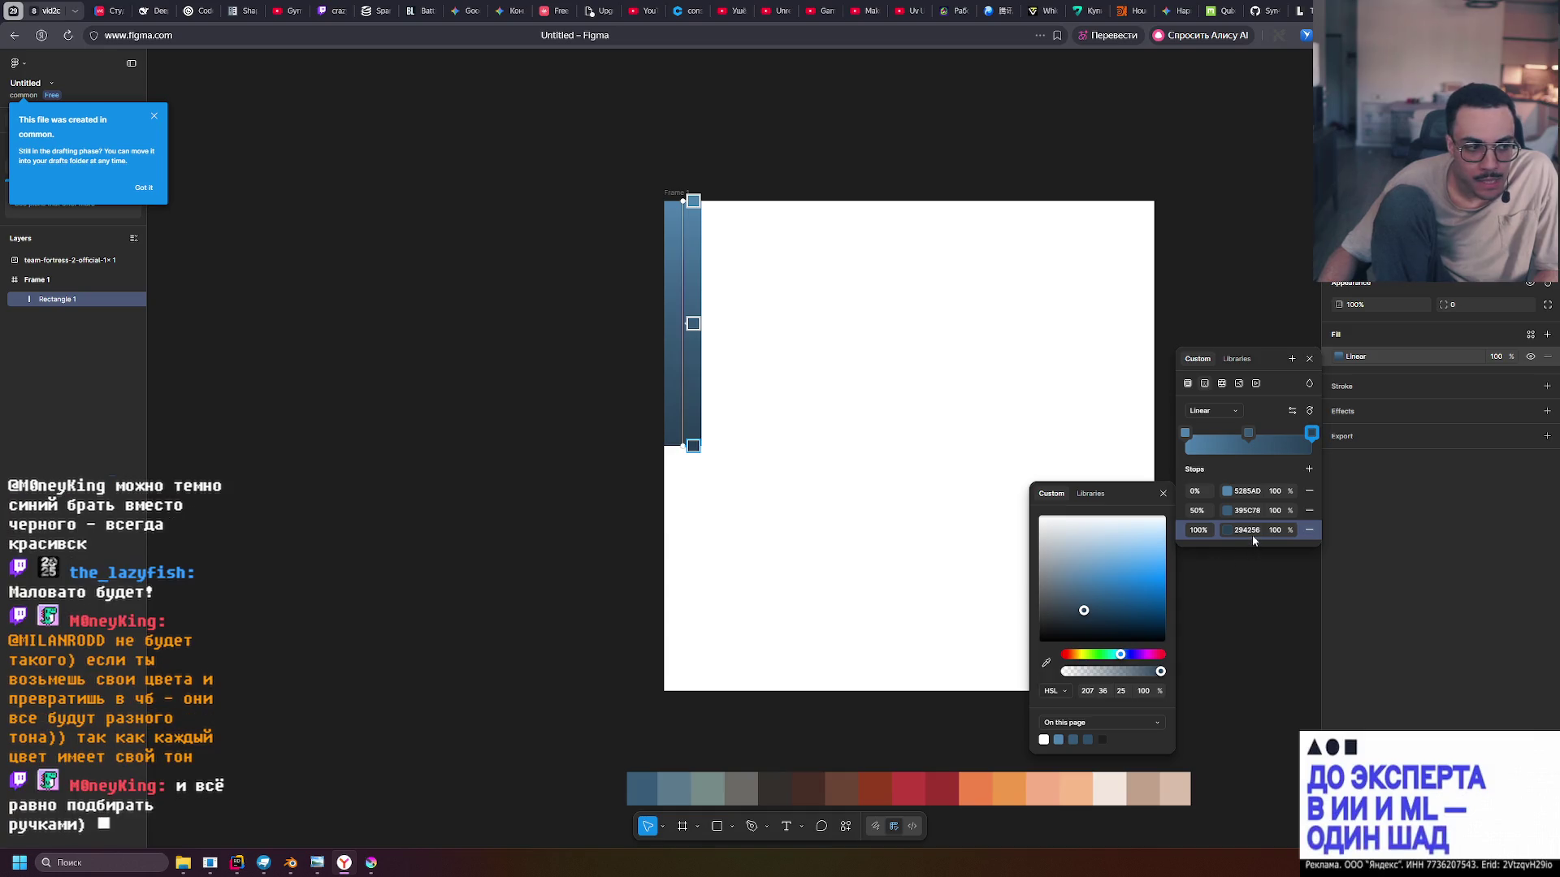
Lower the 0% stop's lightness to 45 (4A779C) and close the gradient editor
left_click(1227, 491)
left_click(1126, 691)
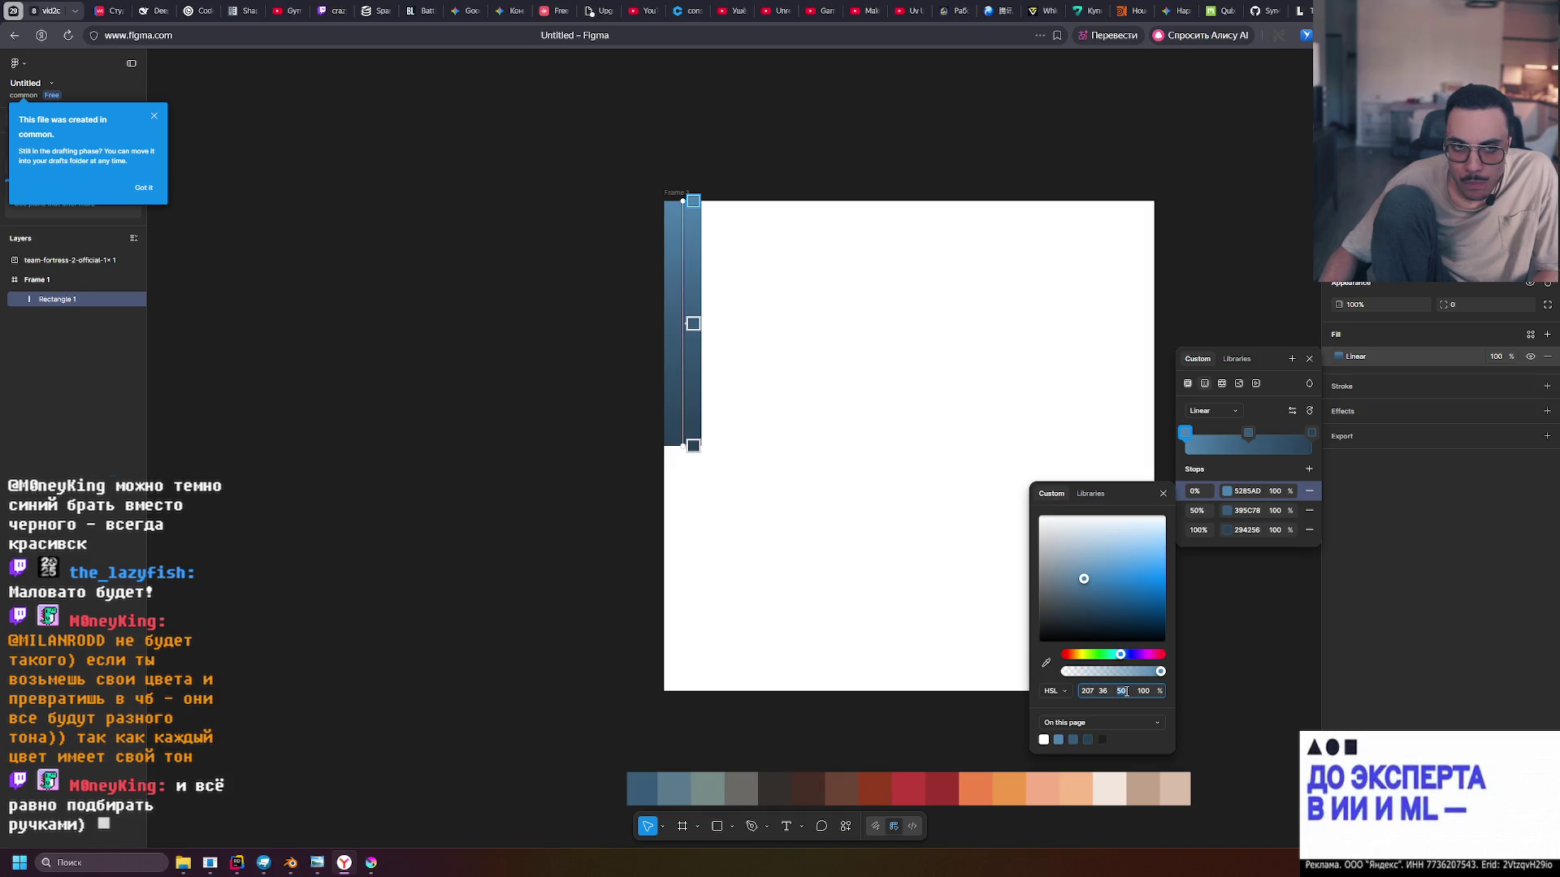
type("45")
key("Return")
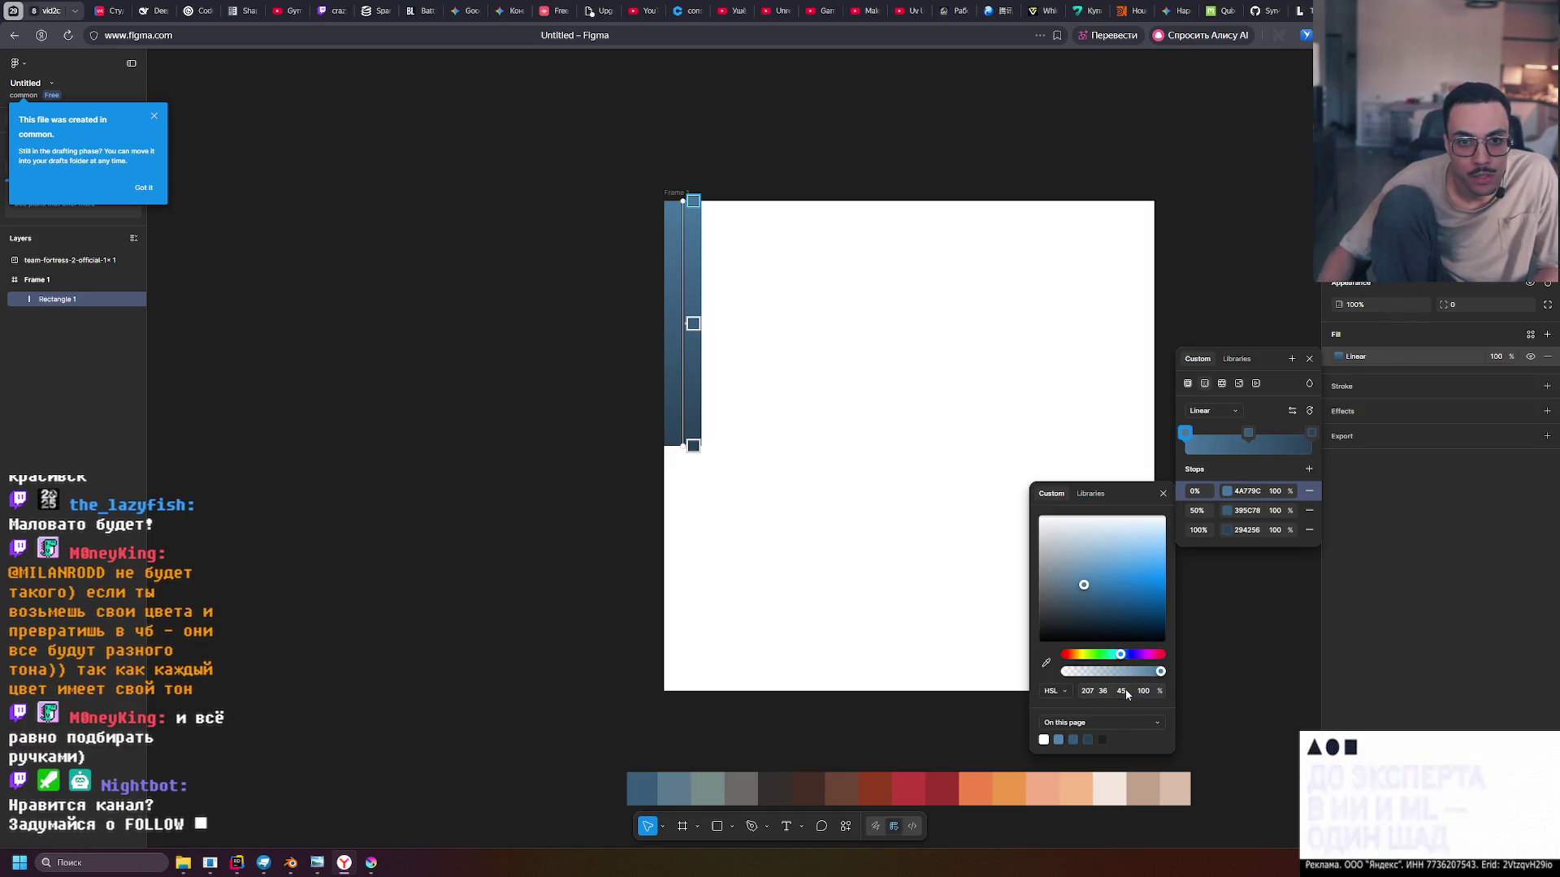
left_click(1164, 494)
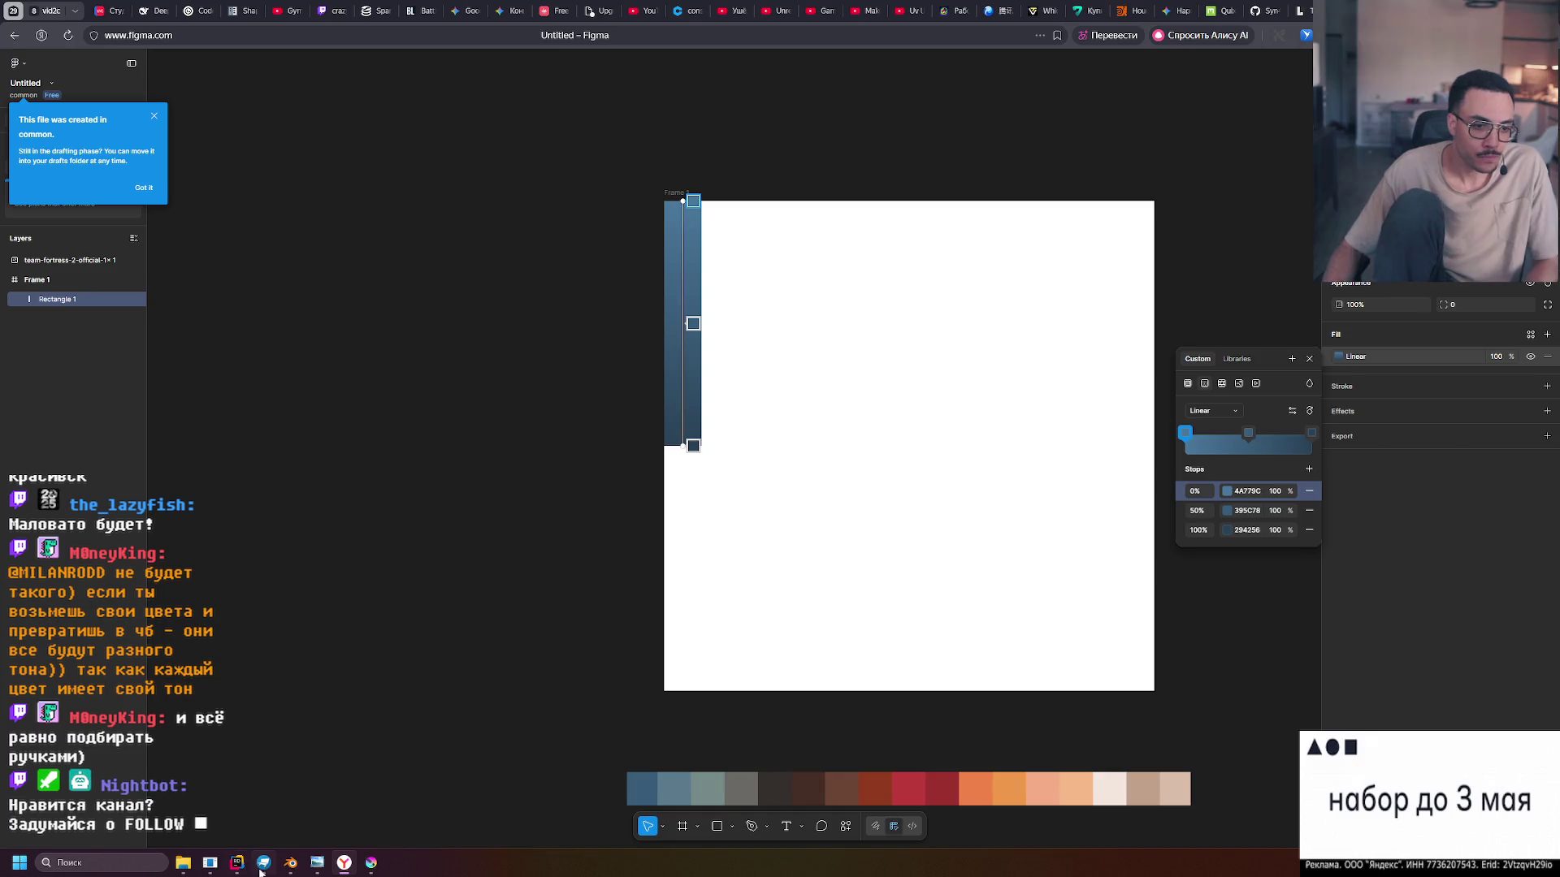
key("Escape")
left_click(886, 130)
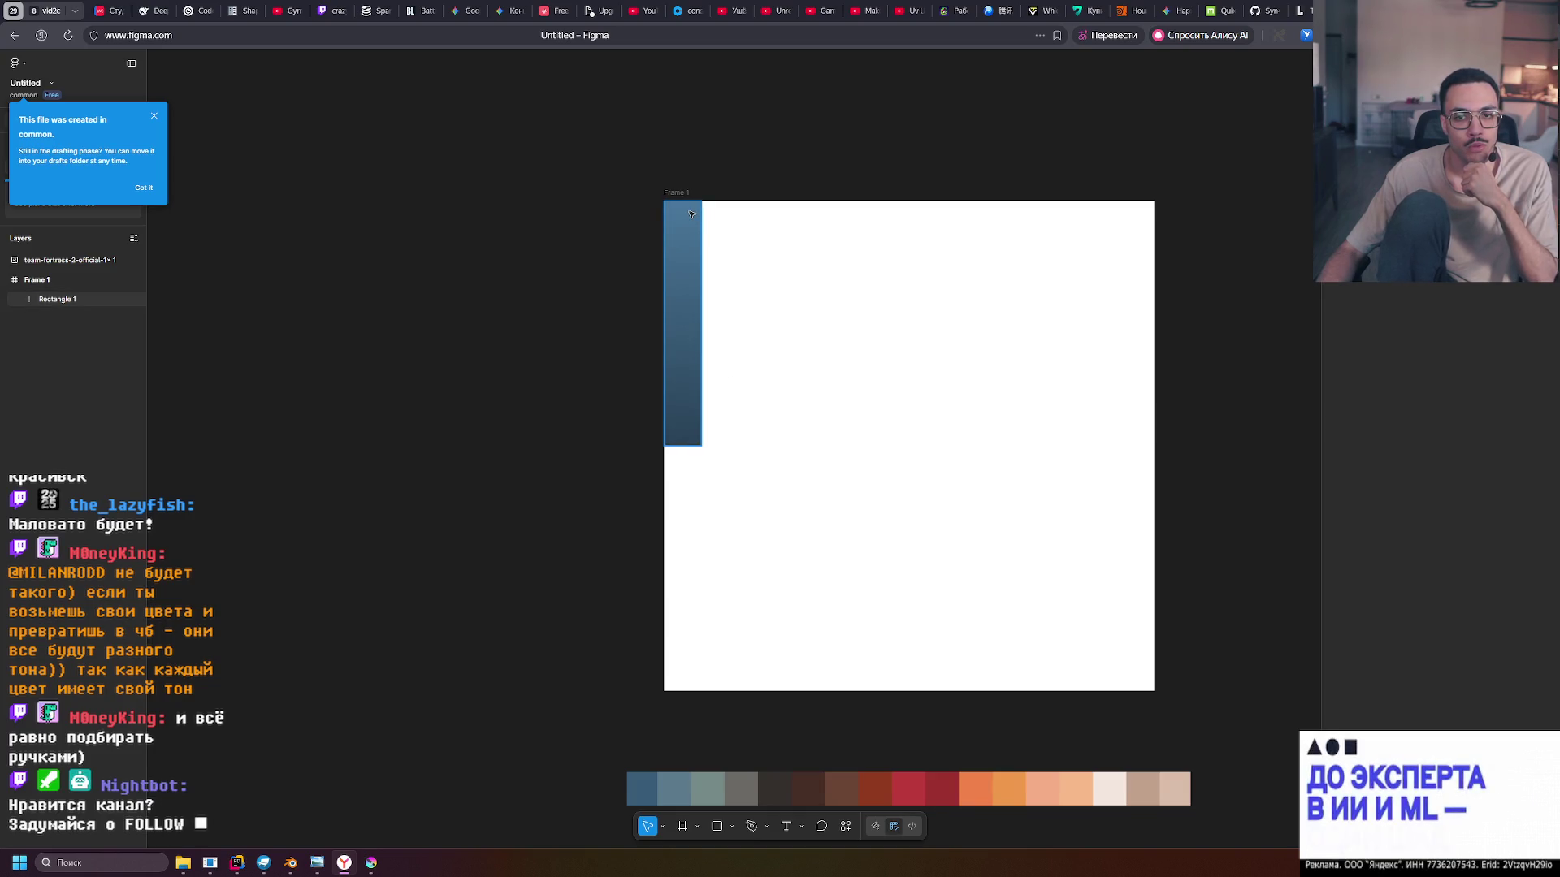
Undo the column's width change and Alt-drag Rectangle 1 to create Rectangle 2 beside it
left_click(677, 234)
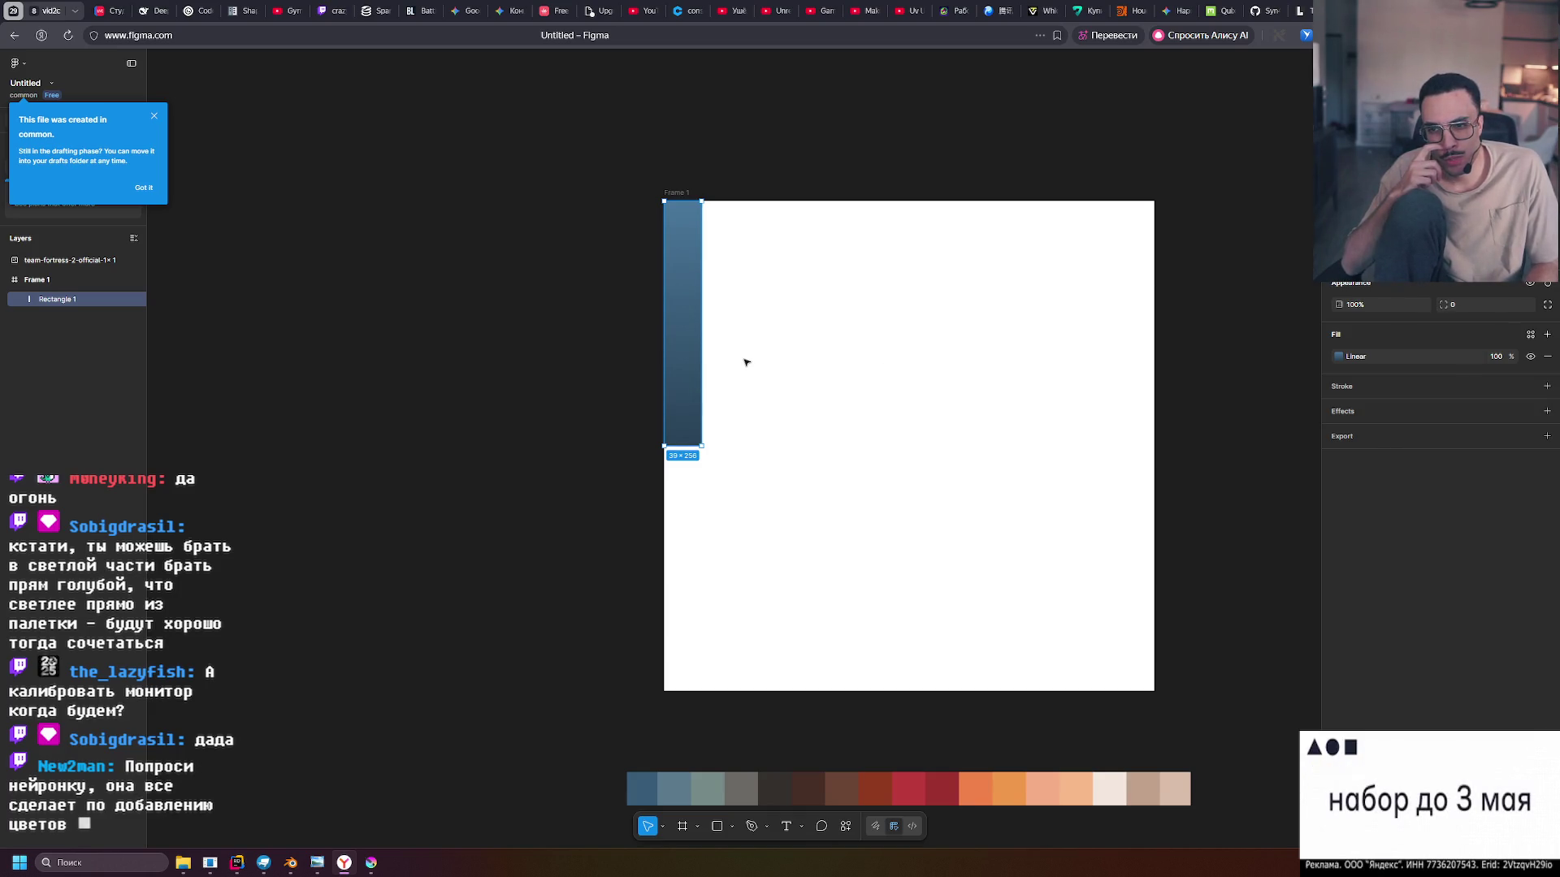
key("ctrl+z")
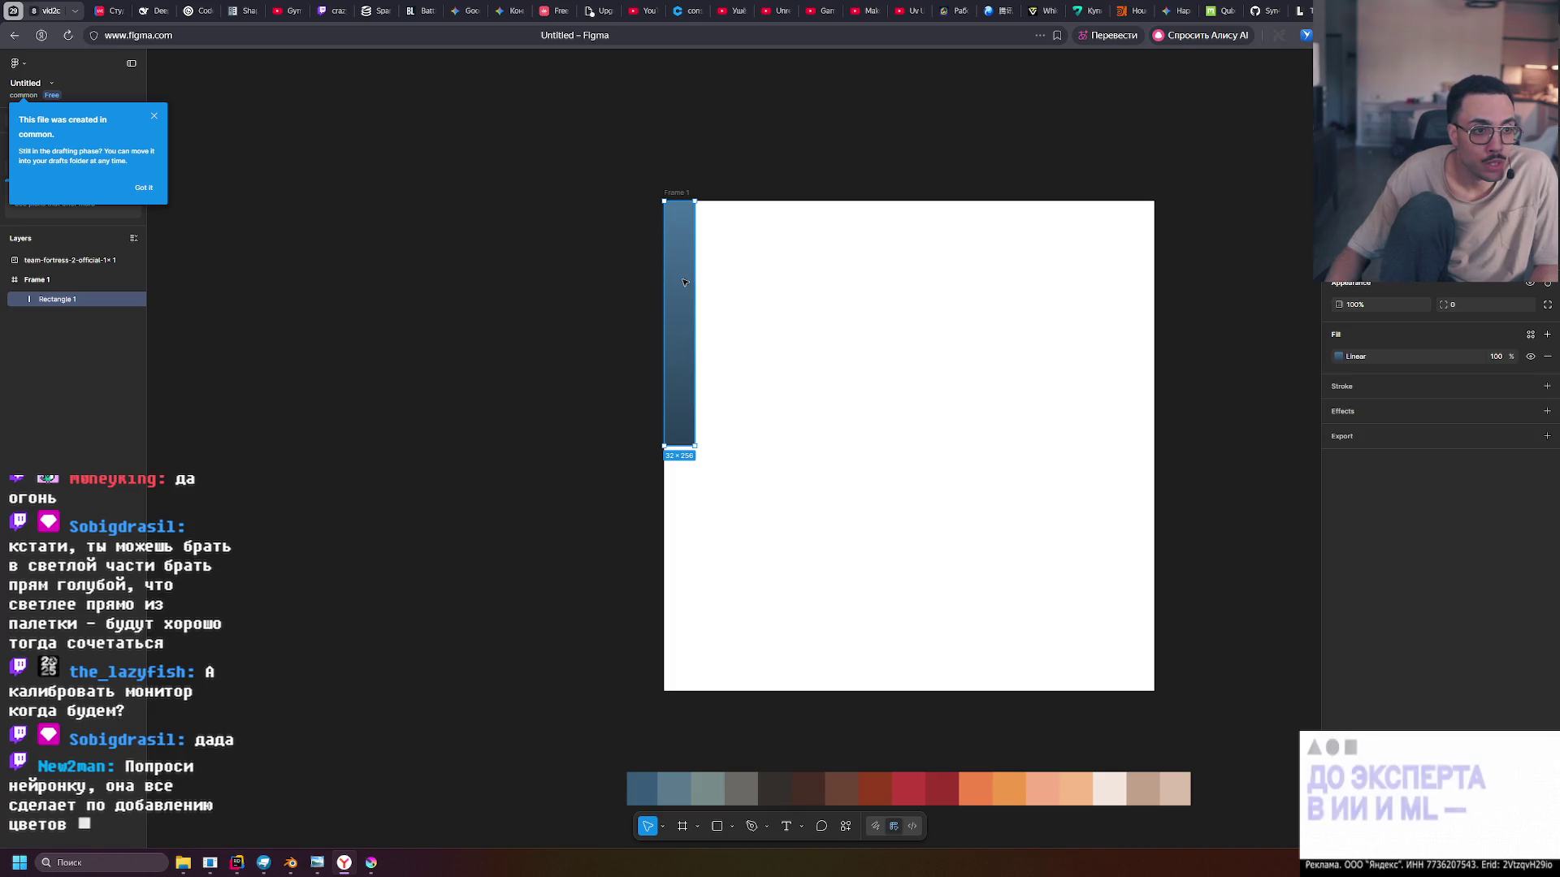
left_click_drag(684, 282, 714, 282)
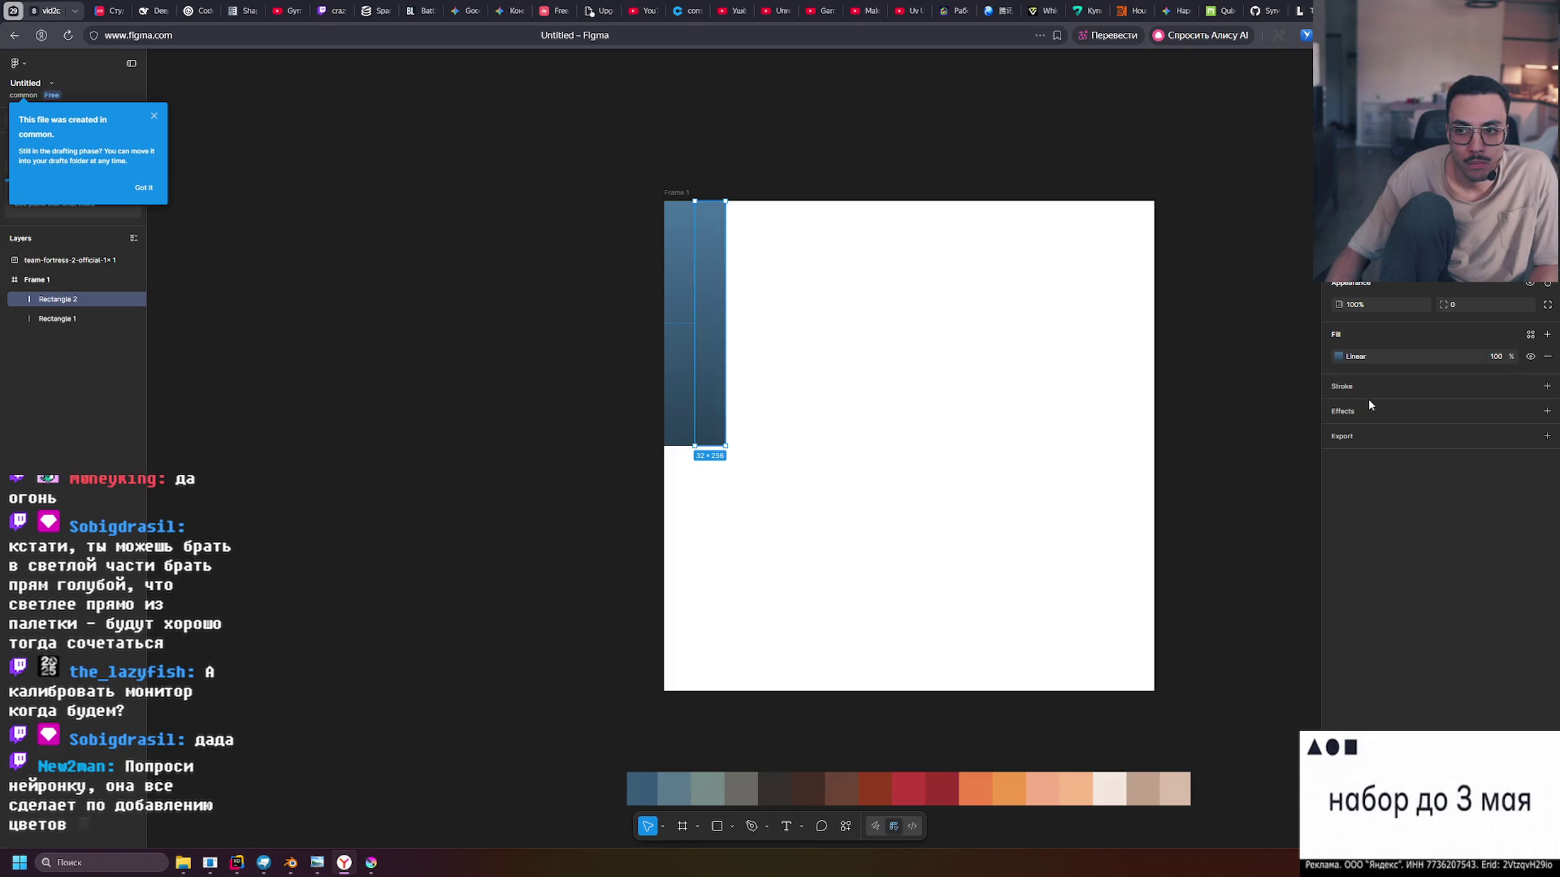
left_click(1339, 357)
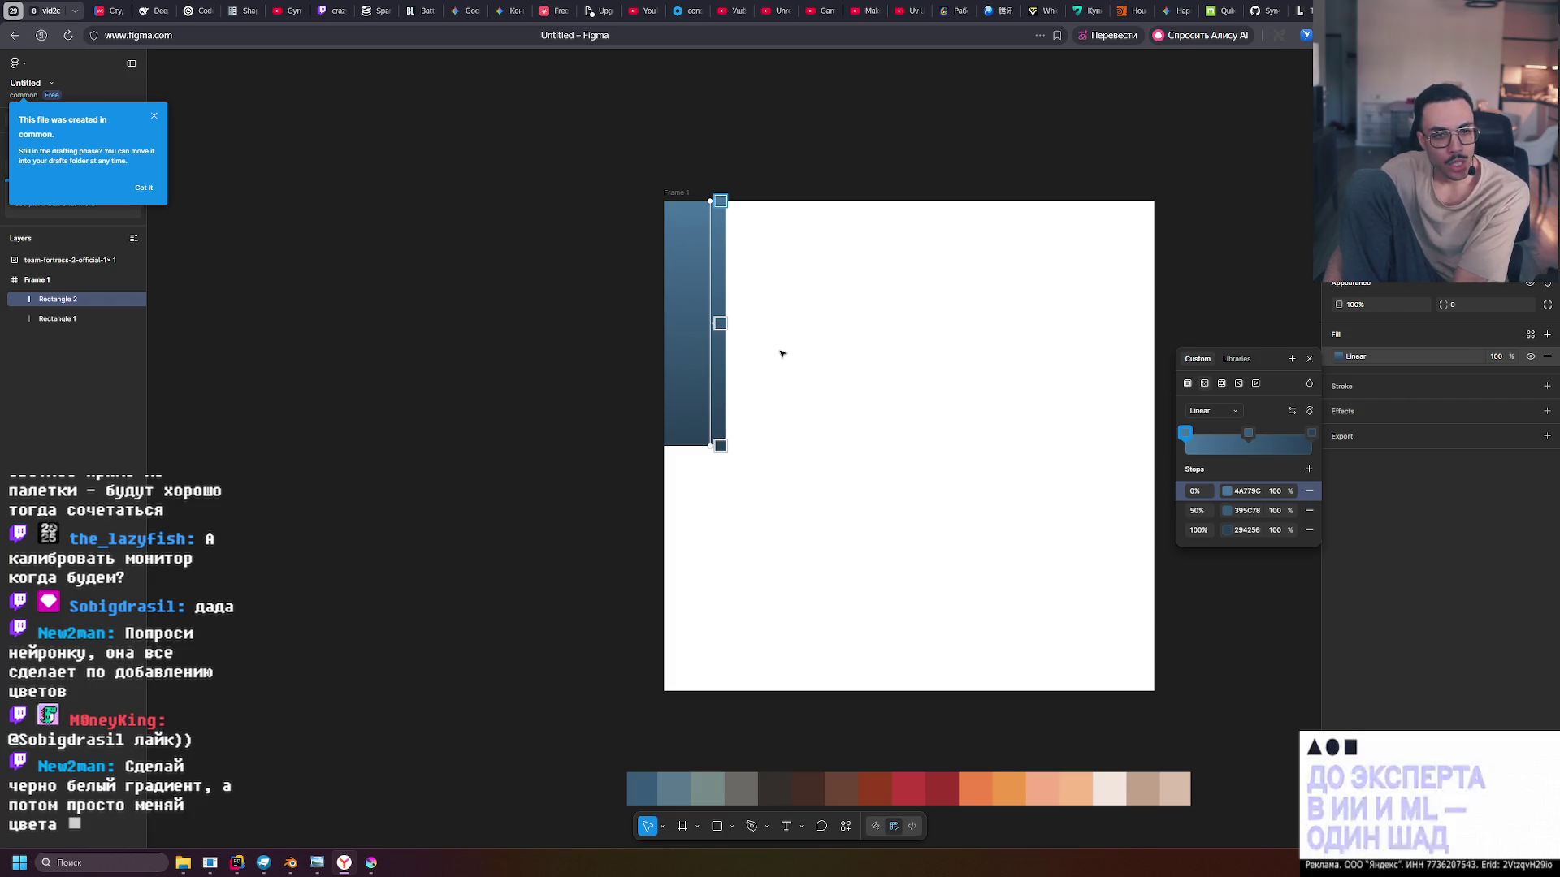
Give Rectangle 2 a solid fill sampled as 395C78 from the palette and remove its gradient
key("Escape")
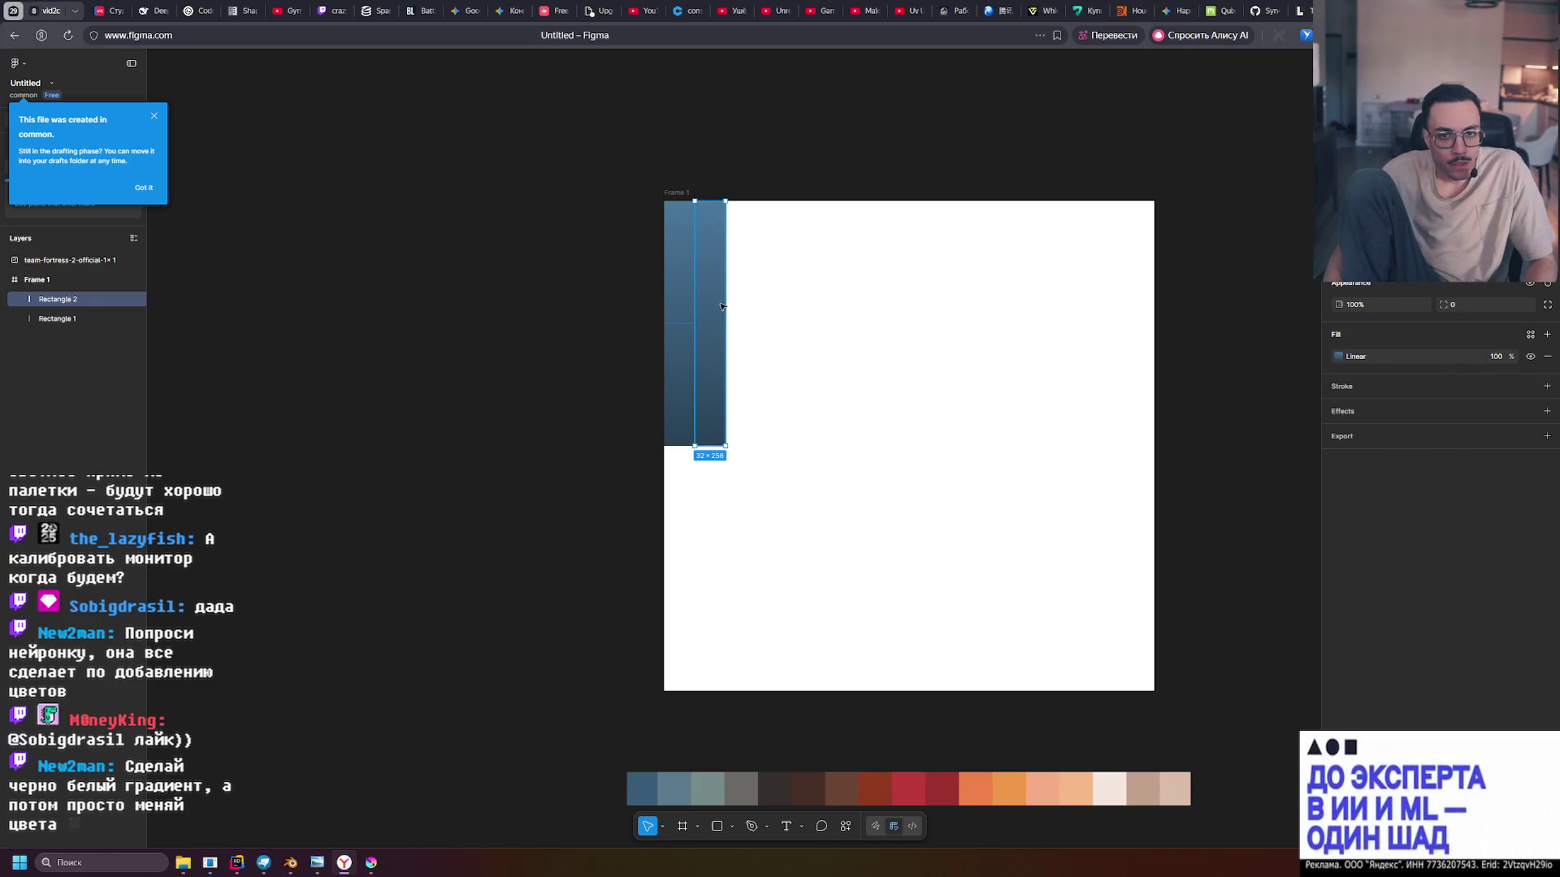
left_click(1547, 337)
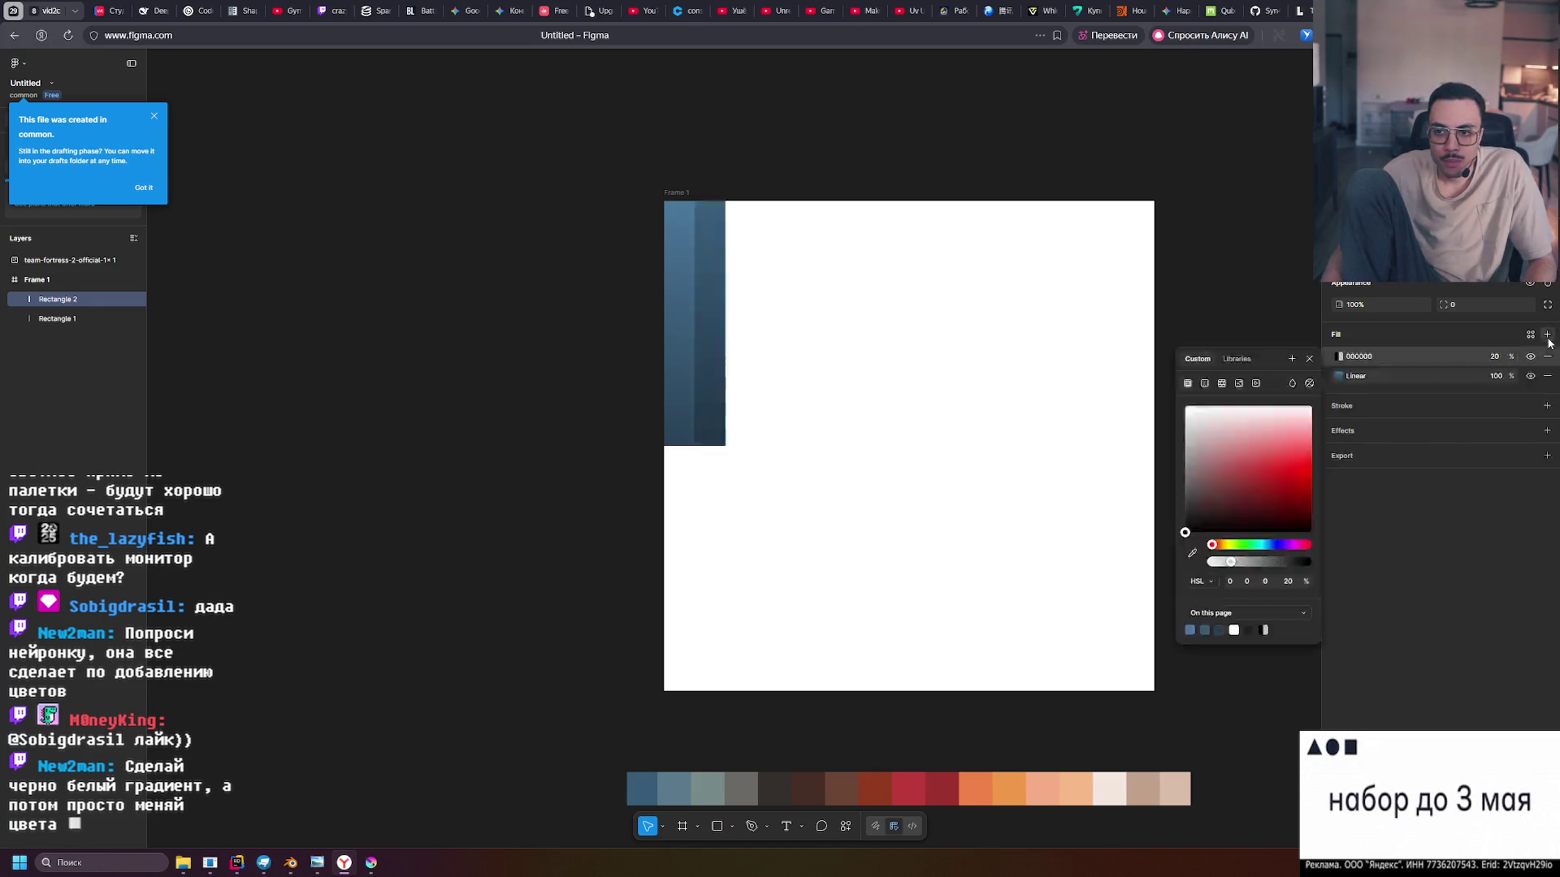
key("i")
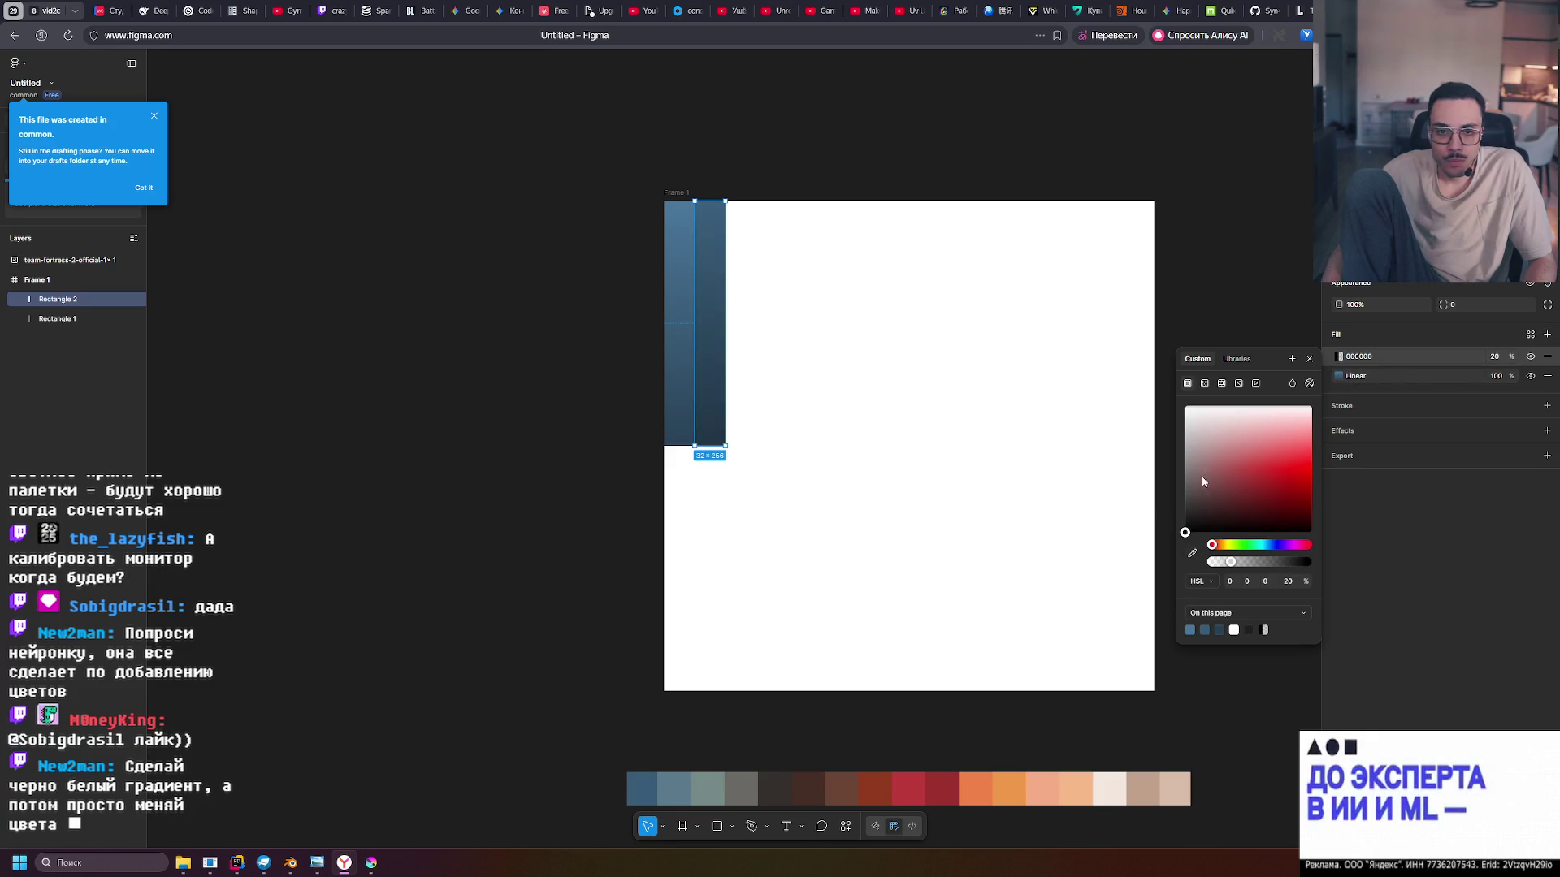
left_click(643, 790)
left_click(1310, 360)
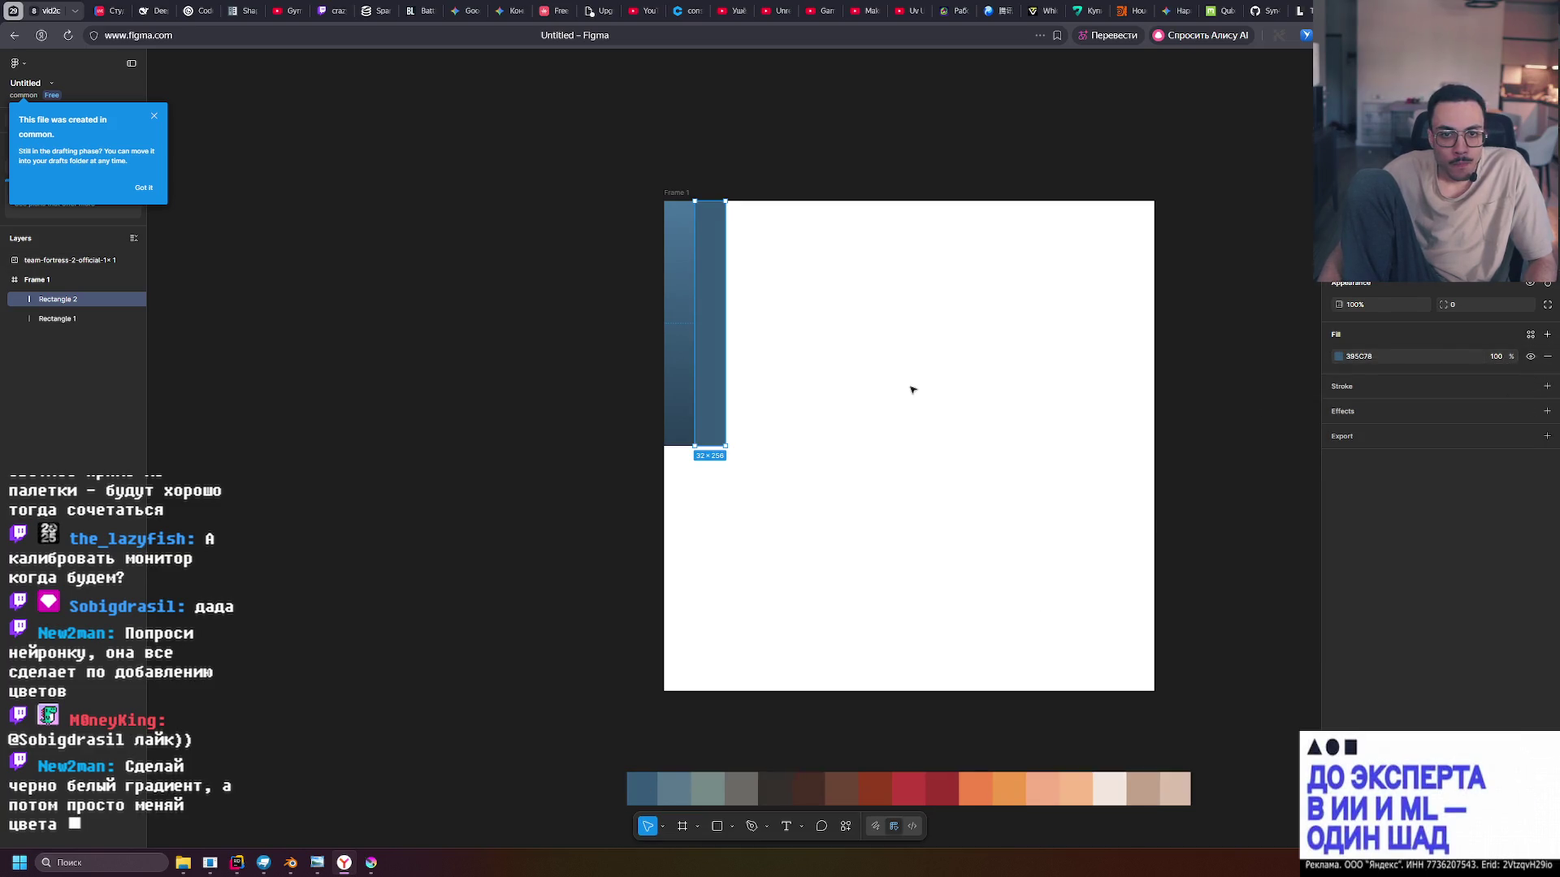
left_click(1339, 358)
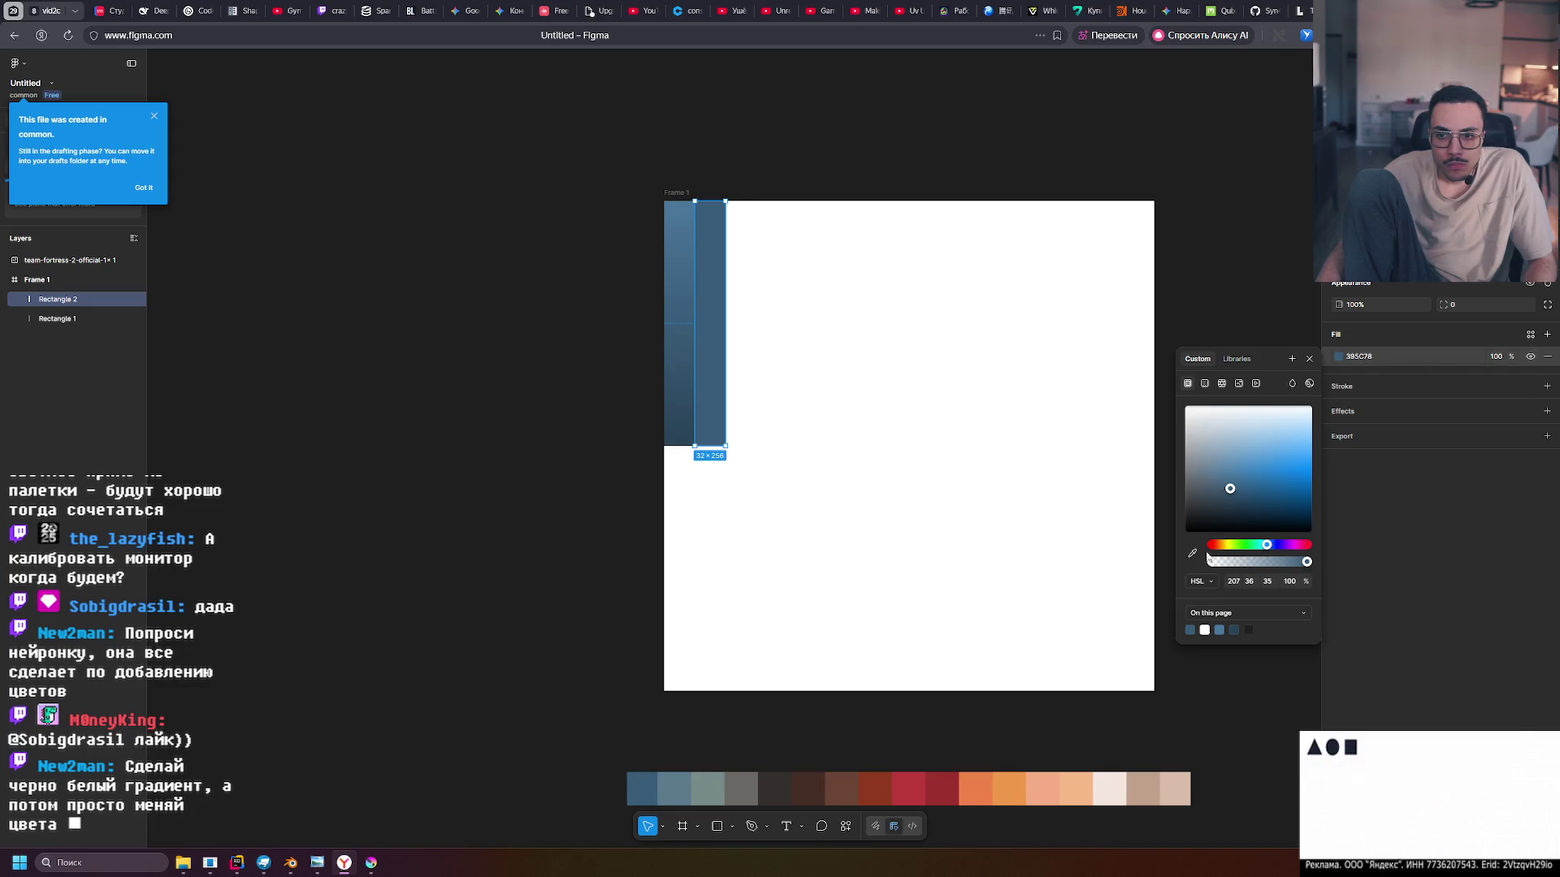
key("Escape")
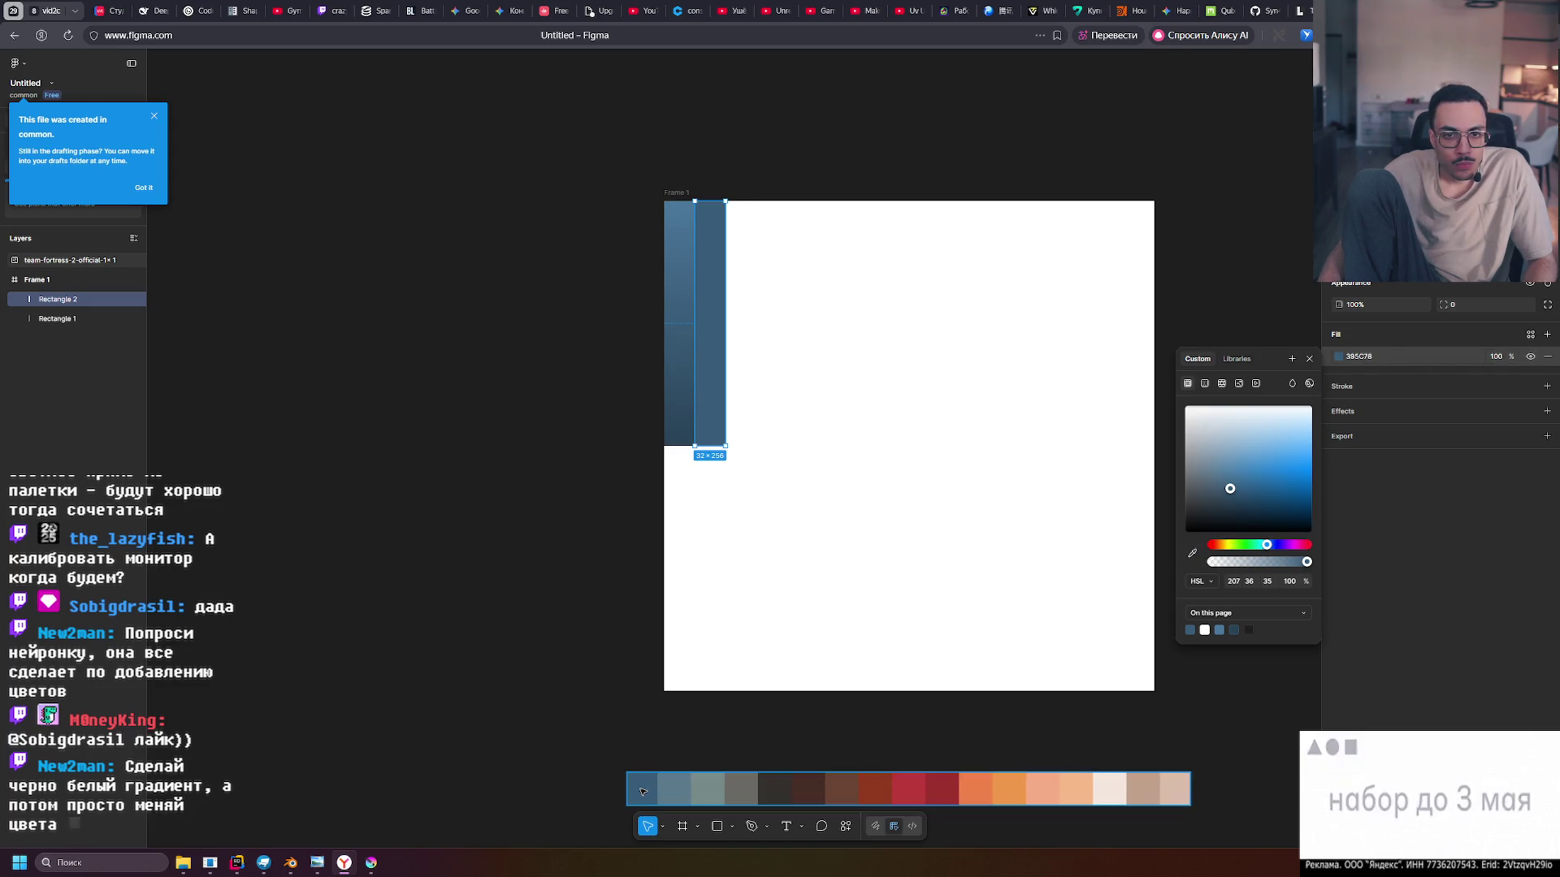
left_click(636, 531)
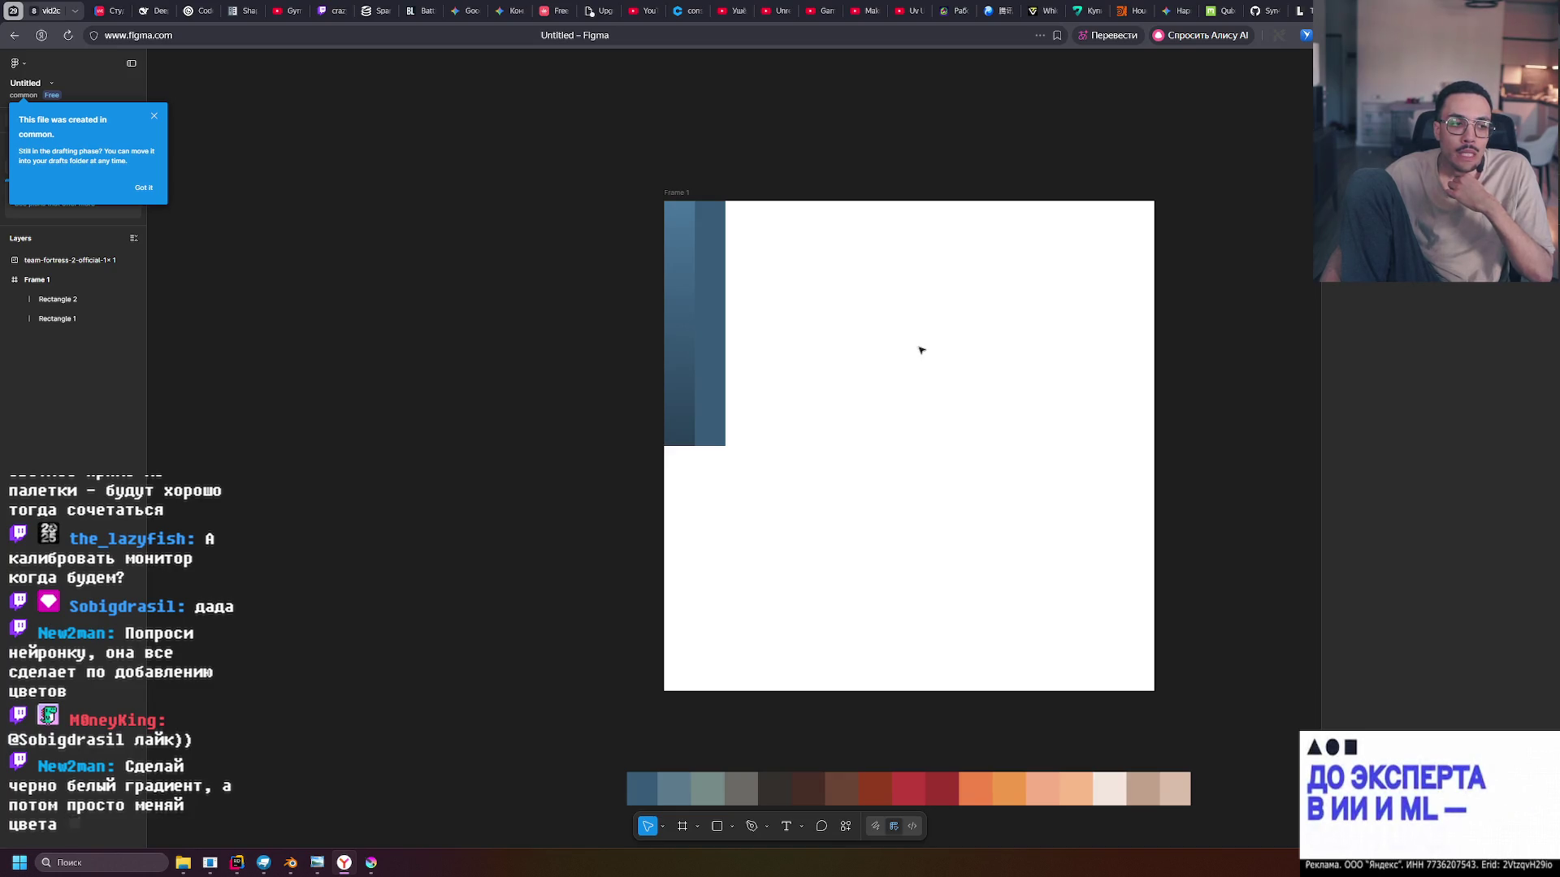
left_click(715, 827)
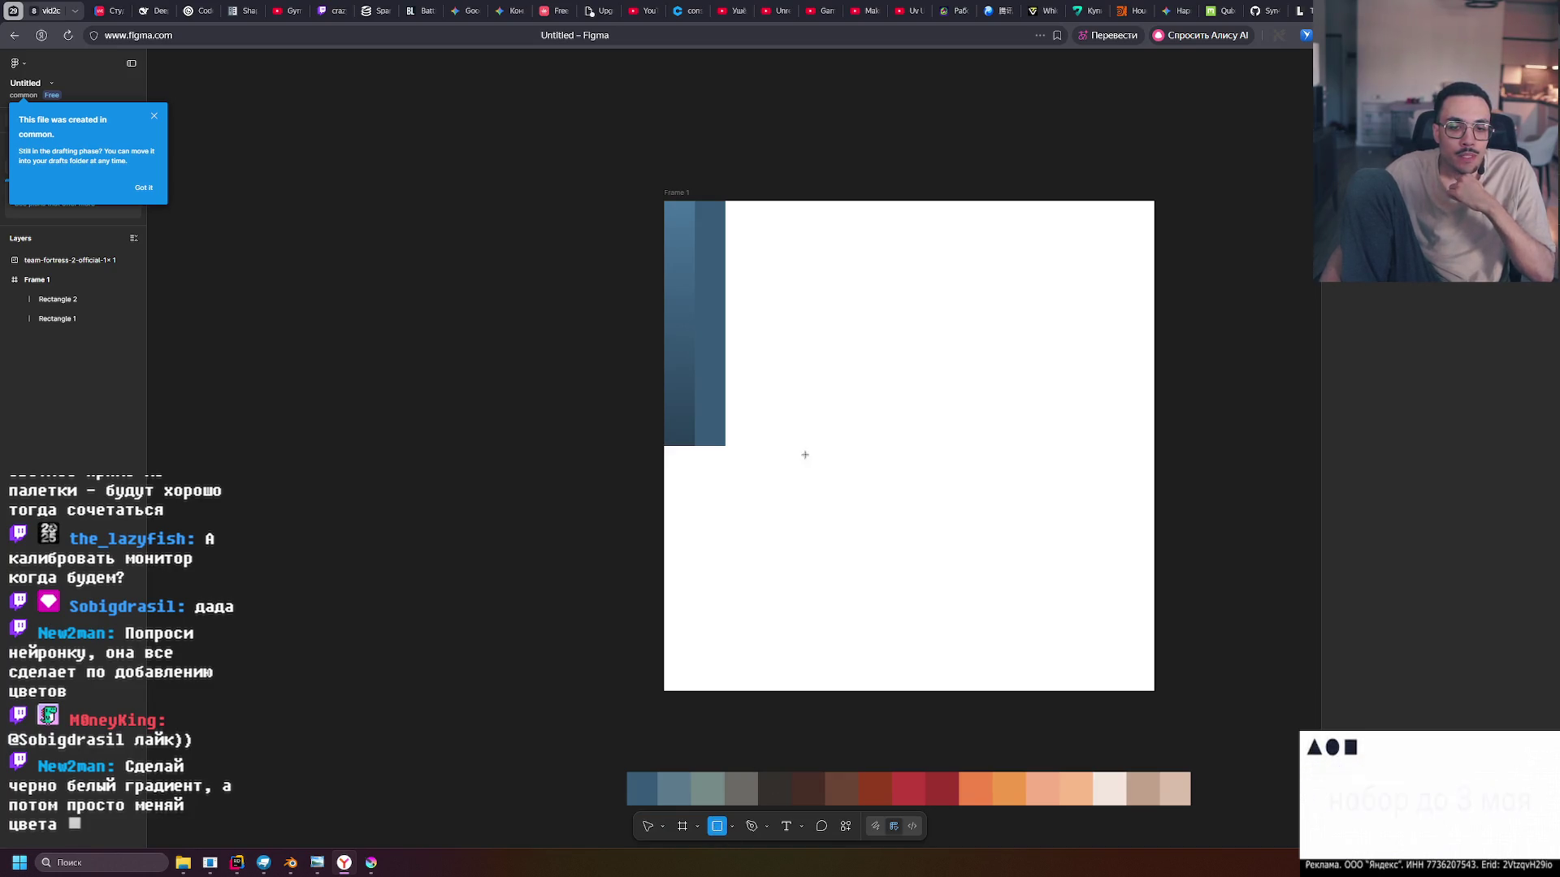
Duplicate Rectangle 2 into a third 32×256 column and add a new fill to the middle column
mouse_move(767, 445)
left_mouse_down()
mouse_move(988, 257)
mouse_move(966, 199)
left_mouse_up()
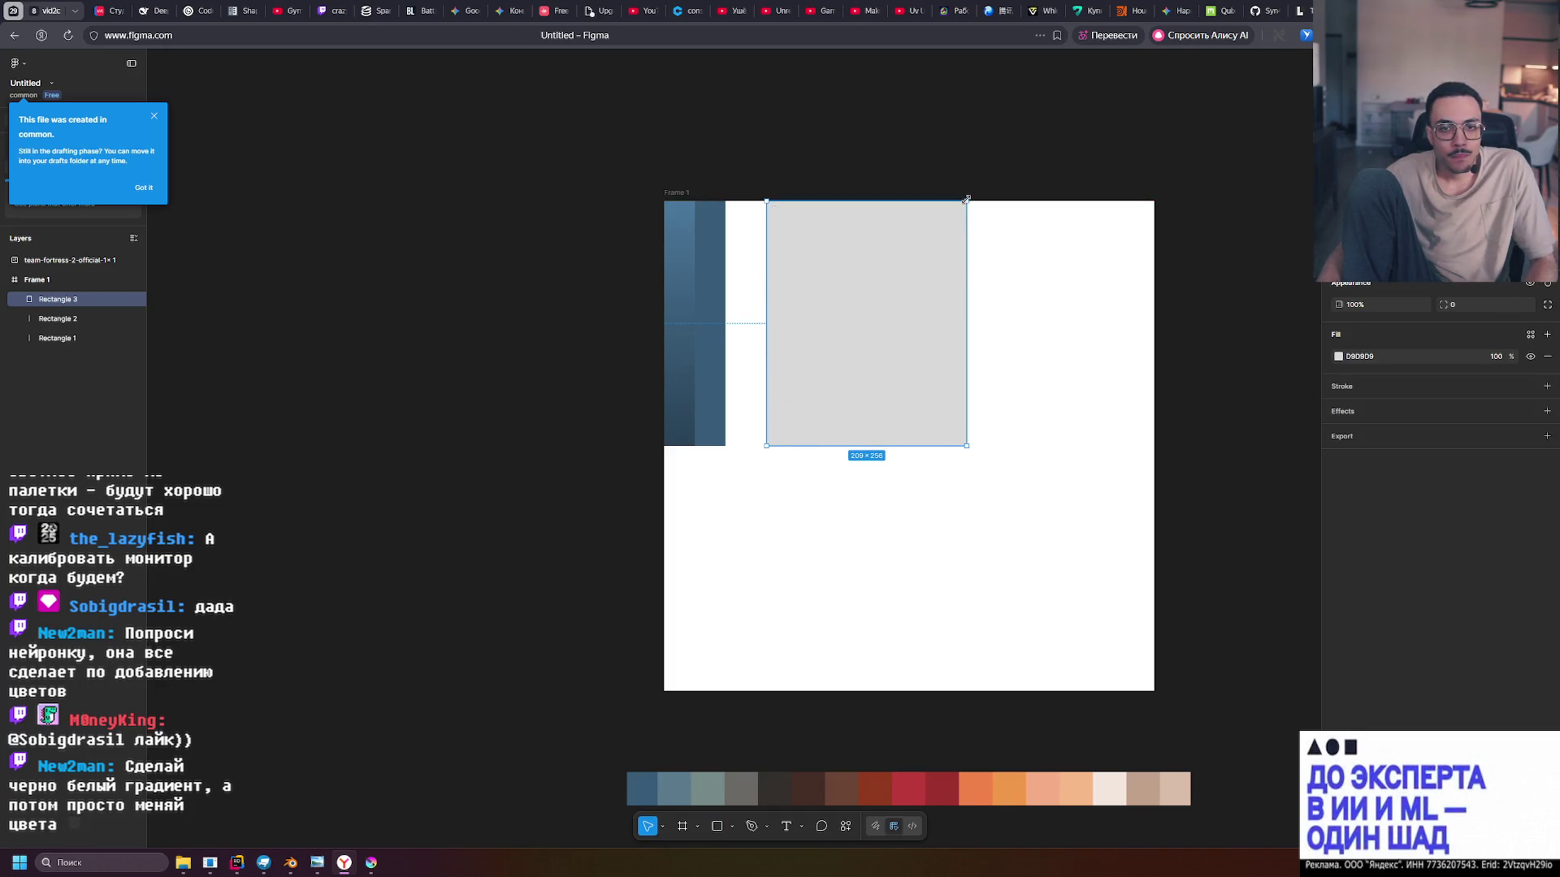
key("Delete")
left_click(717, 293)
left_click_drag(717, 293, 744, 305, "alt")
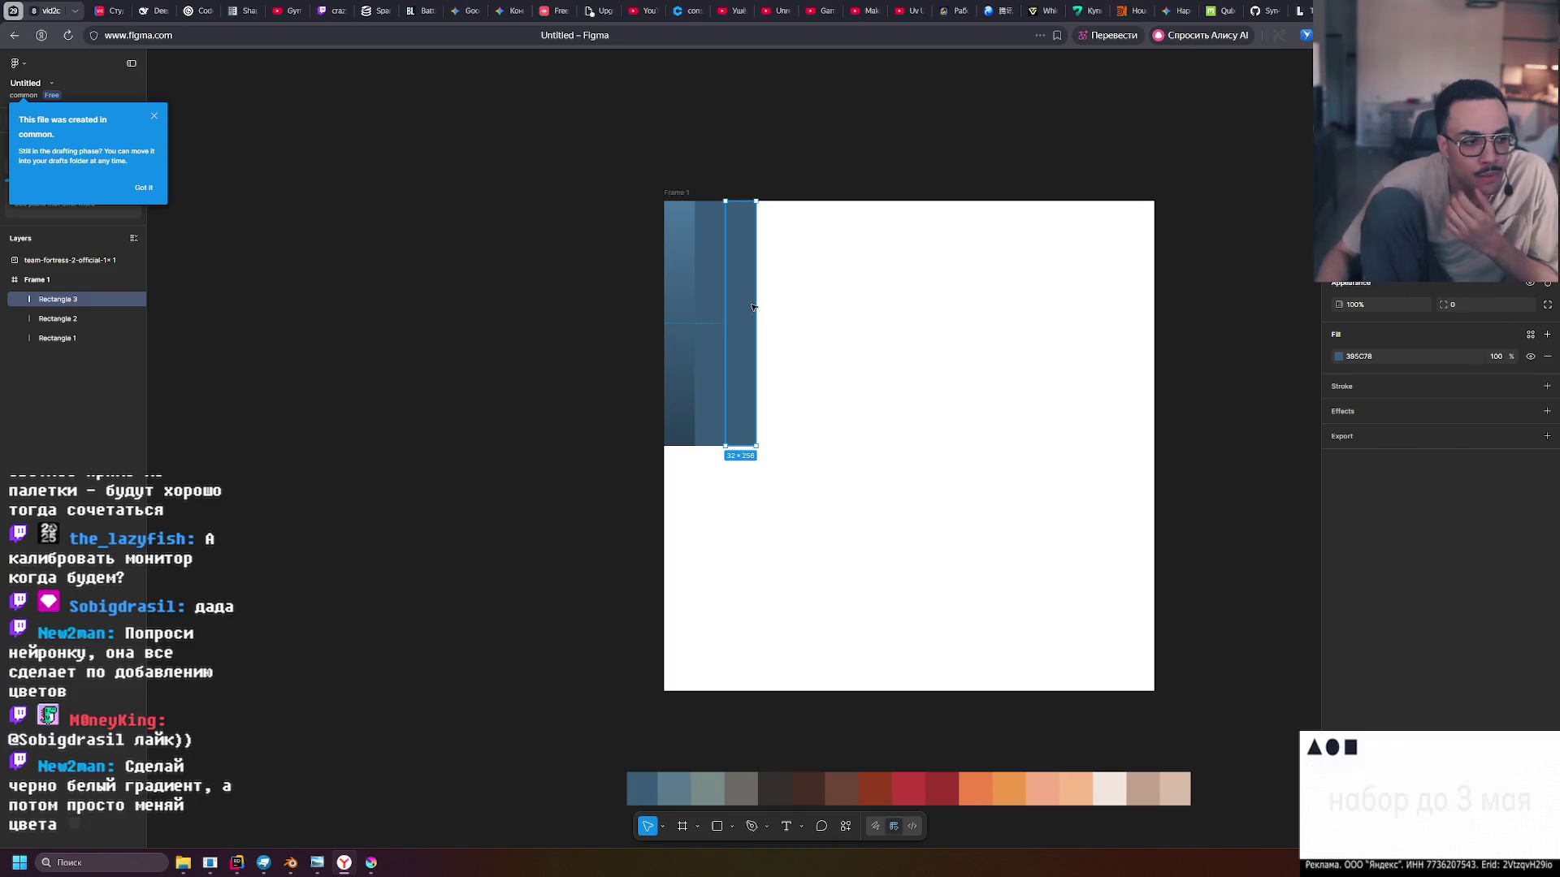
left_click(703, 315)
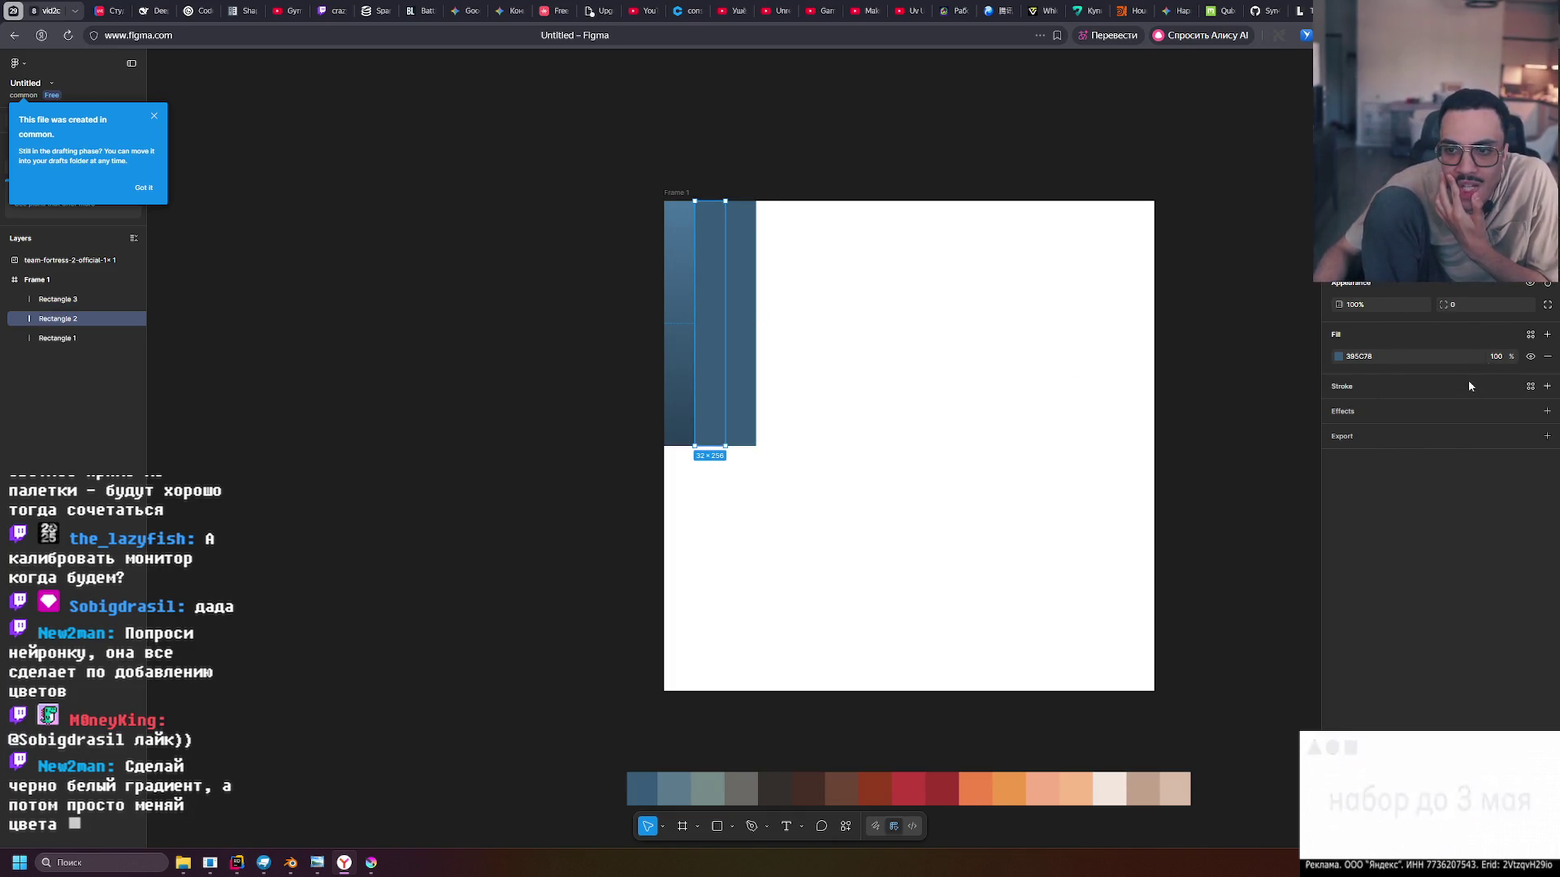
left_click(1547, 334)
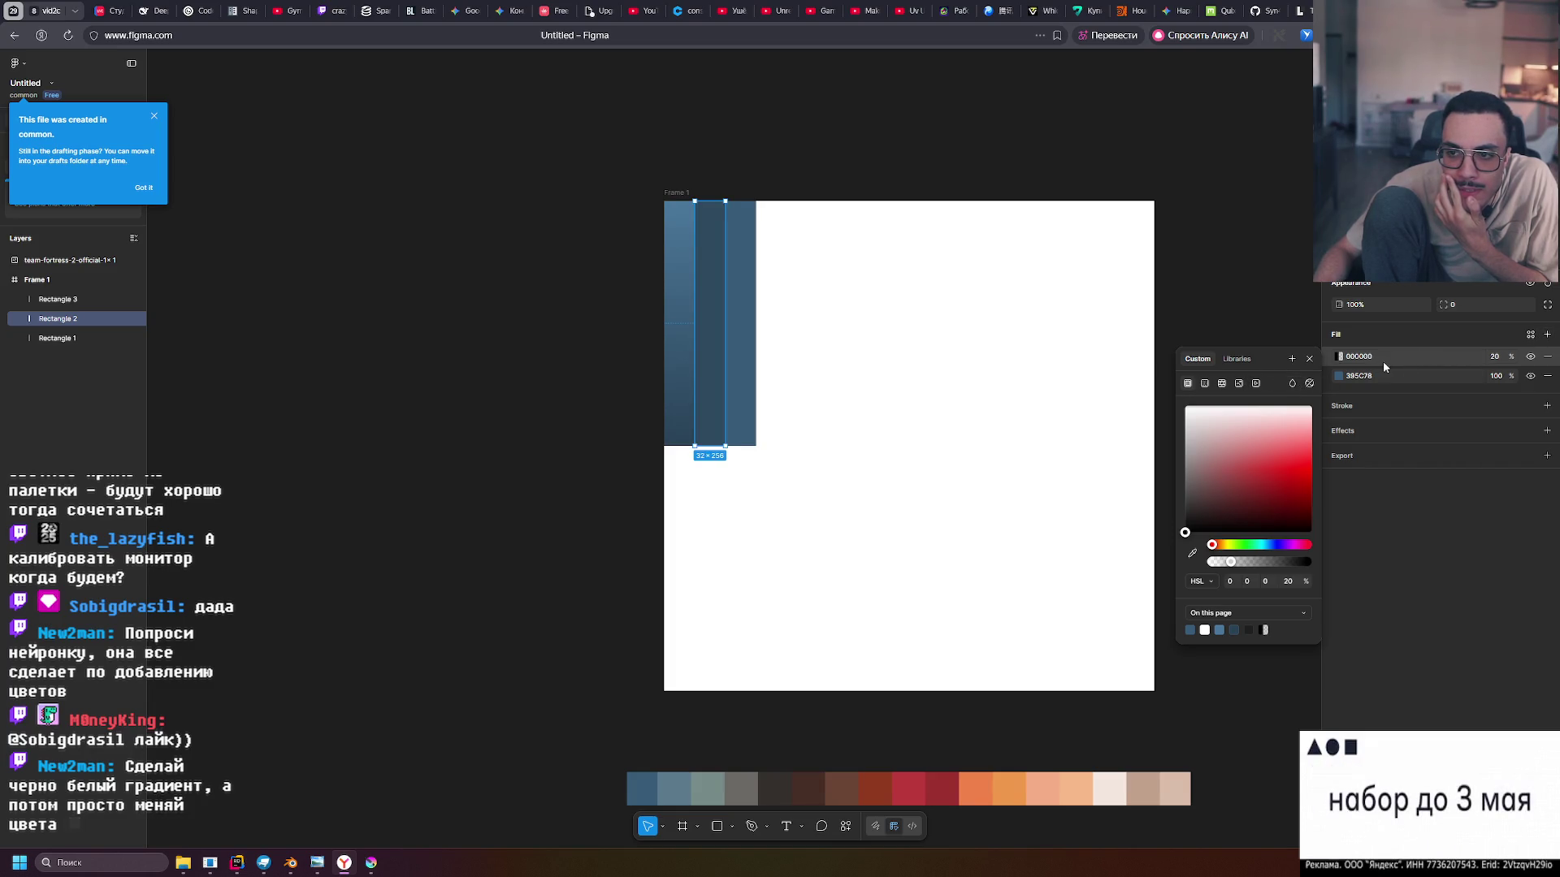
Convert the middle column's black fill into a linear gradient from white to black
left_click(1292, 383)
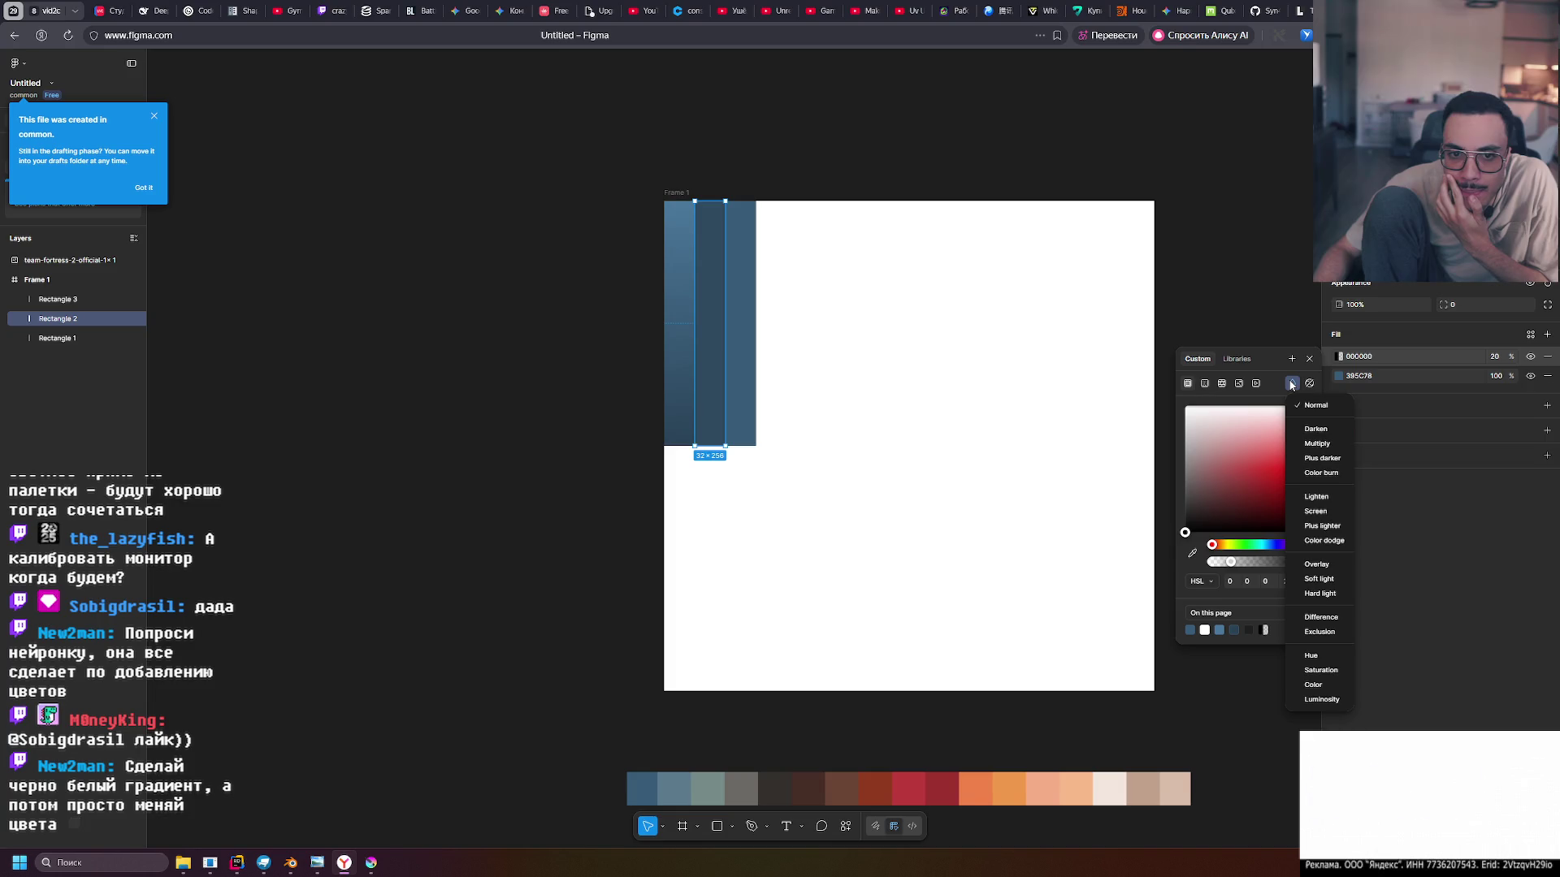
left_click(1317, 363)
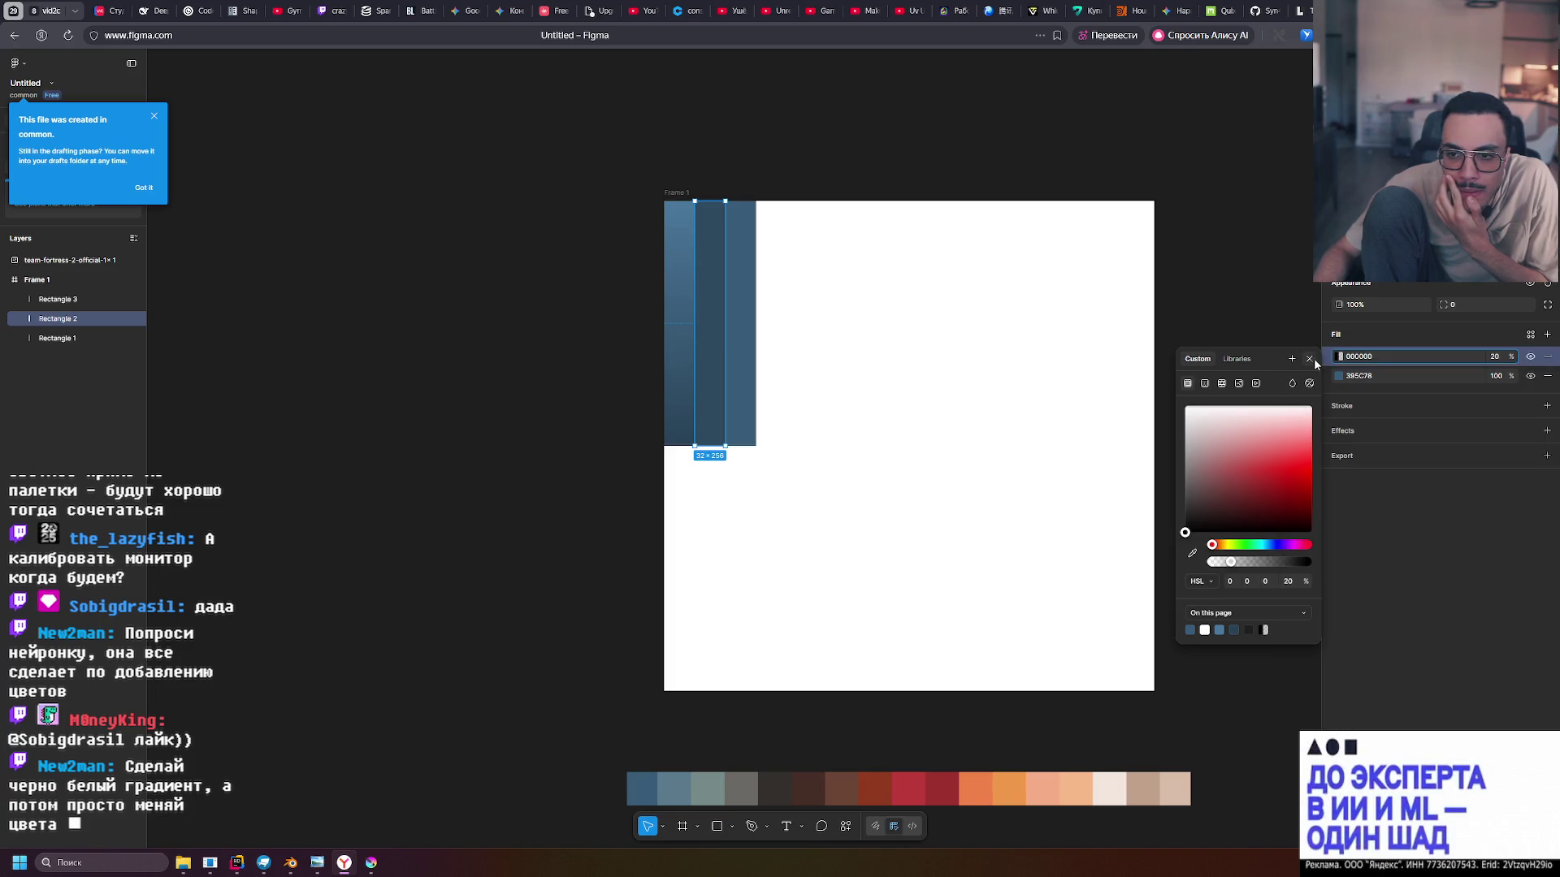
left_click(1205, 383)
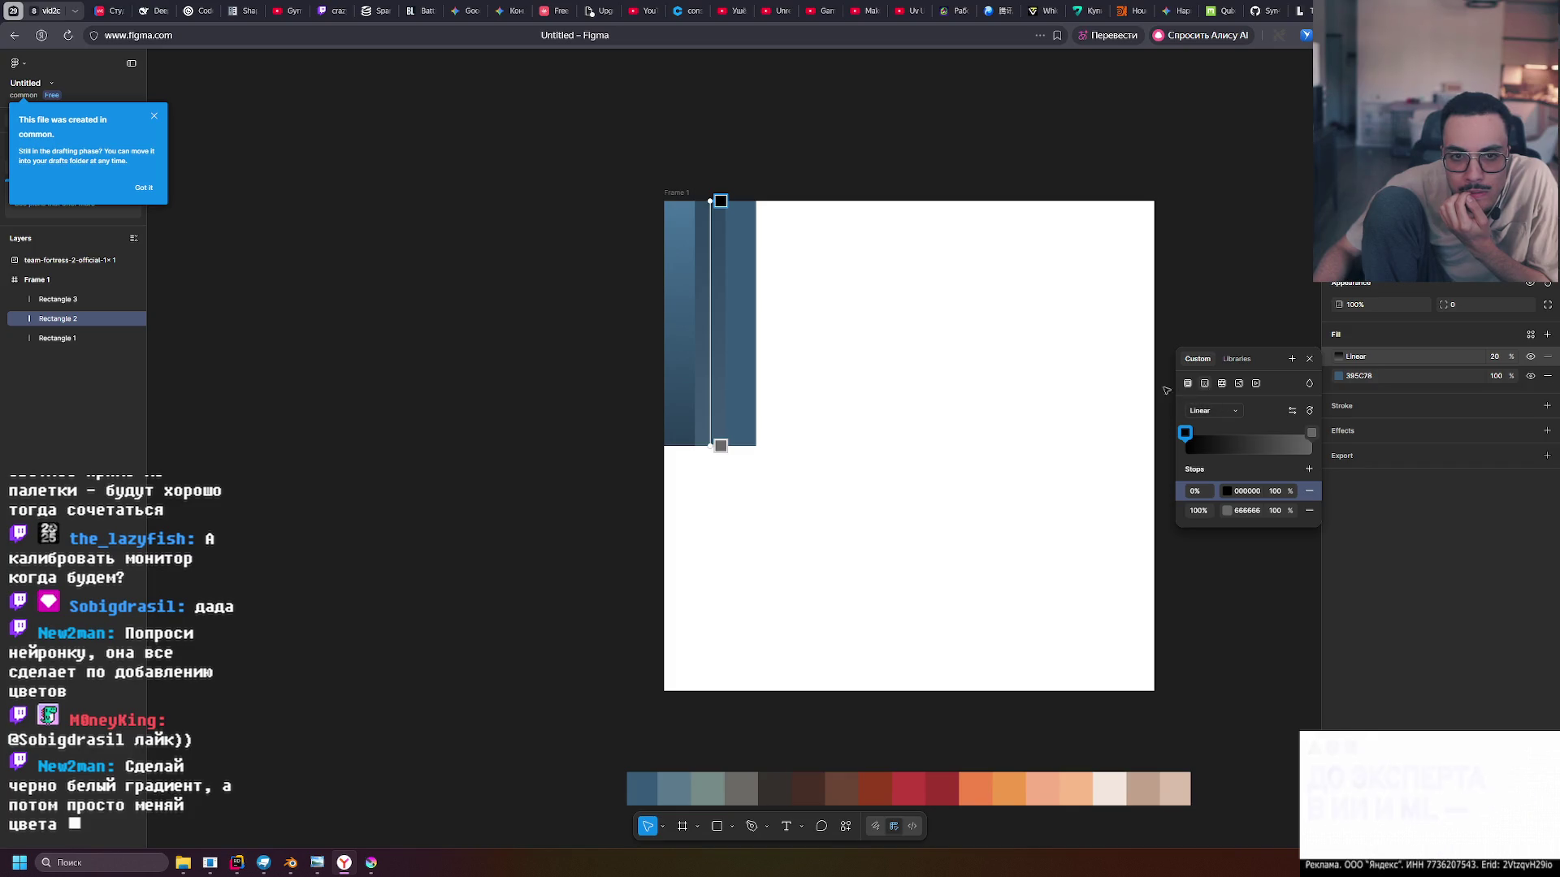
left_click(1184, 435)
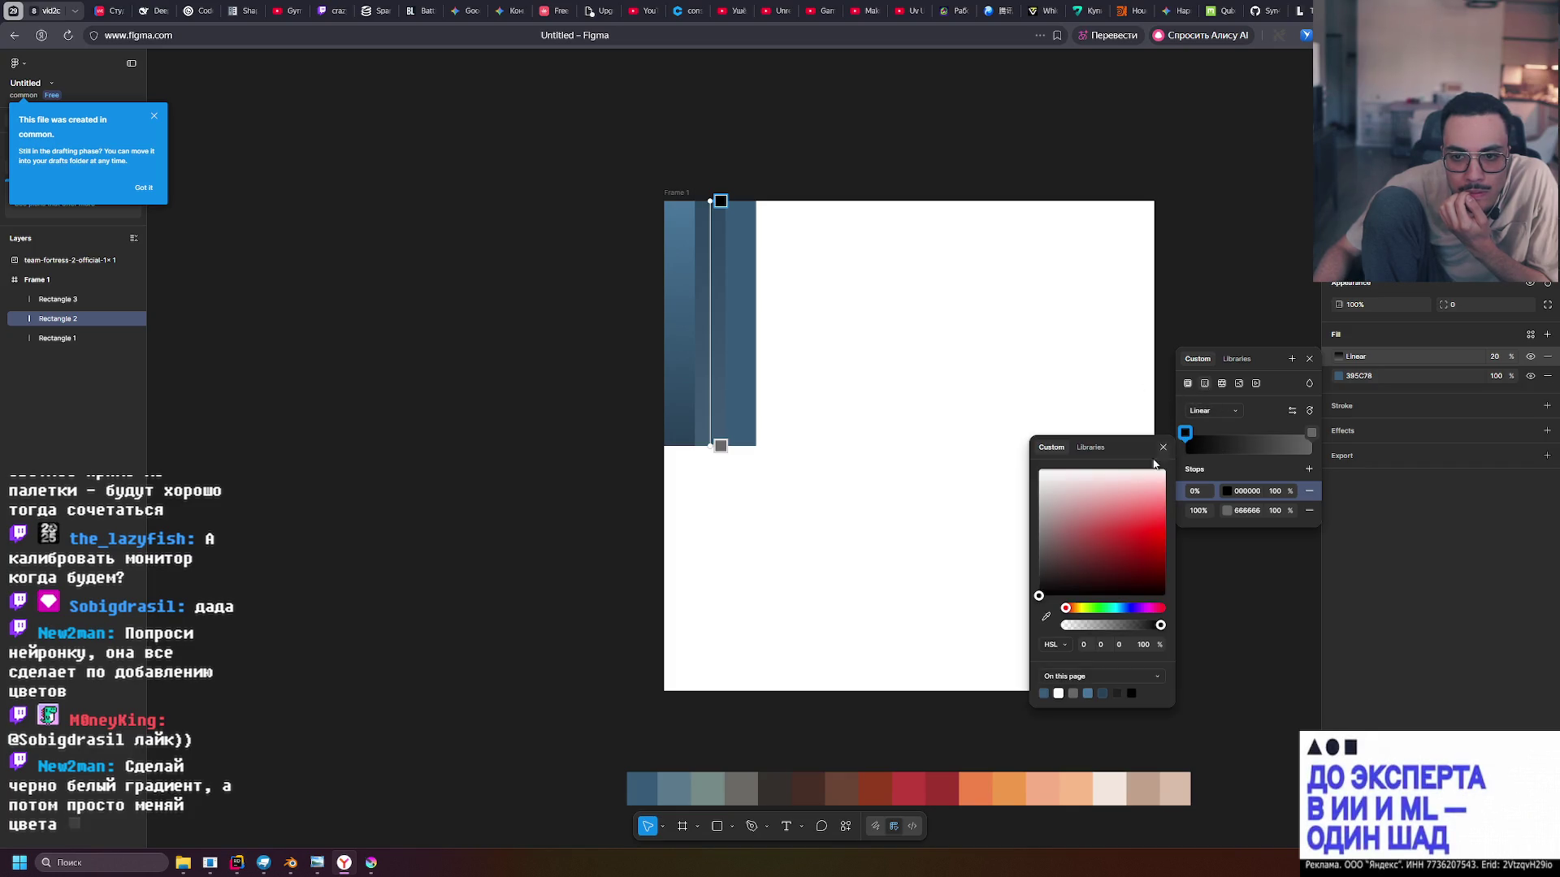
left_click_drag(1154, 470, 1006, 450)
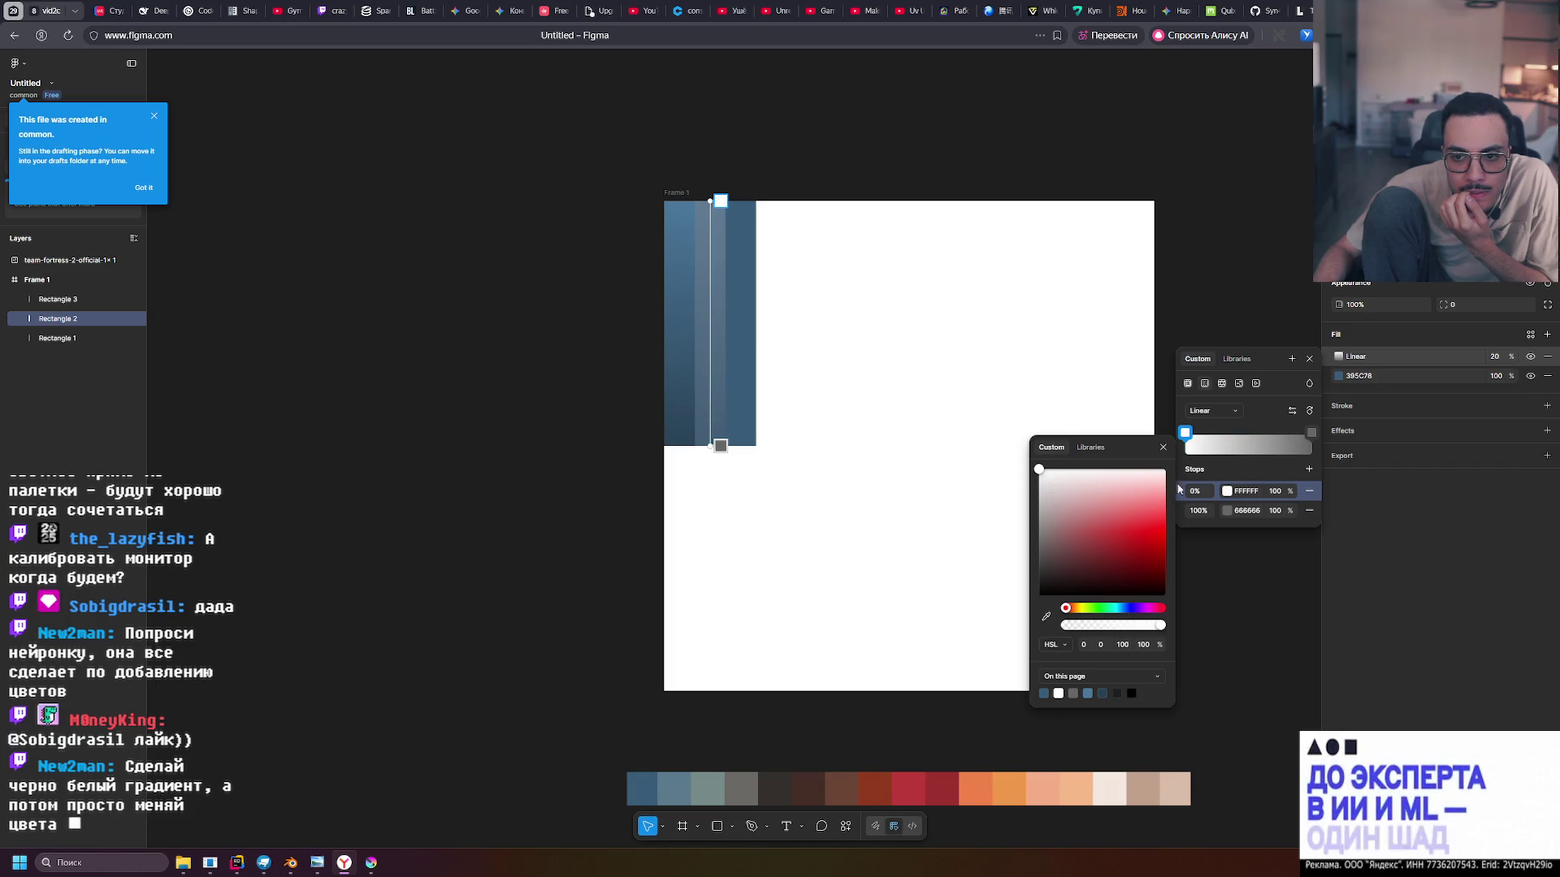
left_click(1199, 511)
left_click_drag(1059, 551, 1007, 626)
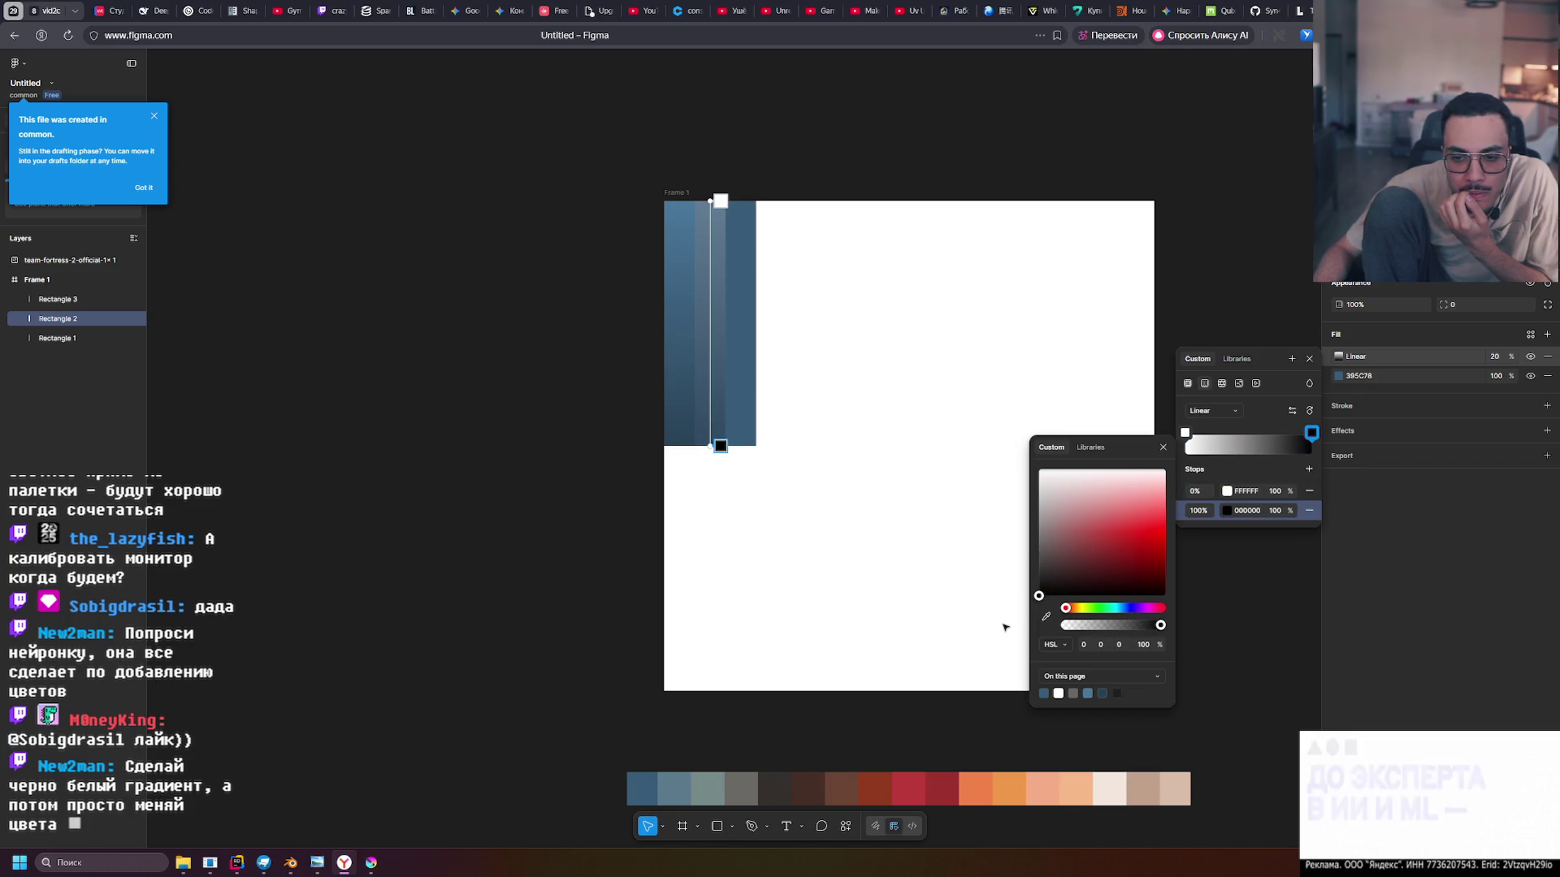
Set the gradient's bottom stop to grey 666666 at lightness 40
mouse_move(1052, 536)
left_mouse_down()
mouse_move(1038, 467)
mouse_move(1036, 607)
mouse_move(1037, 466)
mouse_move(1034, 542)
mouse_move(1030, 529)
left_mouse_up()
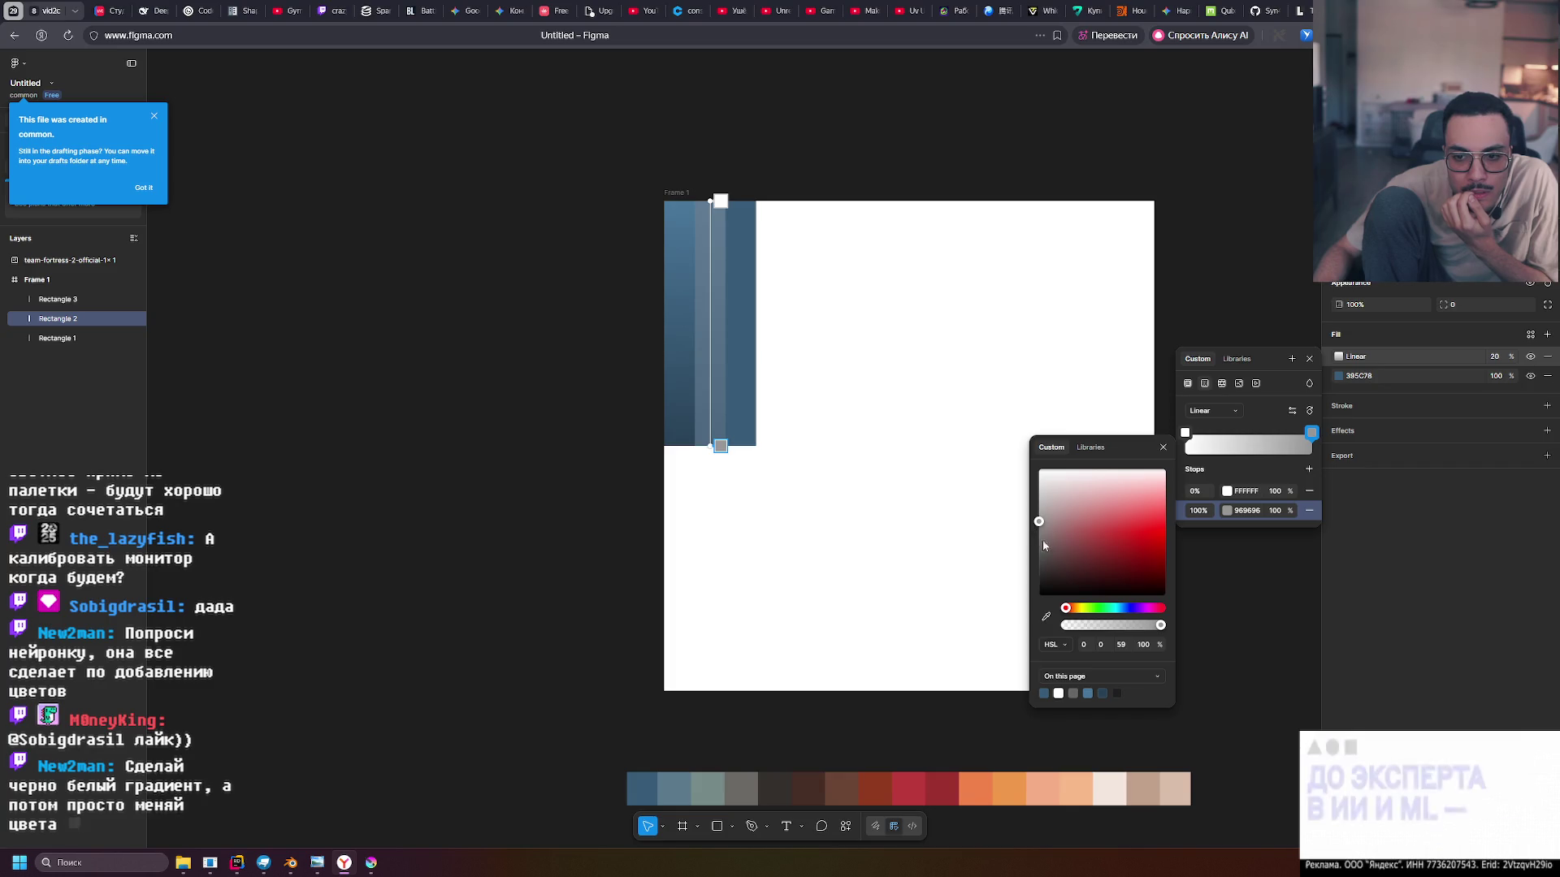
left_click_drag(1041, 526, 1039, 521)
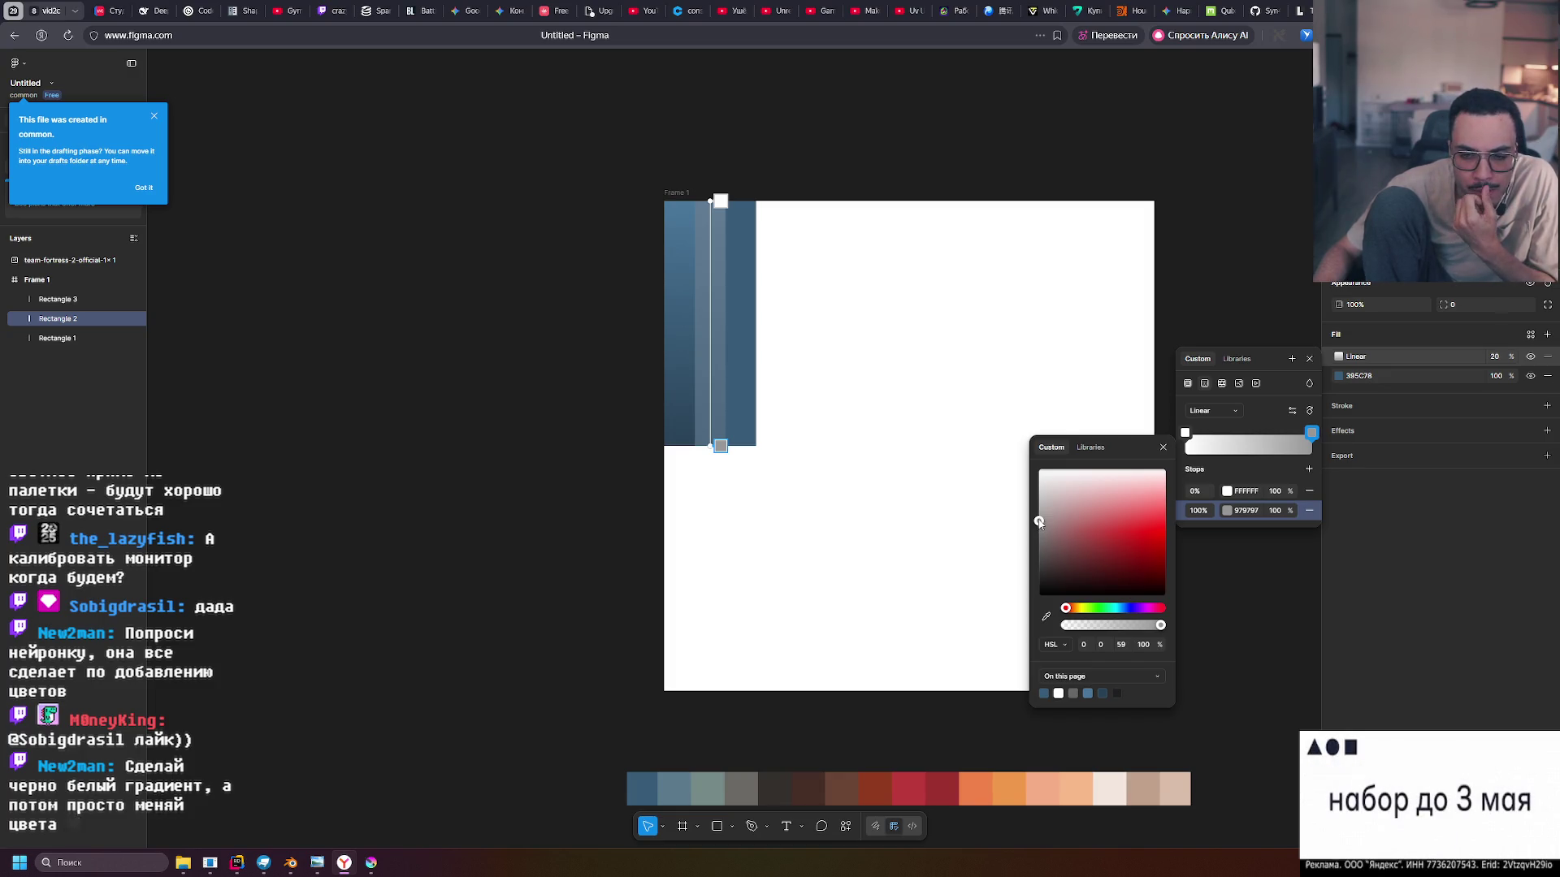
mouse_move(1039, 522)
left_mouse_down()
mouse_move(1055, 471)
mouse_move(1009, 487)
mouse_move(1015, 617)
mouse_move(1009, 443)
mouse_move(1008, 556)
mouse_move(1023, 518)
left_mouse_up()
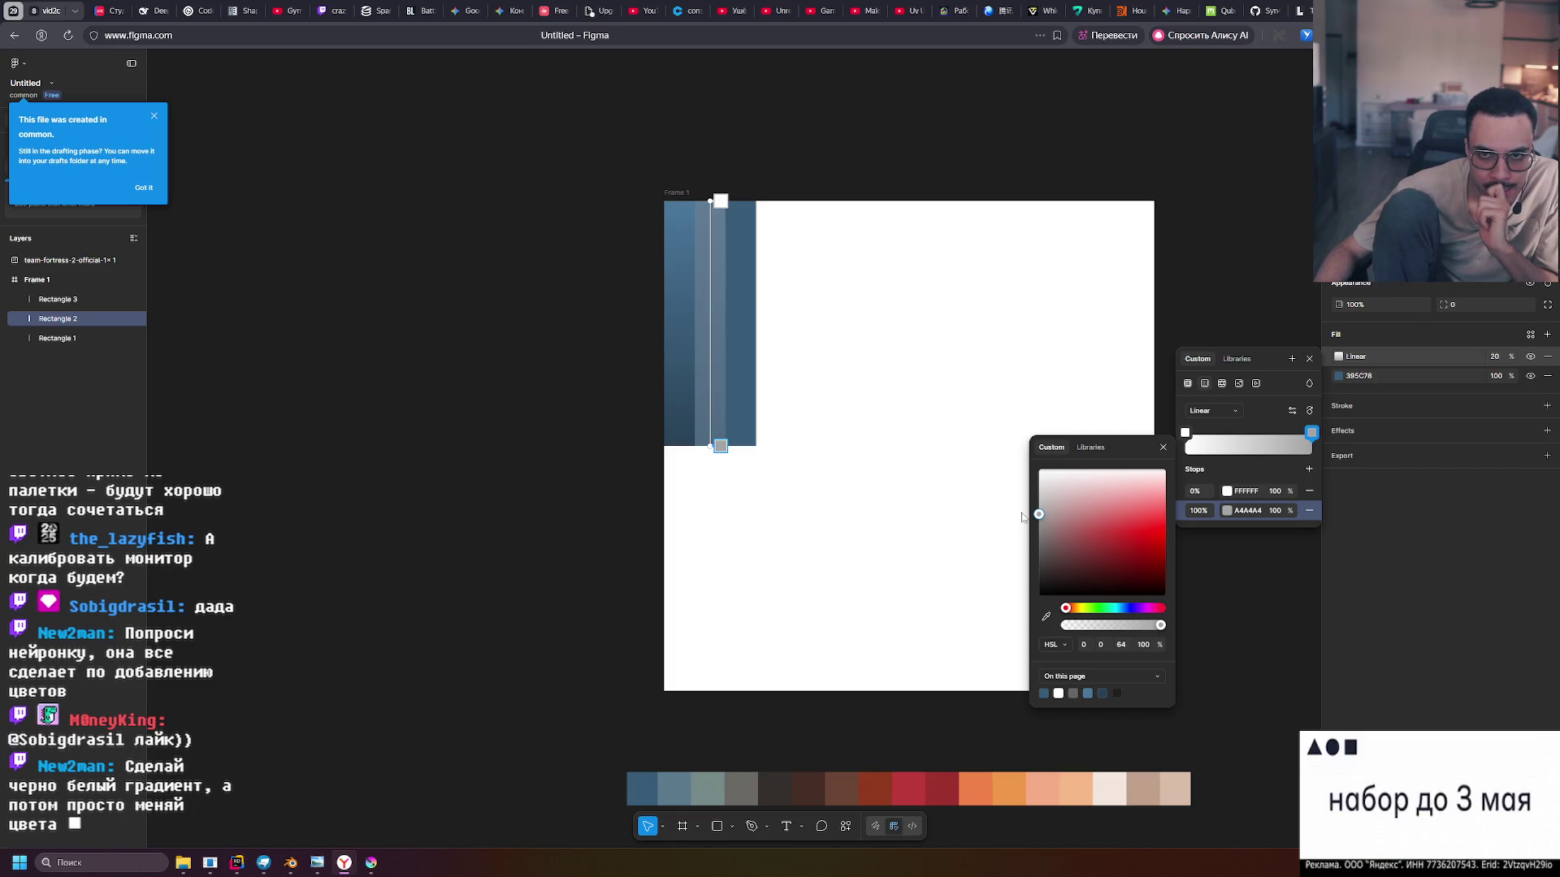
left_click(1059, 513)
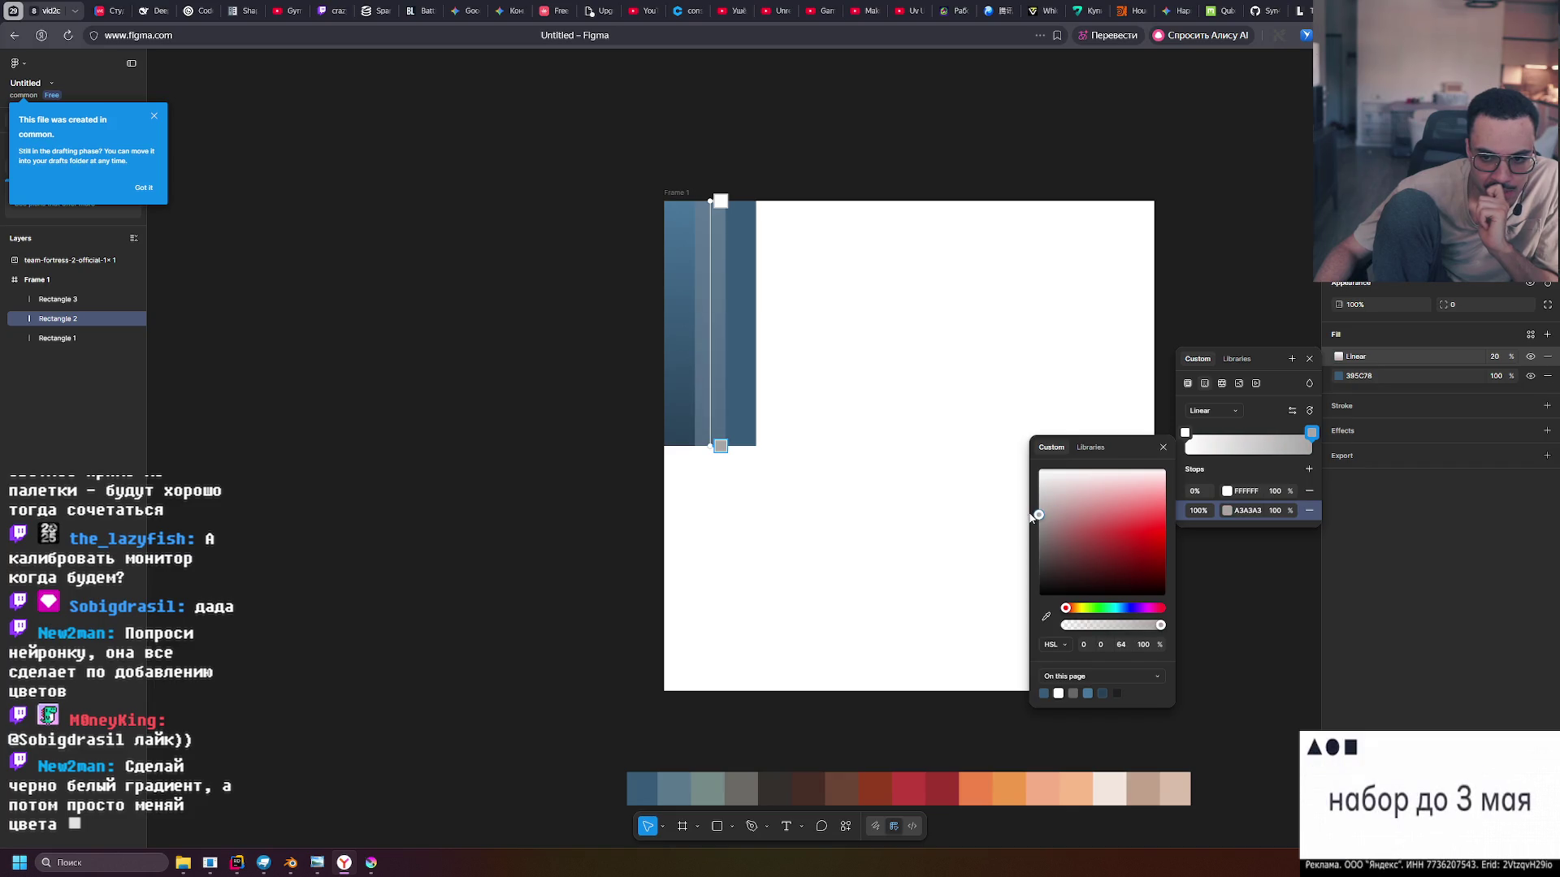
left_click(1128, 644)
type("60")
key("Return")
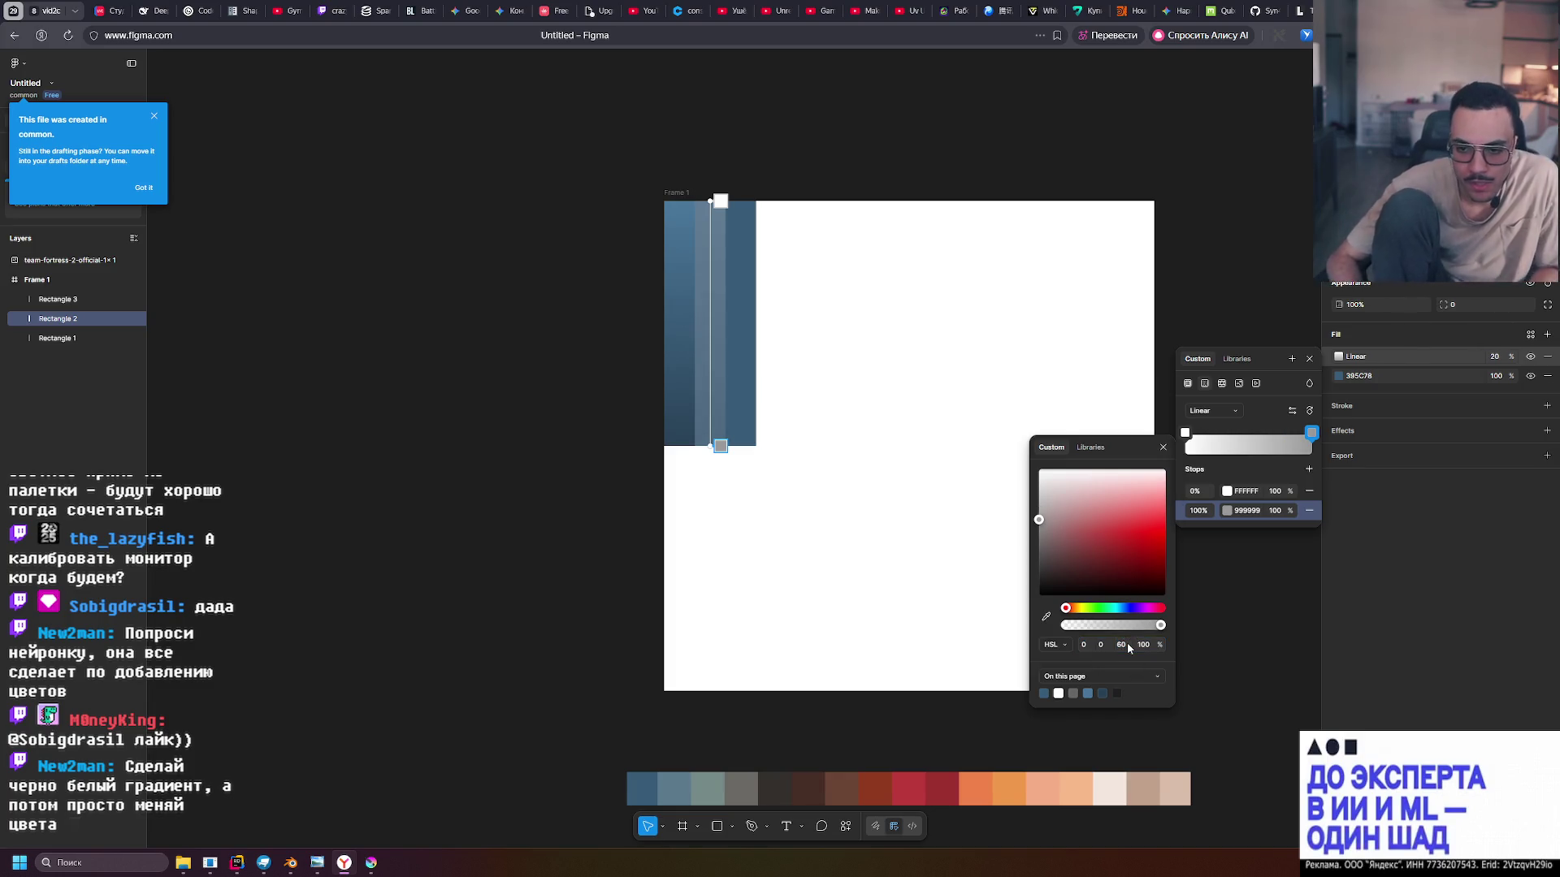
left_click(1312, 433)
left_click(1312, 434)
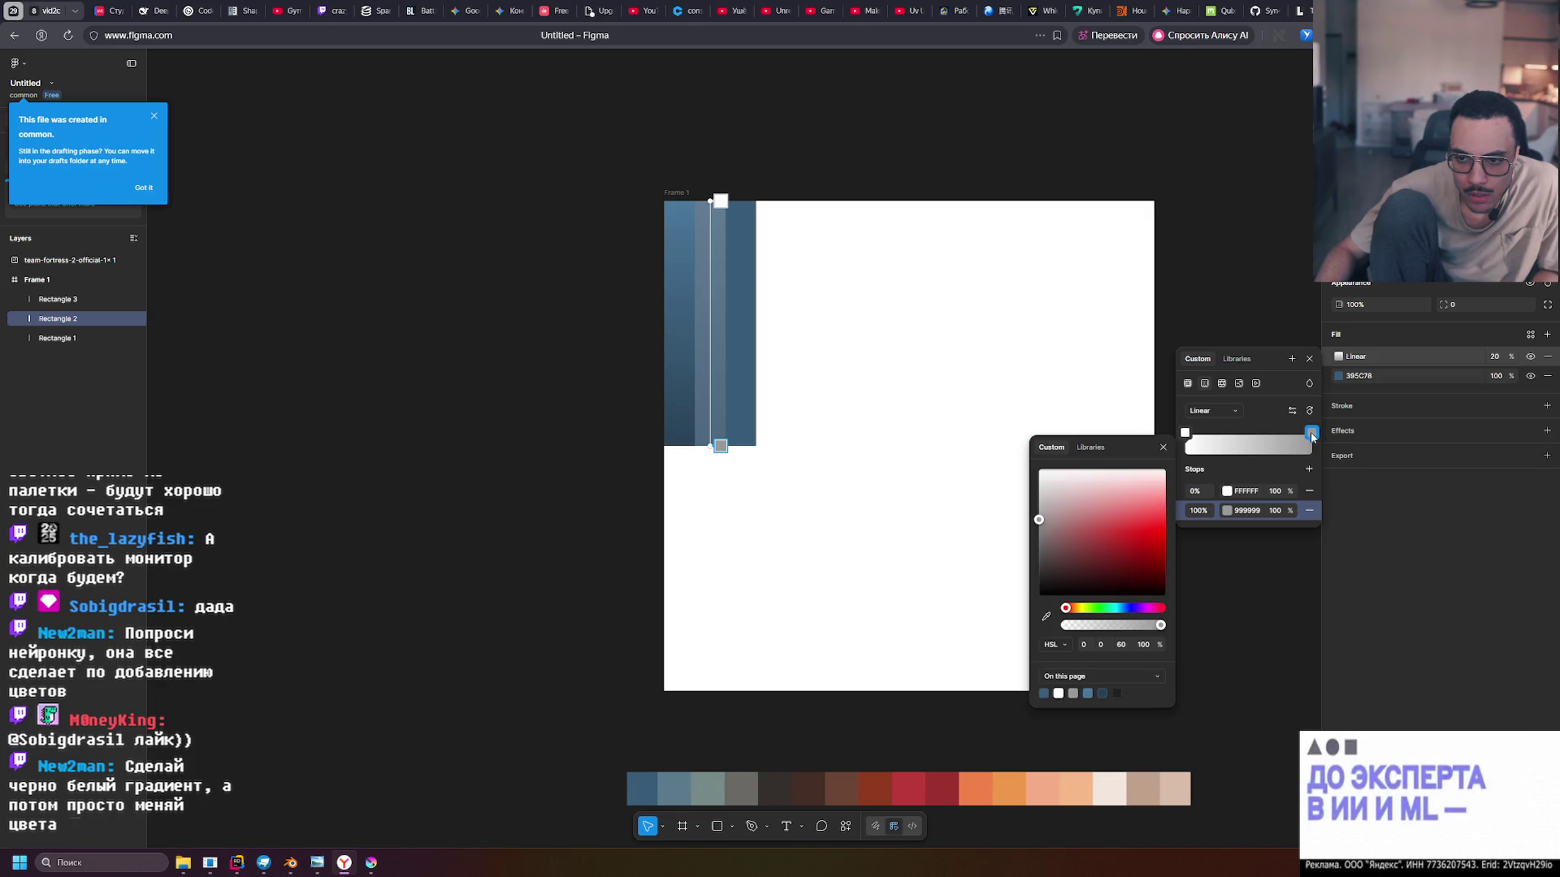
left_click(1121, 645)
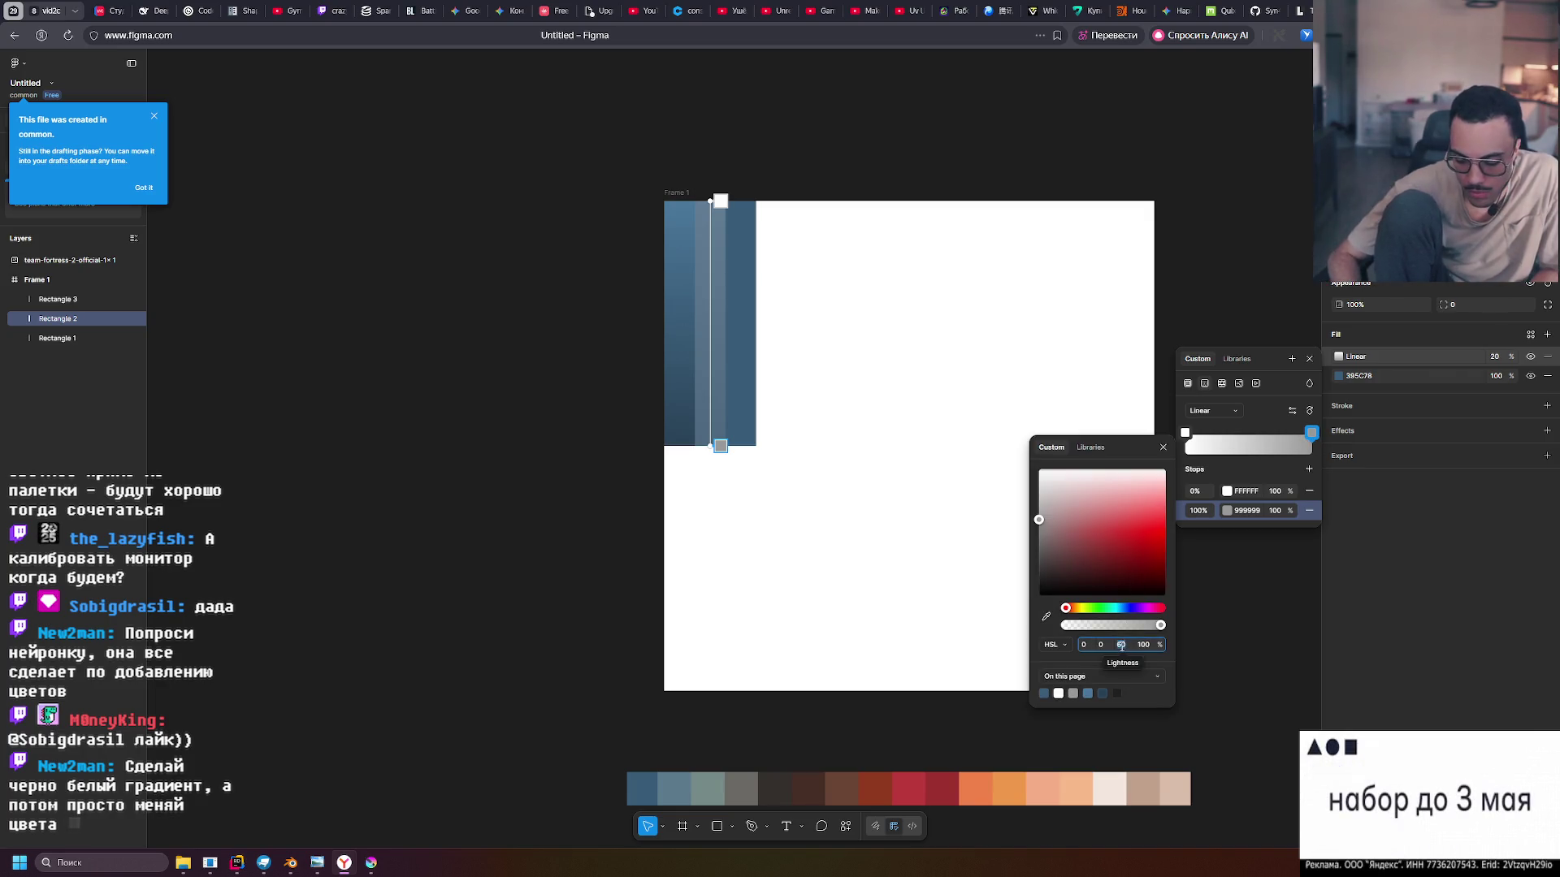
type("40")
key("Return")
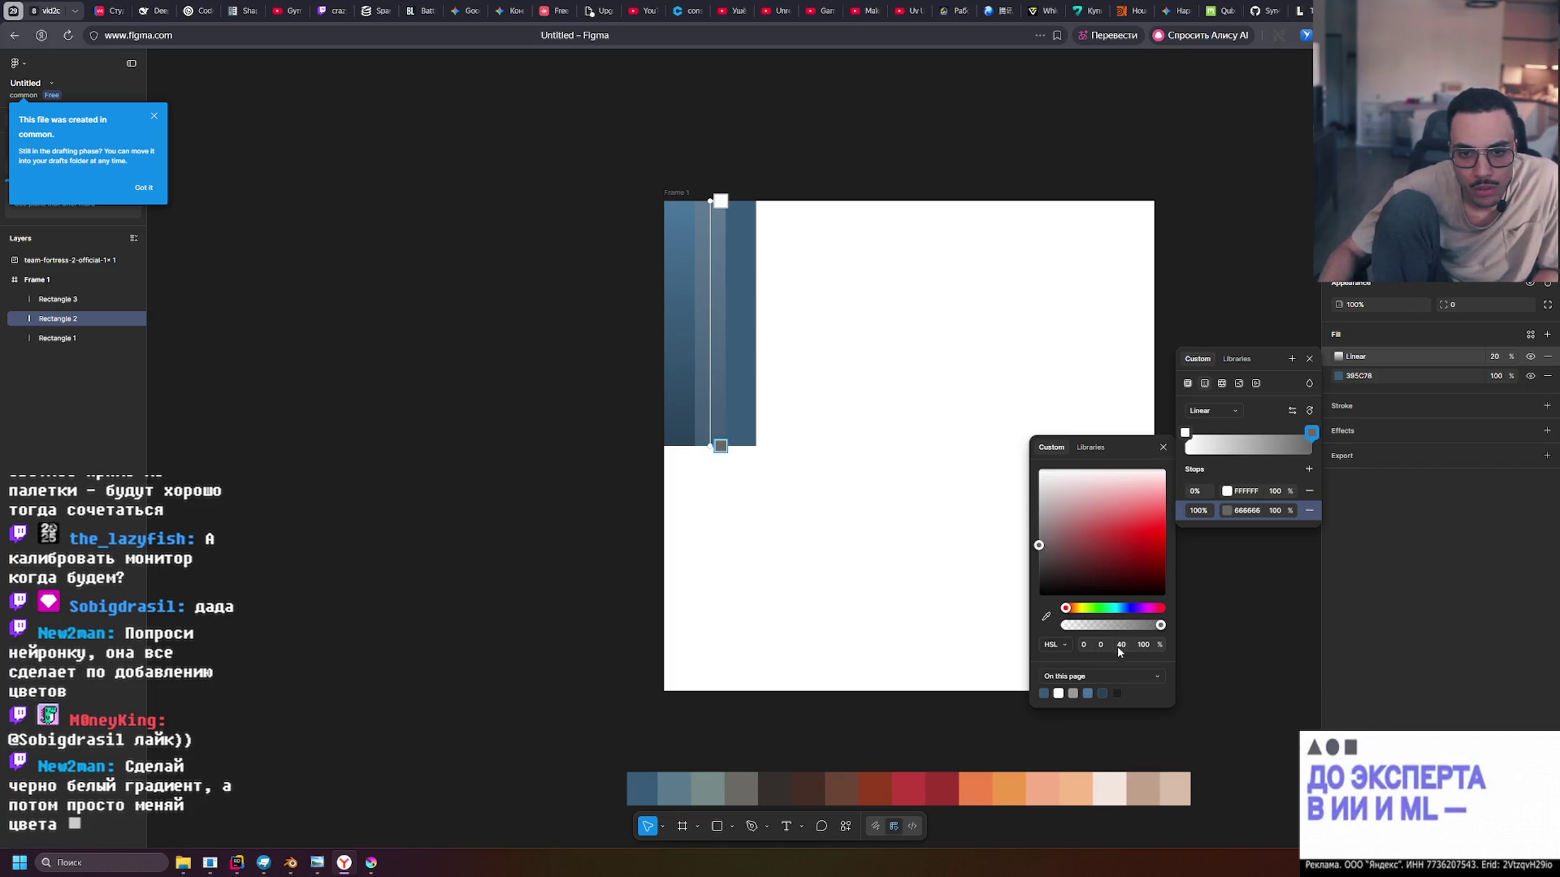
left_click(1267, 469)
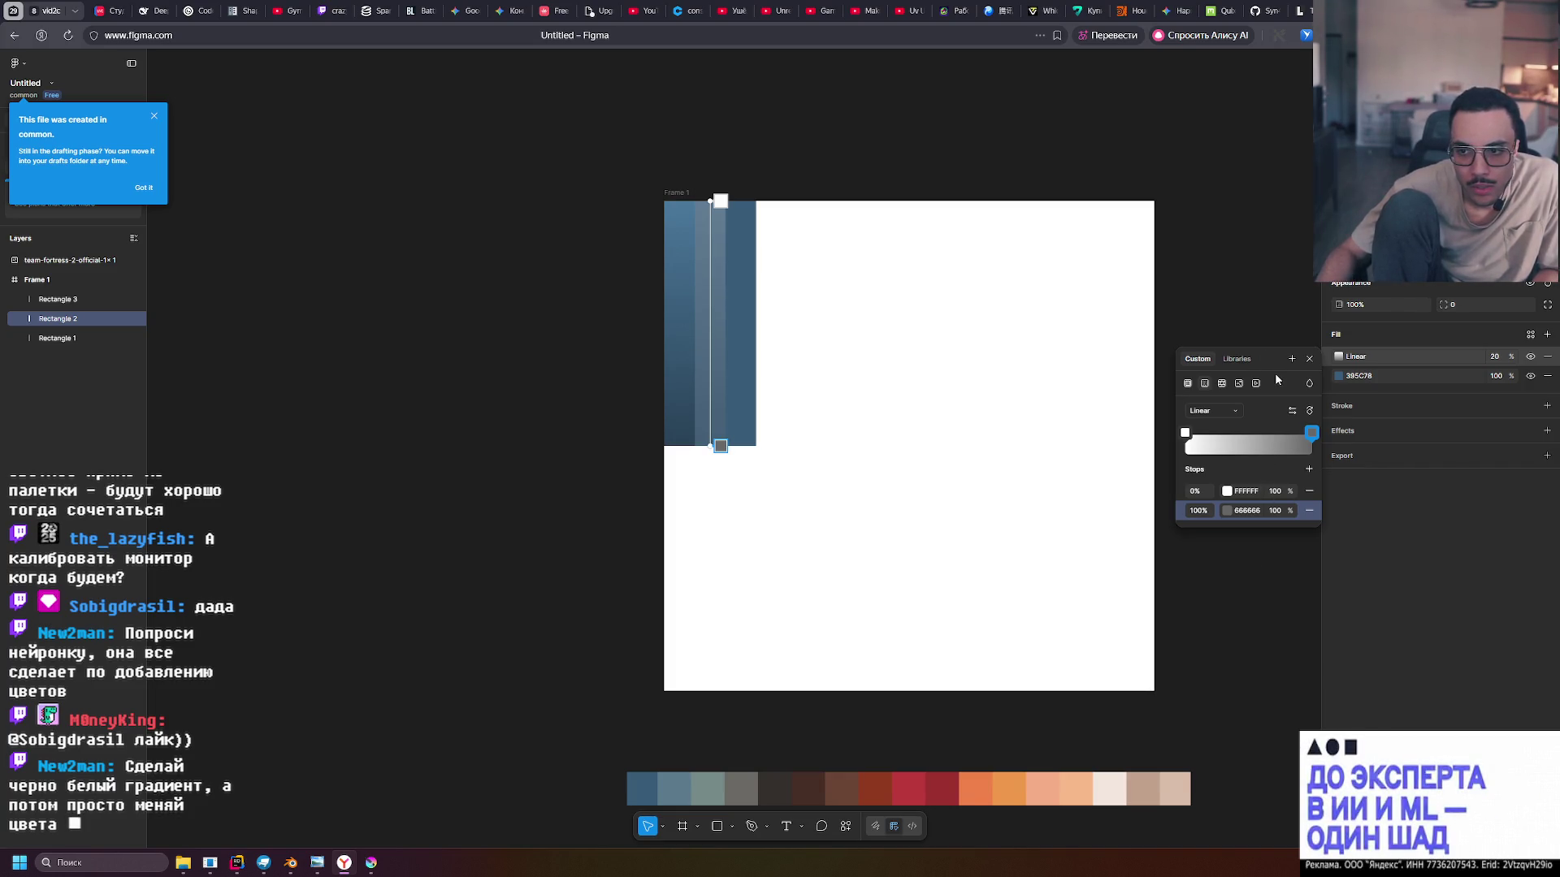
left_click(1497, 360)
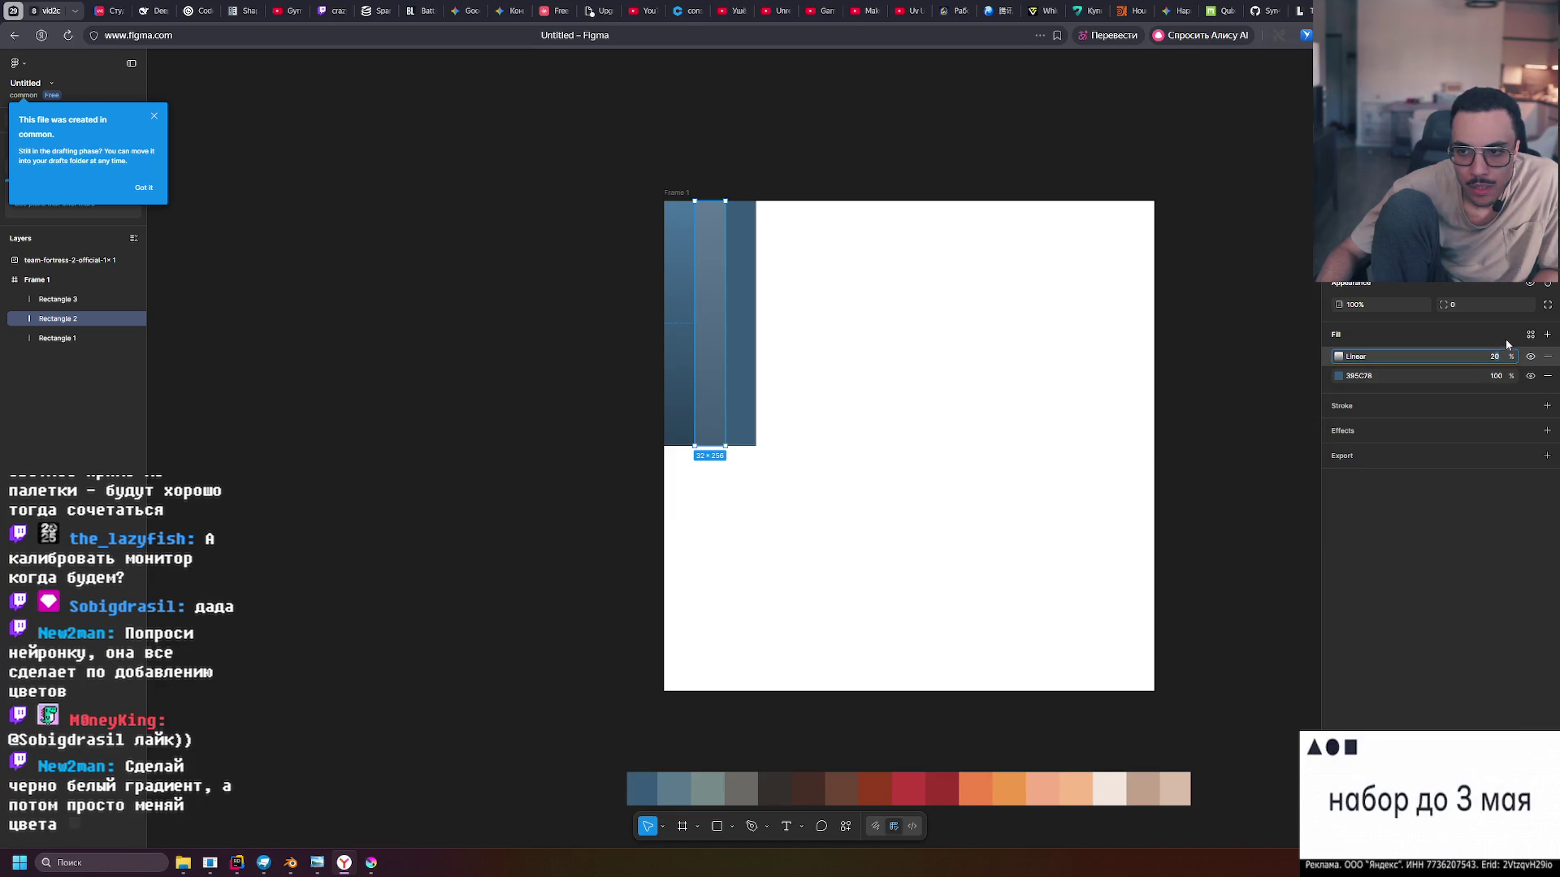
Set the white-to-grey gradient fill to 100% opacity with the Overlay blend mode
type("1")
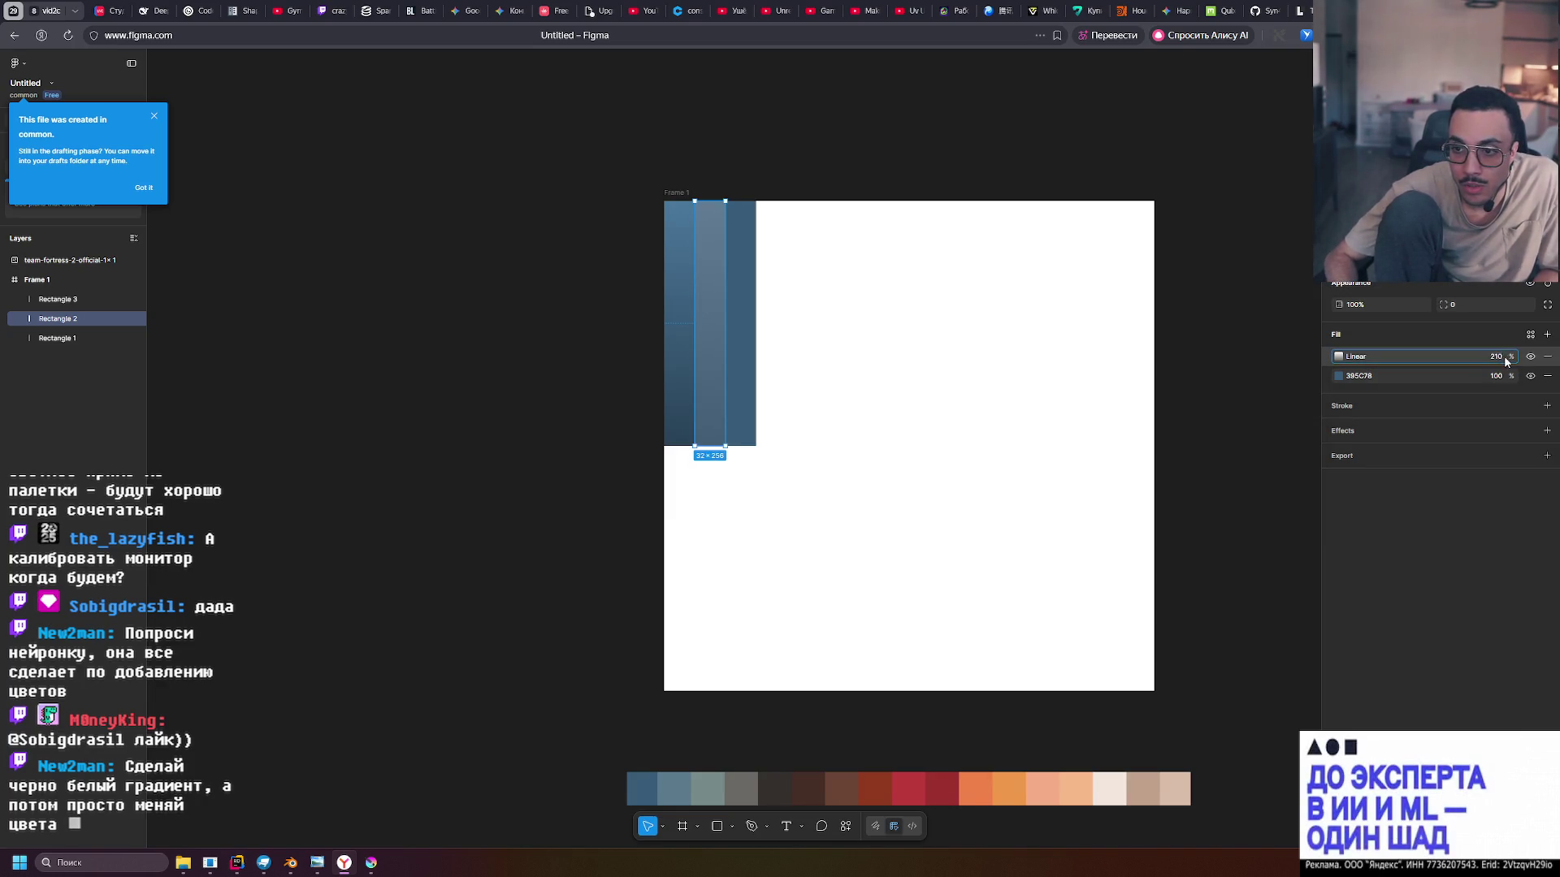
type("00")
key("Return")
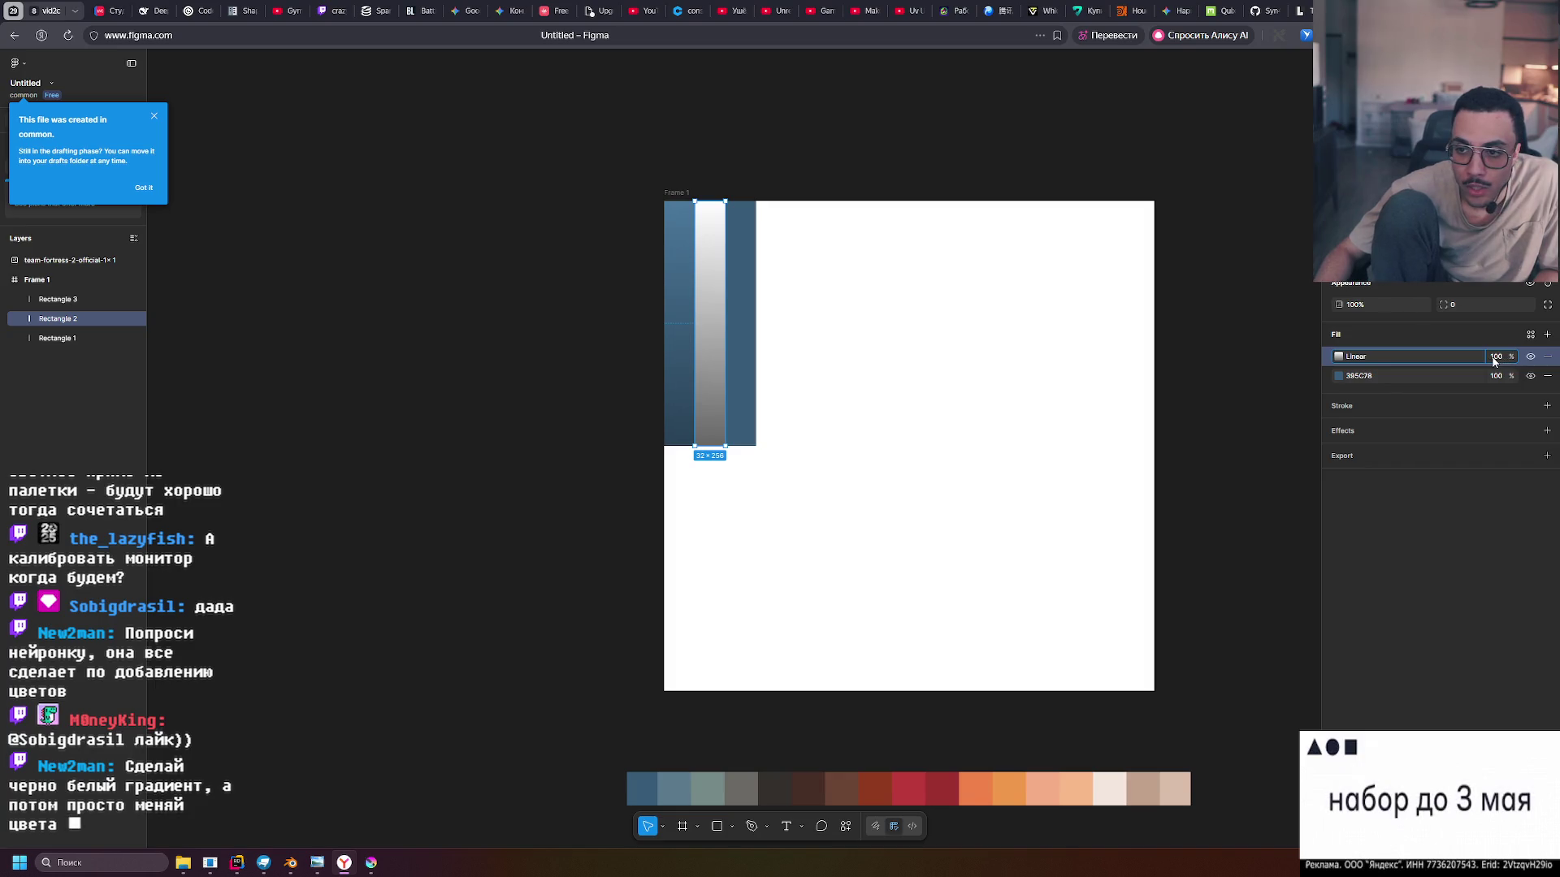
left_click(1337, 361)
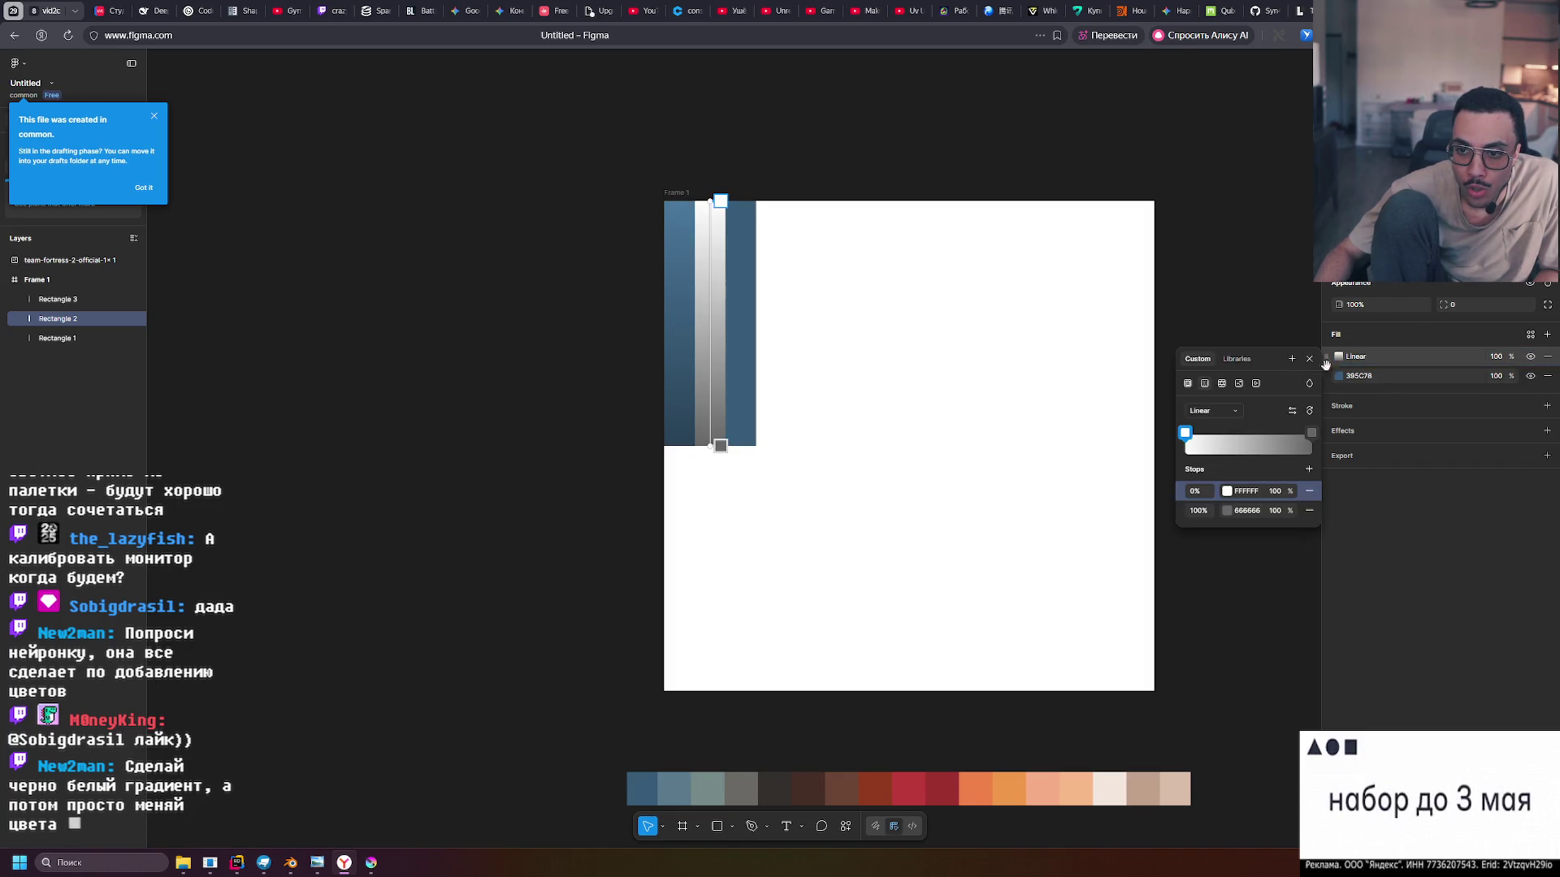
left_click(1292, 358)
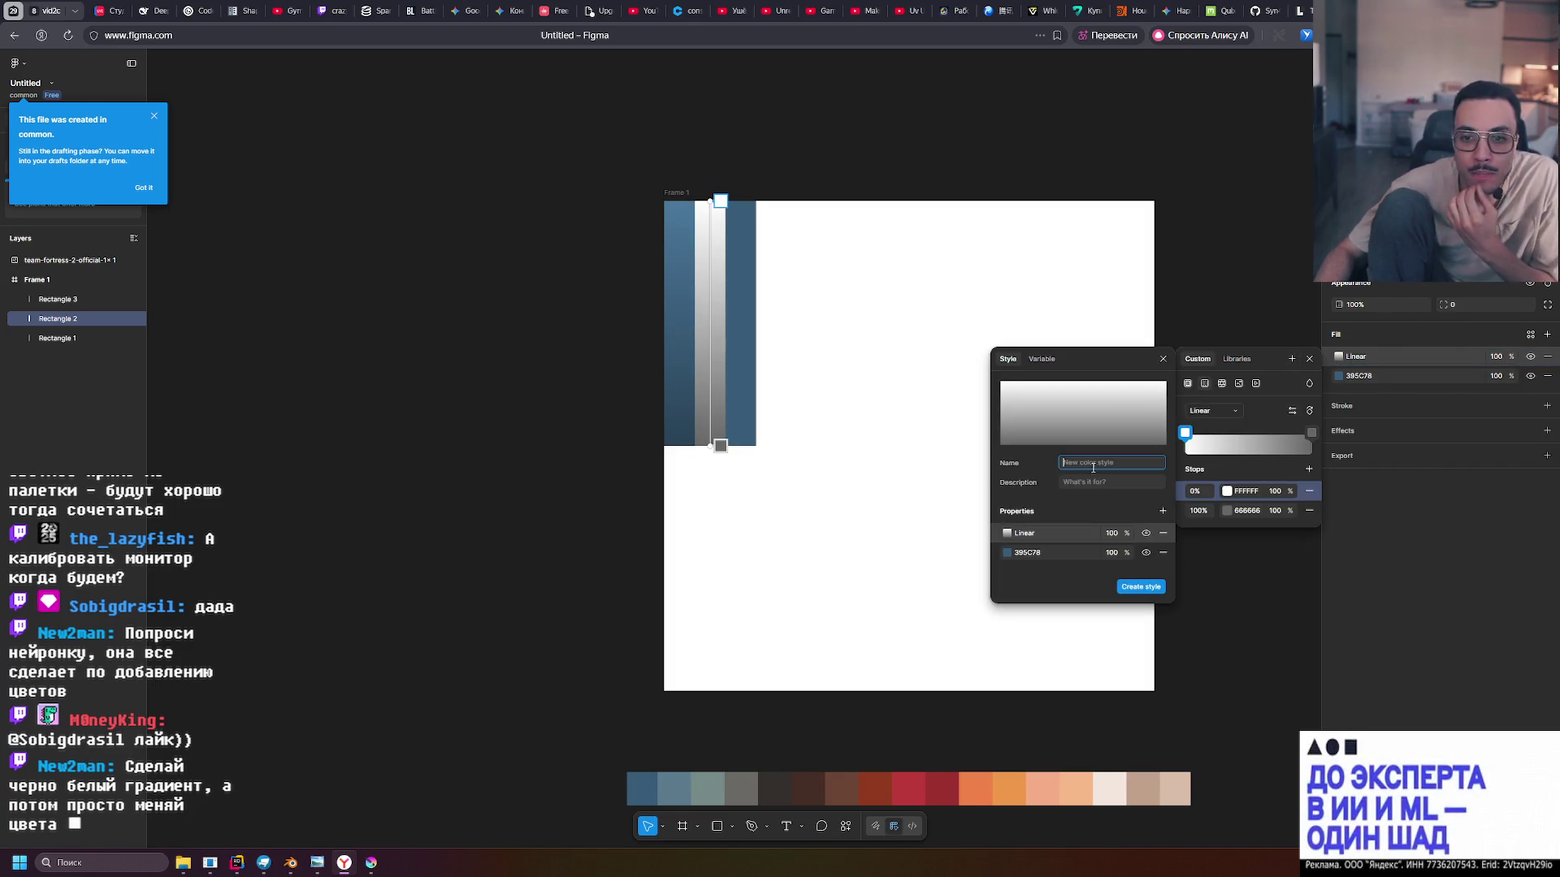
left_click(1164, 359)
left_click(1309, 384)
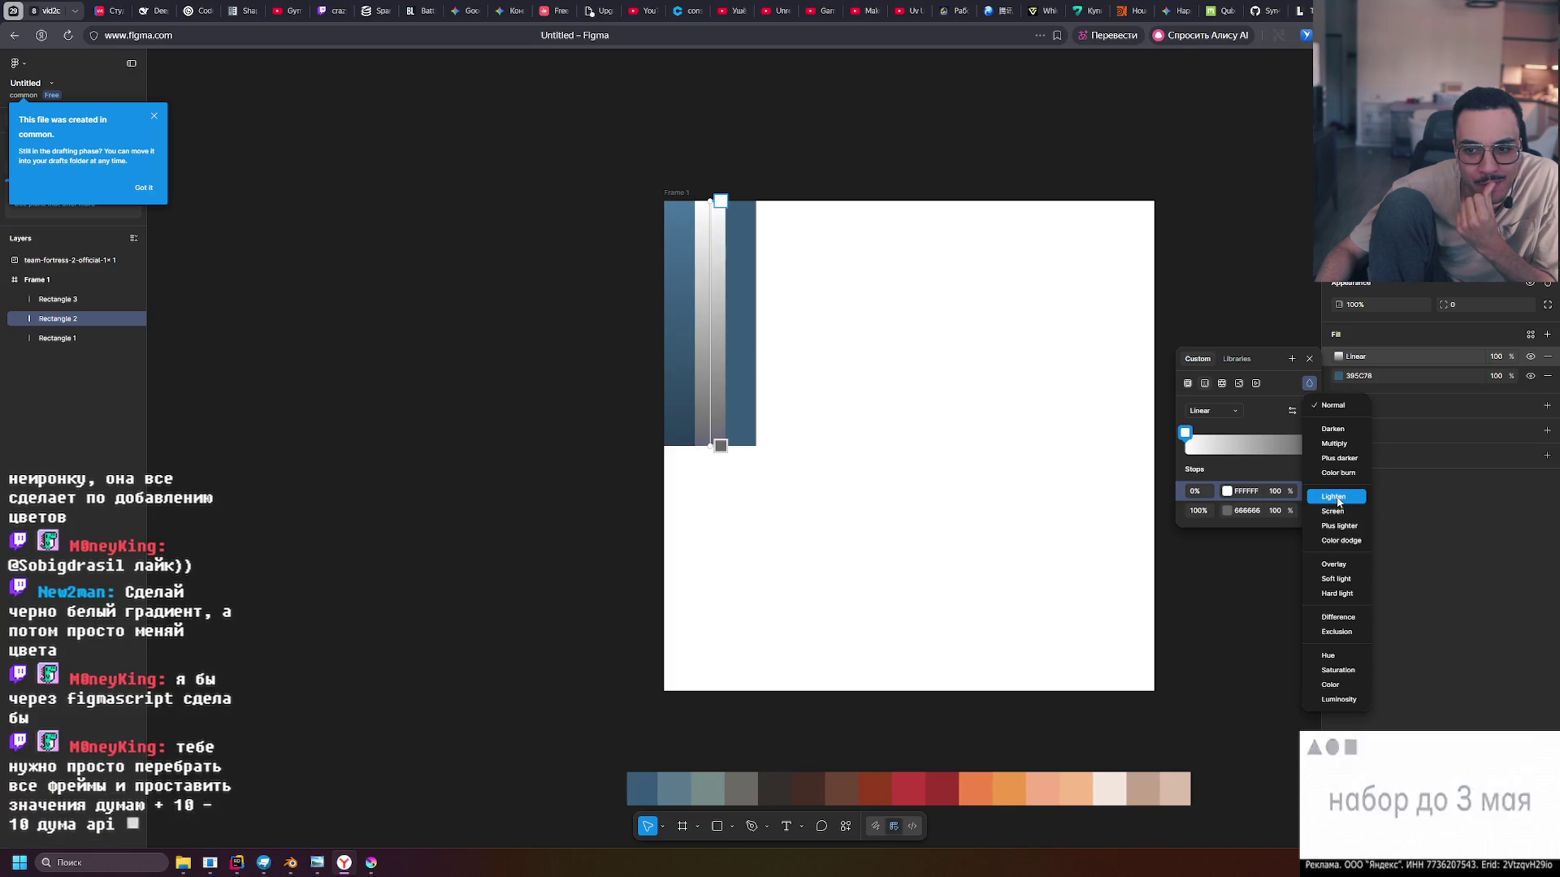
left_click(1339, 573)
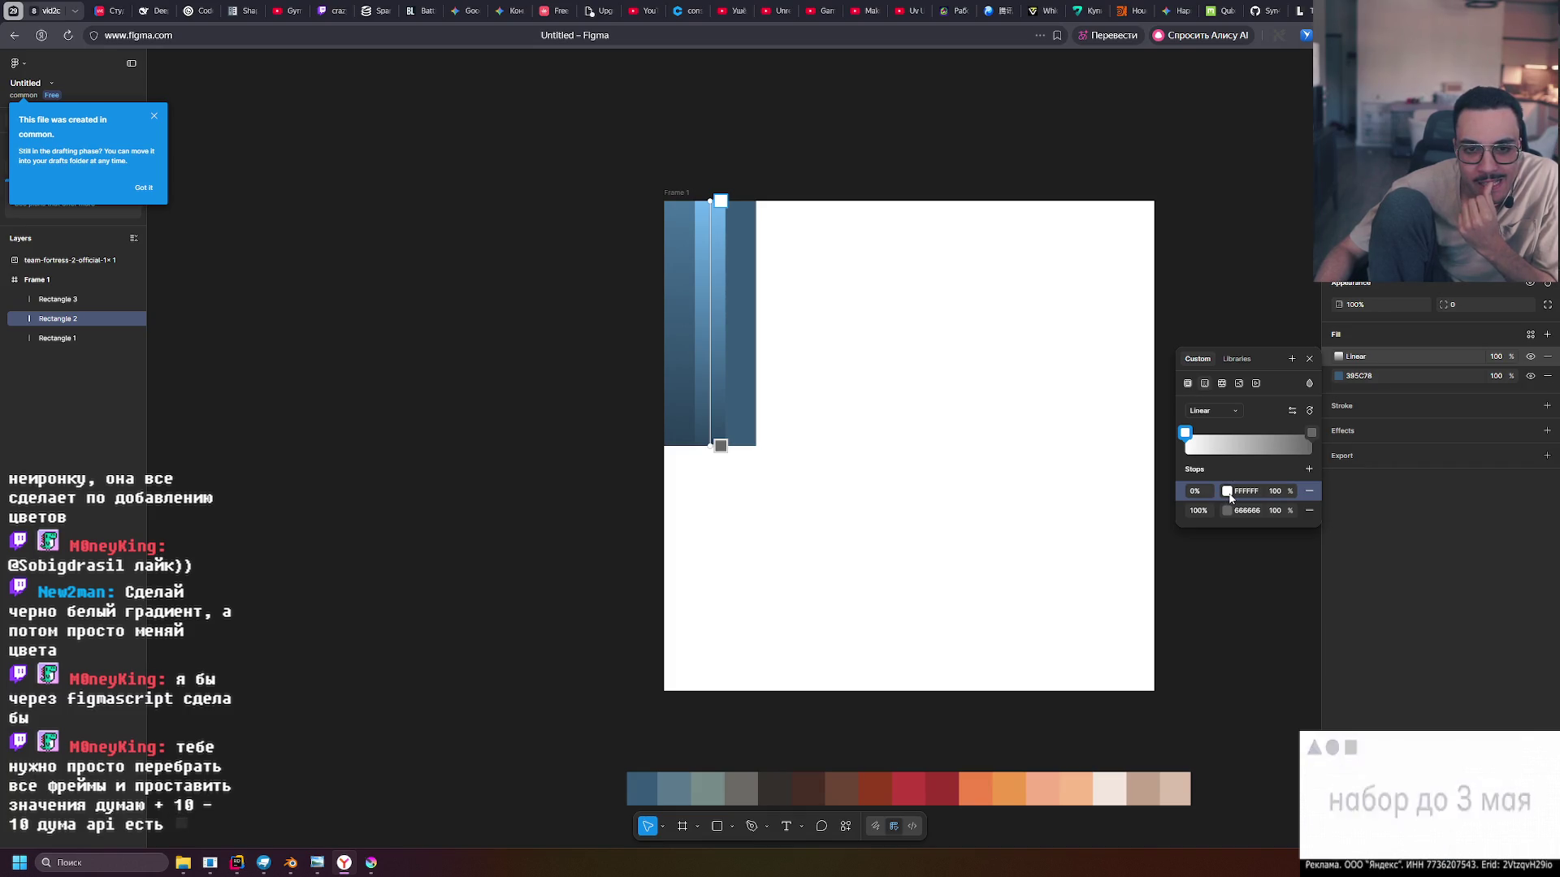
Set the gradient stops to grey 737373 (lightness 45) and 404040 (lightness 25)
left_click(1228, 491)
left_click(1184, 433)
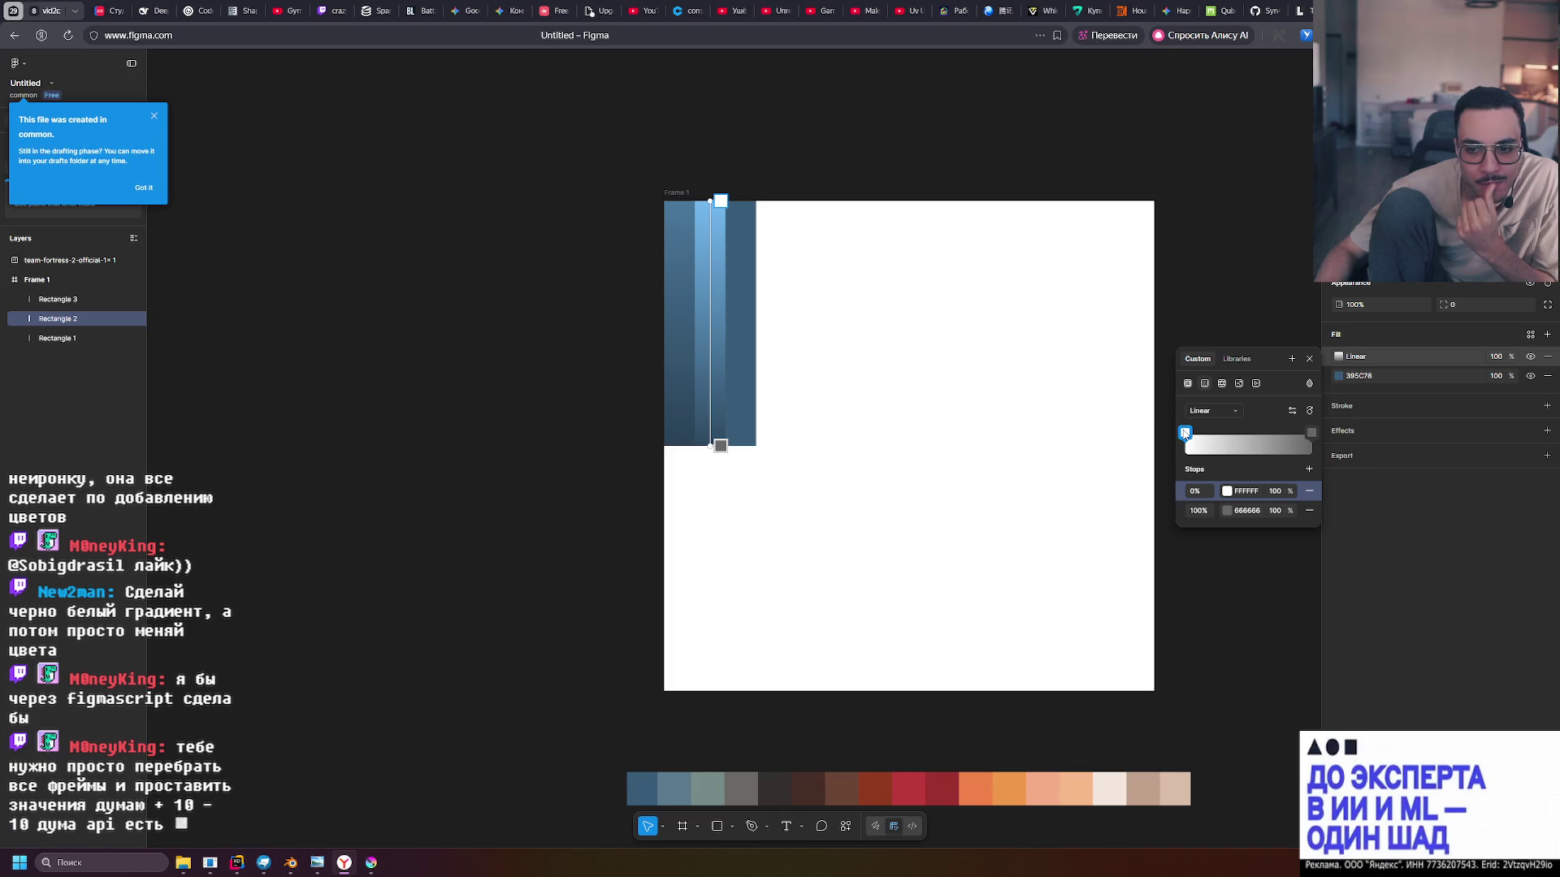
left_click(1185, 433)
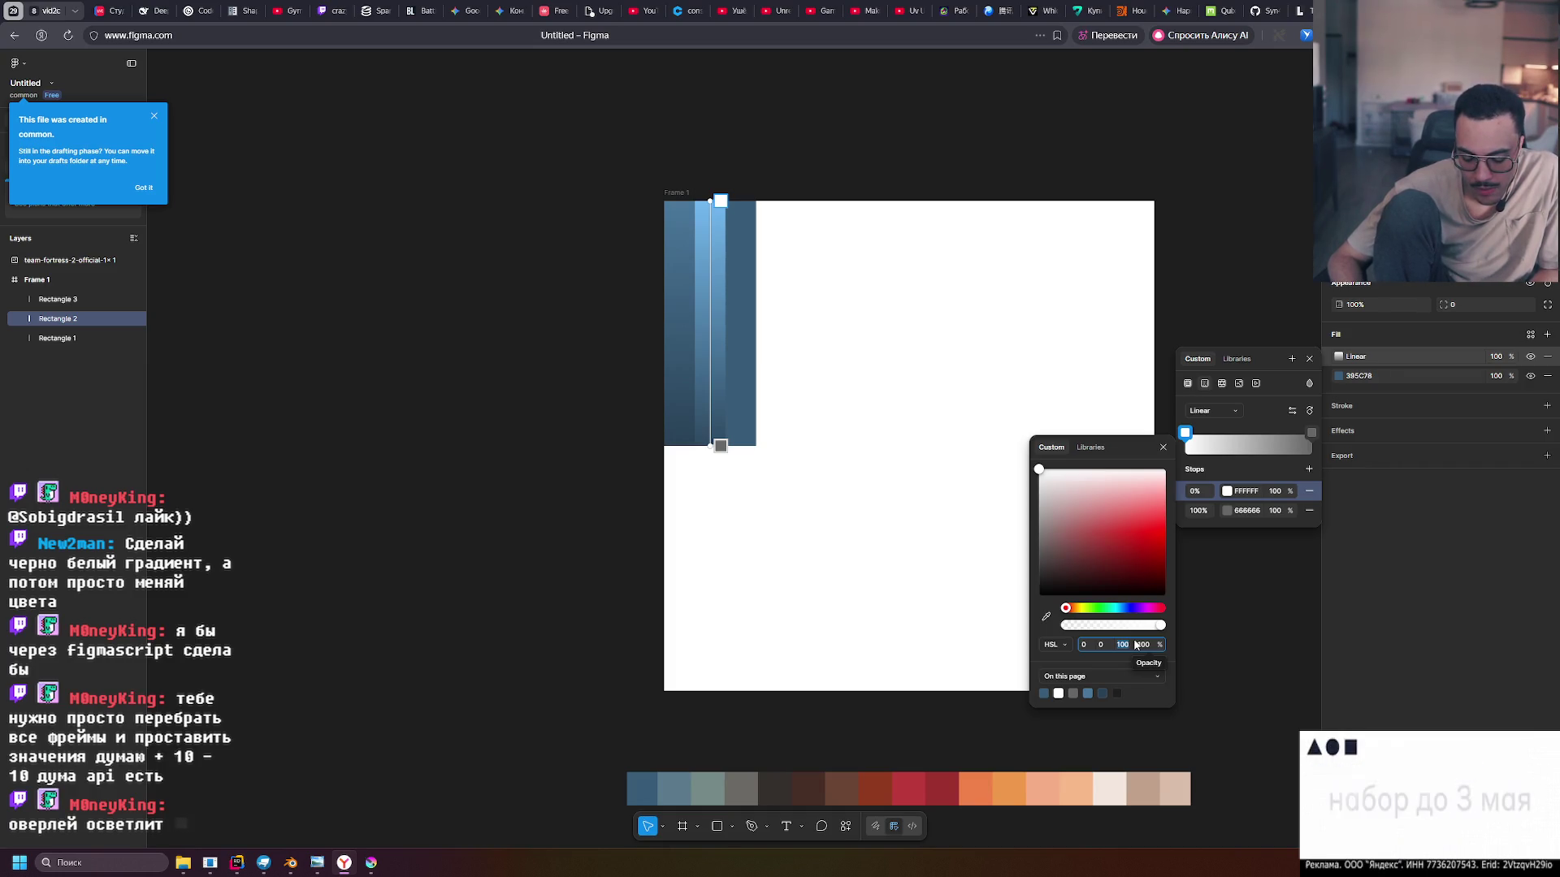
type("45")
key("Return")
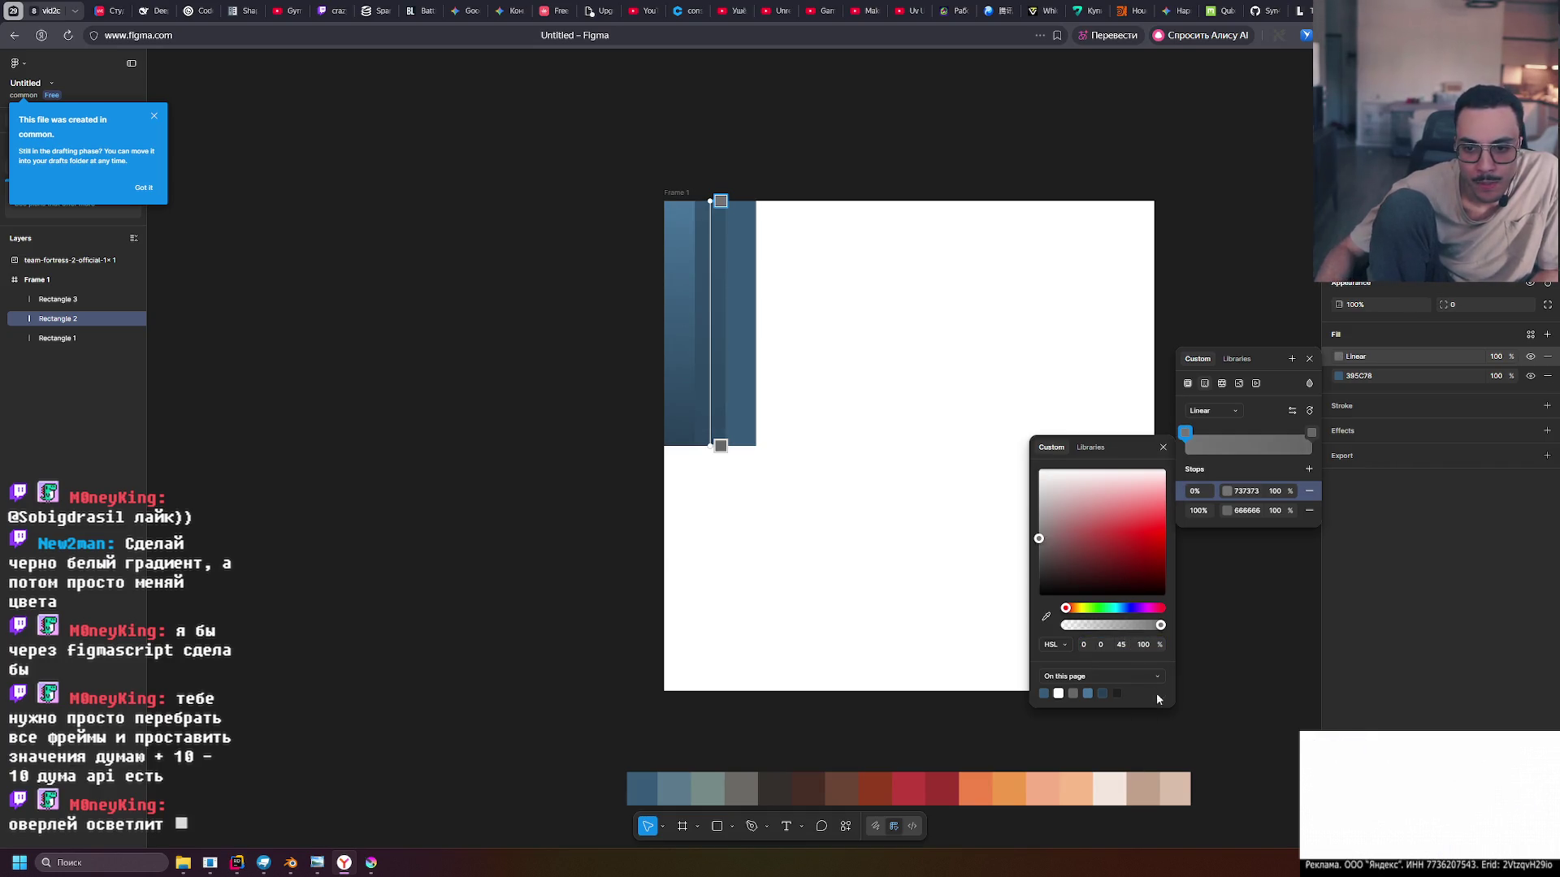
left_click(1230, 512)
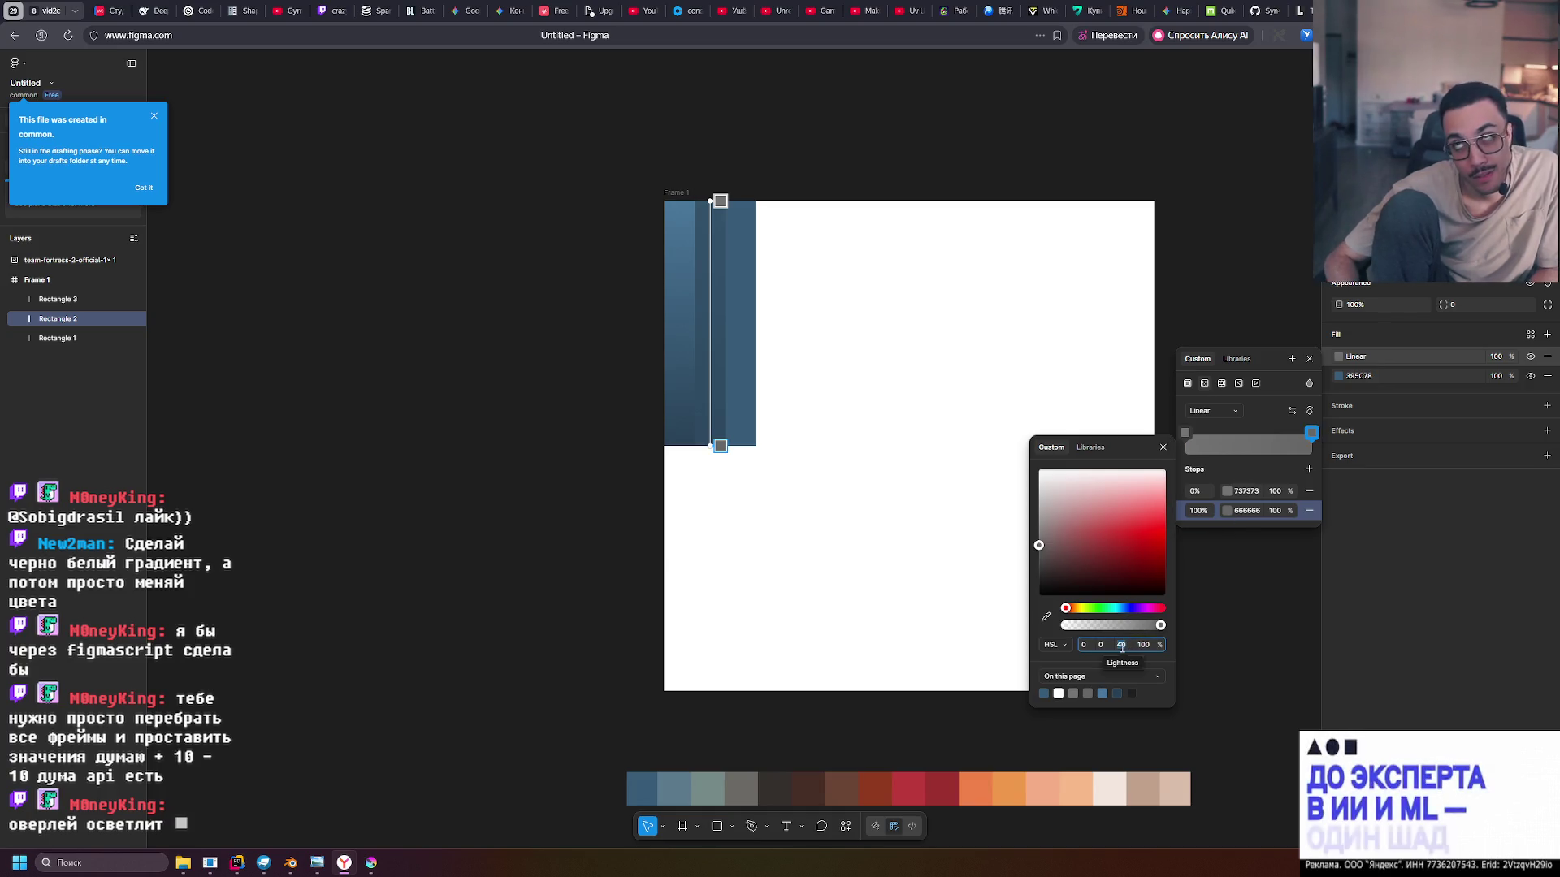
type("25")
key("Return")
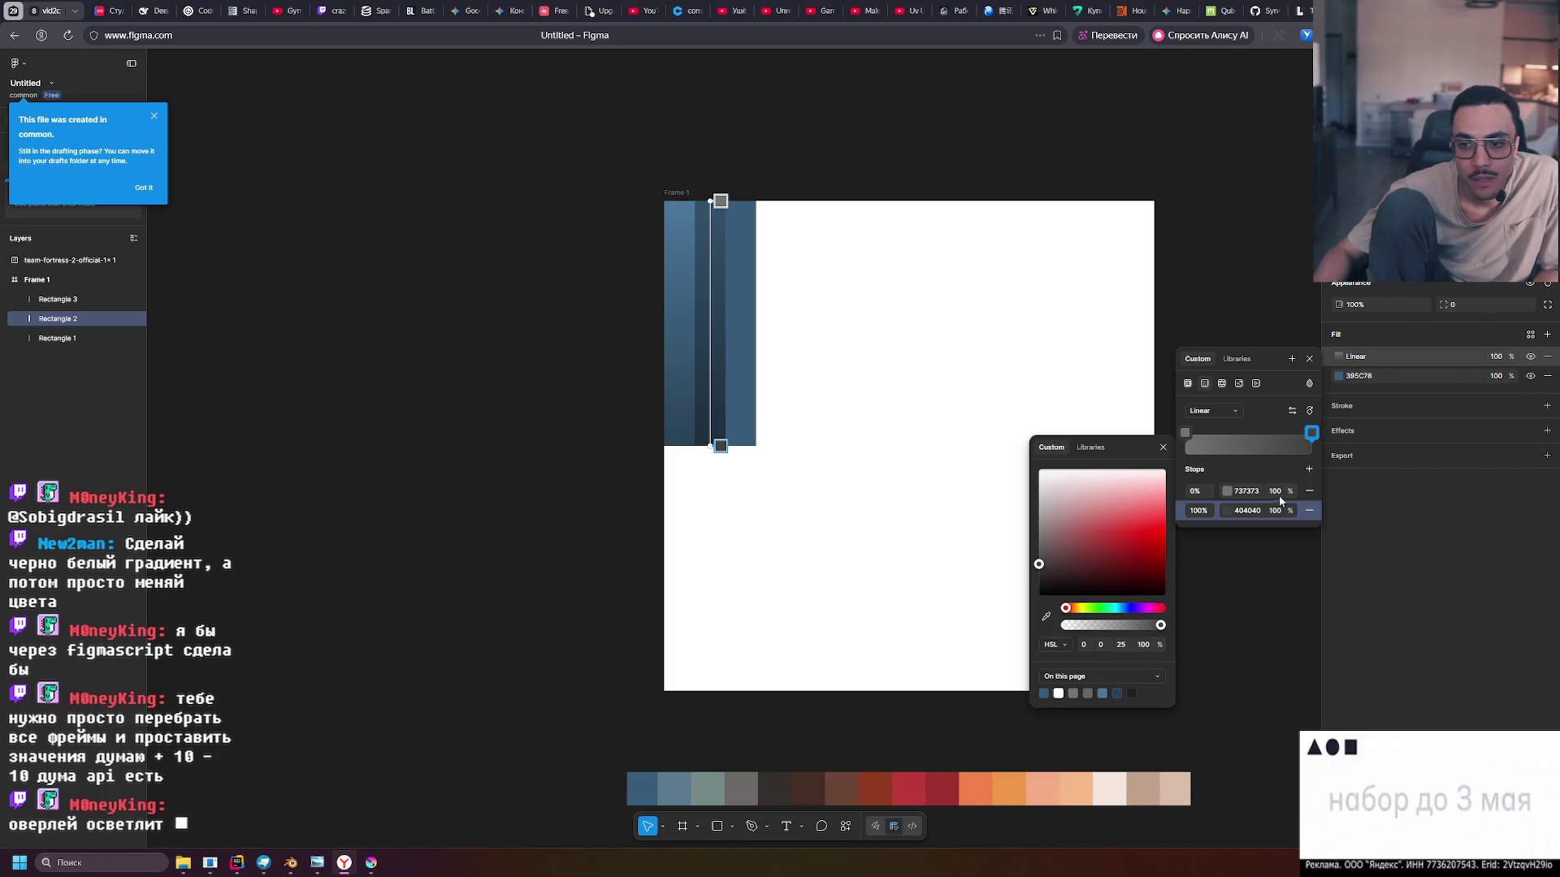
left_click(1163, 445)
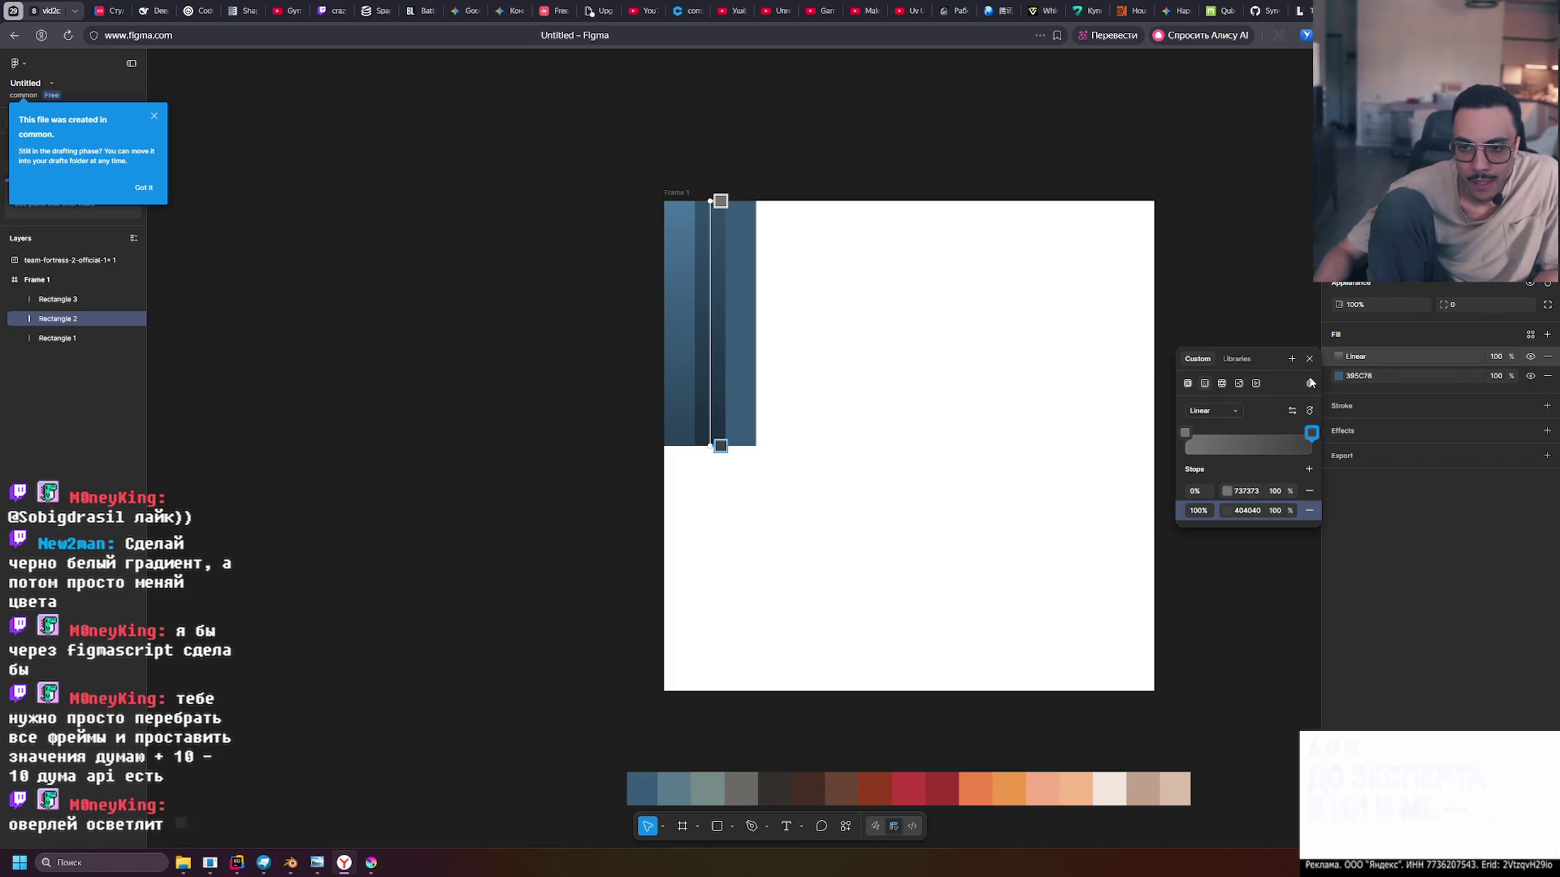
Change the gradient overlay's blend mode to Luminosity
left_click(1310, 382)
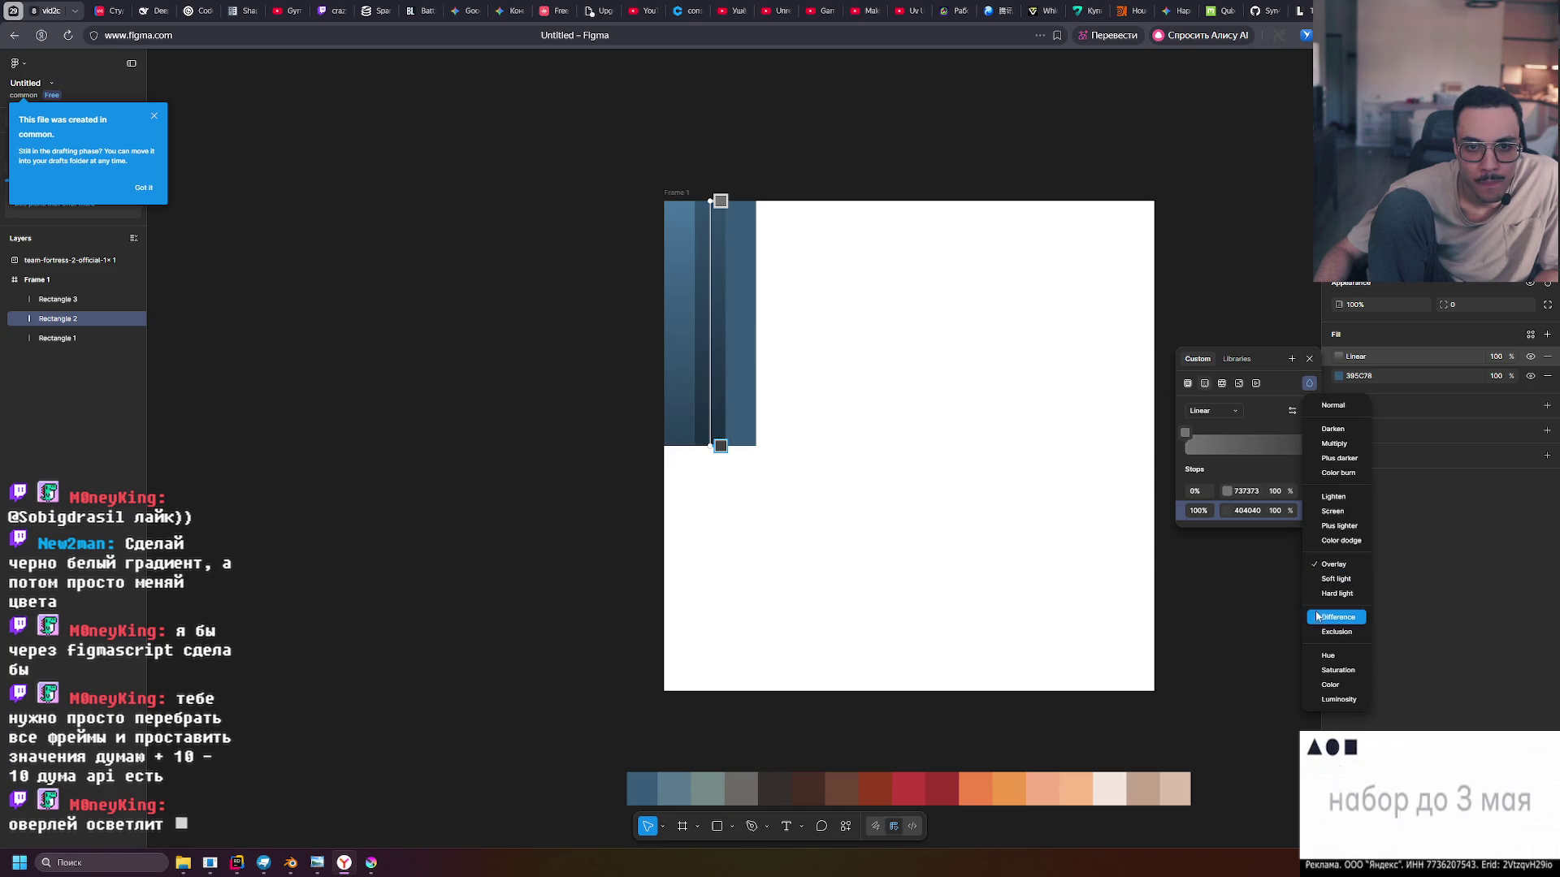
left_click(1327, 704)
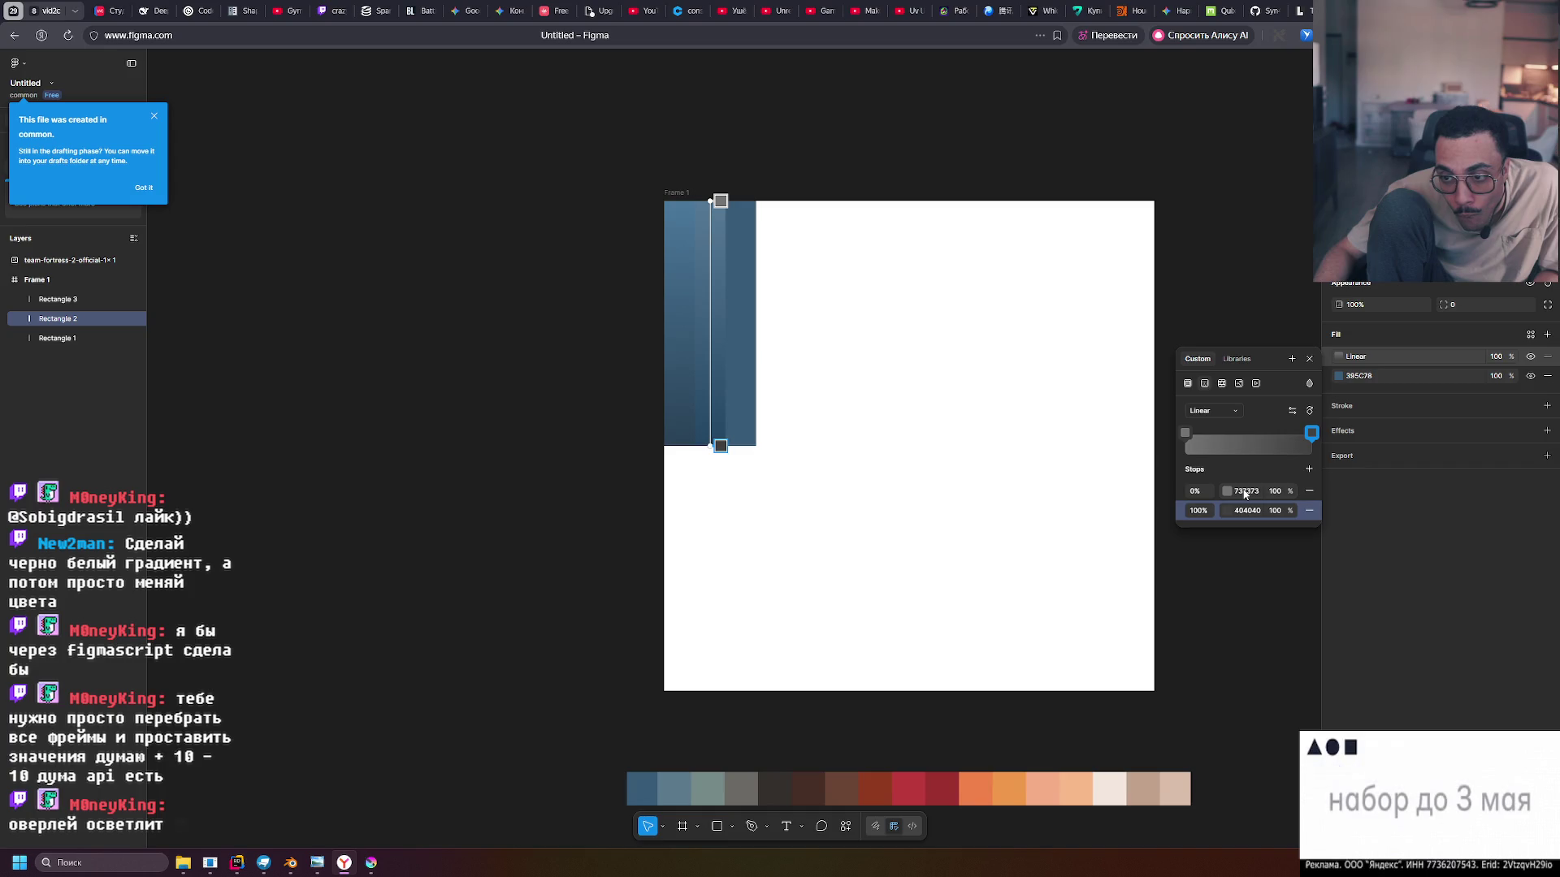
left_click(1185, 435)
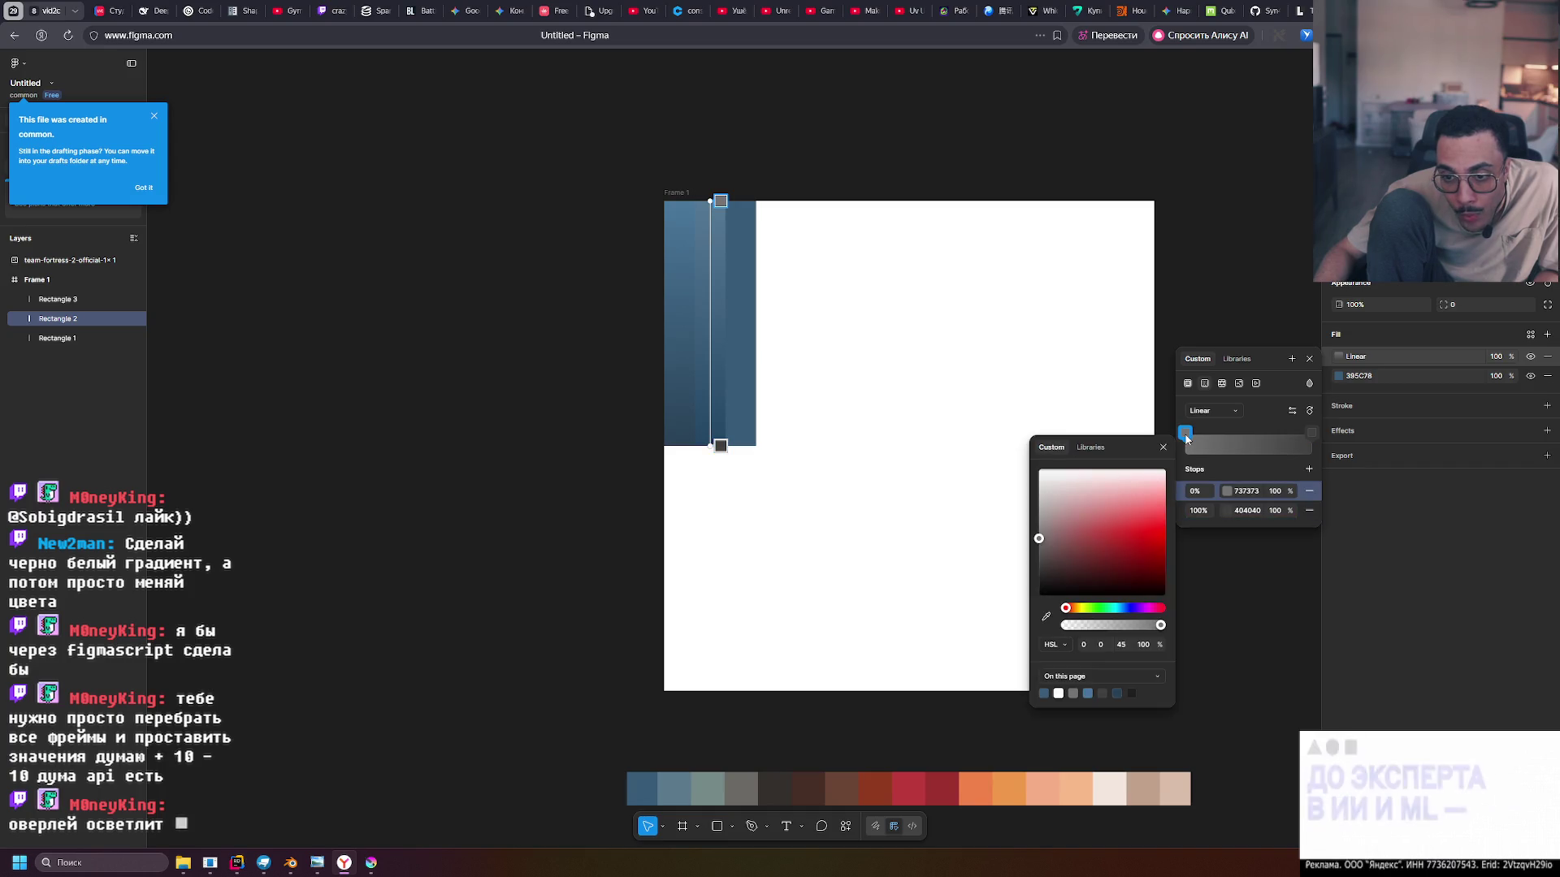
left_click(1309, 435)
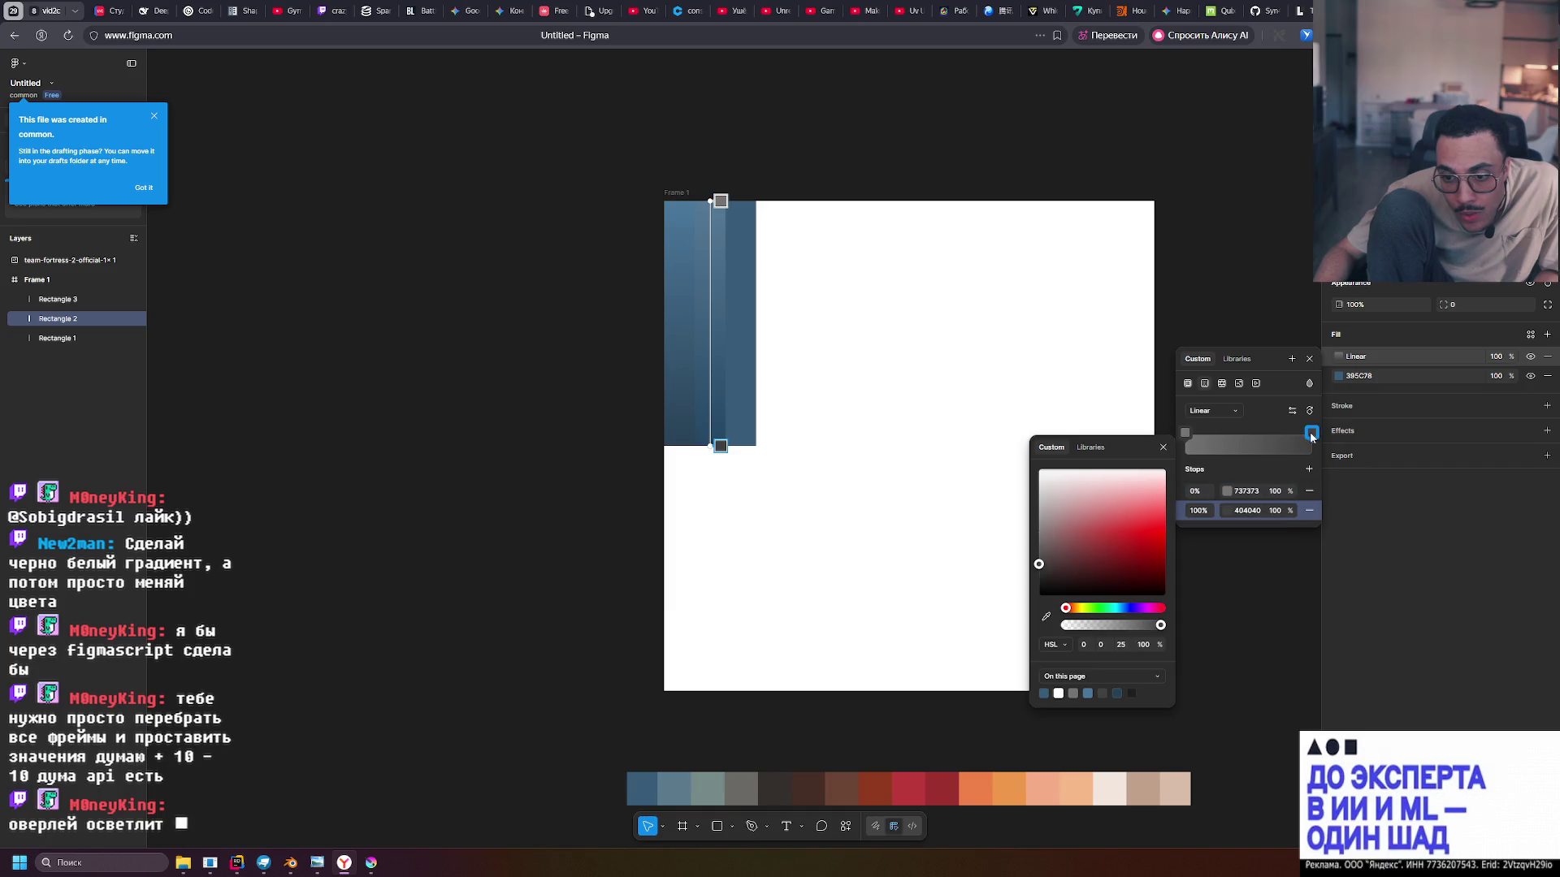
left_click(1185, 434)
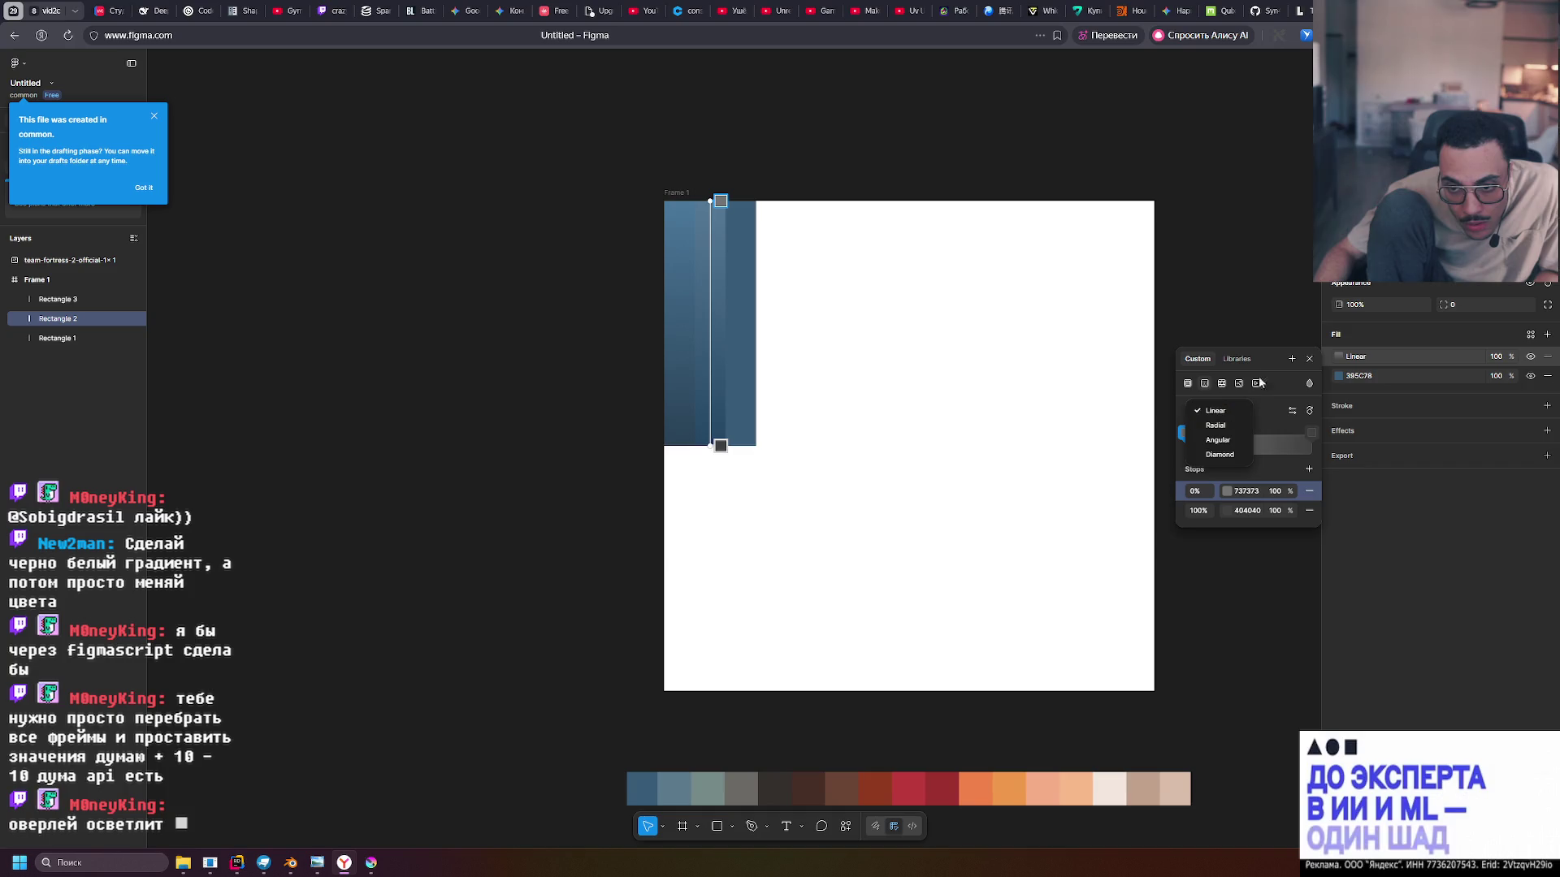
left_click(1308, 385)
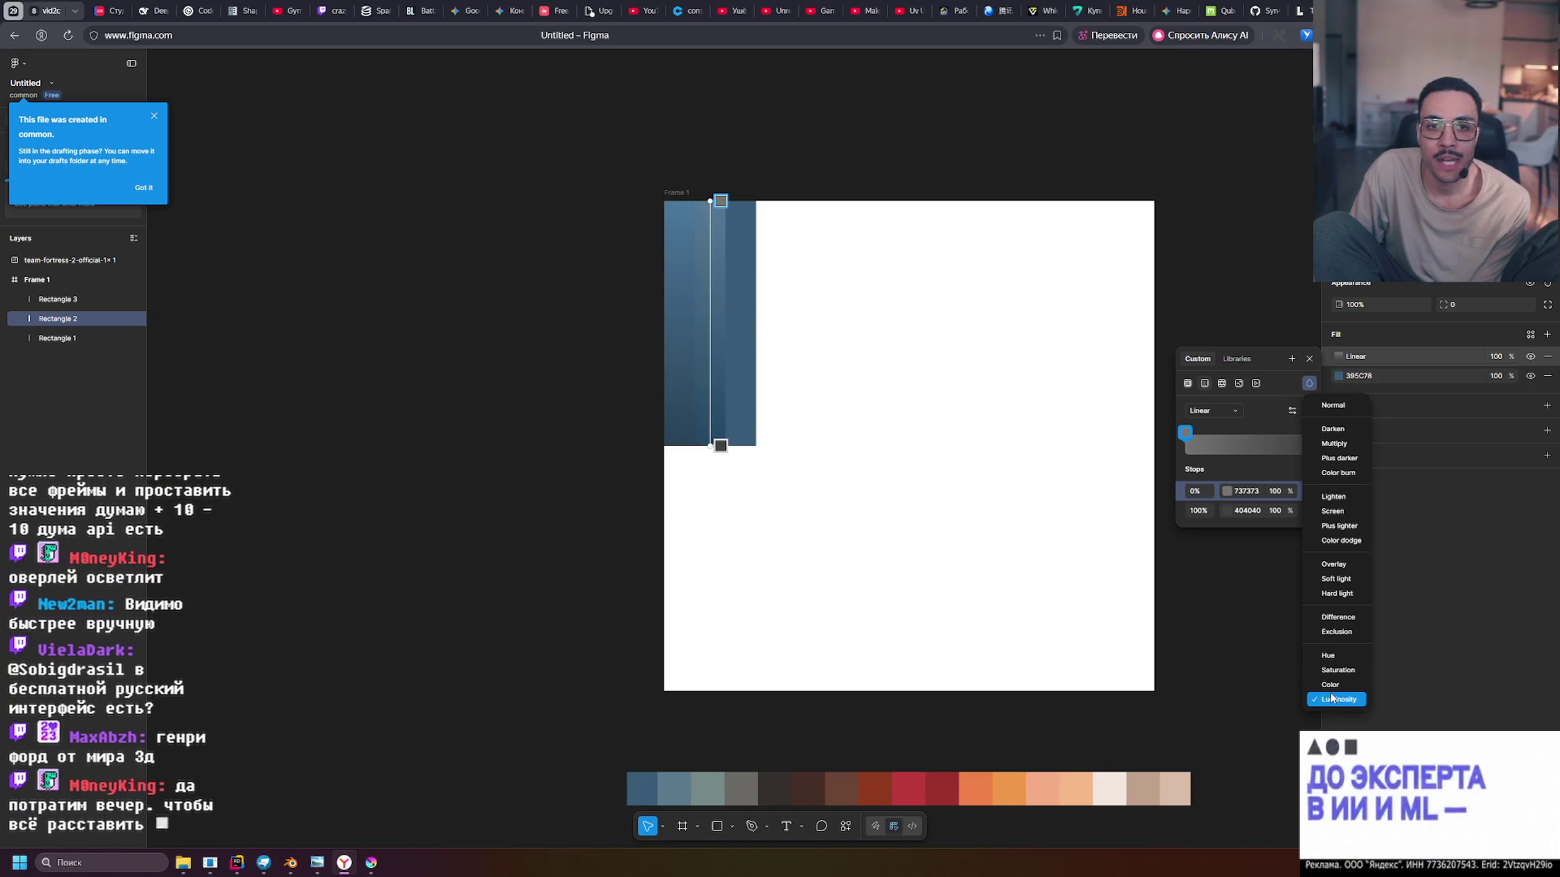
Make the top gradient stop white FFFFFF at 0% opacity
left_click(1325, 706)
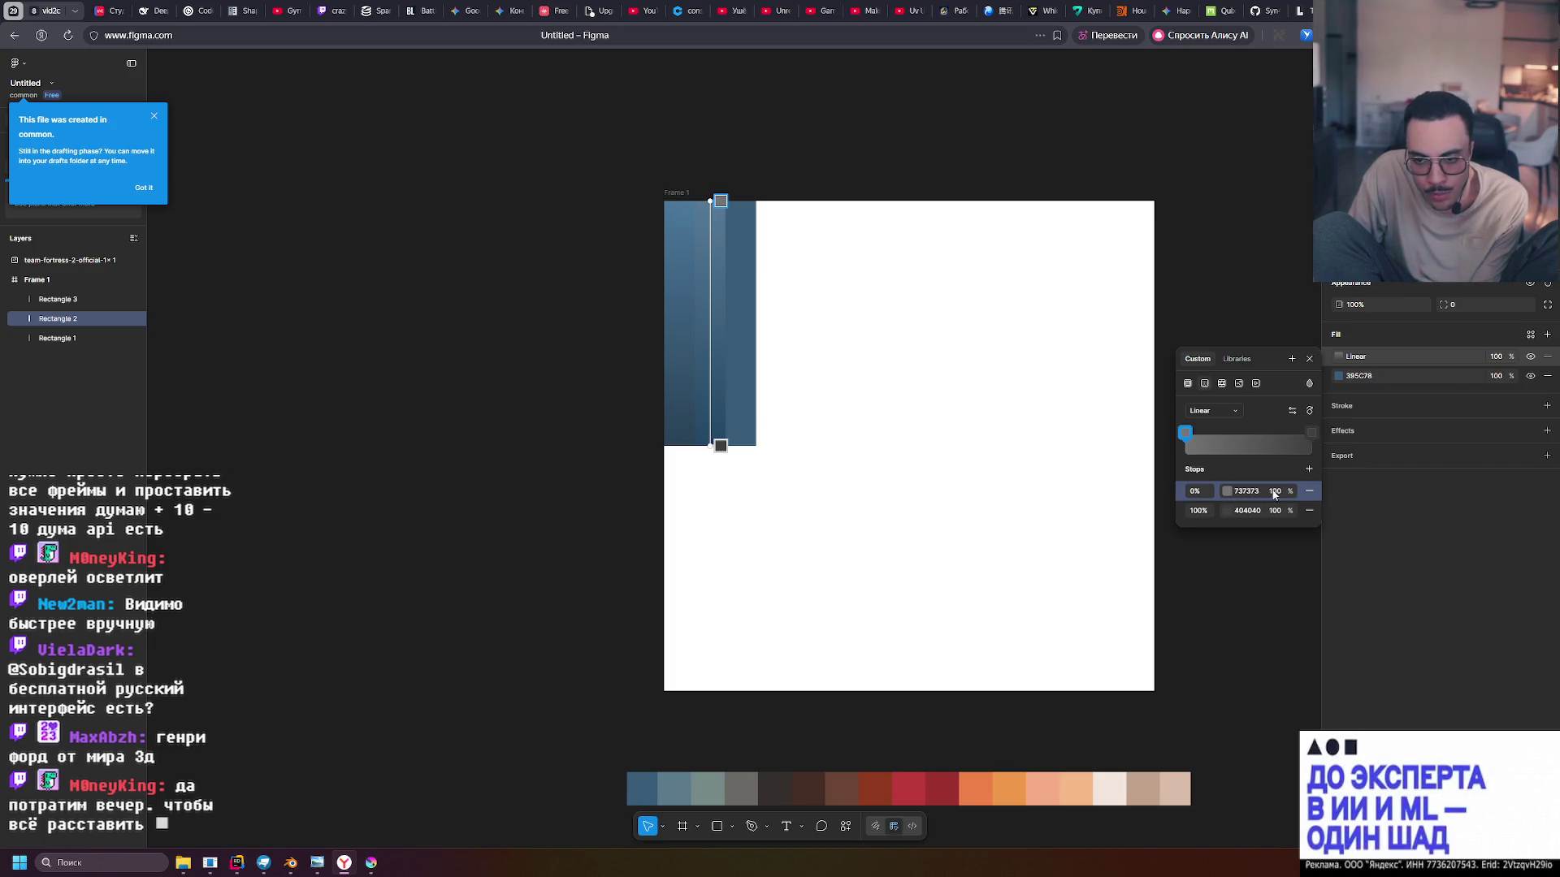
left_click(1227, 493)
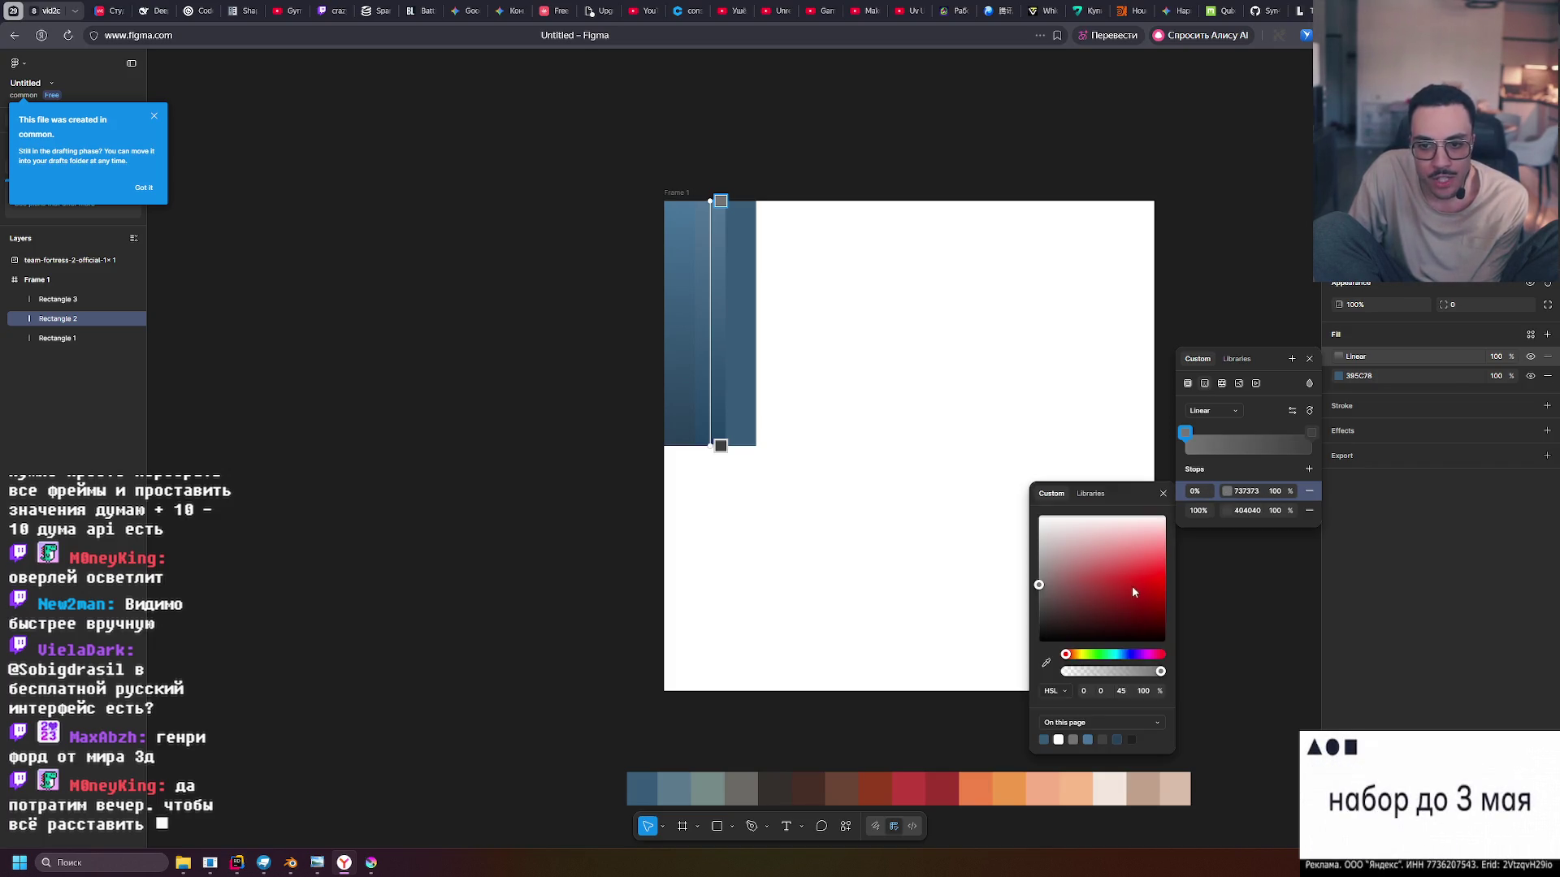
left_click_drag(1134, 592, 985, 466)
left_click(1285, 490)
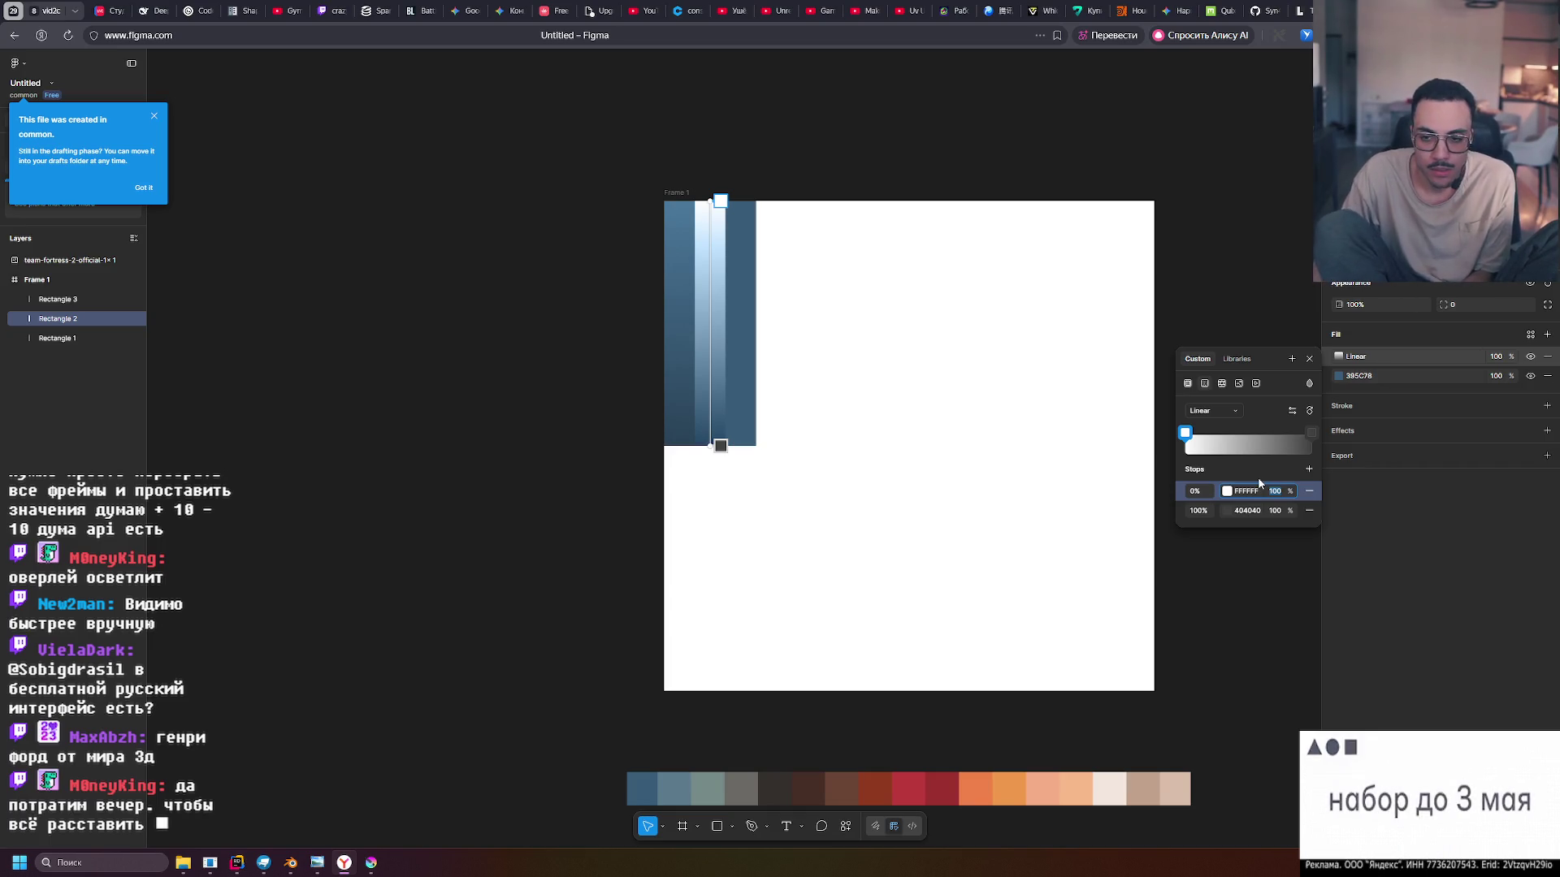
type("10")
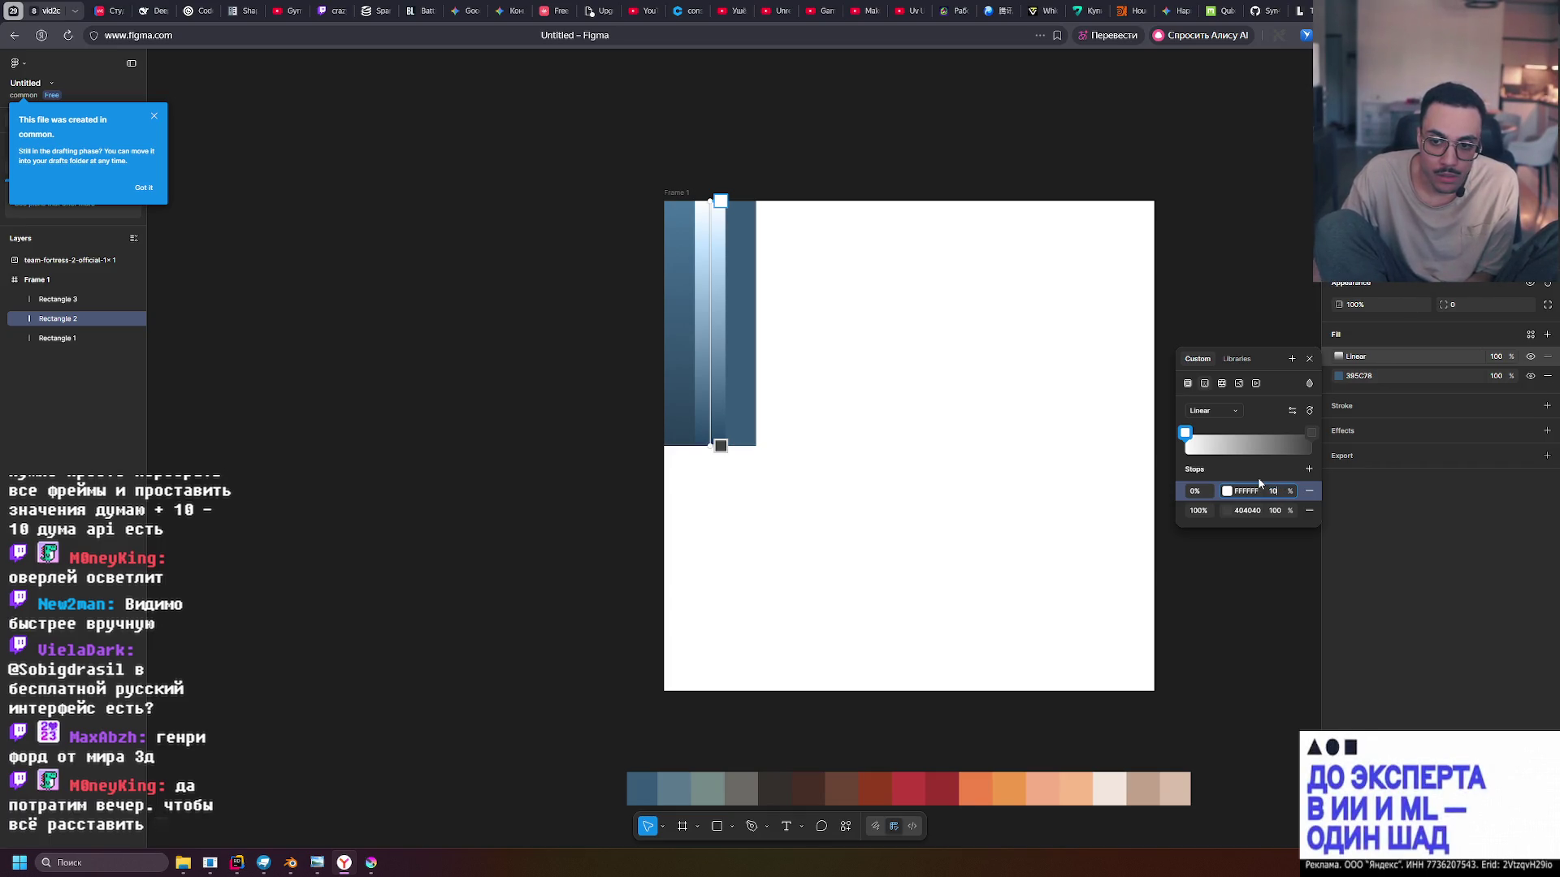
key("Return")
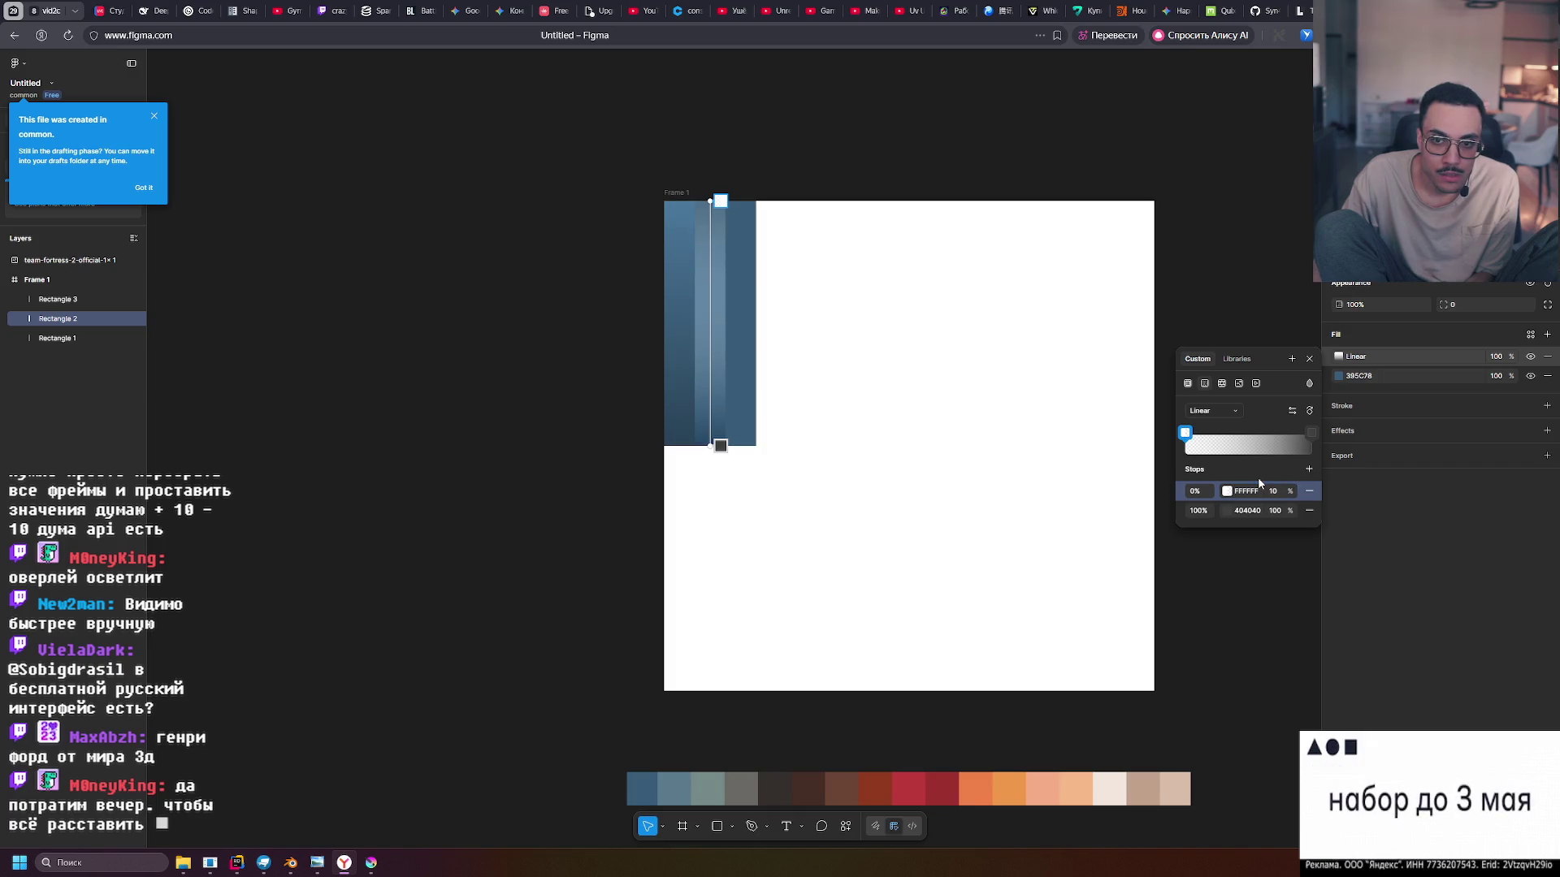
type("0")
key("Return")
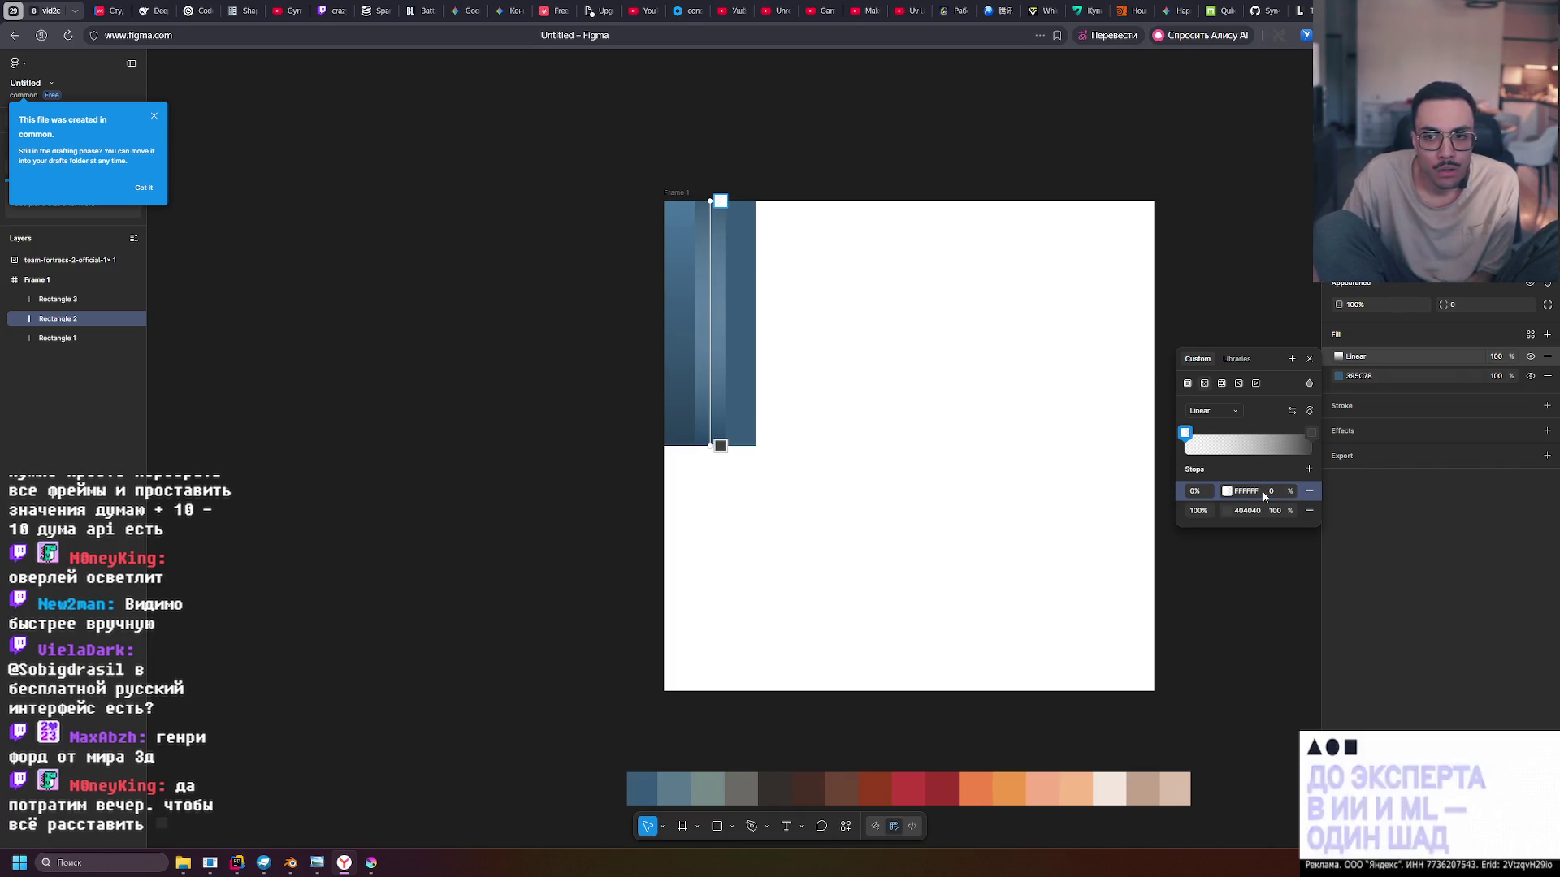
Make the bottom stop black 000000 at 0% opacity and add a middle stop at 52%
left_click(1226, 509)
left_click_drag(1069, 599, 1038, 661)
left_click(1281, 517)
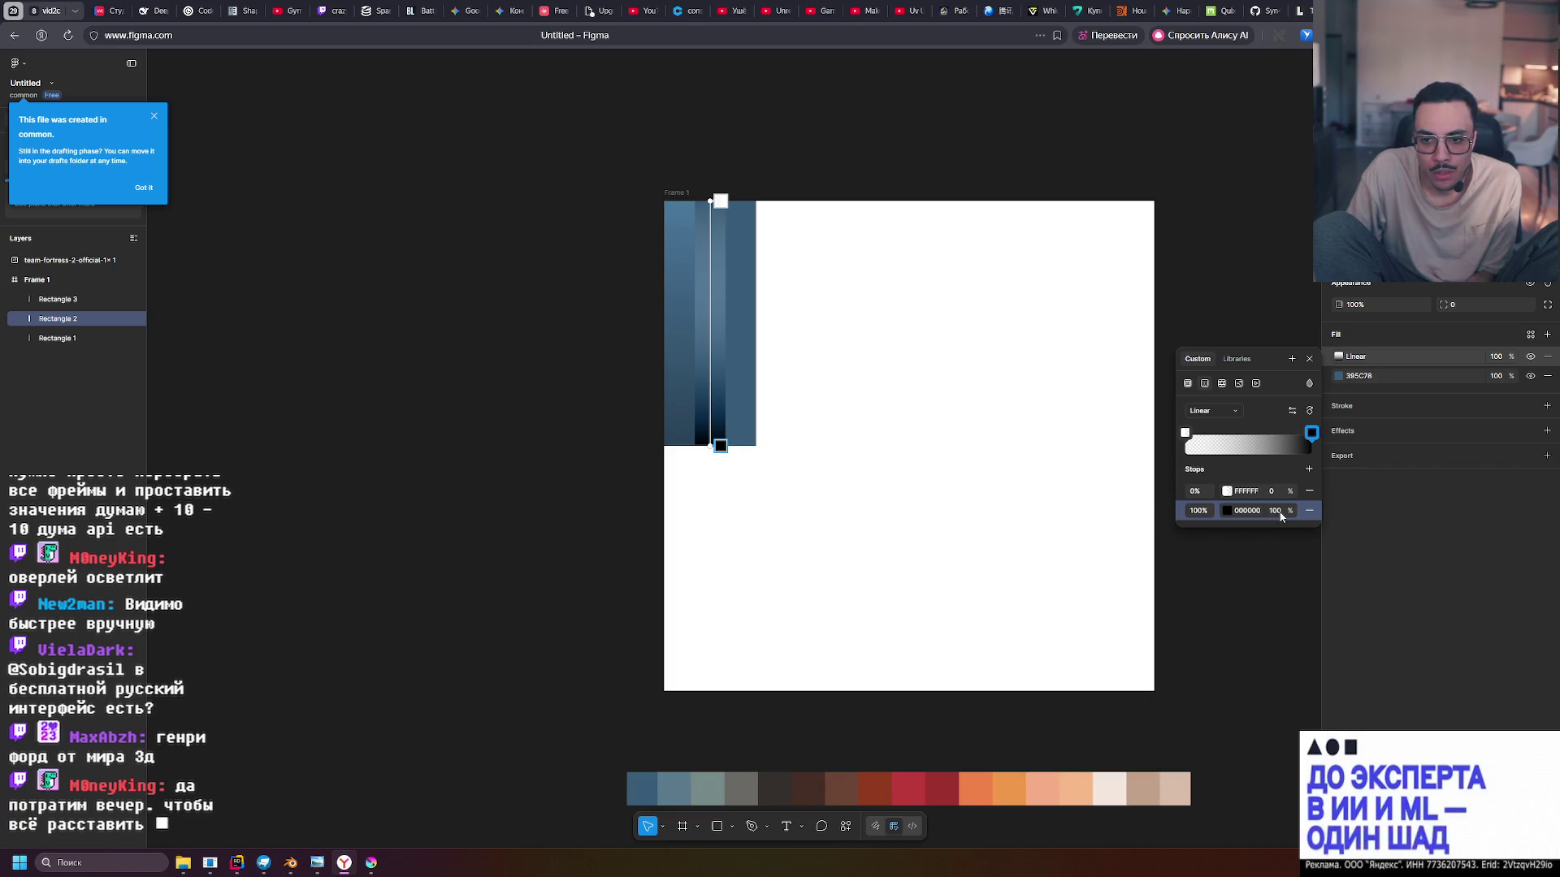
type("0")
key("Return")
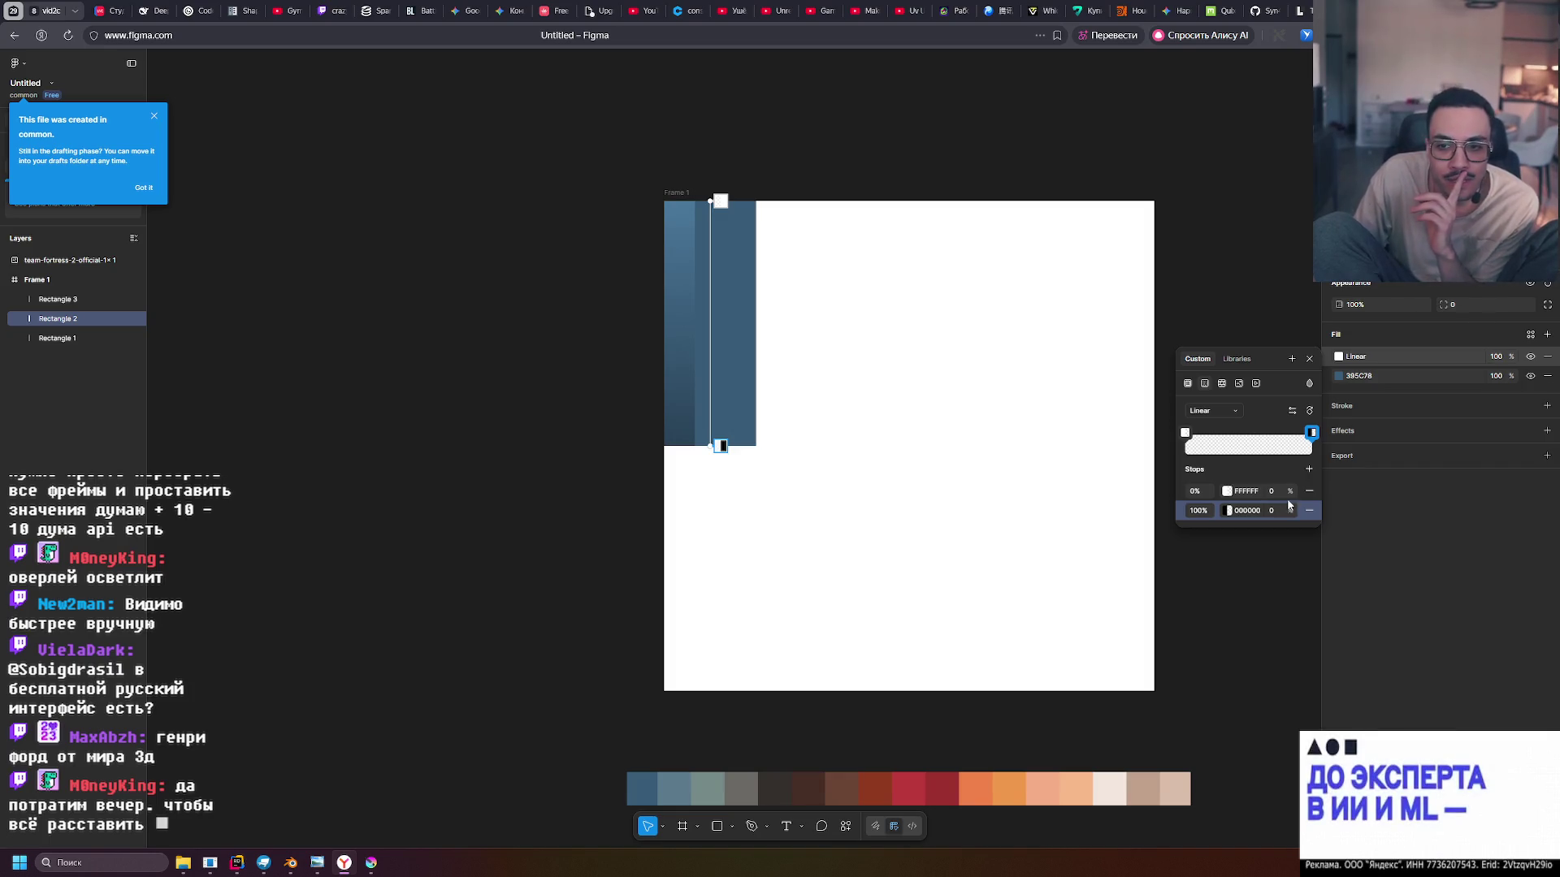
left_click(1277, 496)
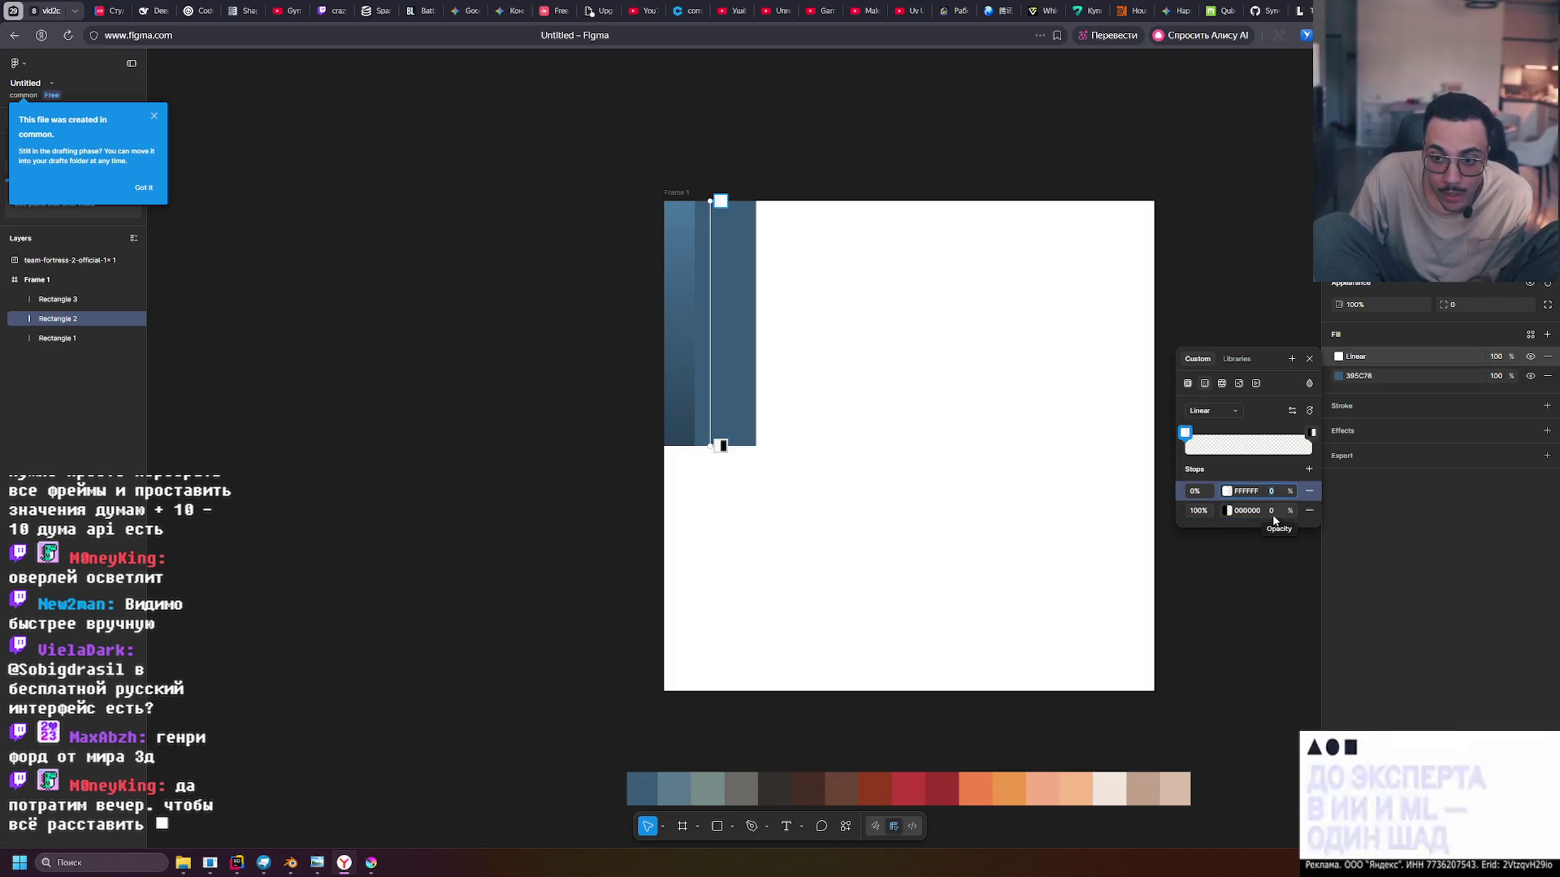
left_click(1252, 444)
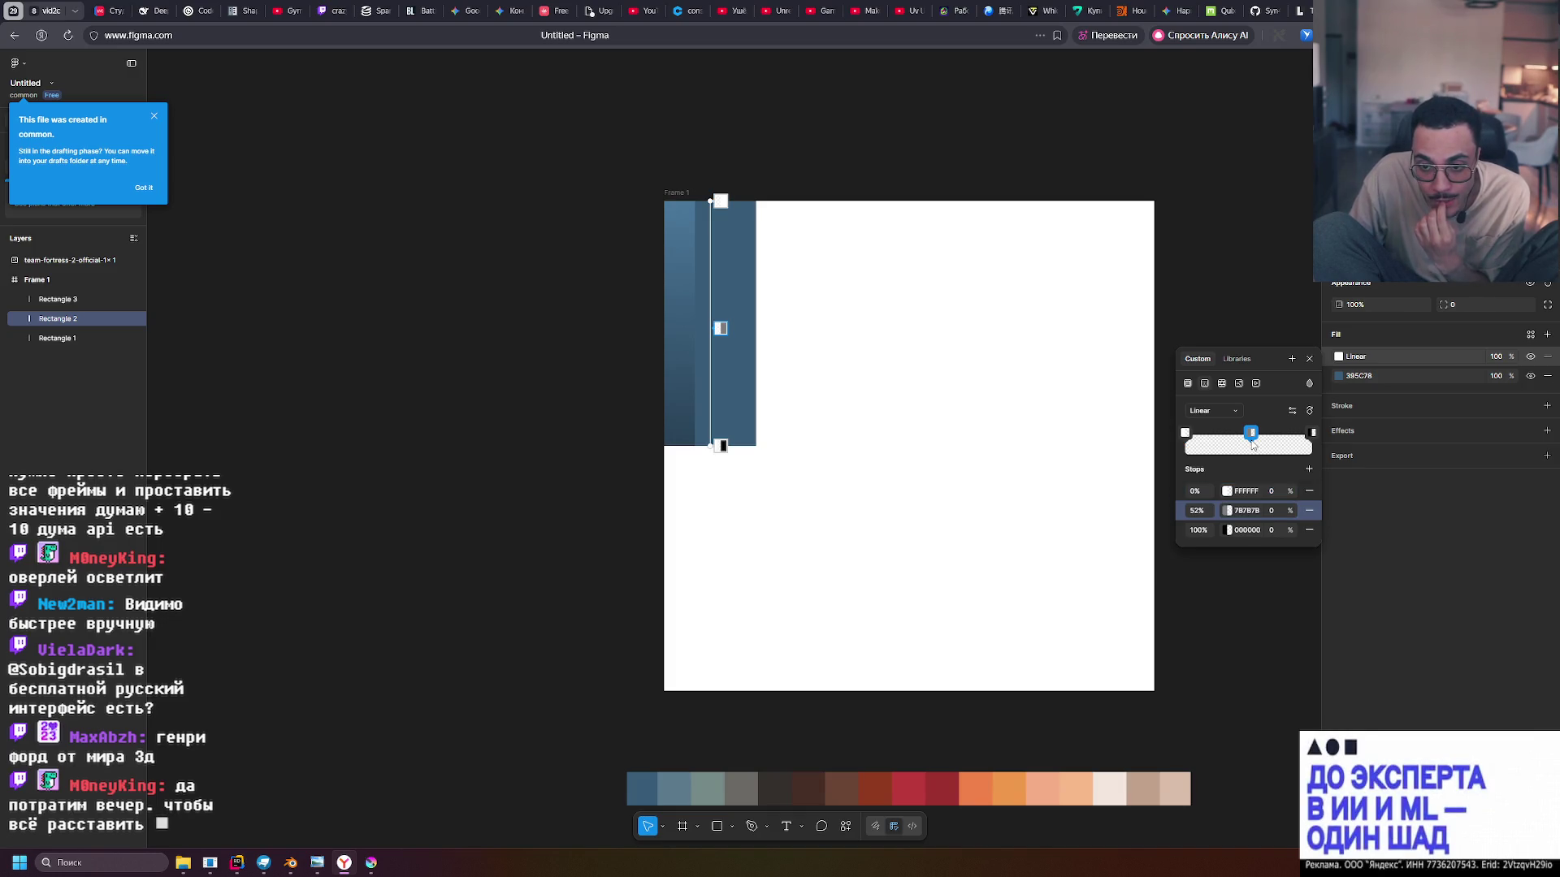
Place the new grey middle stop of the overlay gradient at 50%
left_click(1198, 514)
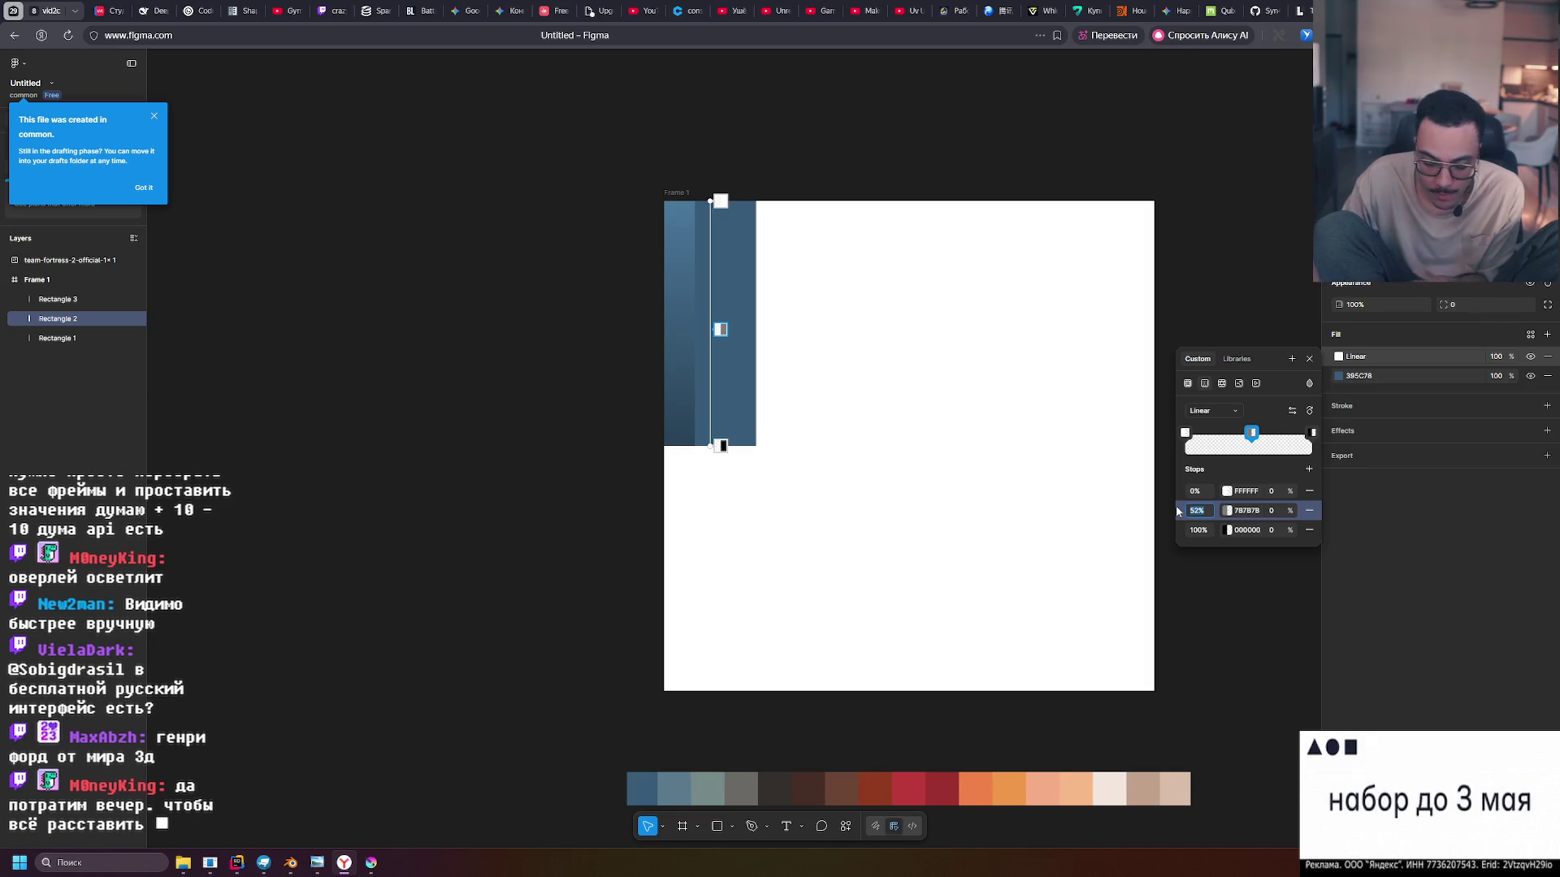
type("50")
key("Return")
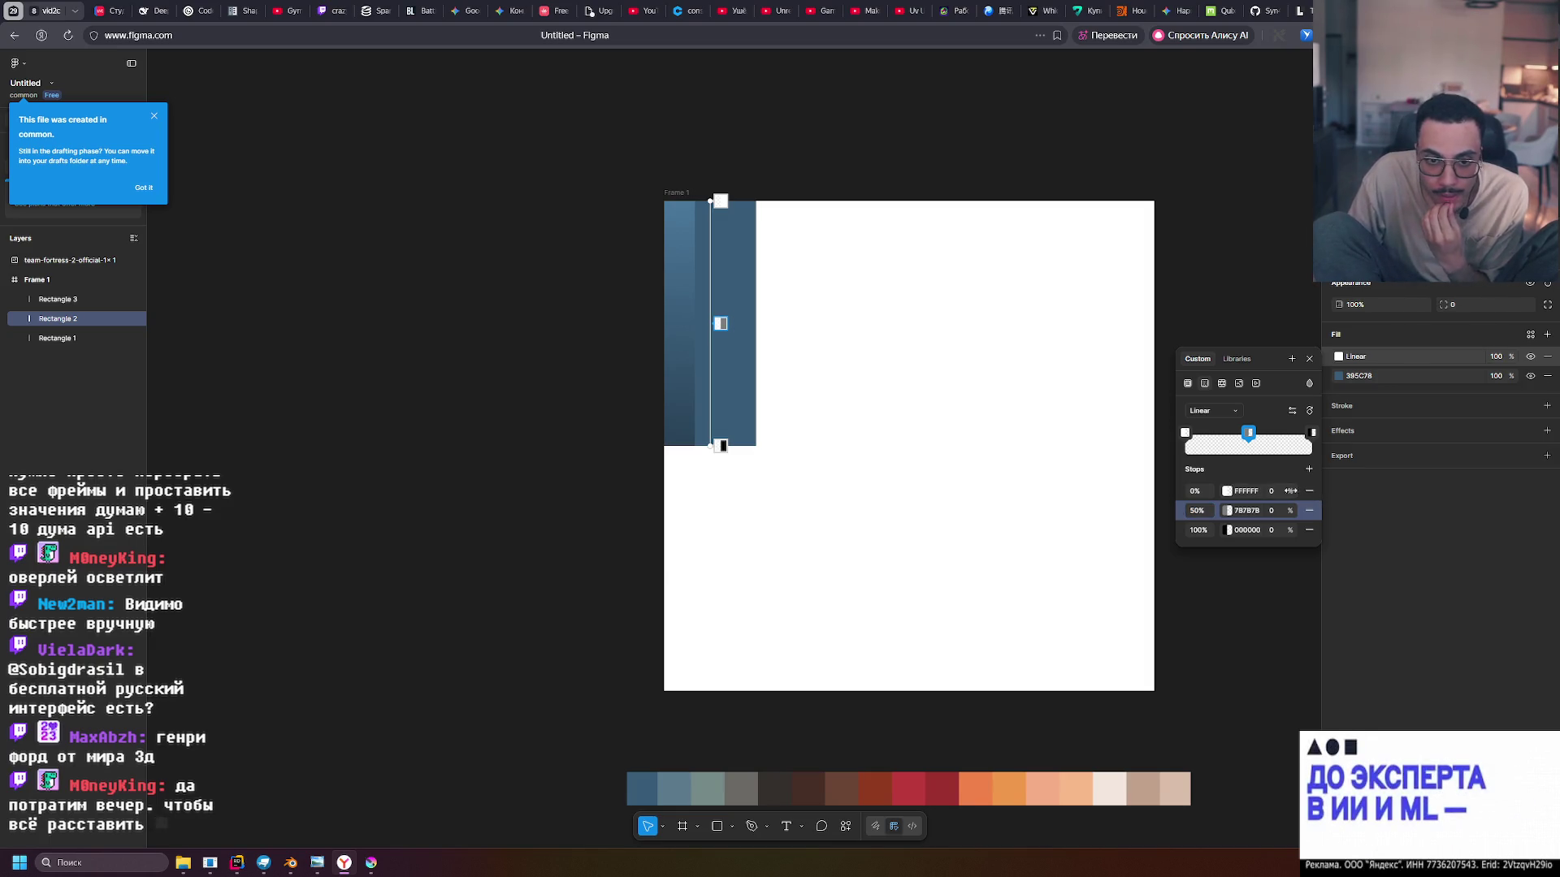
Make the black 100% end stop 35% opaque
left_click(1282, 530)
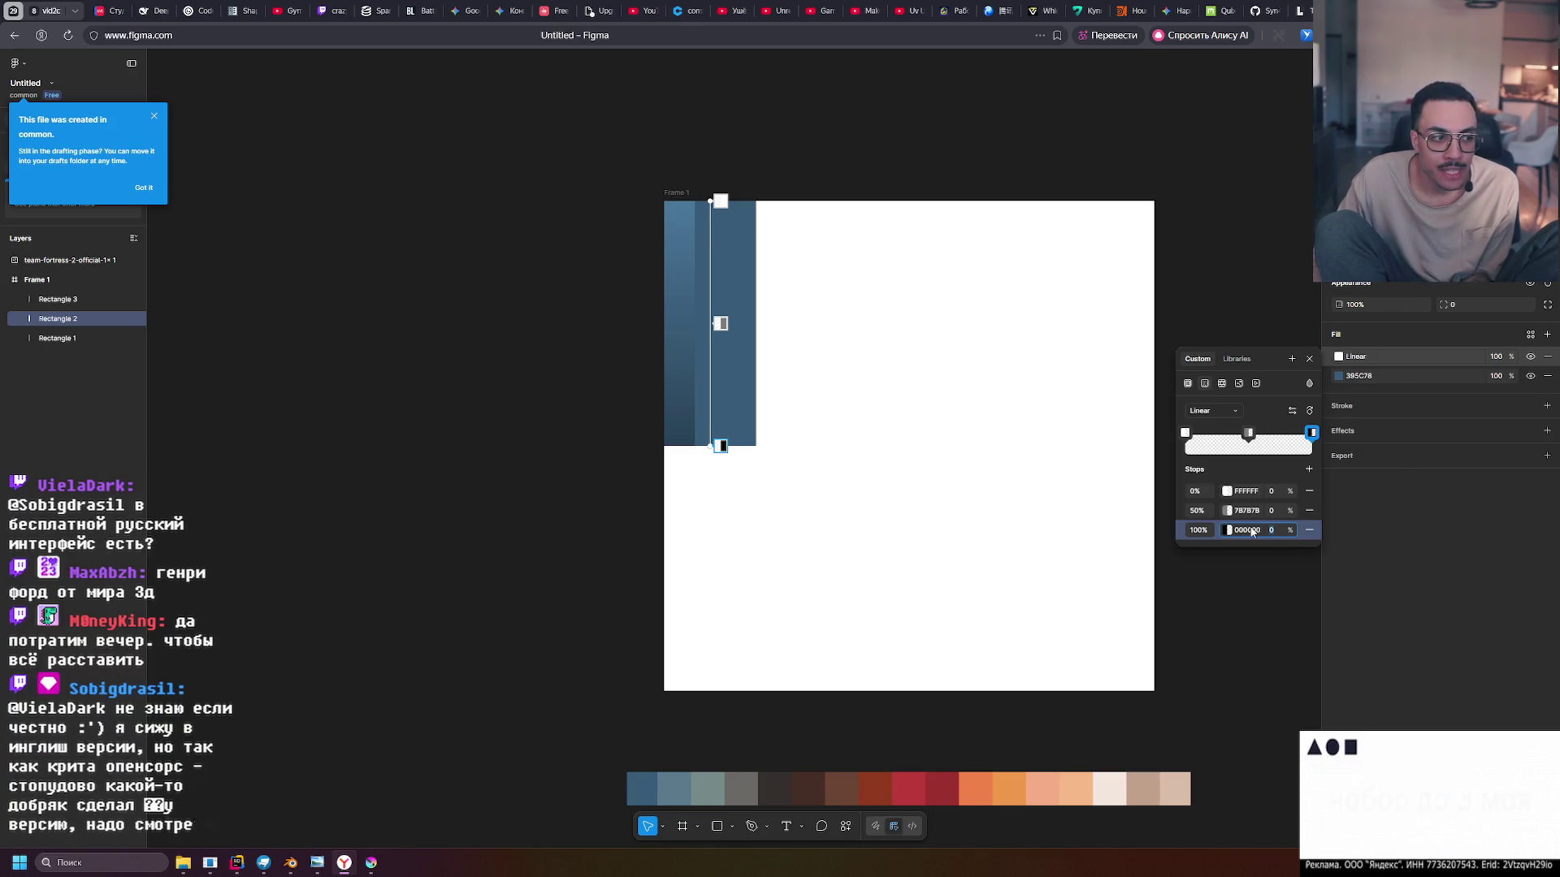
type("10")
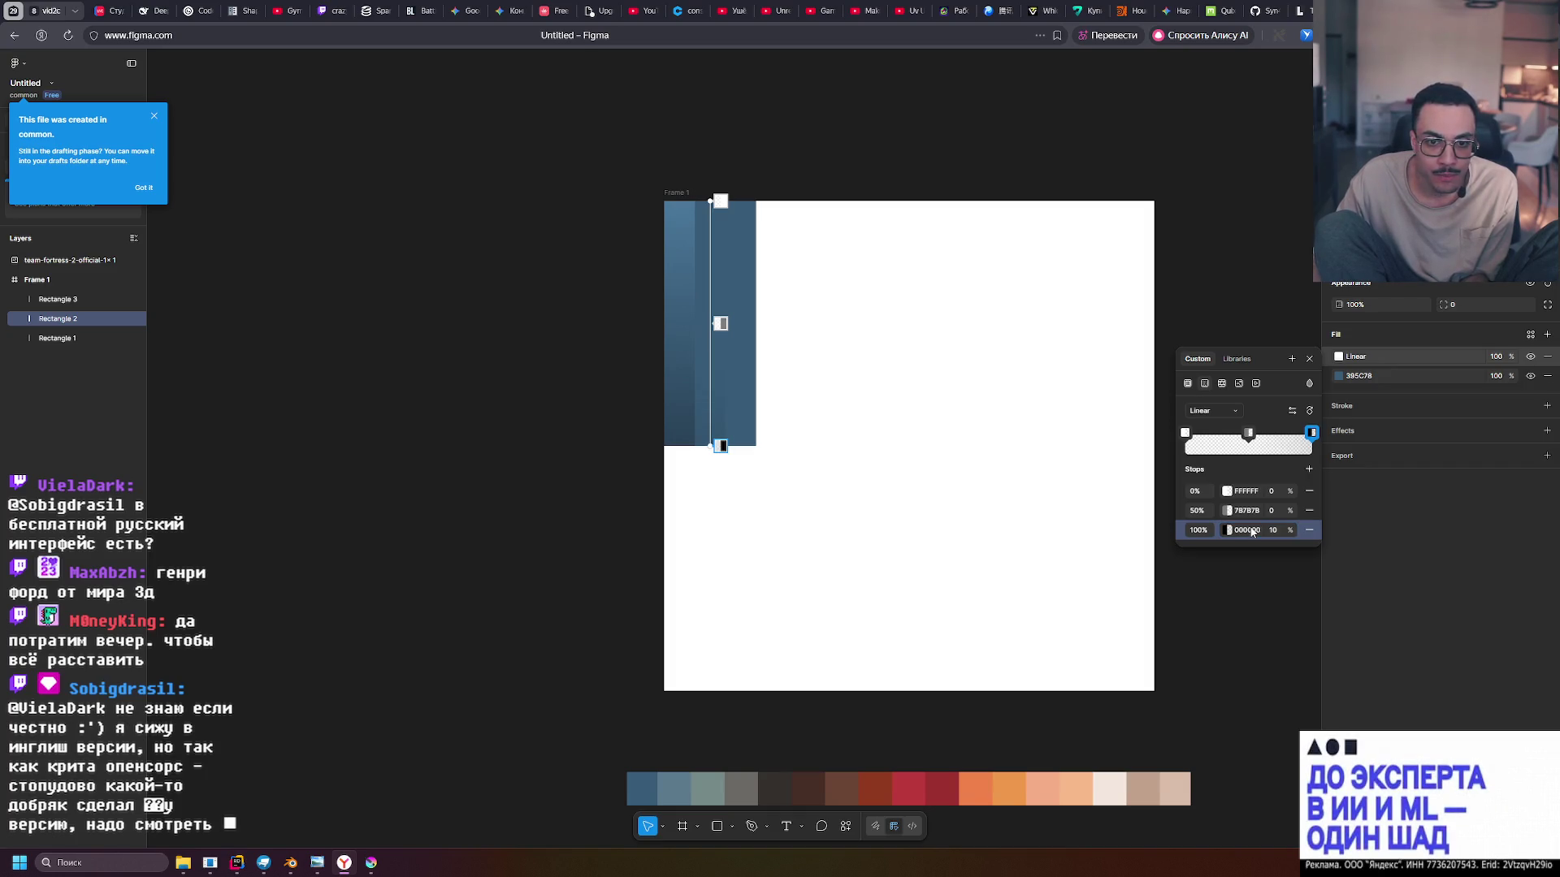
left_click(1279, 531)
type("35")
key("Return")
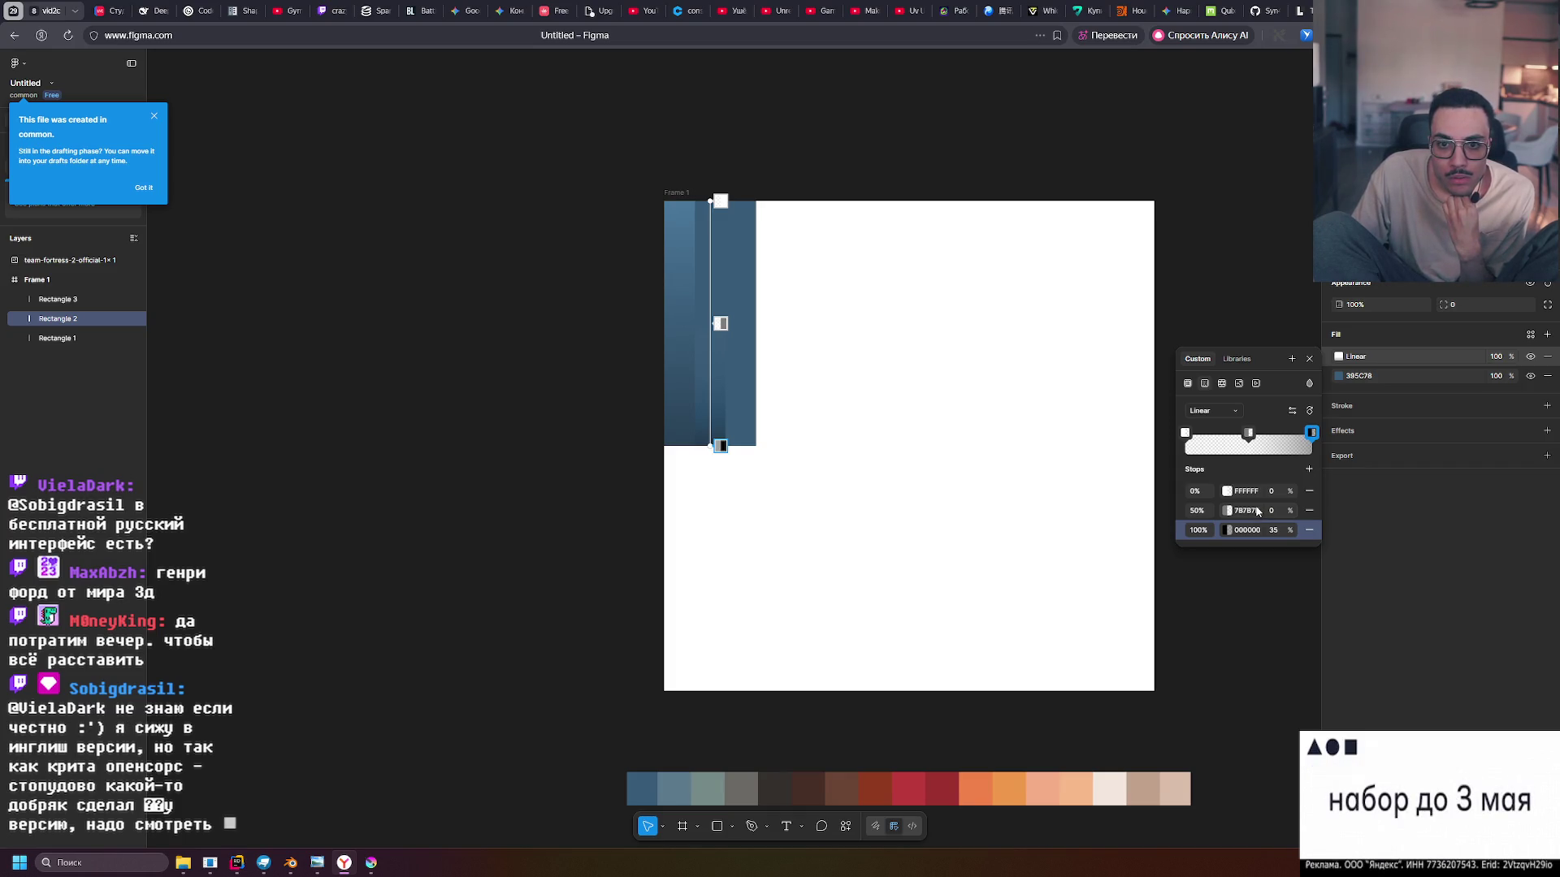
Set the white 0% start stop's opacity to 100%
left_click(1186, 433)
left_click(1186, 432)
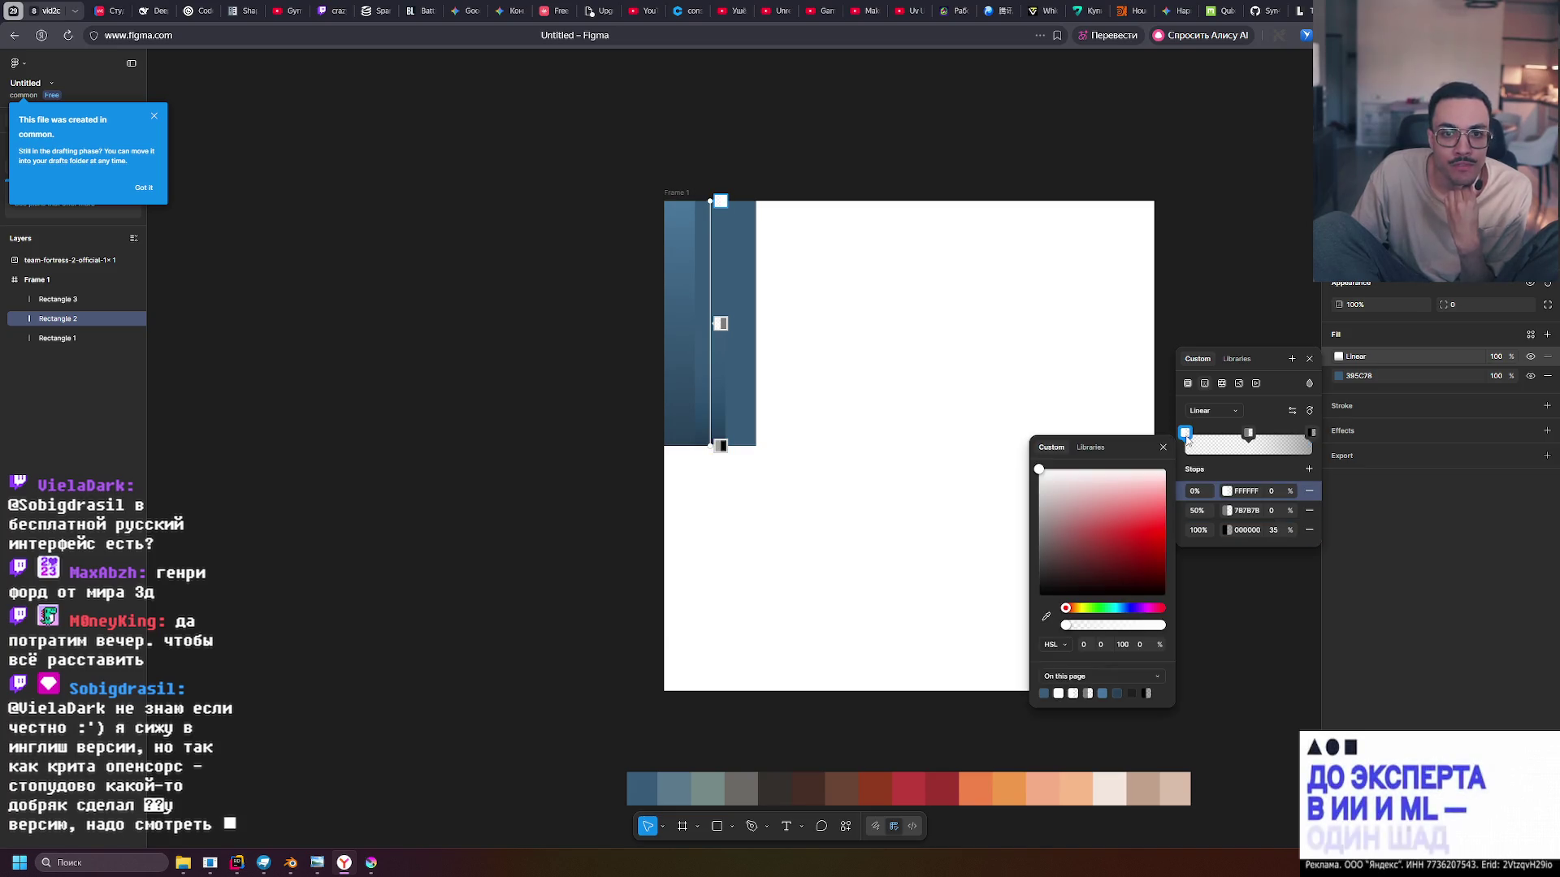
left_click(1277, 496)
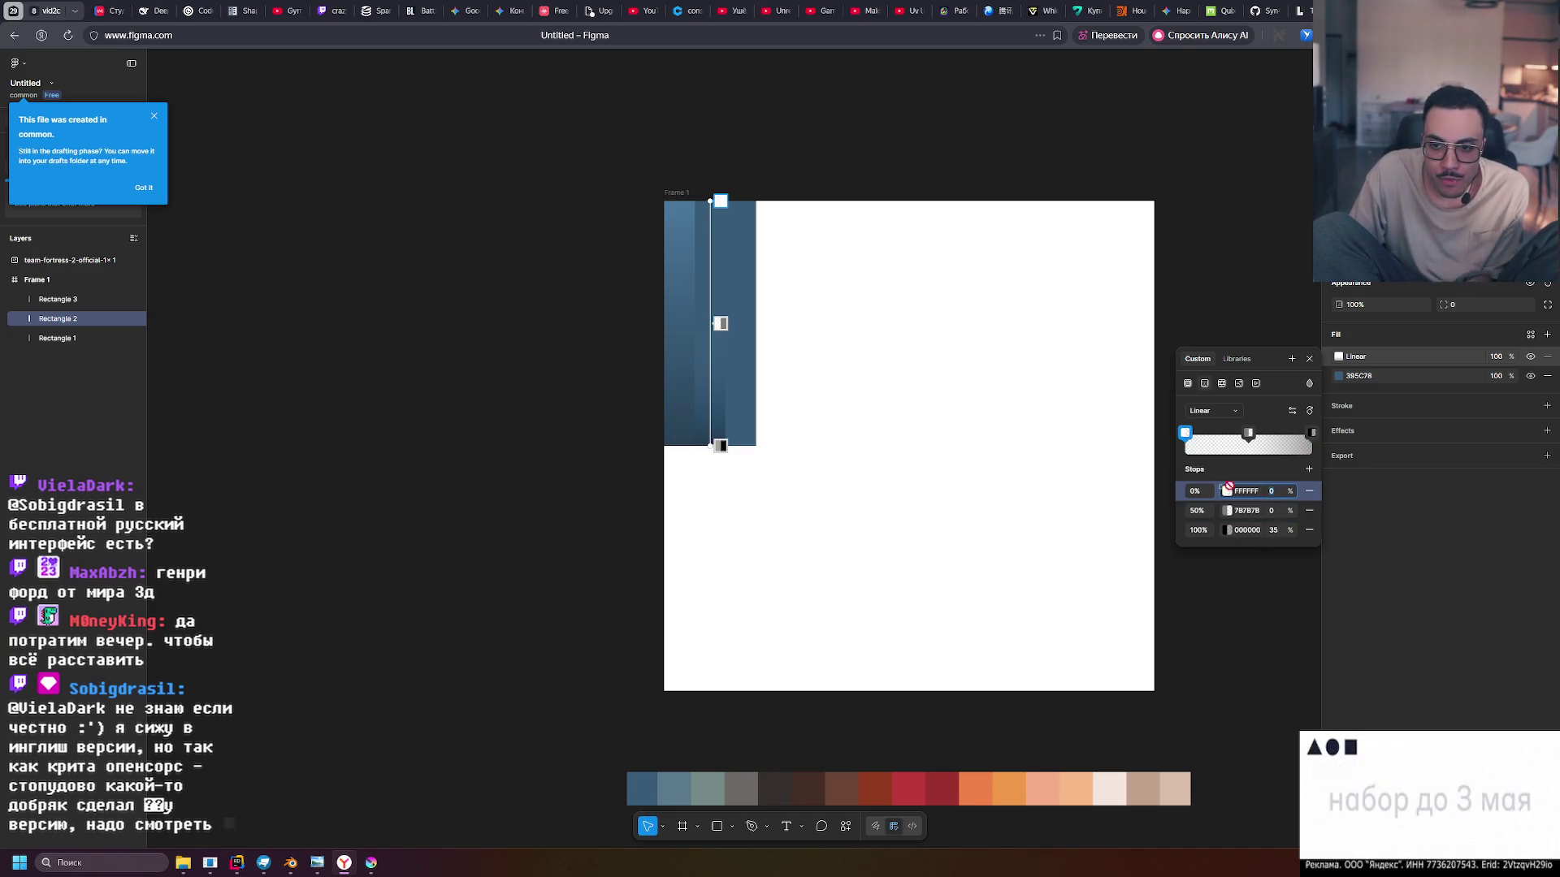
type("10")
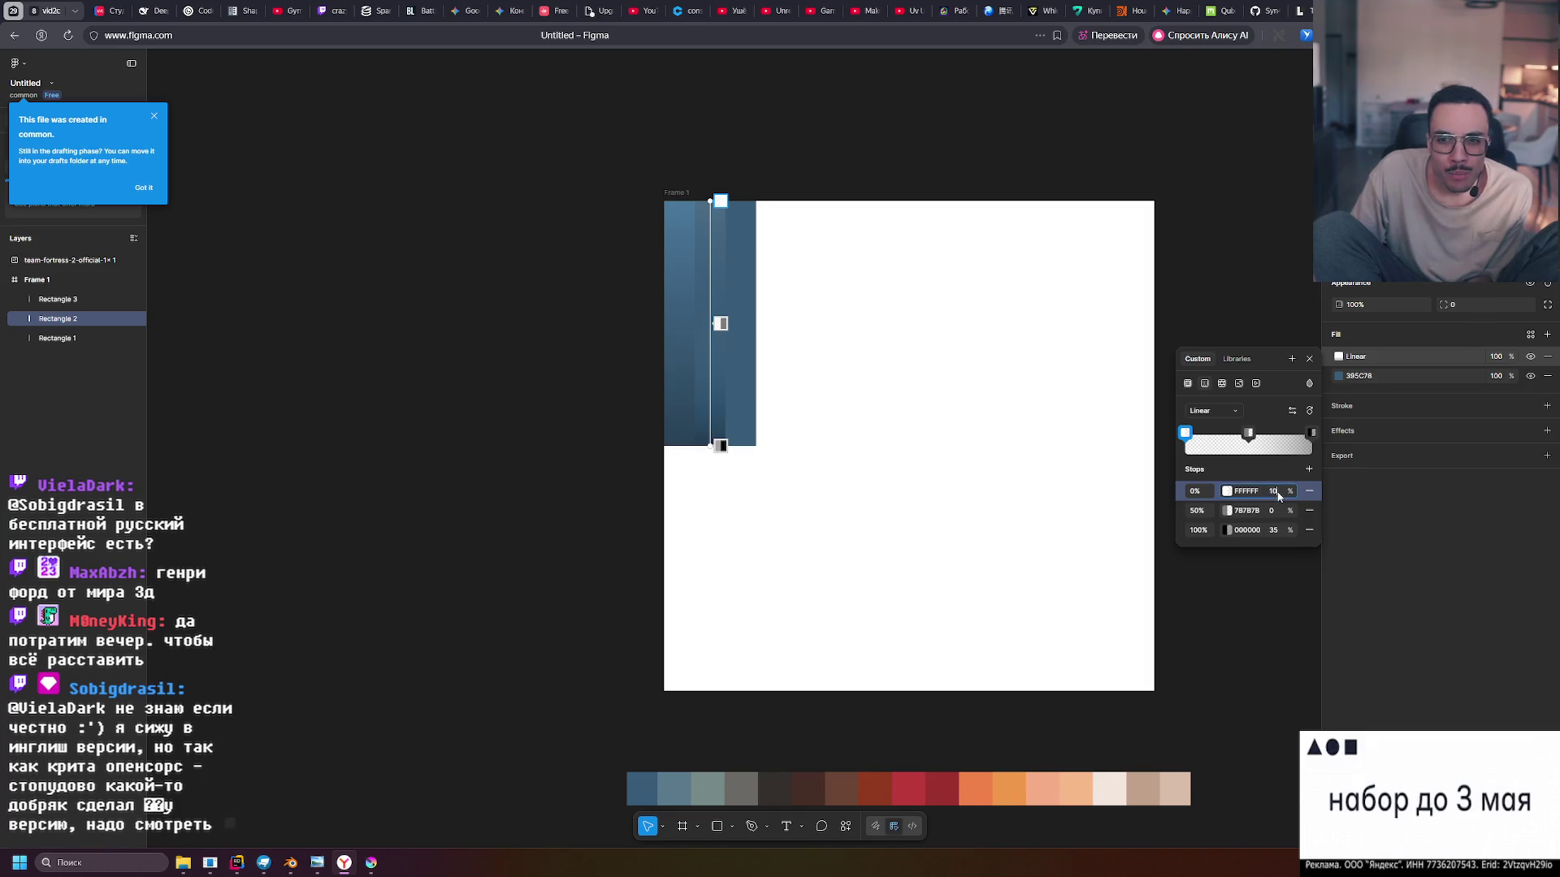
type("0")
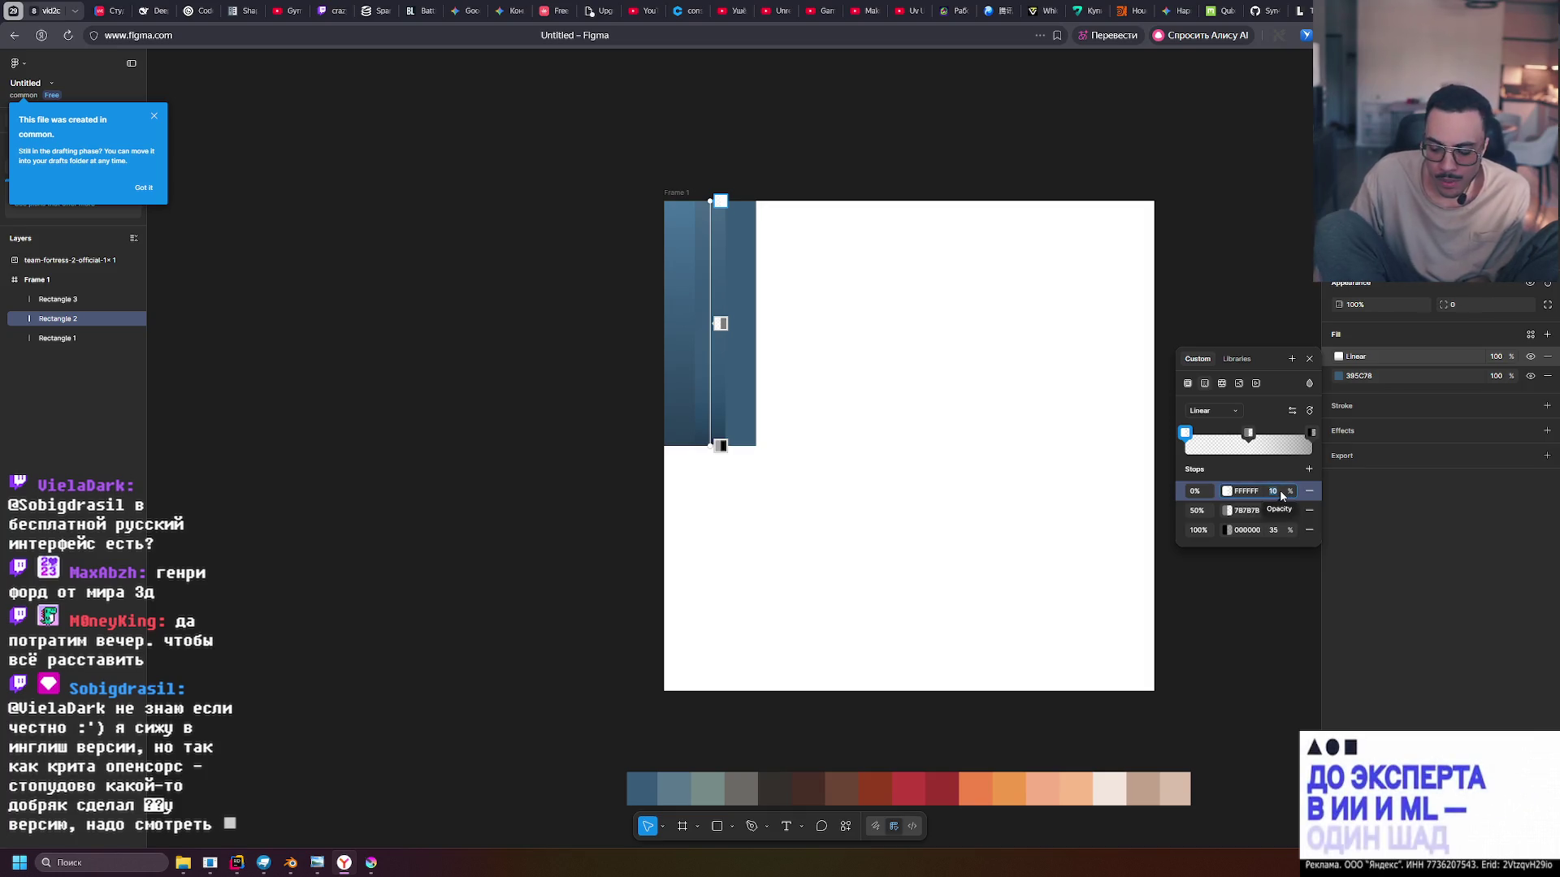
key("BackSpace")
key("BackSpace")
key("BackSpace")
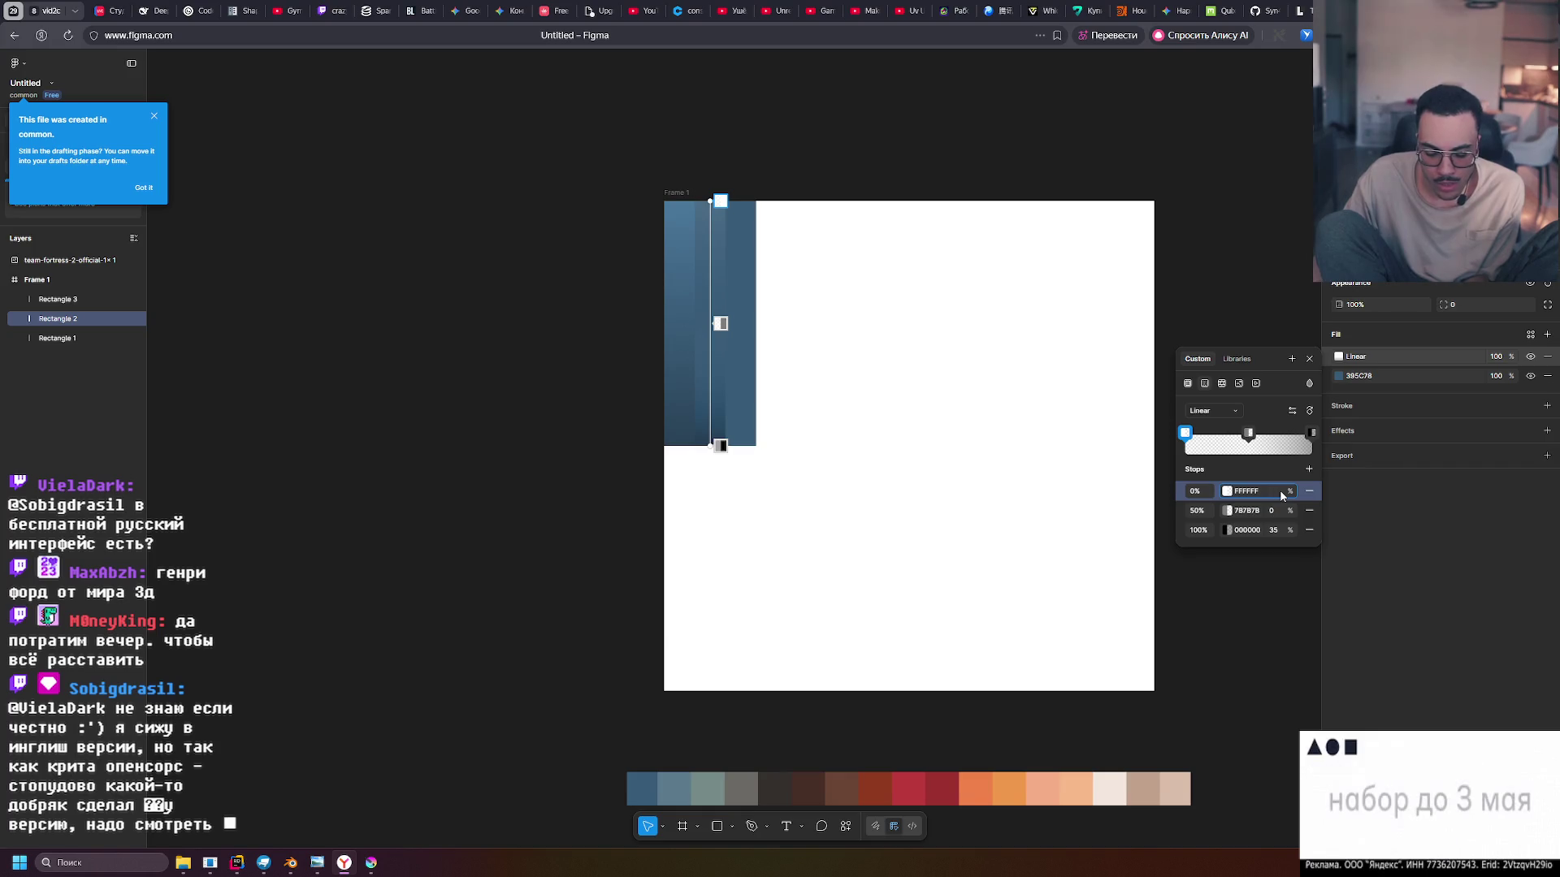
type("15")
key("Return")
left_click(1279, 490)
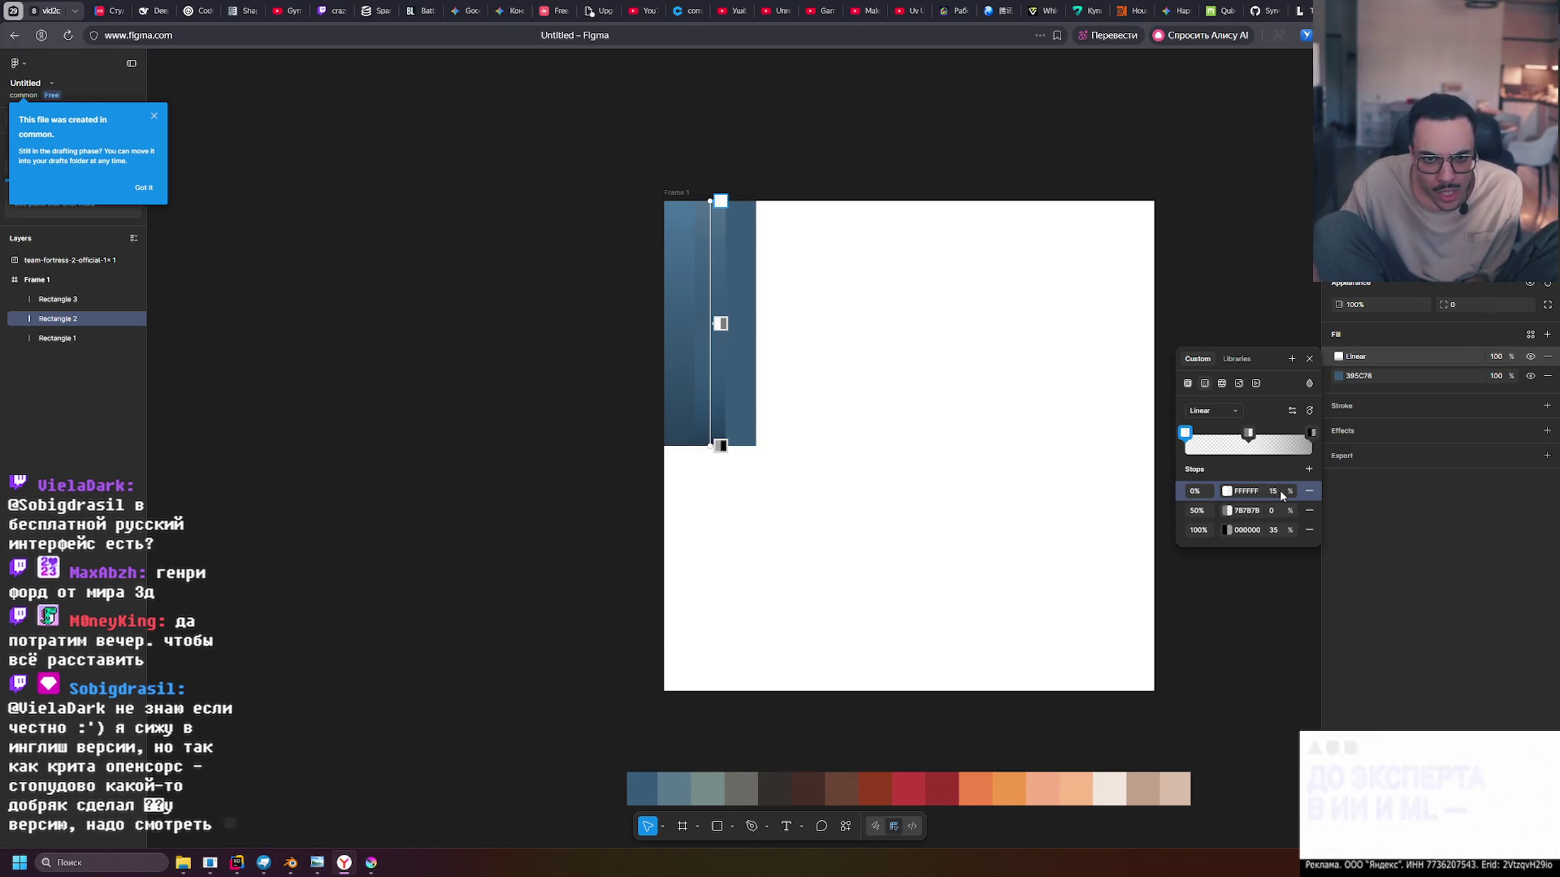
key("Return")
Change the start stop's colour to mid-grey 737373
left_click(1226, 491)
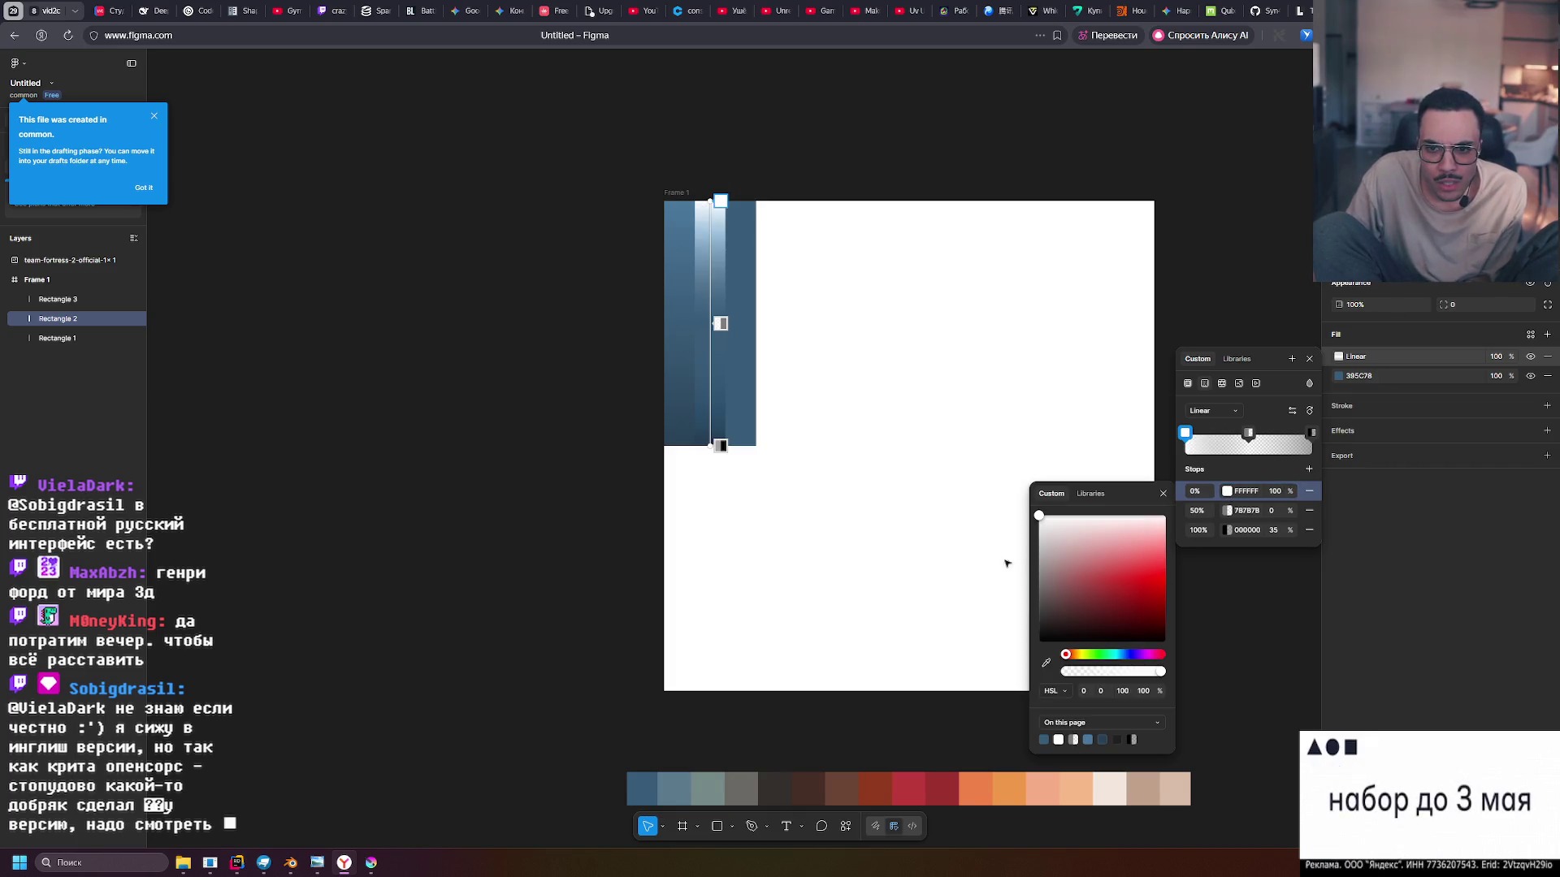
mouse_move(1049, 536)
left_mouse_down()
mouse_move(986, 651)
mouse_move(998, 582)
mouse_move(1040, 573)
left_mouse_up()
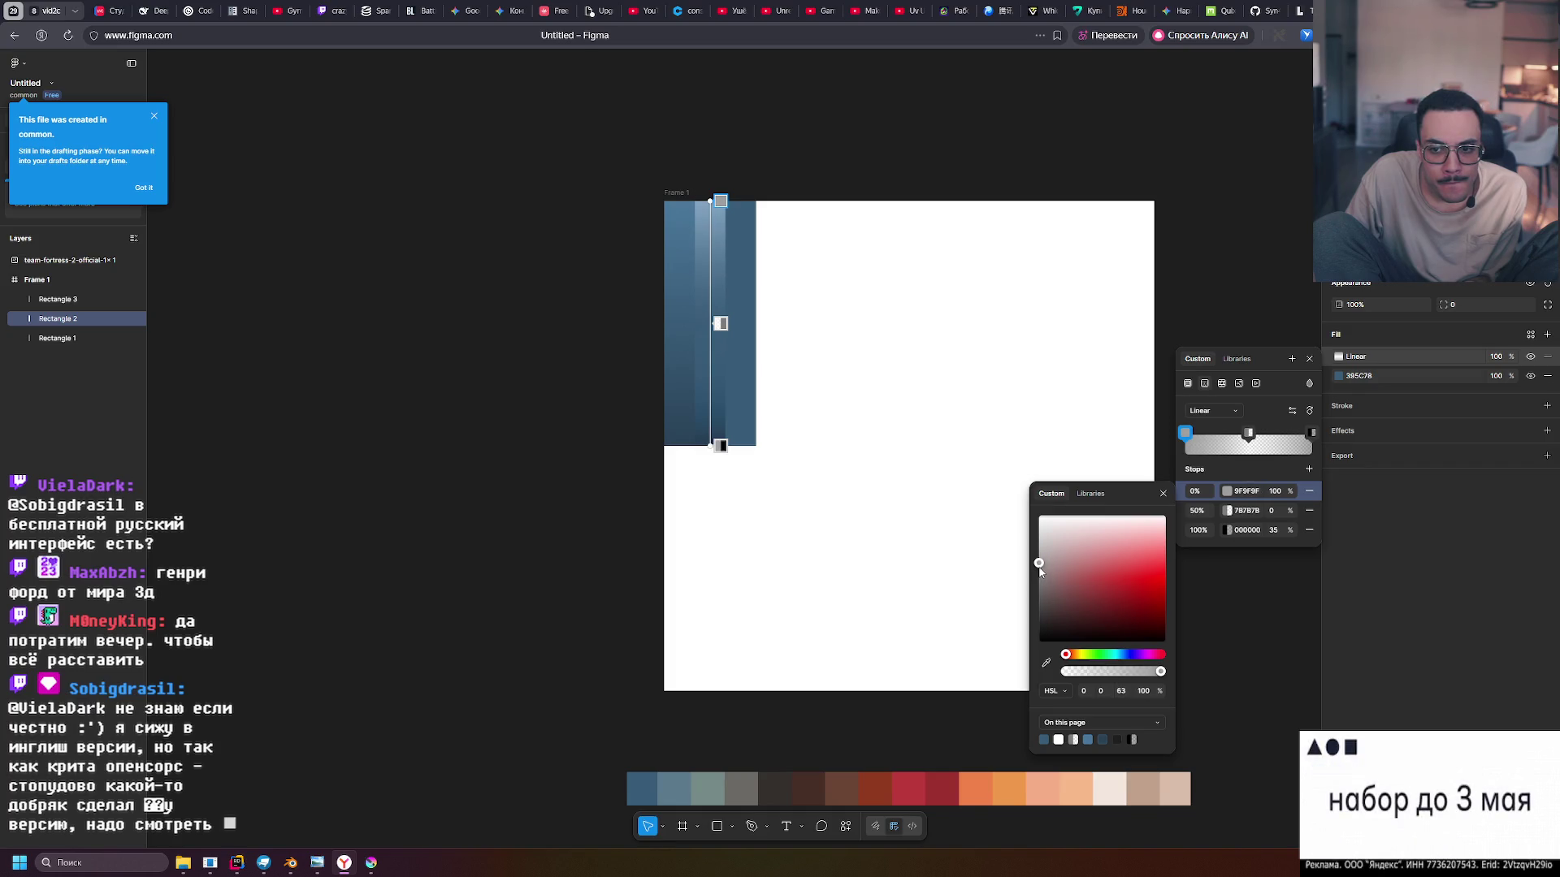
left_click_drag(1037, 582, 1030, 594)
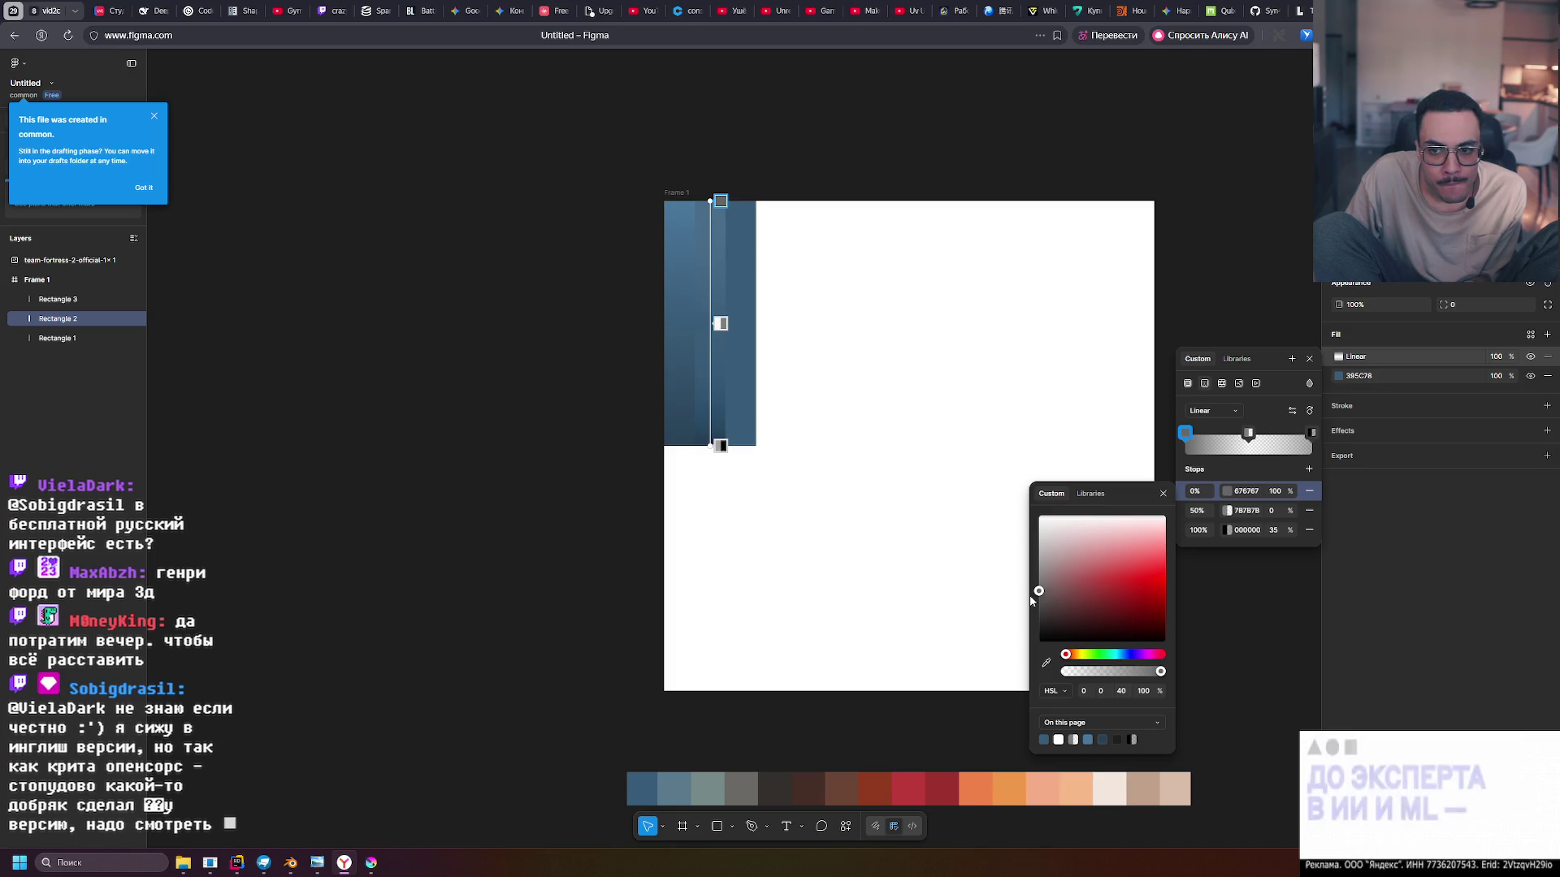
scroll(711, 236, "up", 5)
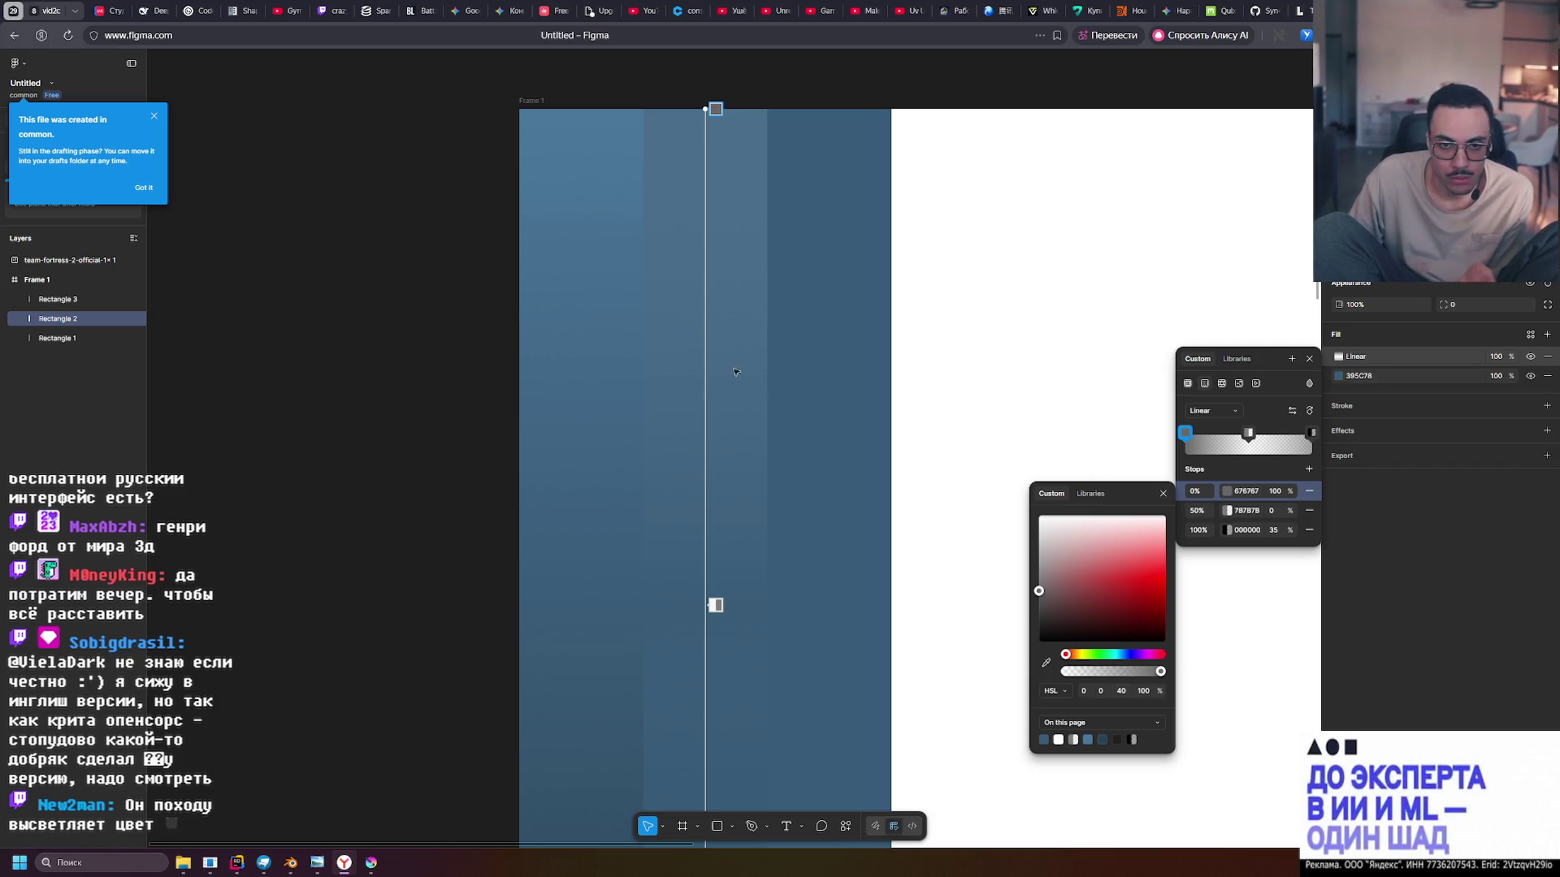
Zoom in on the frame and open the blend mode menu for Rectangle 2's overlay fill
scroll(622, 314, "up", 5, "ctrl")
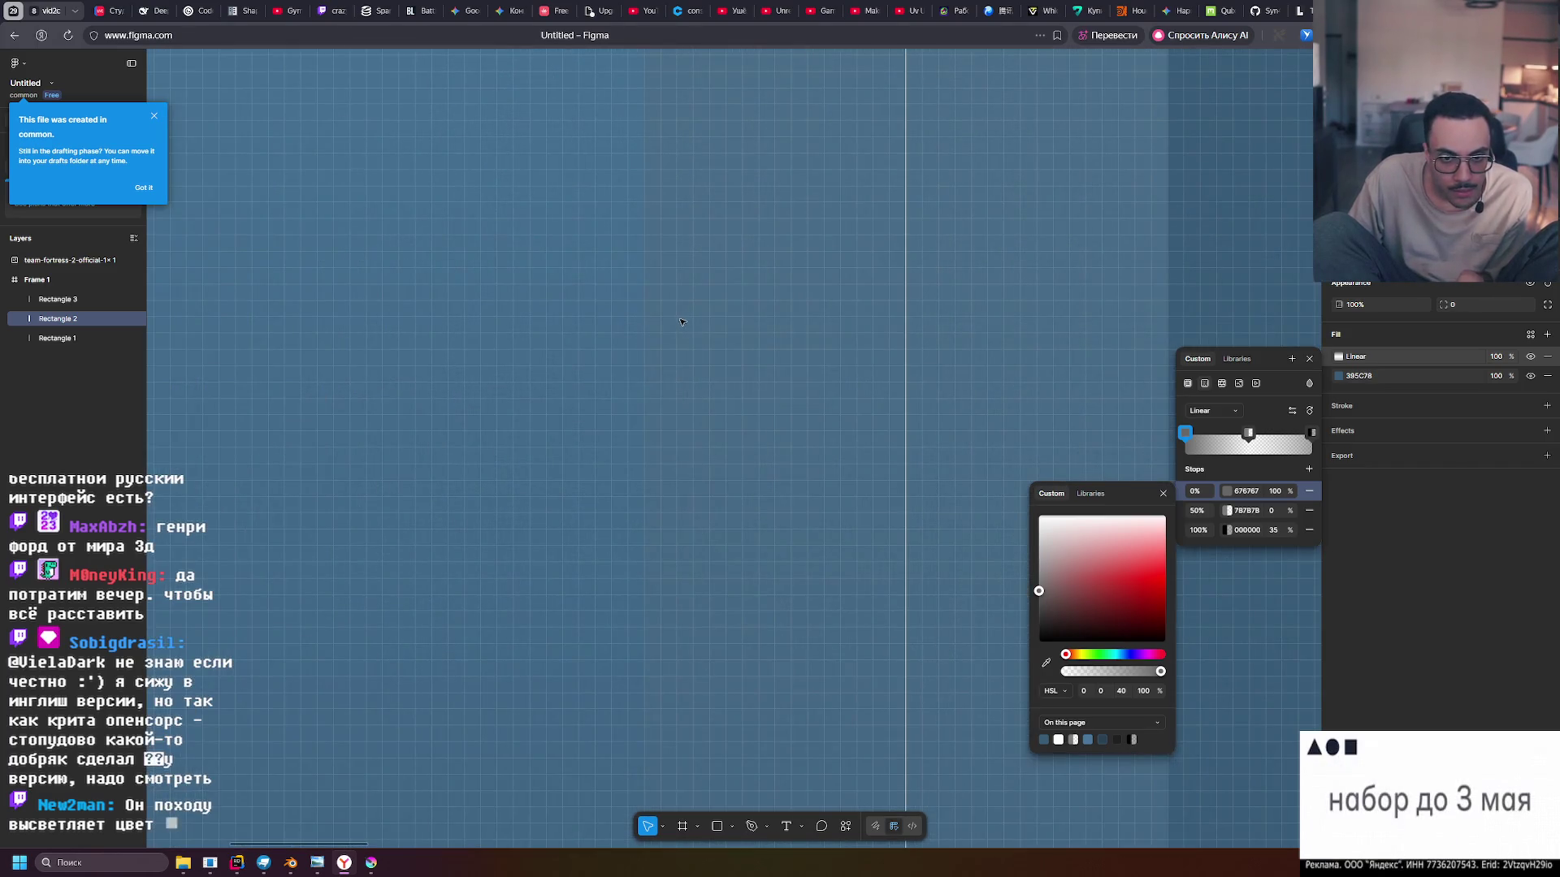
scroll(650, 337, "up", 2, "ctrl")
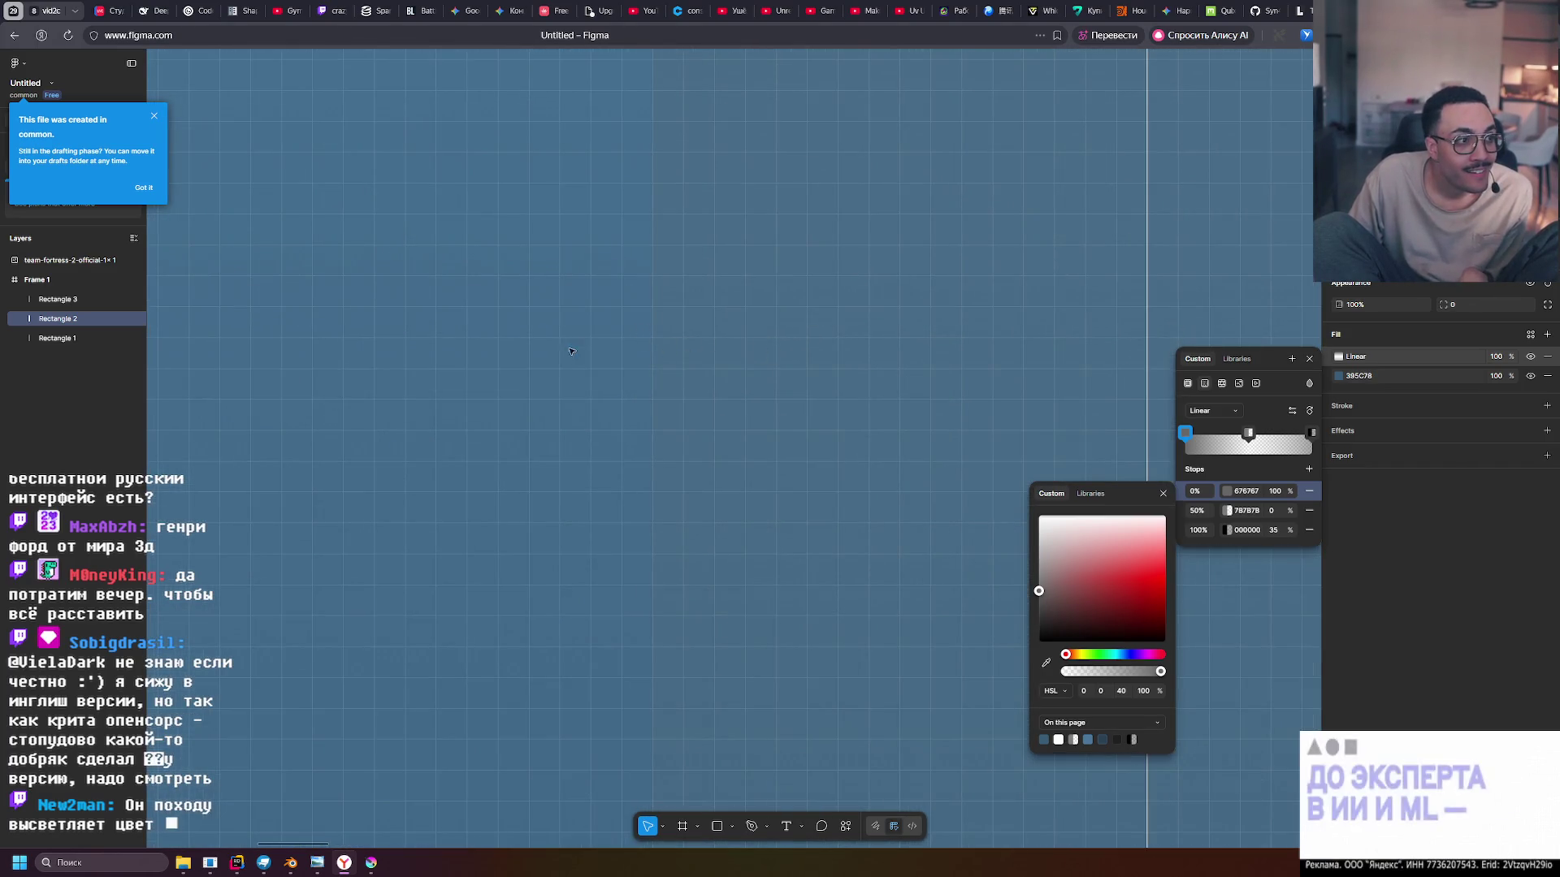
scroll(804, 368, "down", 5, "ctrl")
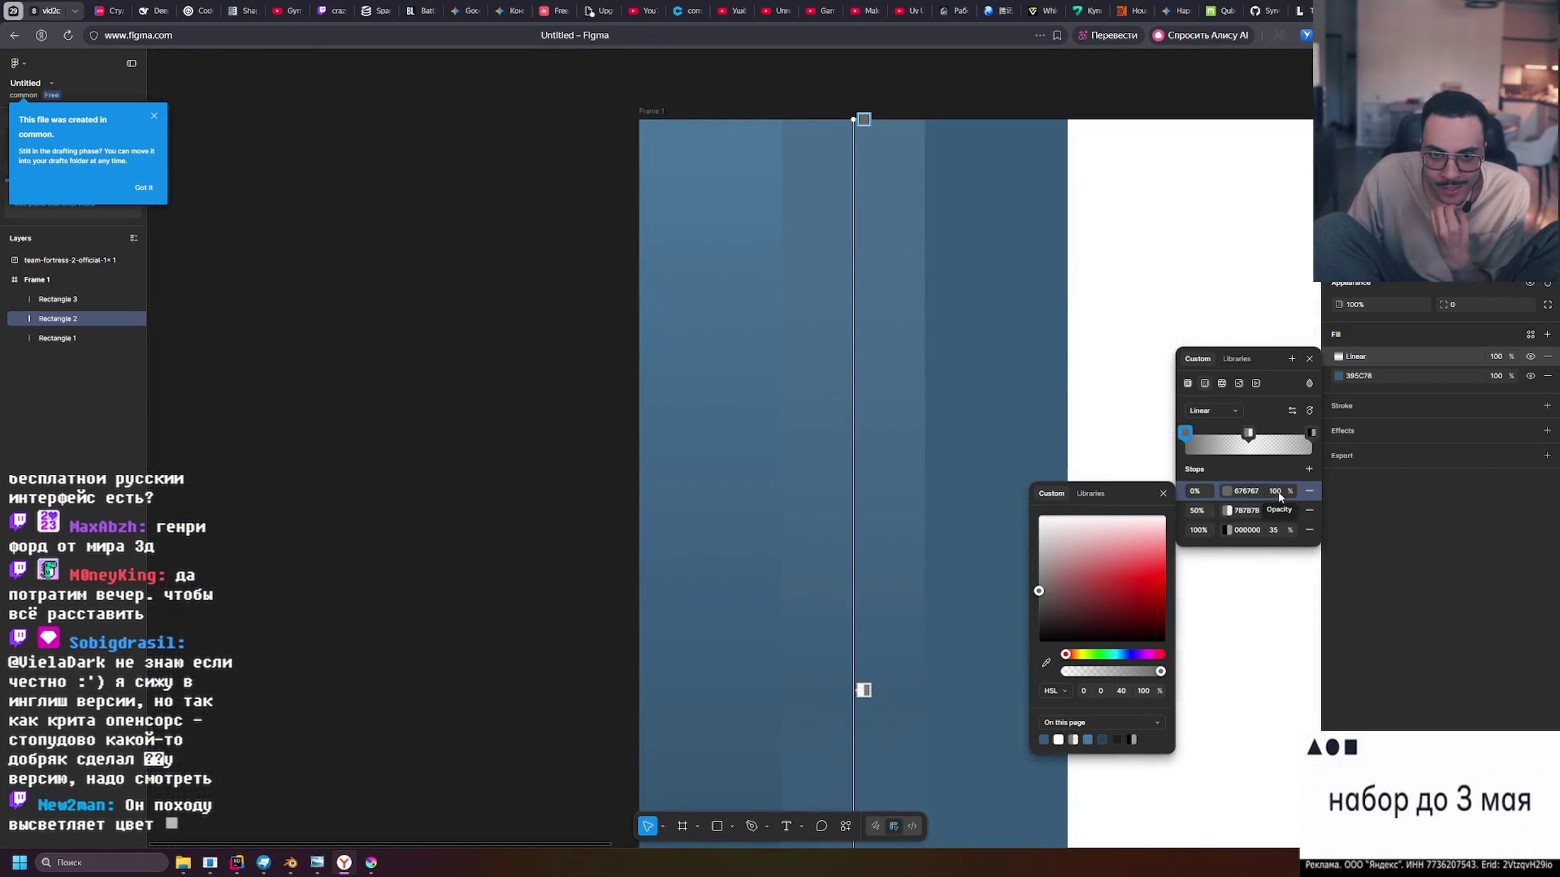
left_click(1309, 385)
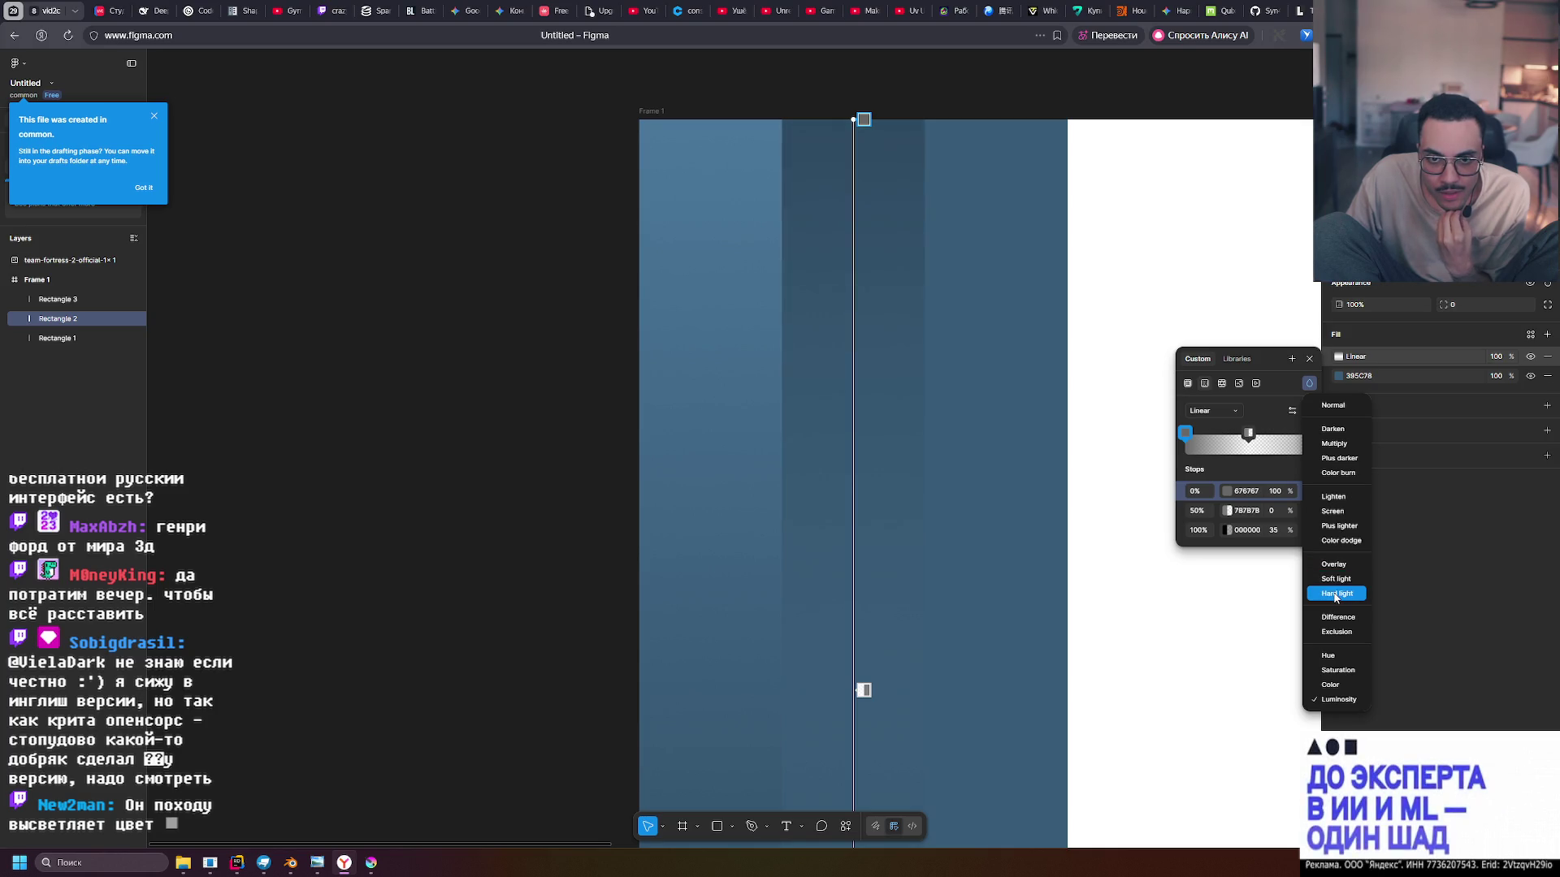
Apply Lighten blending and set the 0% stop colour to white FFFFFF
left_click(1343, 504)
left_click(1184, 436)
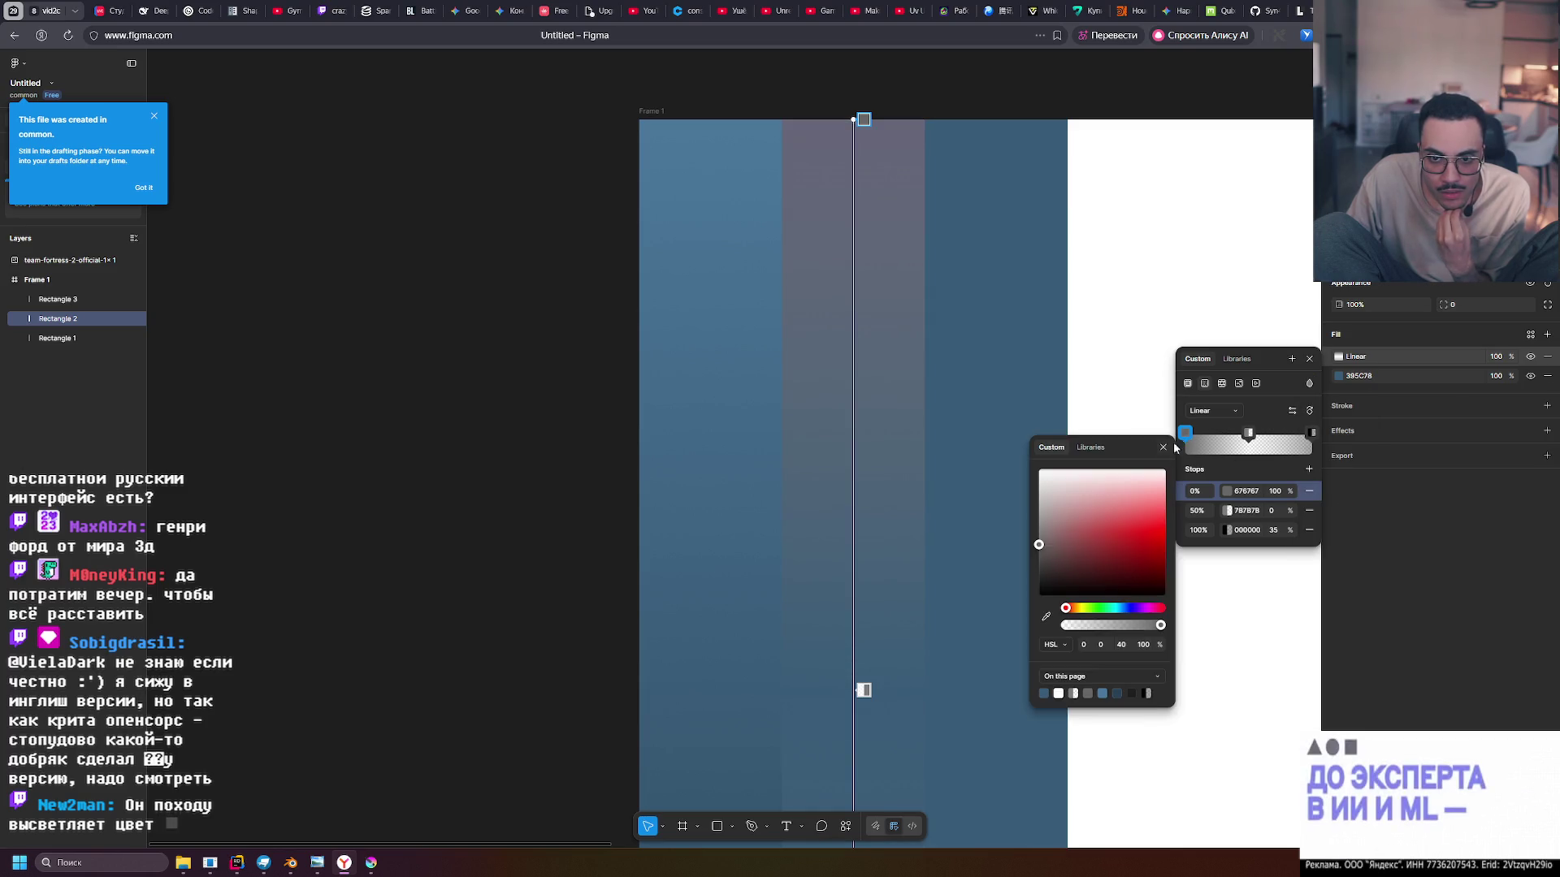
left_click(1037, 477)
left_click_drag(1024, 467, 991, 612)
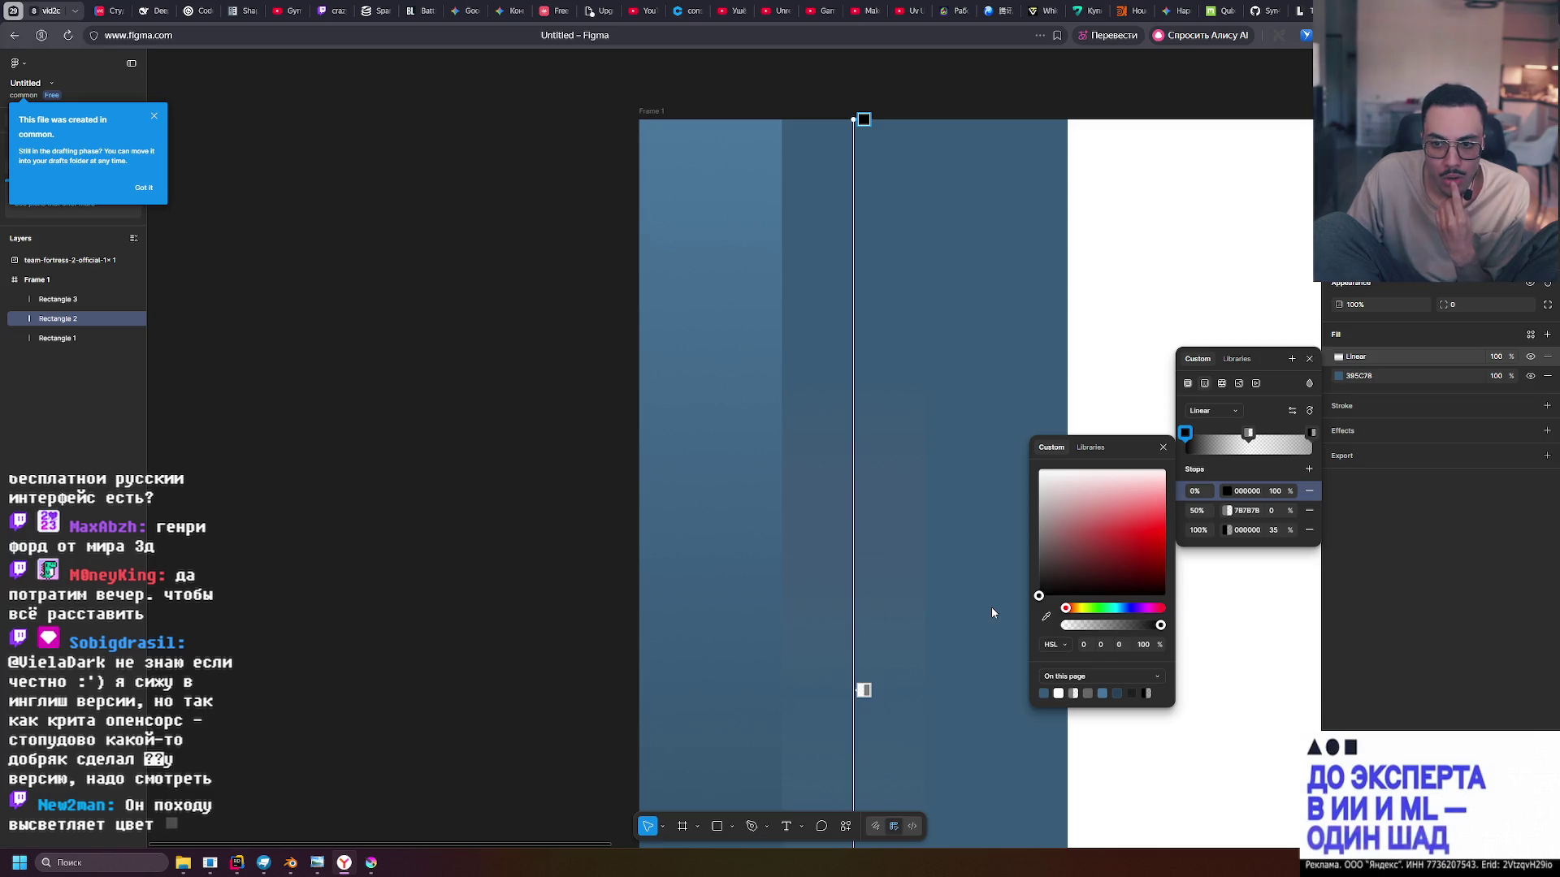
left_click_drag(991, 607, 972, 440)
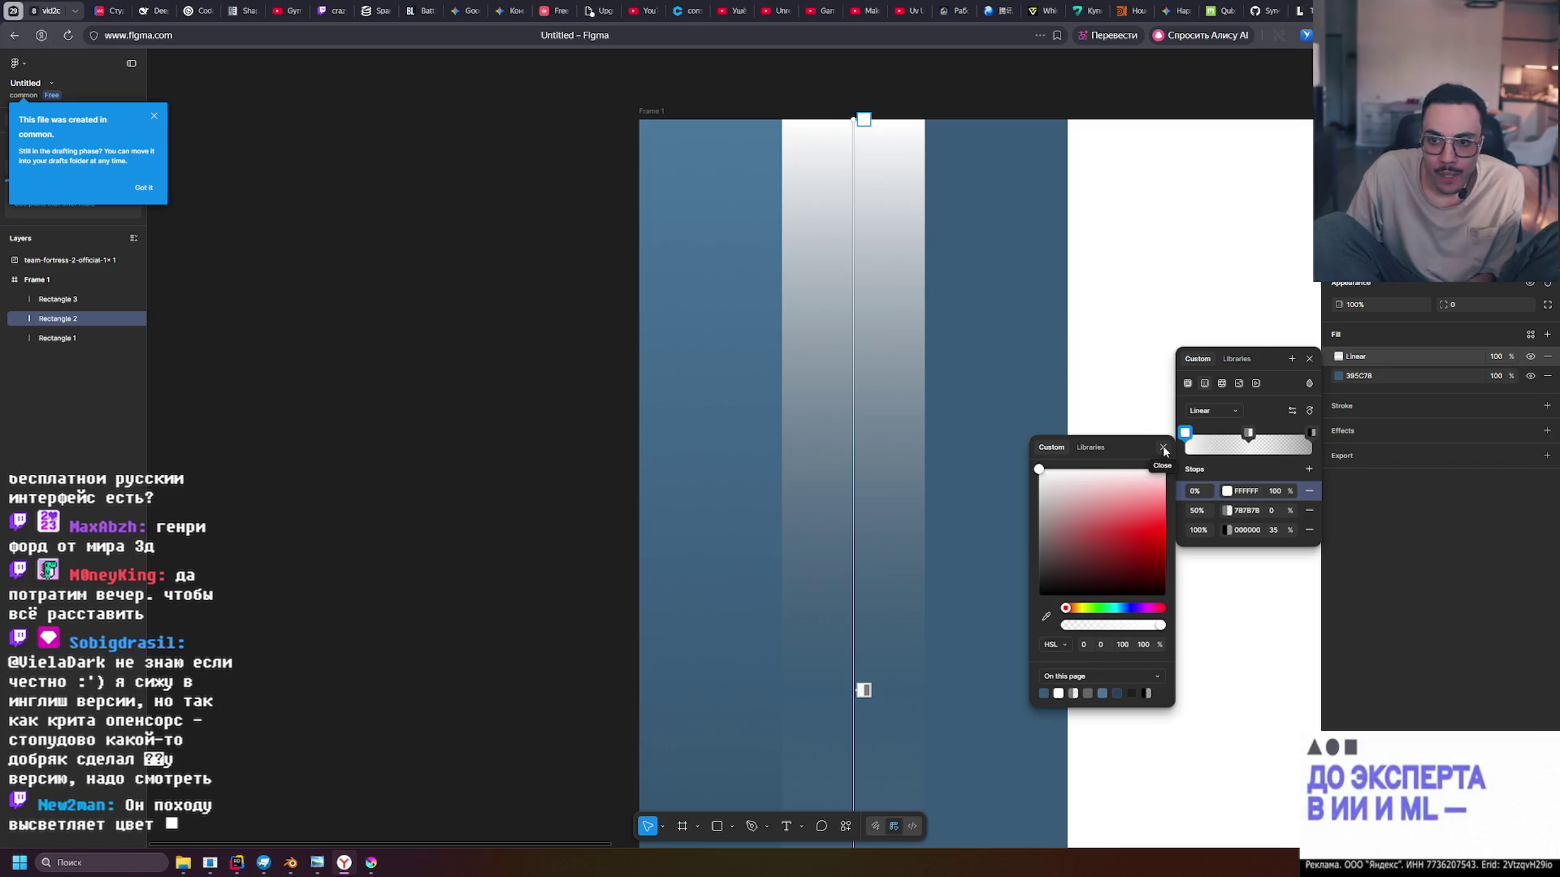
left_click(1163, 449)
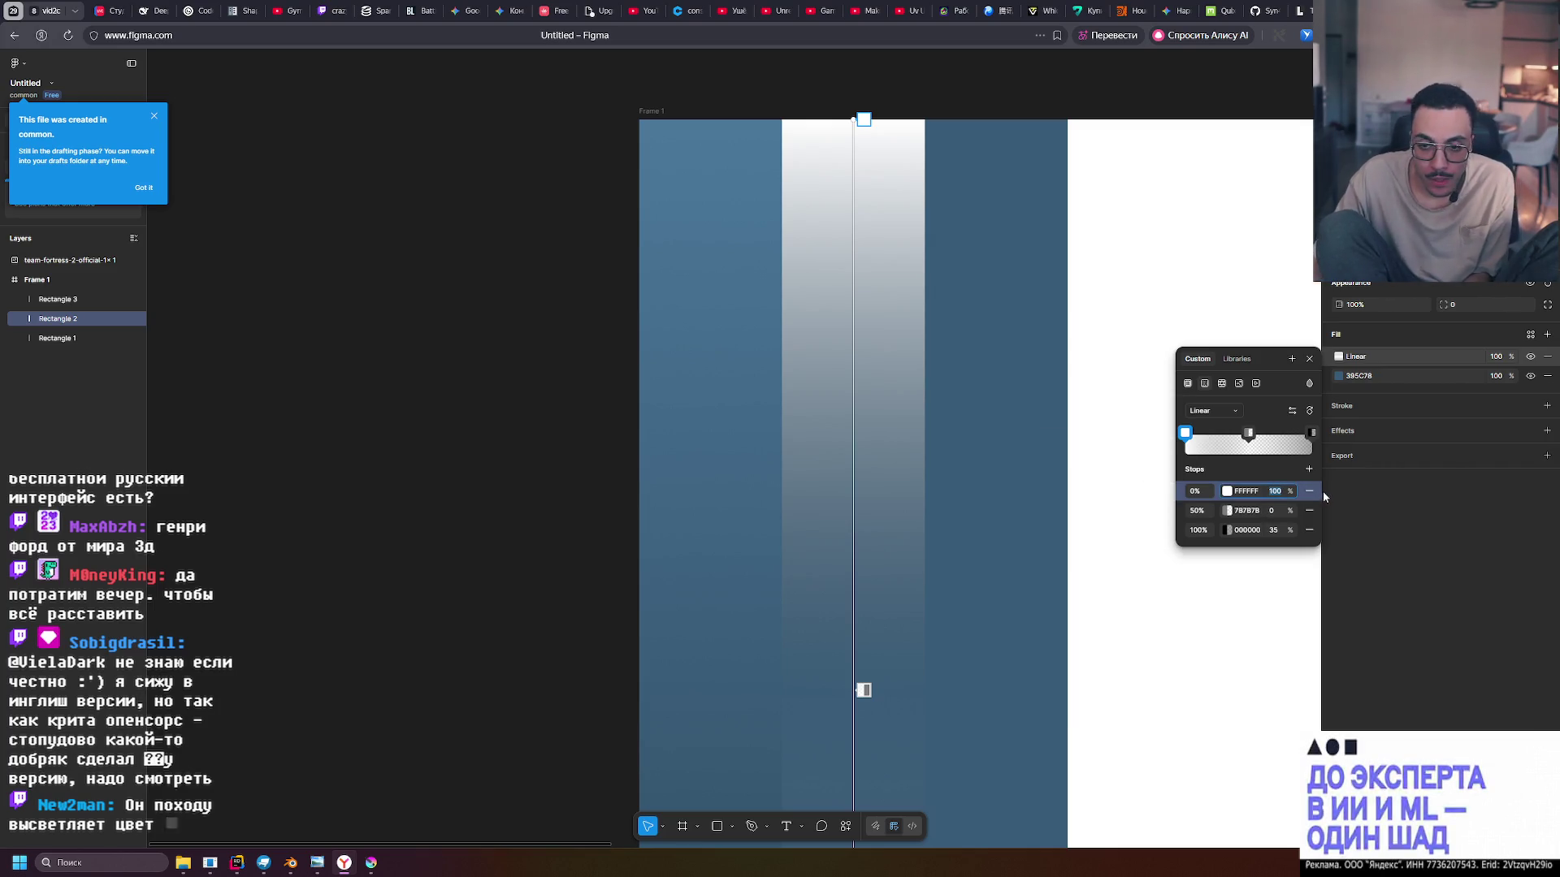
Give the white start stop 10% opacity and close the gradient editor
type("10")
key("Return")
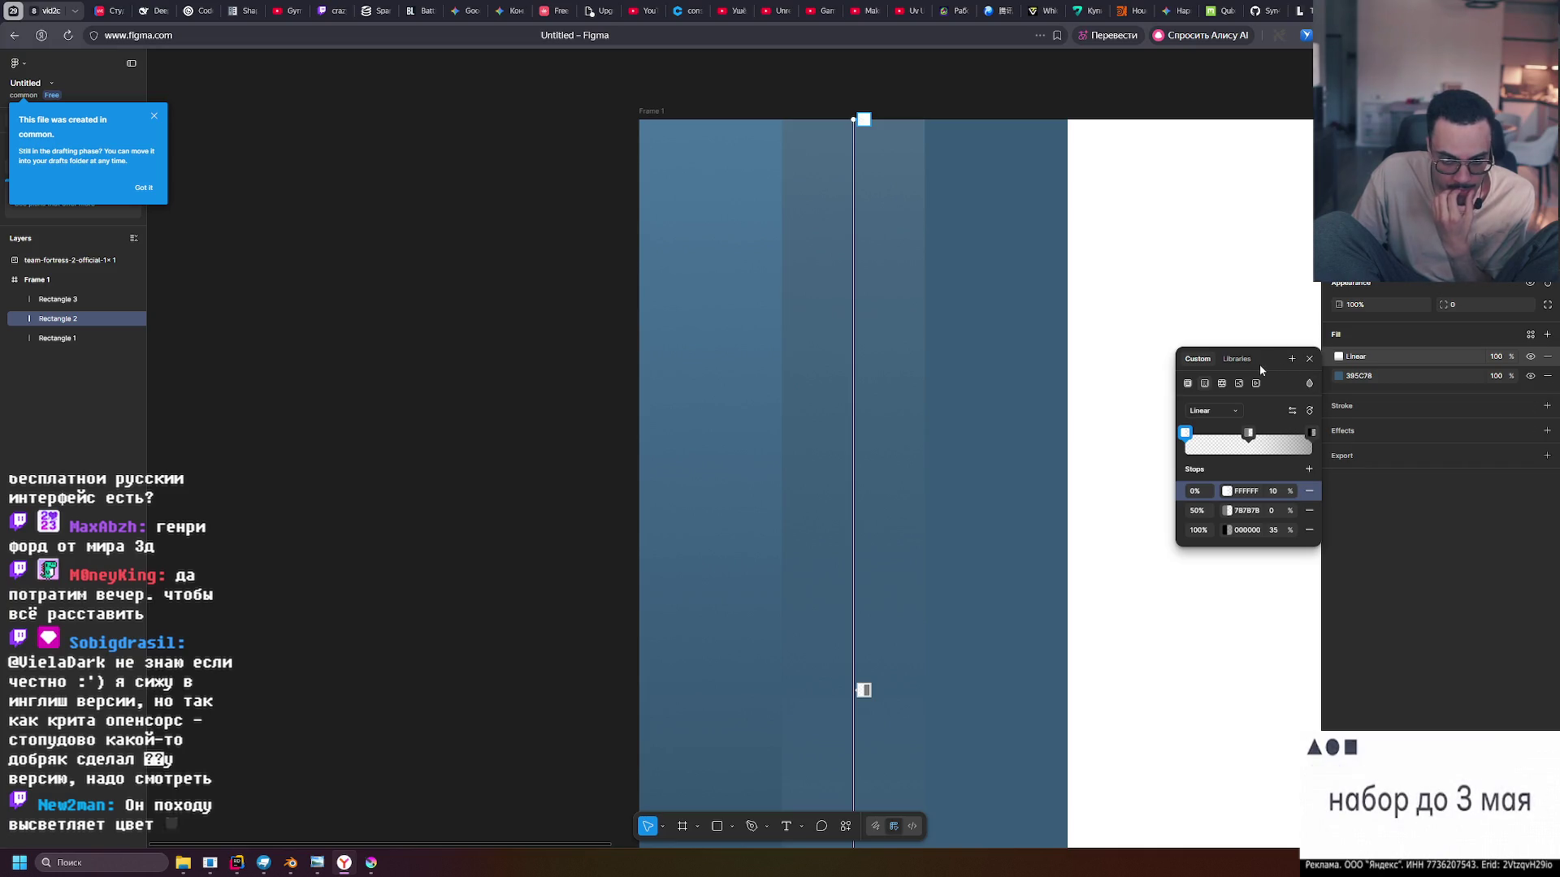
key("Escape")
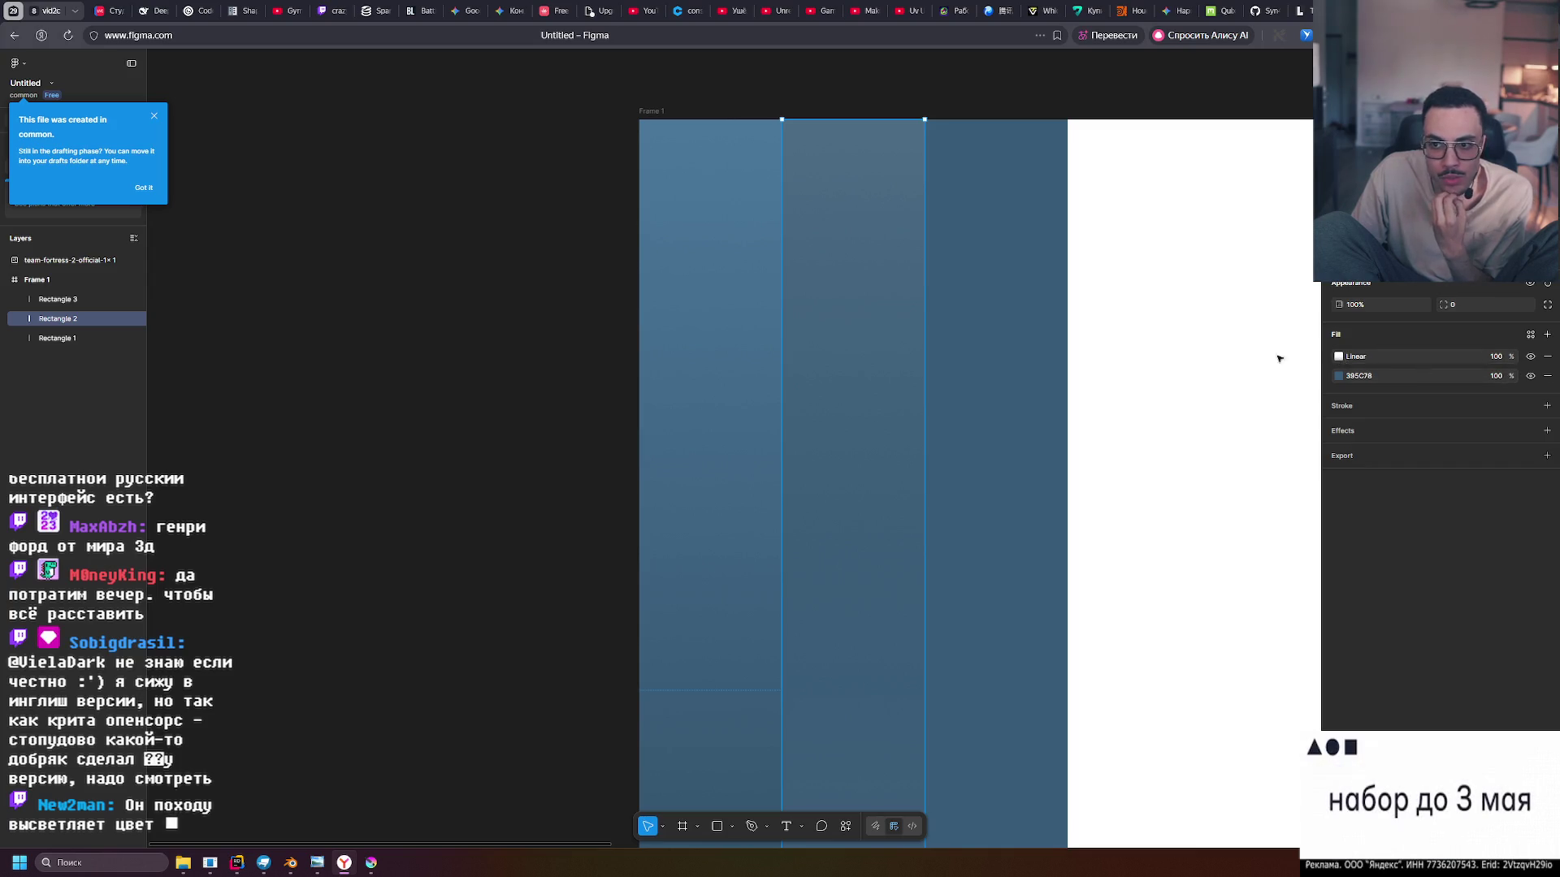
key("Tab")
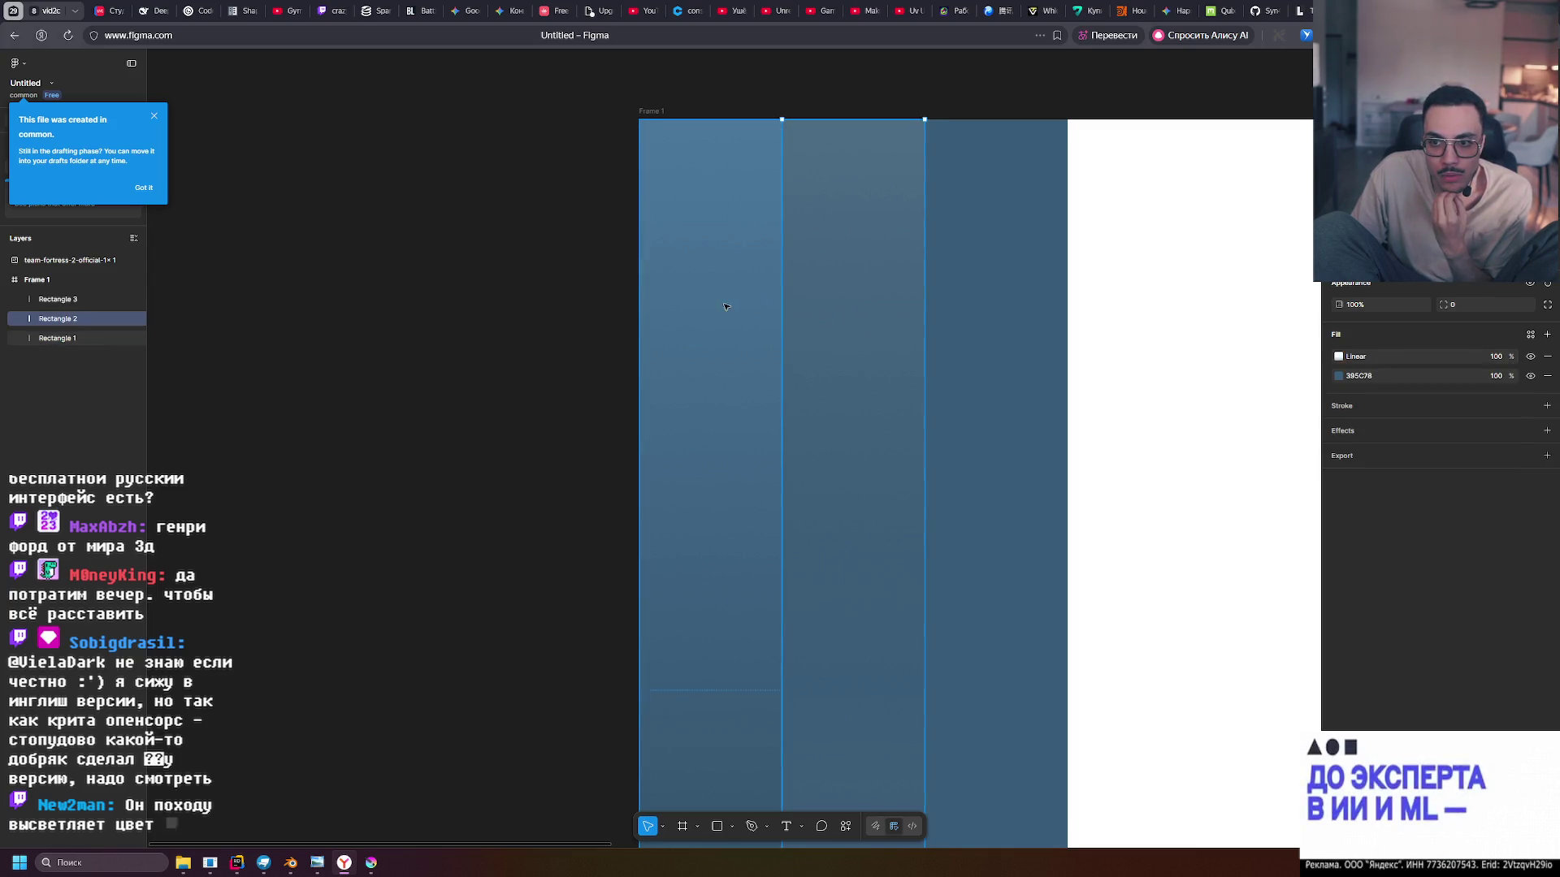
left_click(1340, 357)
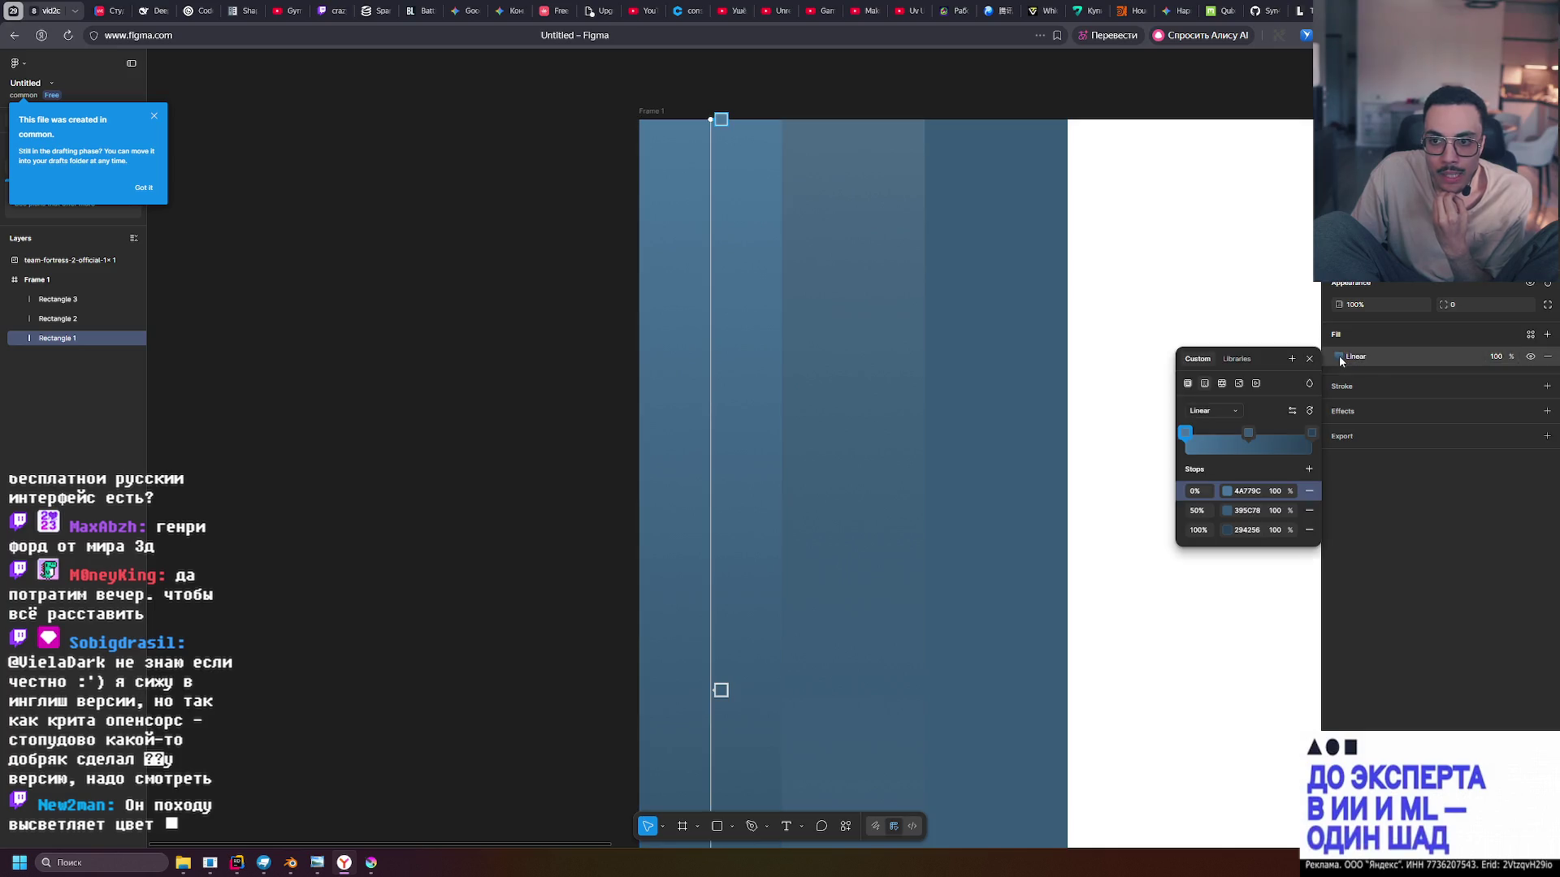
left_click(1186, 436)
left_click(1185, 435)
left_click(1185, 436)
left_click(1056, 644)
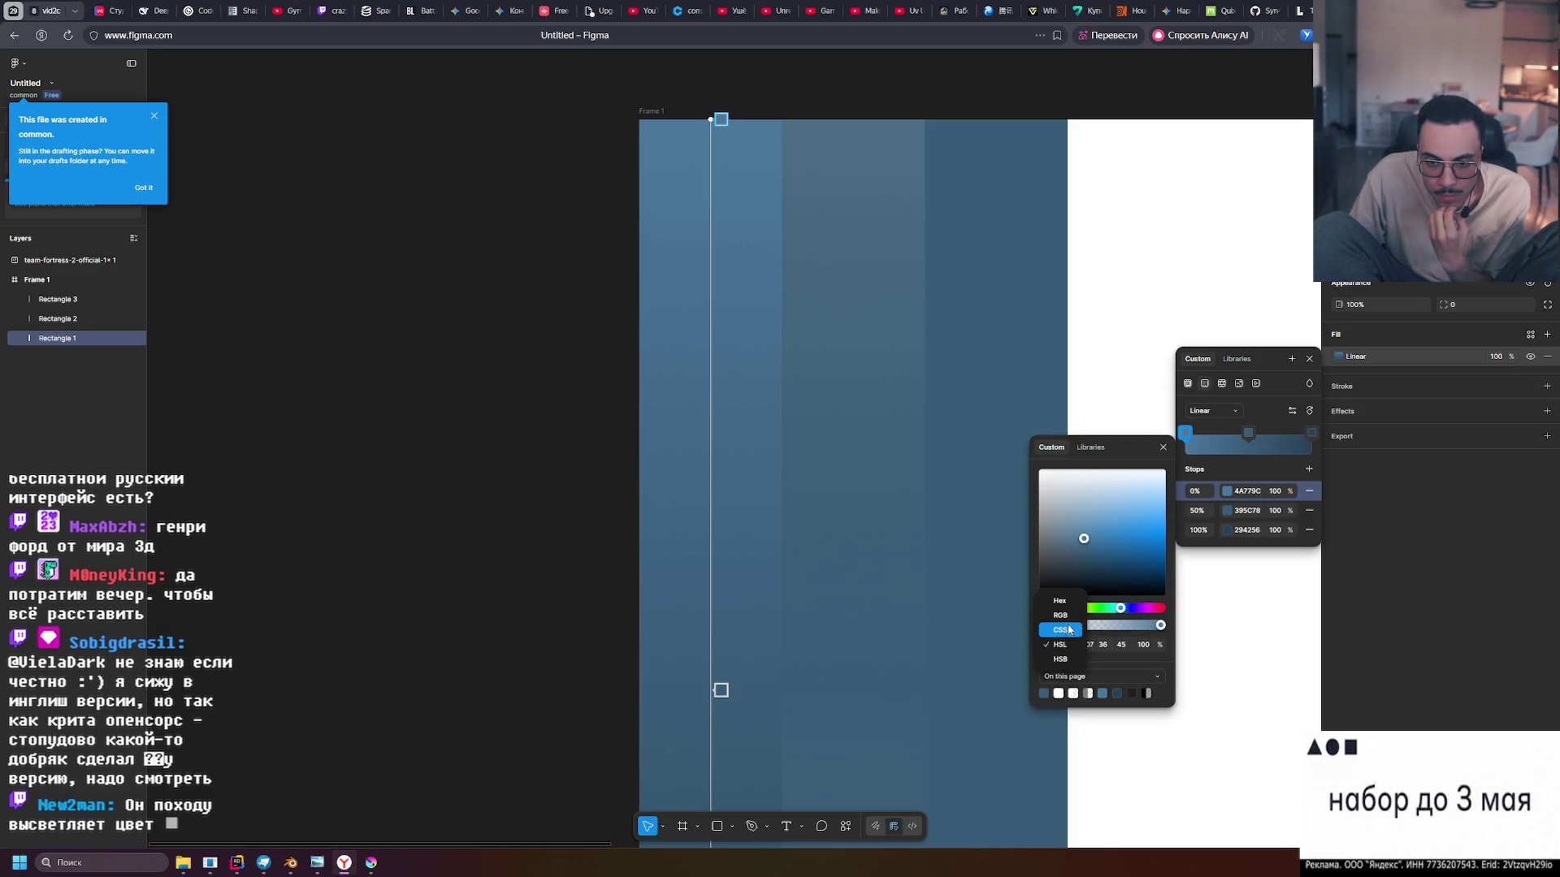
left_click(1060, 615)
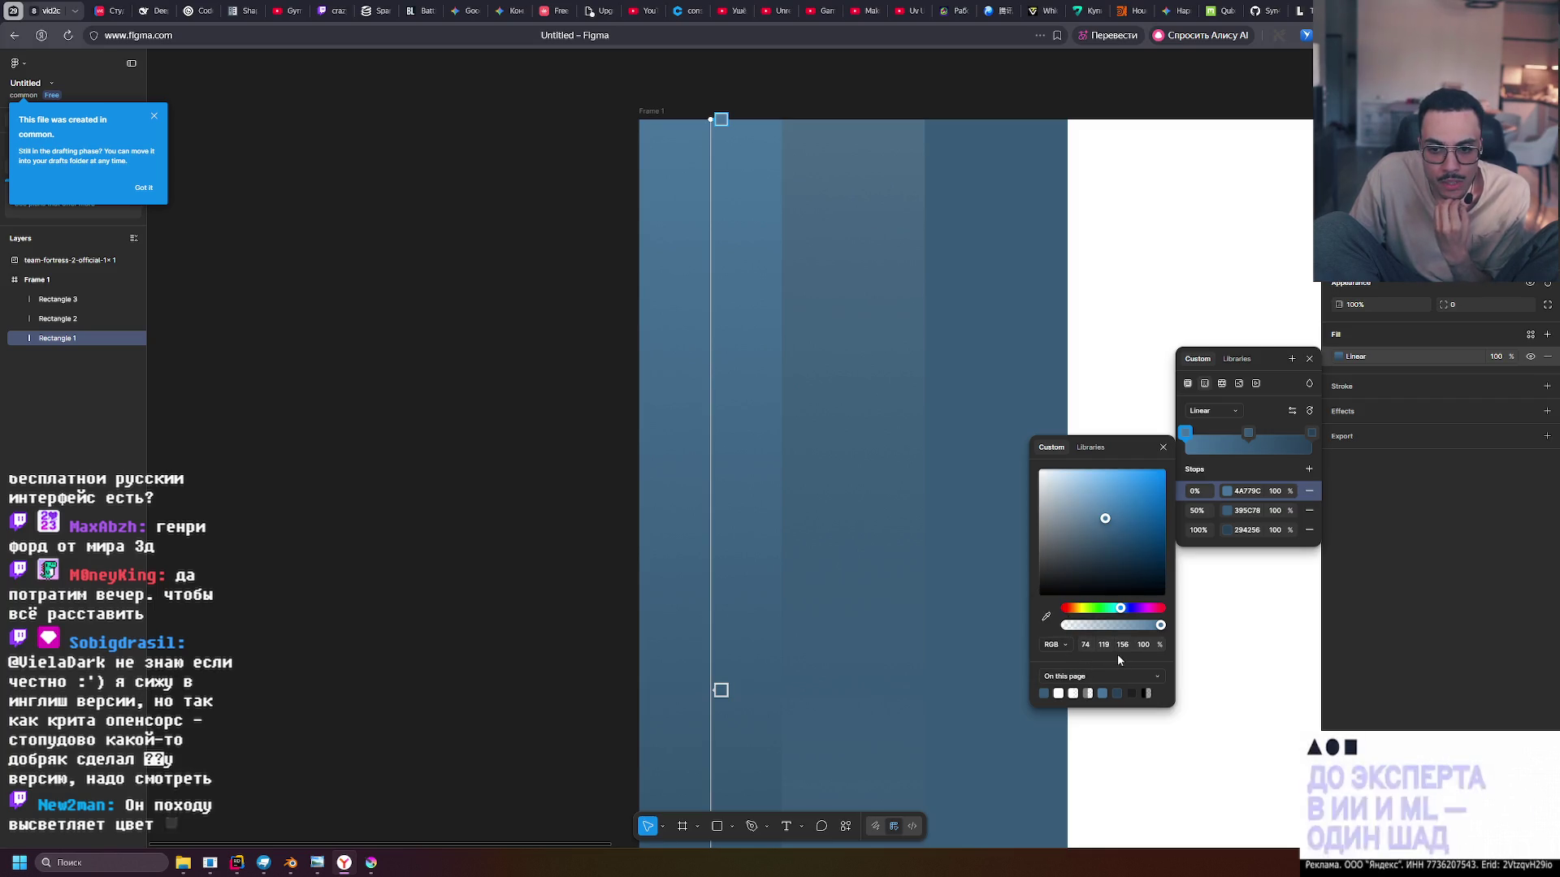
left_click(1230, 514)
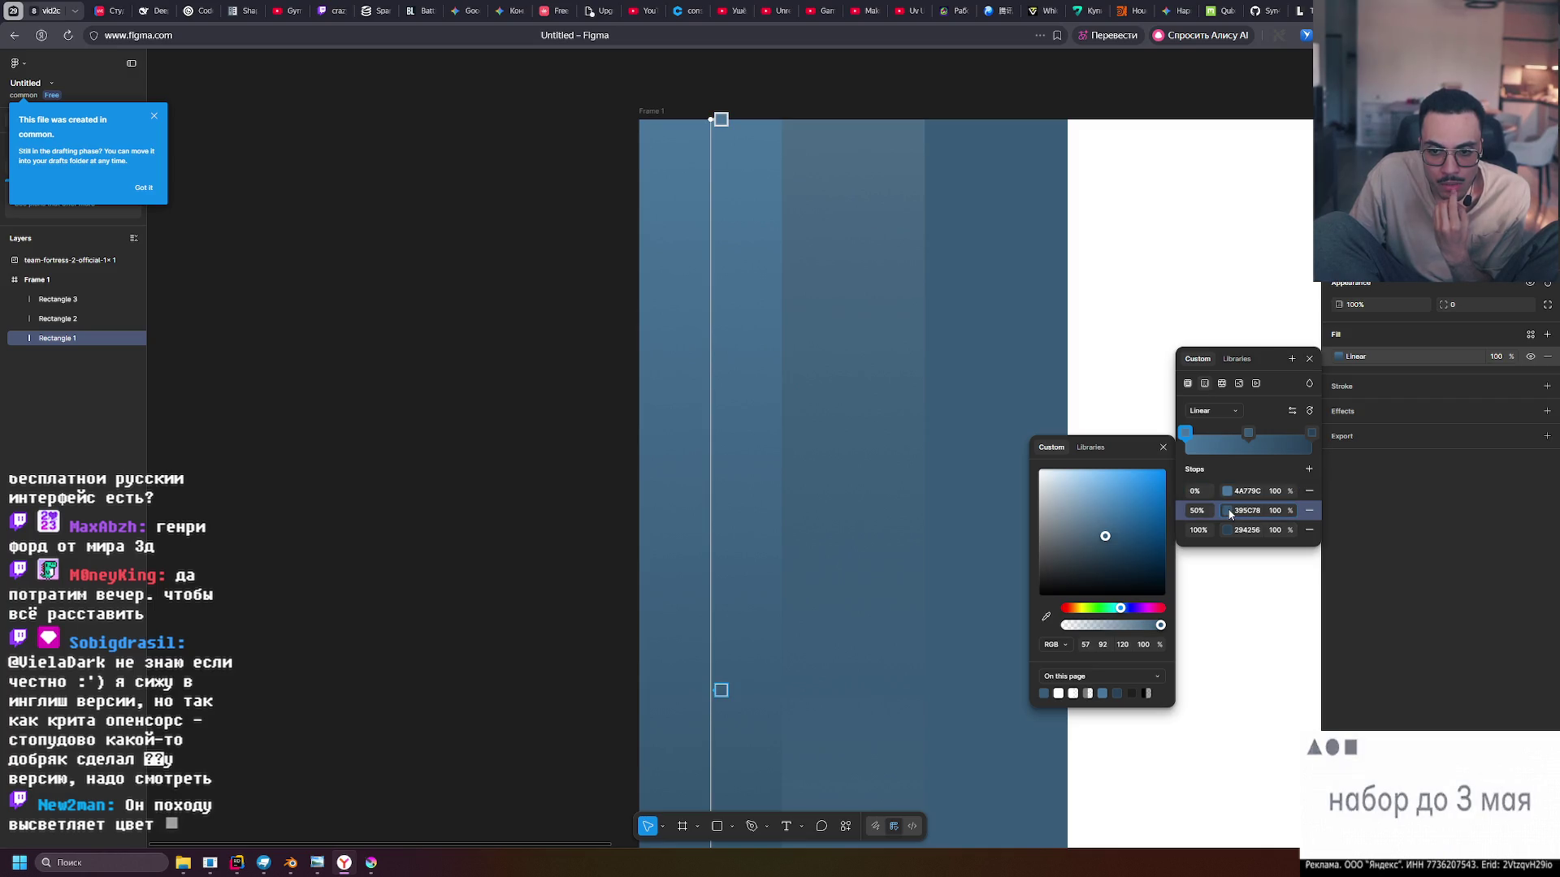
left_click(1230, 493)
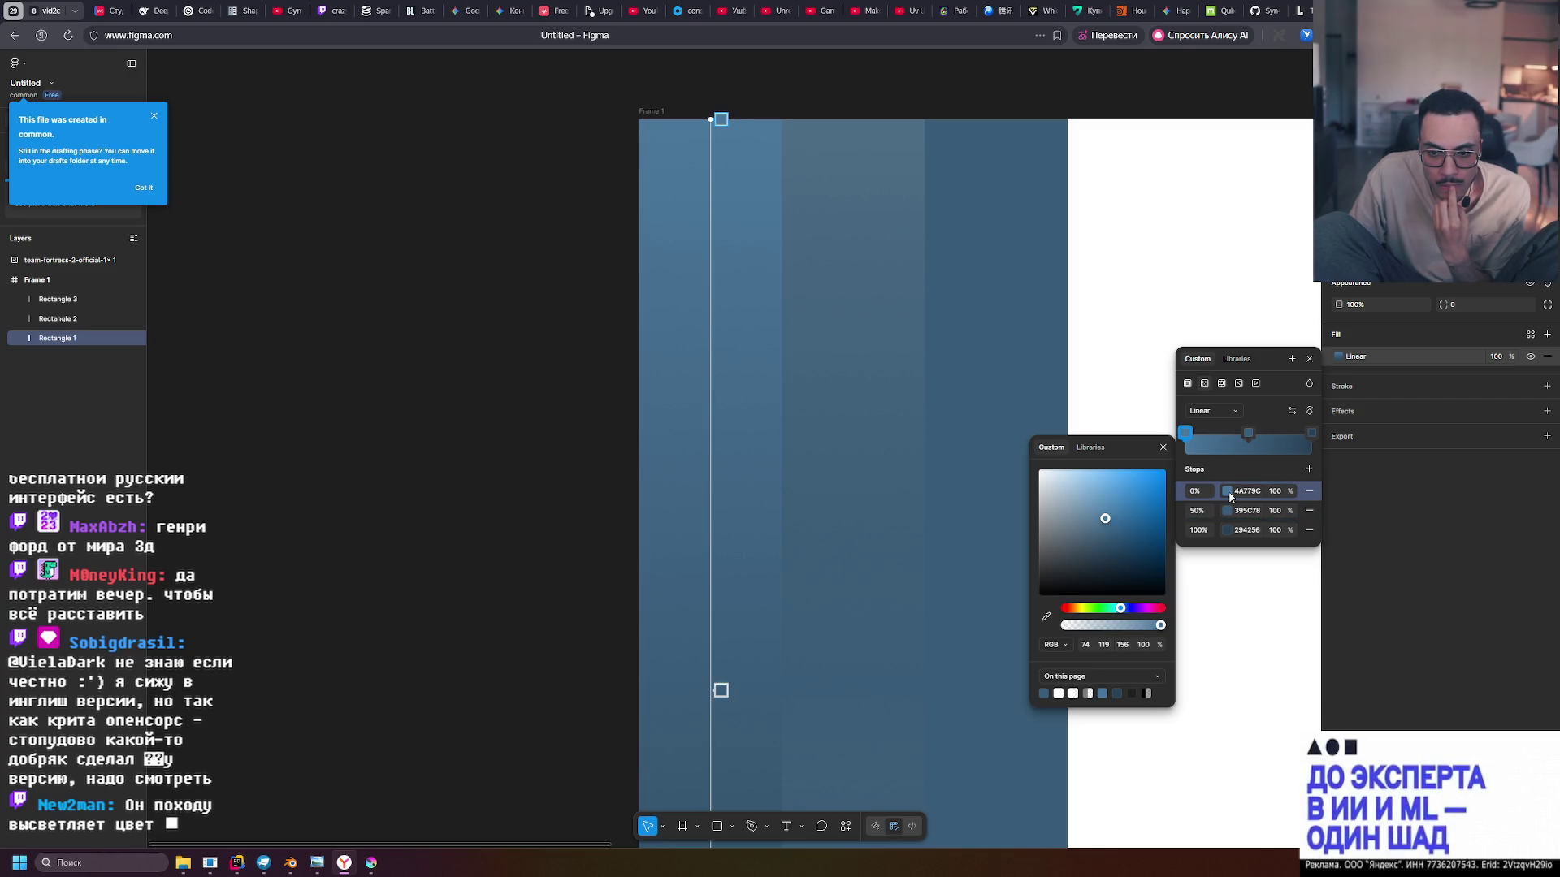
left_click(1228, 512)
left_click(1227, 494)
left_click(1227, 512)
left_click(1228, 494)
left_click(1054, 645)
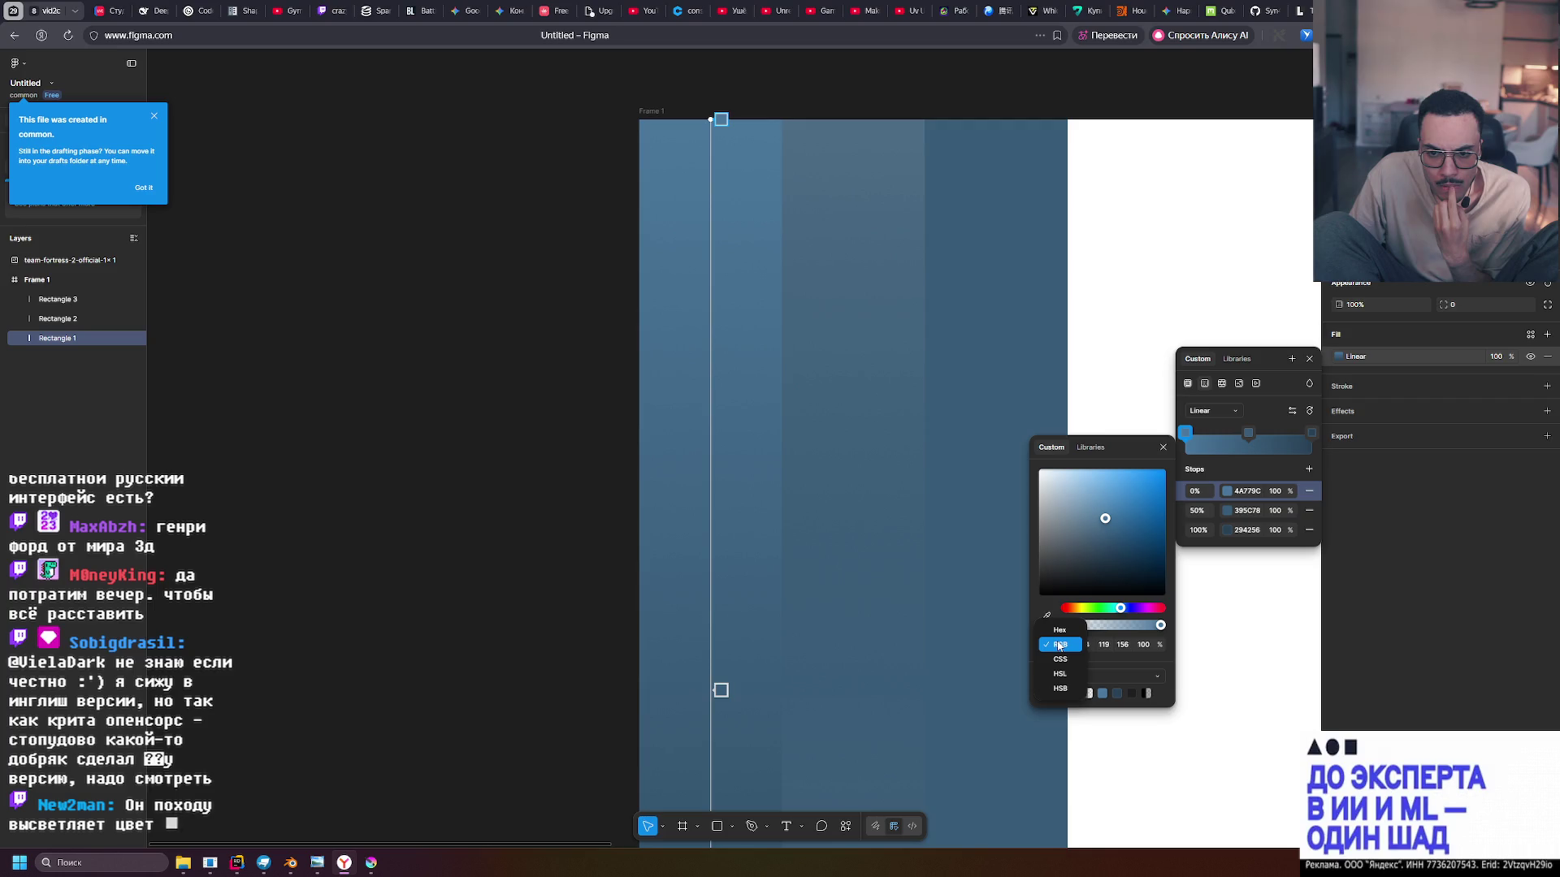
left_click(1063, 689)
left_click(1228, 513)
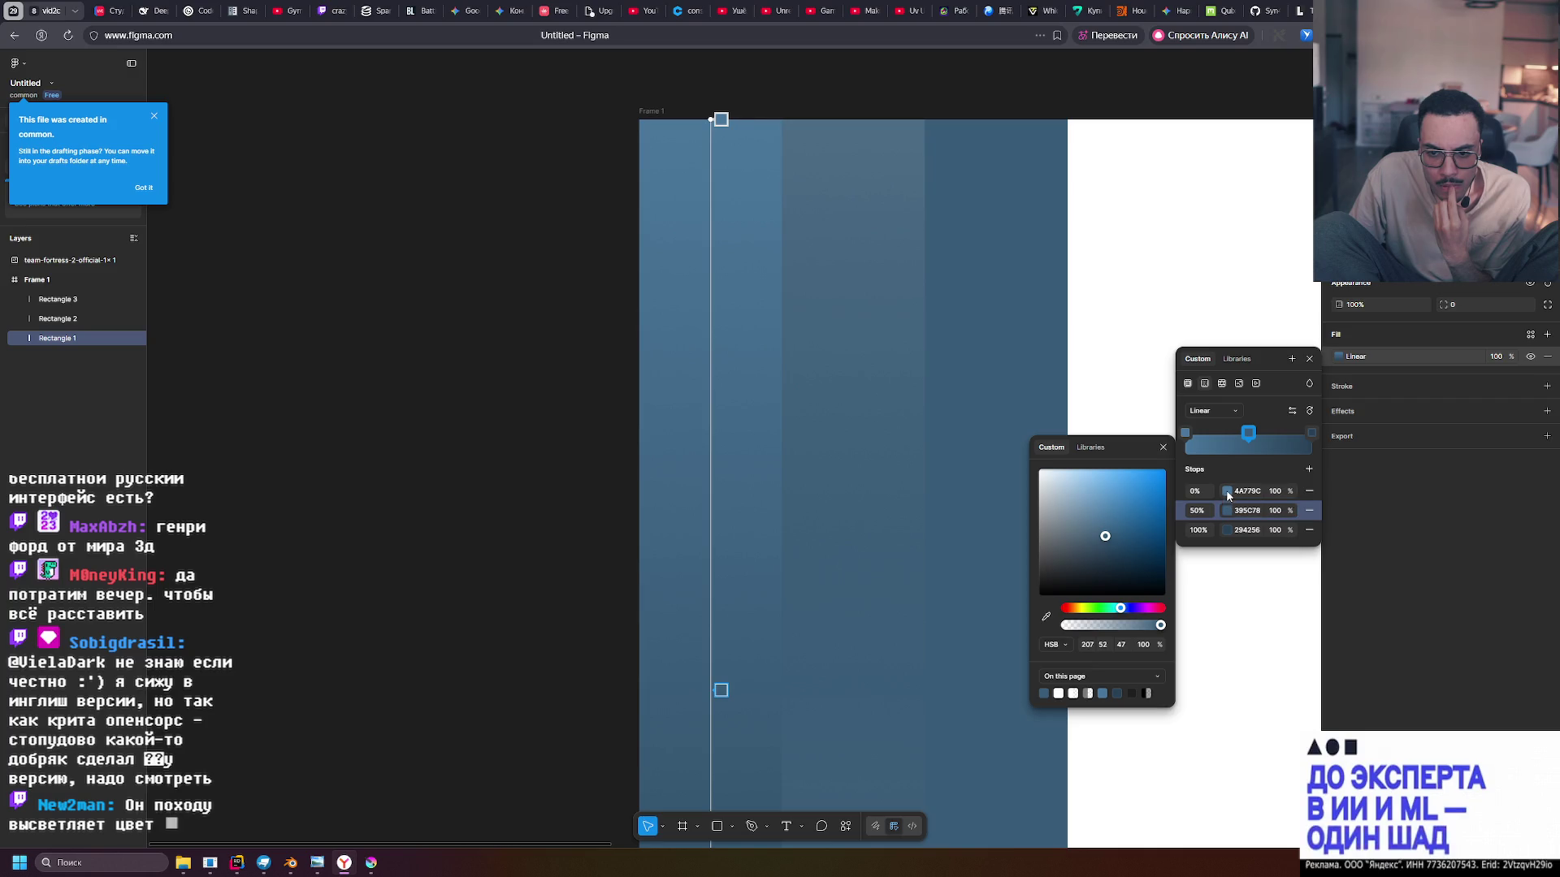
left_click(1226, 494)
left_click(1227, 510)
left_click(1226, 494)
left_click(1226, 518)
left_click(1228, 499)
left_click(1226, 512)
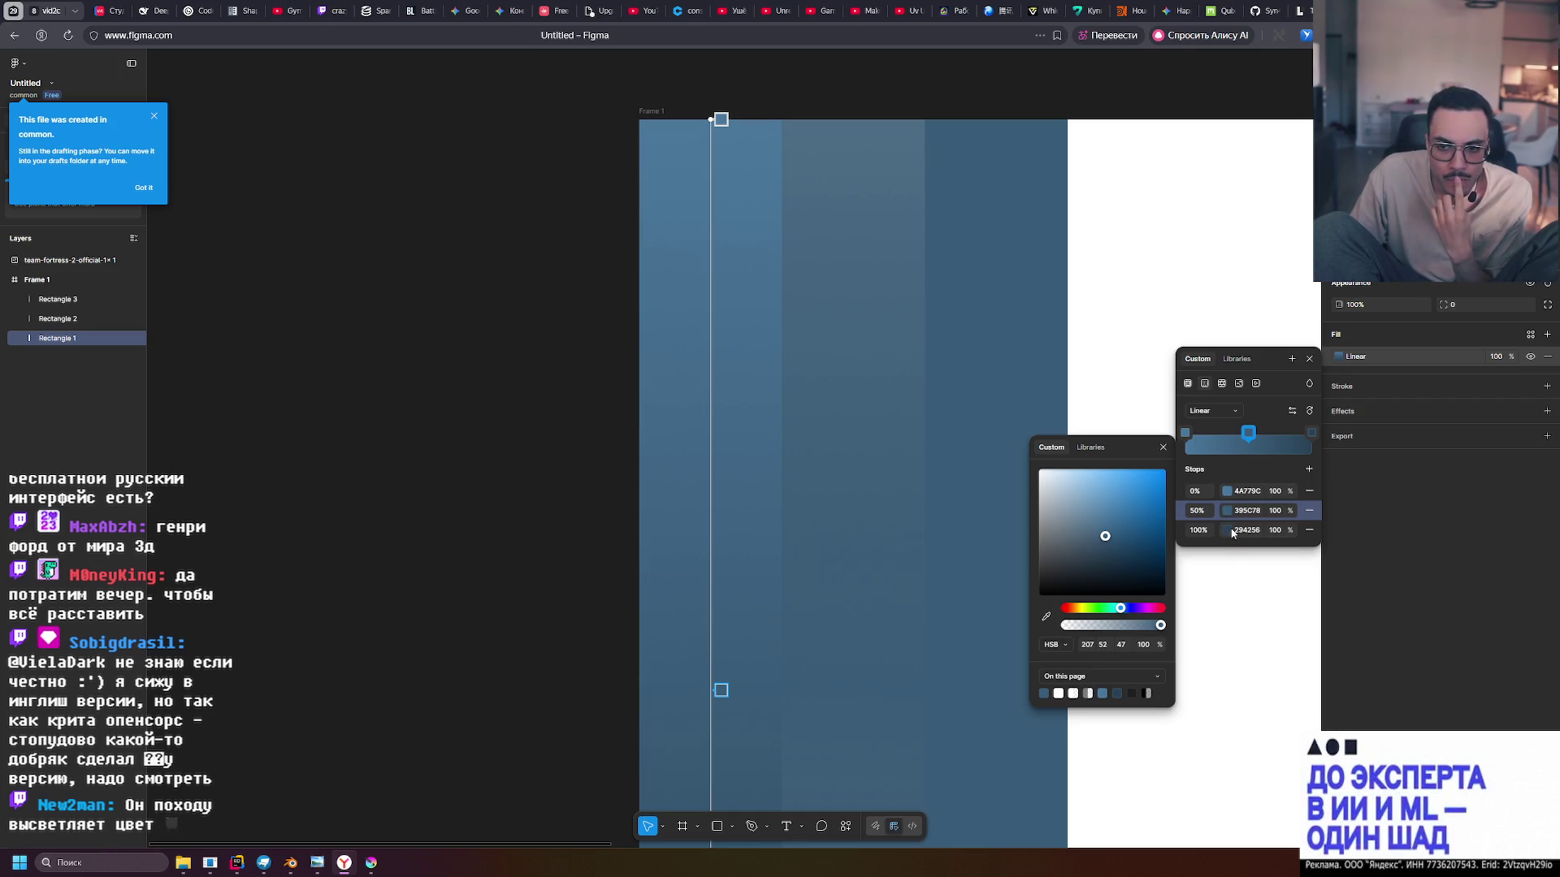
left_click(1228, 531)
left_click(1060, 630)
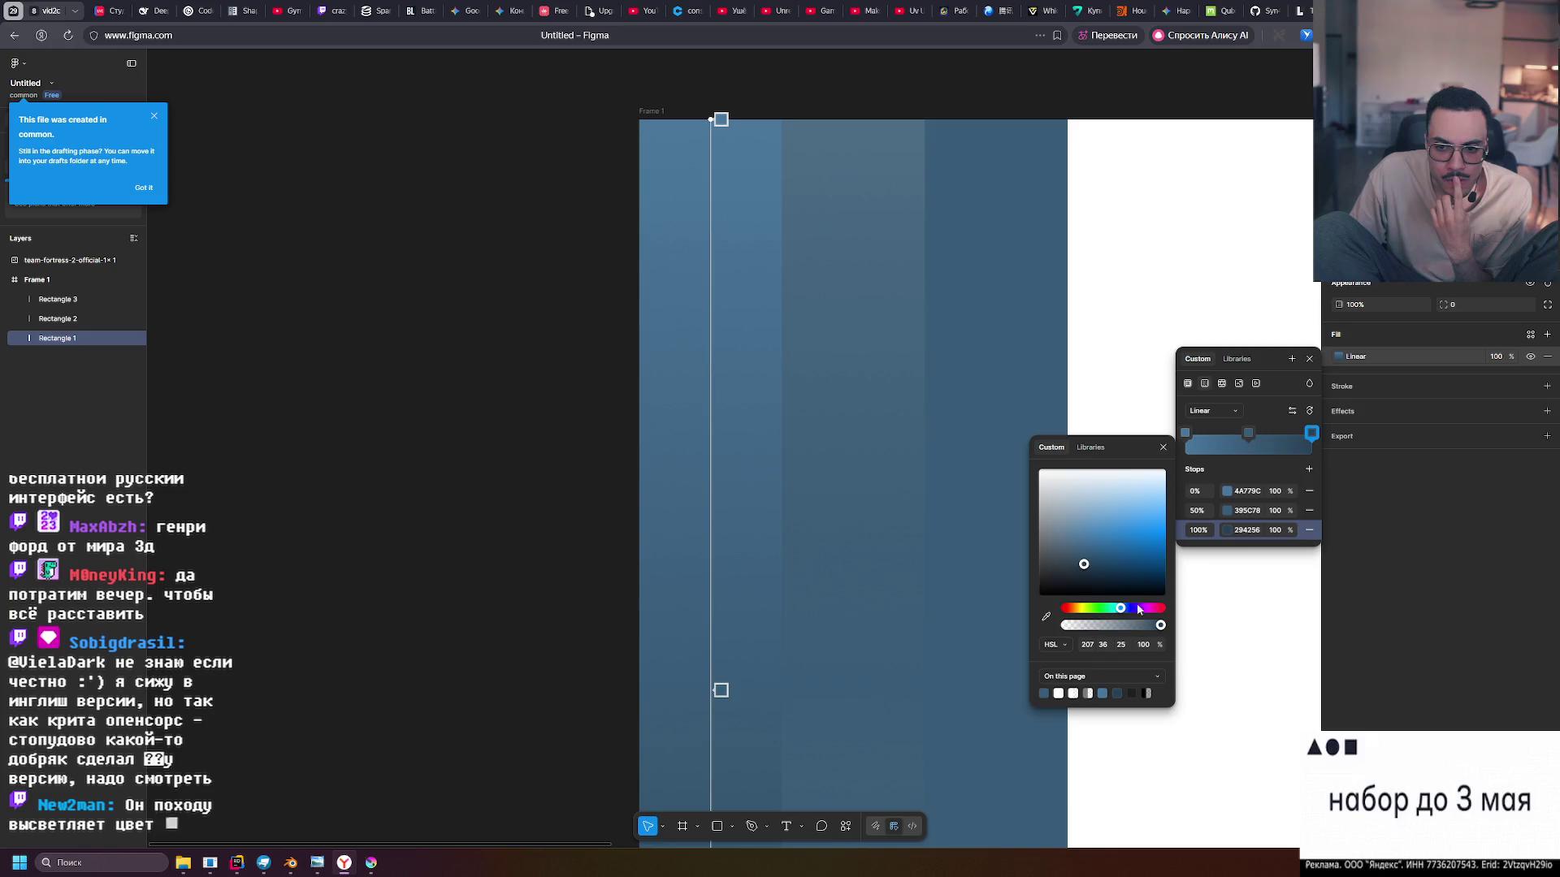
left_click(1228, 515)
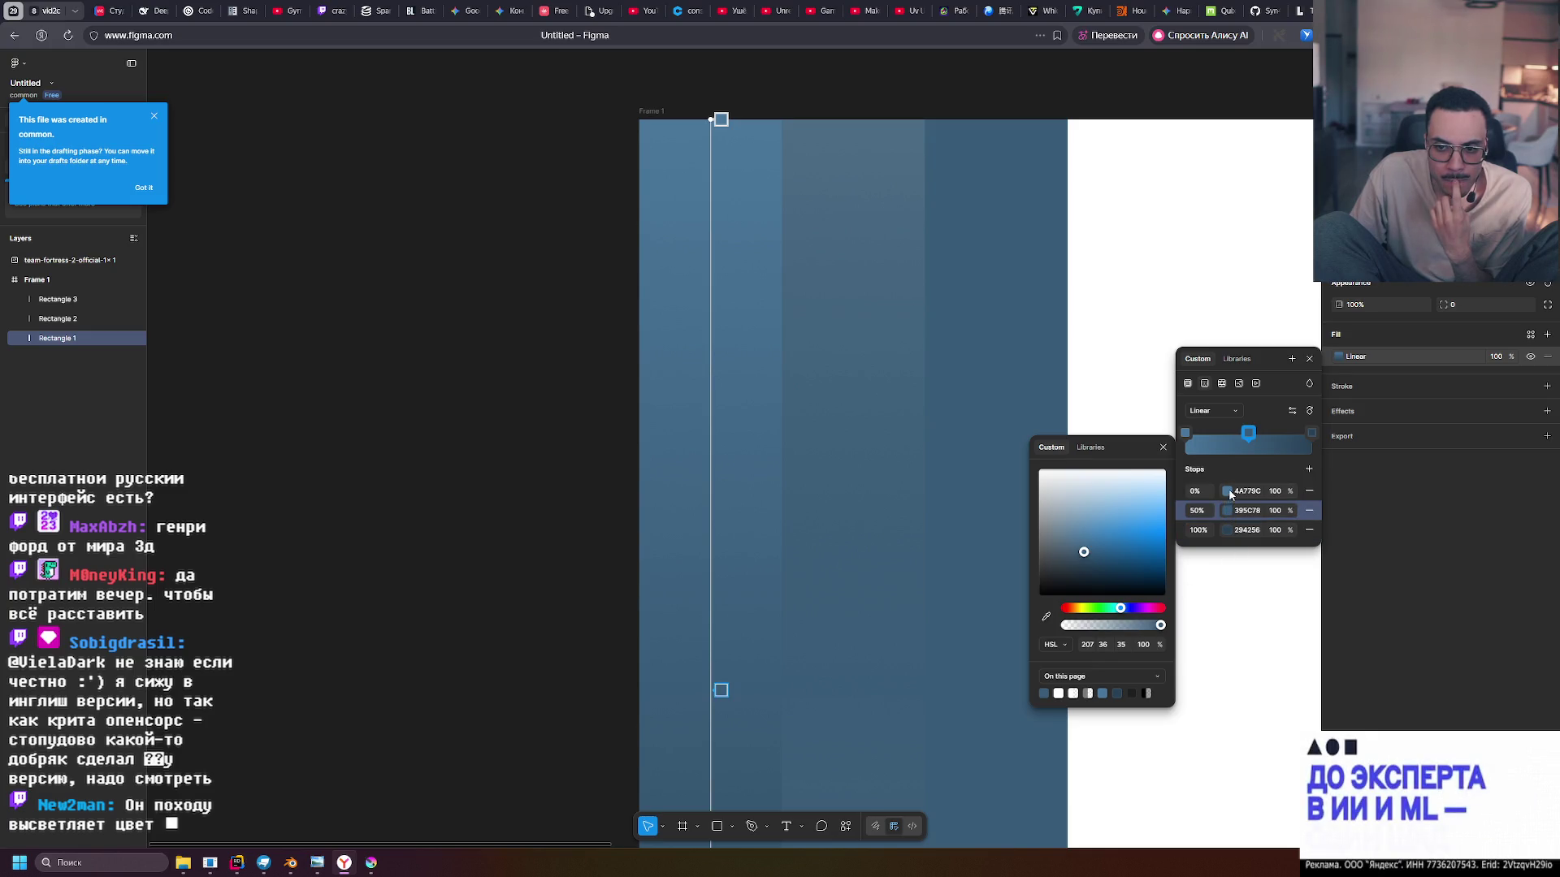
left_click(1227, 492)
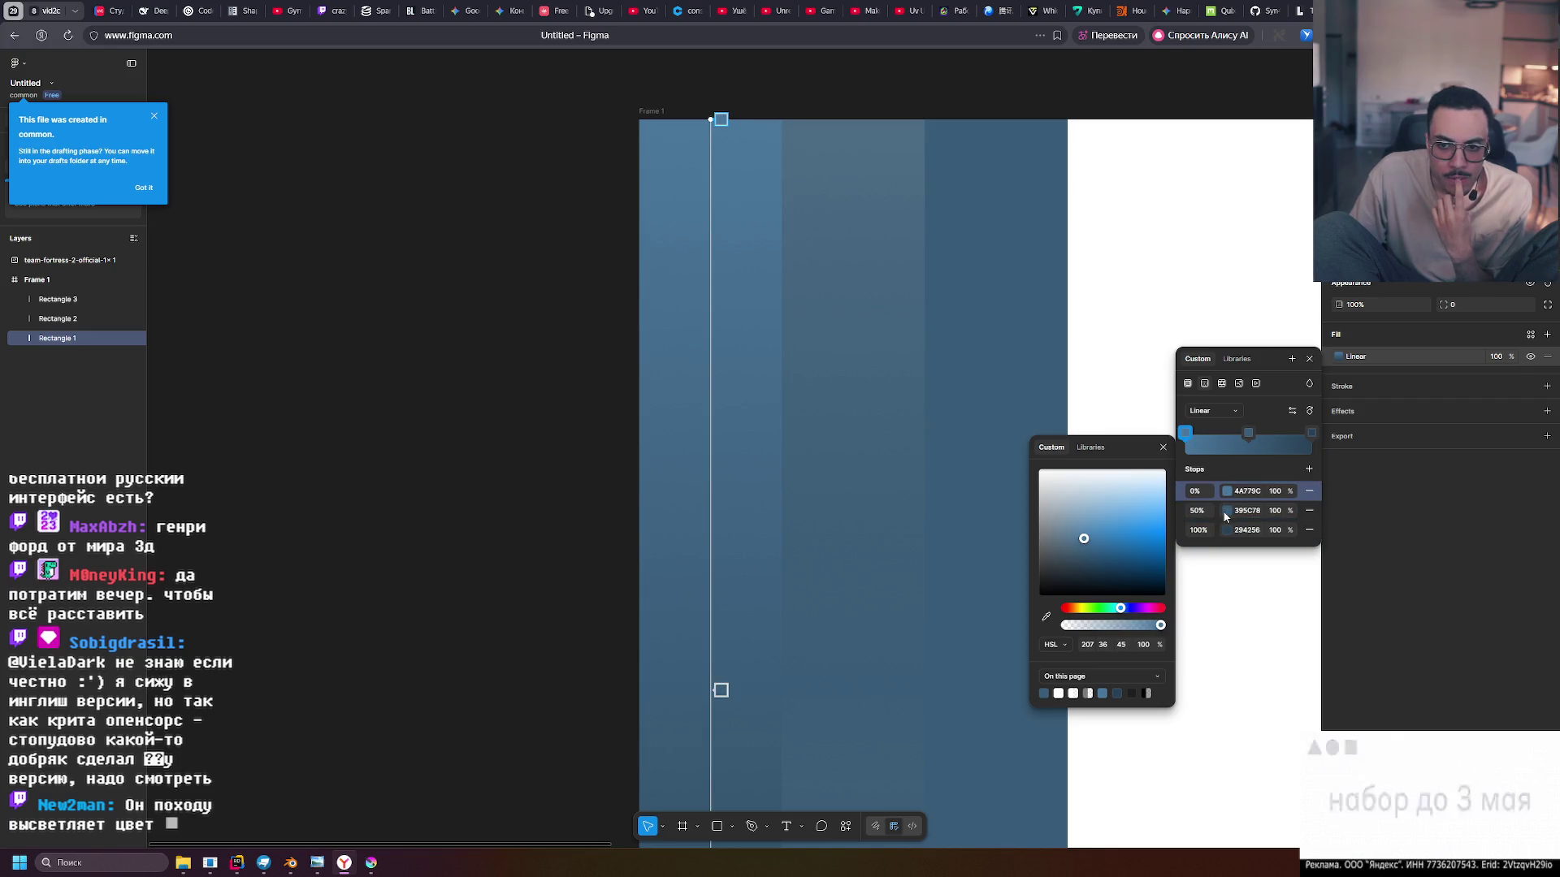
left_click(1227, 511)
left_click(1229, 537)
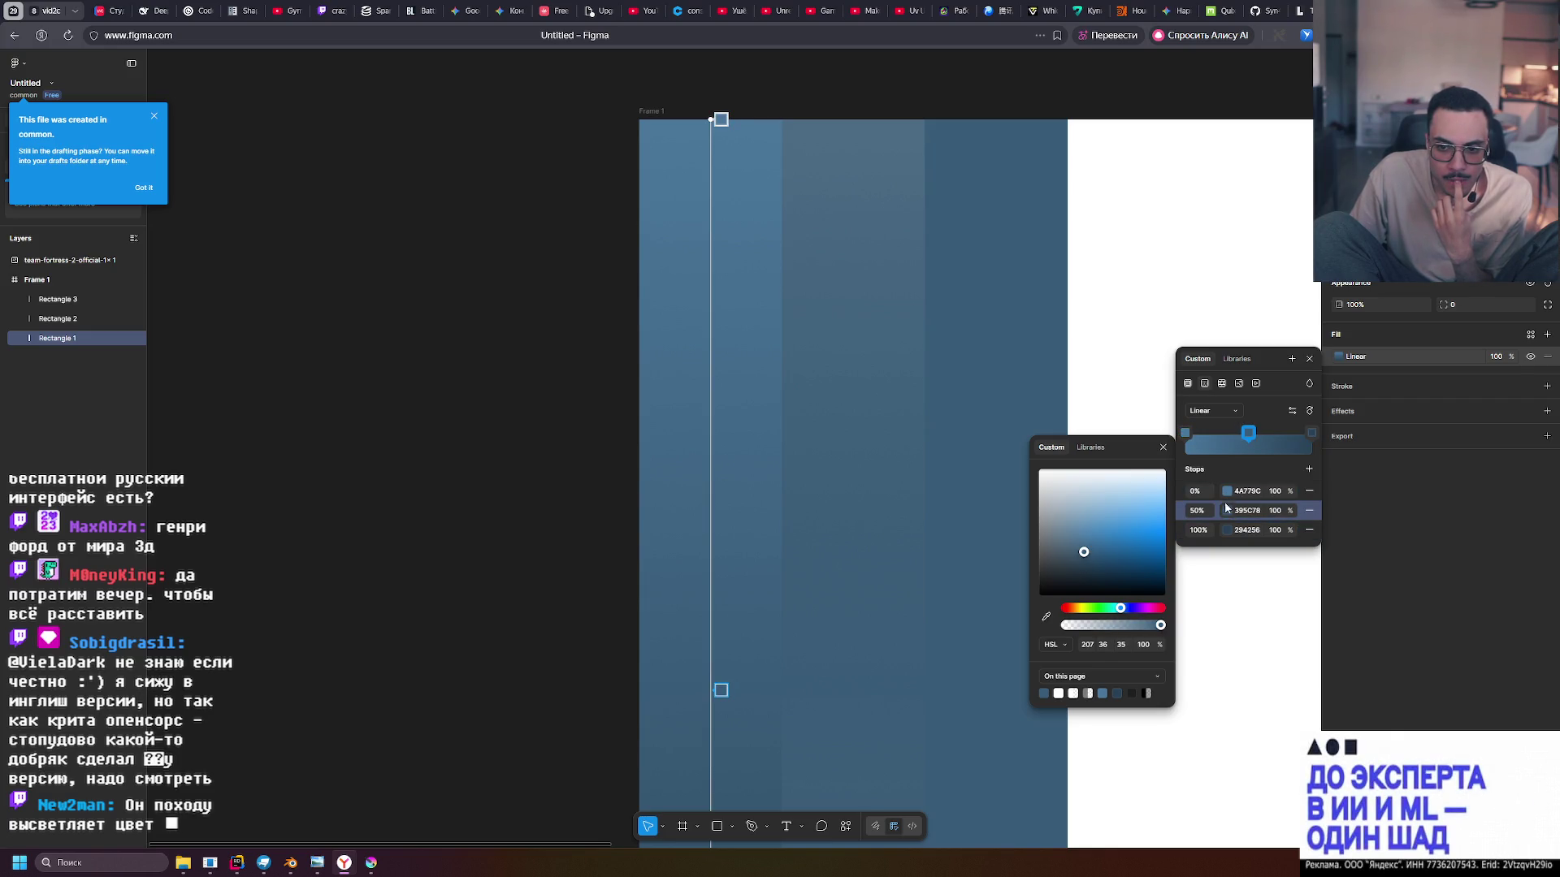
left_click(1227, 520)
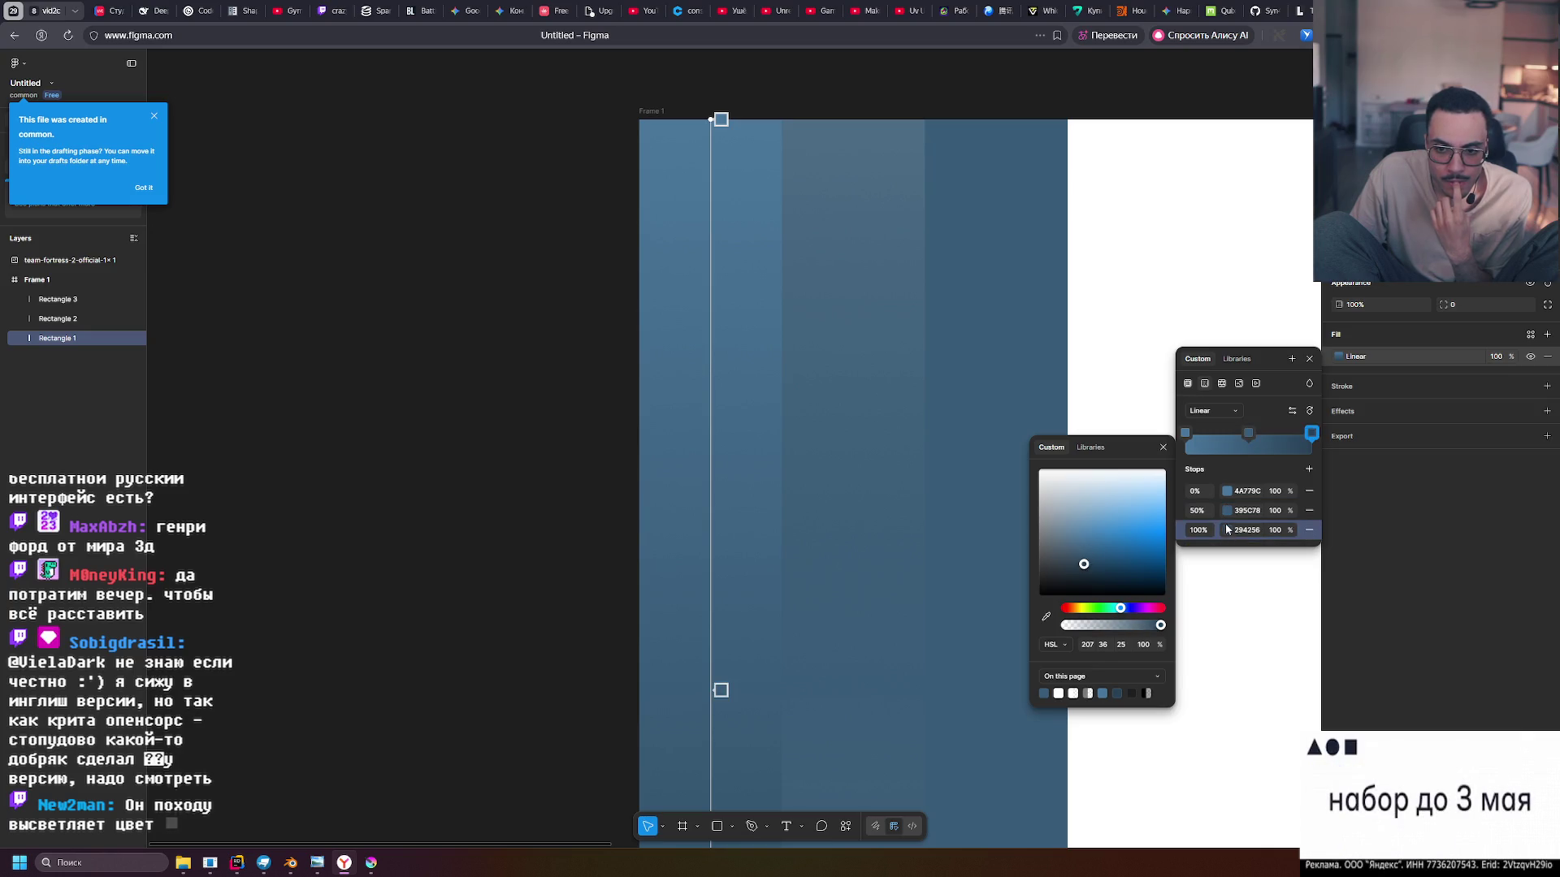
left_click(1228, 490)
left_click(1226, 510)
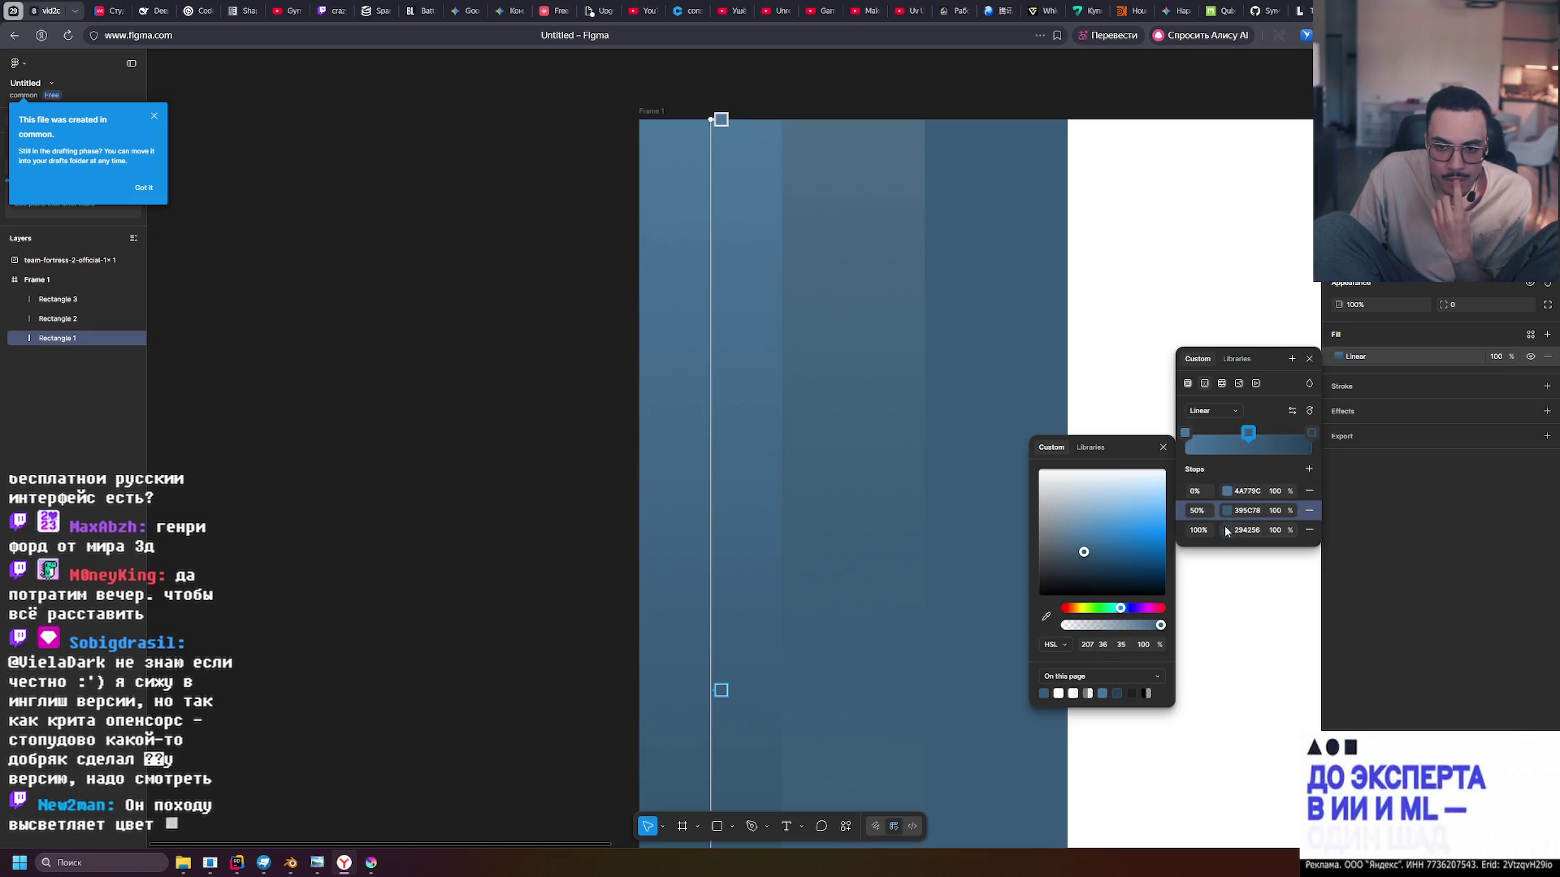
left_click(1227, 529)
left_click(1227, 510)
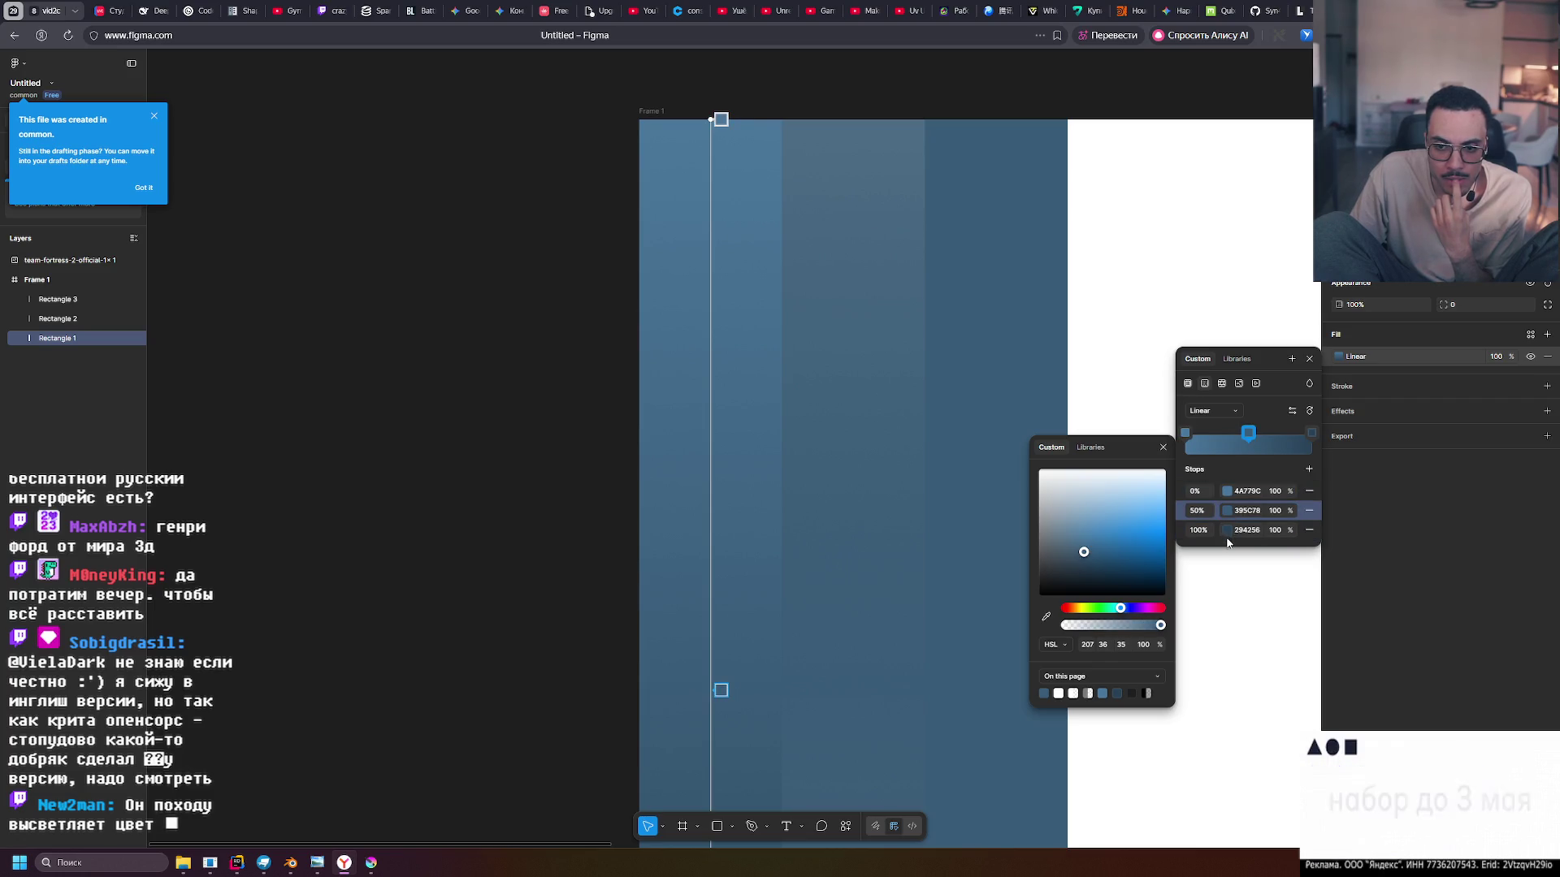
left_click(1227, 532)
left_click(1226, 511)
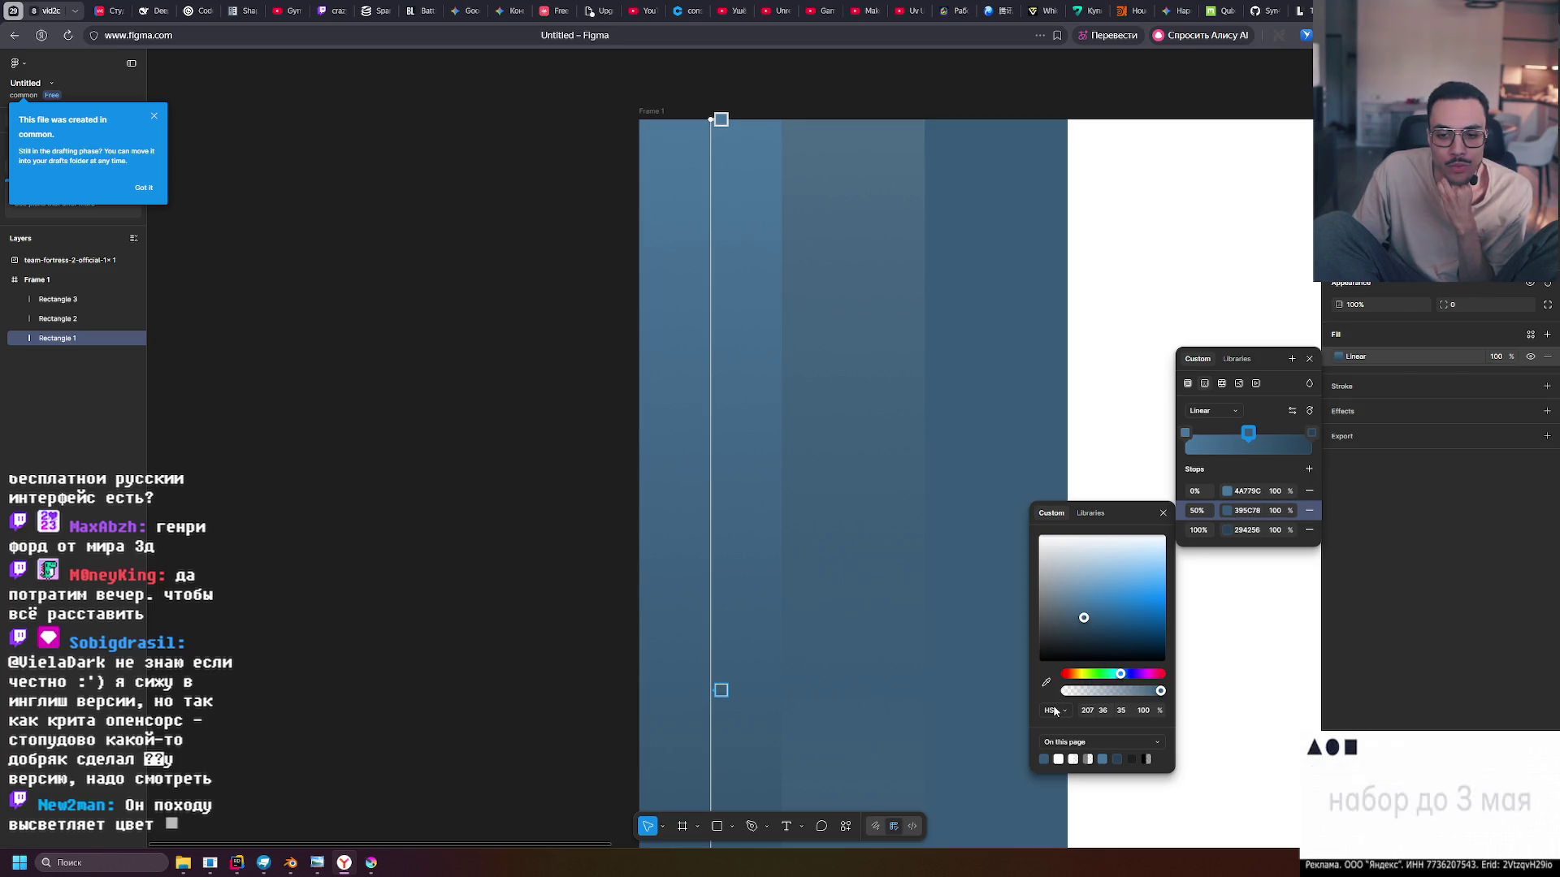
left_click(1164, 513)
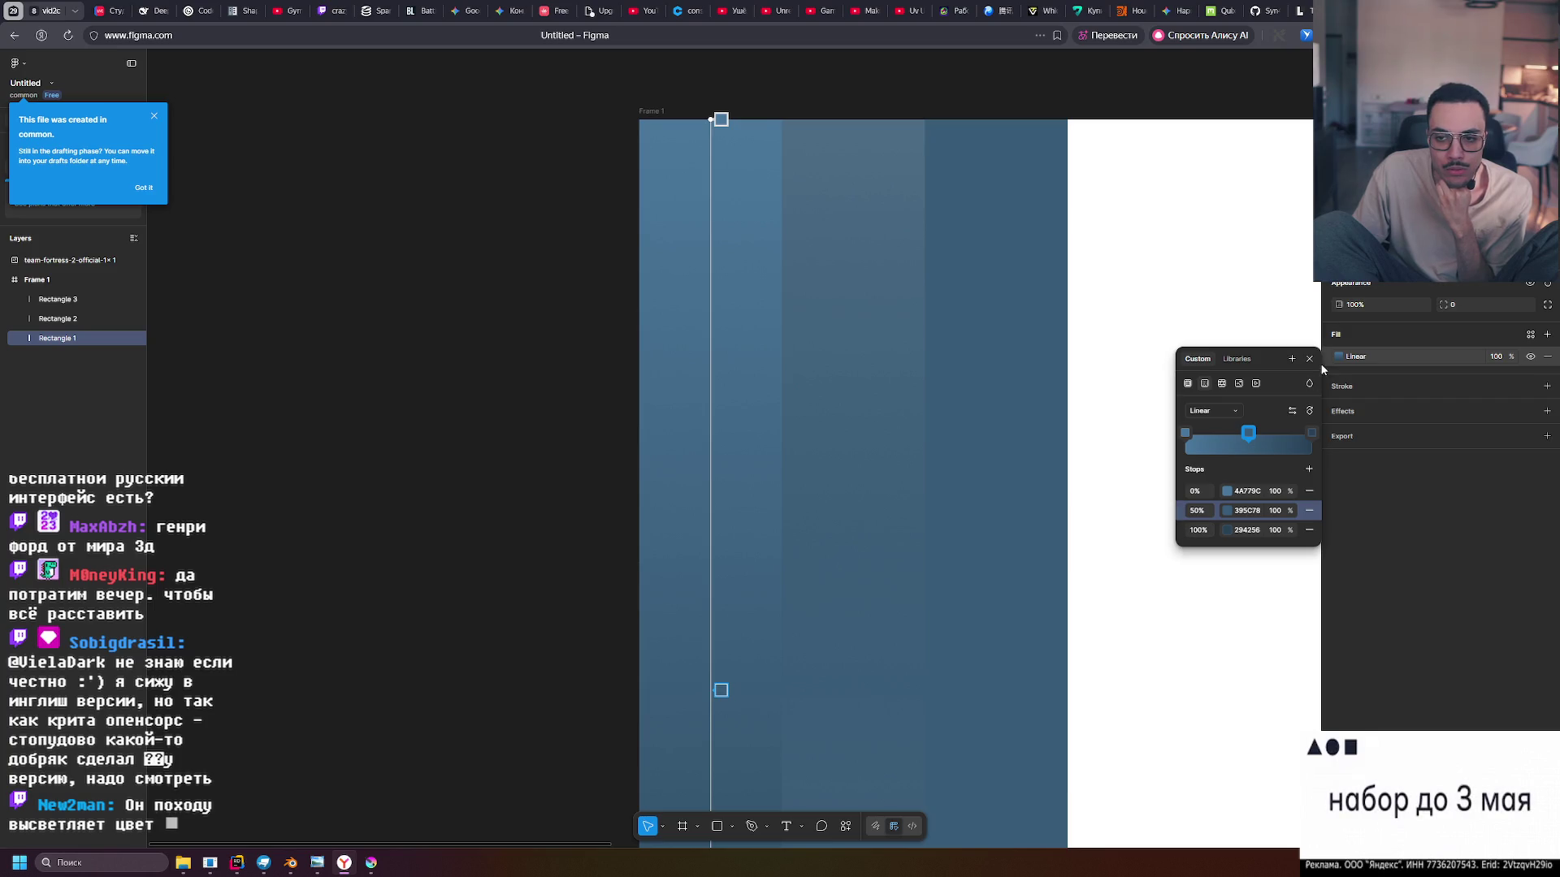
Reselect Rectangle 2 and open its overlay gradient fill settings
key("Escape")
left_click(909, 334)
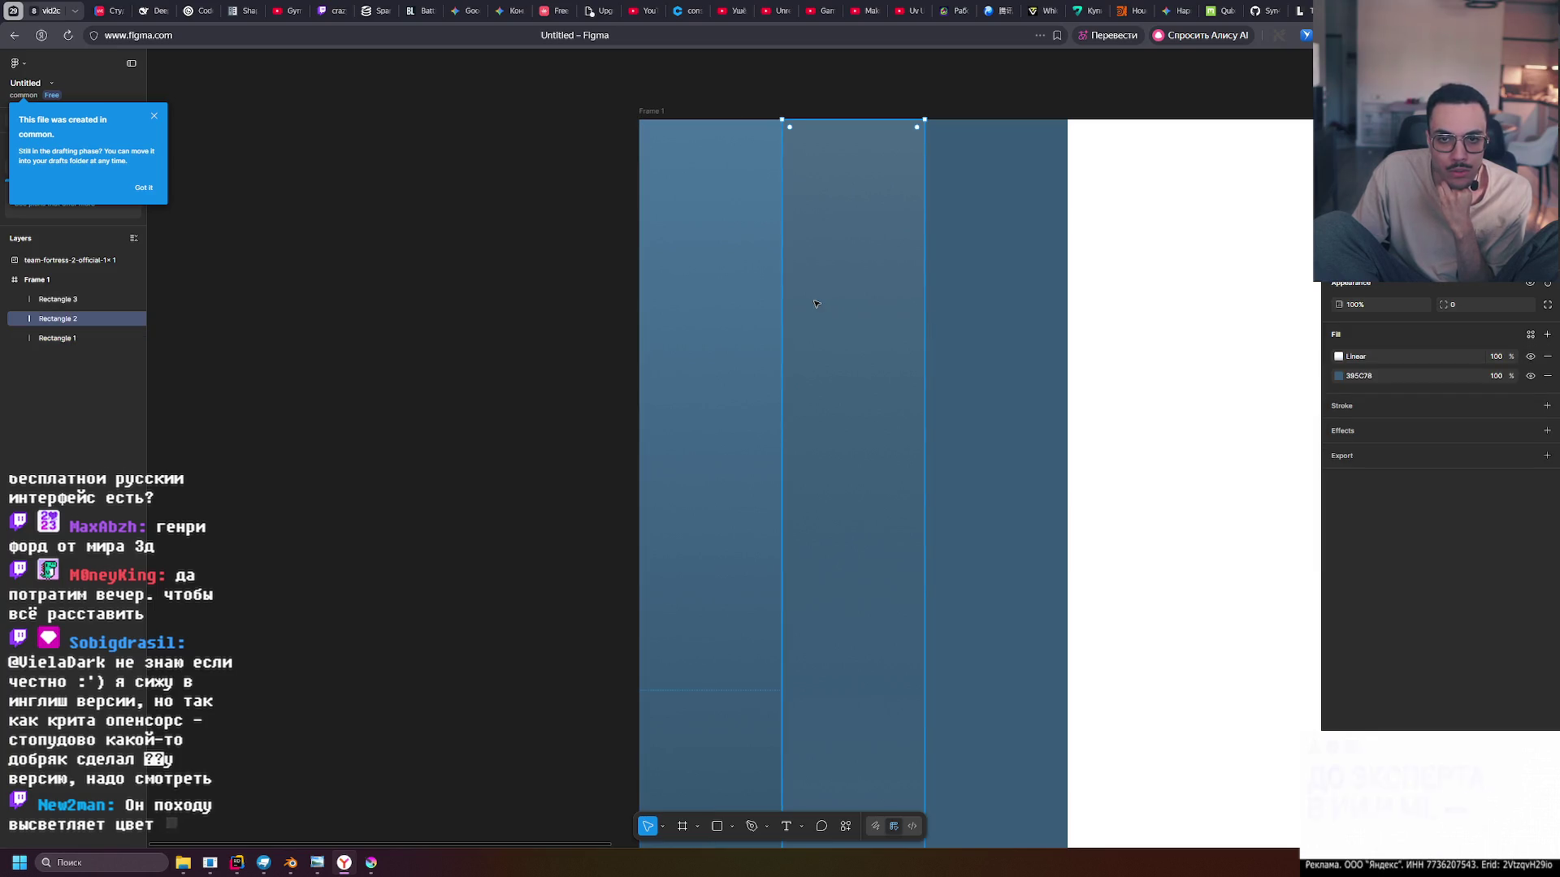
left_click(1338, 379)
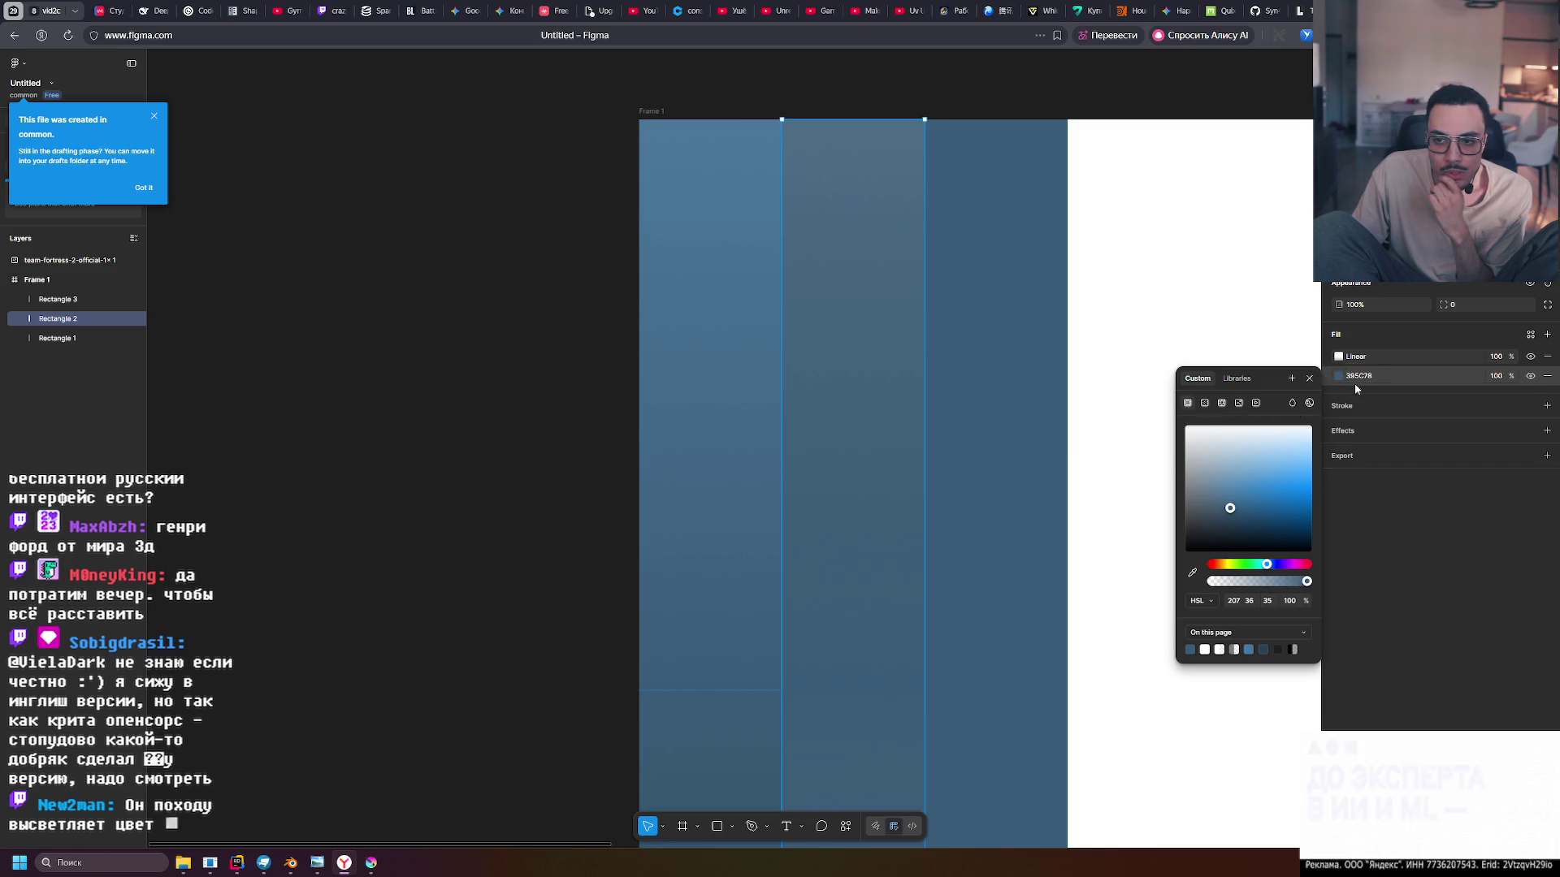
left_click(682, 386)
left_click(1339, 356)
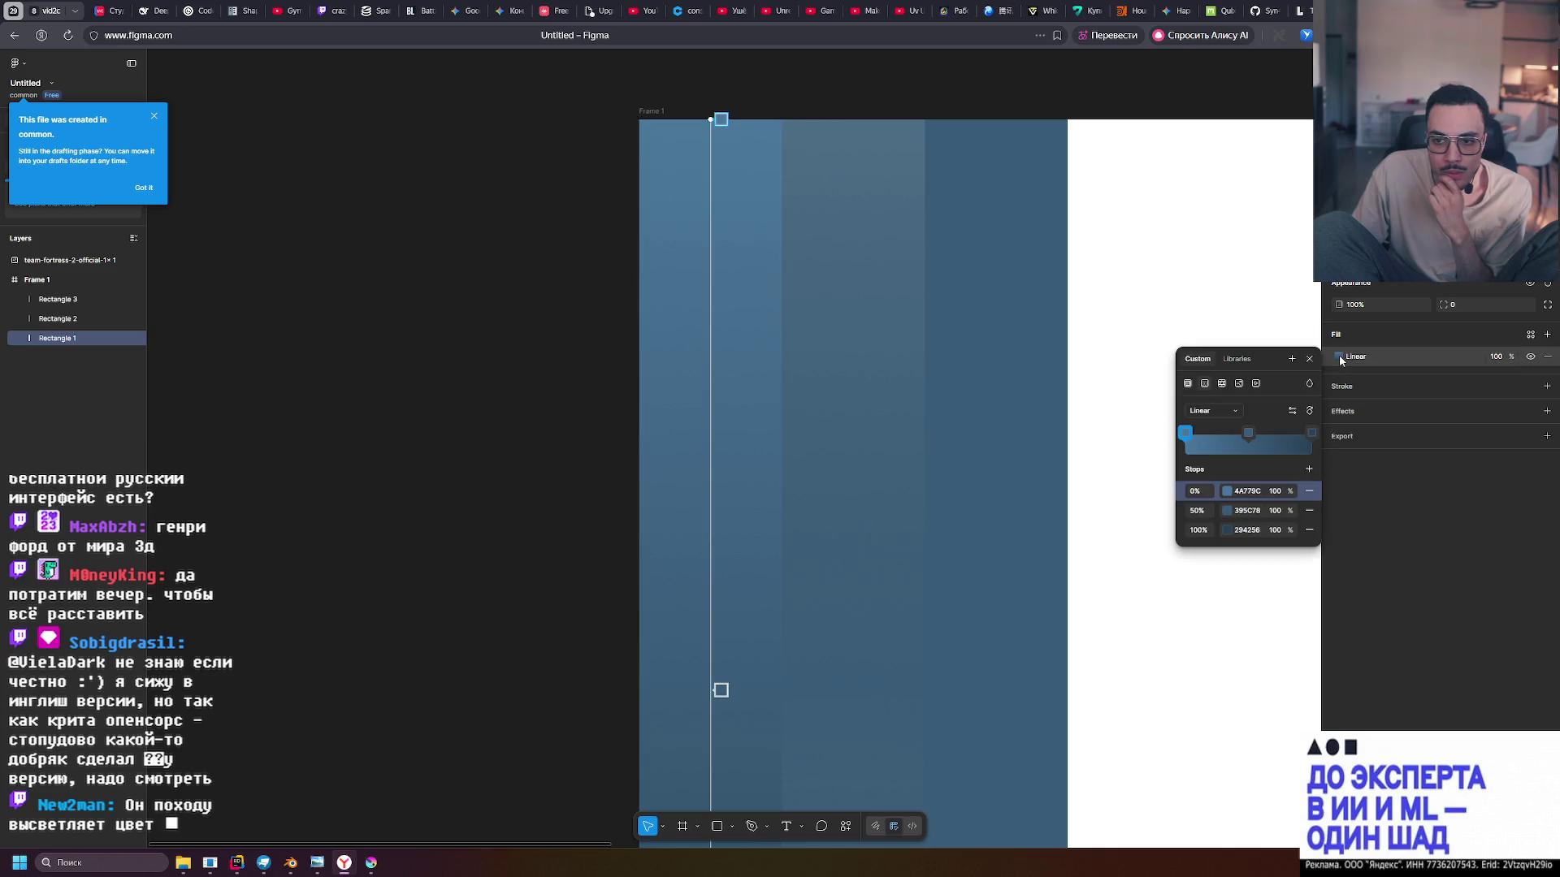
key("Escape")
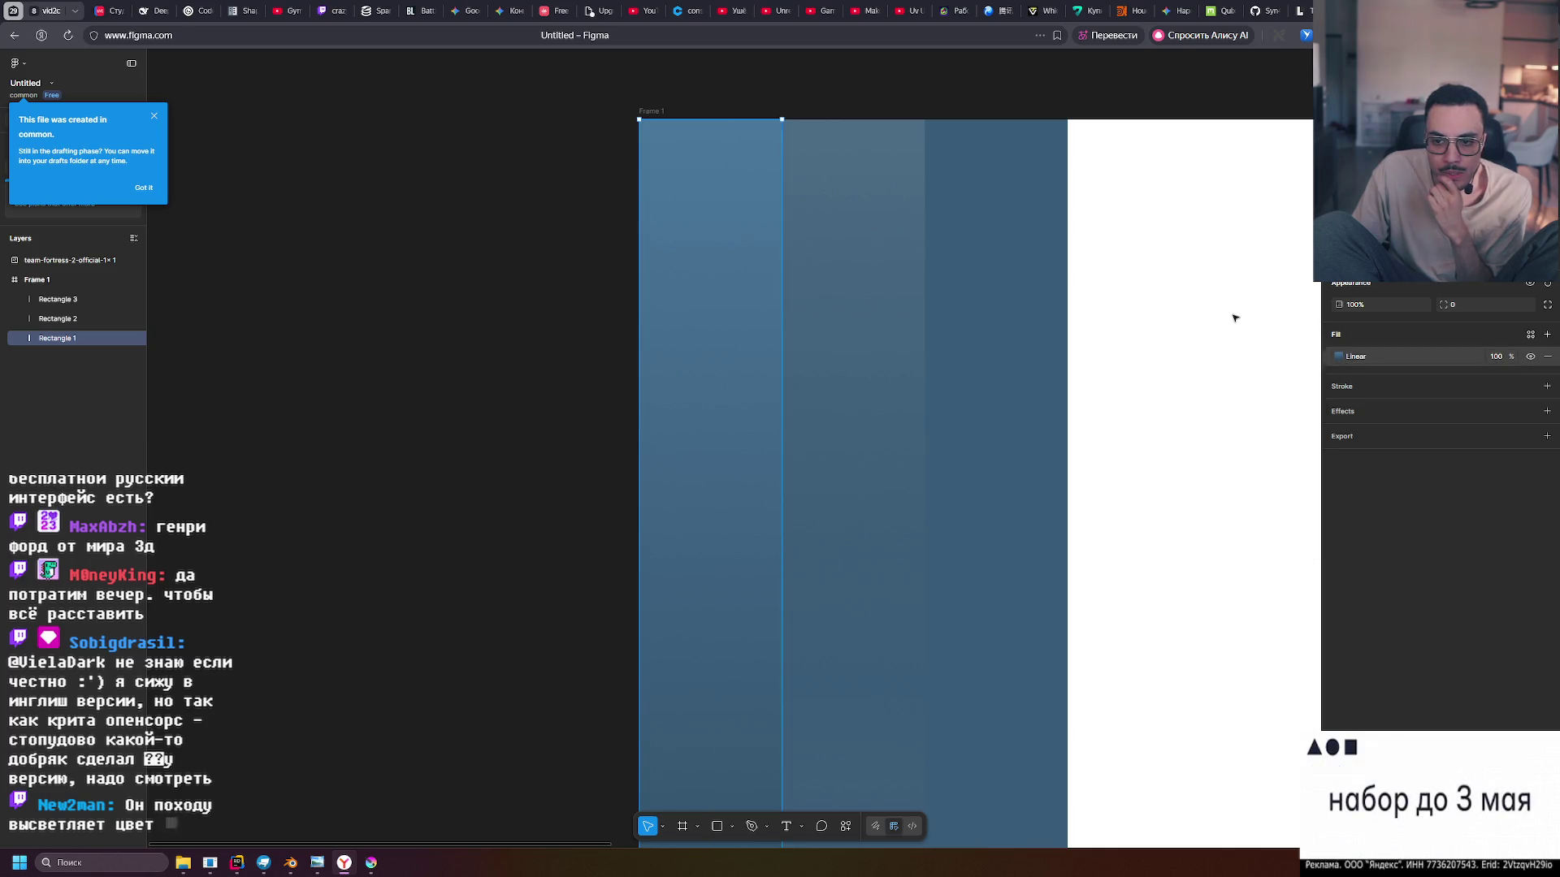
key("Tab")
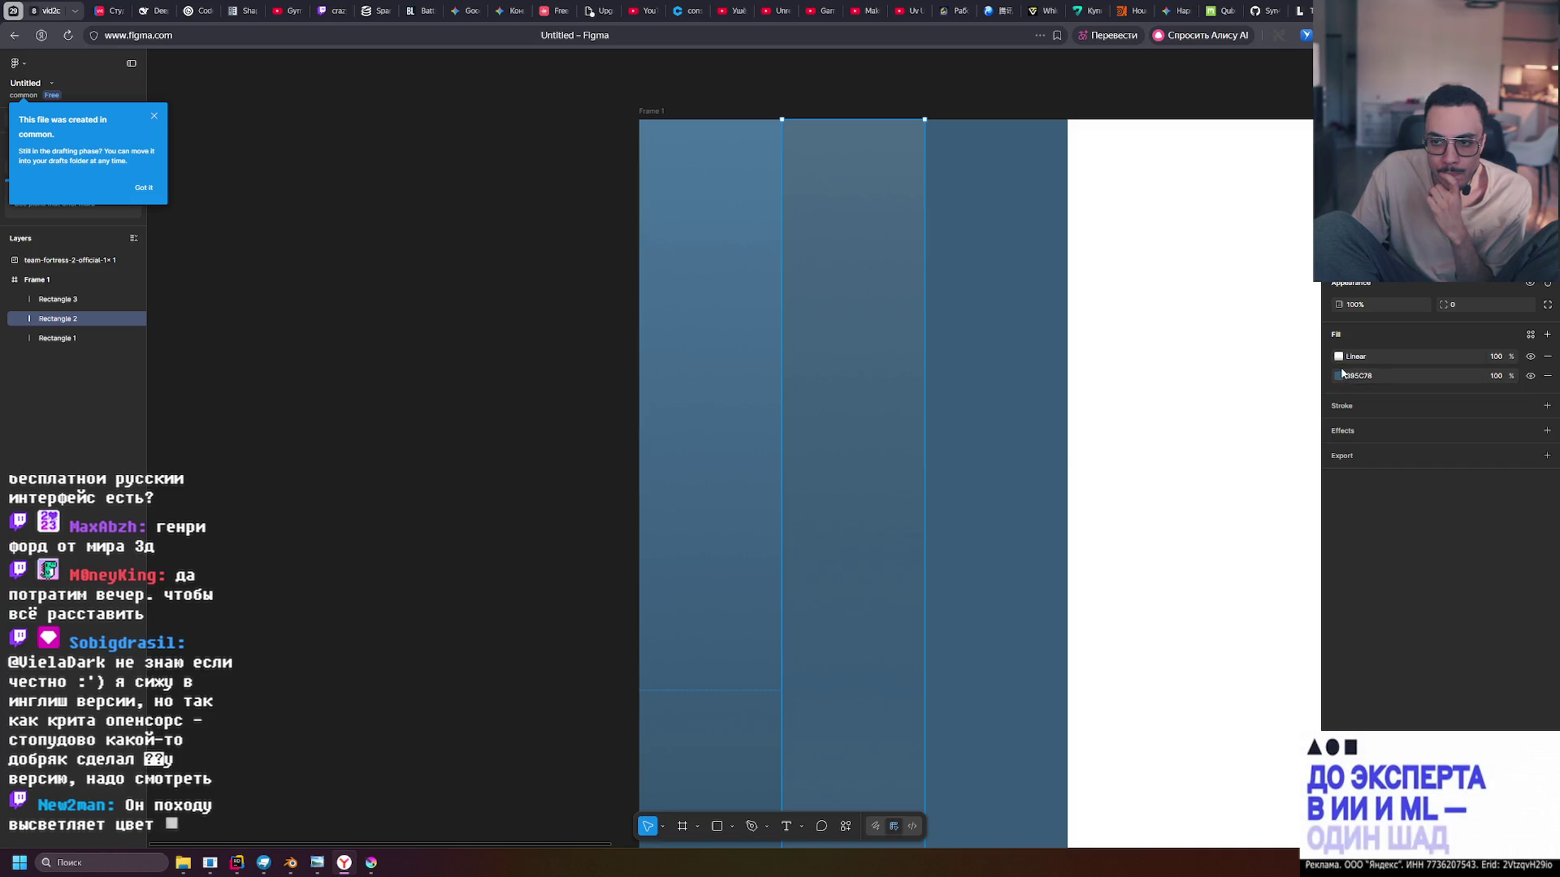
left_click(1337, 358)
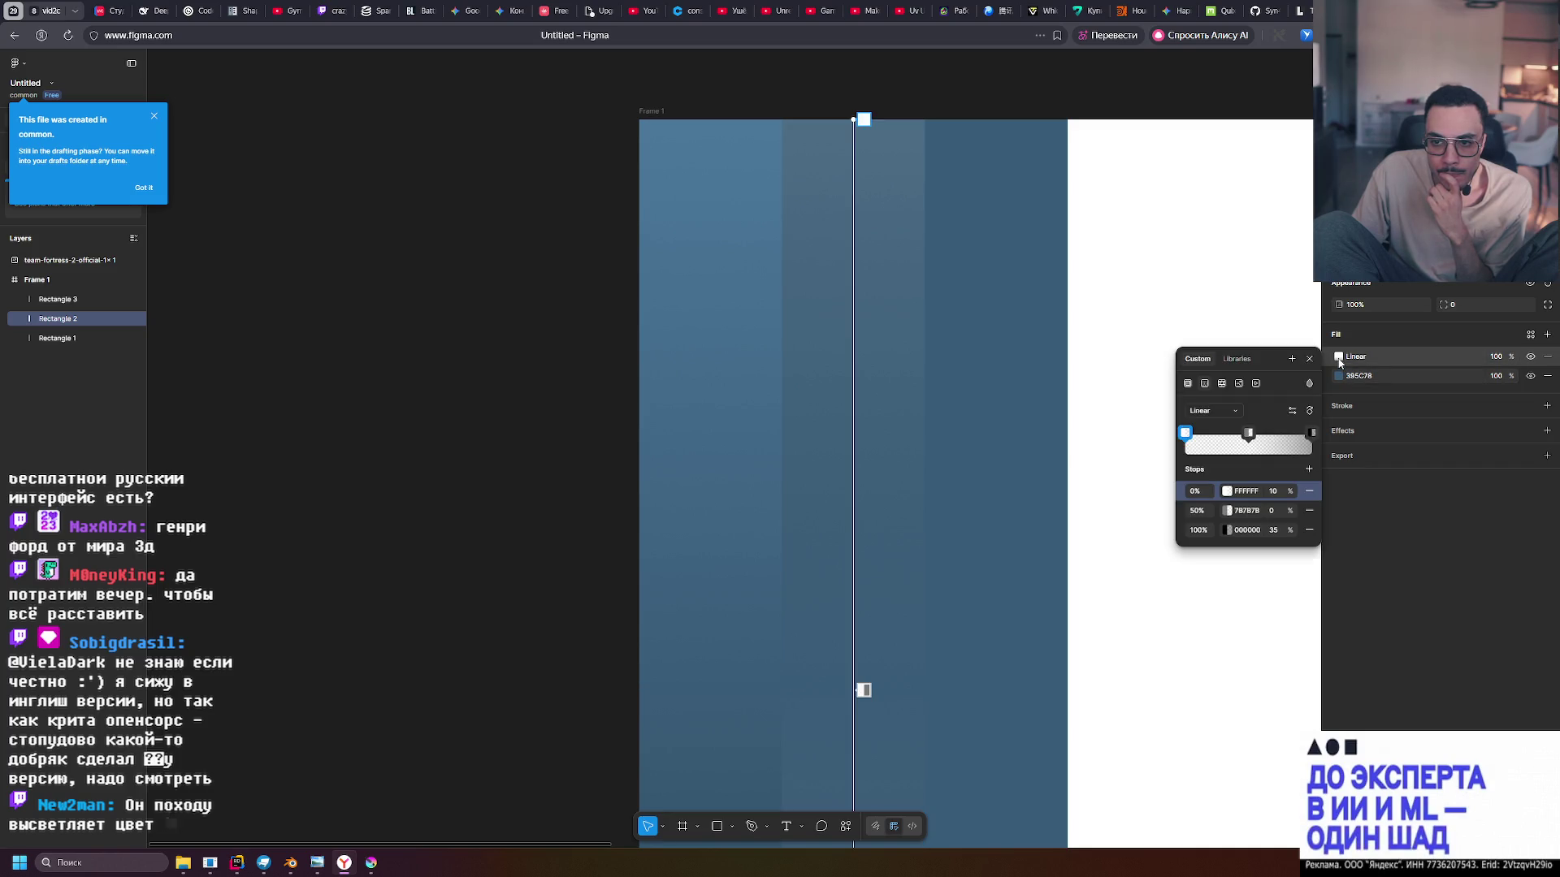
Turn the 50% middle stop's colour to pure black 000000
left_click(1249, 434)
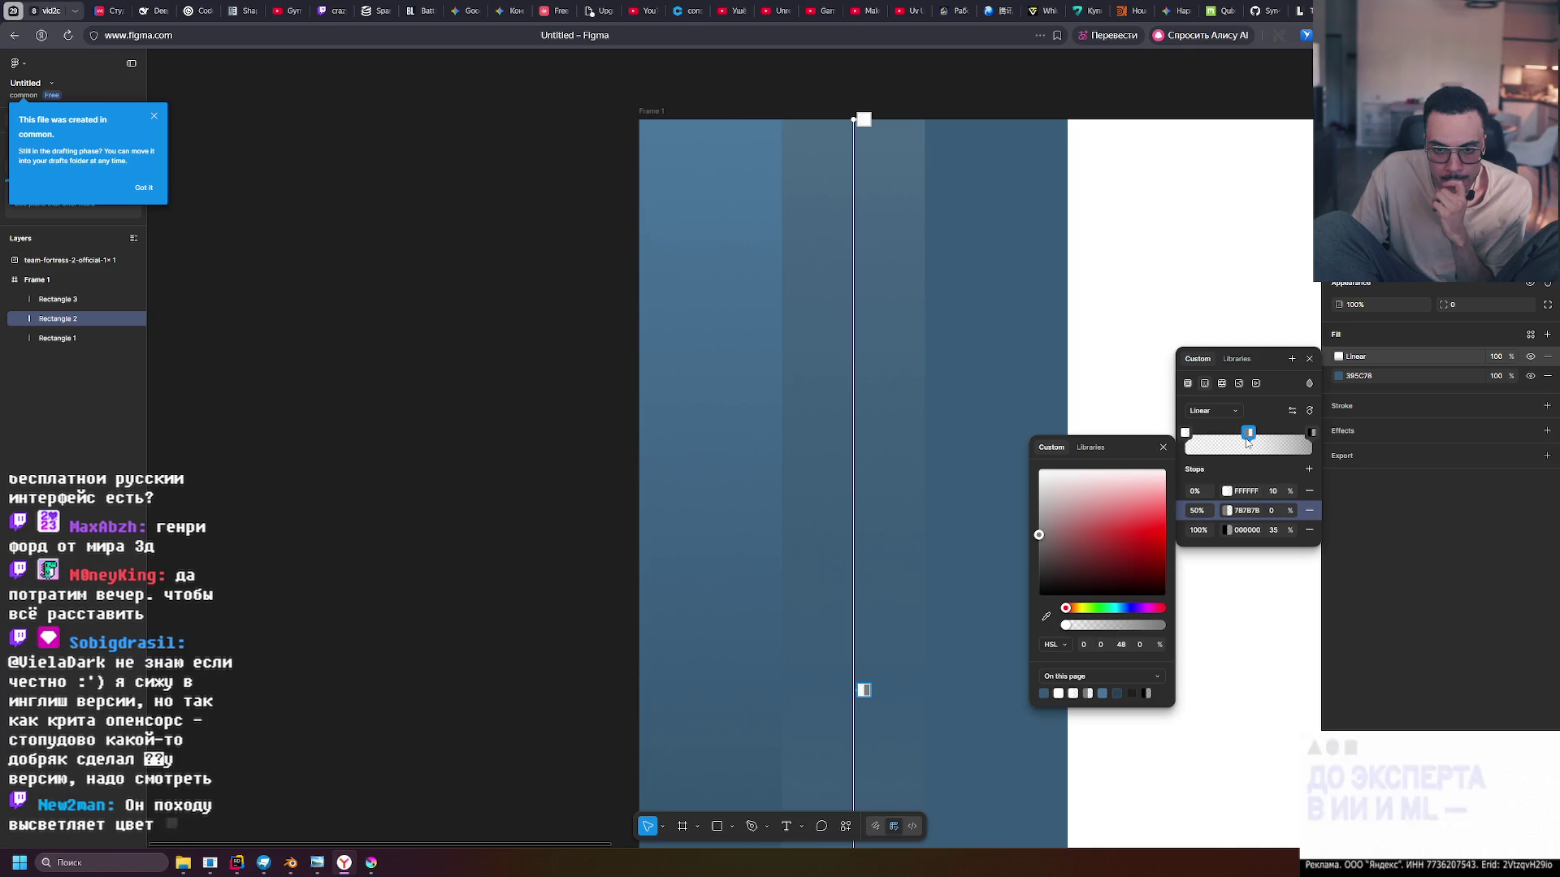
scroll(822, 347, "down", 4)
scroll(817, 360, "up", 2)
scroll(845, 430, "down", 5)
scroll(885, 509, "up", 7)
scroll(845, 508, "down", 1)
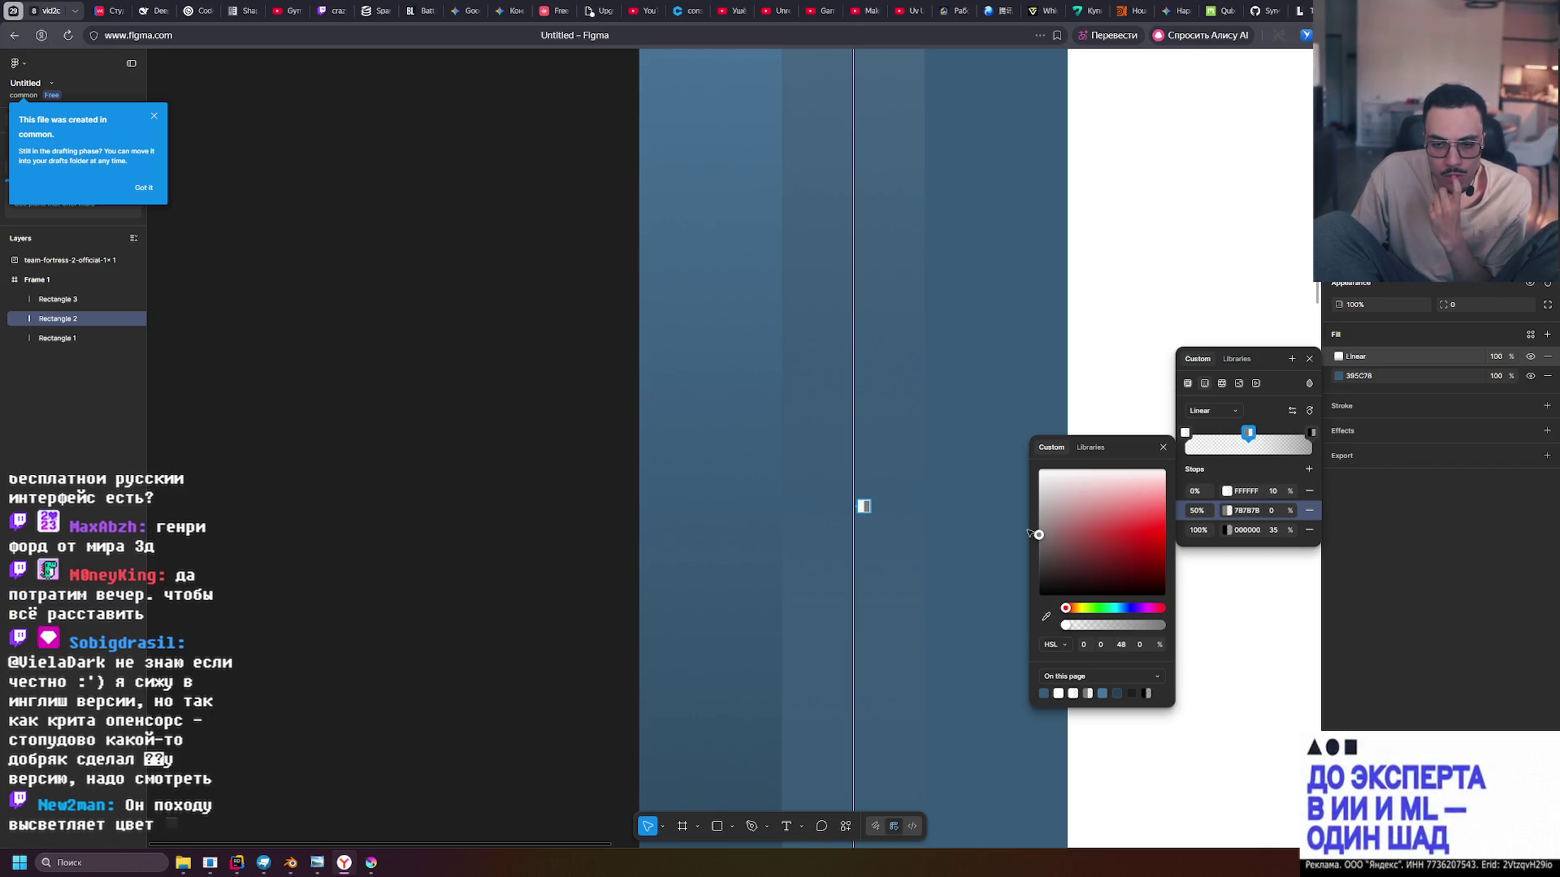
mouse_move(1041, 506)
left_mouse_down()
mouse_move(1040, 475)
mouse_move(1014, 653)
left_mouse_up()
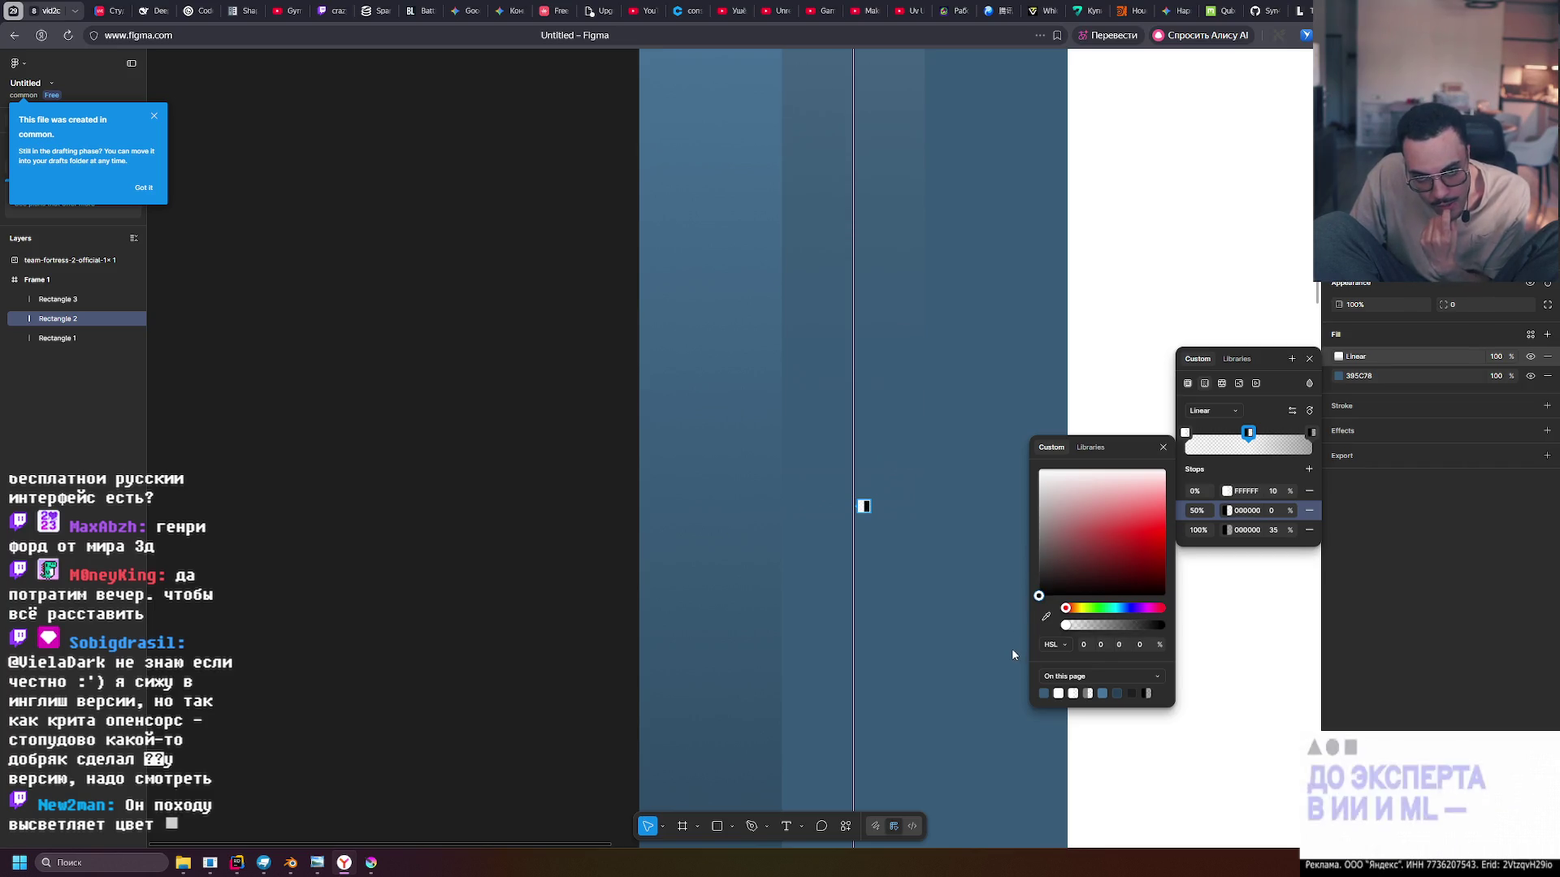
scroll(804, 455, "up", 5)
scroll(805, 455, "down", 5)
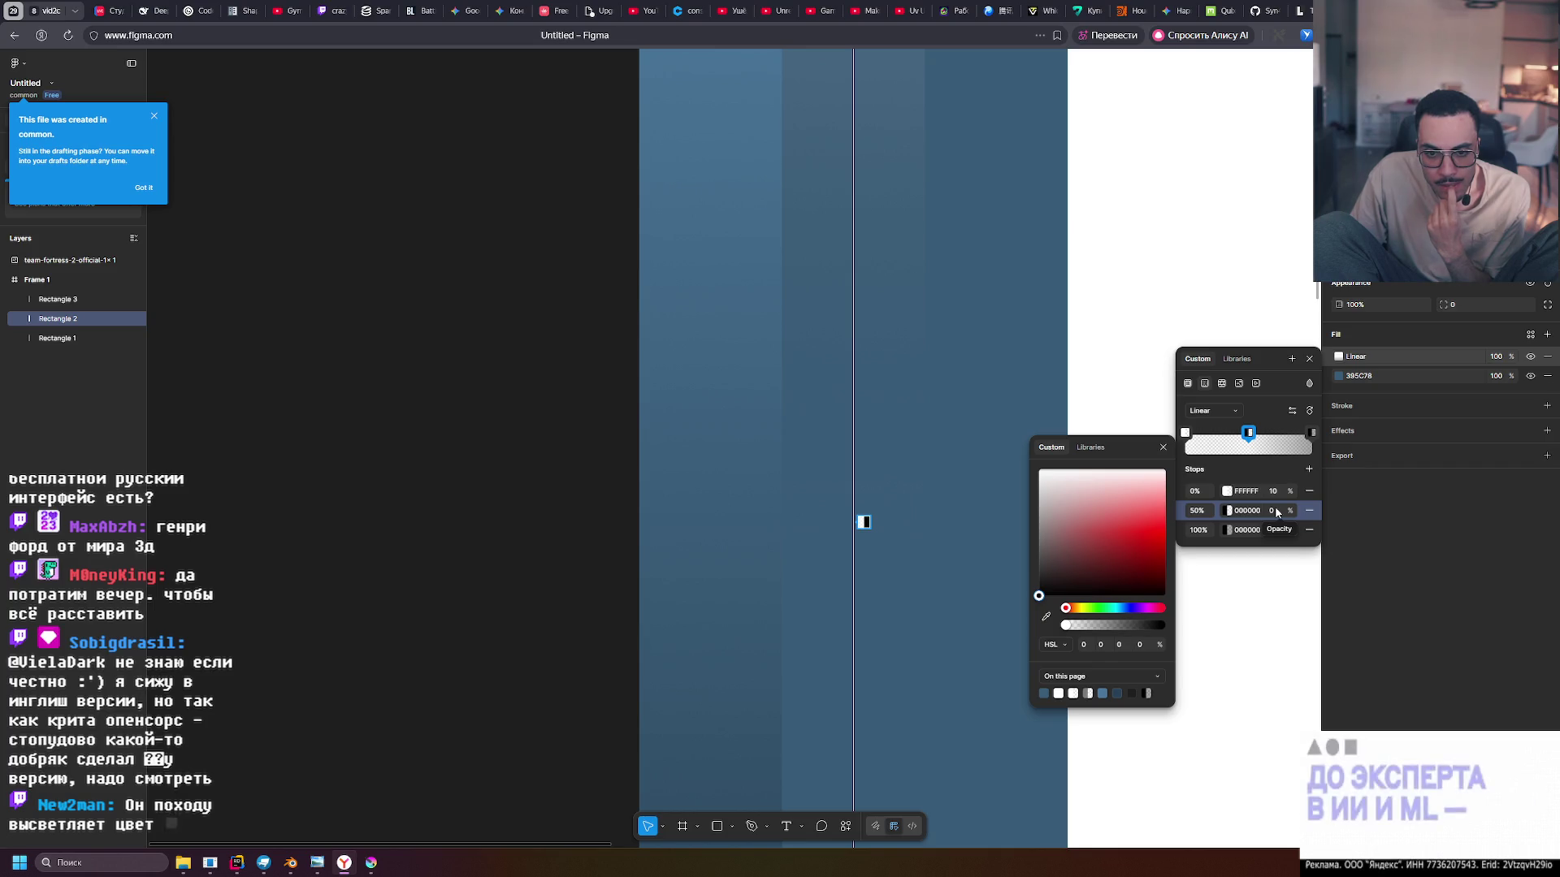
mouse_move(1039, 595)
left_mouse_down()
mouse_move(1050, 490)
mouse_move(1035, 417)
mouse_move(1038, 586)
mouse_move(1009, 680)
left_mouse_up()
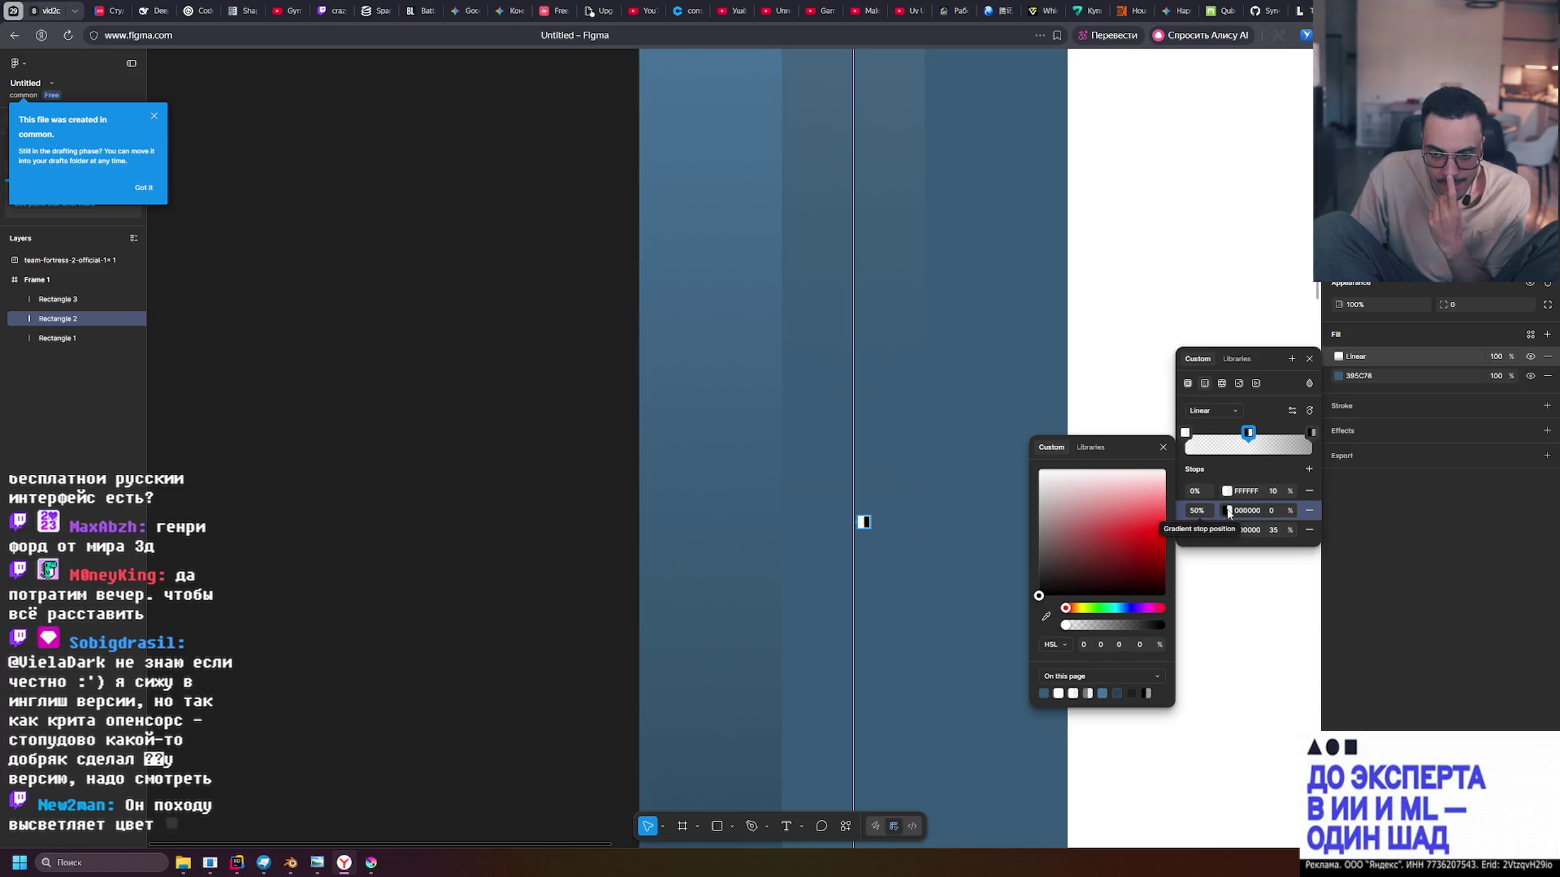
Set the middle stop to 100% opacity and the white top stop to 0%
left_click(1272, 511)
type("100")
key("Return")
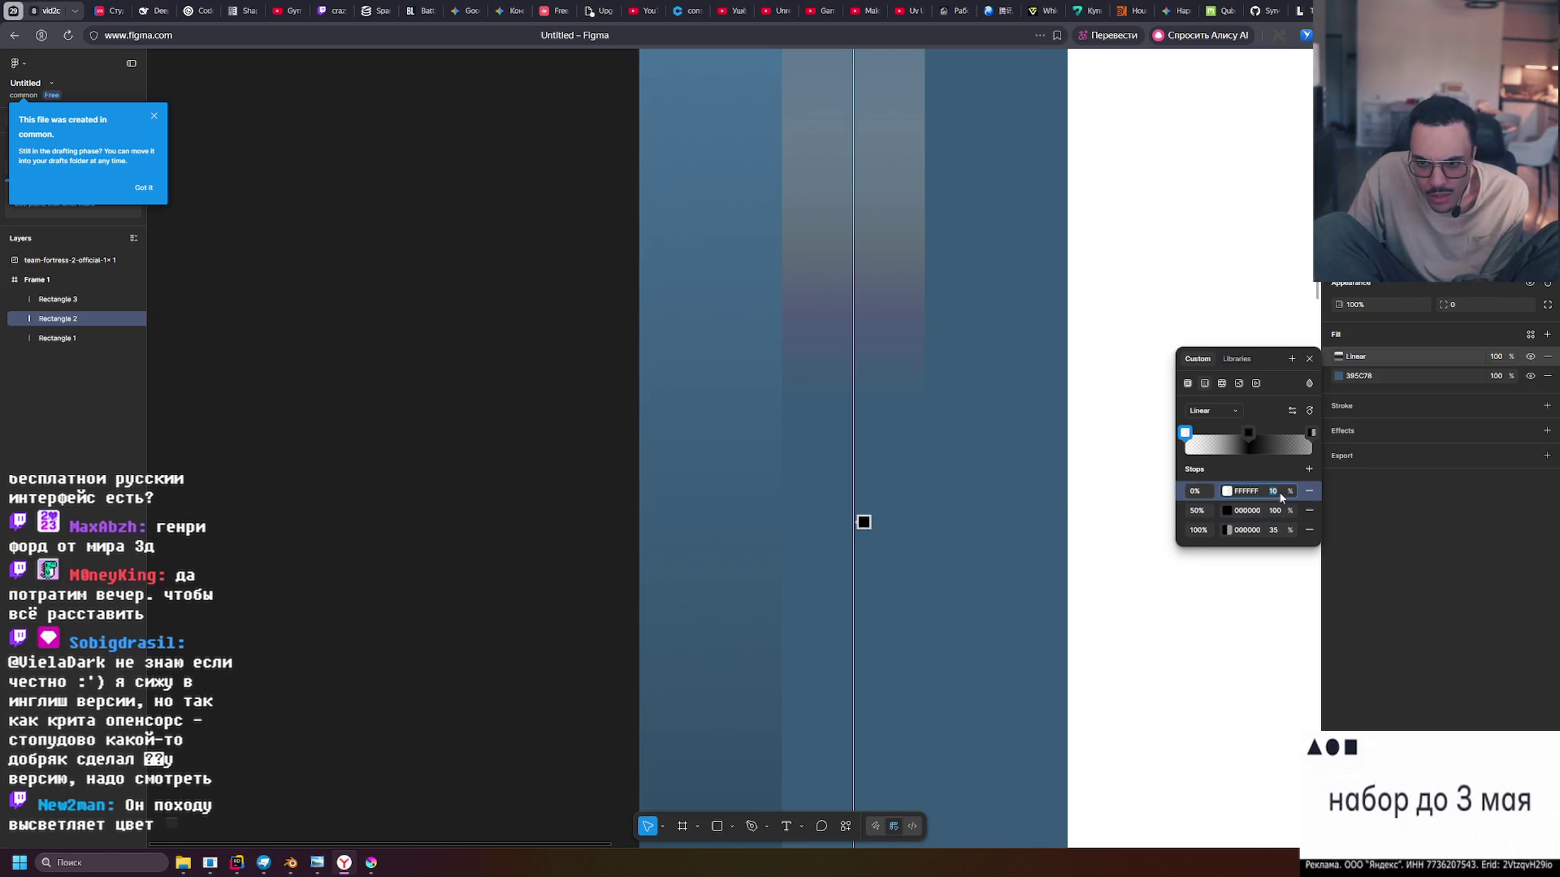
type("0")
key("Return")
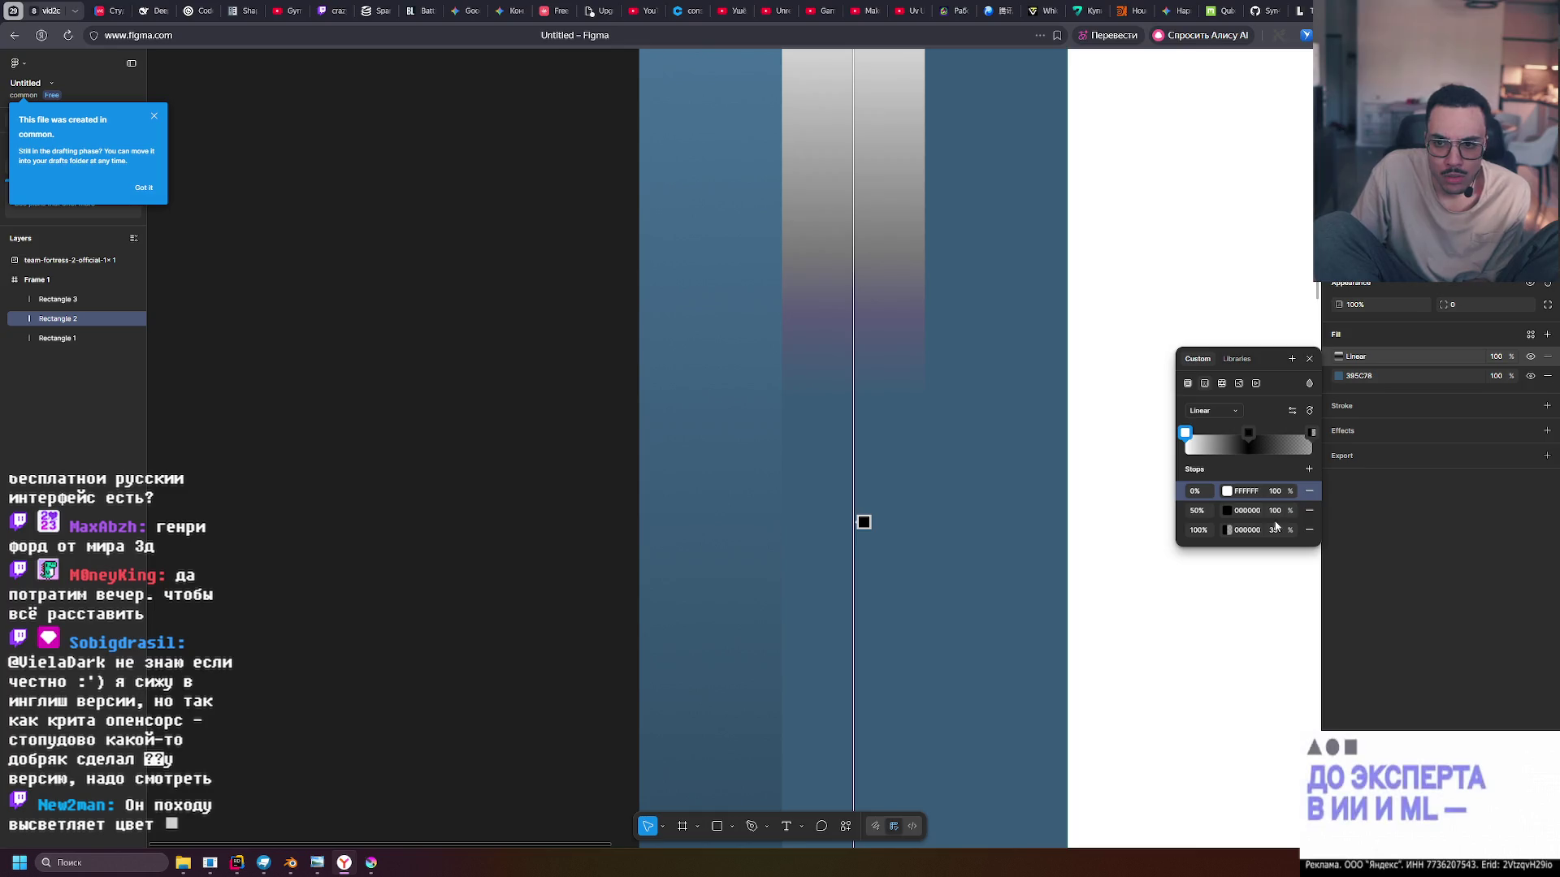
Make the black 100% end stop fully opaque and zoom in to inspect the gradient
left_click(1275, 529)
type("100")
key("Return")
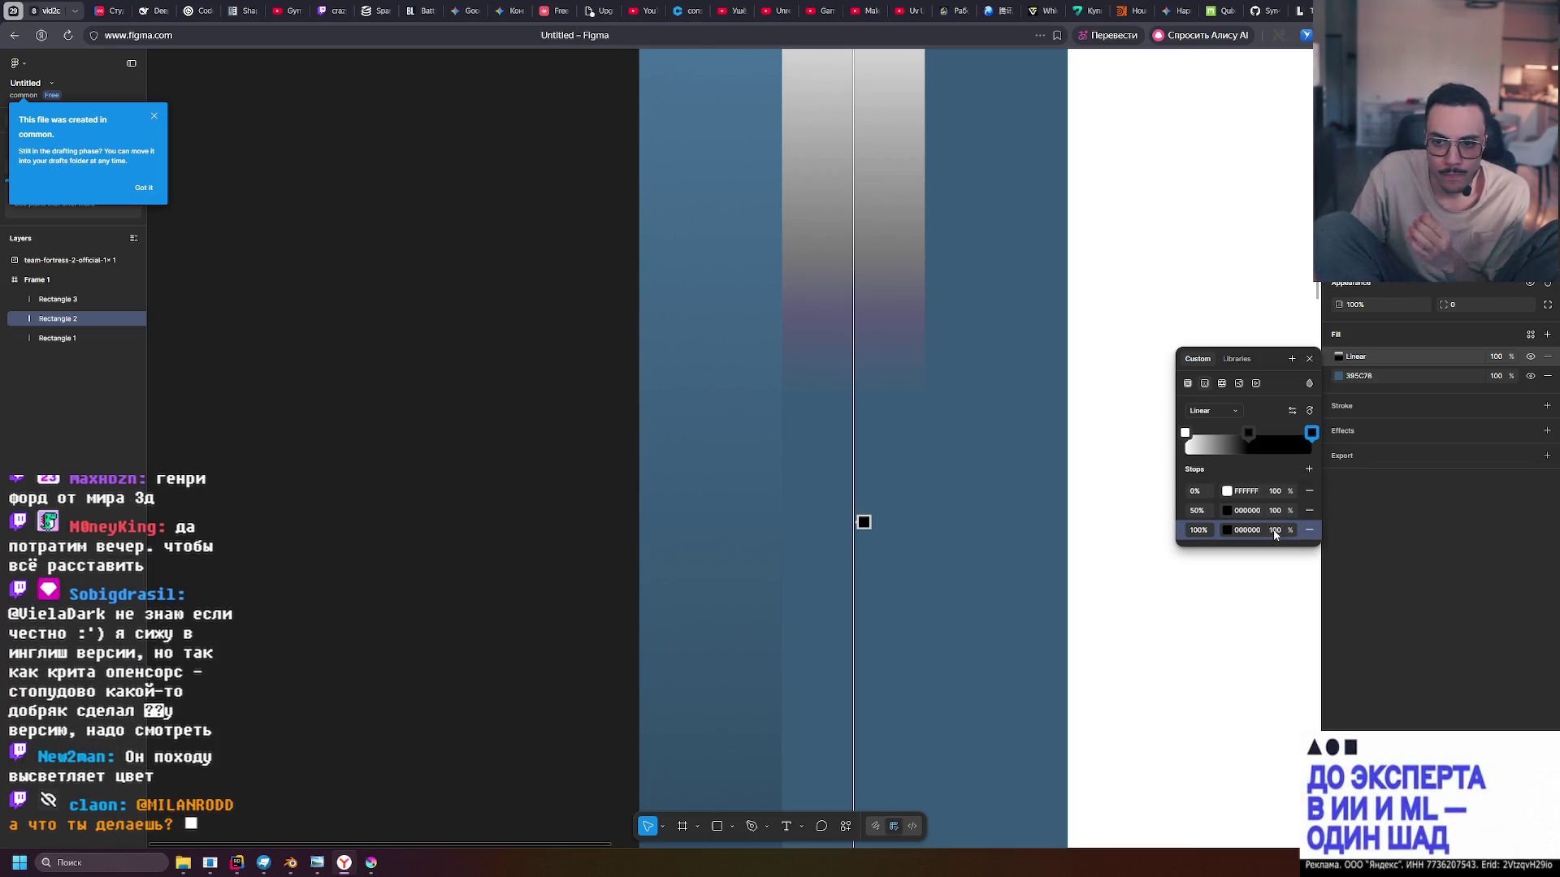
mouse_move(1022, 532)
left_mouse_down()
mouse_move(991, 429)
mouse_move(1010, 596)
left_mouse_up()
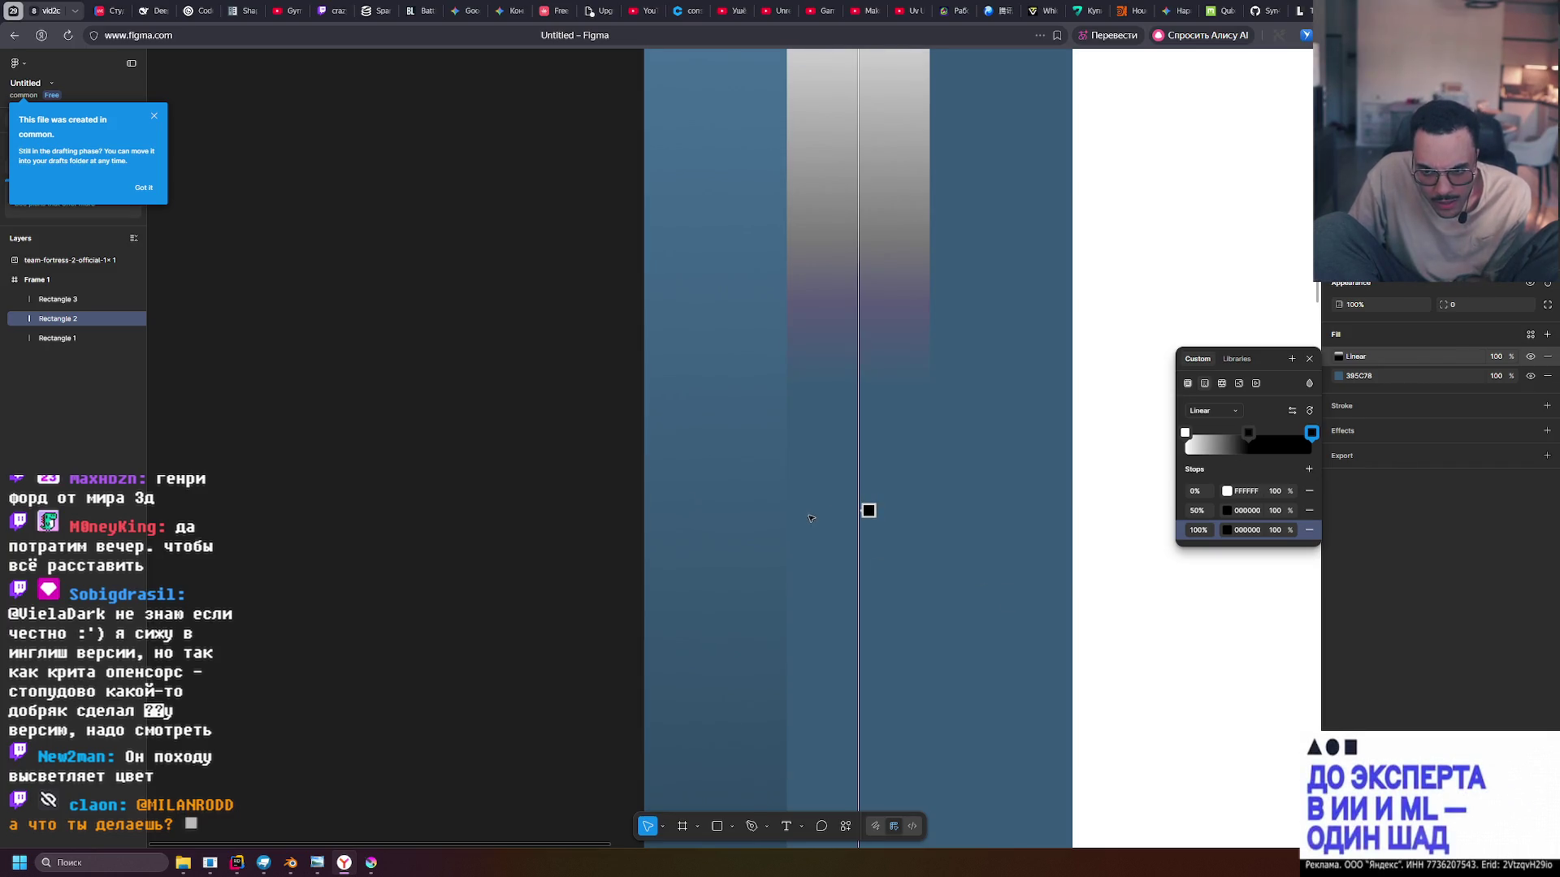
scroll(809, 520, "up", 3)
scroll(809, 520, "up", 5)
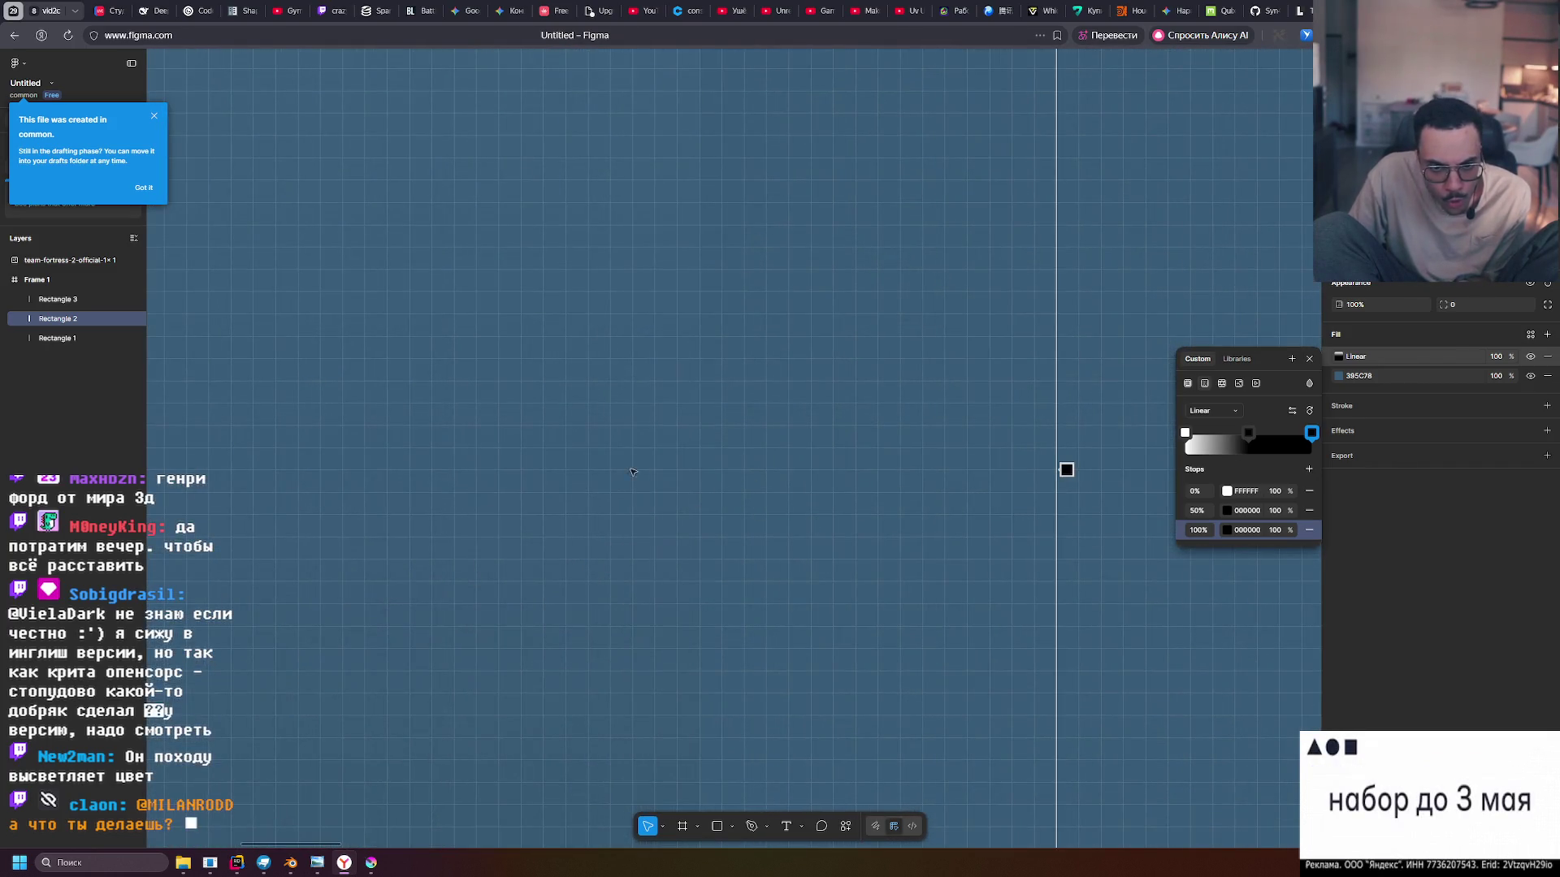
scroll(736, 489, "down", 4)
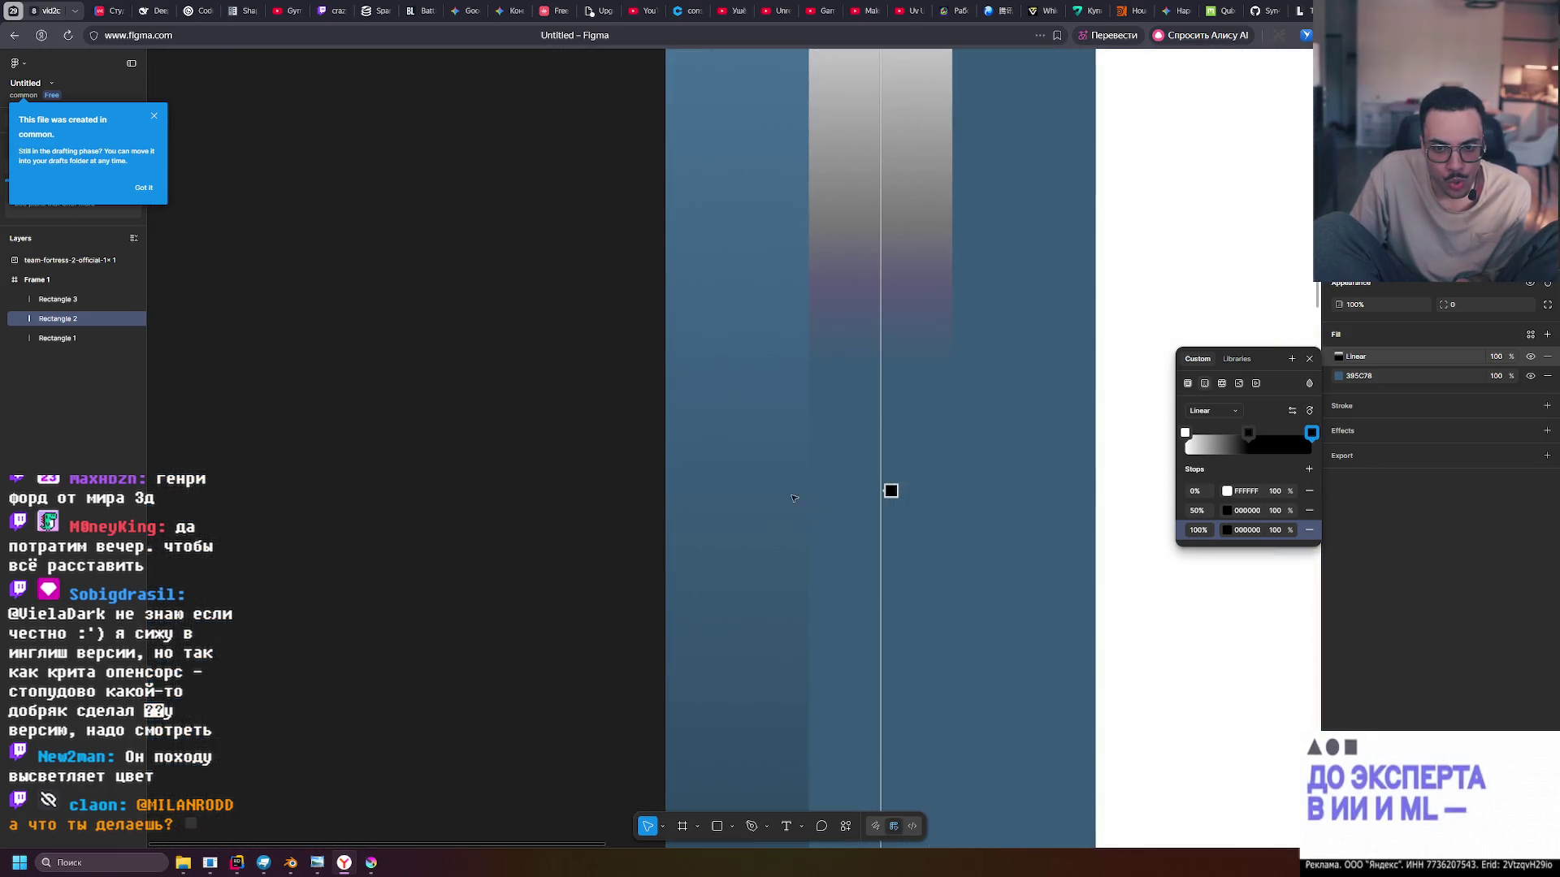
scroll(849, 497, "up", 3)
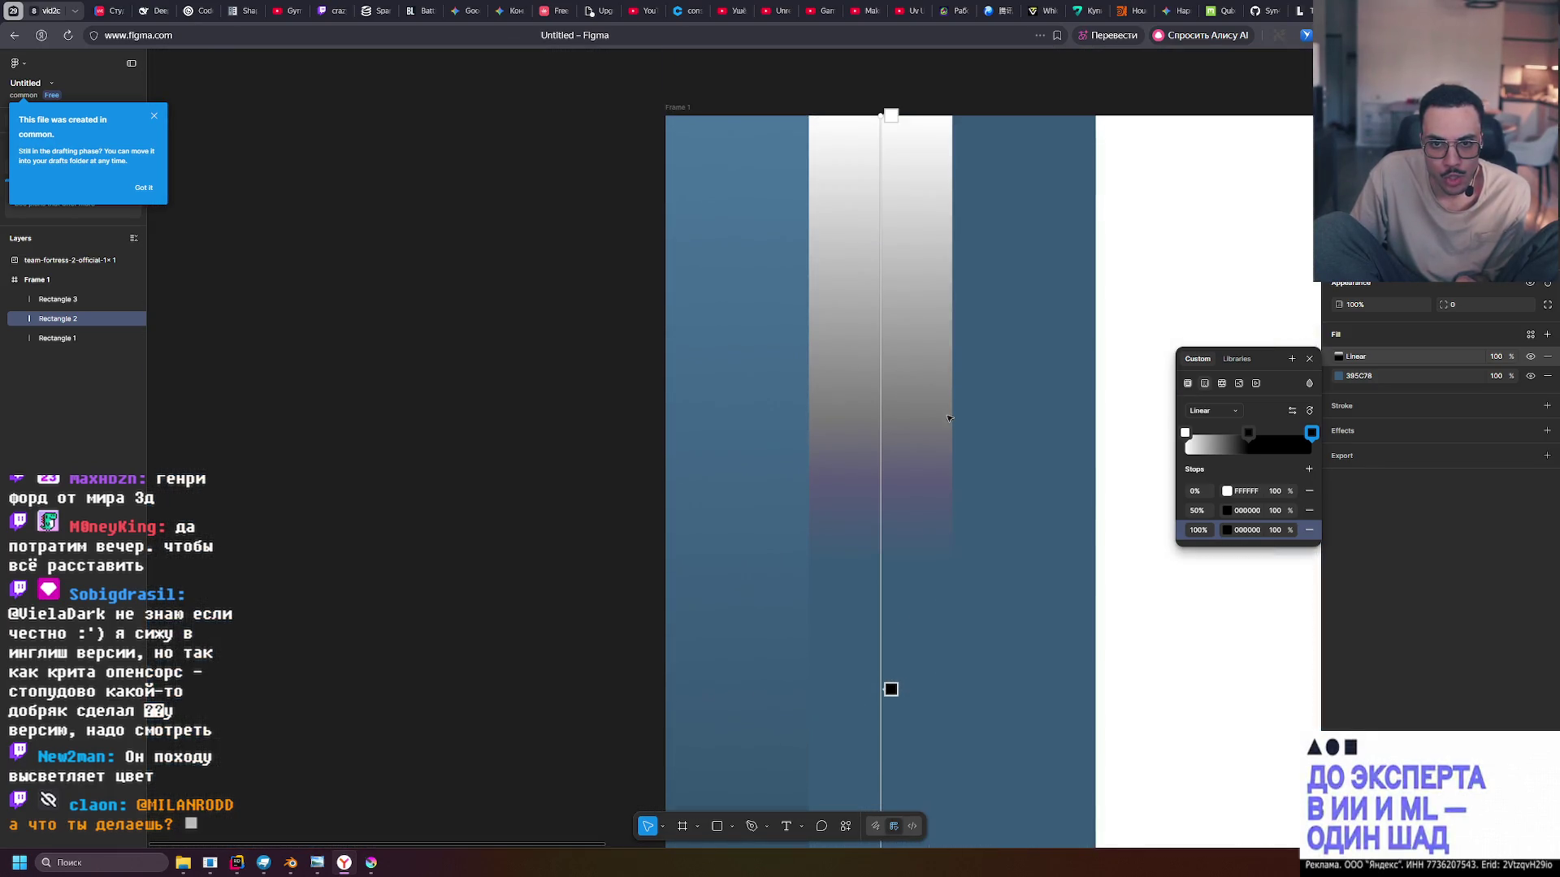
left_click(1184, 433)
Try black and grey tones on the 0% stop before returning it to white FFFFFF
left_click_drag(1041, 471, 974, 644)
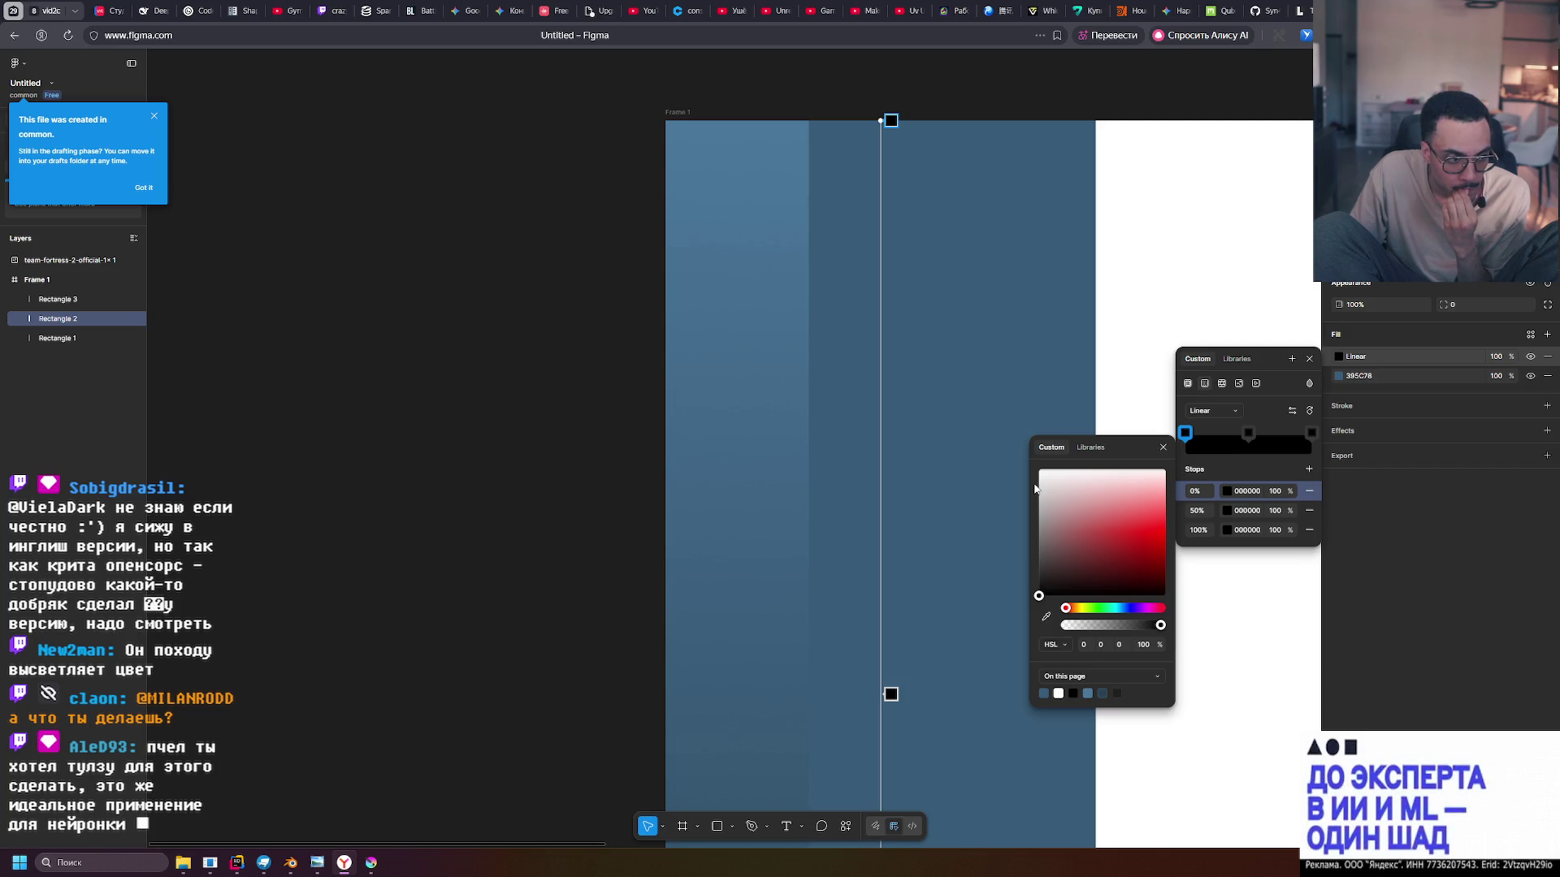
left_click(1039, 598)
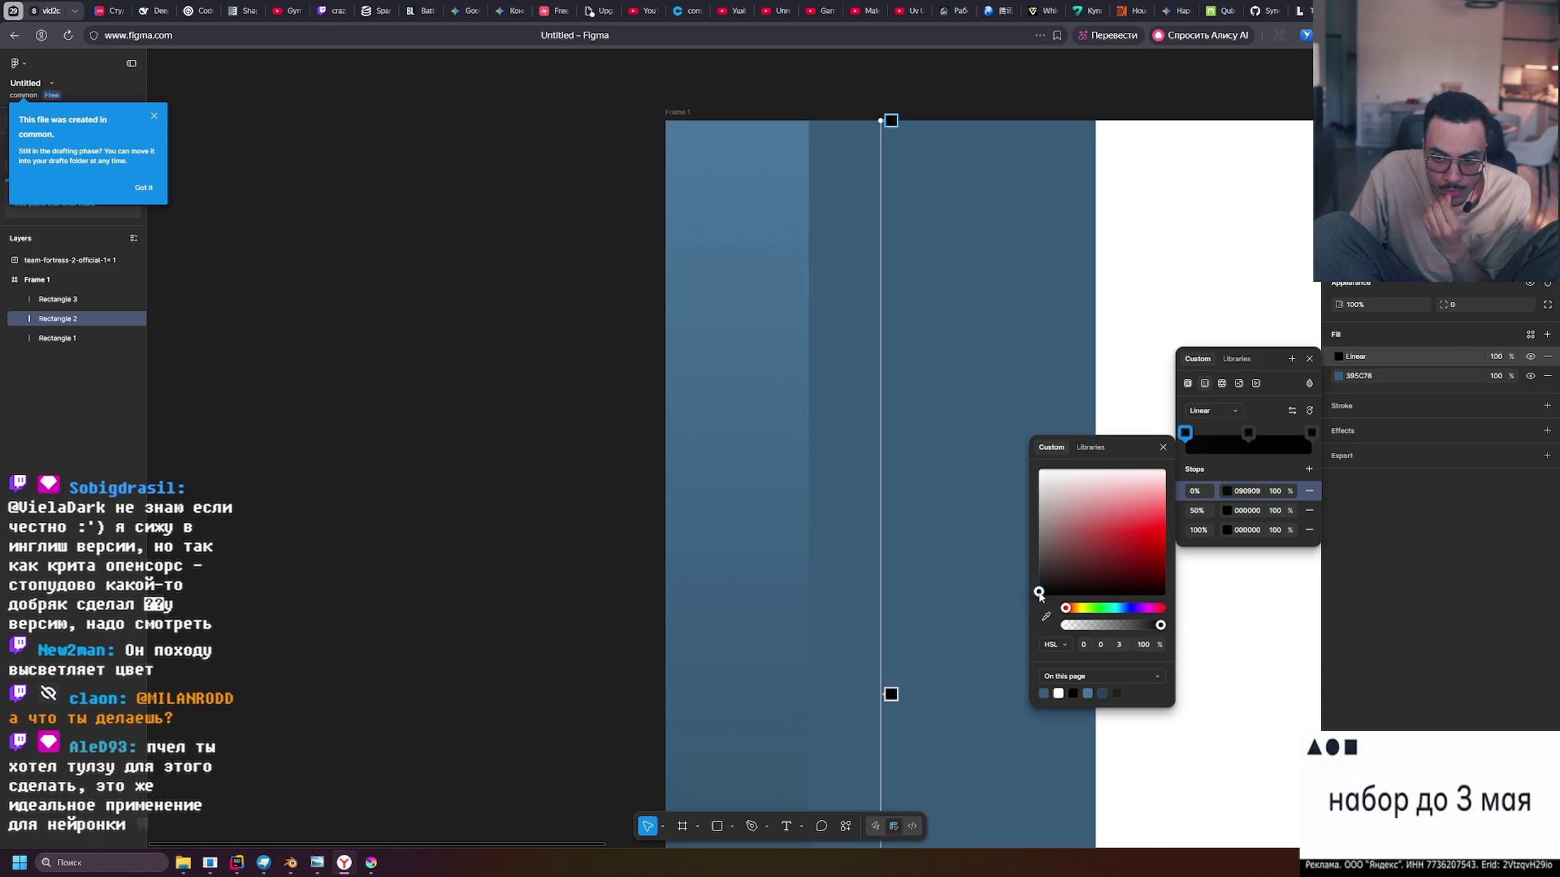
mouse_move(1046, 613)
left_mouse_down()
mouse_move(1029, 591)
mouse_move(1023, 613)
left_mouse_up()
left_click_drag(1021, 566, 1012, 620)
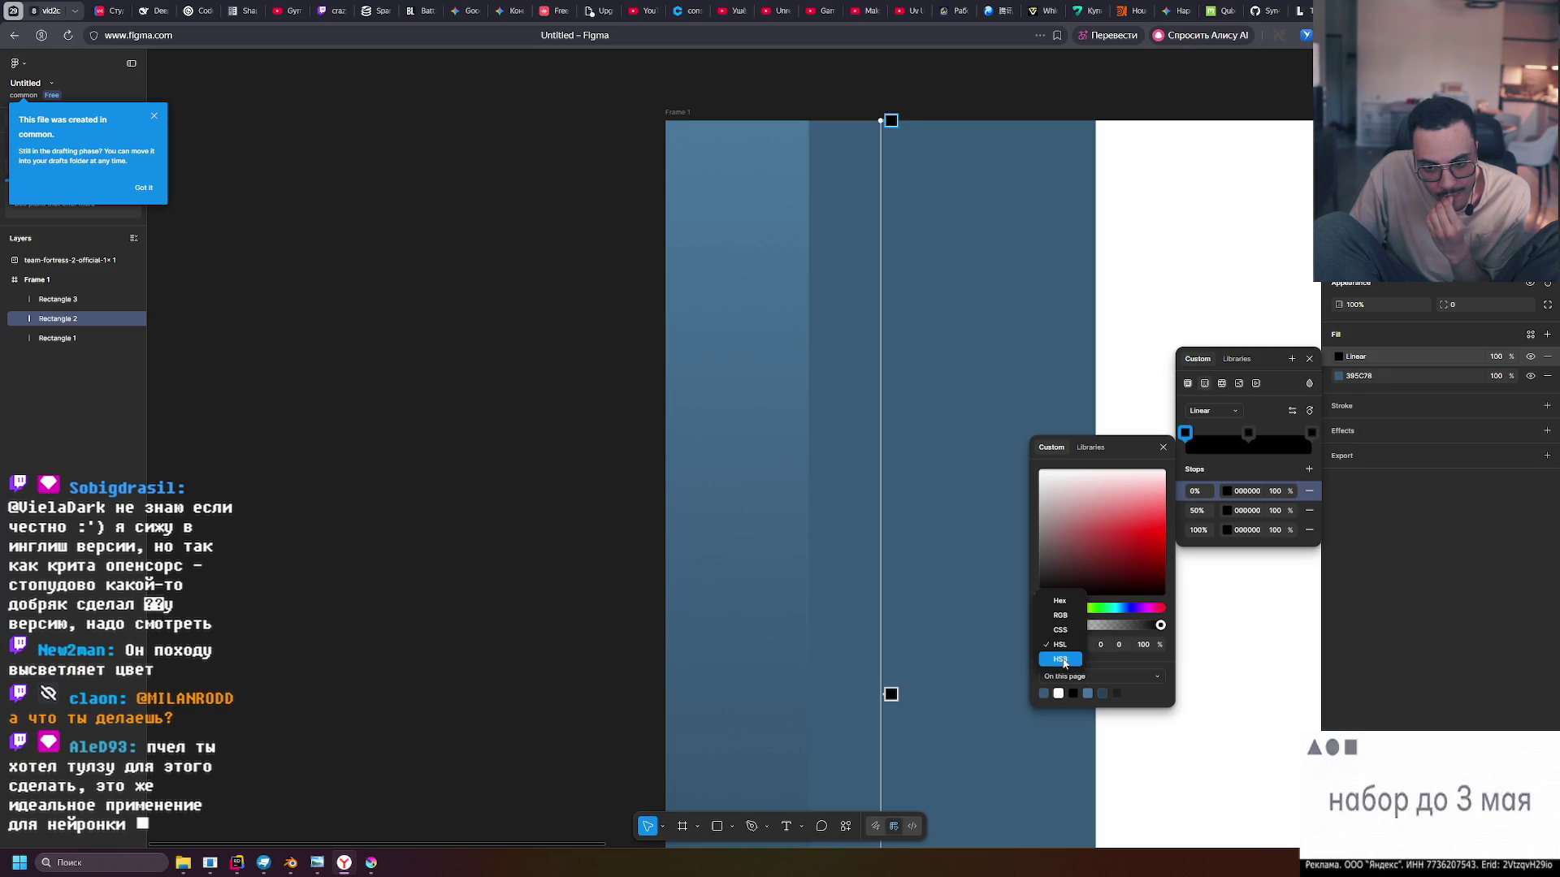
left_click(1039, 588)
mouse_move(1040, 598)
left_mouse_down()
mouse_move(1011, 526)
mouse_move(992, 627)
mouse_move(981, 437)
left_mouse_up()
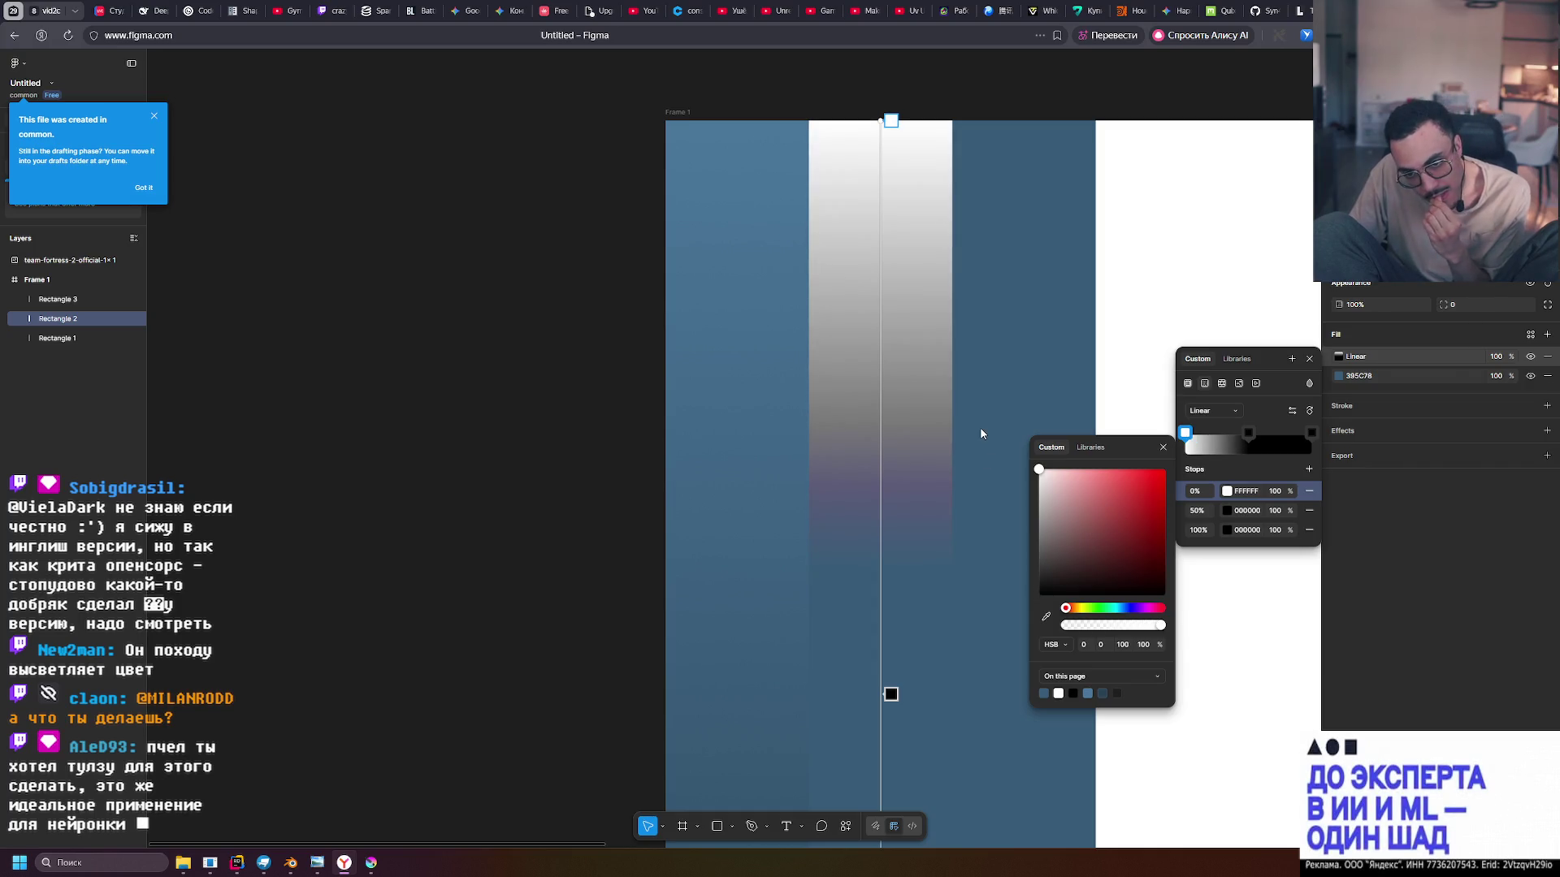
mouse_move(976, 471)
left_mouse_down()
mouse_move(988, 585)
mouse_move(976, 460)
mouse_move(942, 608)
left_mouse_up()
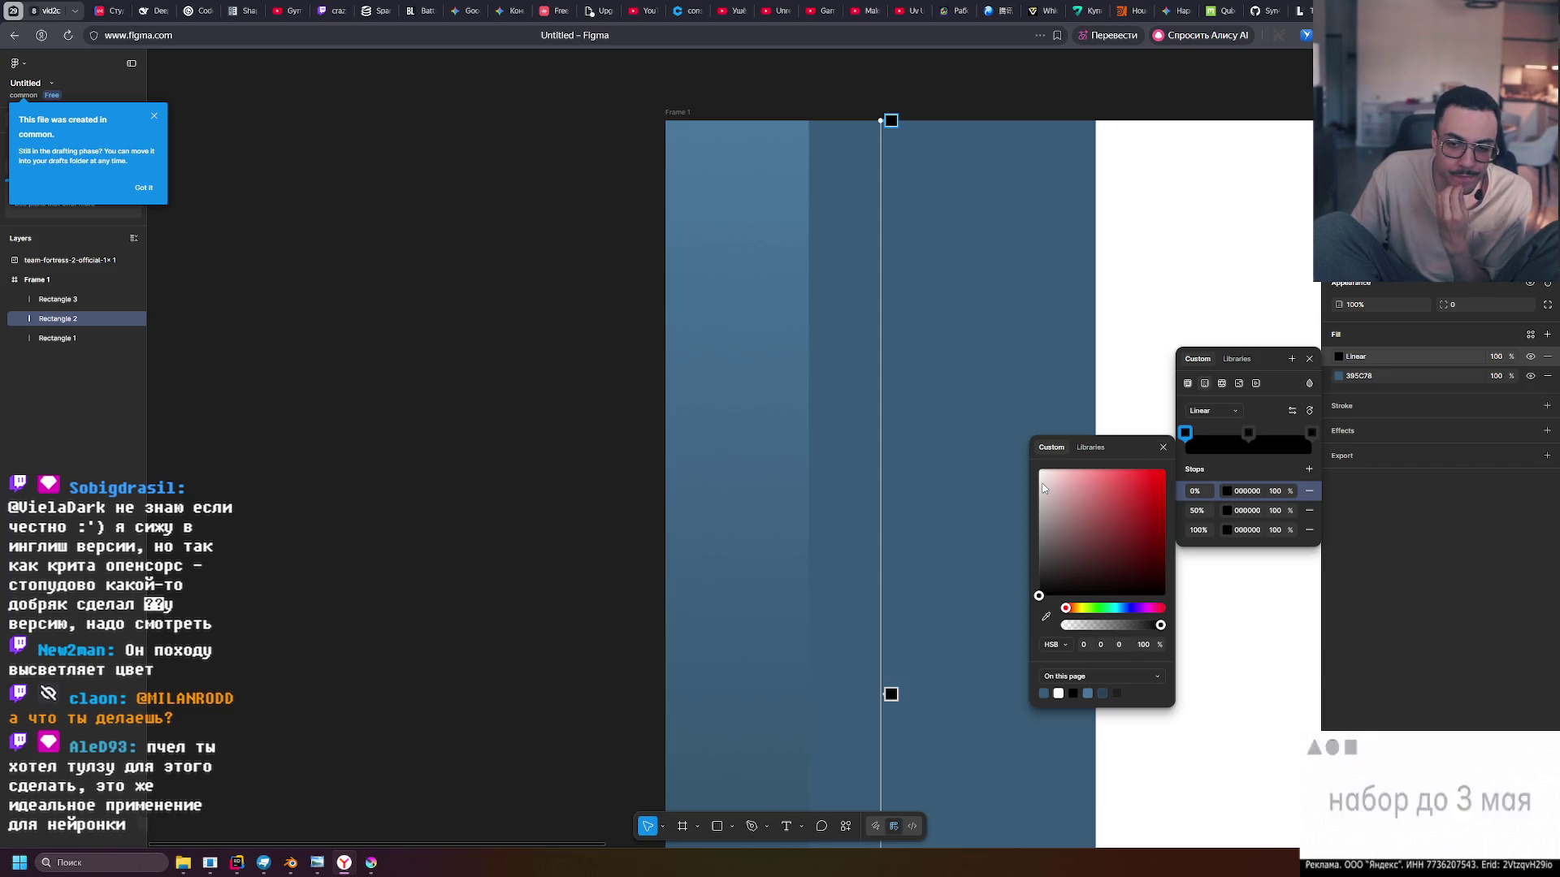
left_click_drag(1066, 485, 1002, 452)
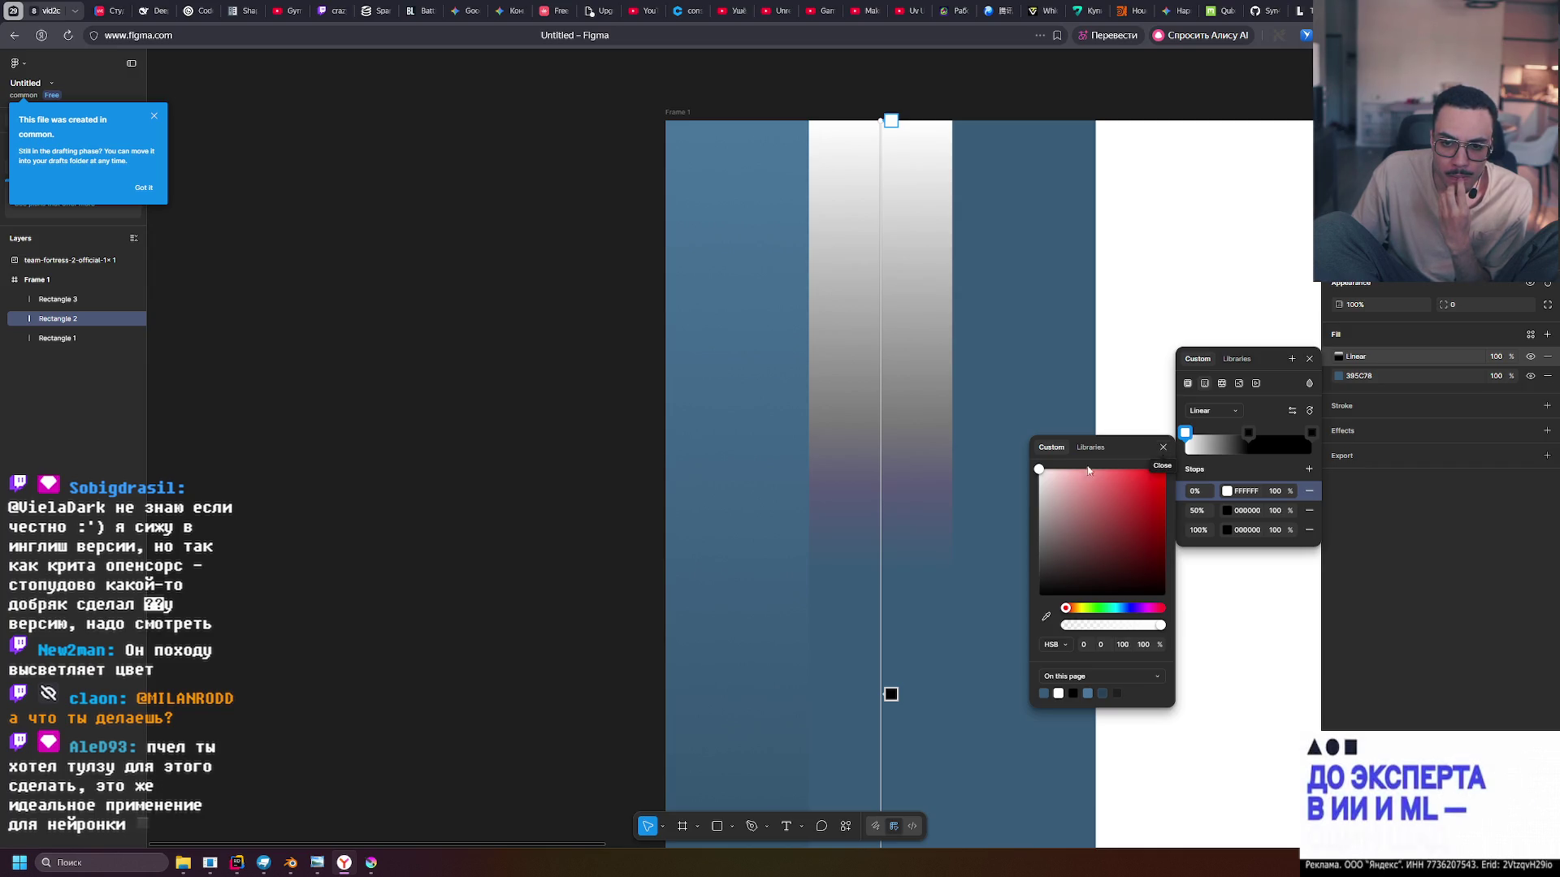
left_click(1278, 493)
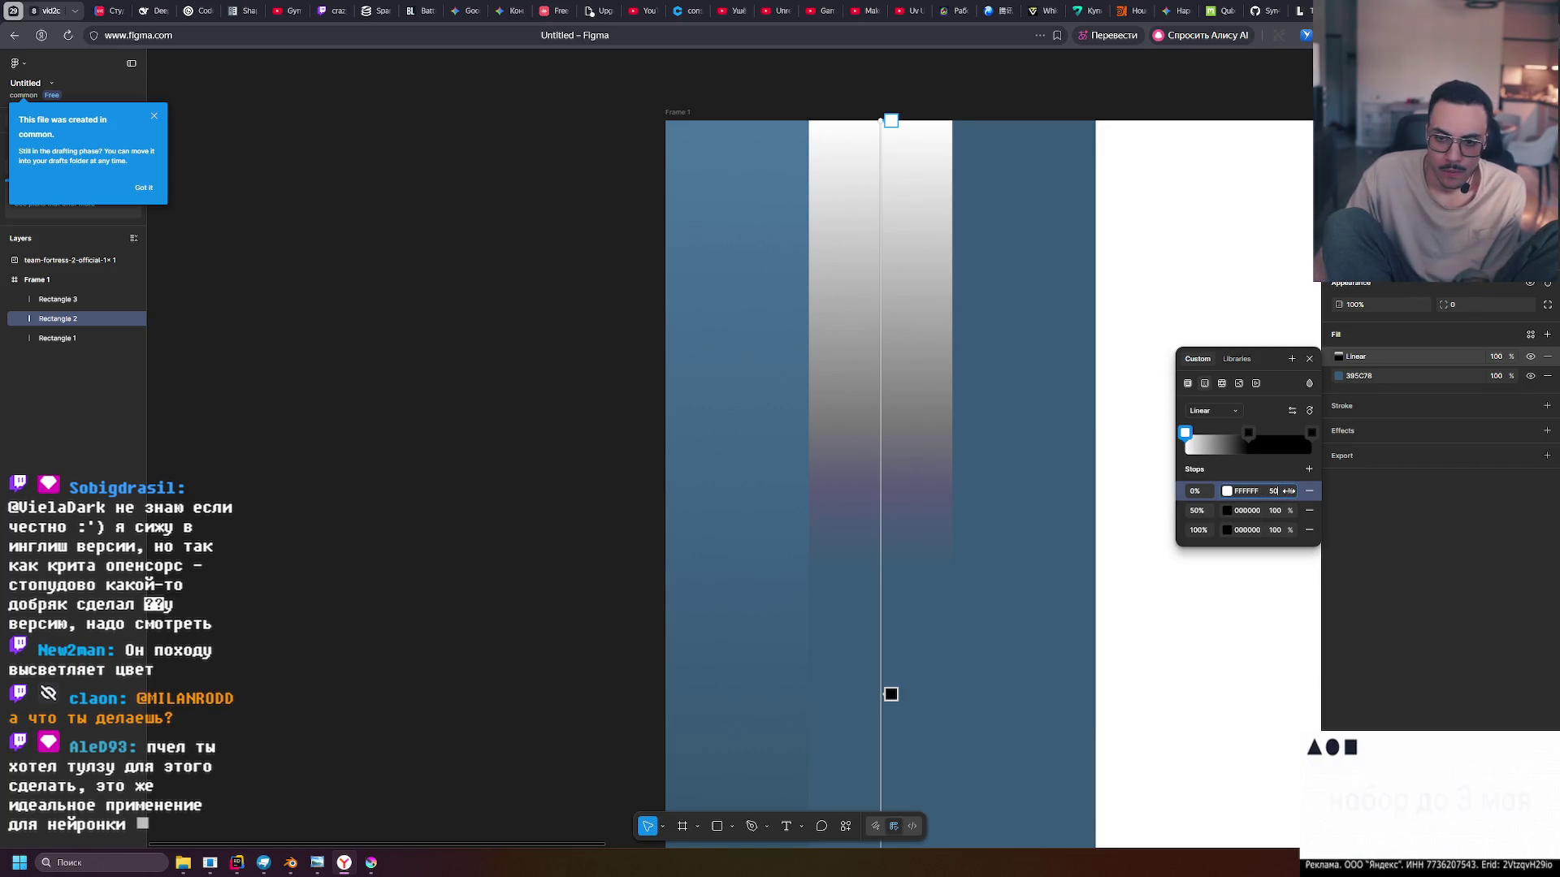
Try 50% and 10% opacity on the top stop, settling on 100%
type("50")
key("Return")
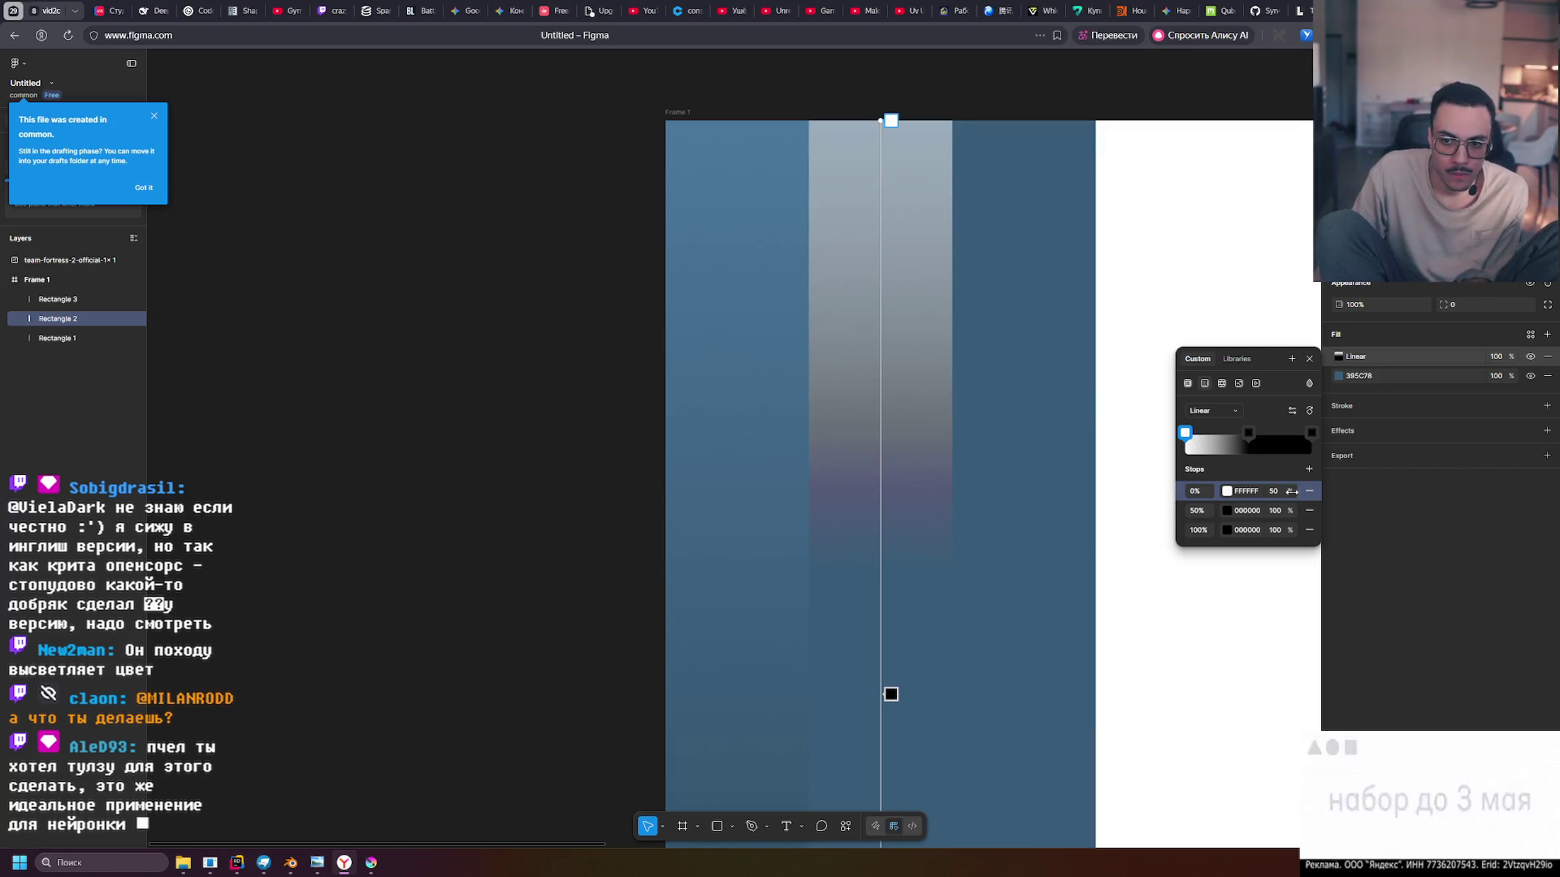
left_click(1280, 493)
type("10")
key("Return")
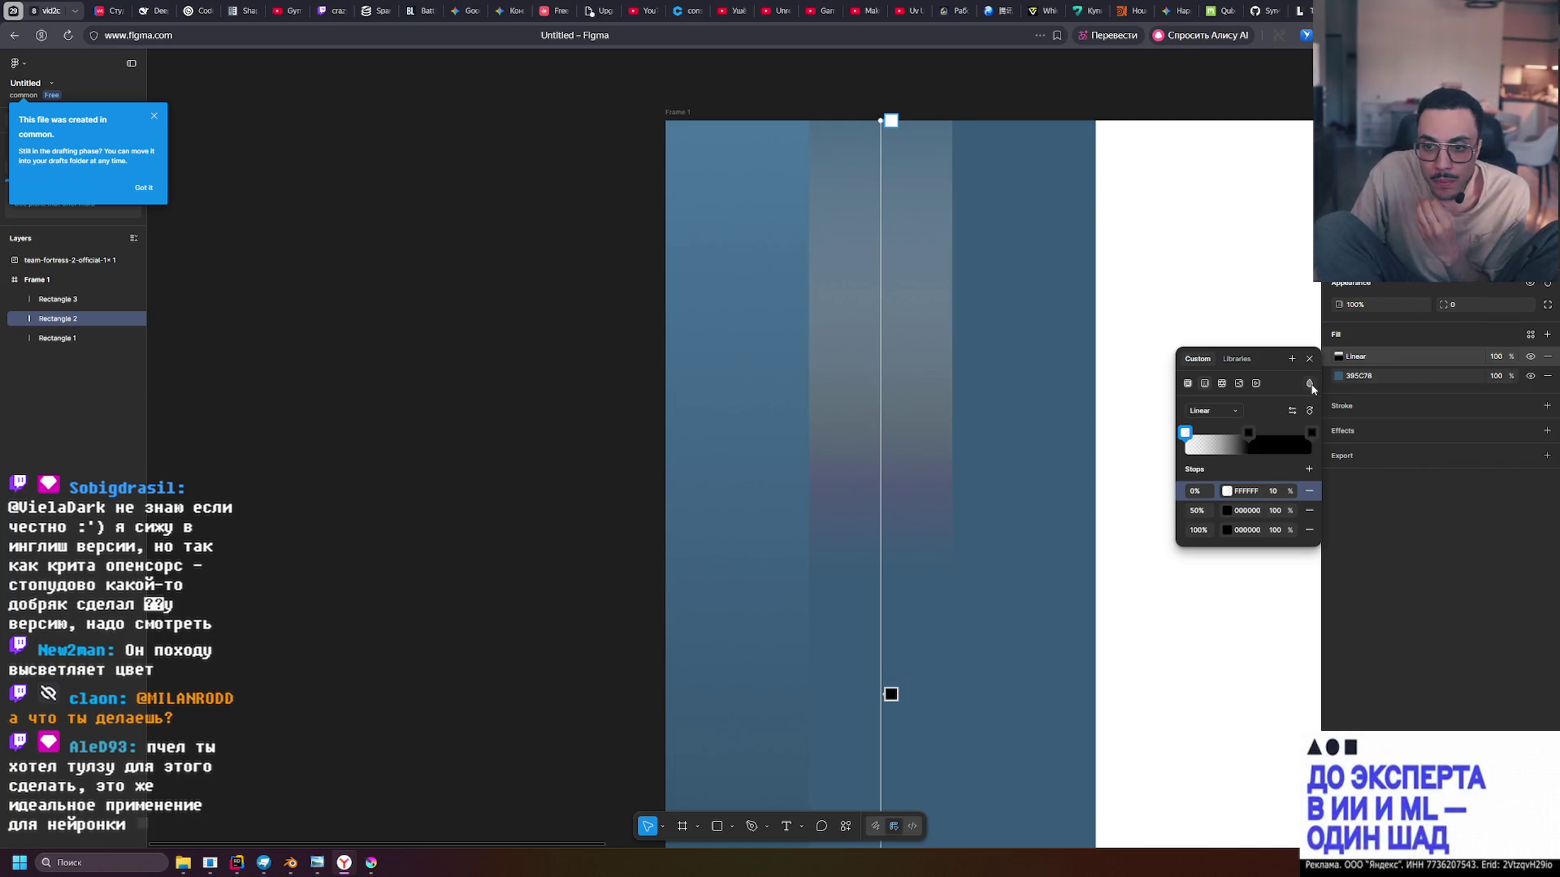
left_click(1278, 493)
type("100")
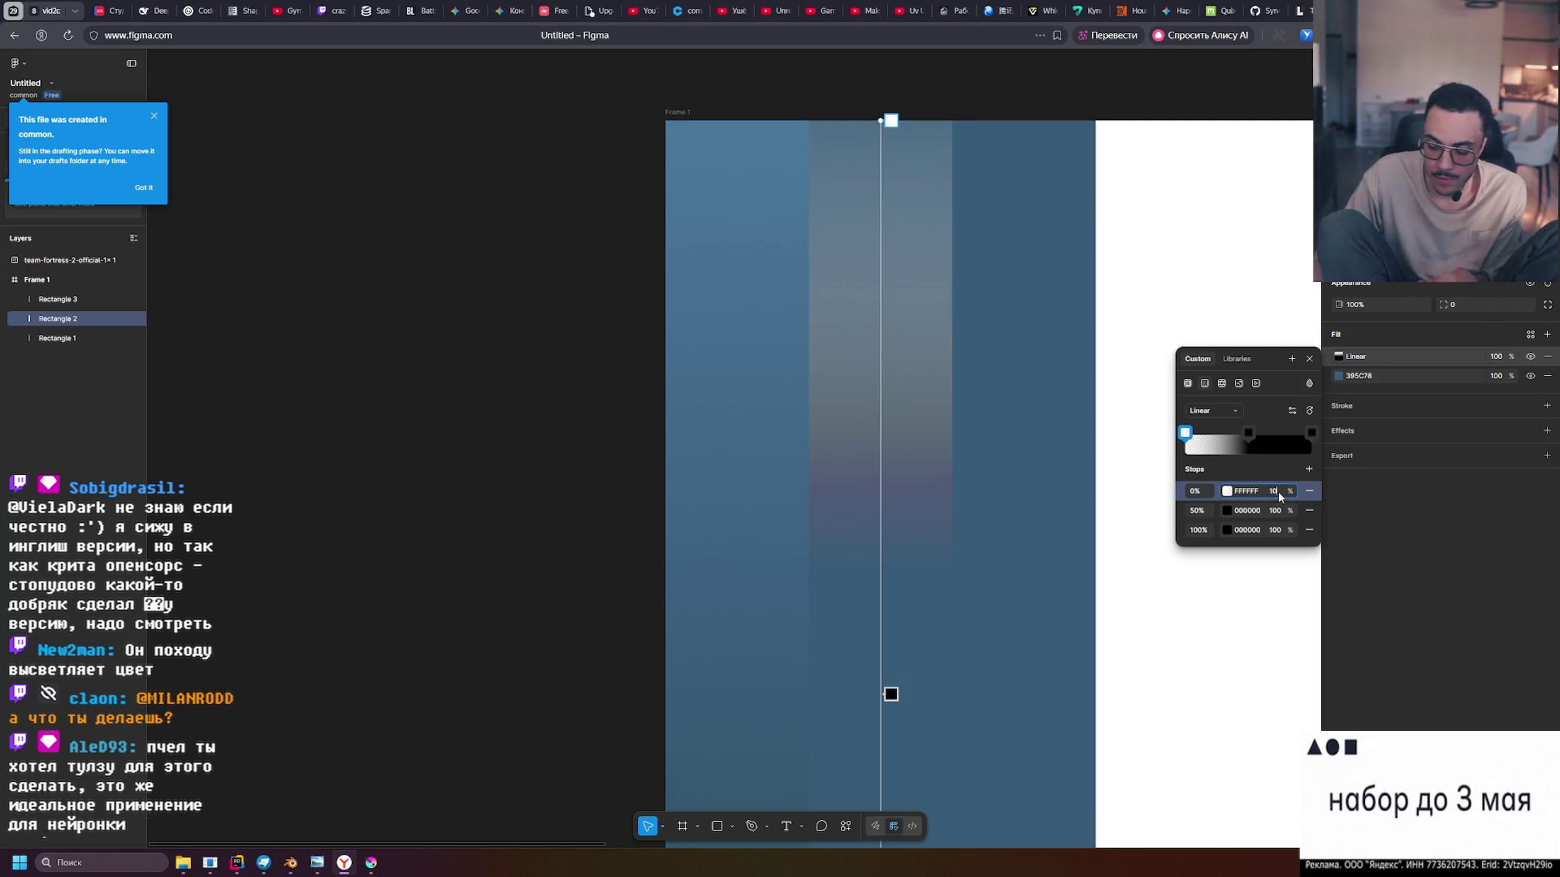
key("Return")
Try Screen then Difference blending, darkening the top stop to black 000000
left_click(1309, 383)
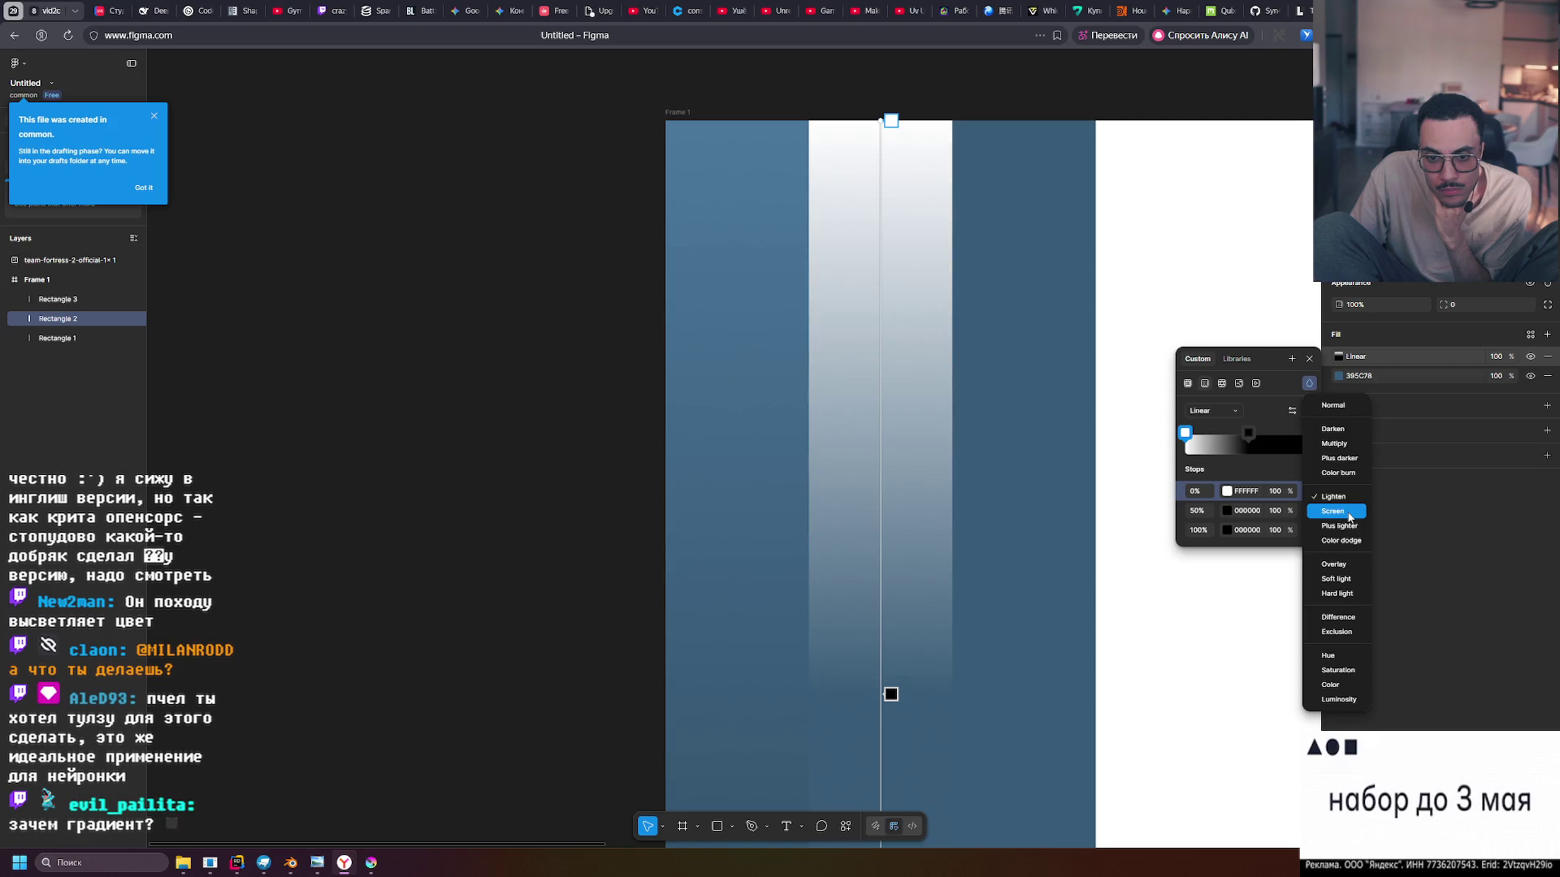
left_click(1349, 511)
left_click(1227, 490)
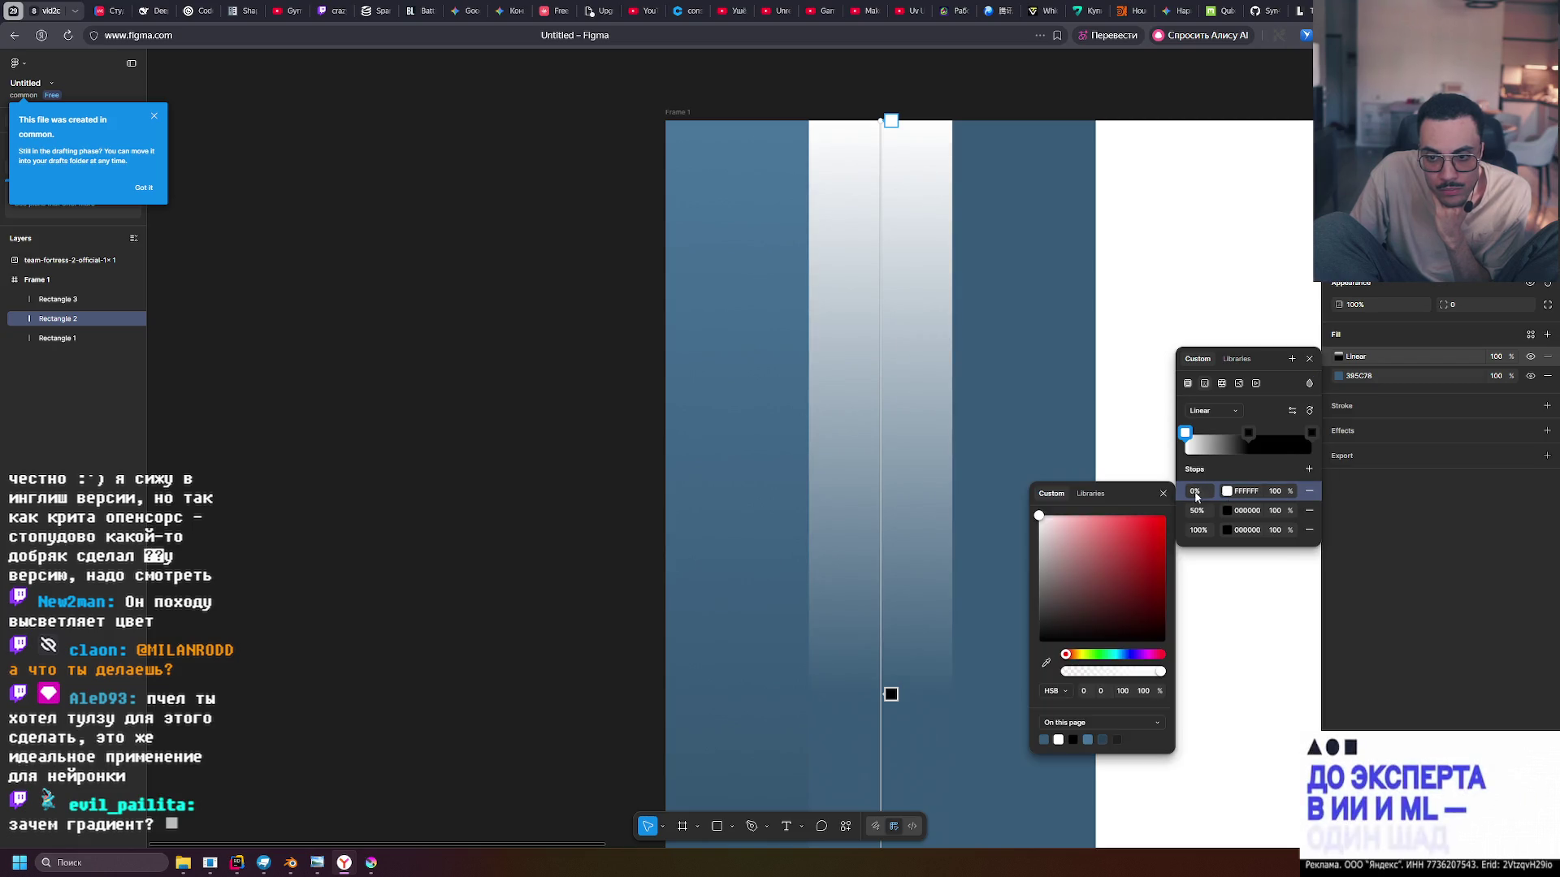
mouse_move(1050, 560)
left_mouse_down()
mouse_move(1001, 671)
mouse_move(1020, 627)
left_mouse_up()
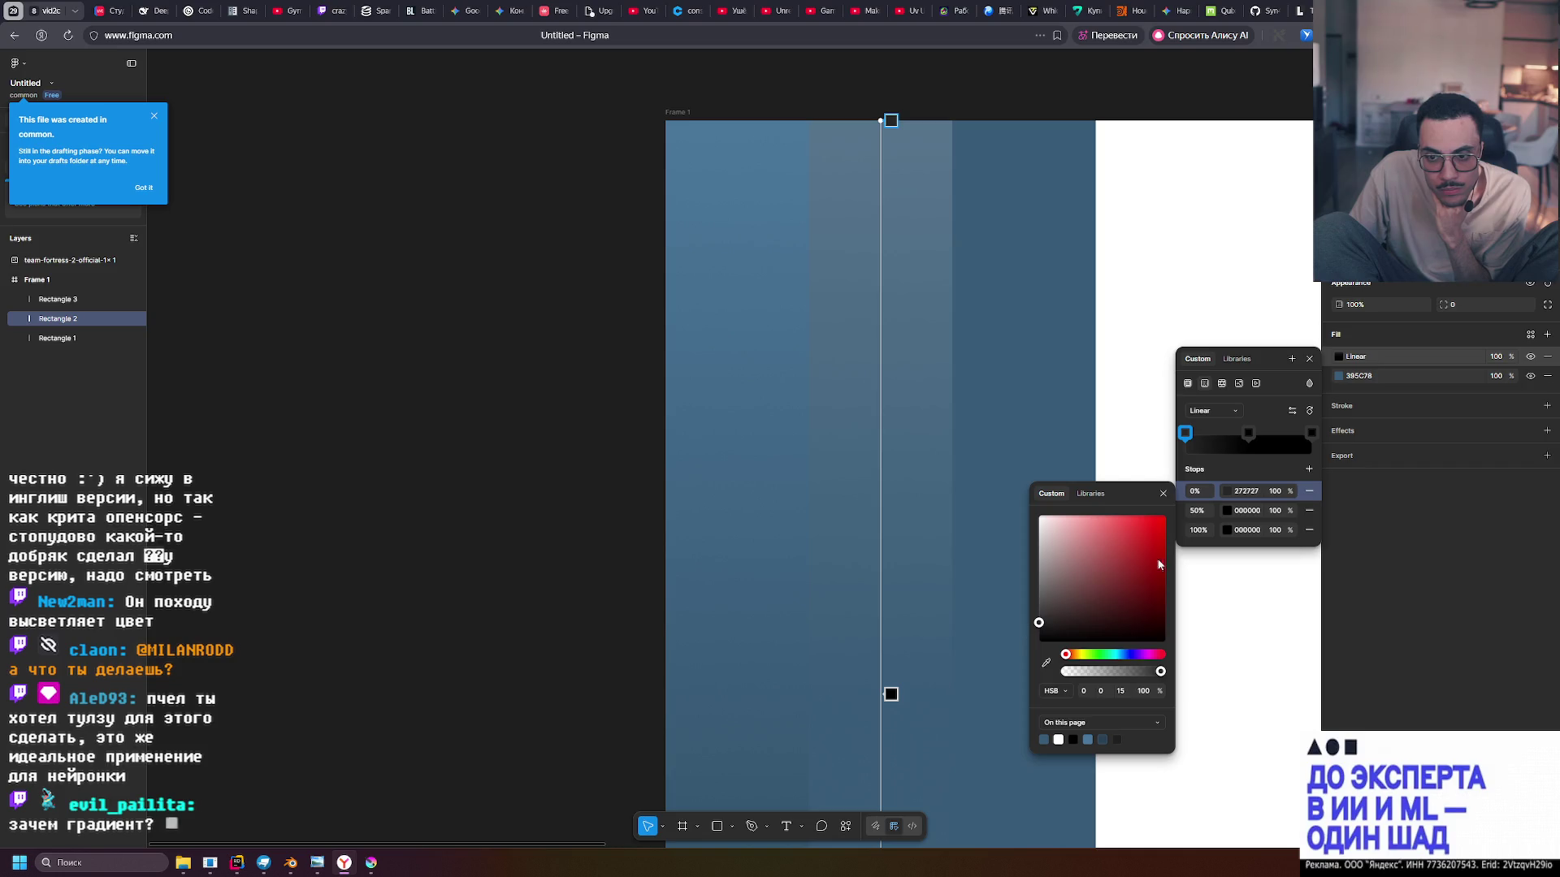
left_click(1308, 384)
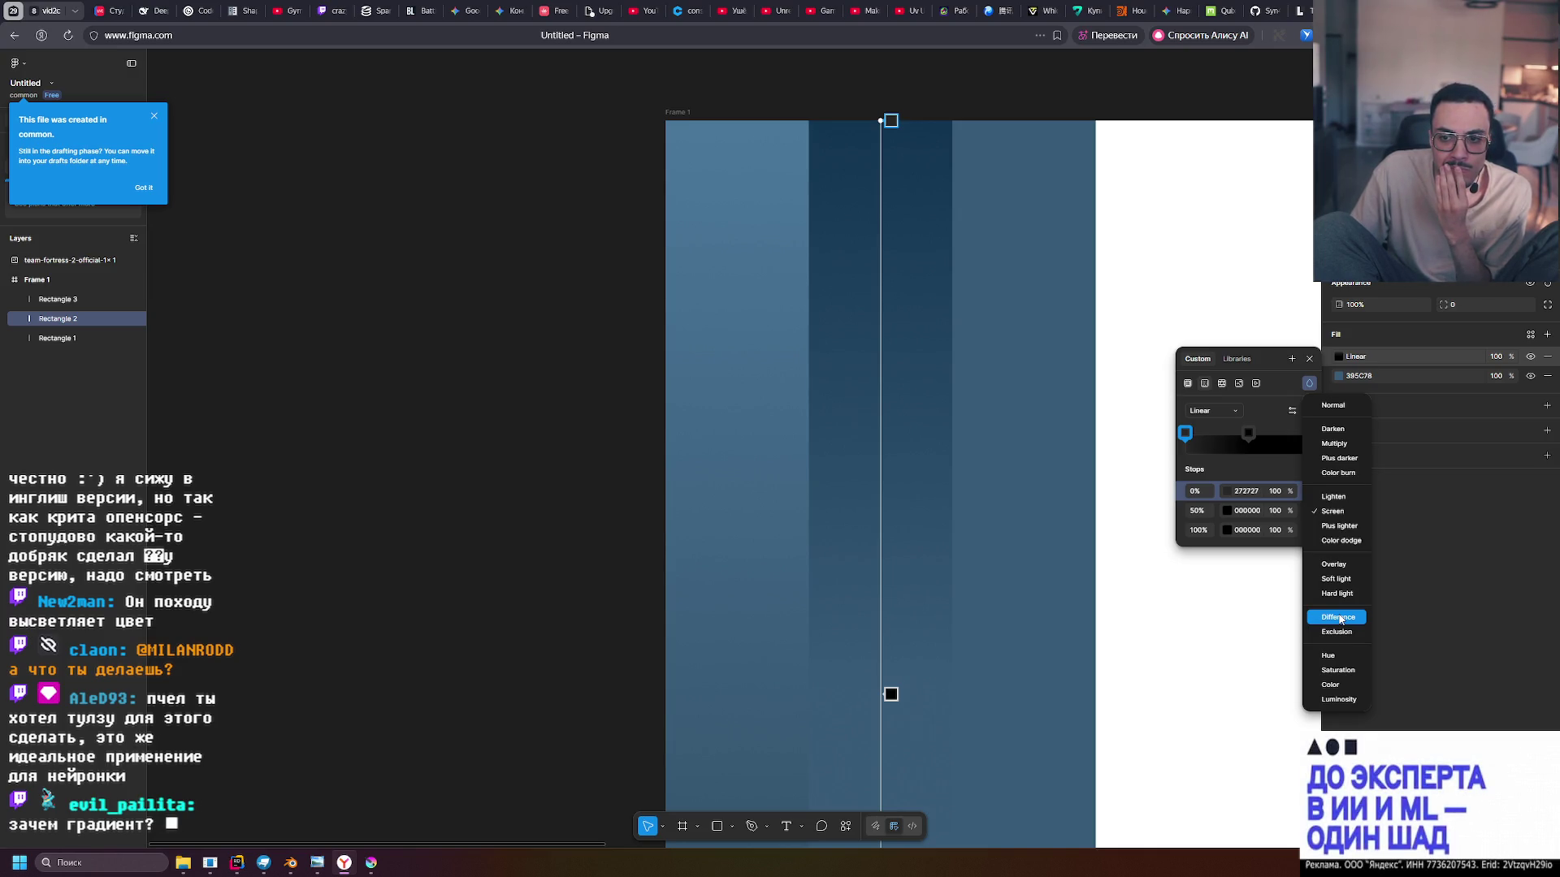
left_click(1338, 617)
left_click(1228, 491)
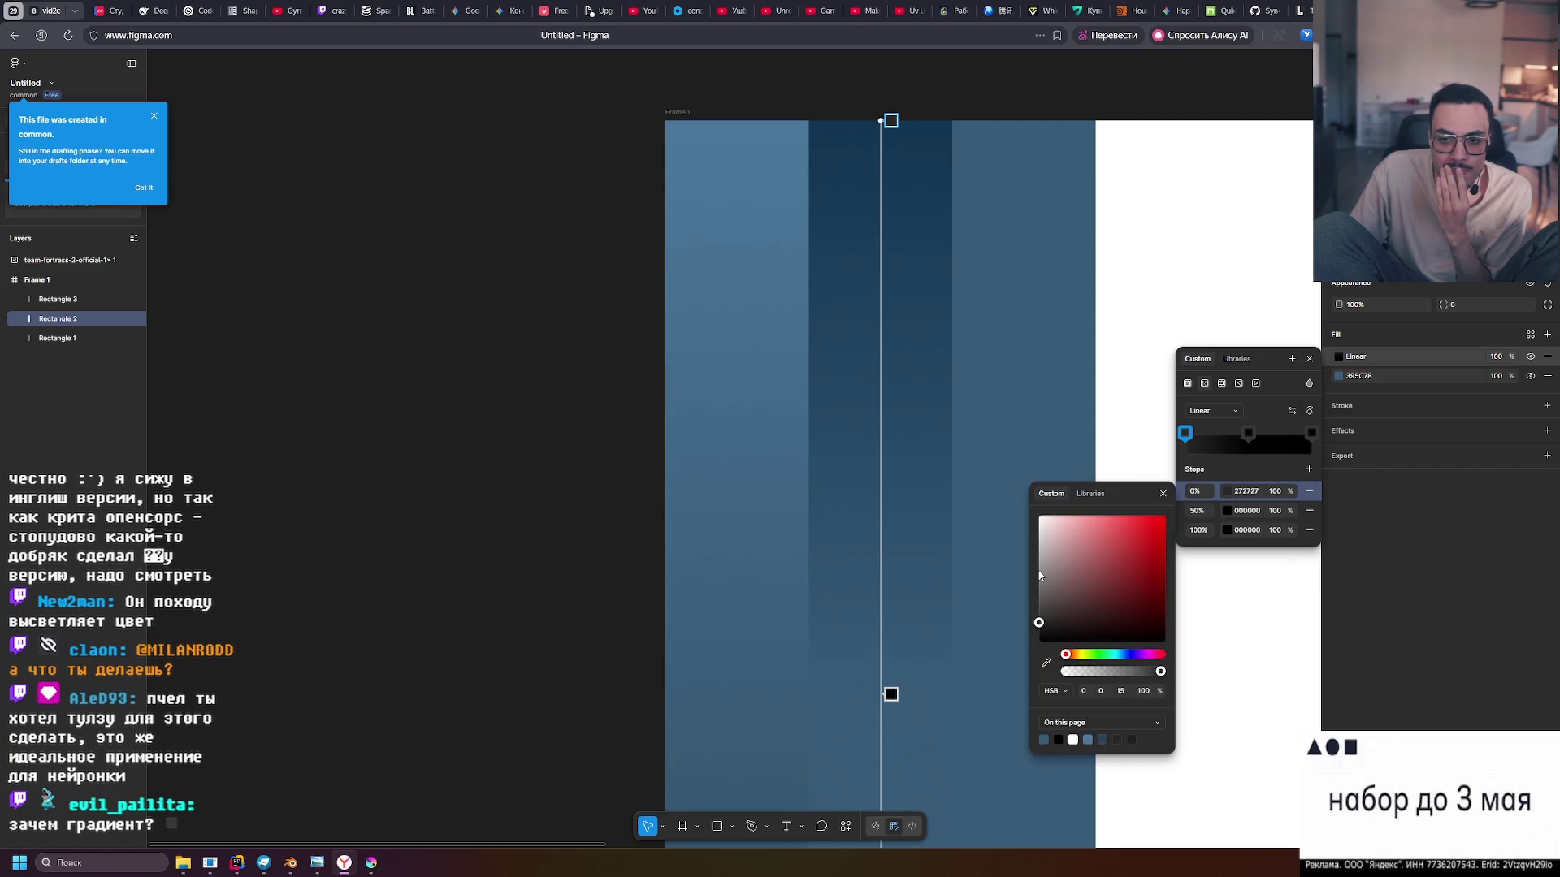
mouse_move(1044, 623)
left_mouse_down()
mouse_move(1040, 650)
mouse_move(1035, 469)
mouse_move(1017, 665)
left_mouse_up()
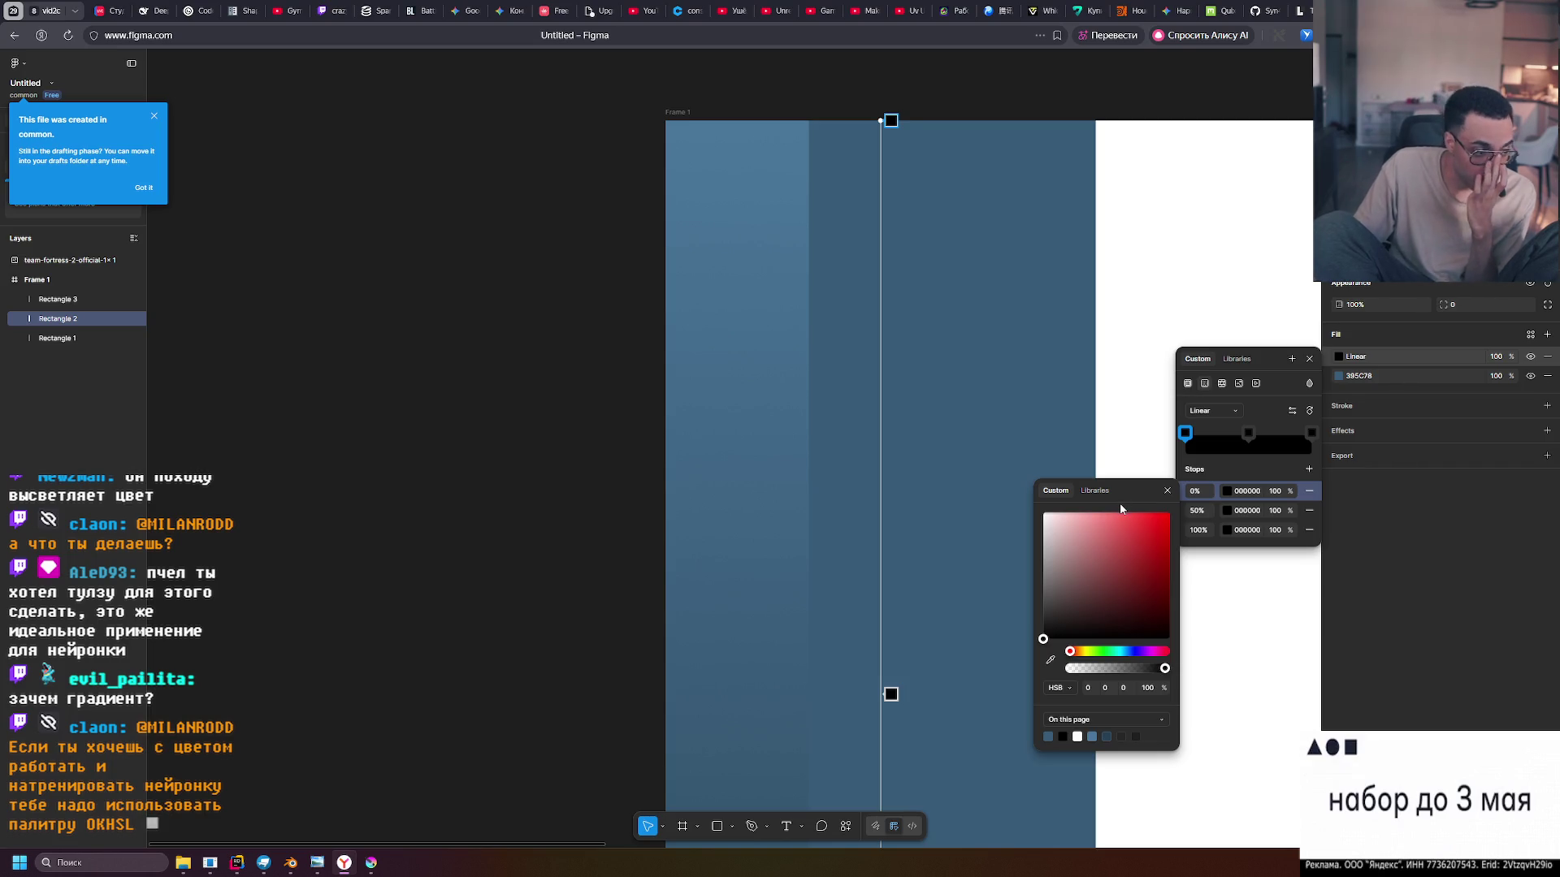
Dismiss the blend menu and set the 0% stop's colour to white FFFFFF
left_click(1309, 384)
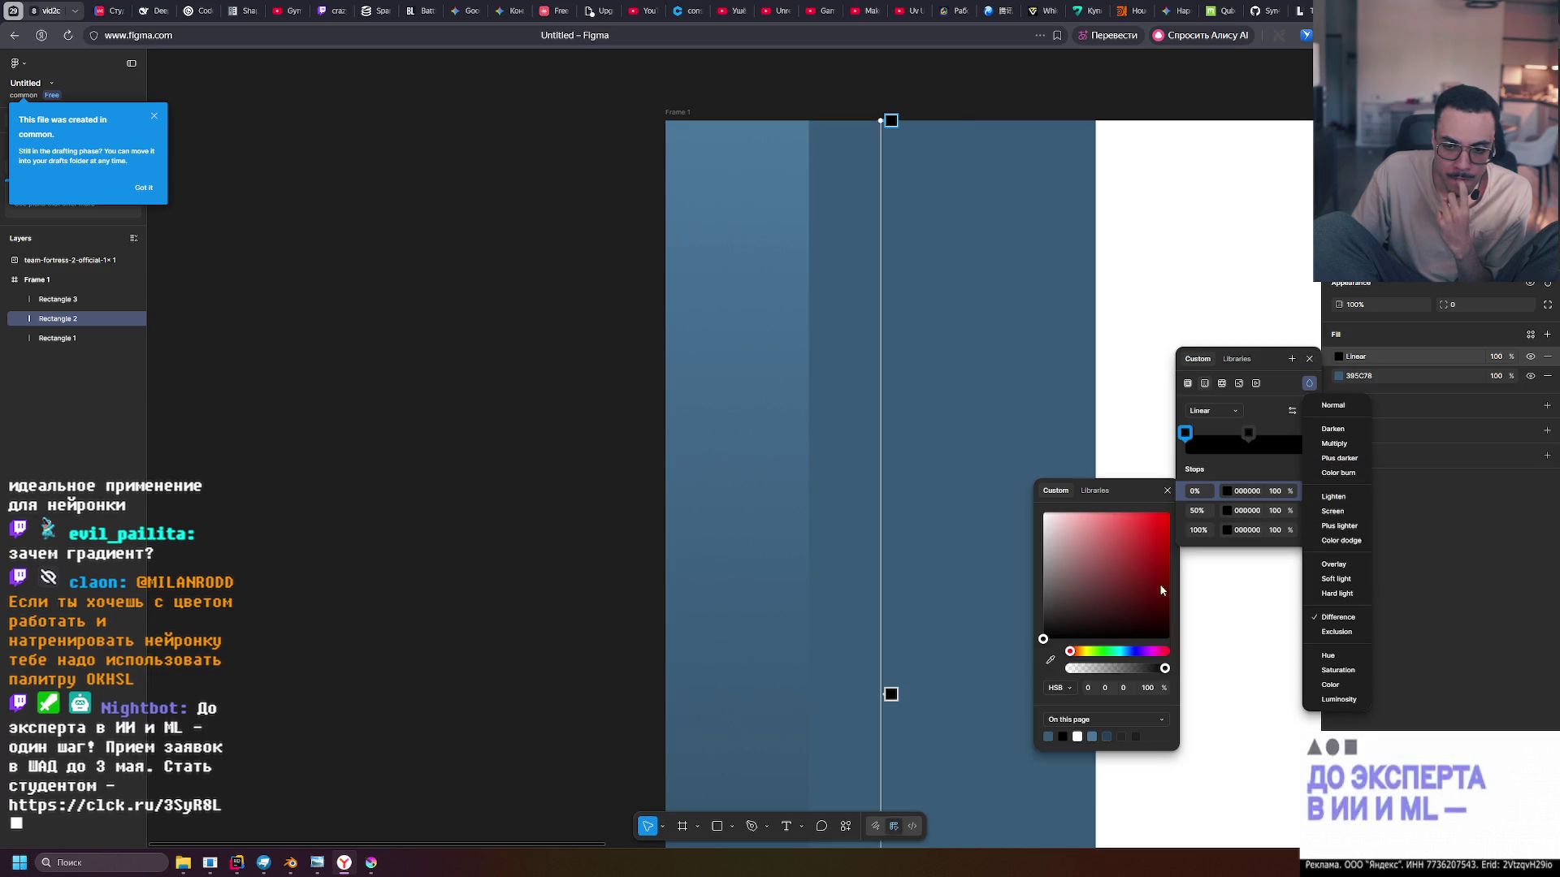
left_click(1047, 585)
left_click(1058, 541)
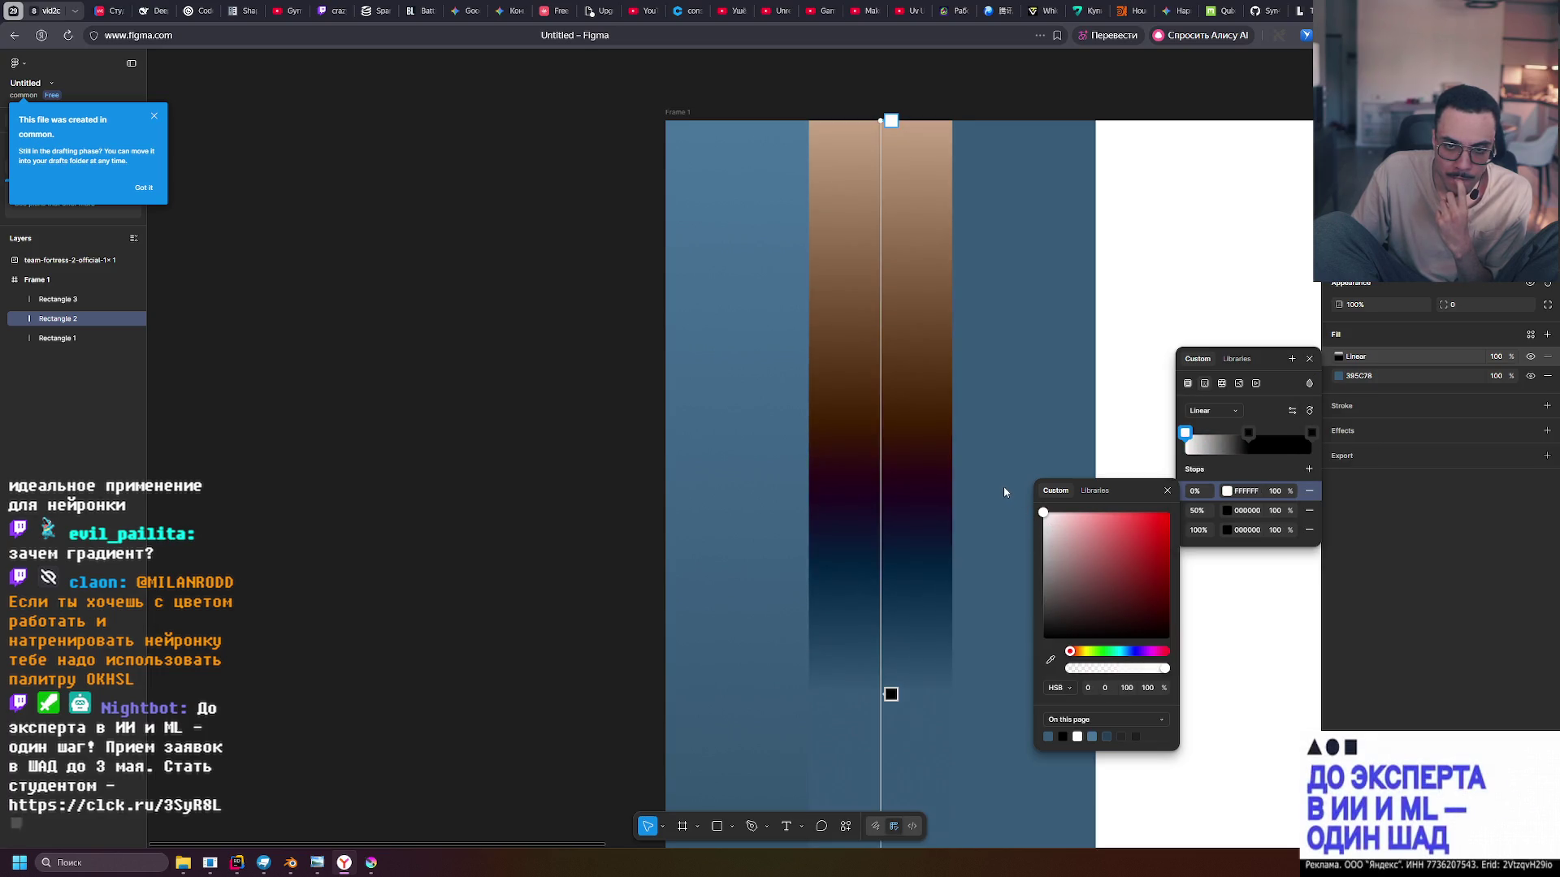
mouse_move(1049, 537)
left_mouse_down()
mouse_move(1009, 587)
mouse_move(1015, 508)
left_mouse_up()
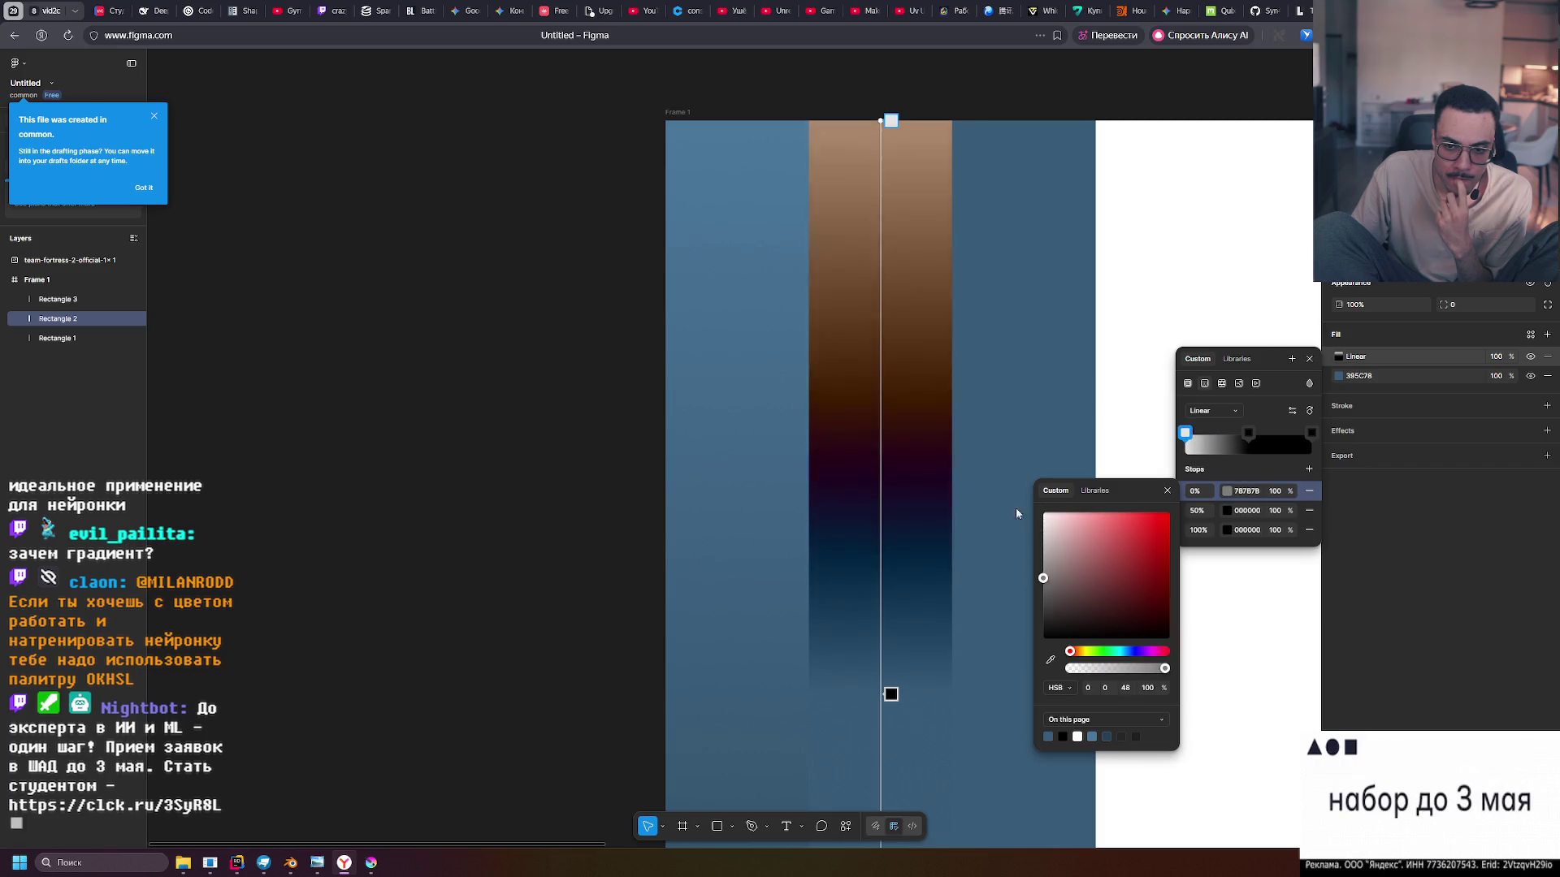
Make the middle stop grey 848484 and apply Hard light blending
left_click(1249, 437)
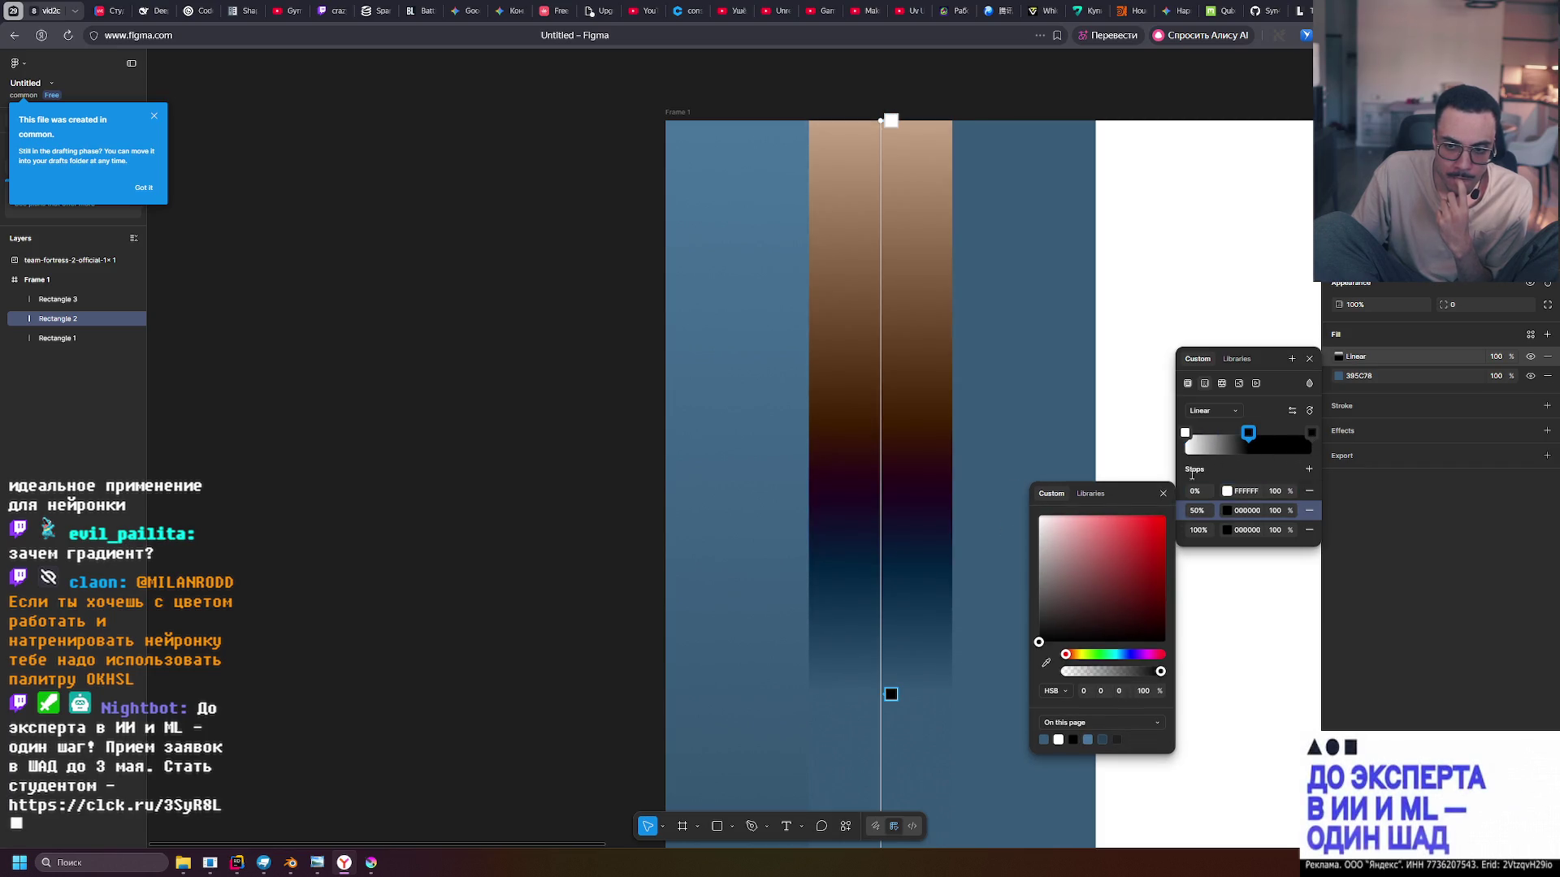
left_click_drag(1048, 625, 1034, 578)
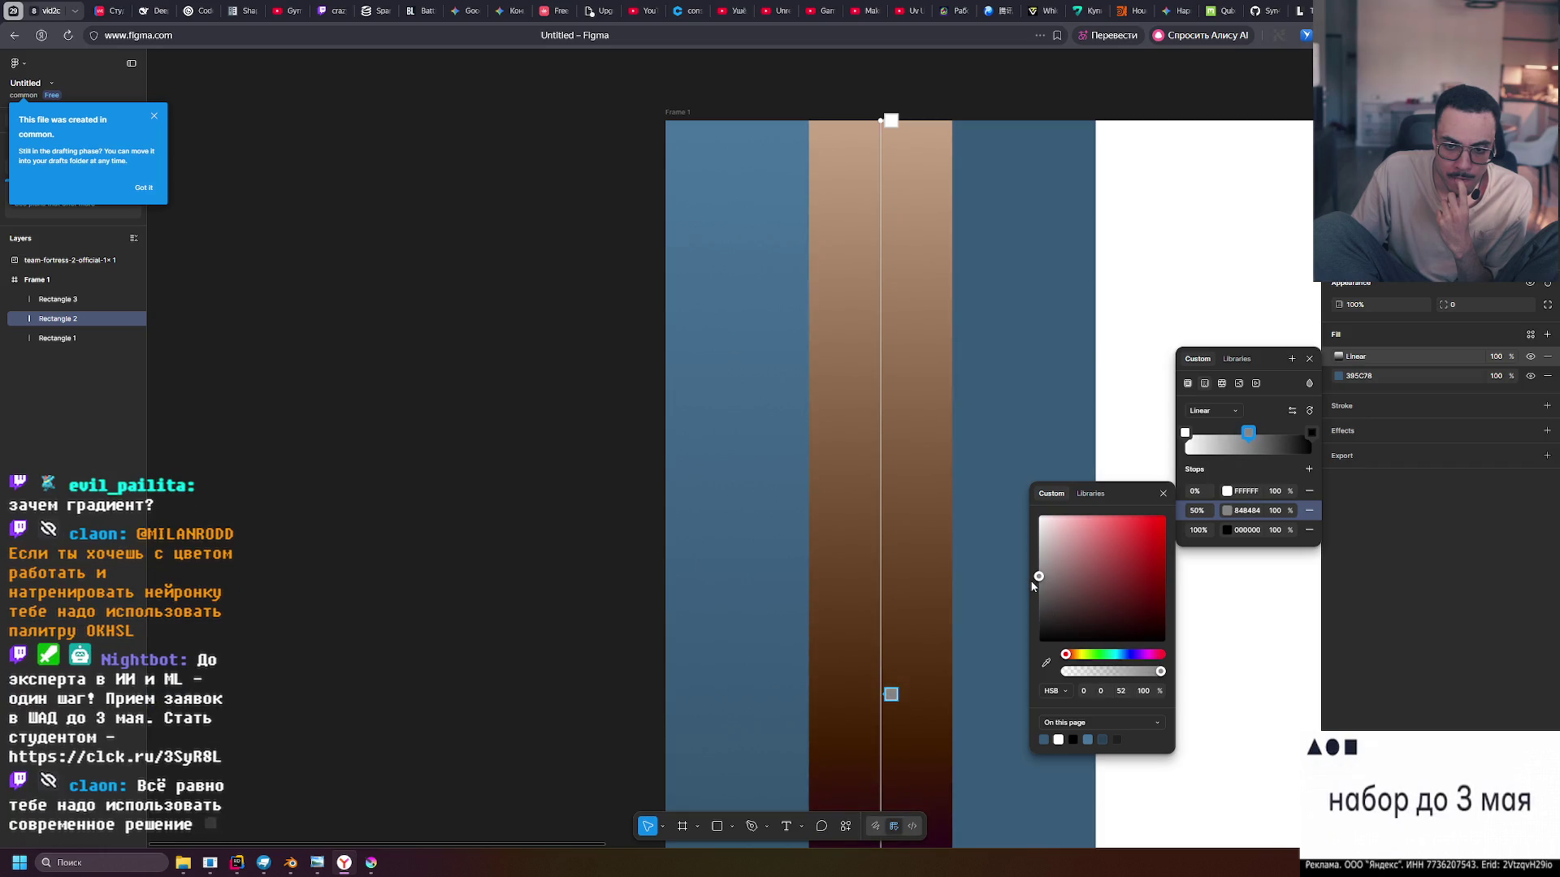
left_click(1309, 382)
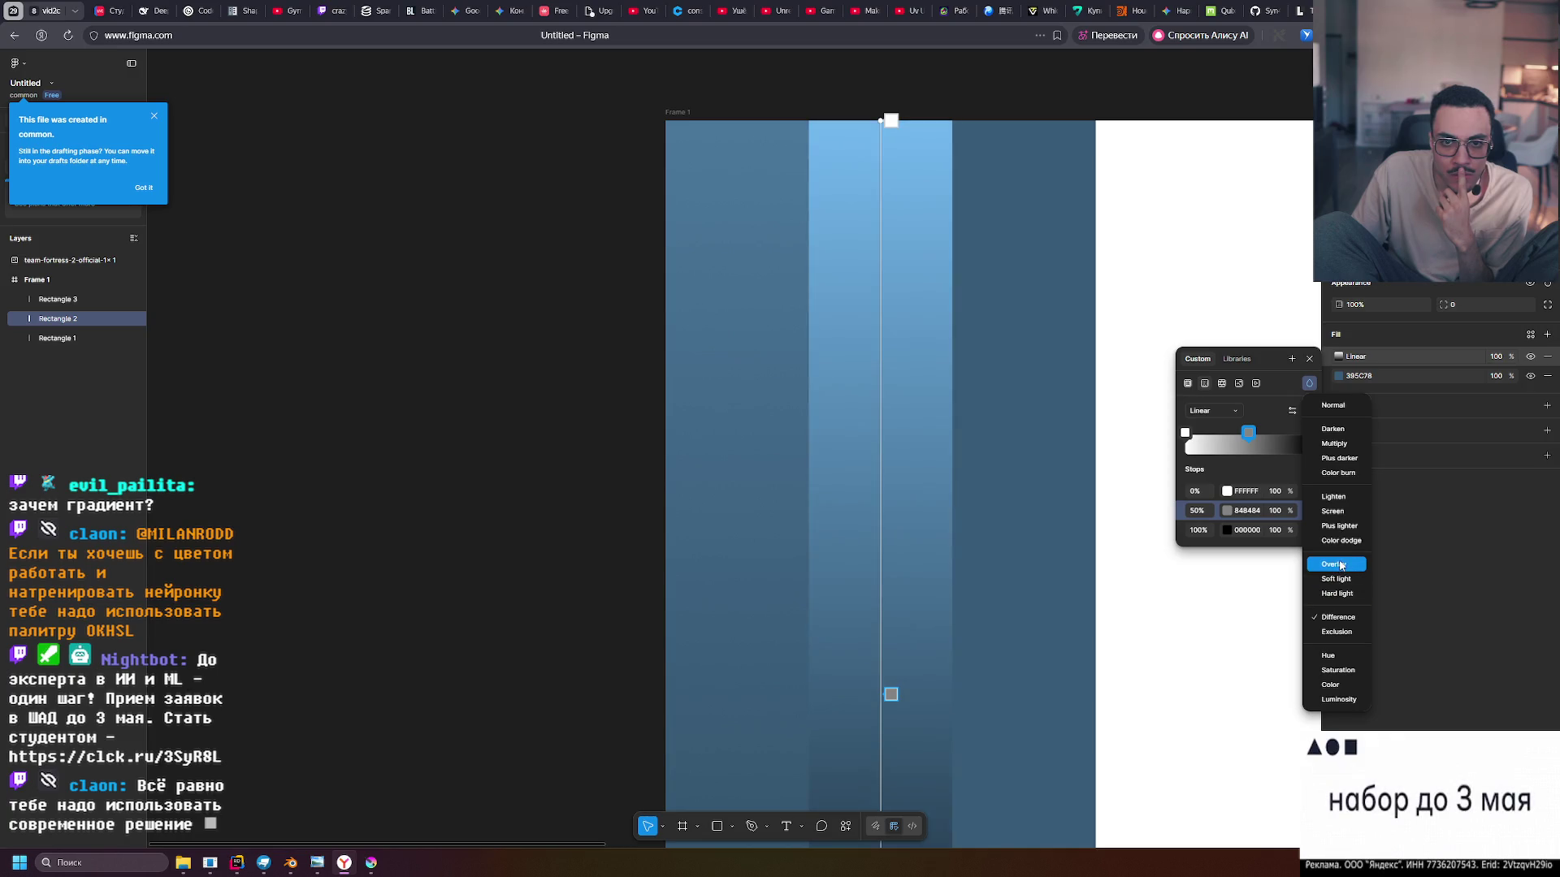
left_click(1335, 594)
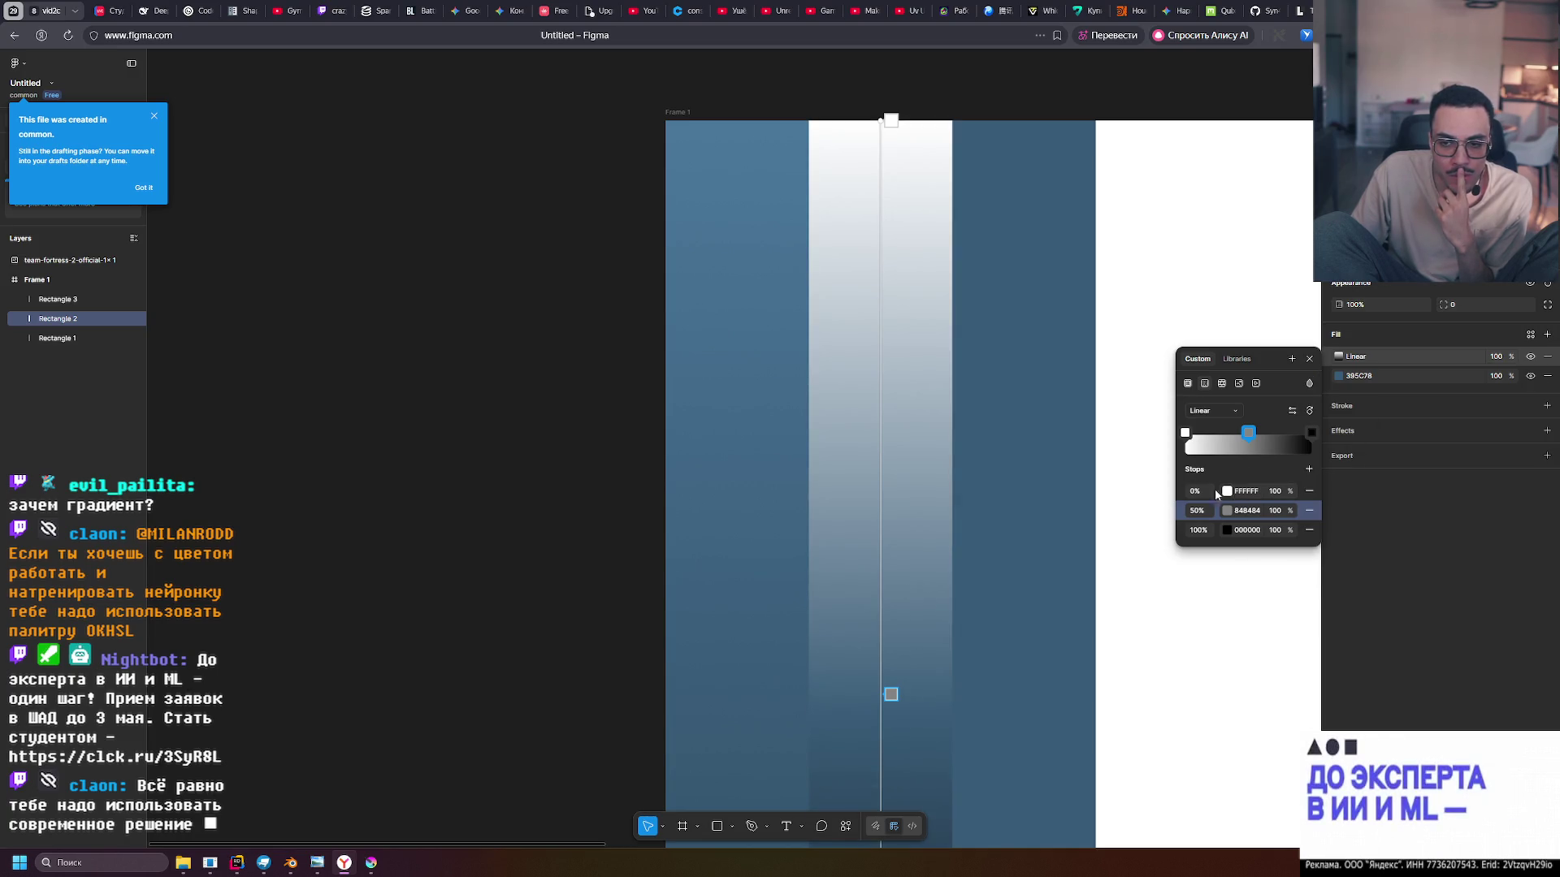
Switch the overlay gradient to Soft light after trying a grey 6E6E6E start
mouse_move(1281, 495)
left_mouse_down()
mouse_move(1027, 480)
mouse_move(1405, 496)
left_mouse_up()
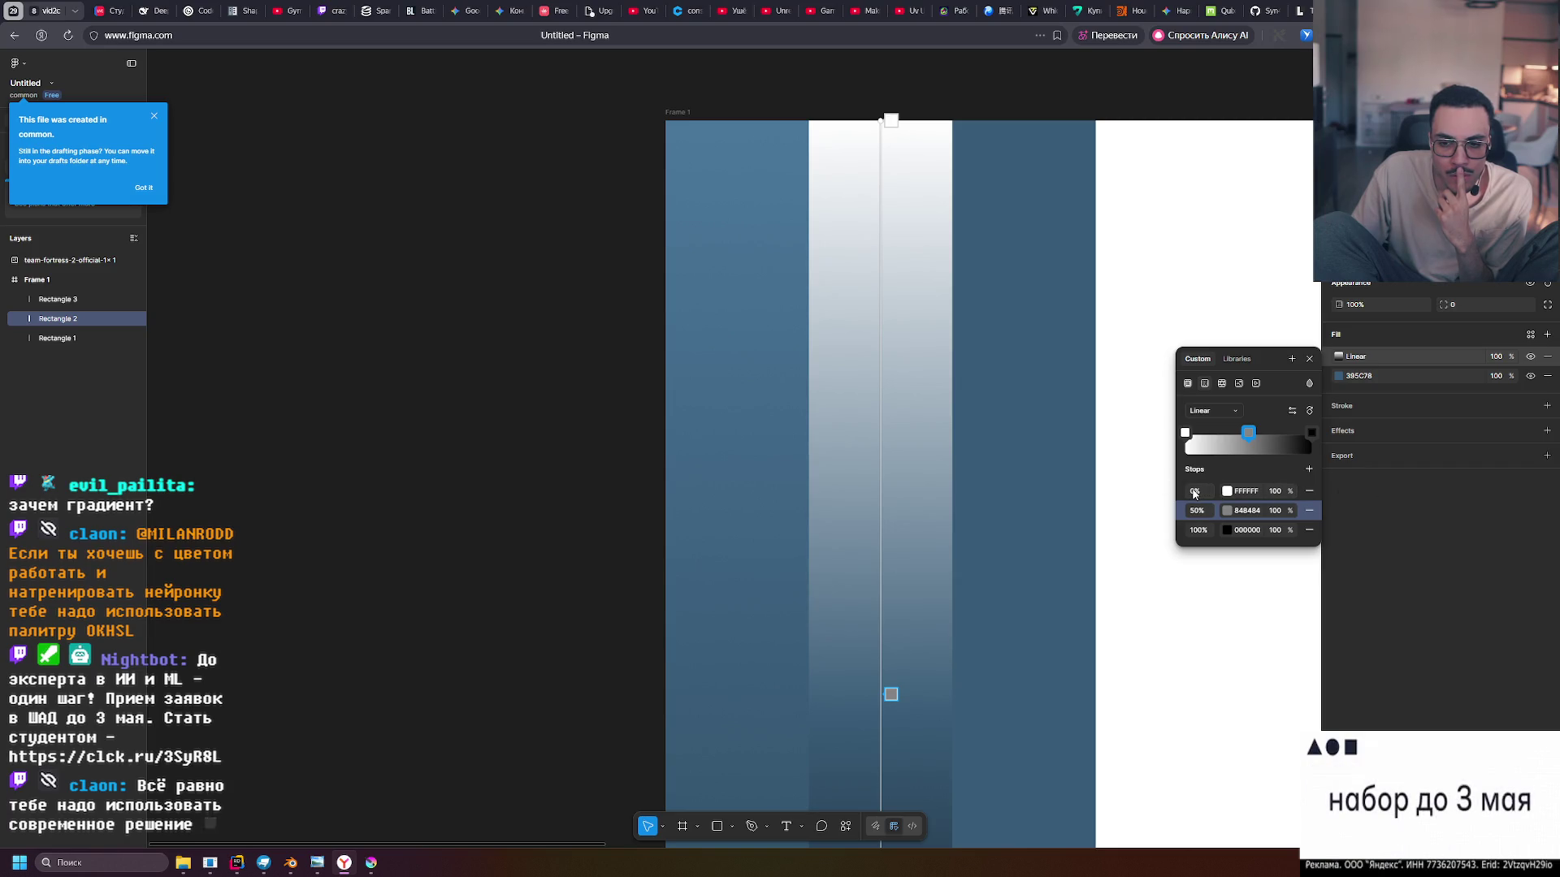
left_click(1226, 491)
mouse_move(1071, 544)
left_mouse_down()
mouse_move(1027, 549)
mouse_move(998, 622)
mouse_move(1003, 591)
mouse_move(1011, 642)
mouse_move(1018, 578)
left_mouse_up()
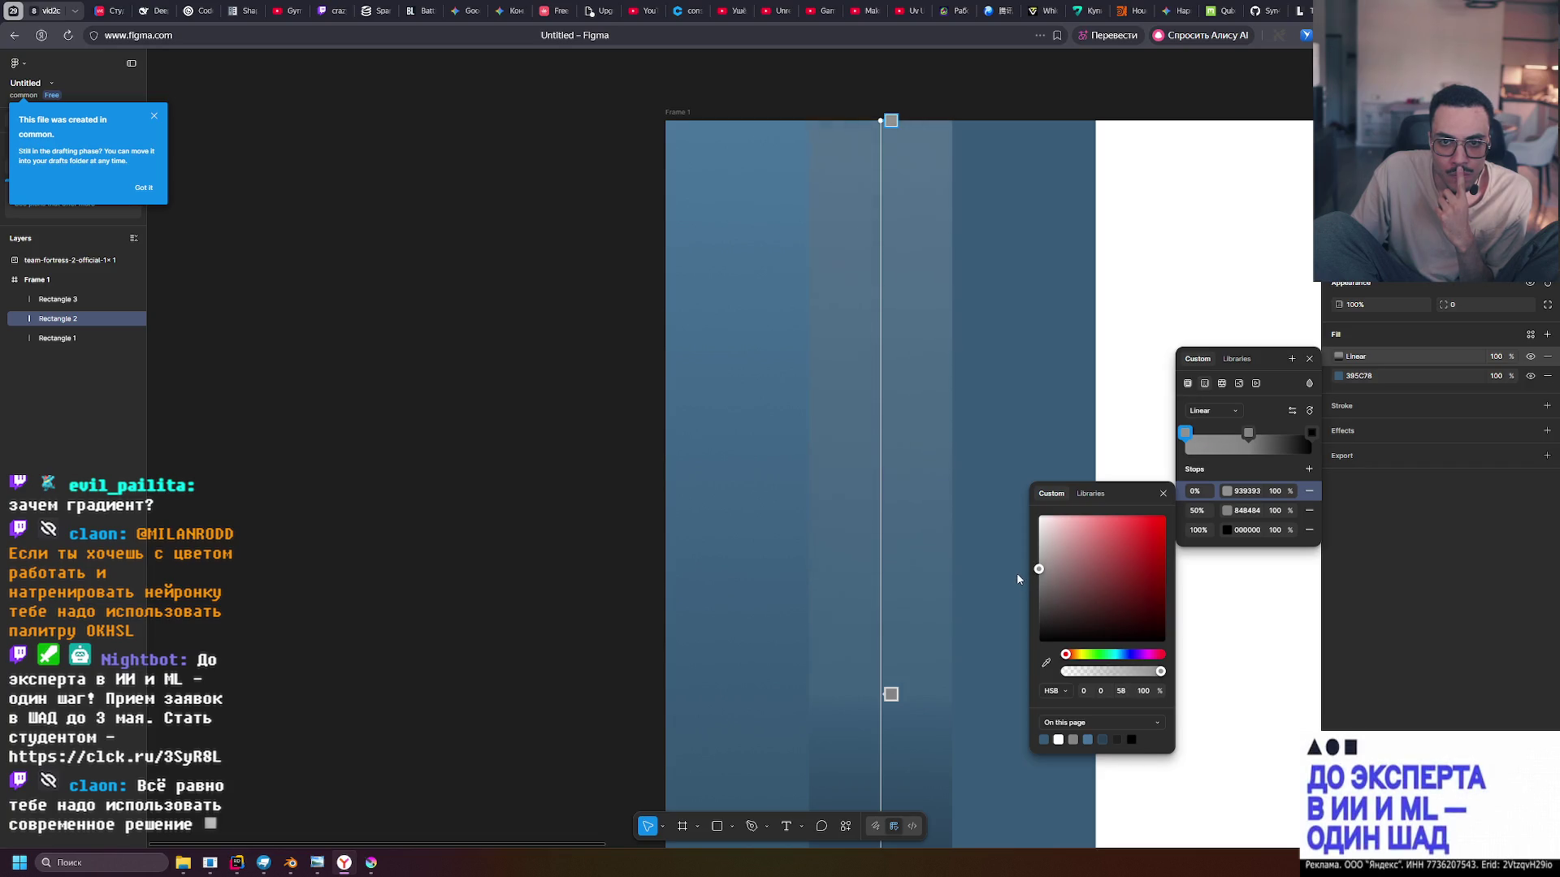
left_click(1310, 384)
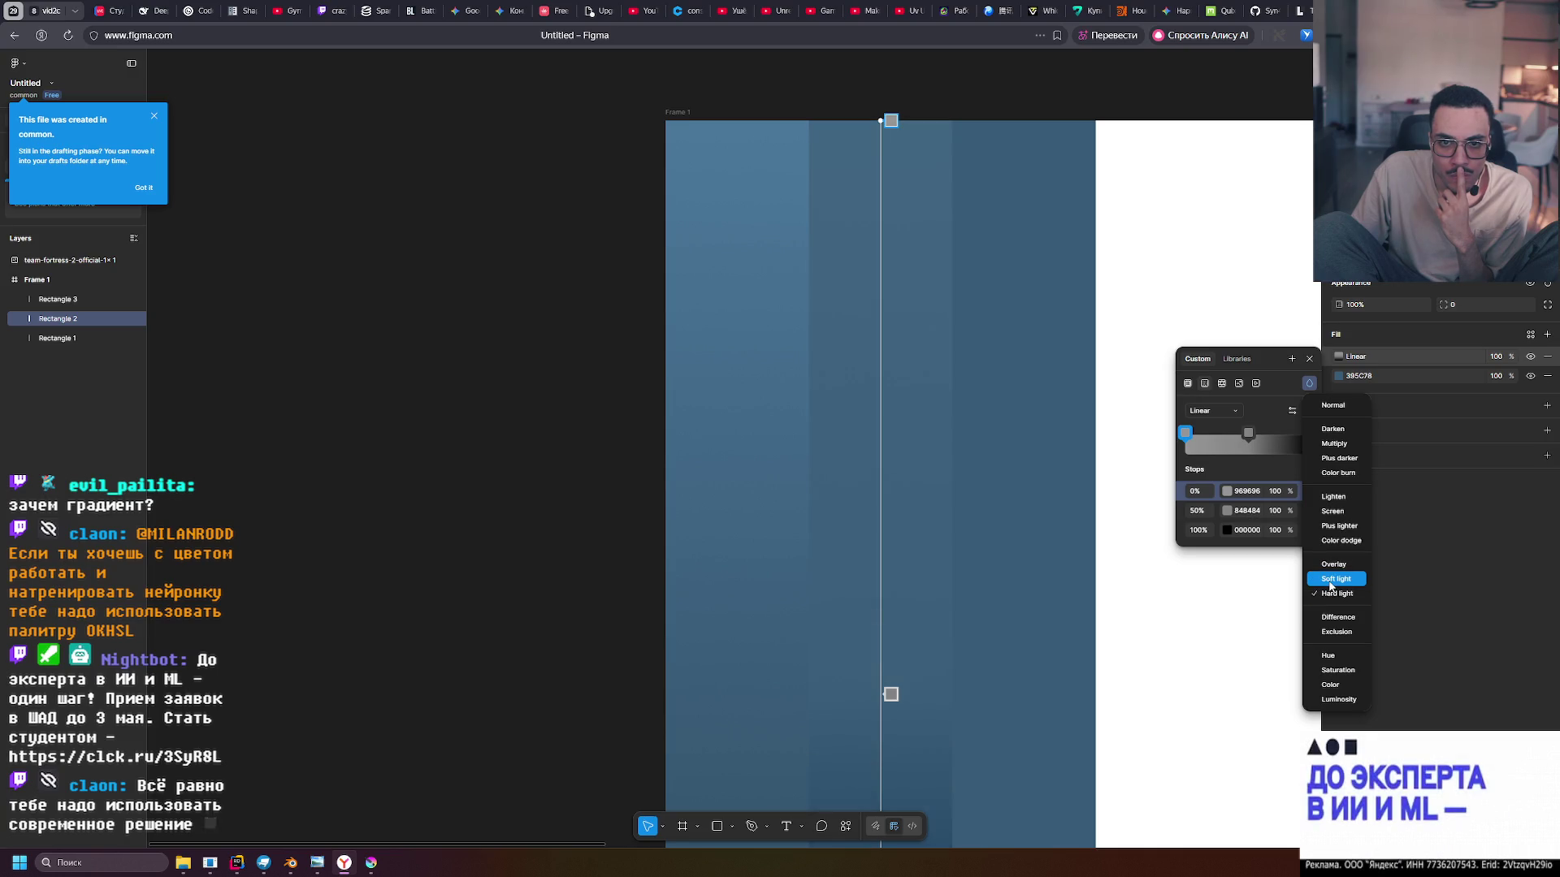
left_click(1329, 582)
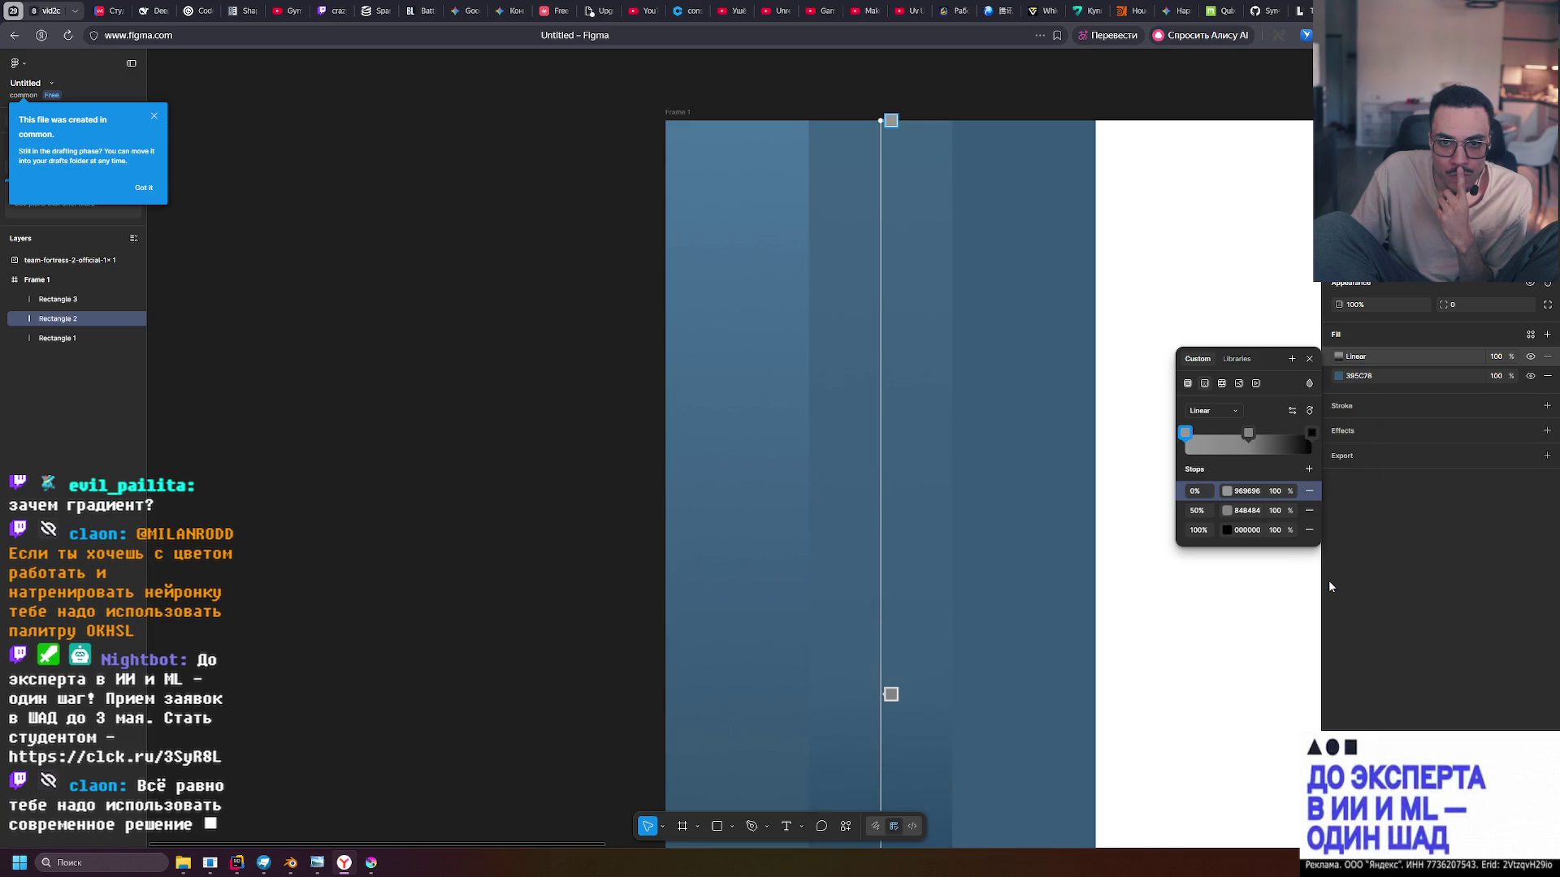
Make the 0% stop white FFFFFF and fade both end stops to 0% opacity
left_click(1228, 492)
left_click_drag(1043, 570, 1038, 516)
left_click(1264, 495)
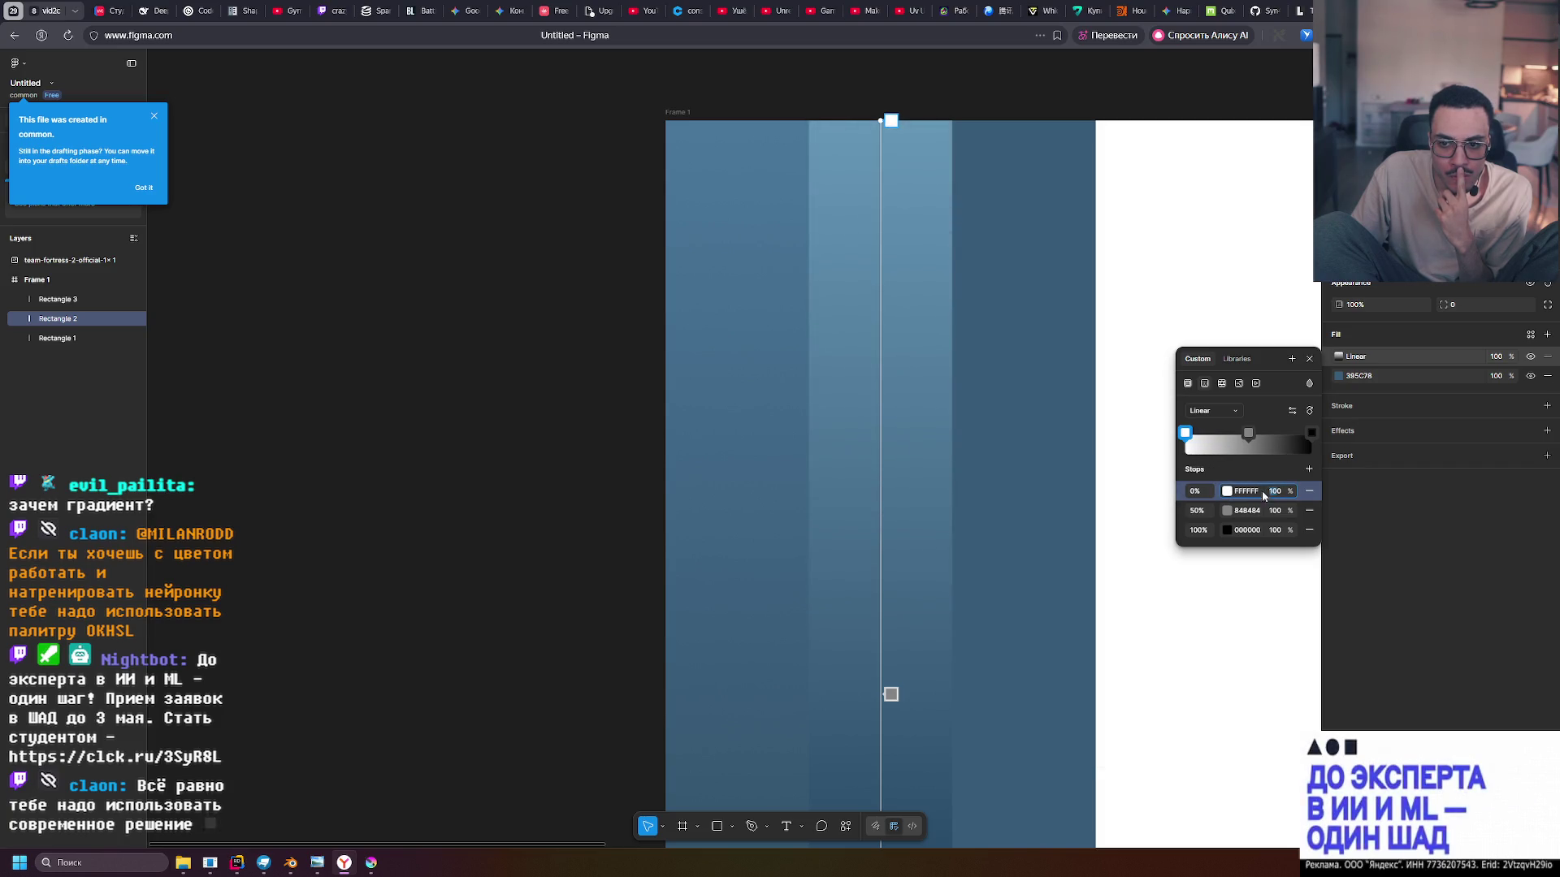
left_click_drag(1288, 491, 980, 487)
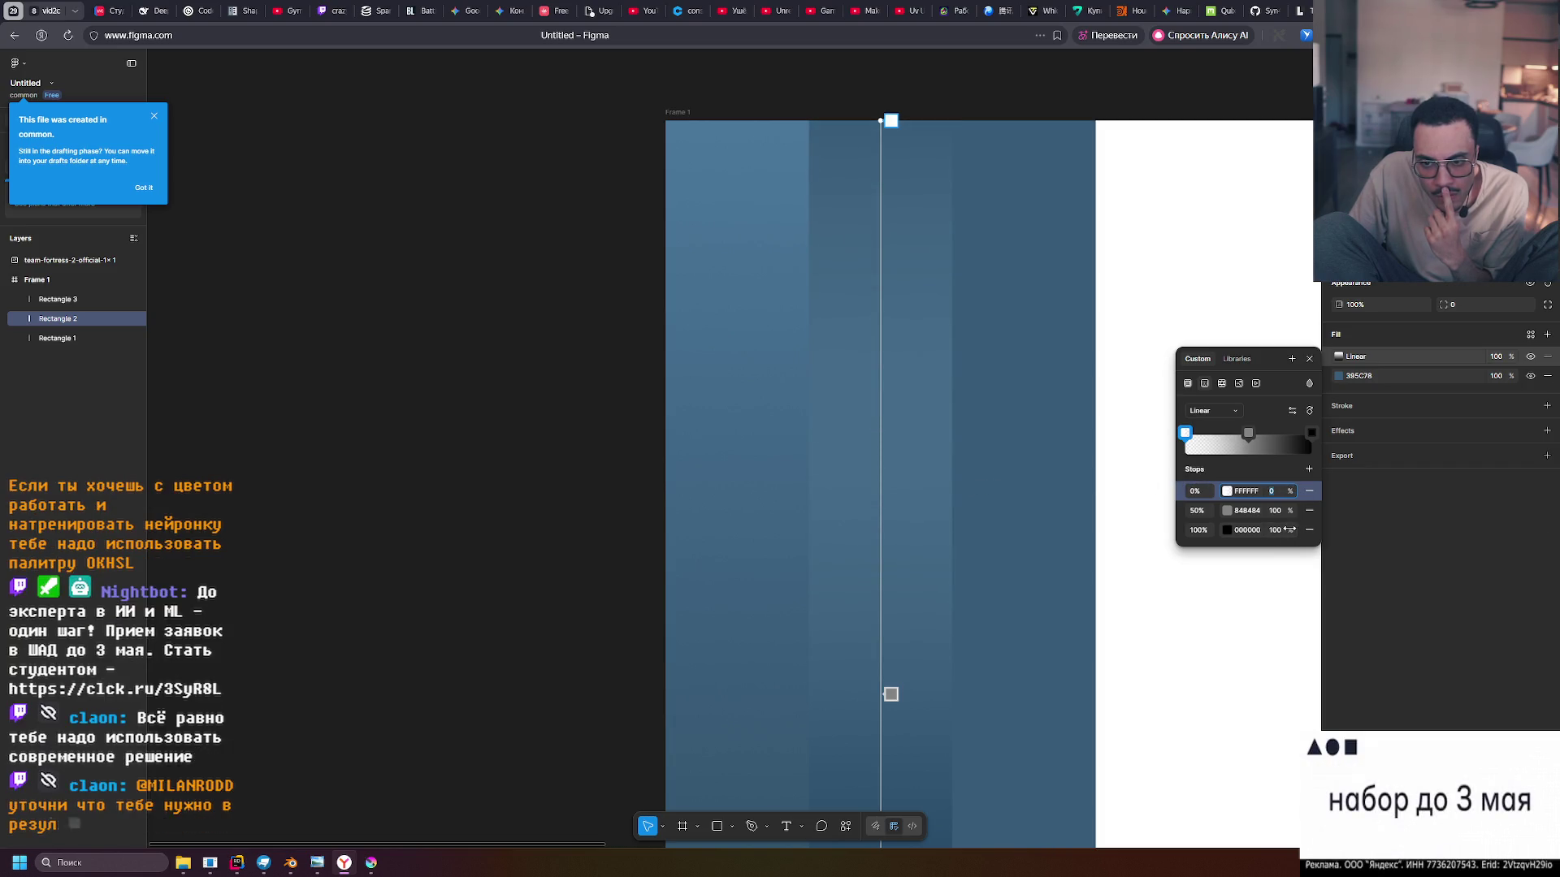
left_click_drag(1291, 528, 1290, 528)
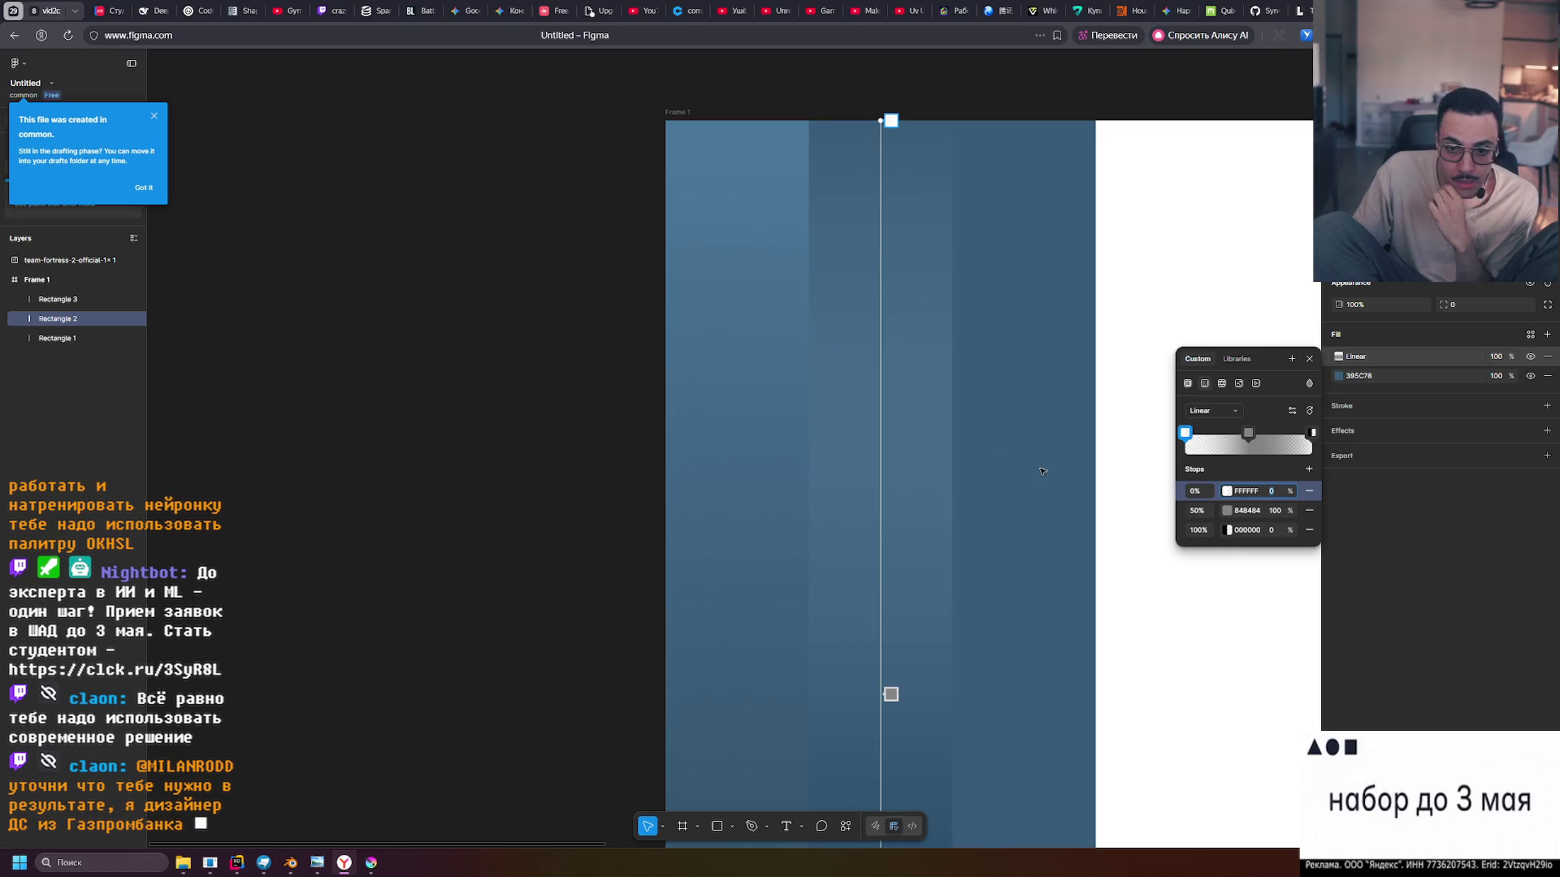
Zoom out to the whole frame and drag the second and third blue columns right, leaving a white gap
scroll(1042, 471, "right", 5)
left_click(1309, 358)
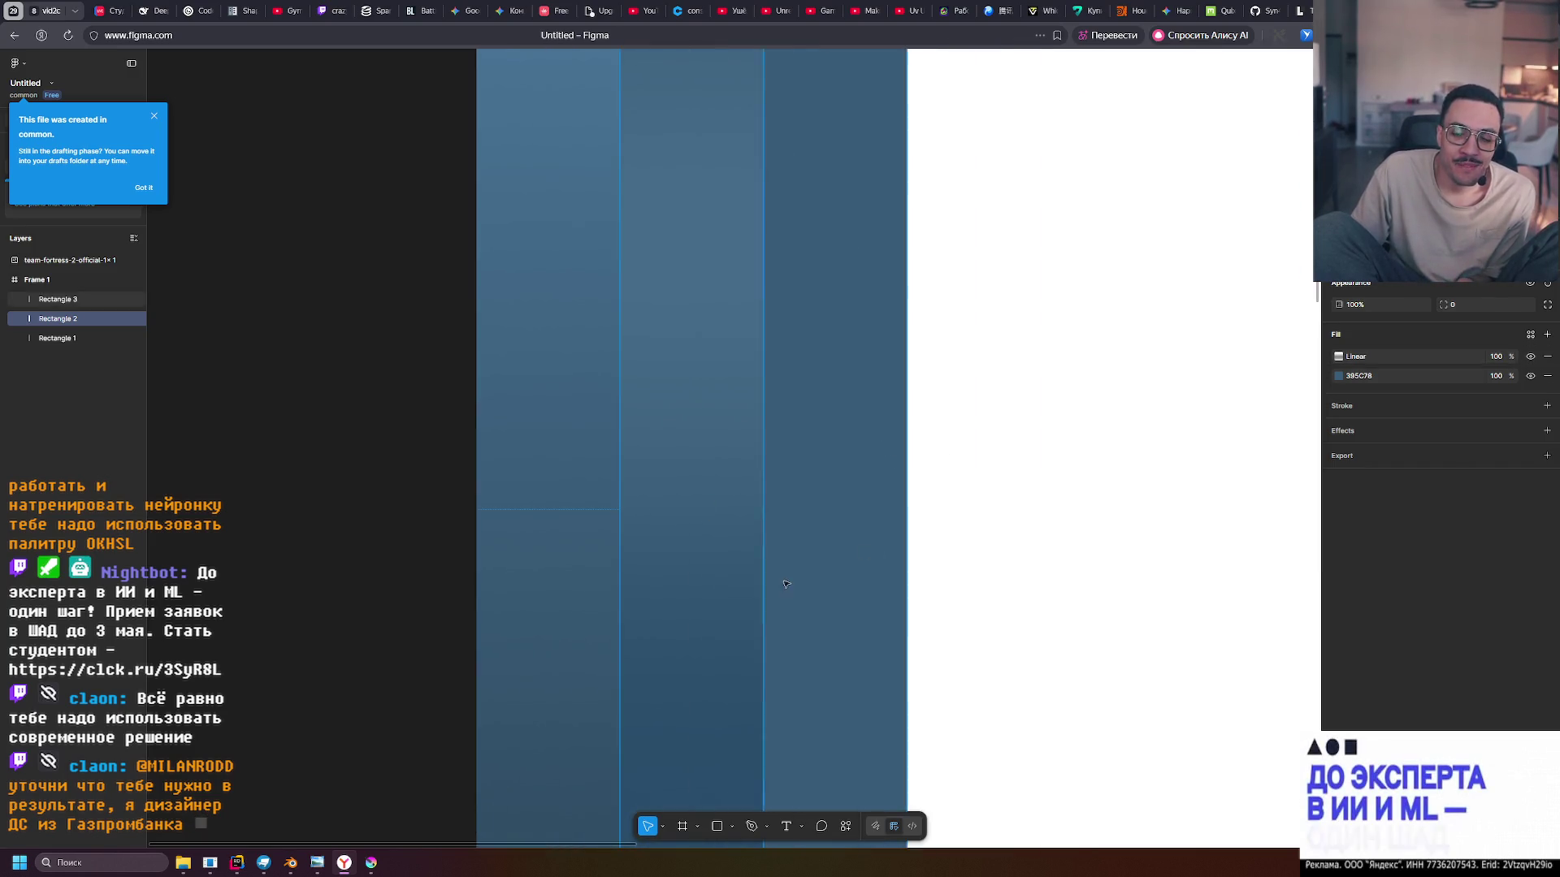
scroll(784, 583, "down", 3)
key("Escape")
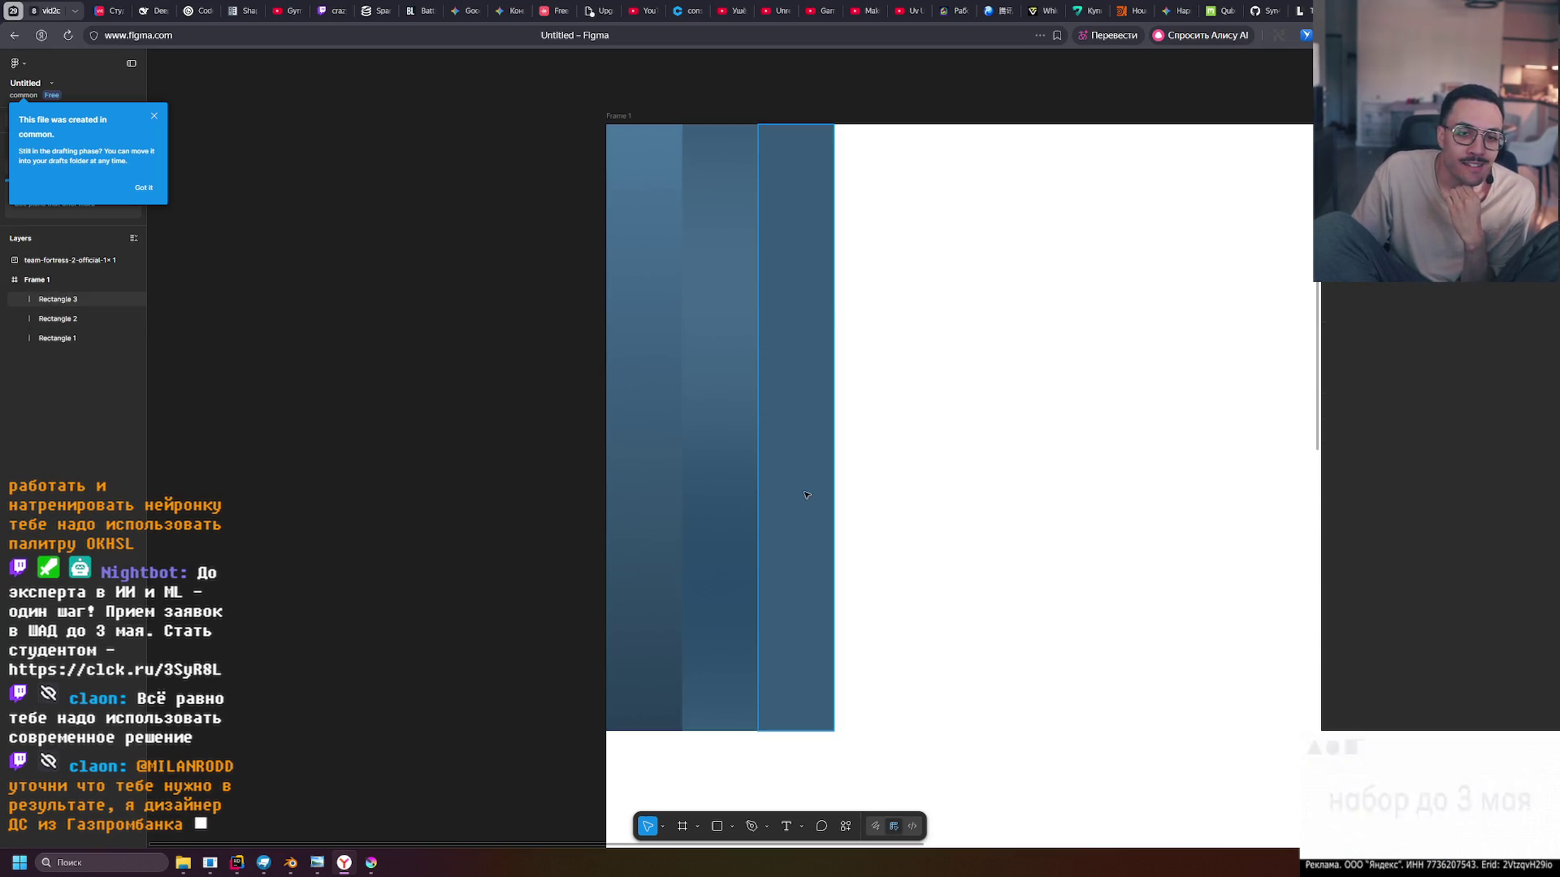
left_click(630, 182)
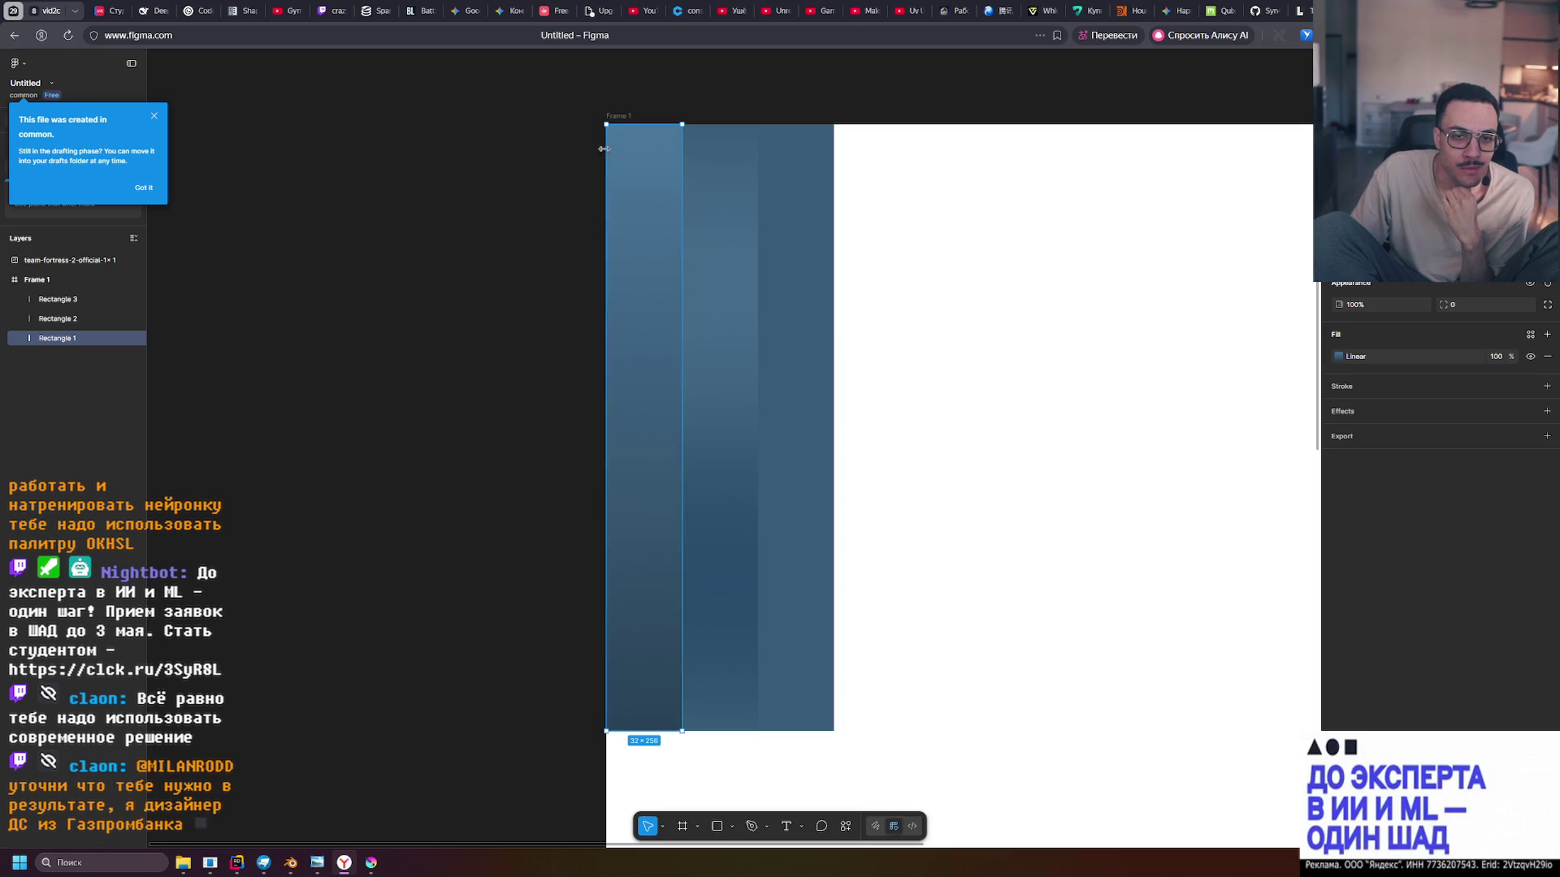
mouse_move(877, 745)
left_mouse_down()
mouse_move(726, 574)
mouse_move(803, 574)
left_mouse_up()
Compare the first column's gradient fill with the TF2 palette image below the frame
left_click(644, 423)
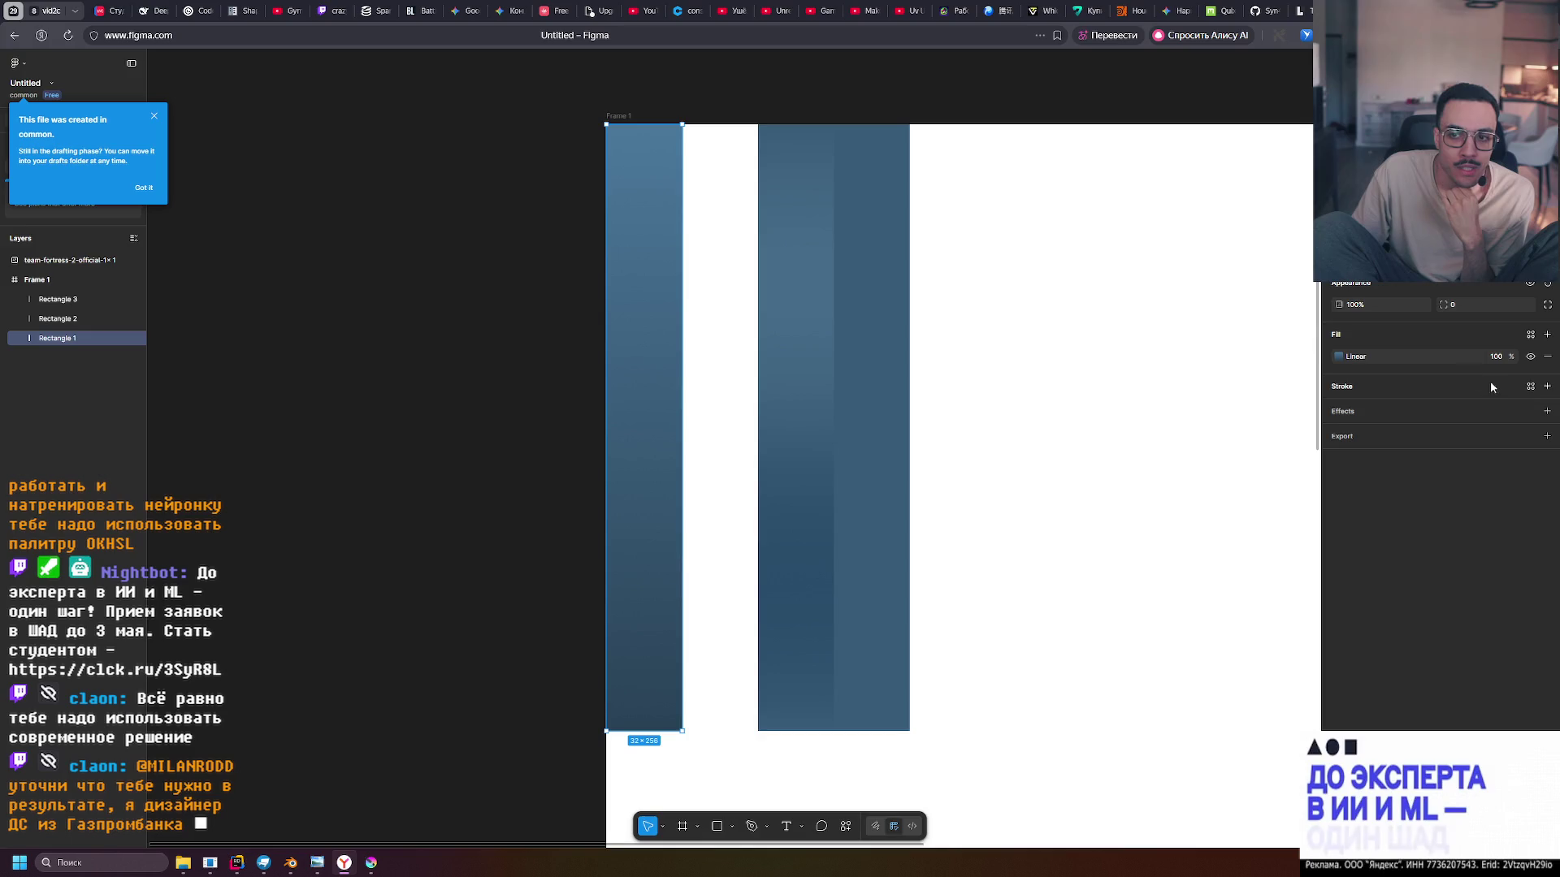
left_click(1337, 355)
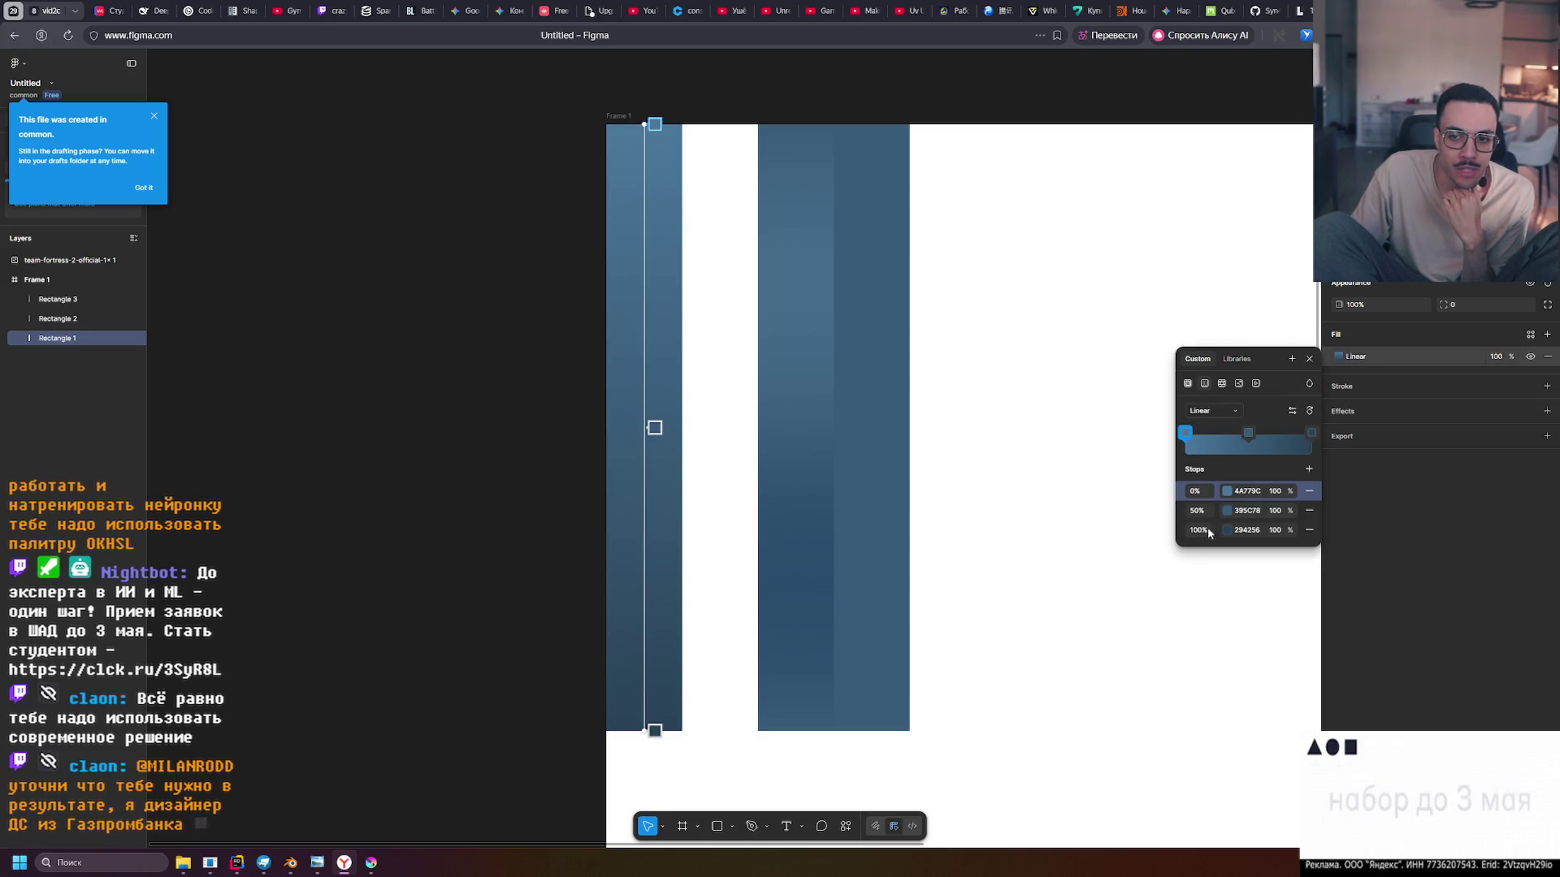
scroll(1131, 470, "down", 10)
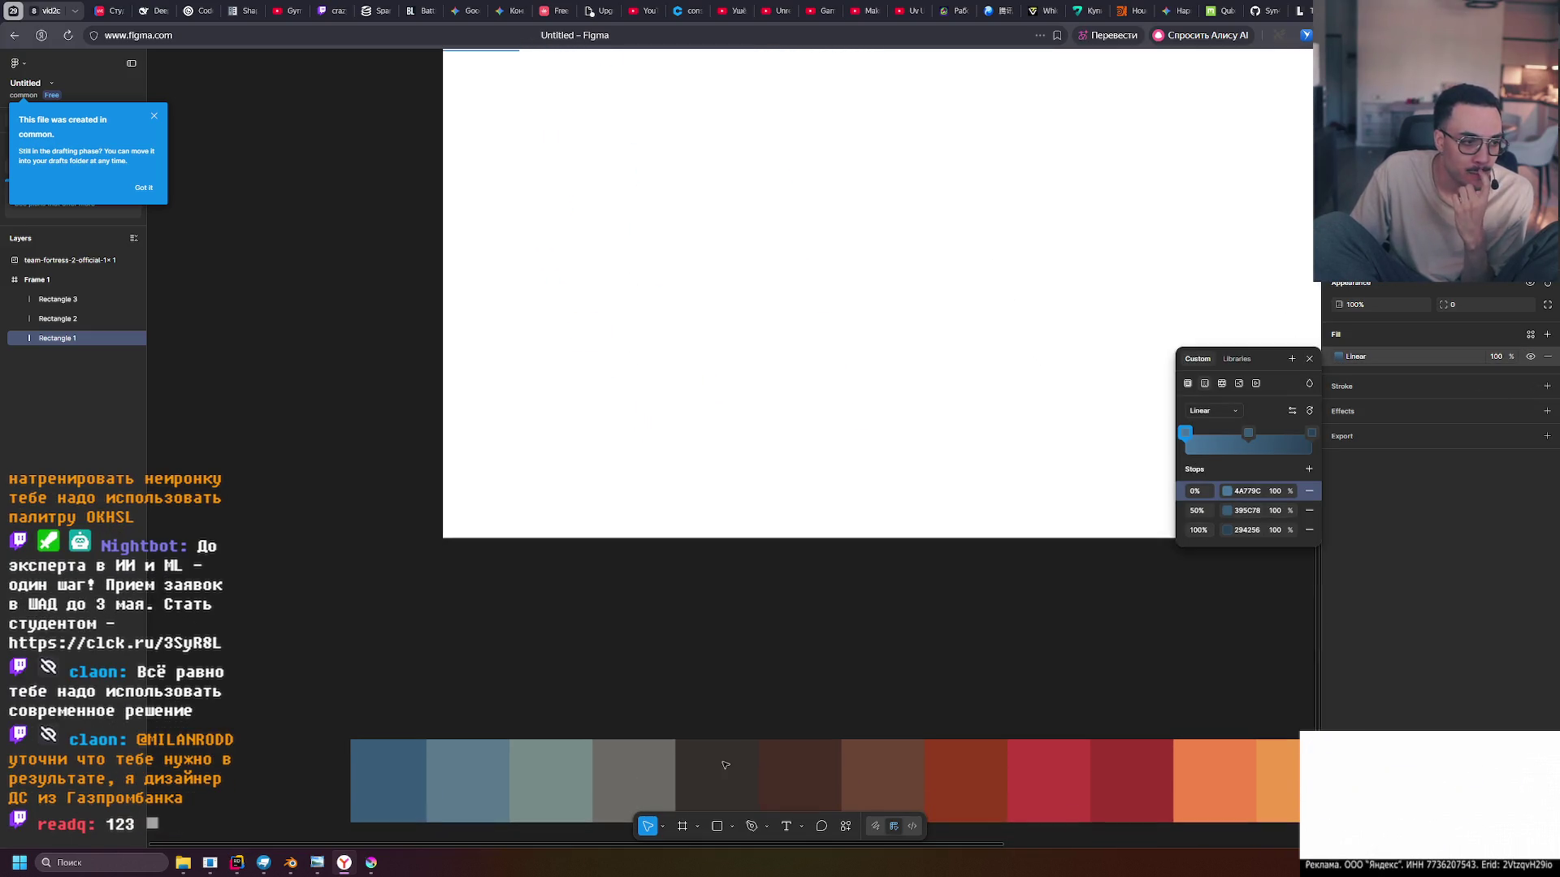
scroll(714, 650, "down", 5)
left_click(338, 562)
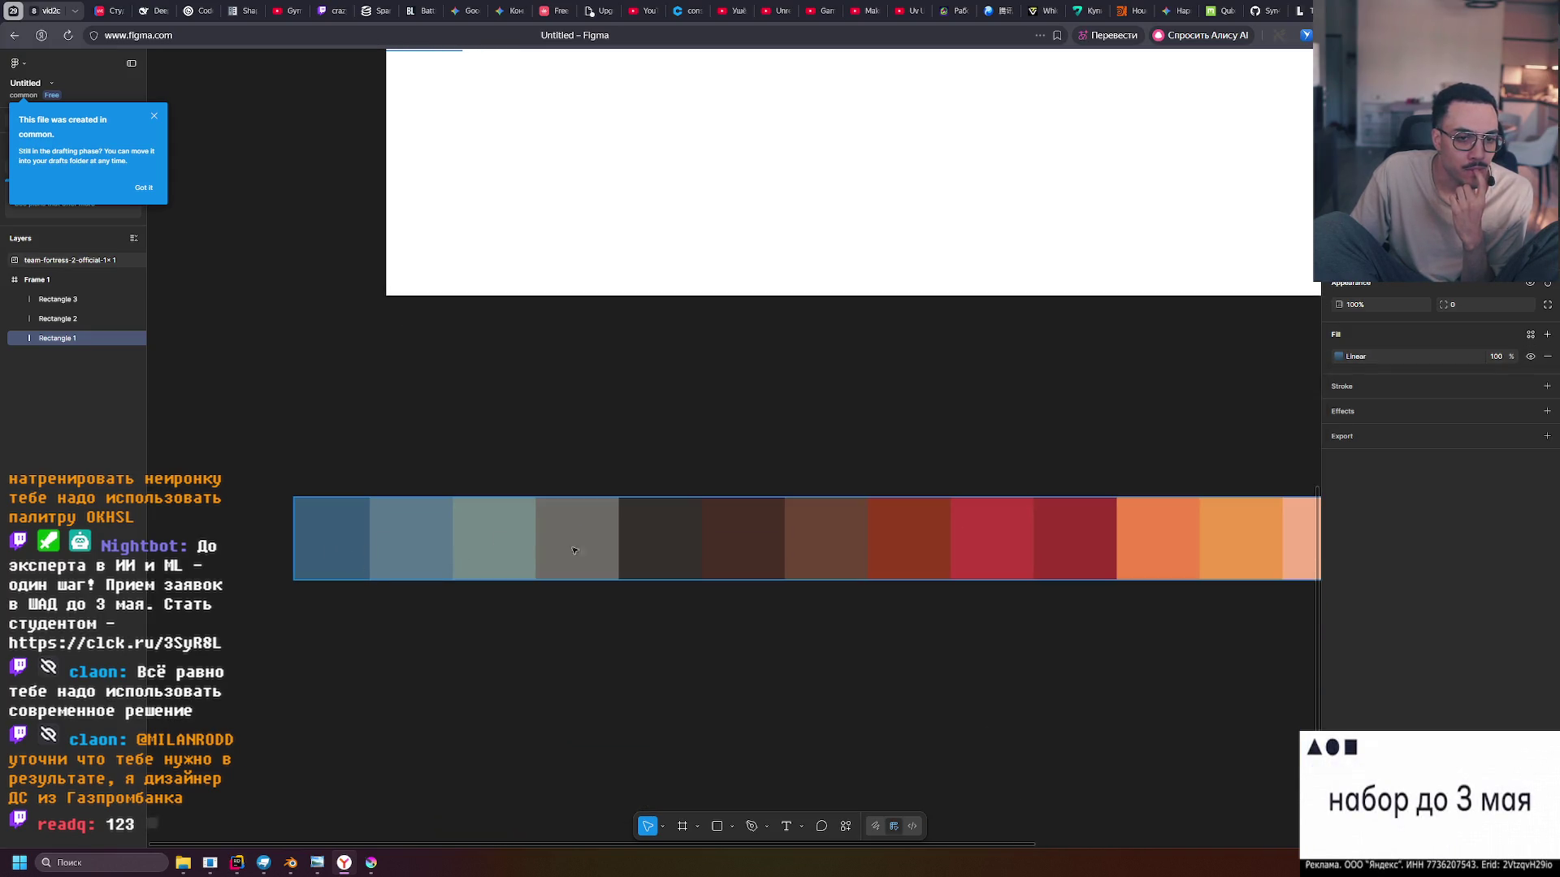
scroll(763, 658, "up", 10)
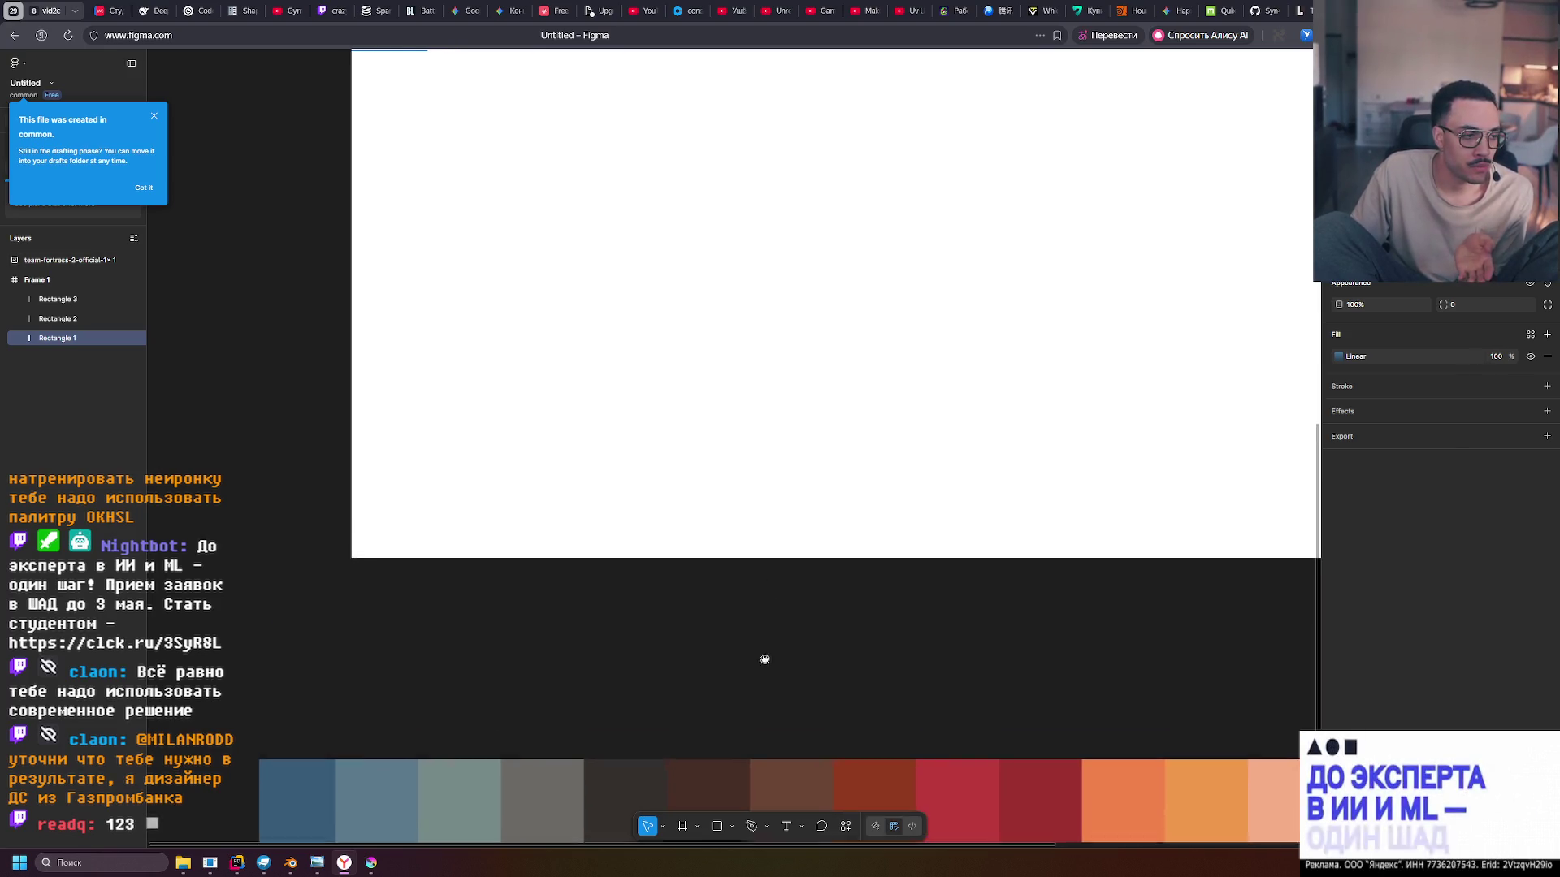
scroll(755, 365, "up", 8)
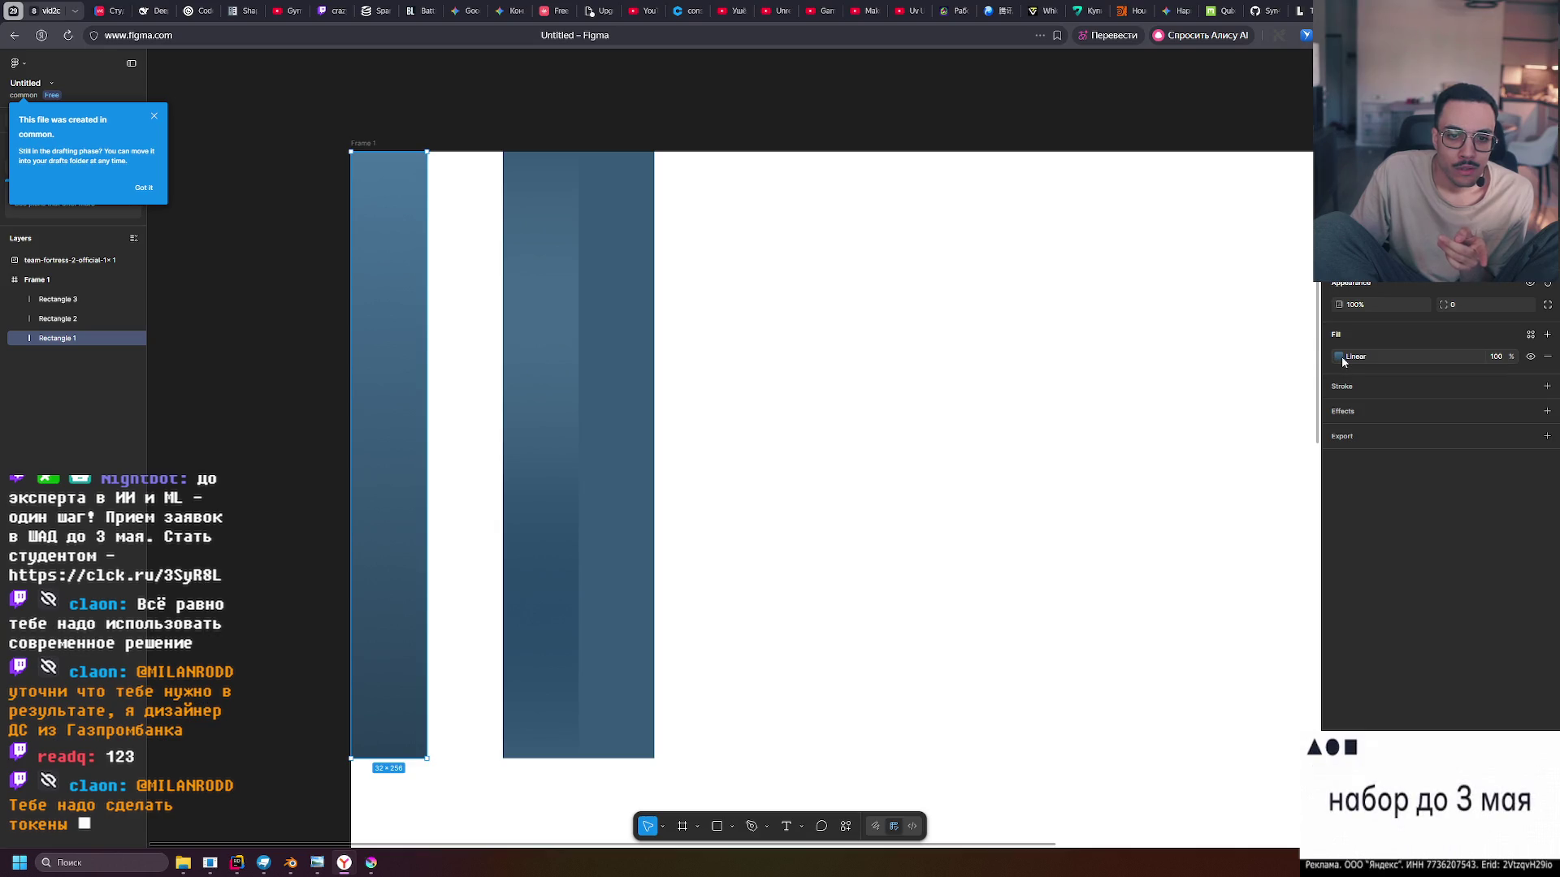
Select the second column's right strip, then reselect the first blue column
left_click(627, 394)
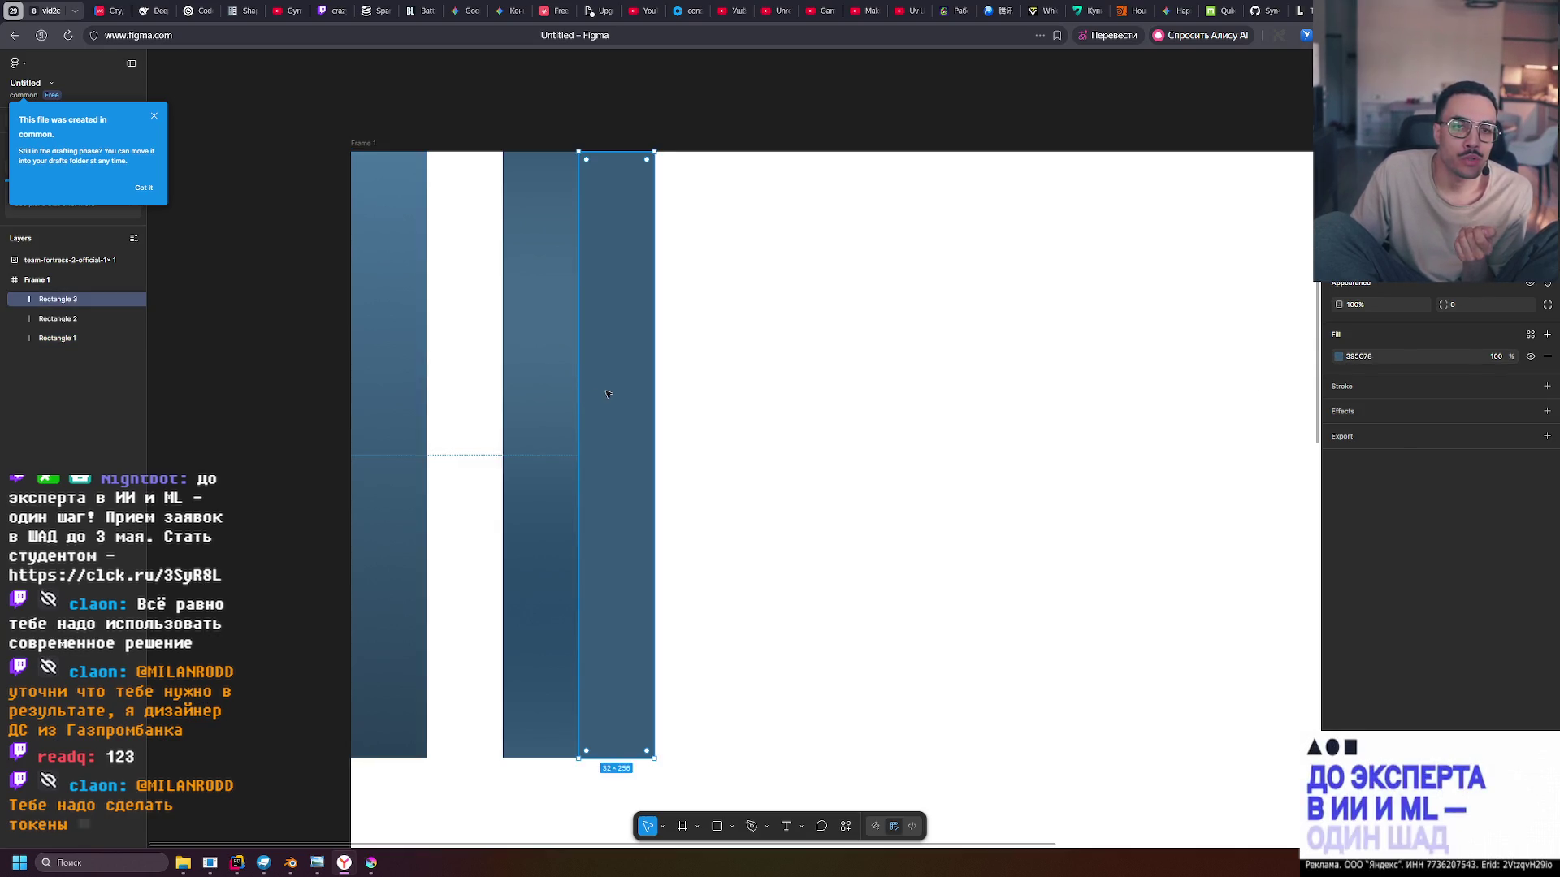
scroll(740, 449, "down", 10)
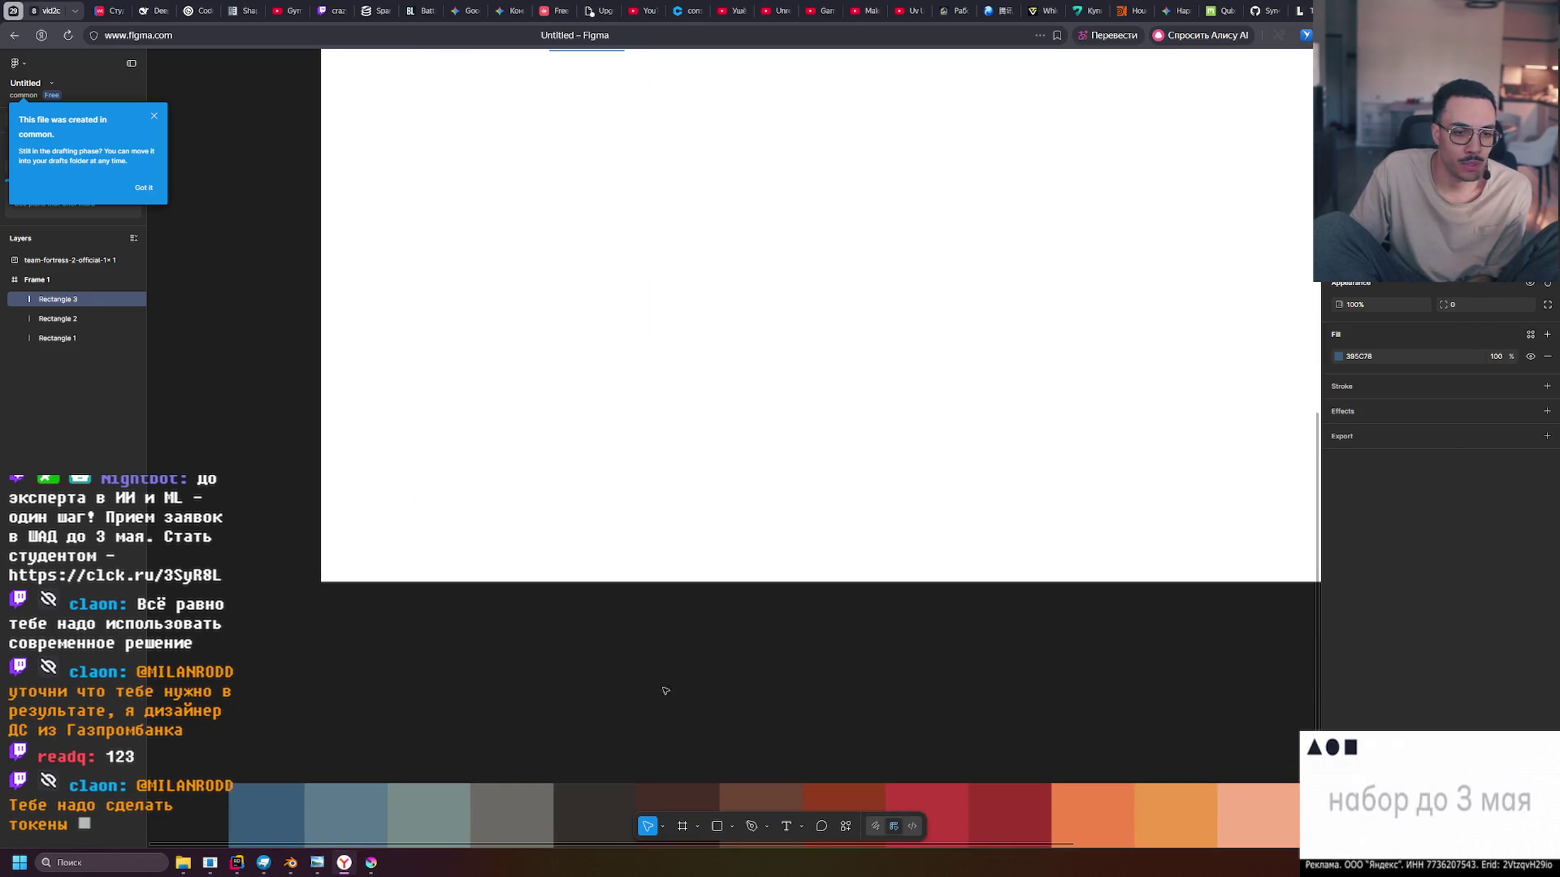
scroll(833, 418, "up", 10)
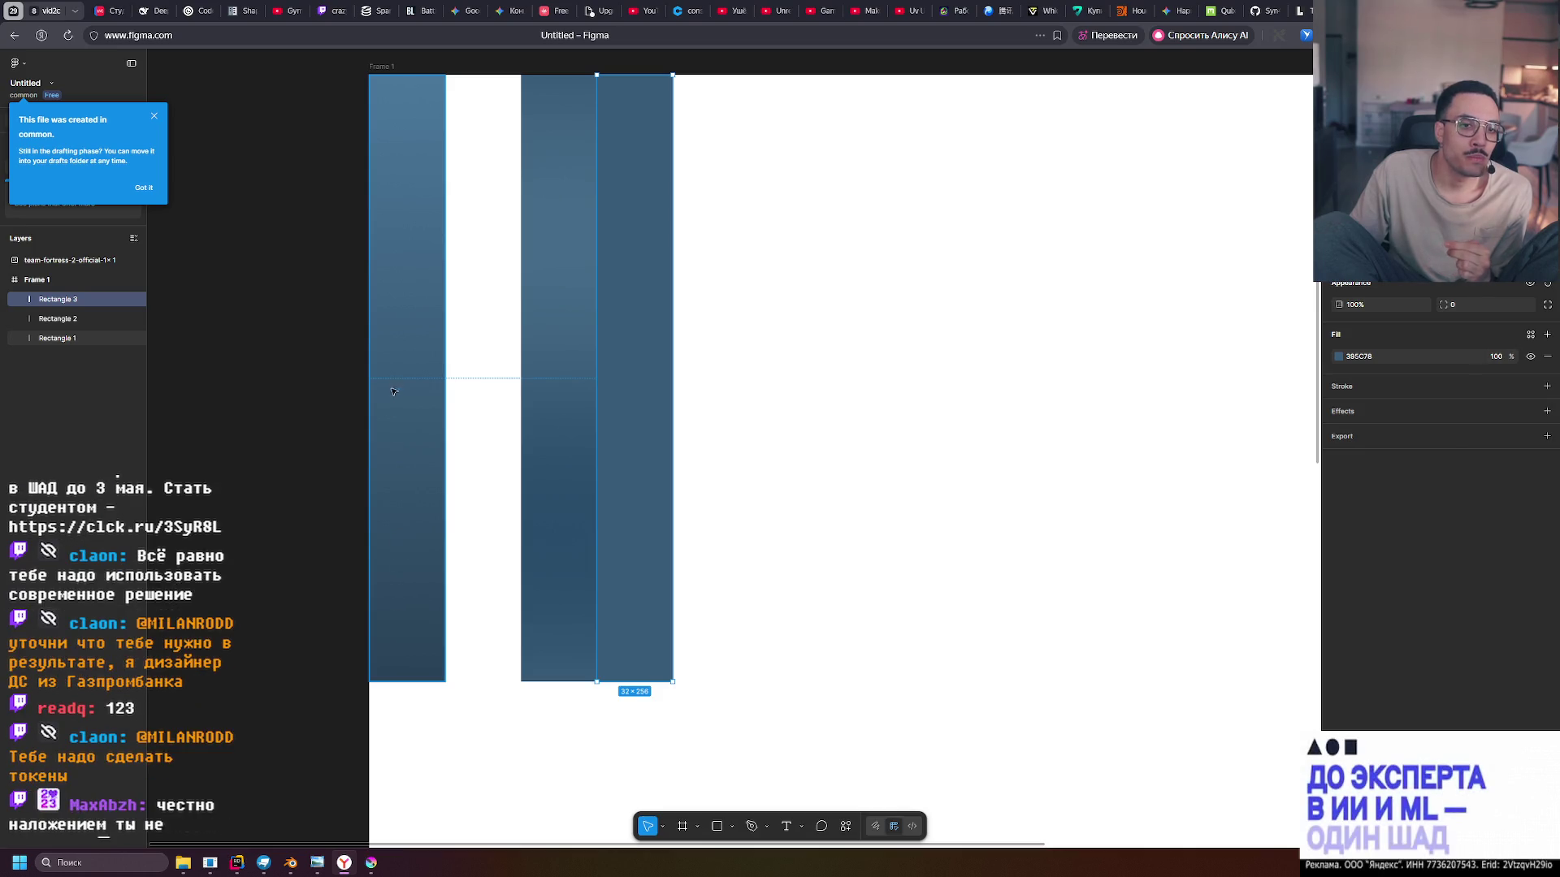
left_click_drag(477, 280, 369, 430)
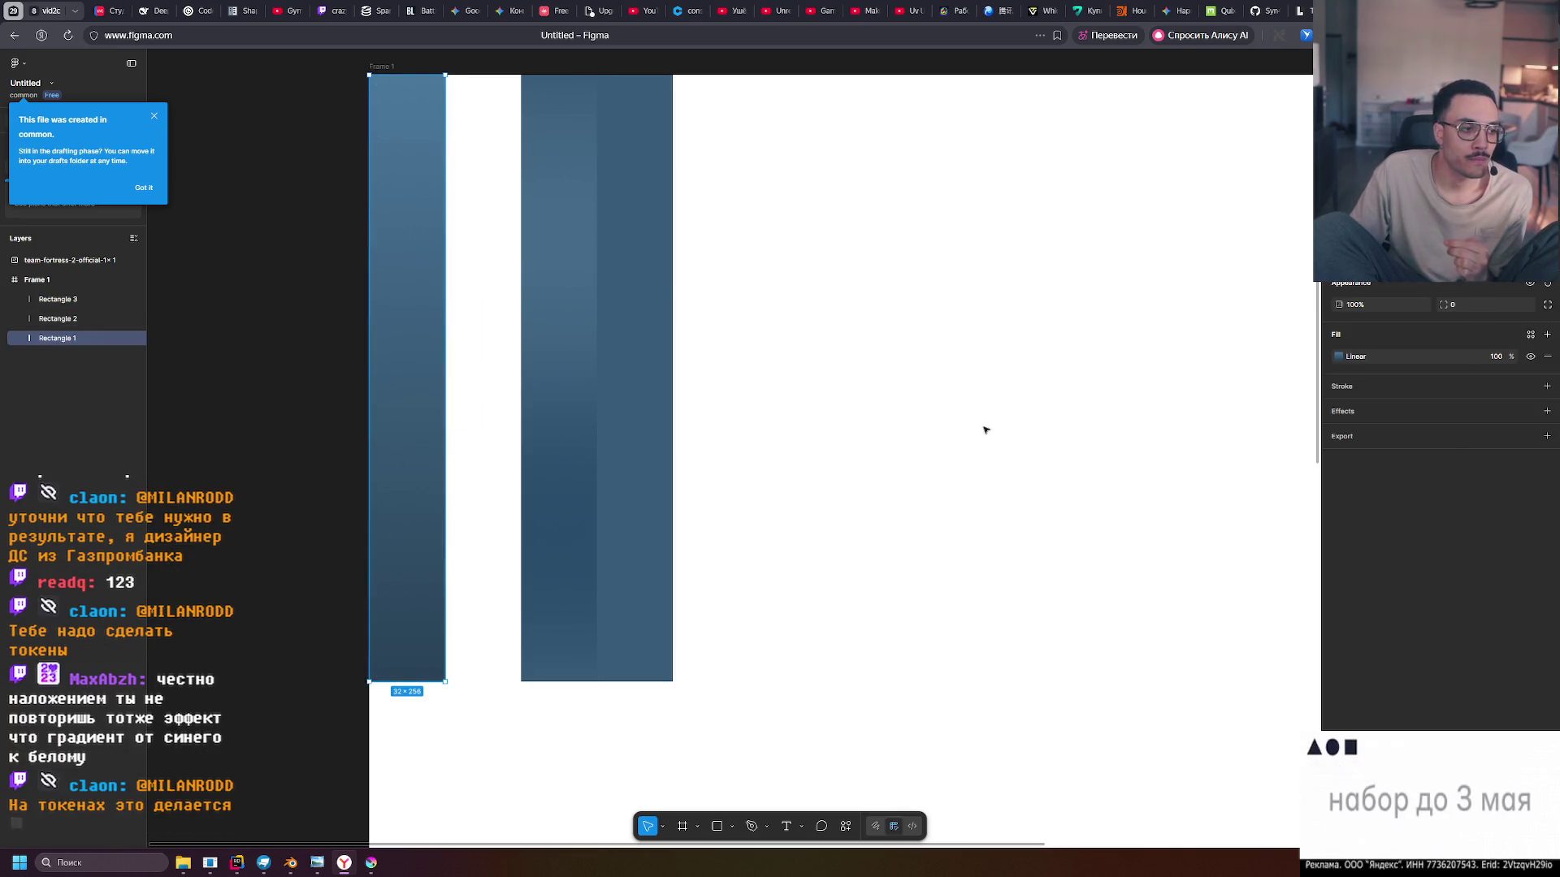
Select Rectangle 1, the first blue column
left_click(987, 428)
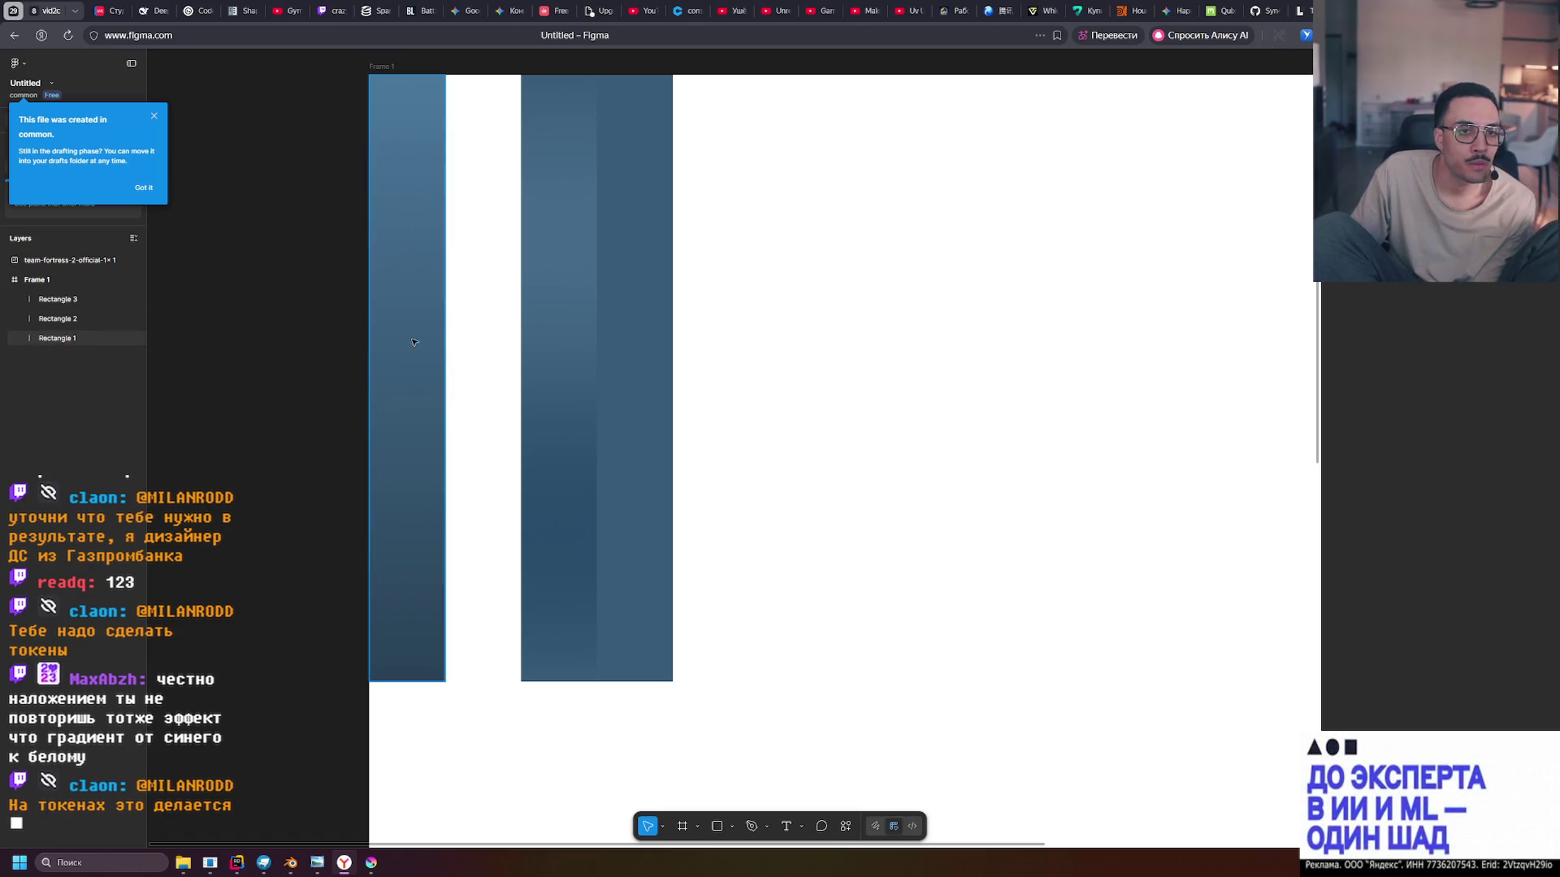
left_click(397, 94)
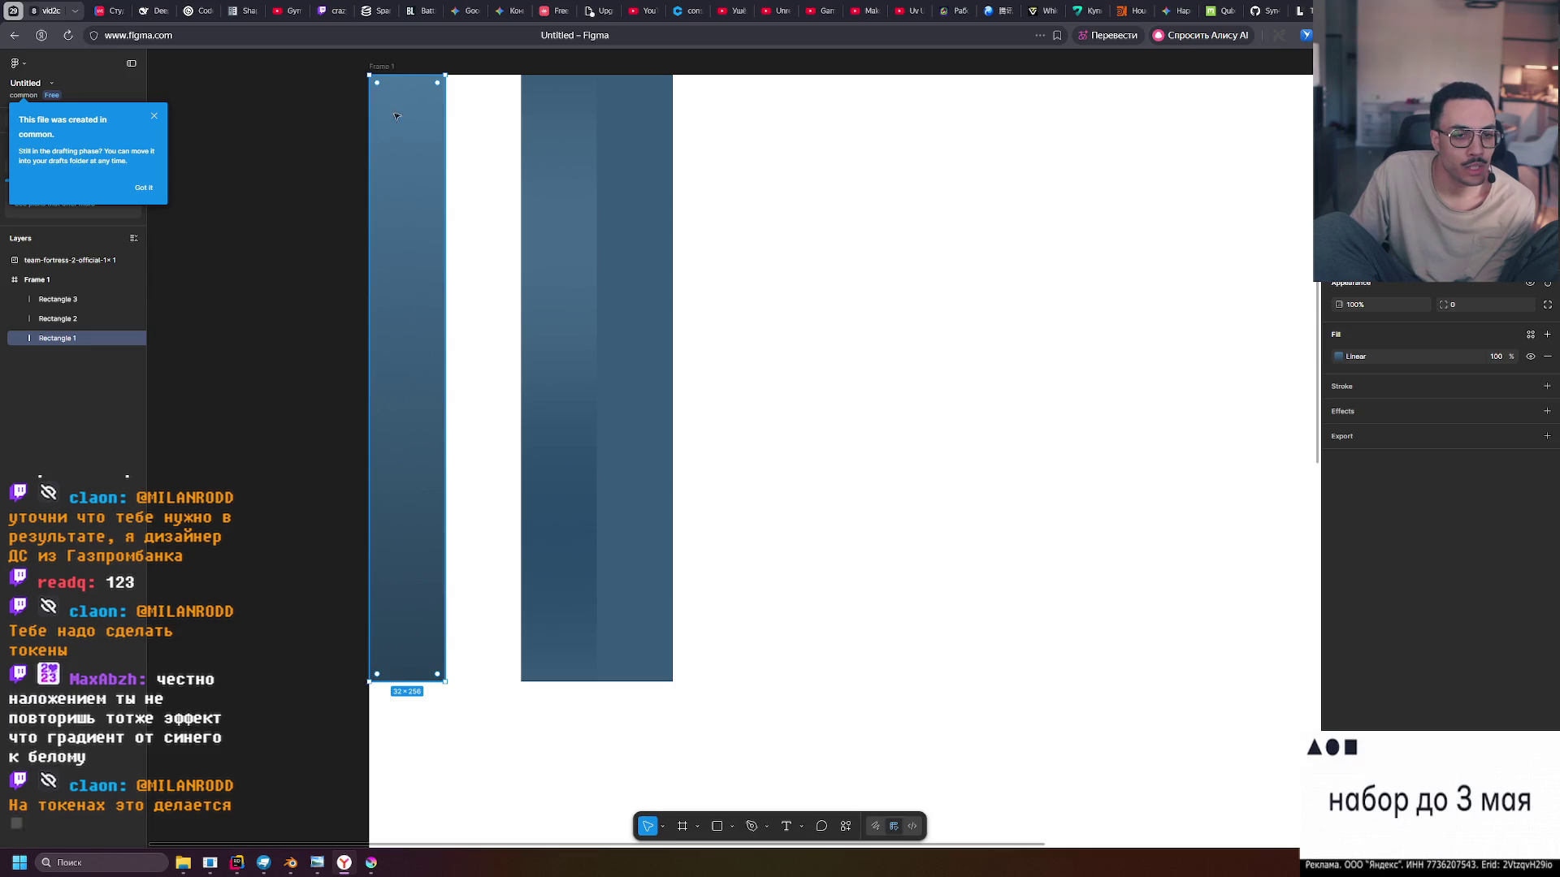
left_click(486, 376)
left_click(439, 244)
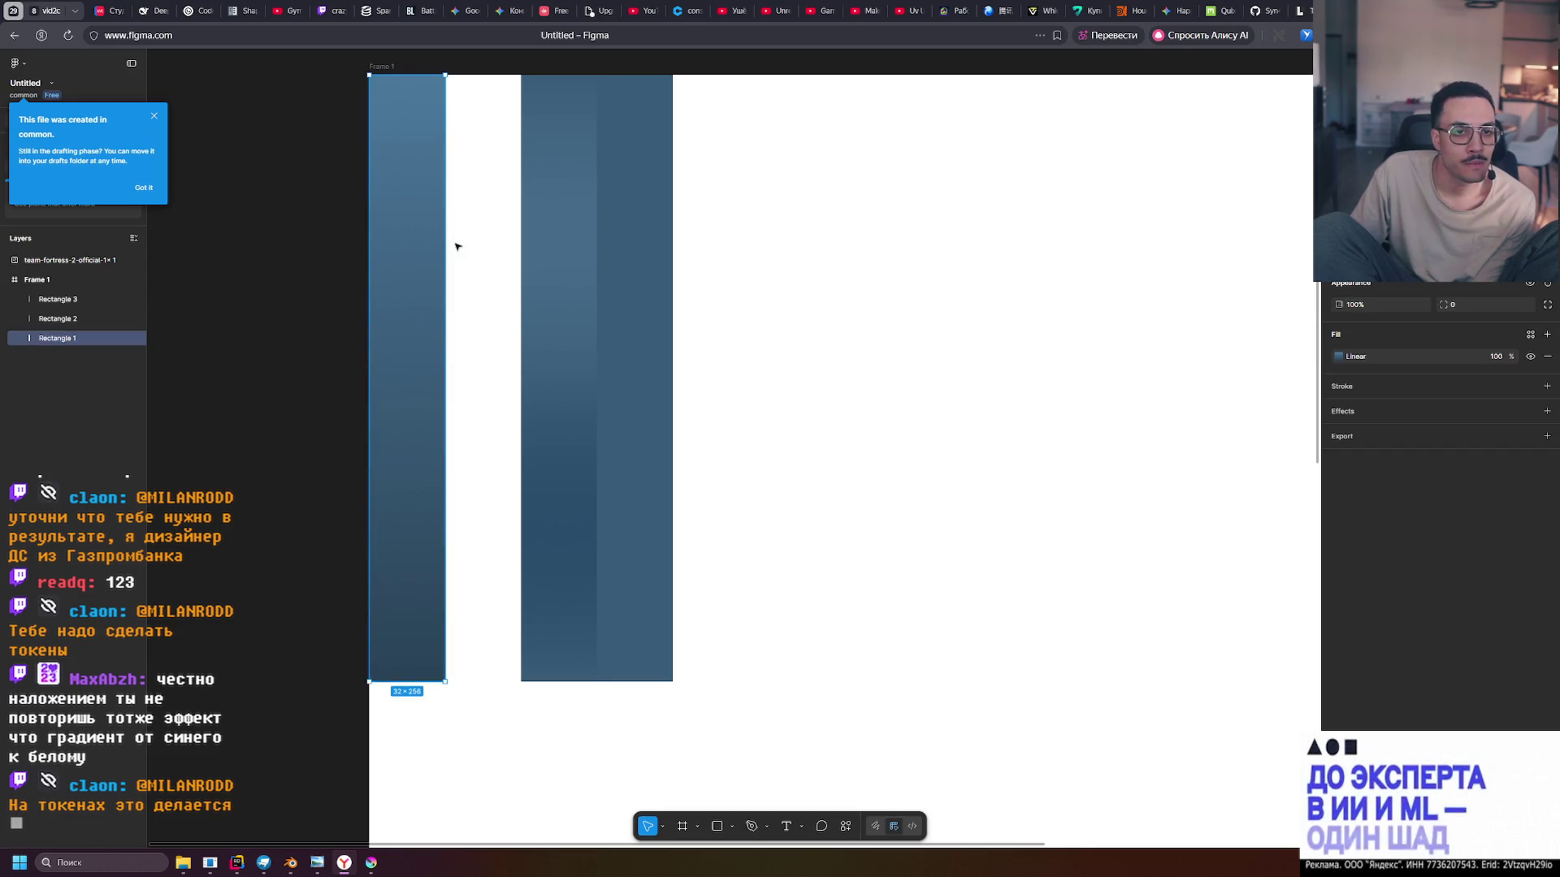
left_click(579, 256)
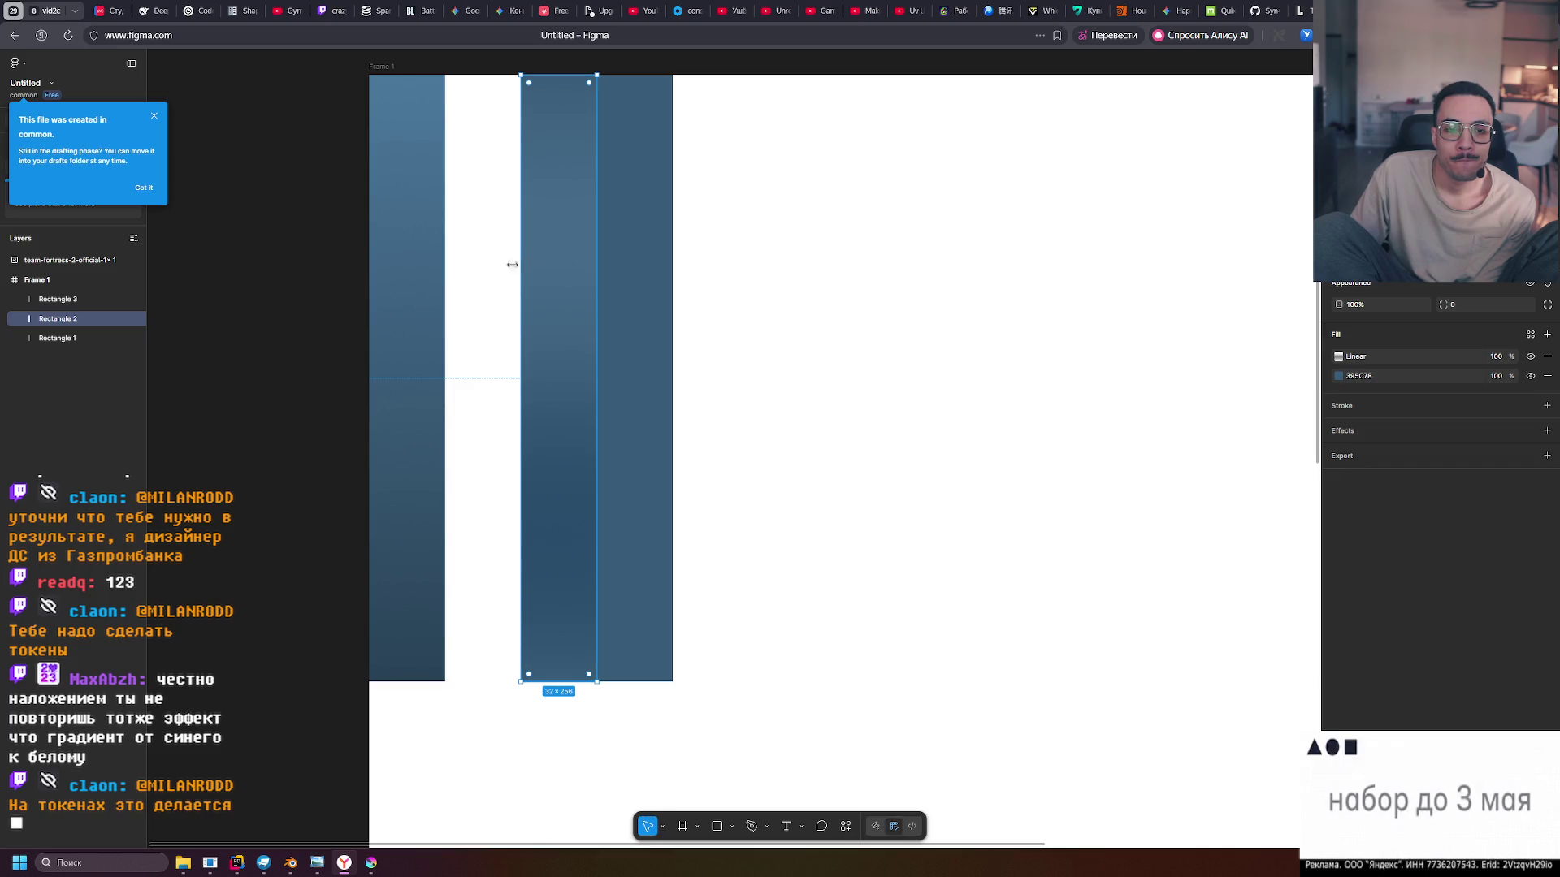
left_click(470, 278)
left_click(414, 301)
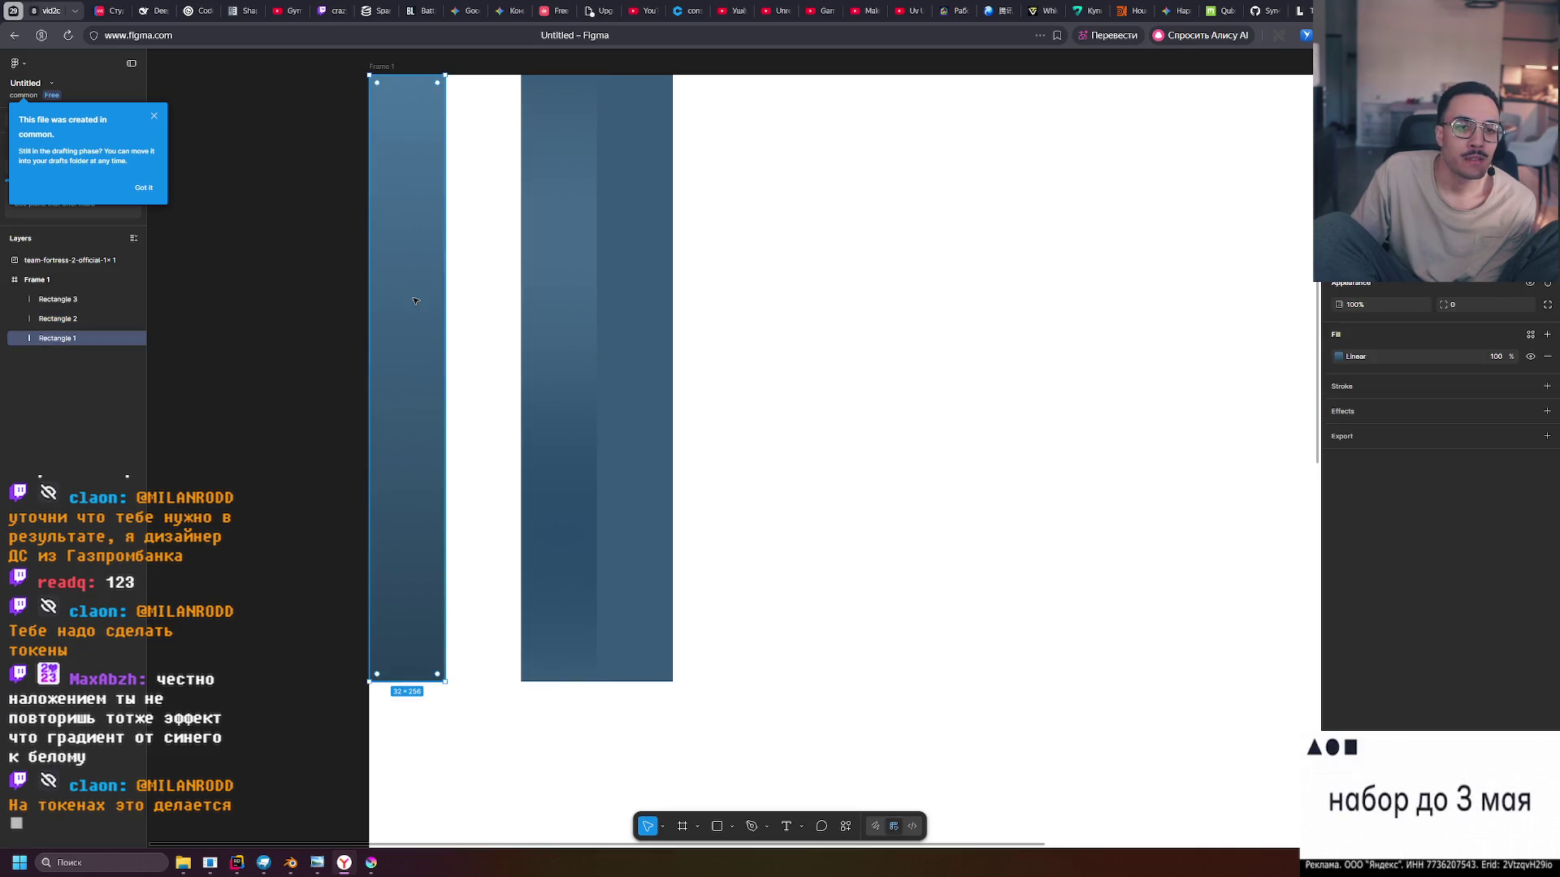
Show Rectangle 1's 0% gradient stop colour 4A779C in HSL as 207, 36, 45
left_click(1338, 356)
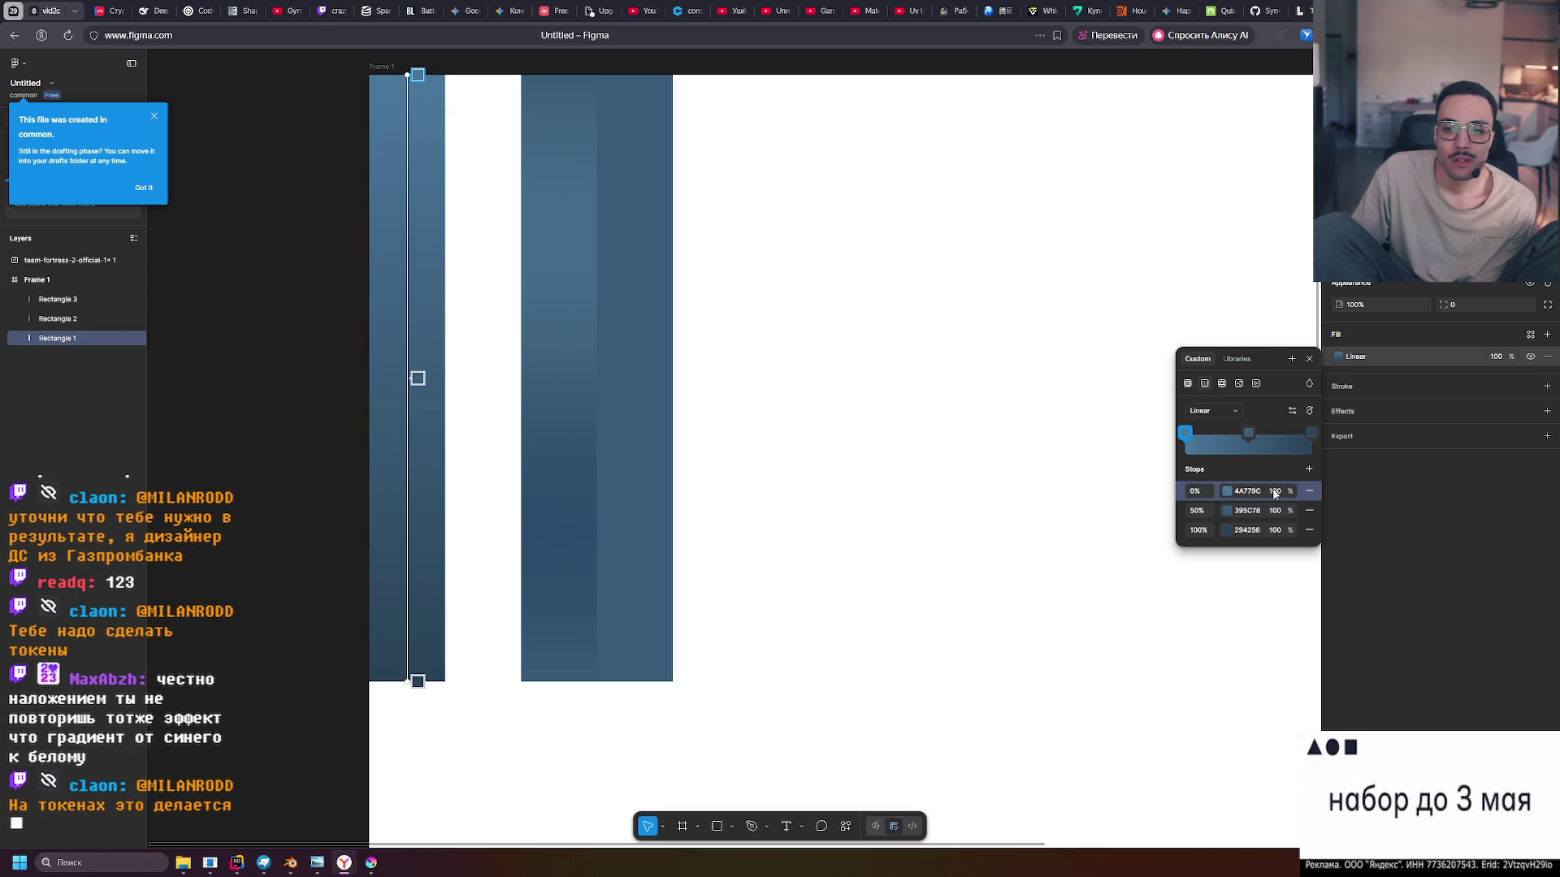
left_click(1227, 490)
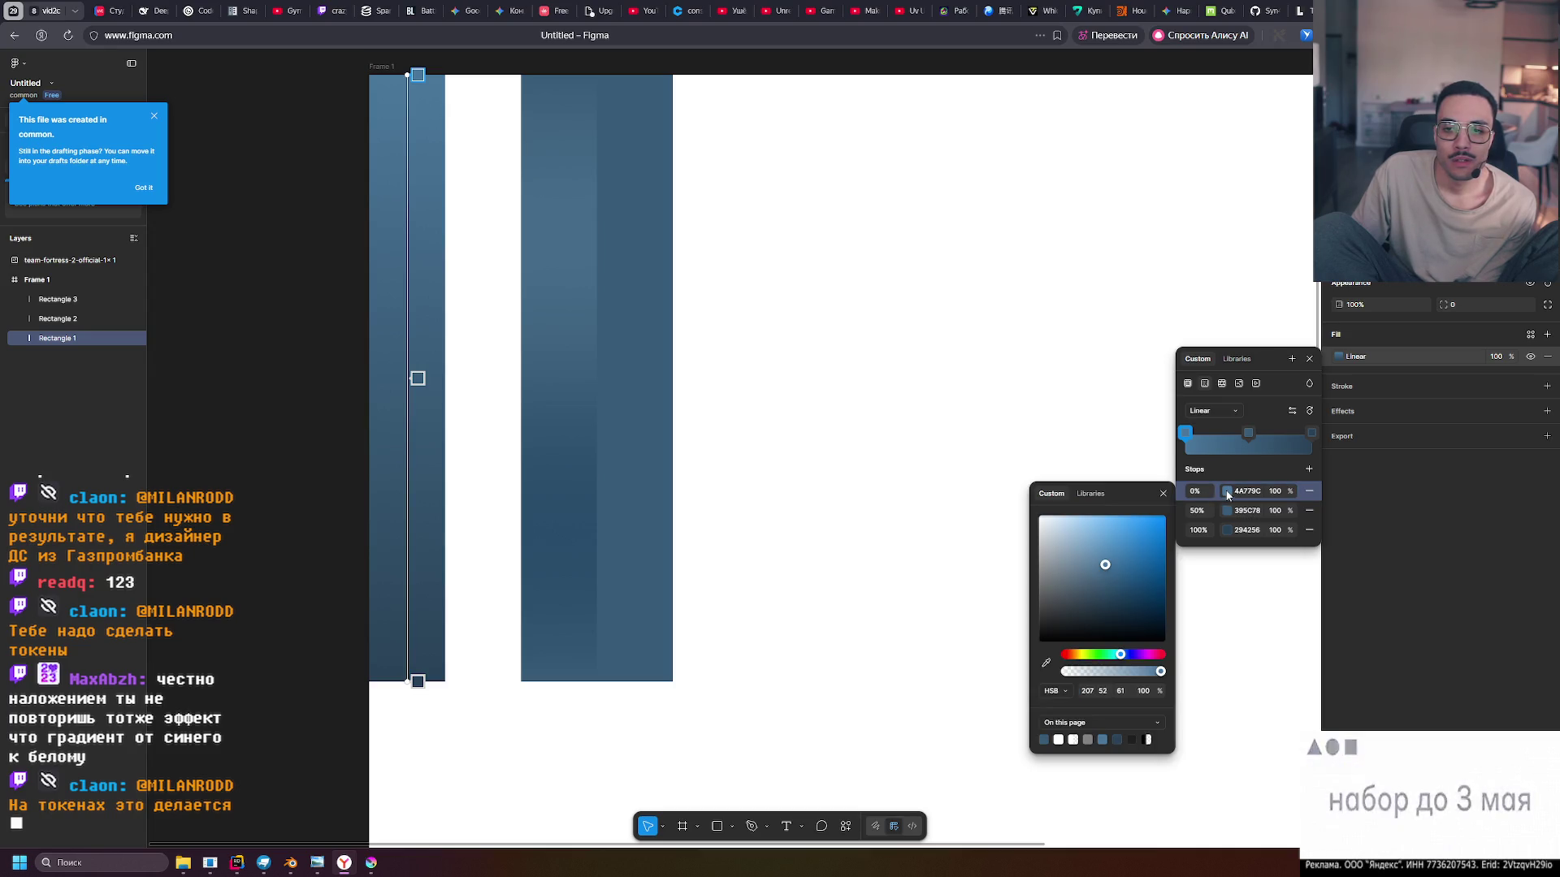
left_click(1060, 691)
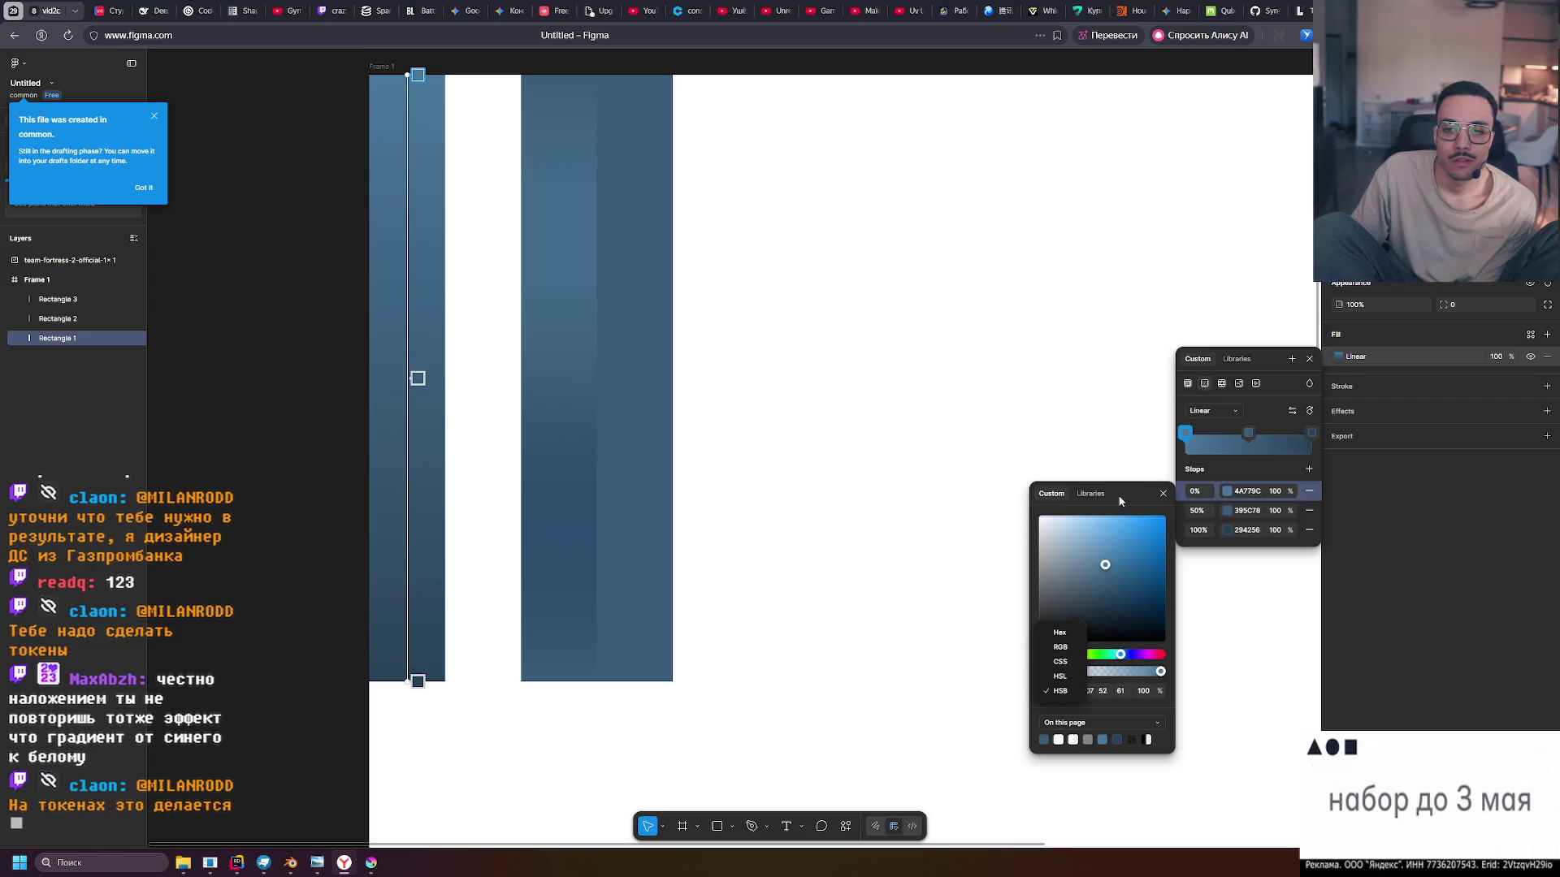
left_click(1060, 676)
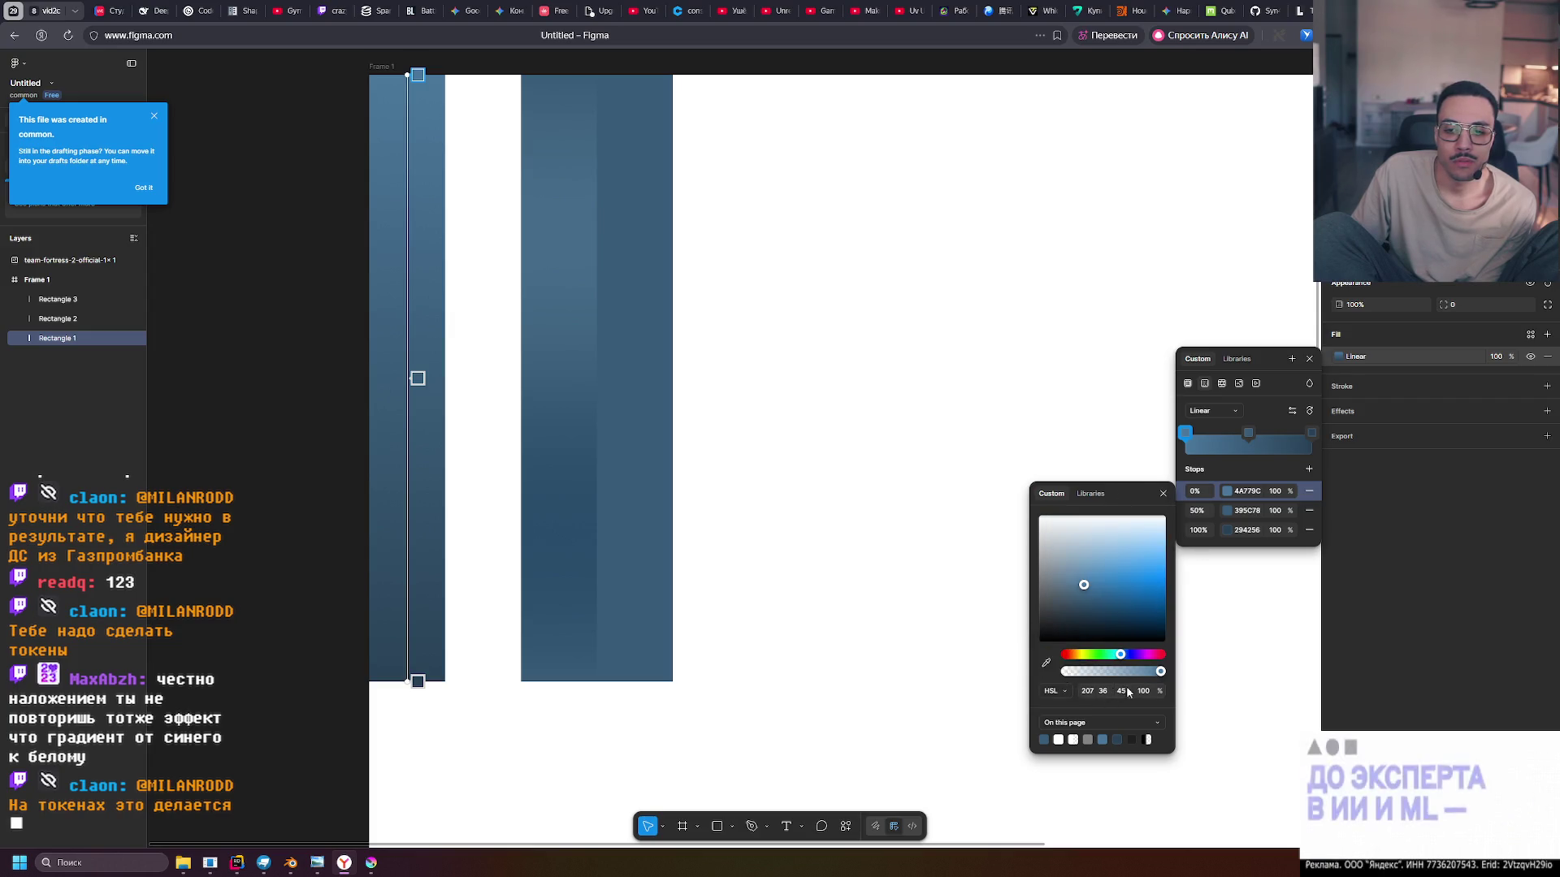
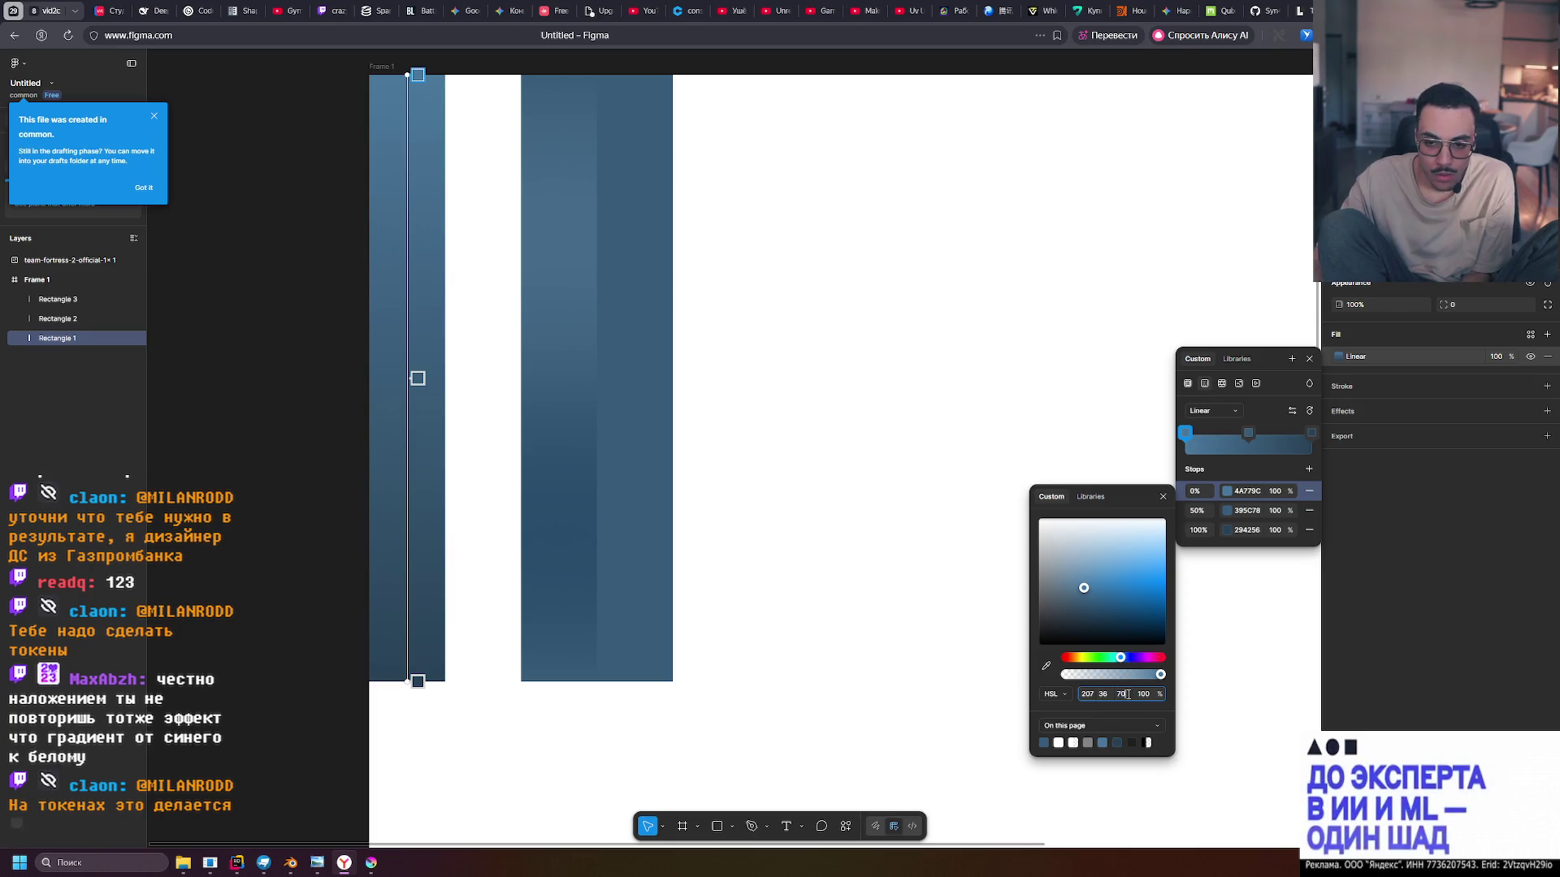
Try lightness 70 and then 1 on the top gradient stop, then settle on 45 (4A779C)
type("70")
key("Return")
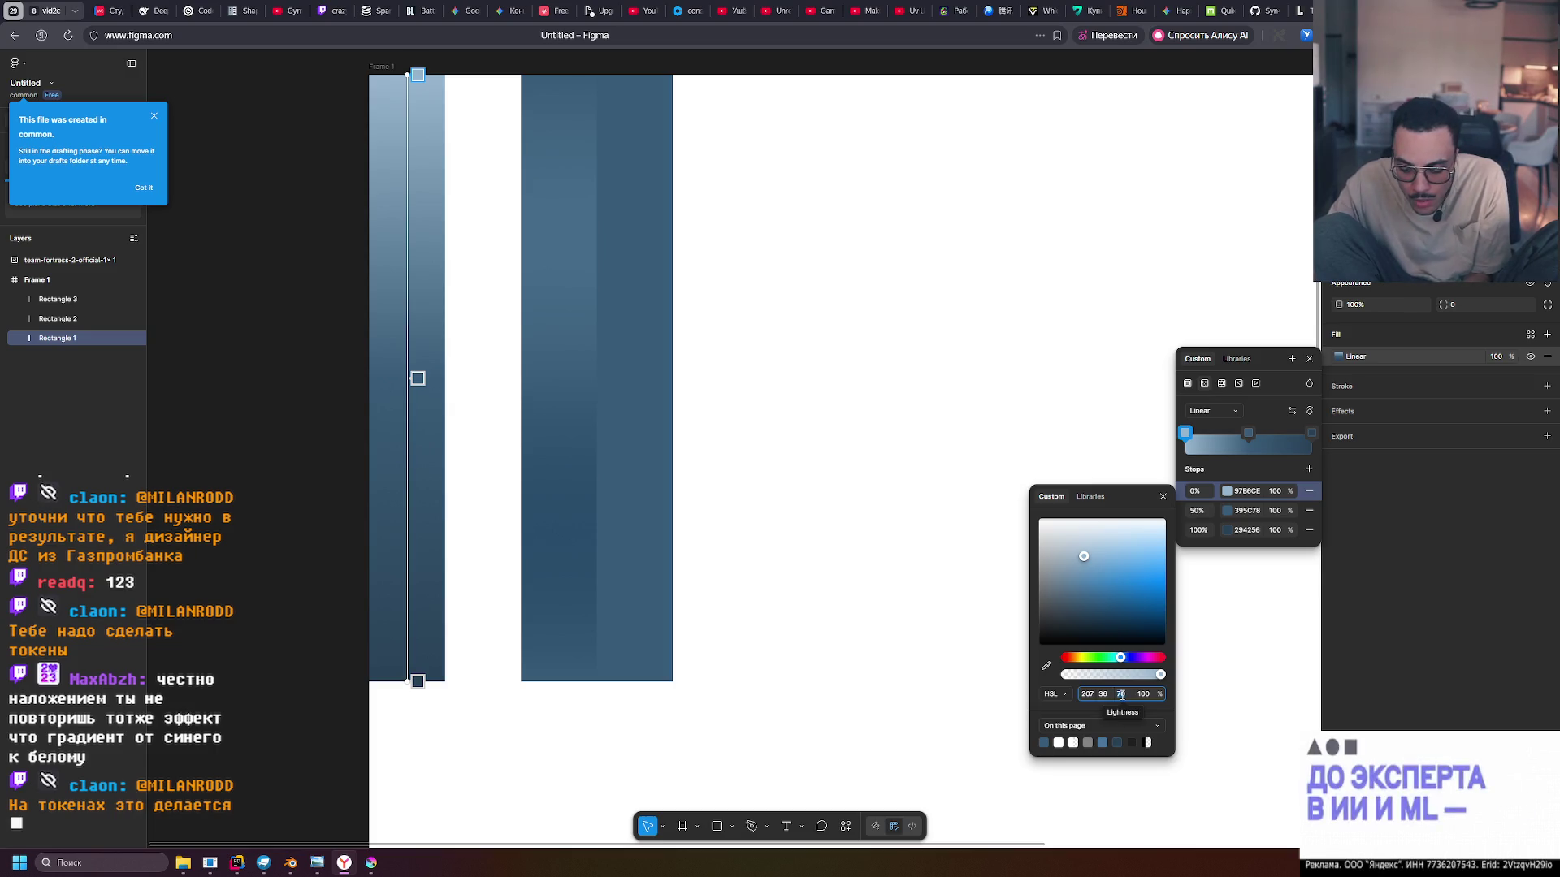
type("1")
key("Return")
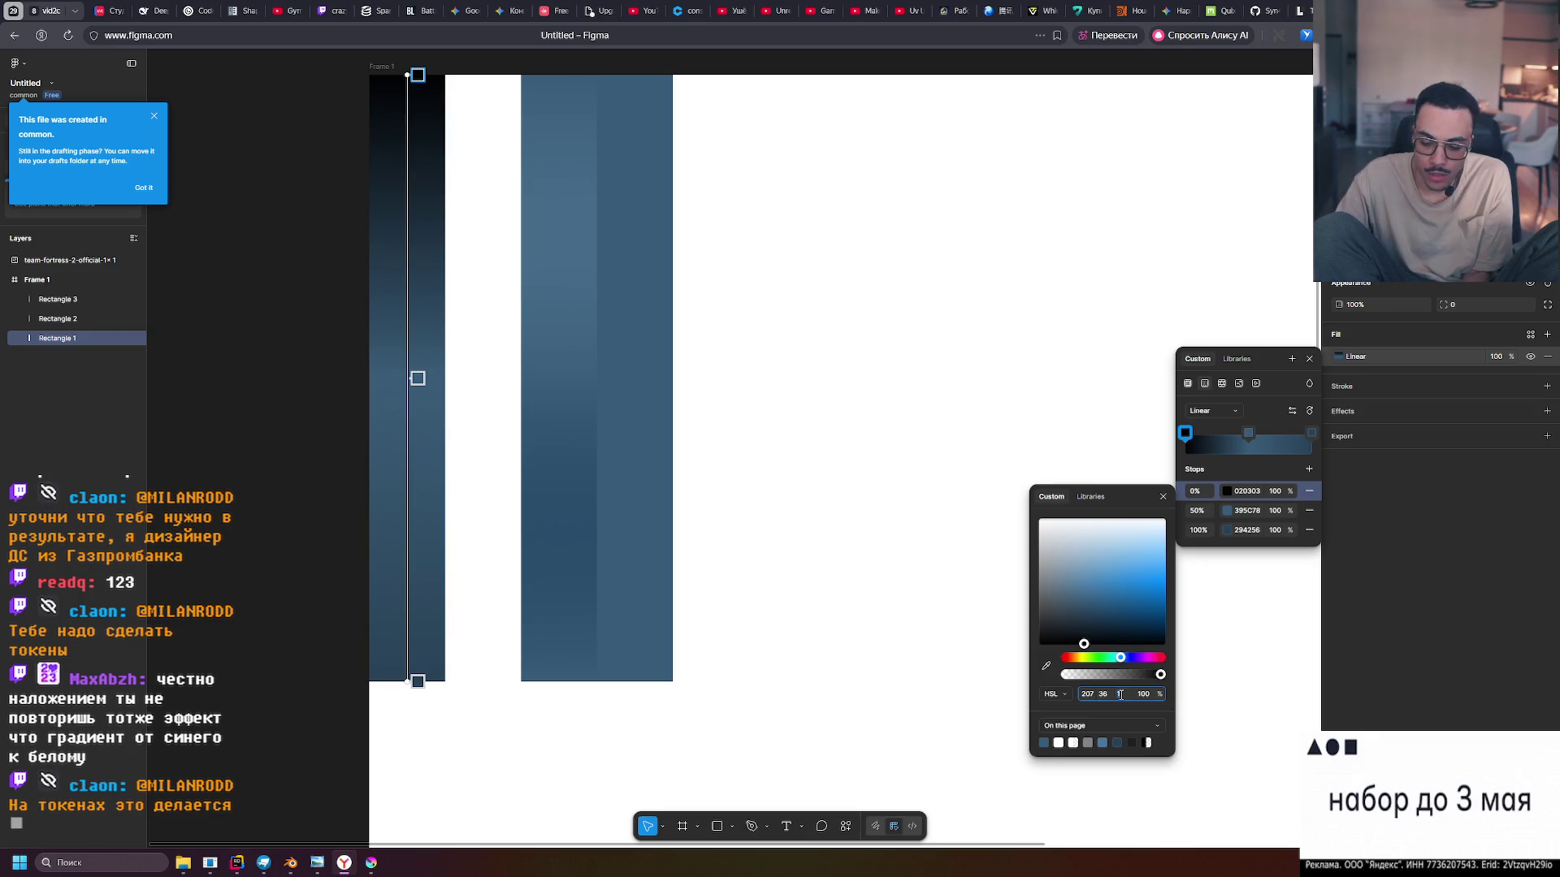
double_click(1120, 695)
type("45")
key("Return")
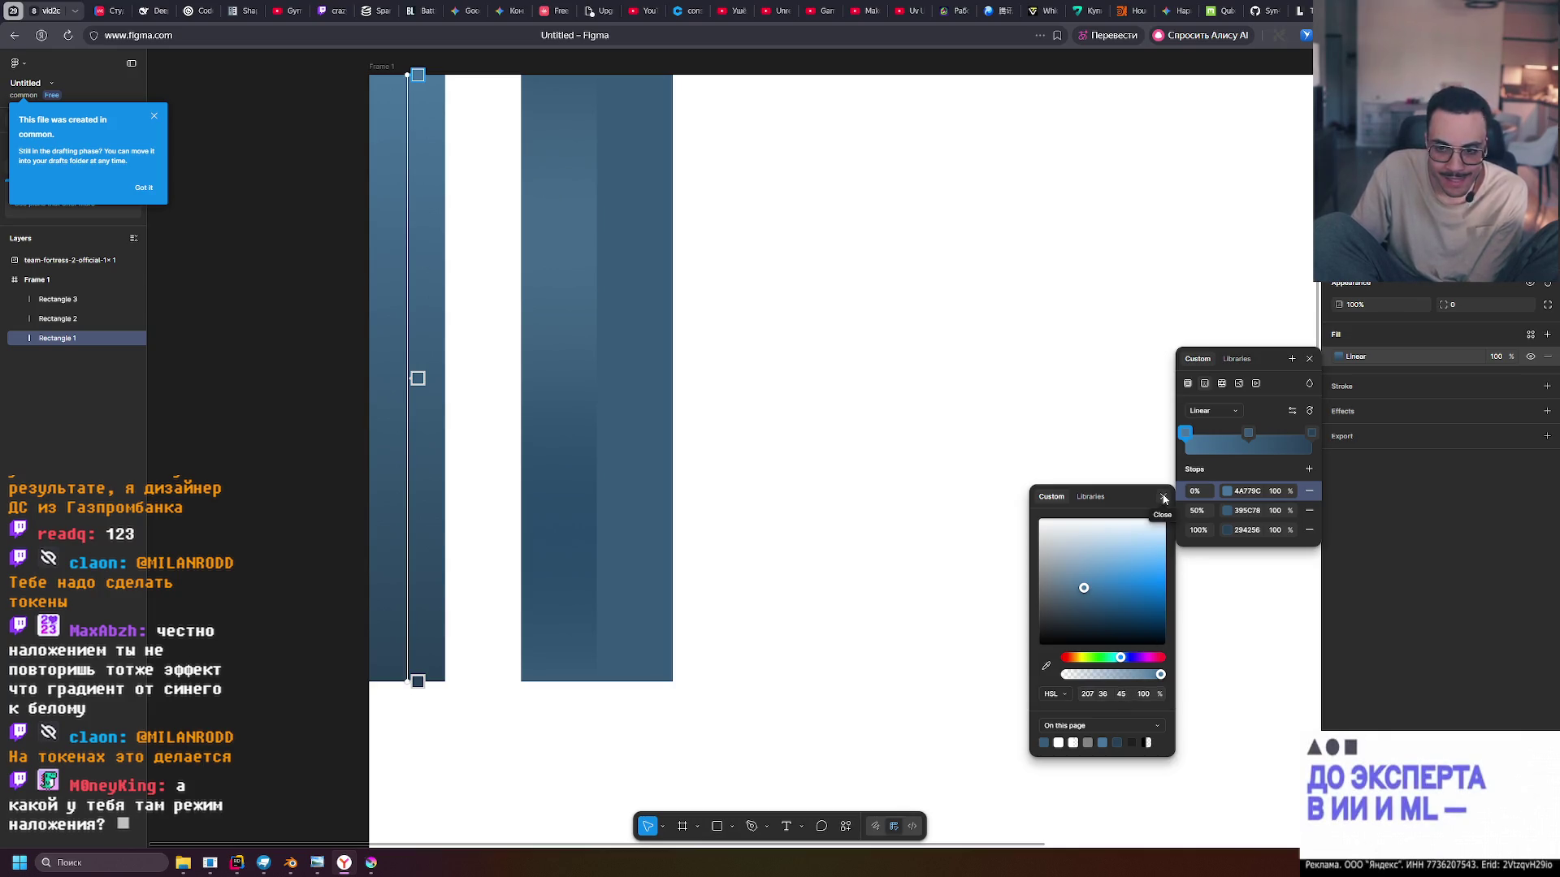
Keep the fill blend mode Normal, dismiss the file-location notice, close fill settings and deselect
left_click(1310, 384)
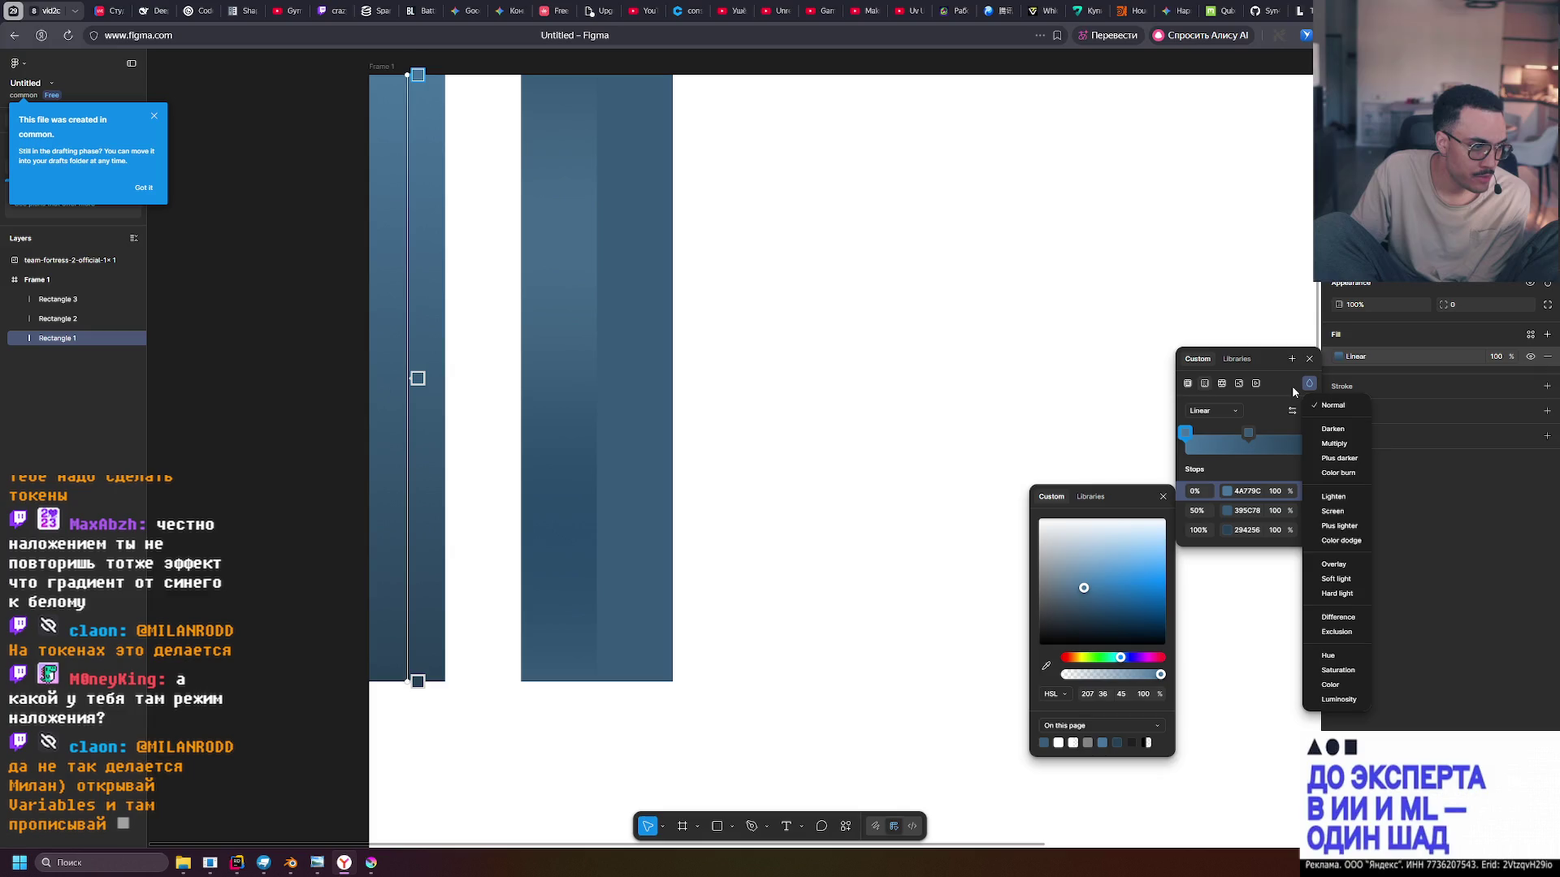
left_click(1295, 385)
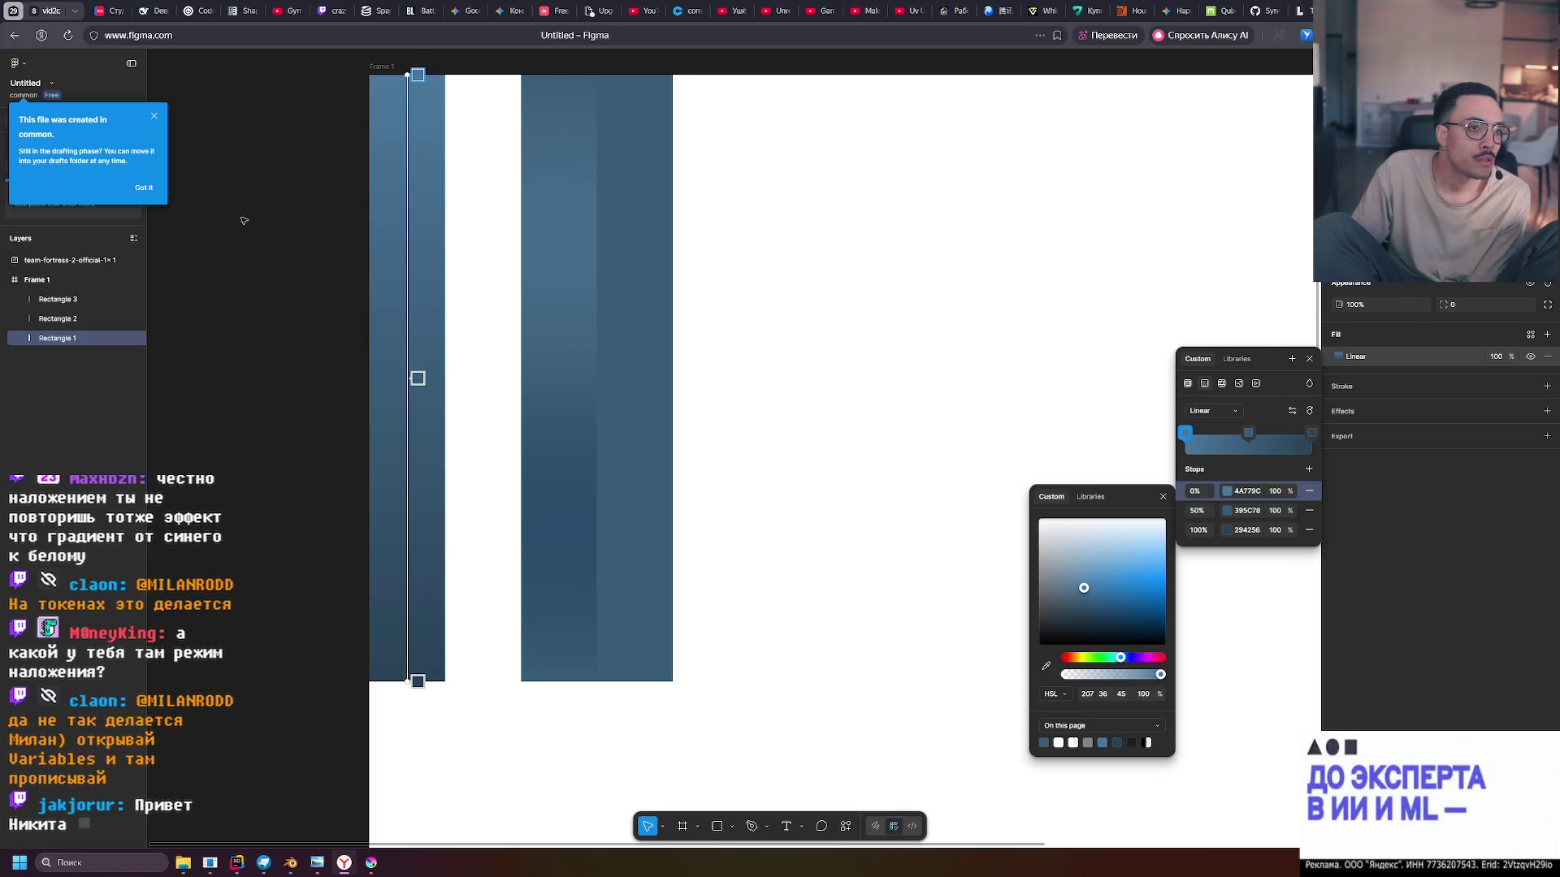
left_click(155, 116)
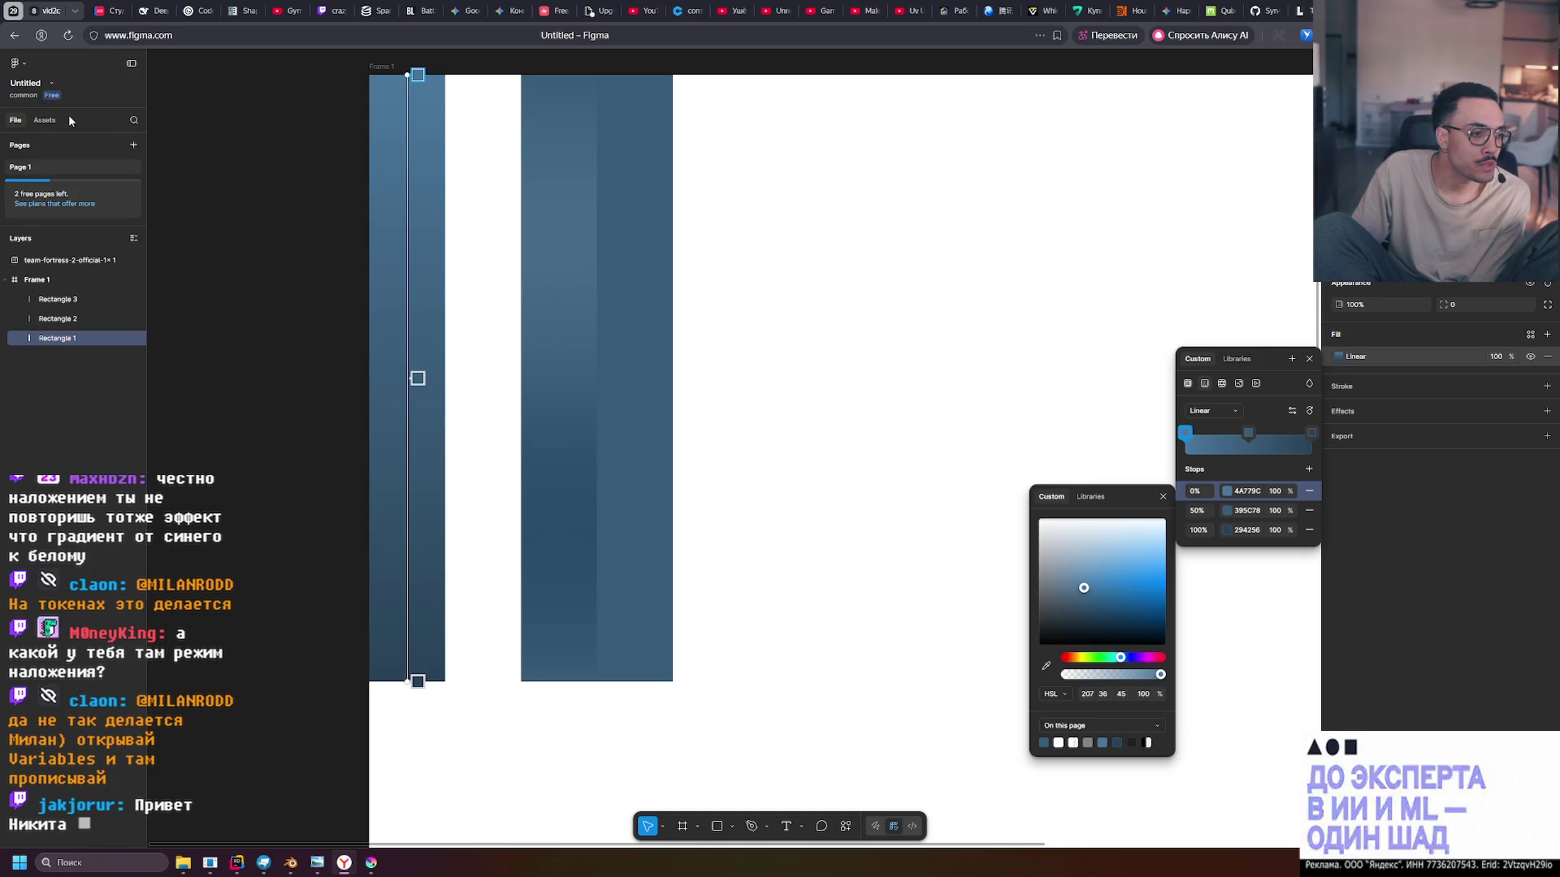
left_click(988, 513)
left_click(271, 305)
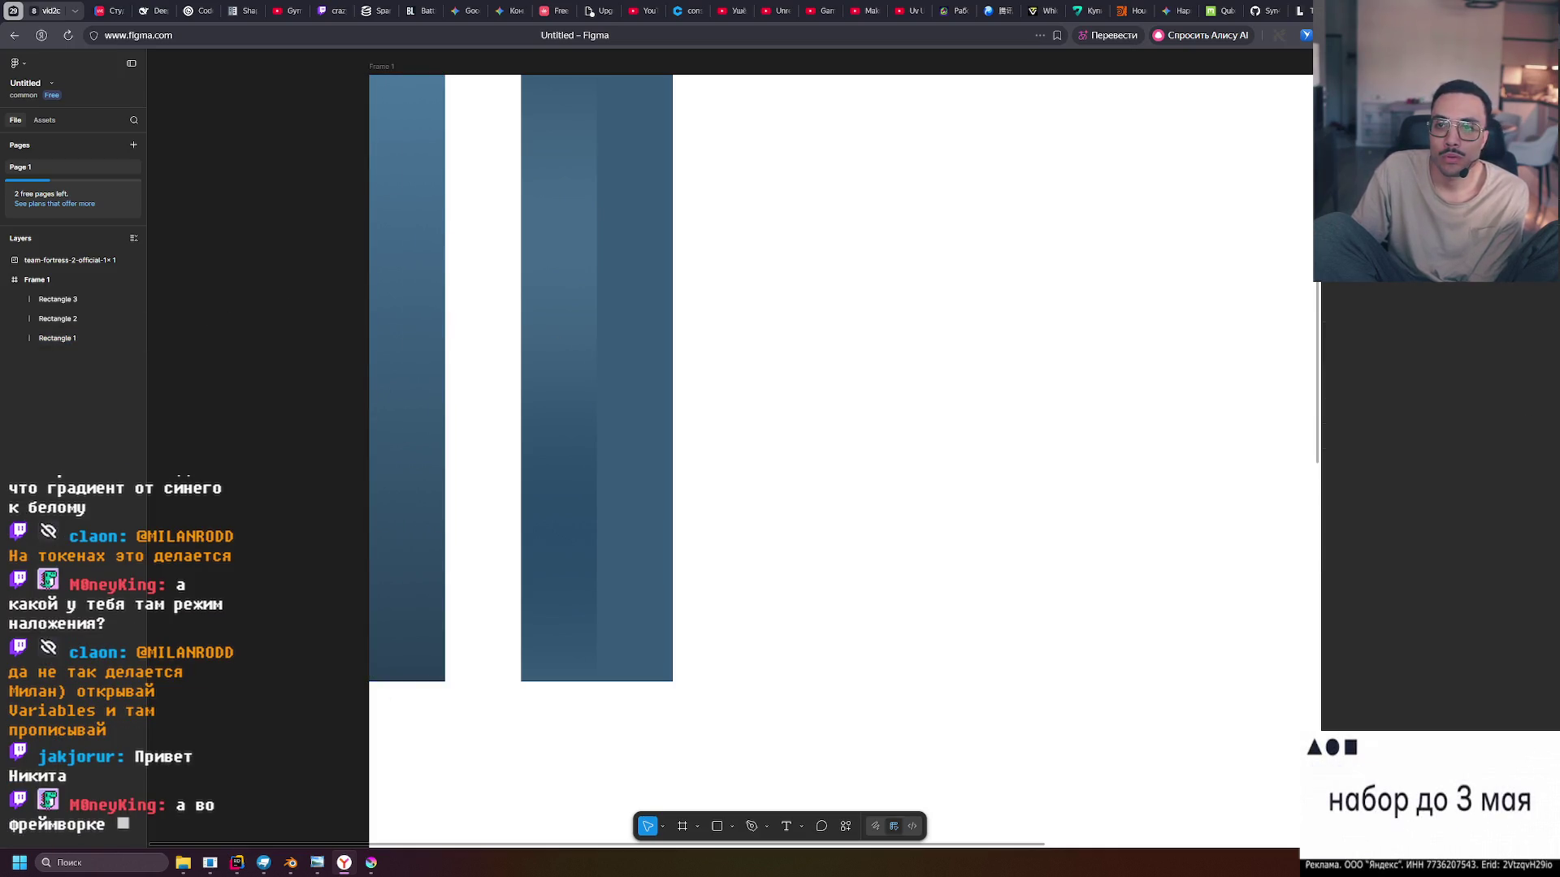
Create a colour variable named Color, eyedropping the first palette swatch 395C78
left_click(1462, 162)
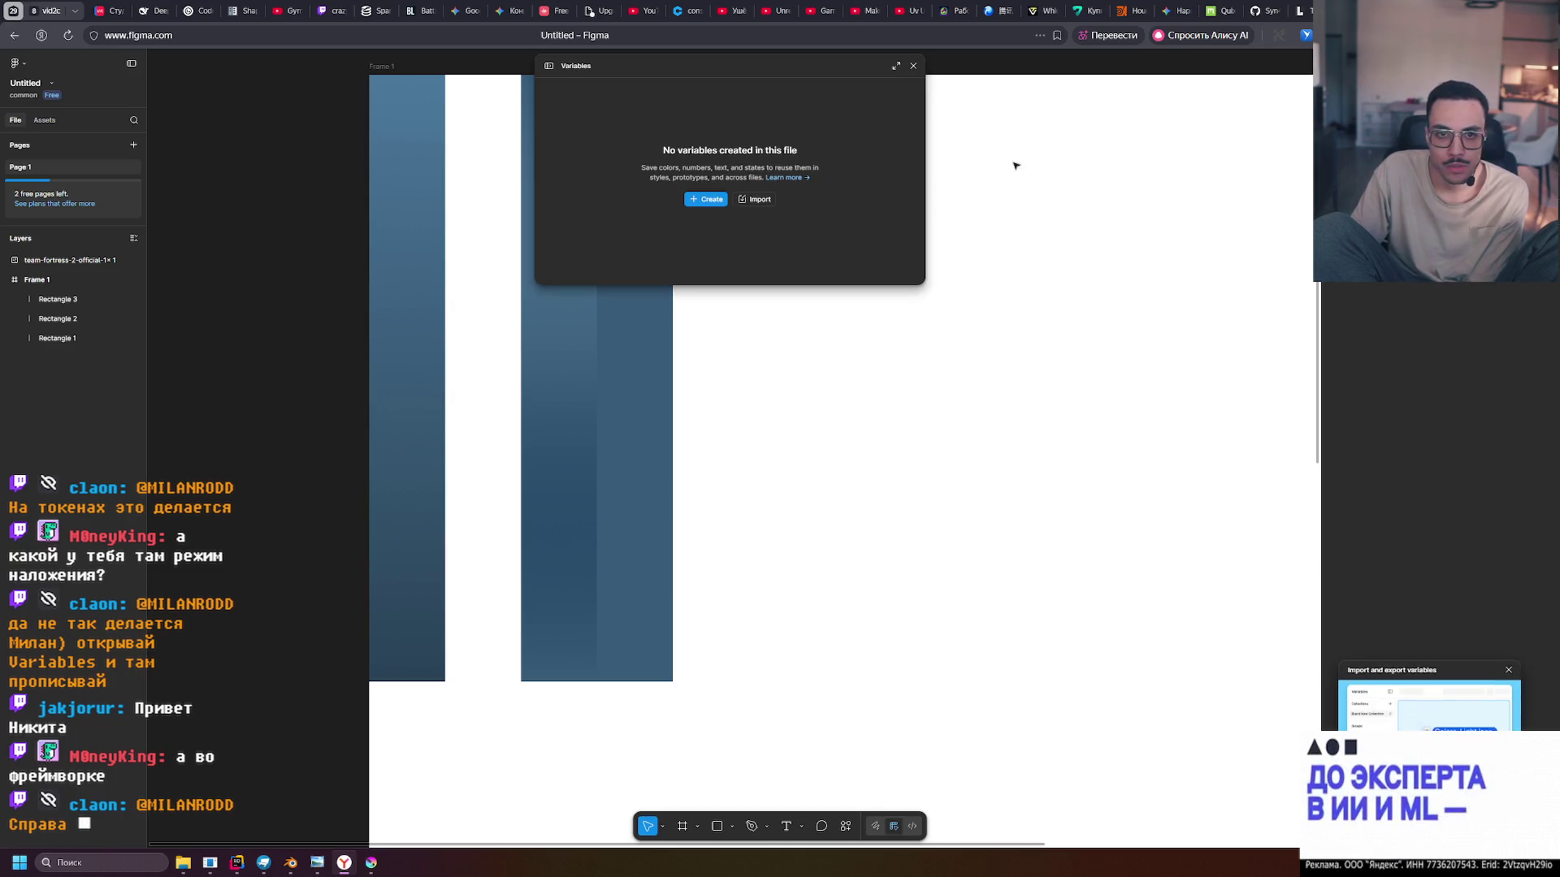
left_click(704, 204)
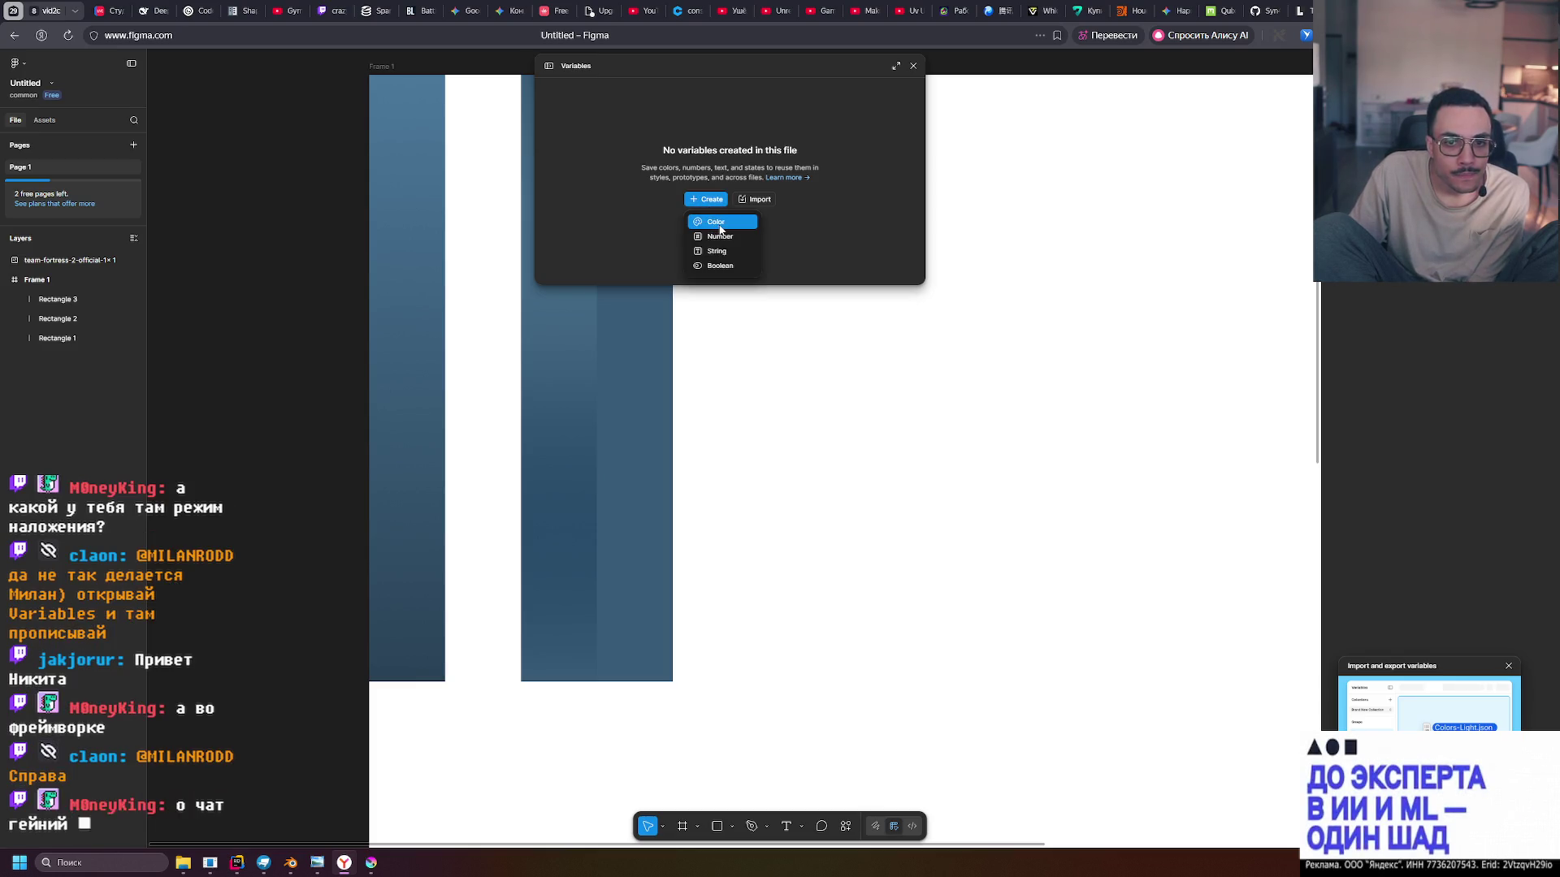
left_click(715, 224)
scroll(723, 518, "down", 5)
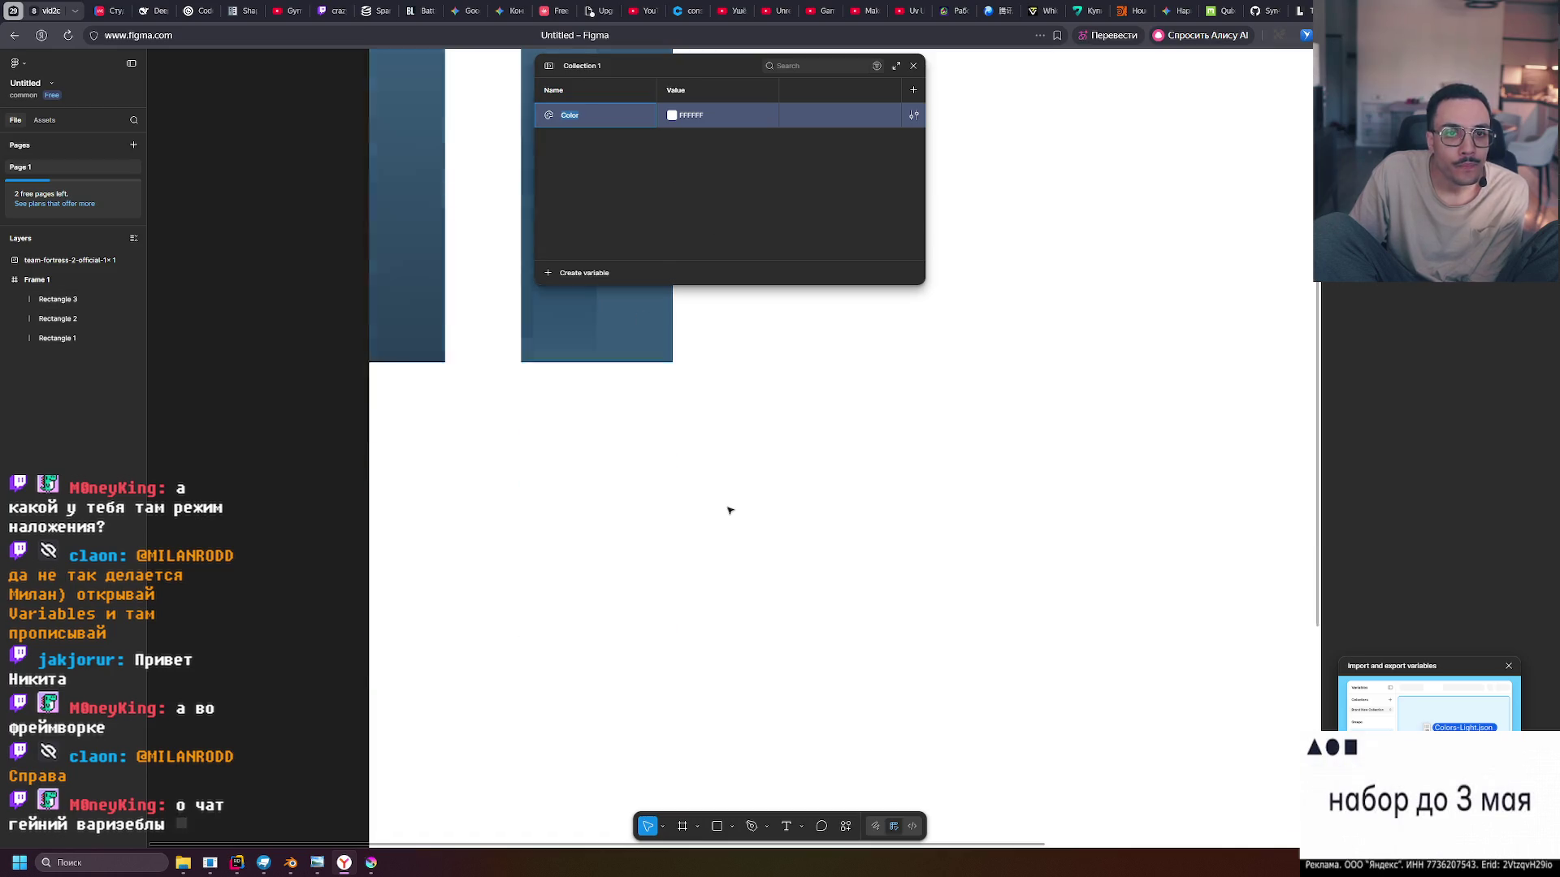
scroll(683, 431, "down", 1)
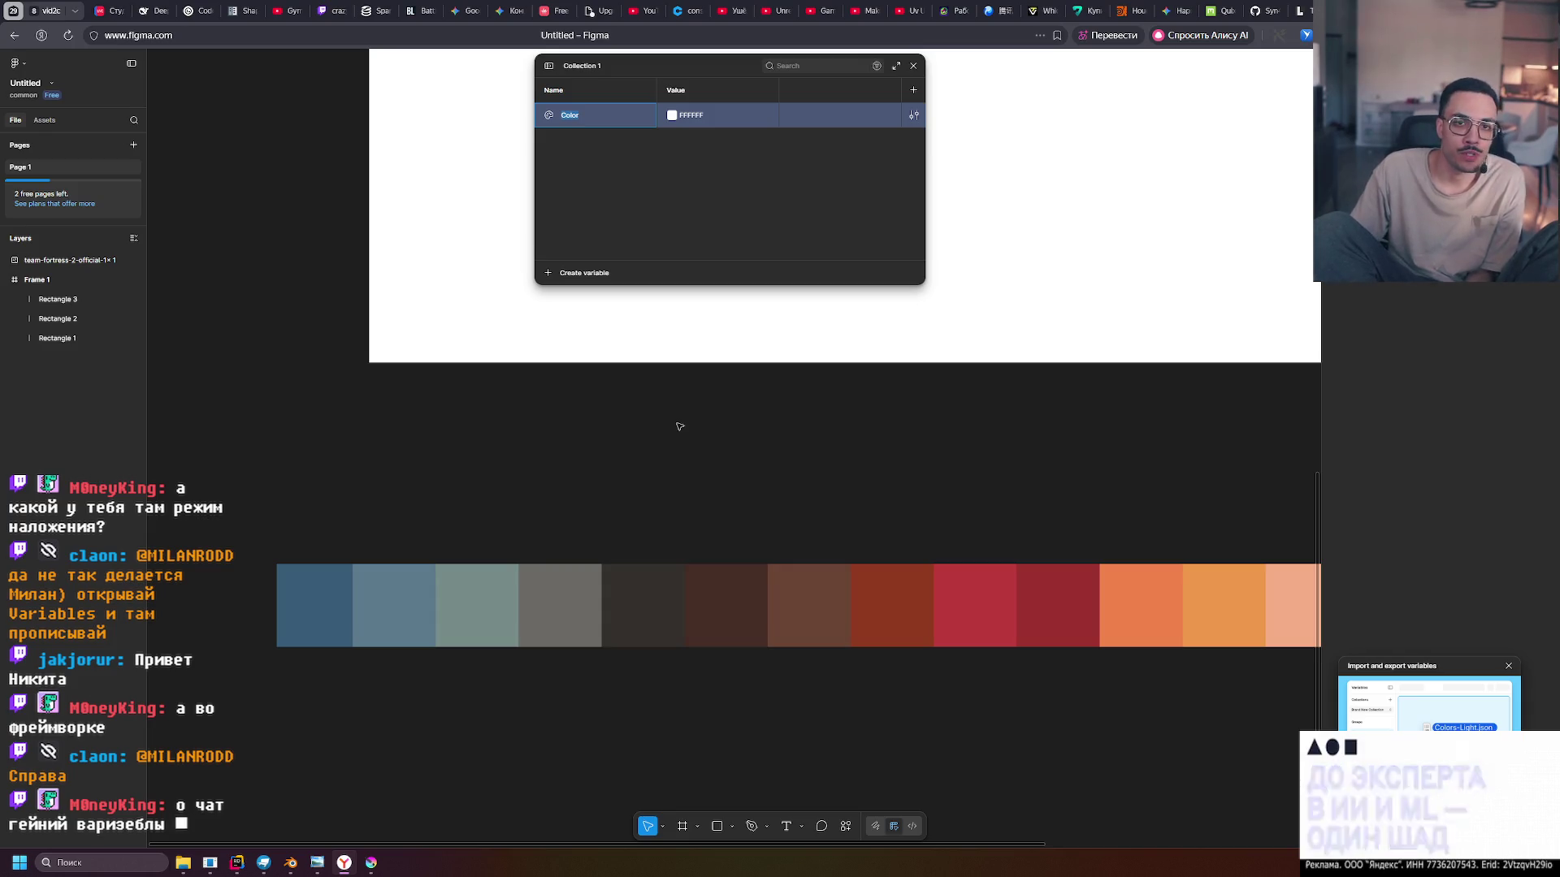
left_click(672, 115)
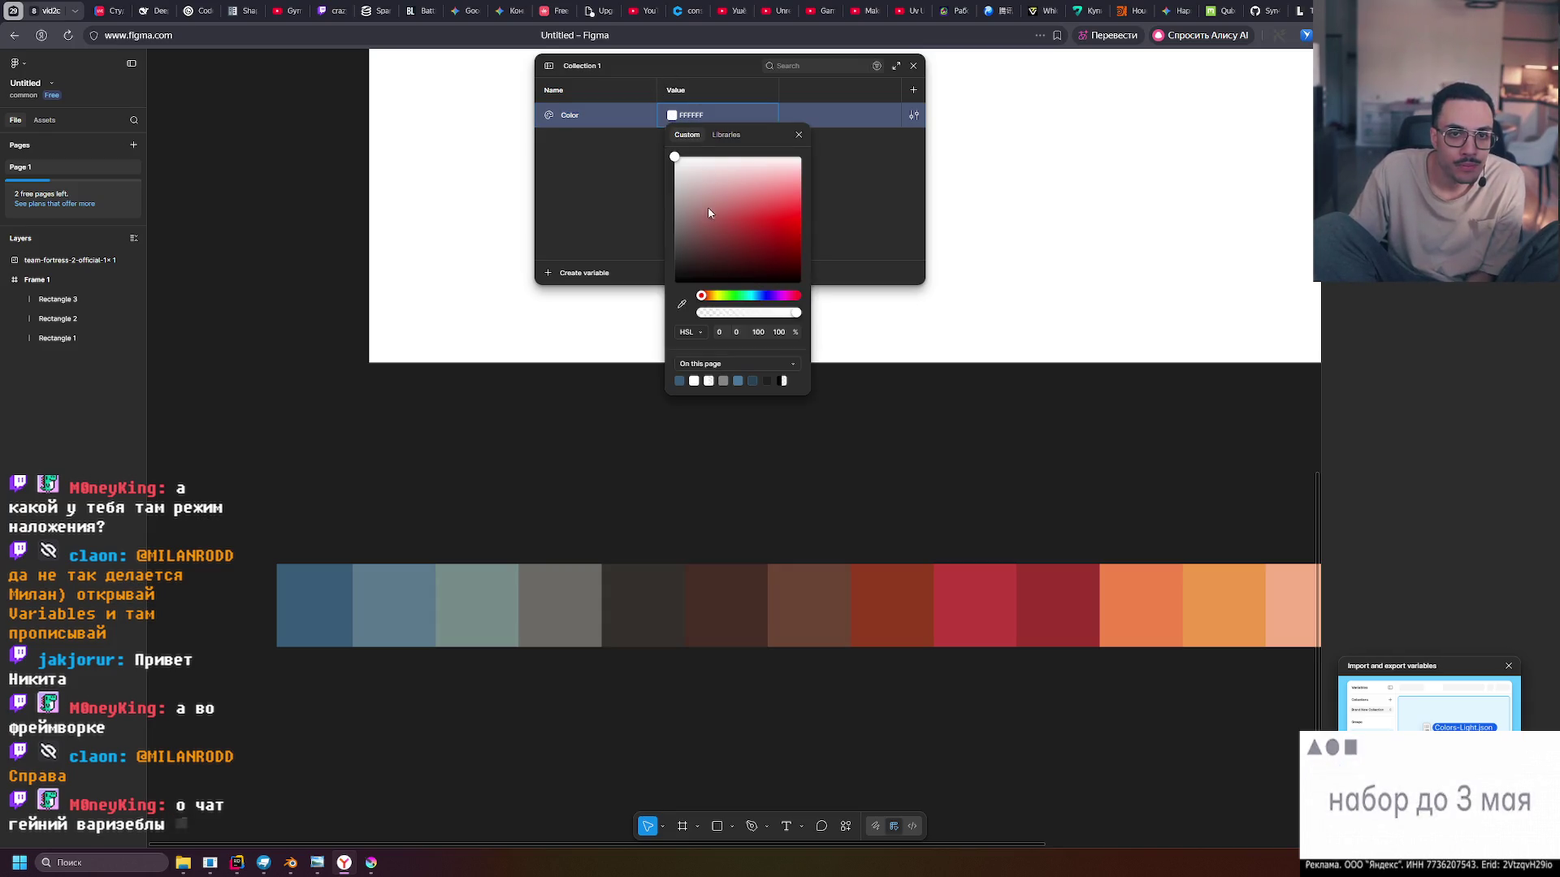
left_click(681, 303)
left_click(308, 593)
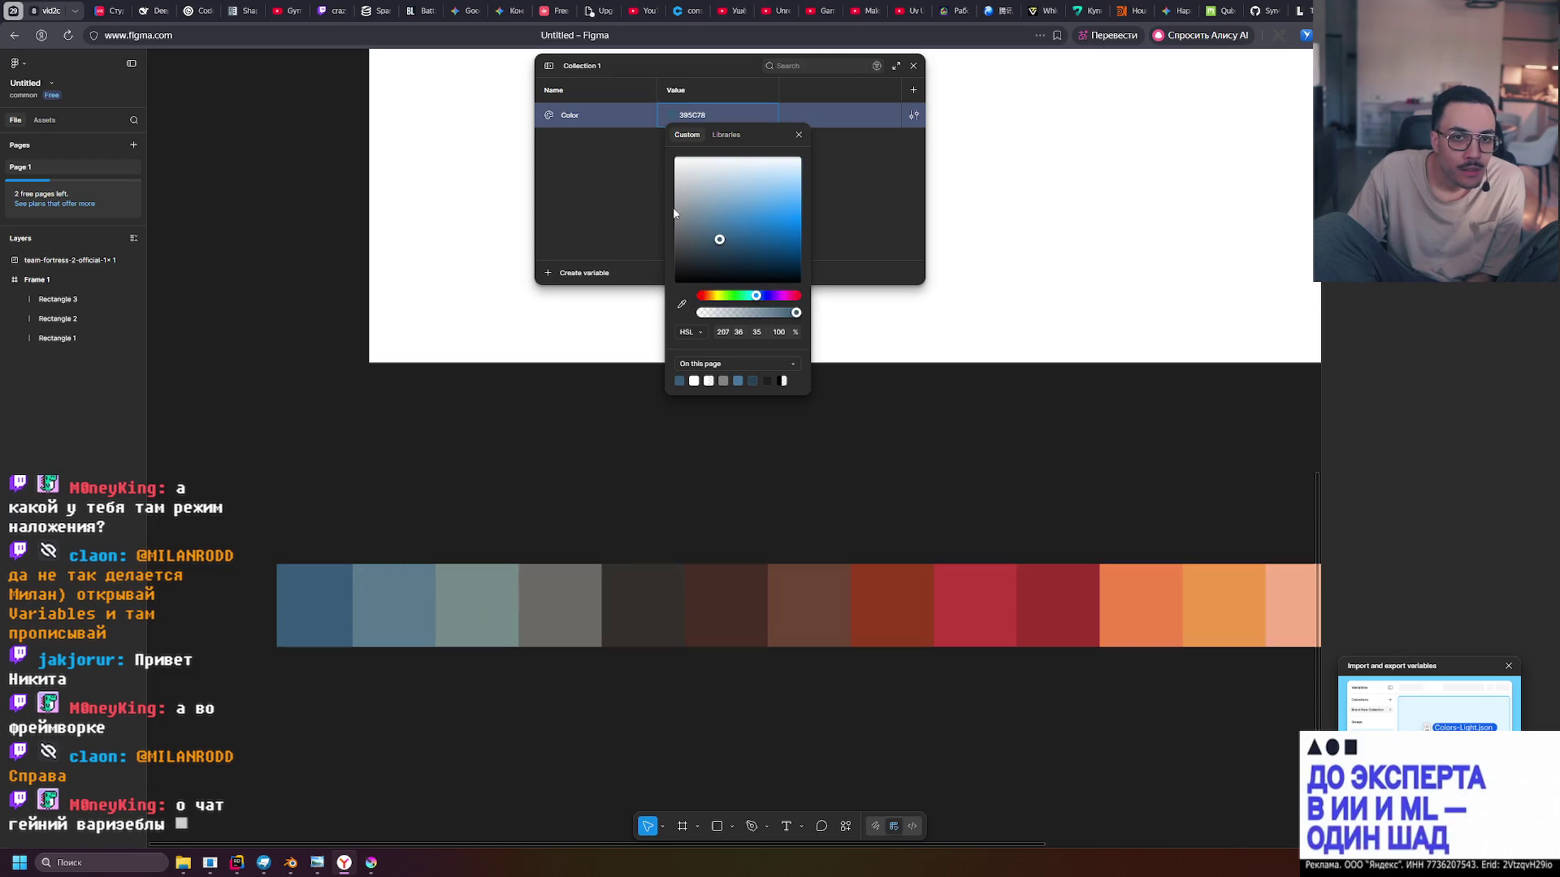
left_click(641, 211)
Add colour variable Color 2 sampled from the second swatch, 5B7A8C
left_click(549, 274)
left_click(569, 299)
left_click(671, 140)
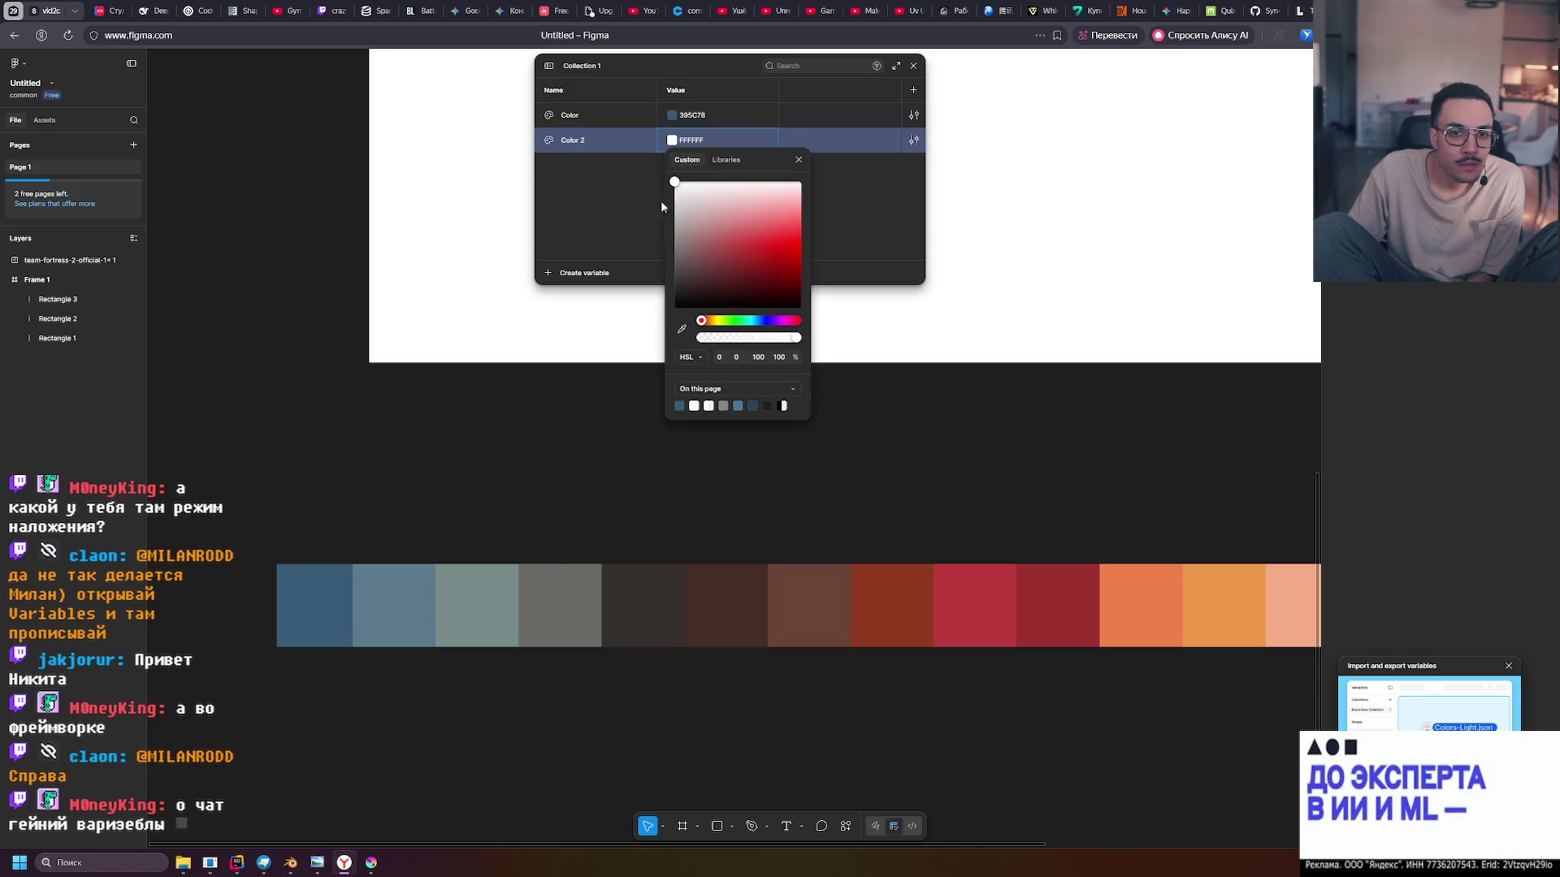
left_click(681, 329)
left_click(393, 617)
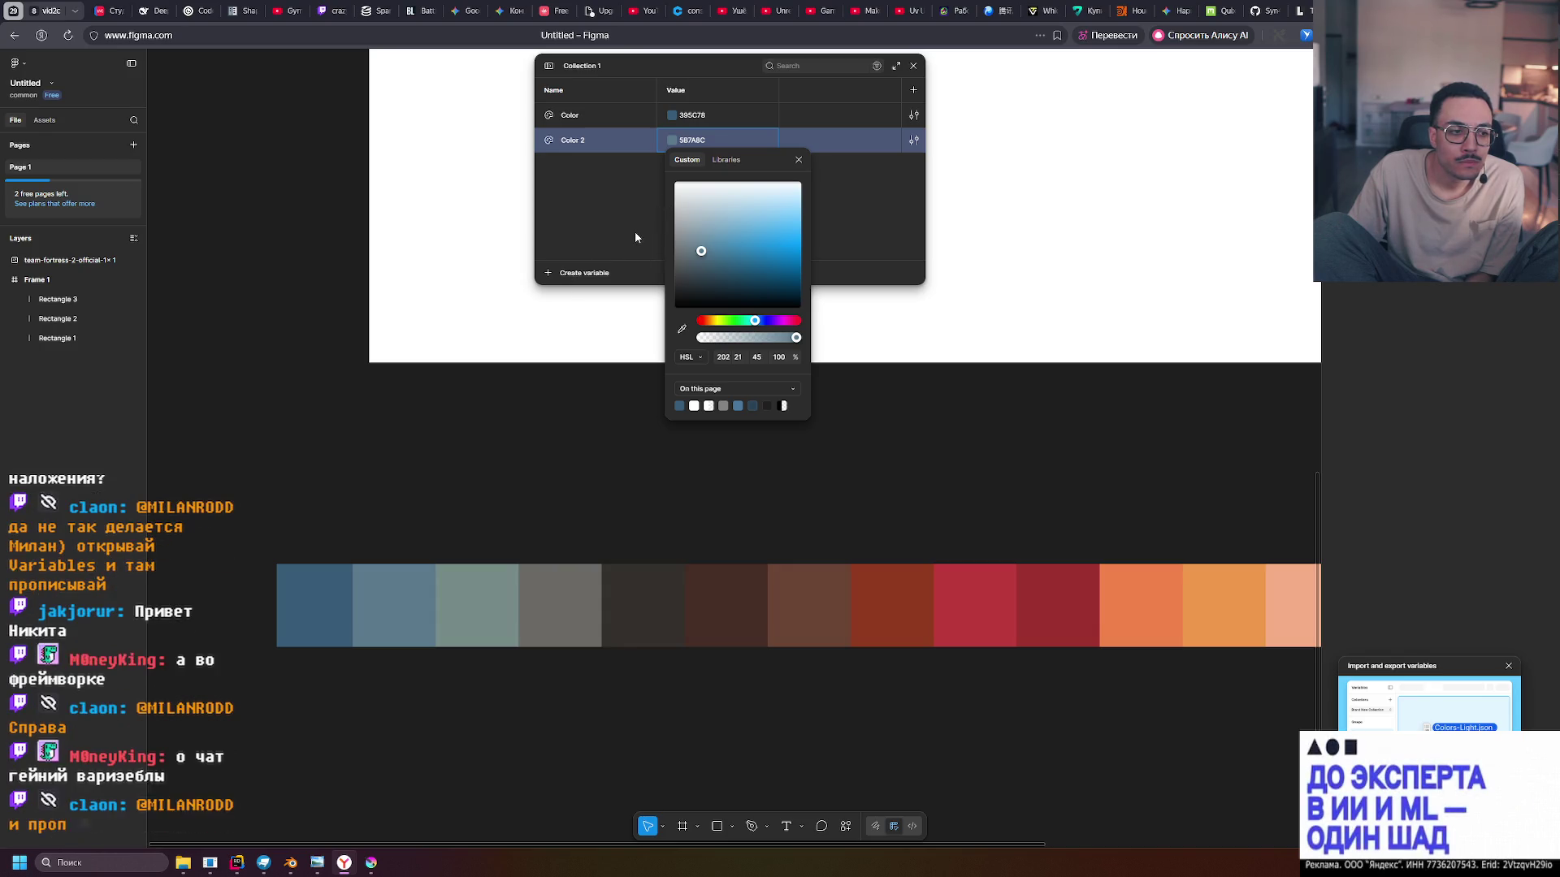
Add colour variable Color 3 sampled from the grey-teal palette swatch
left_click(796, 163)
left_click(554, 279)
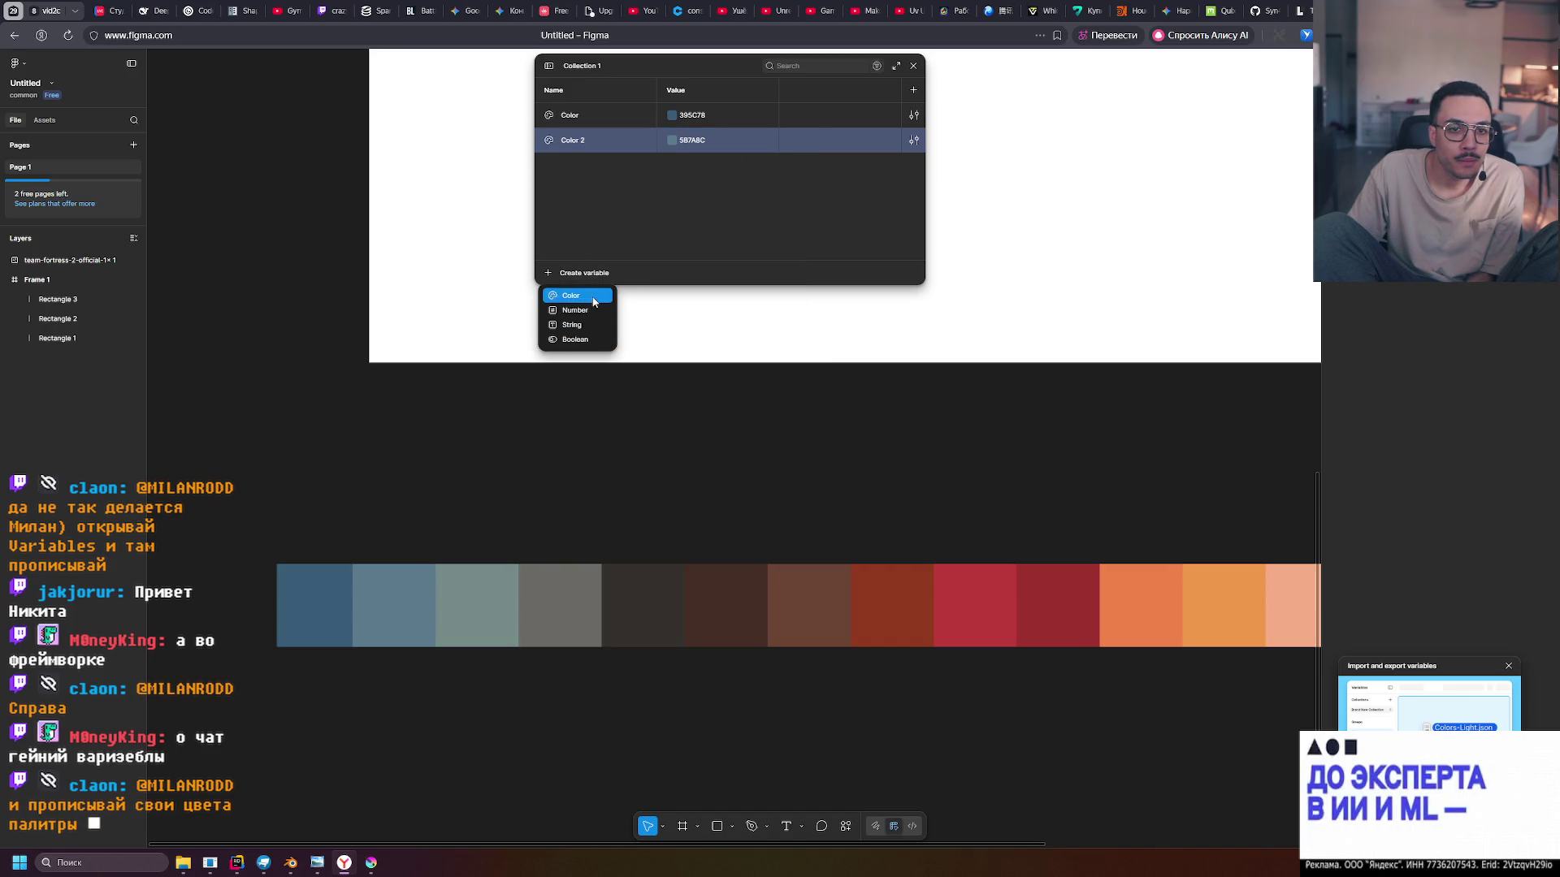
left_click(569, 310)
left_click(671, 165)
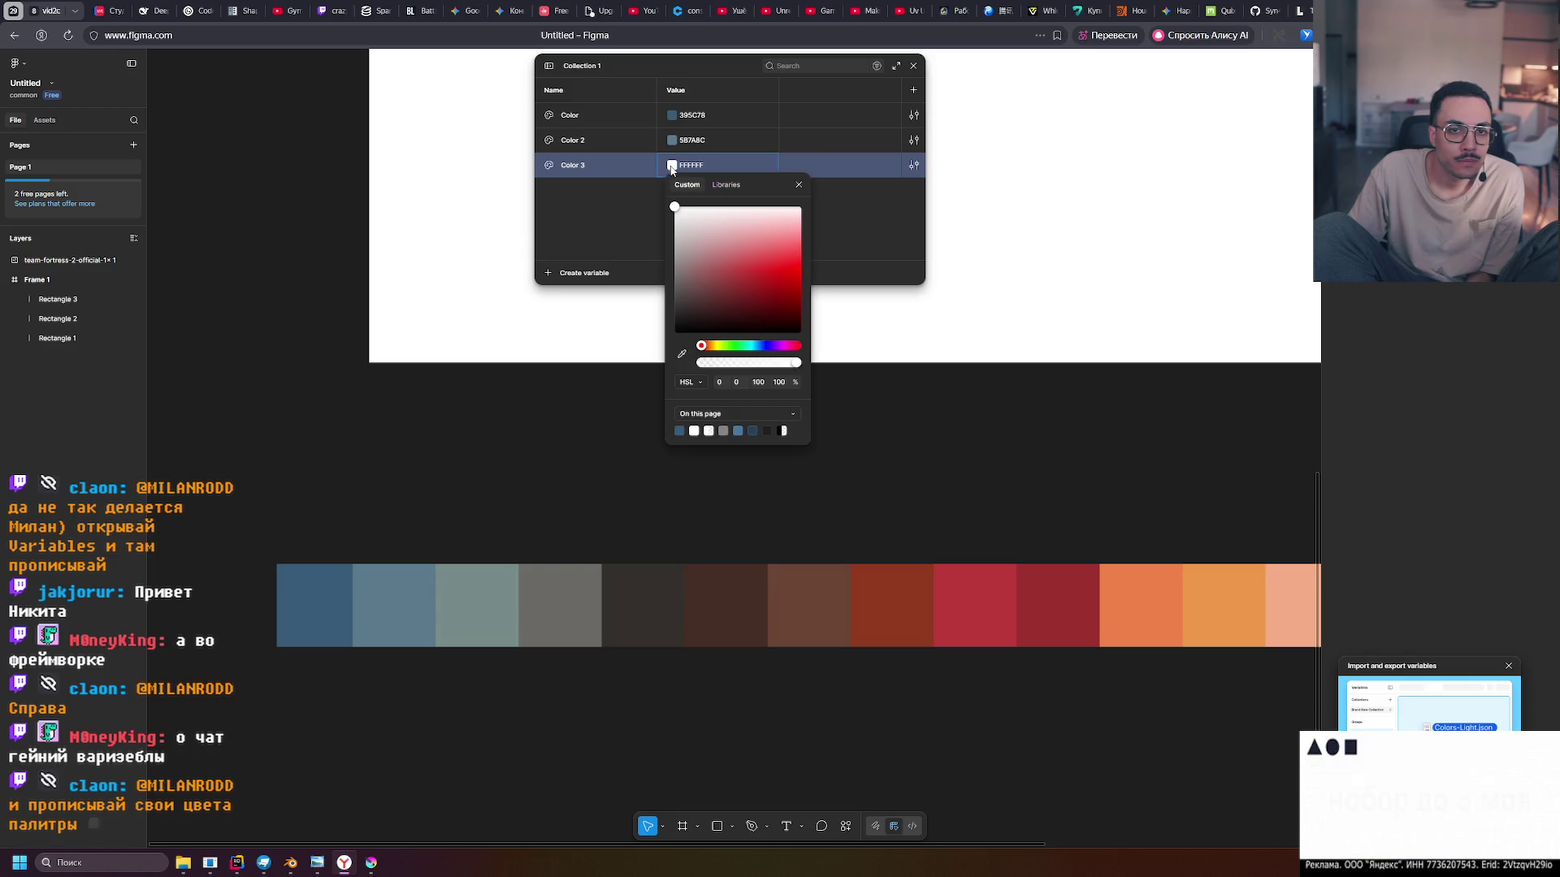
left_click(681, 354)
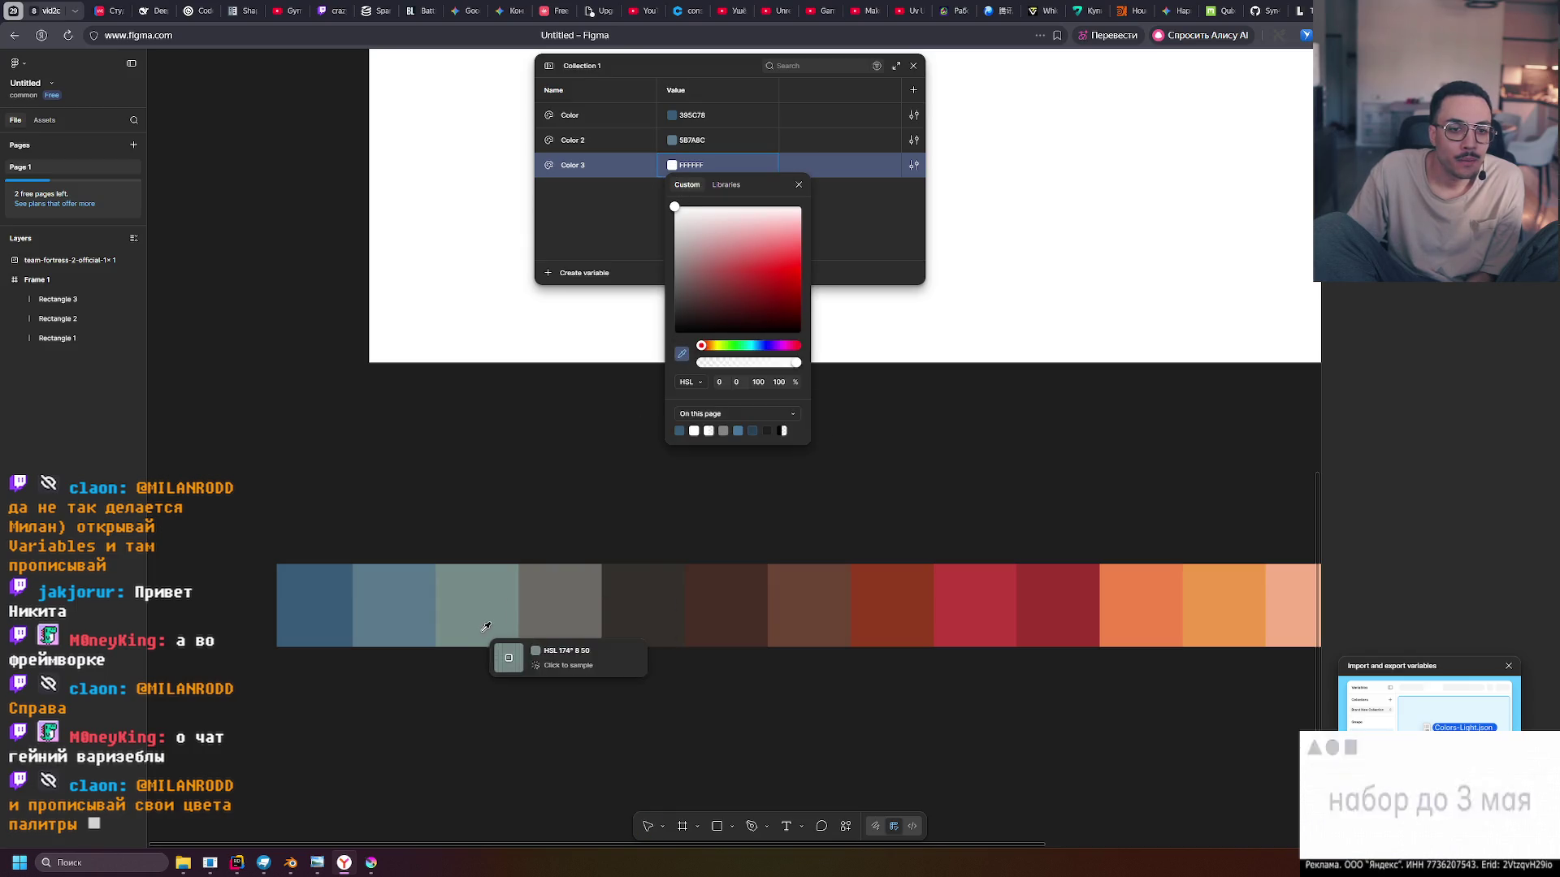
left_click(484, 608)
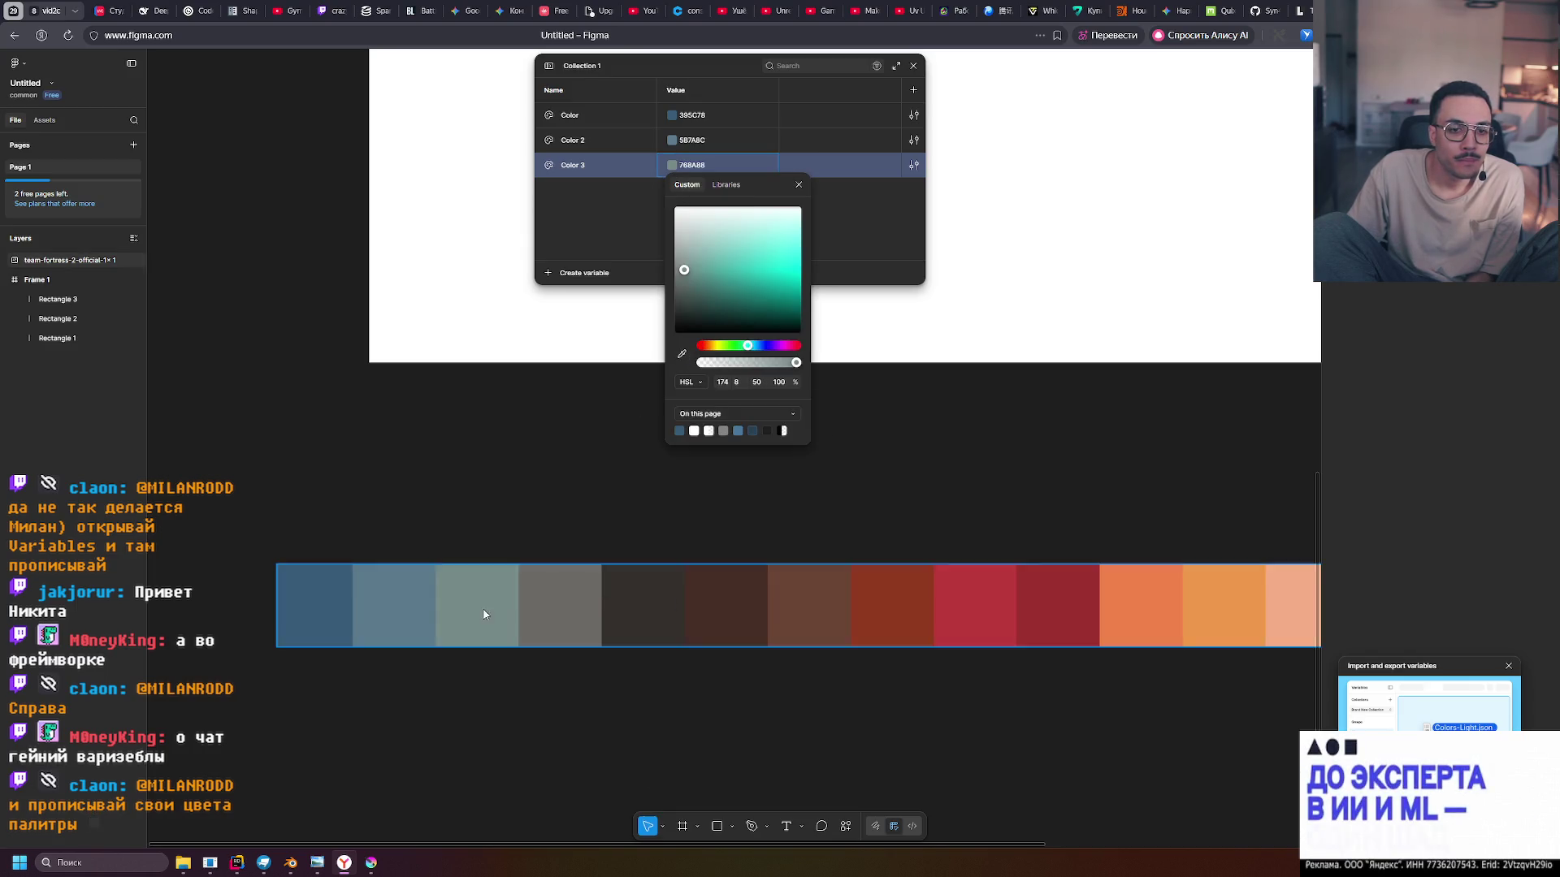
left_click(571, 279)
Add colour variable Color 4 sampled from the grey palette swatch
left_click(571, 276)
left_click(564, 297)
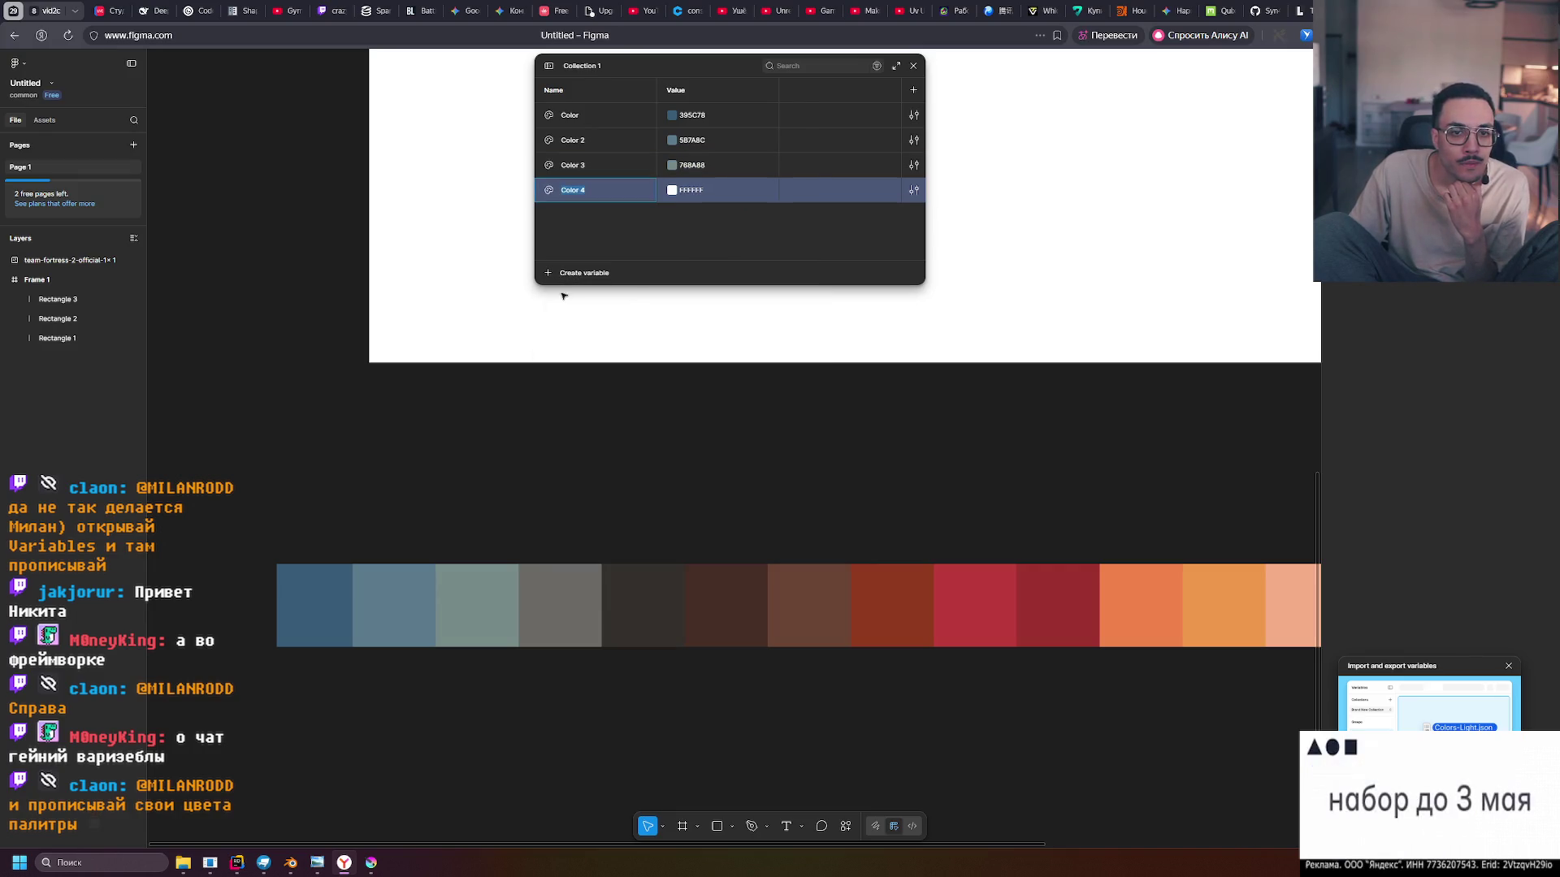
left_click(671, 191)
left_click(681, 379)
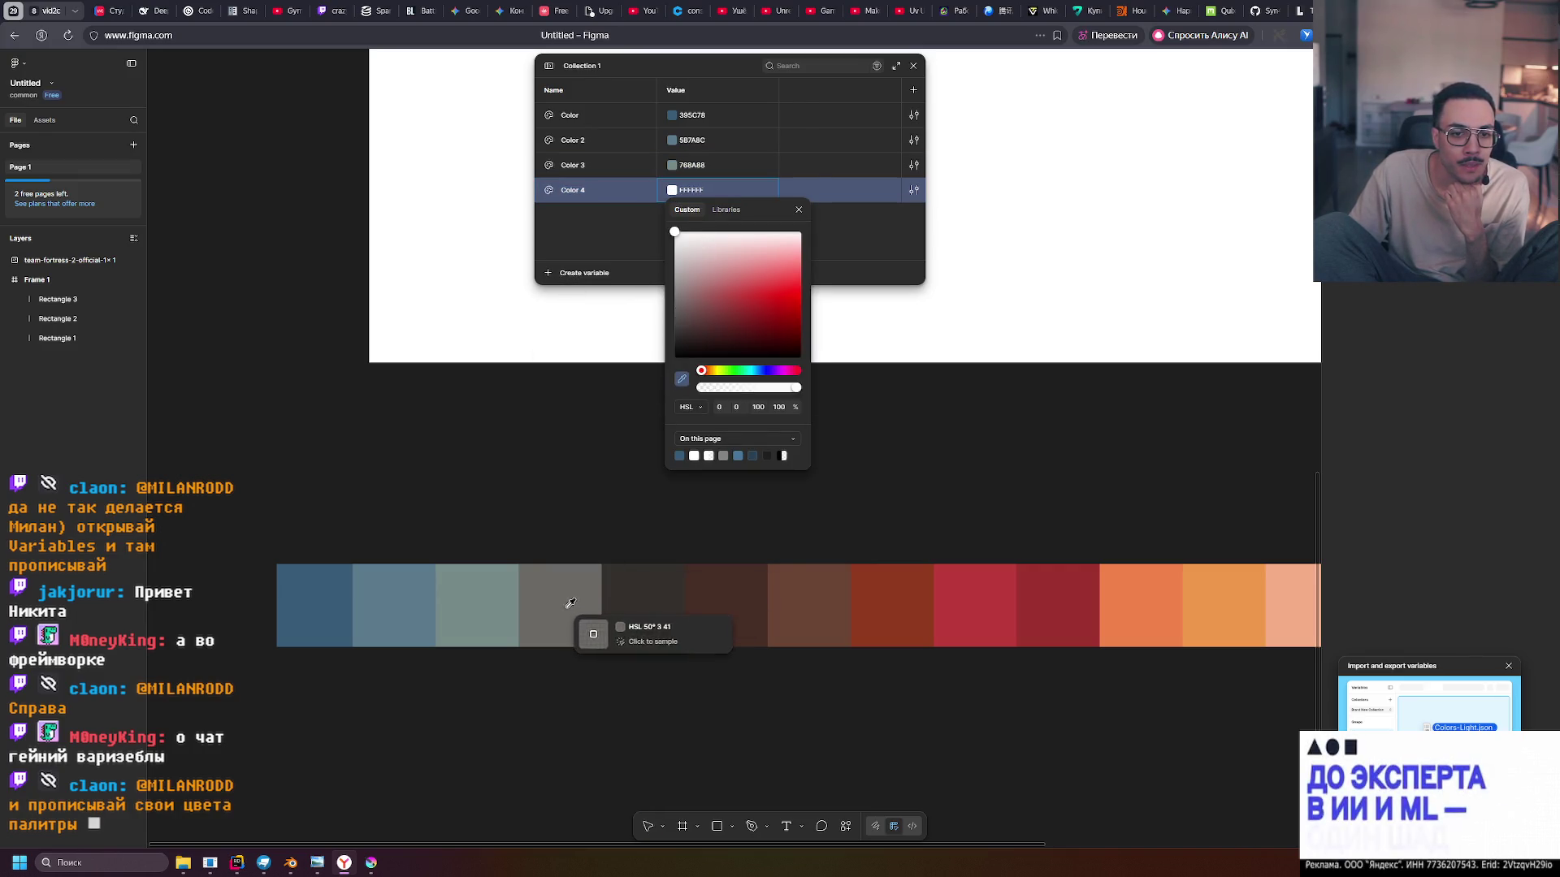
left_click(564, 609)
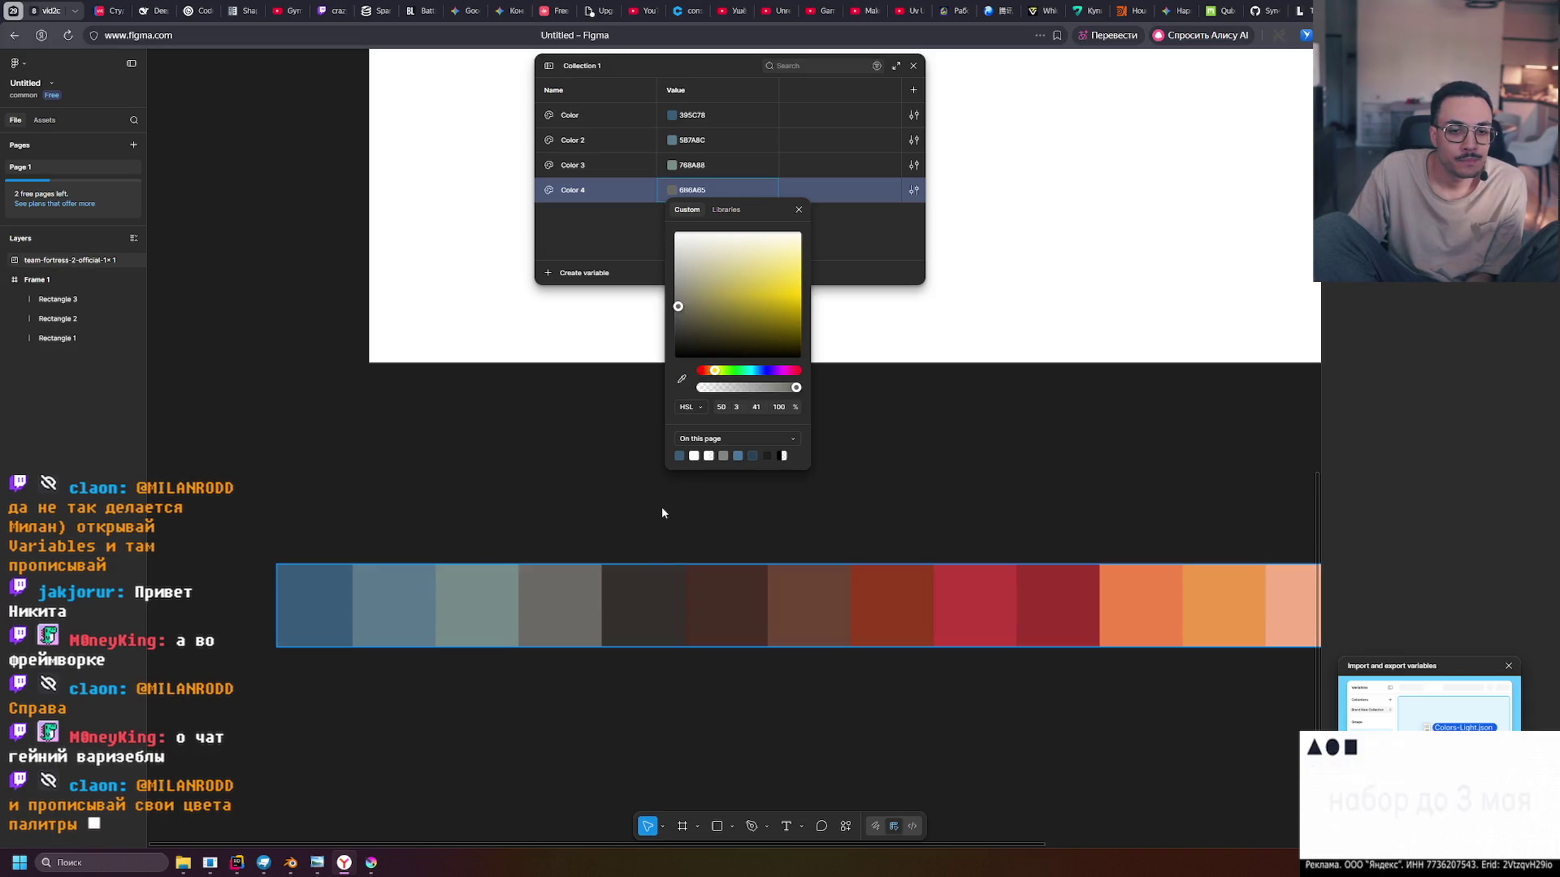
left_click(585, 506)
Add colour variable Color 5 sampled from the dark palette swatch
scroll(684, 529, "down", 3)
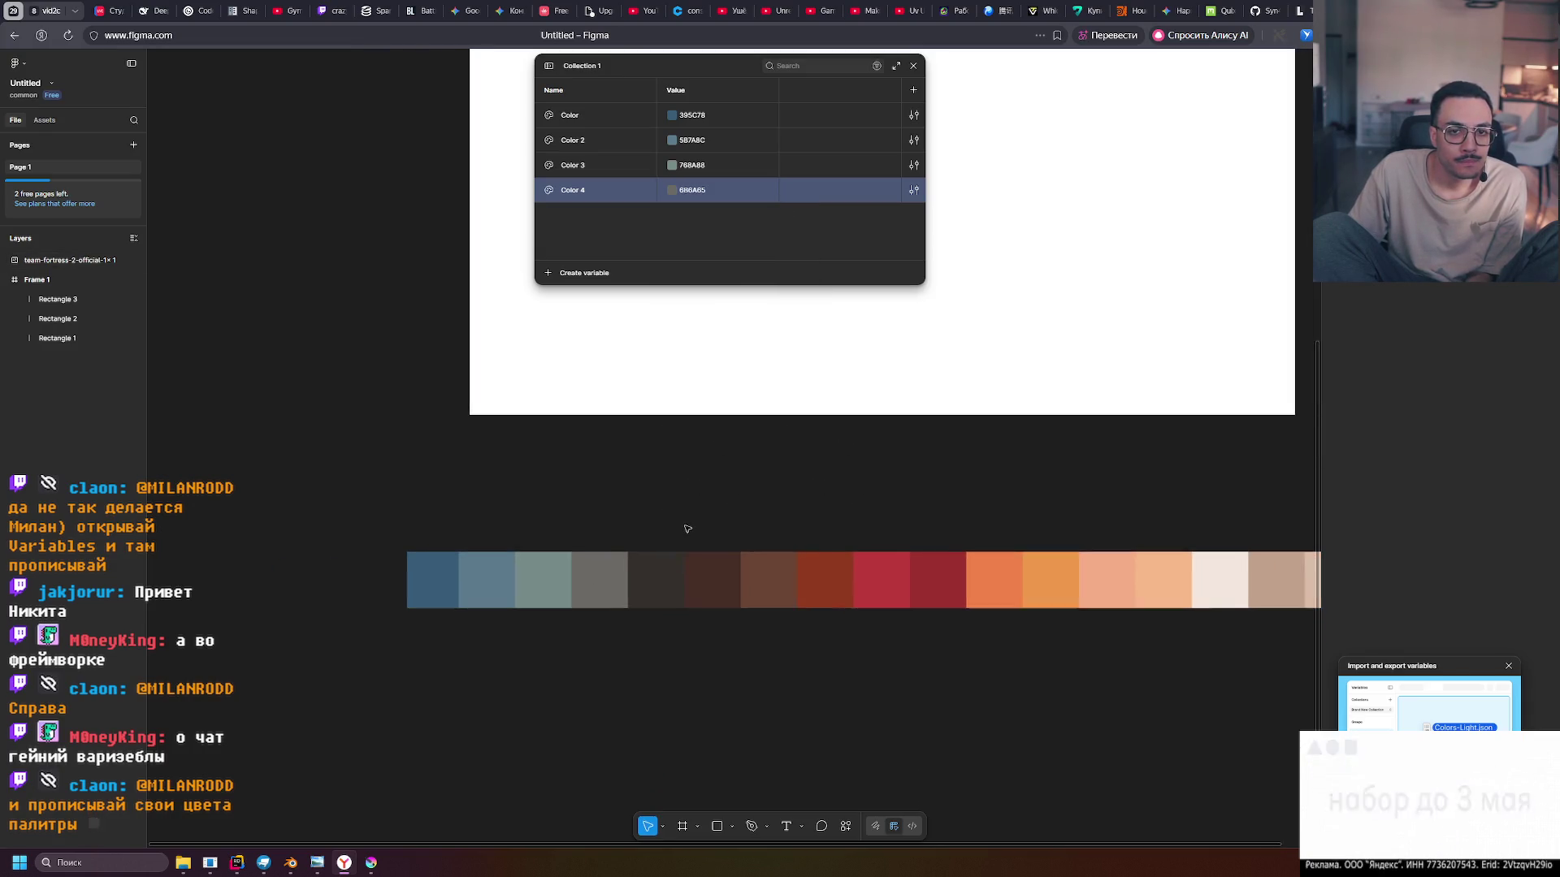
left_click_drag(716, 525, 682, 529)
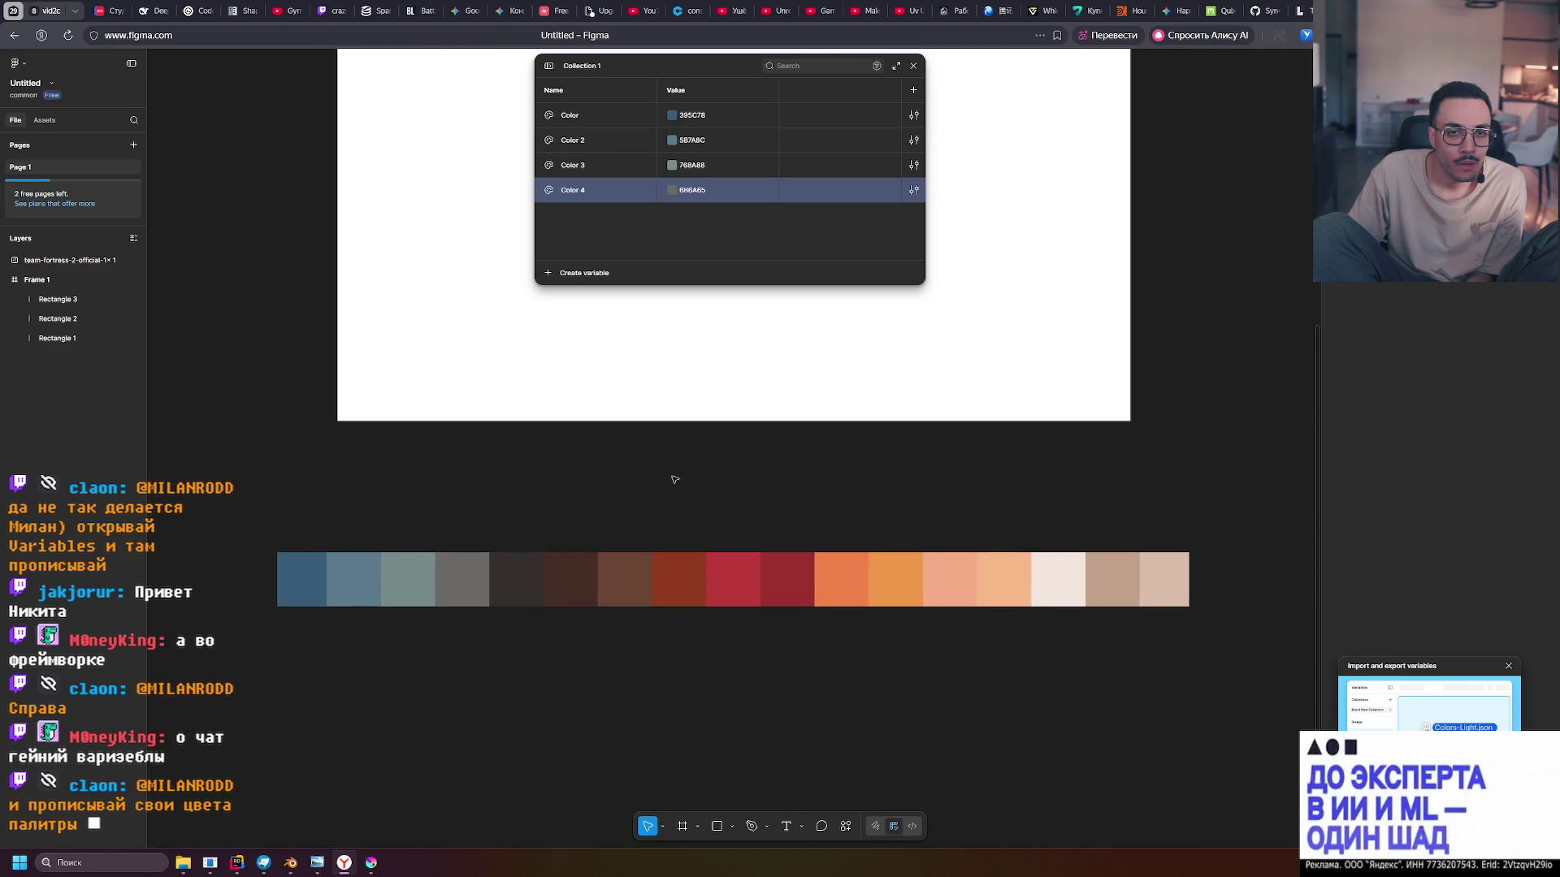
left_click(555, 280)
left_click(600, 292)
left_click(671, 216)
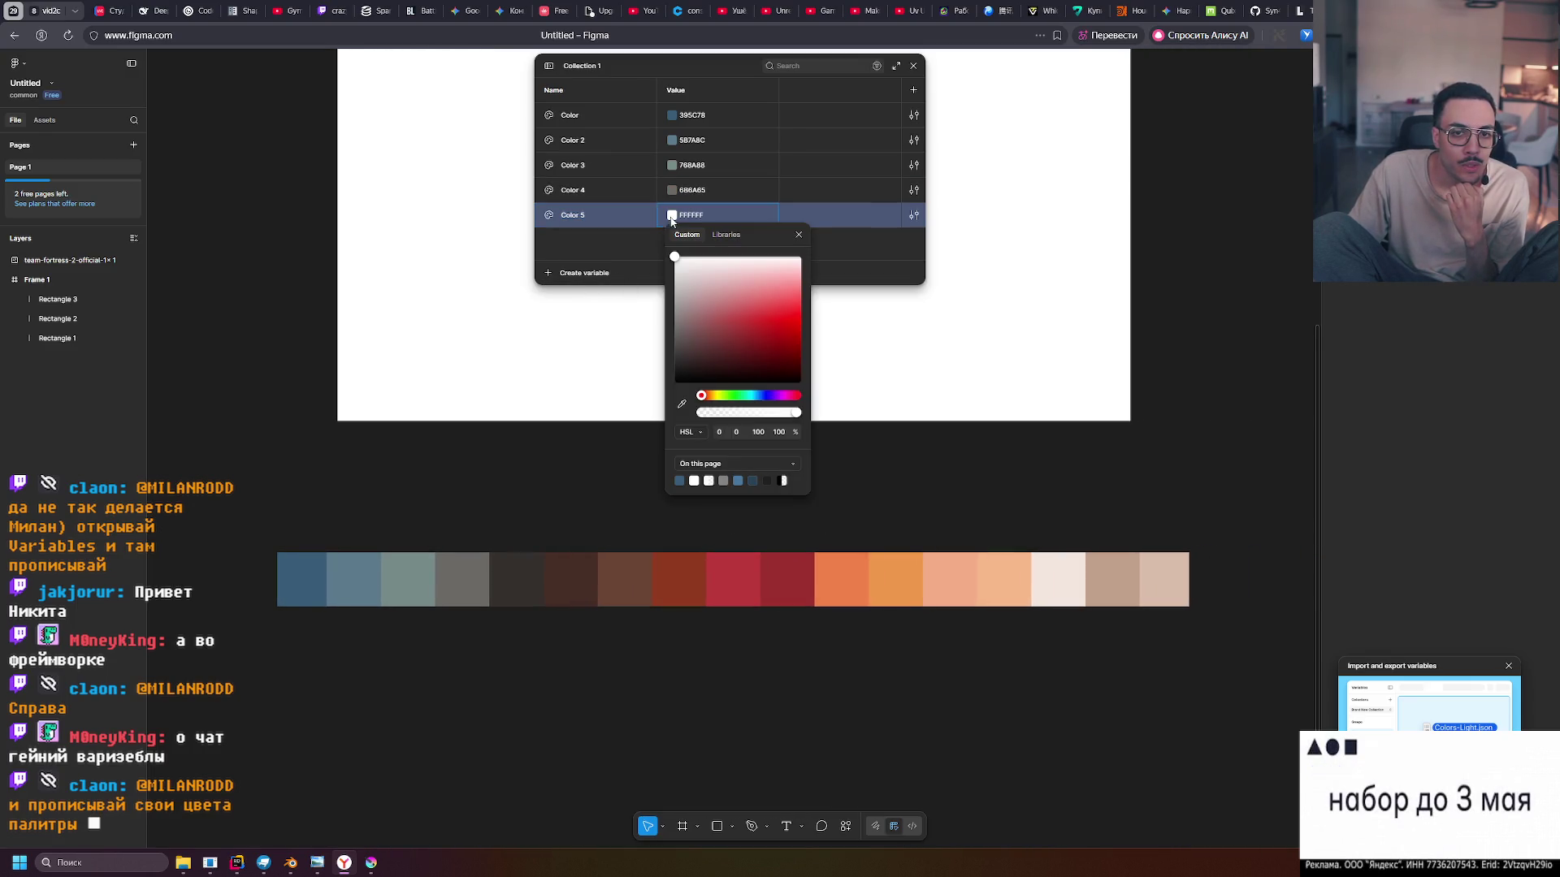
left_click(682, 405)
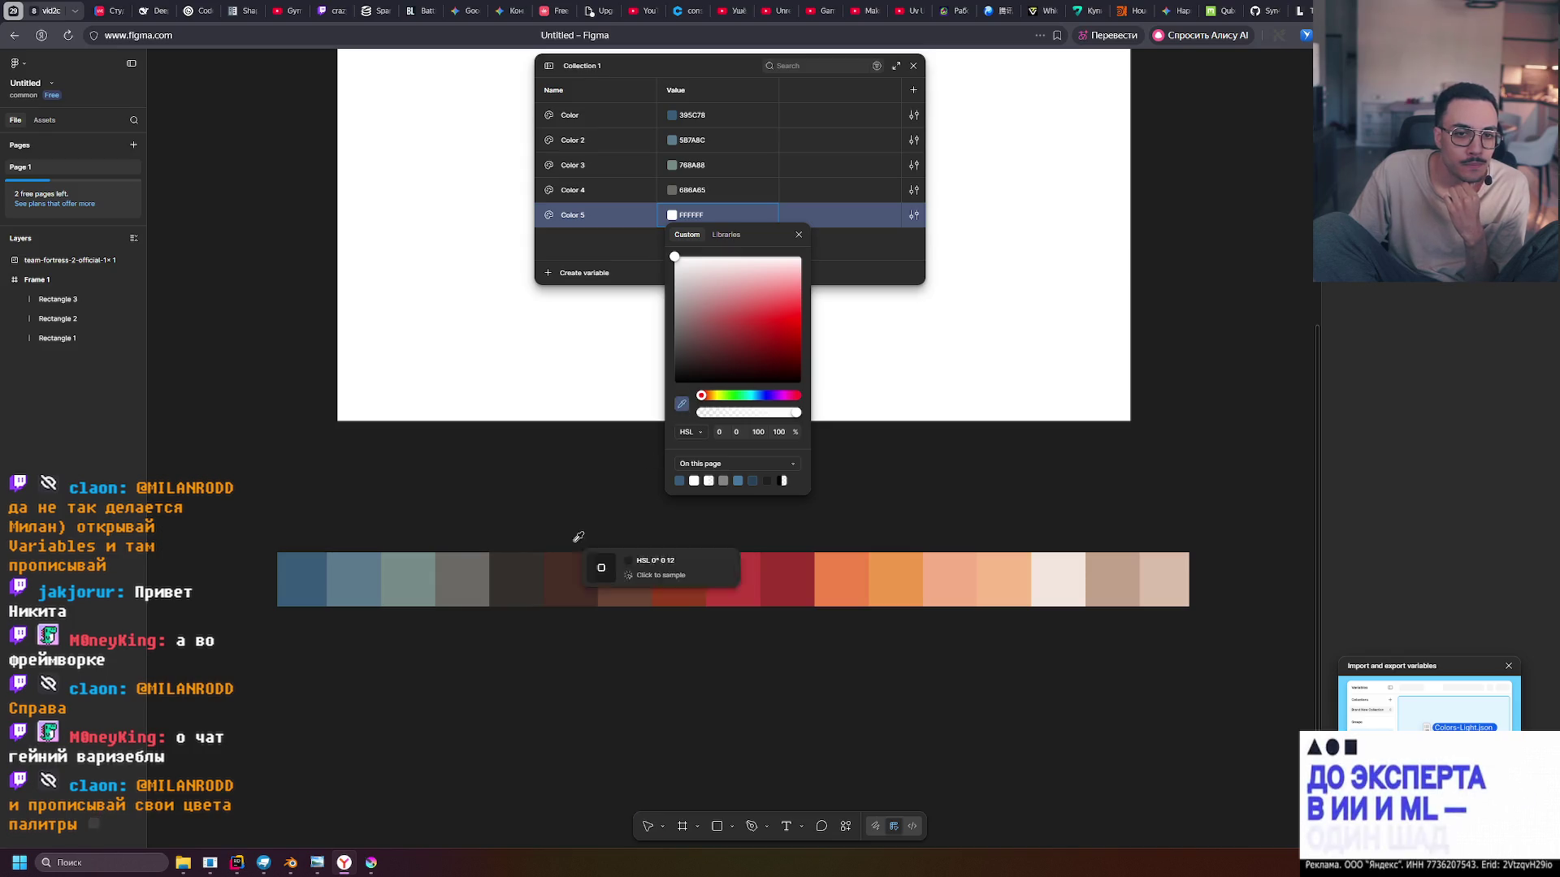
left_click(534, 569)
left_click(619, 268)
Add colour variable Color 6 sampled from the dark brown palette swatch
left_click(577, 273)
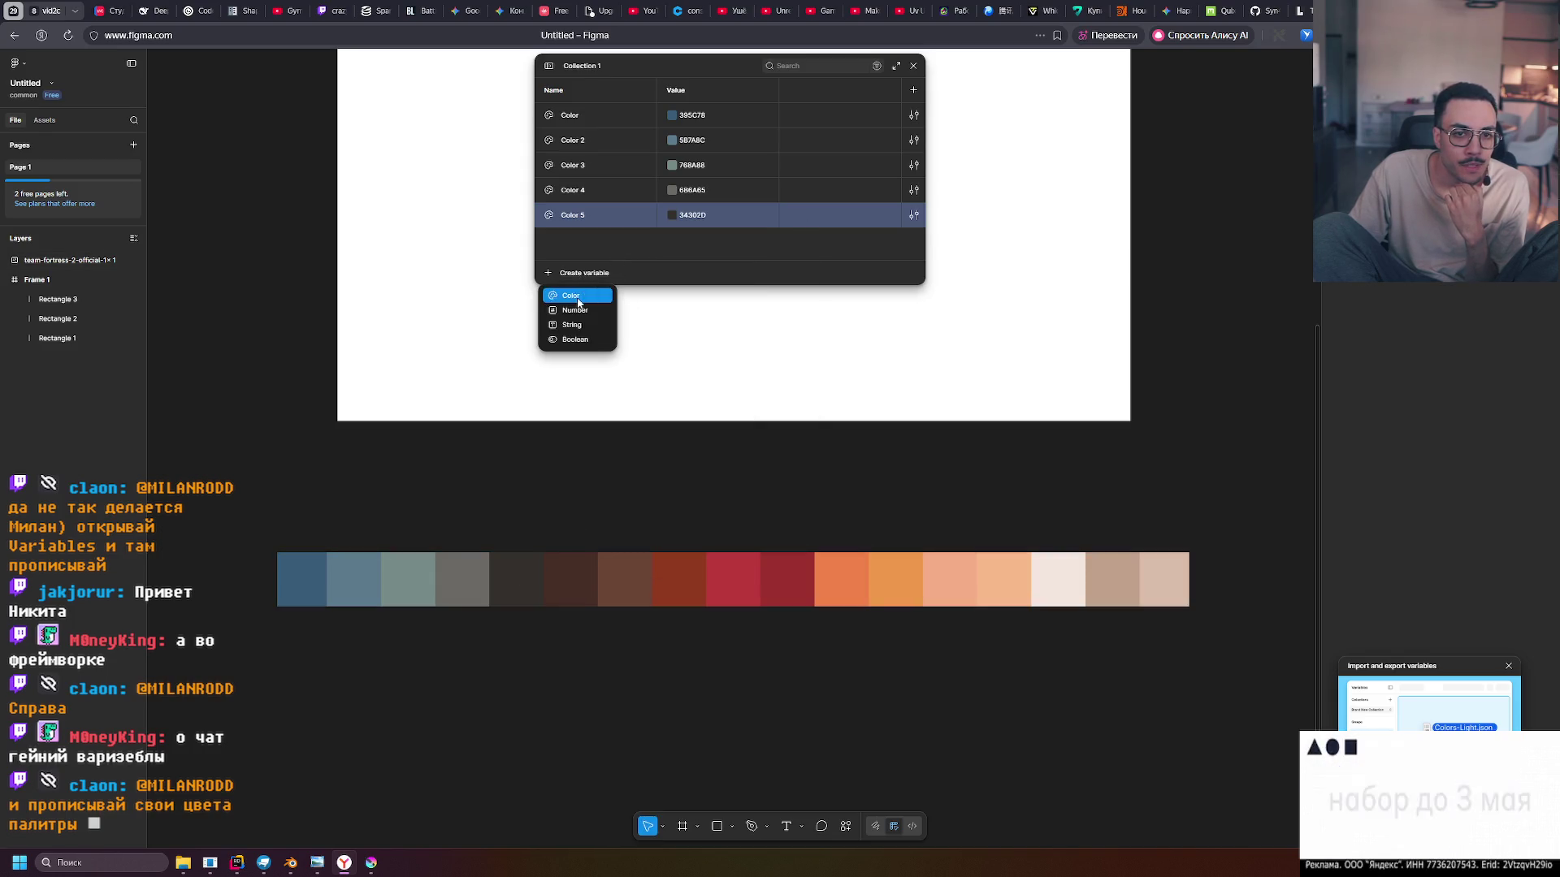
left_click(577, 296)
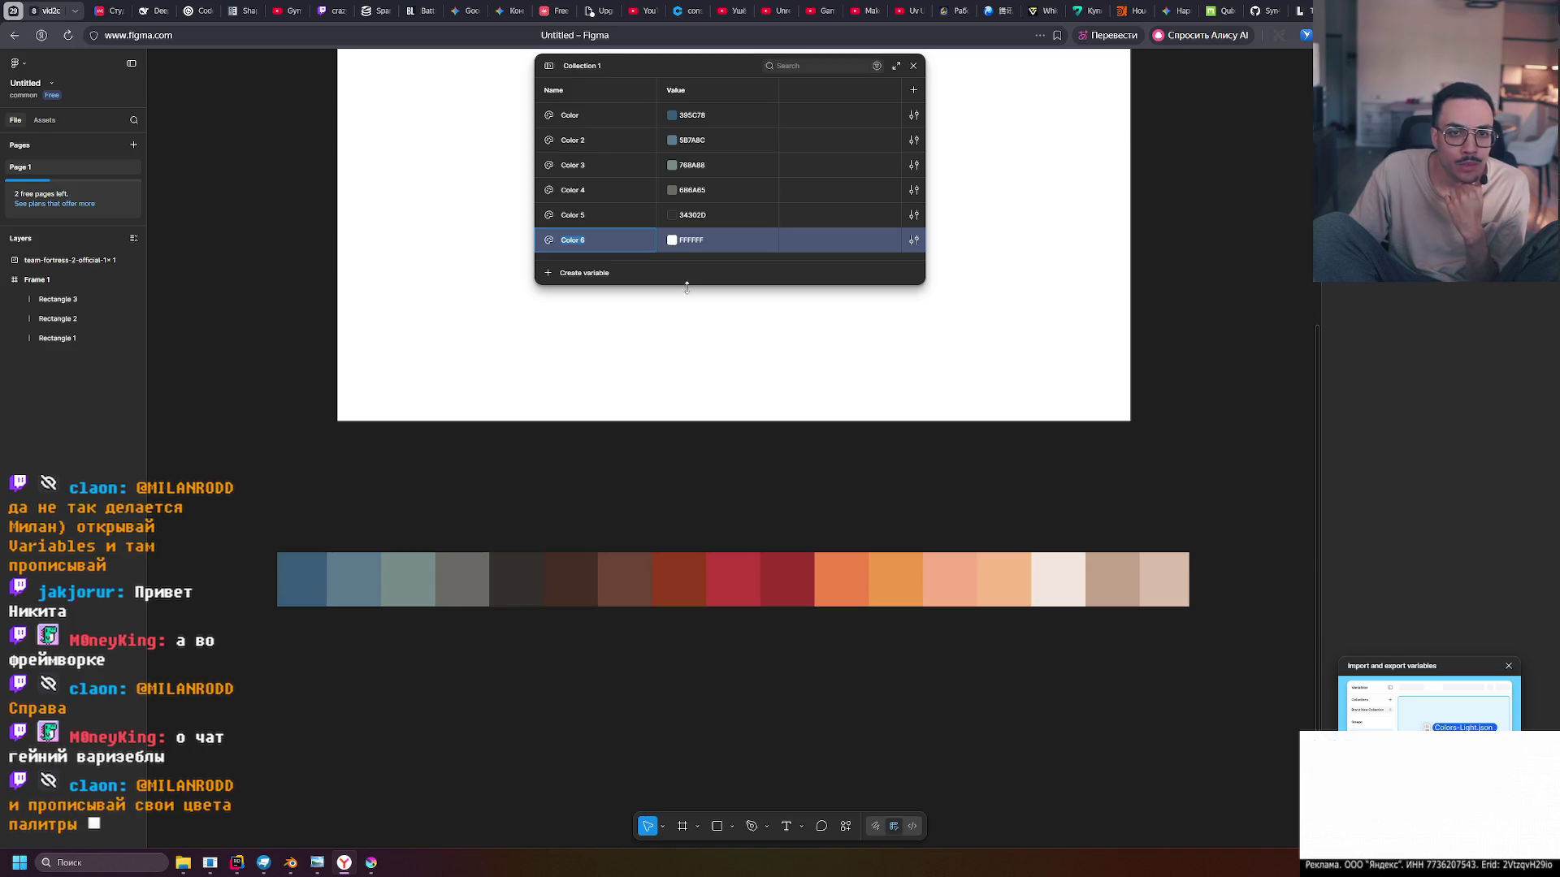
left_click(671, 240)
left_click(681, 429)
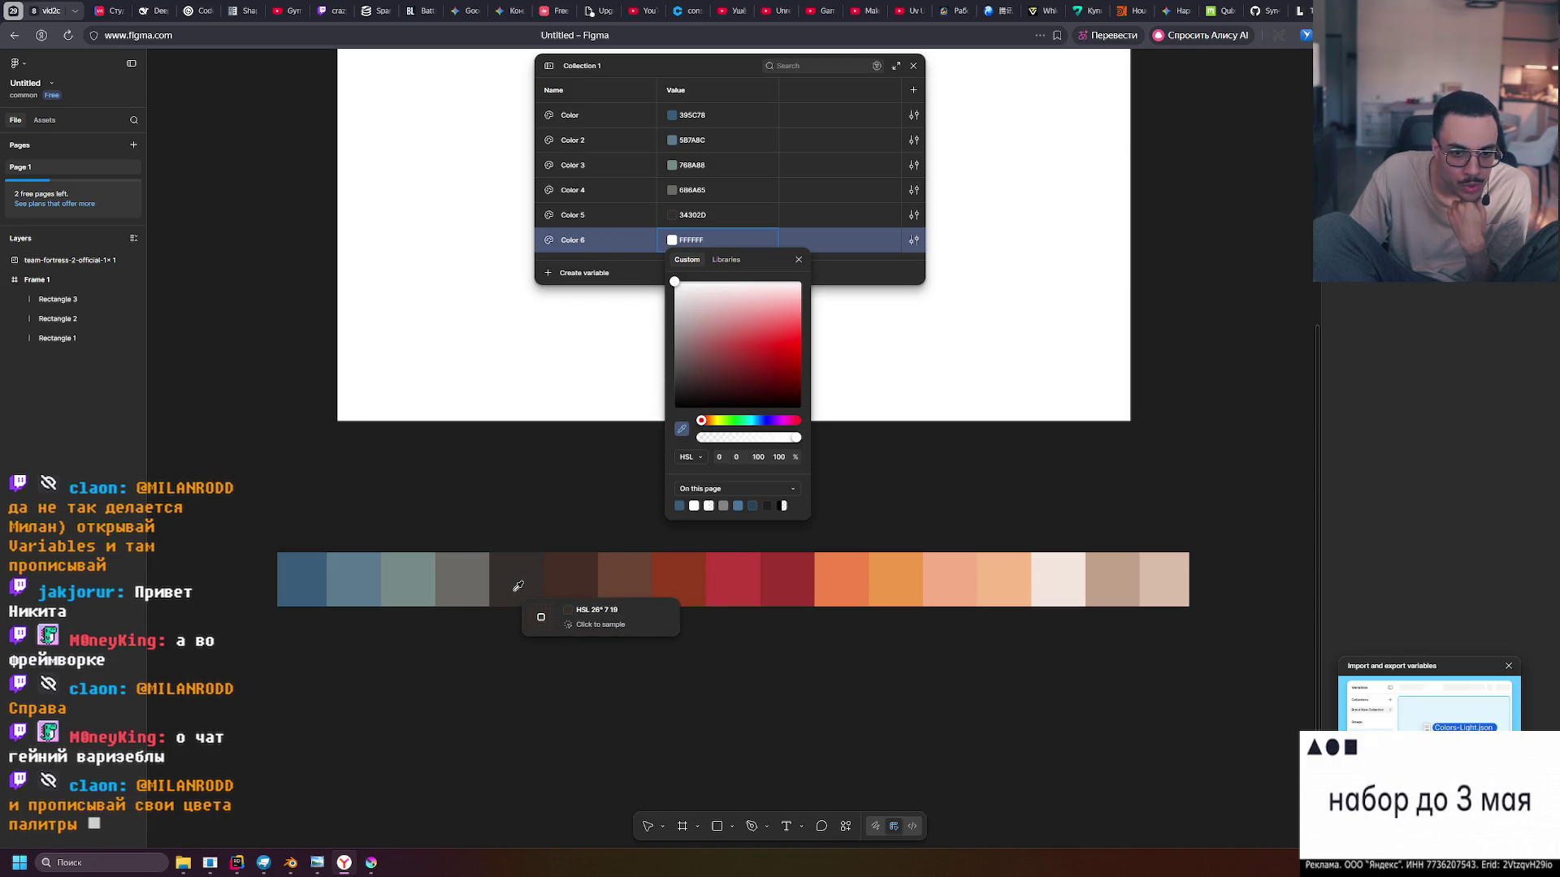
left_click(580, 585)
left_click(619, 481)
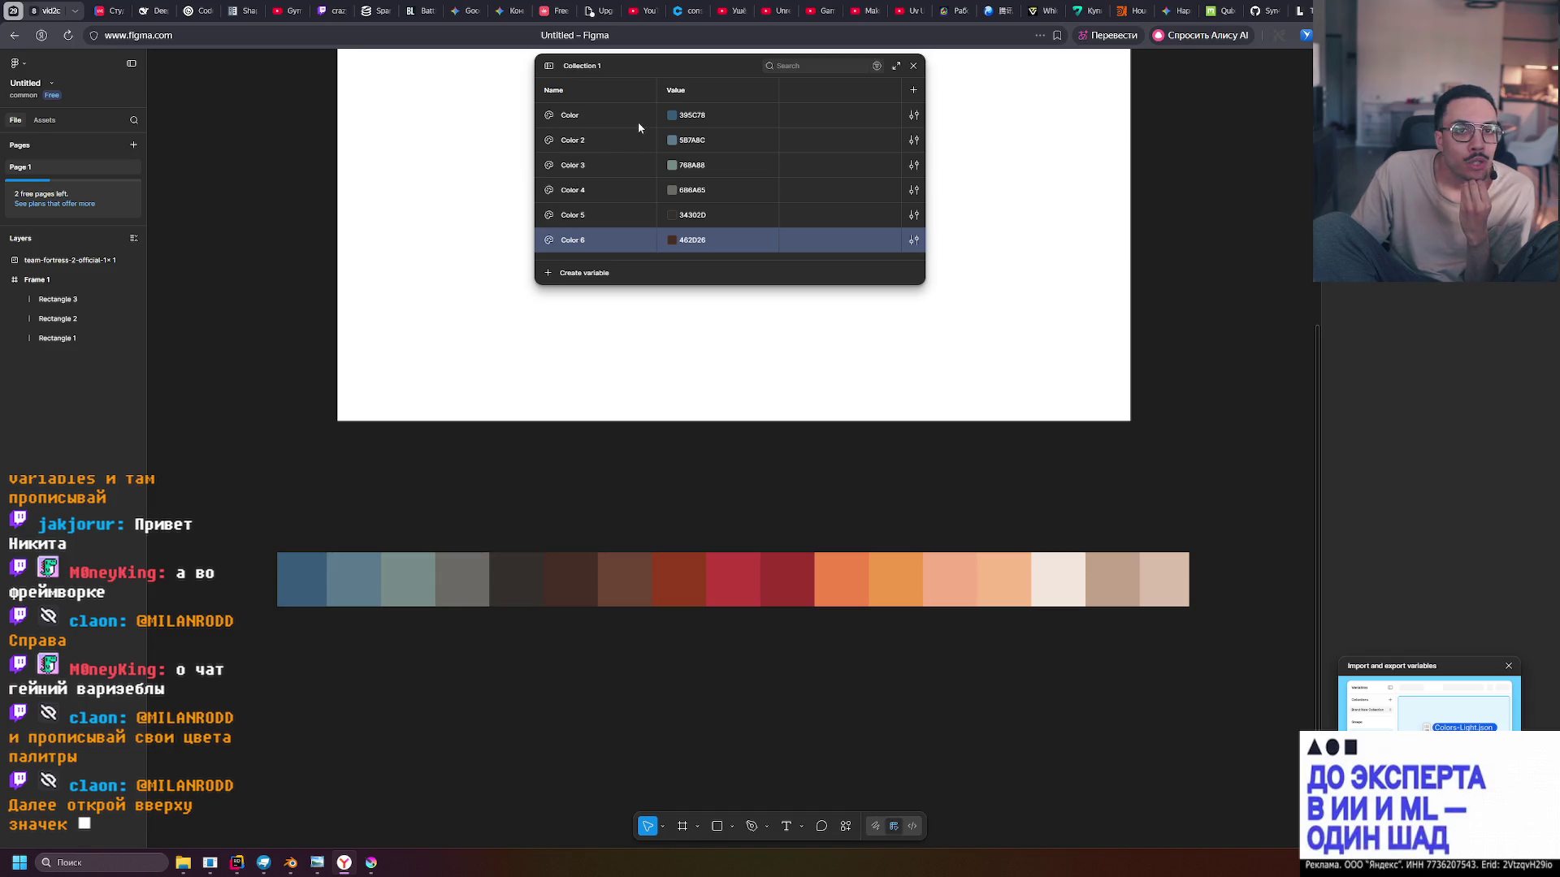
left_click(549, 65)
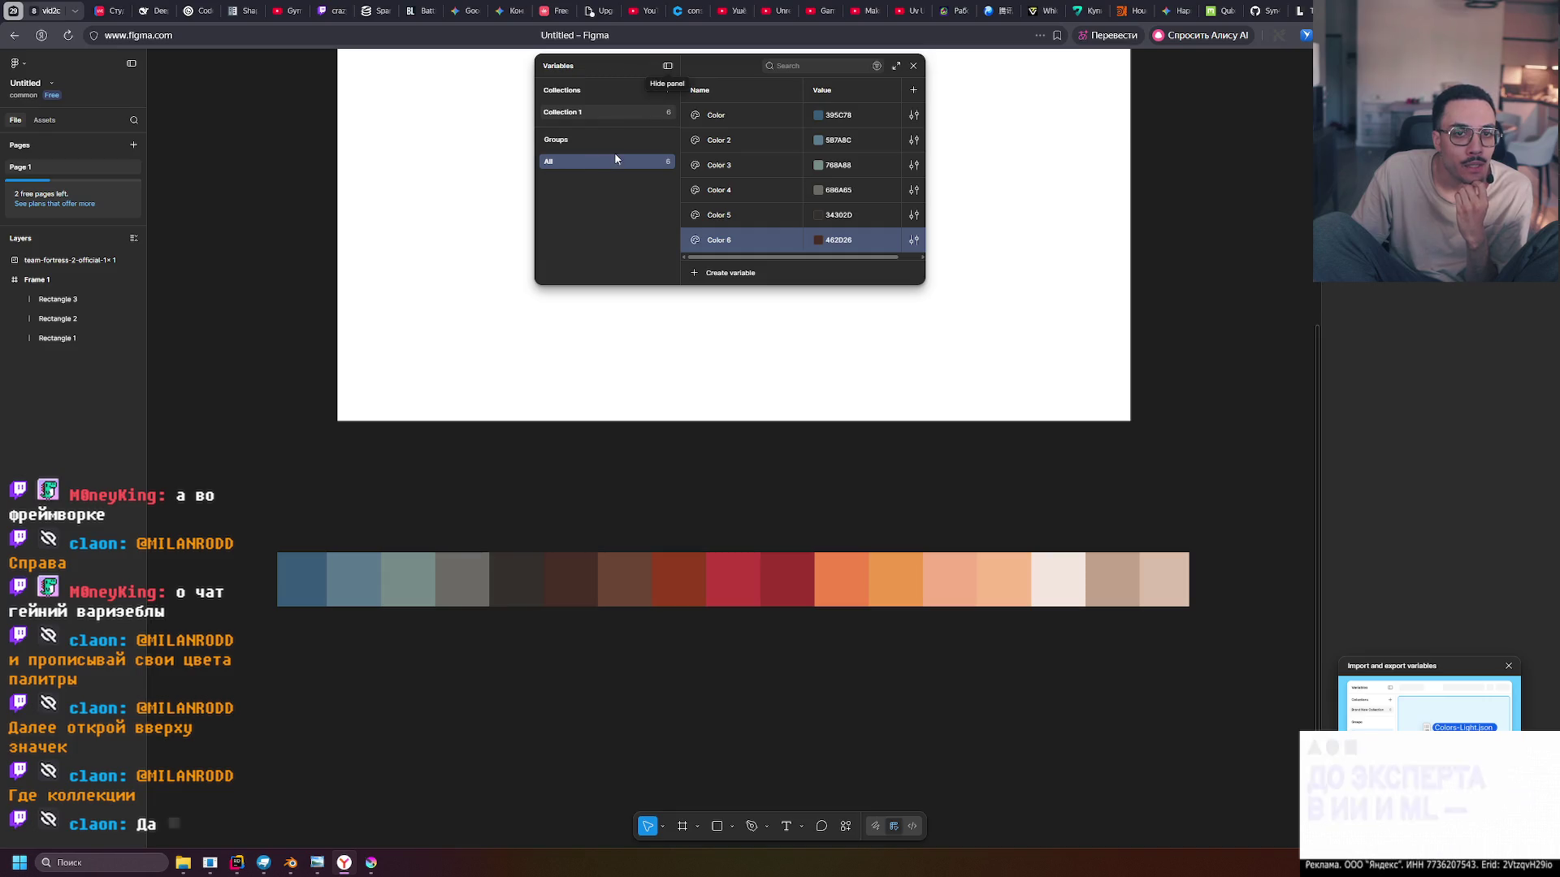
Inspect Collection 1's options and the Color variable's Details and Scope tabs, then start a new collection
right_click(632, 112)
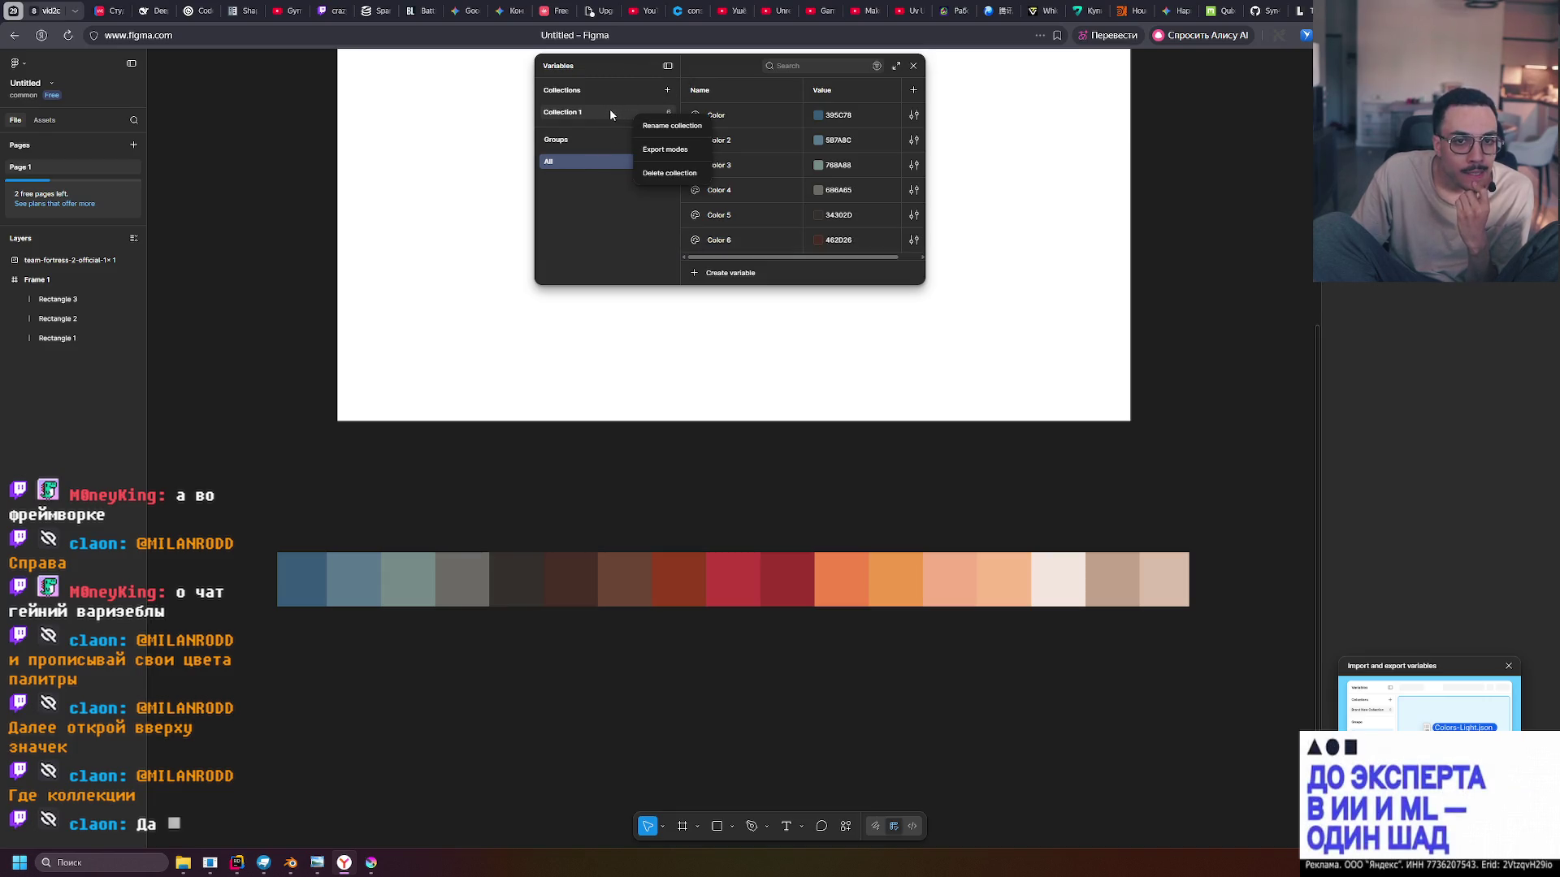
left_click(595, 189)
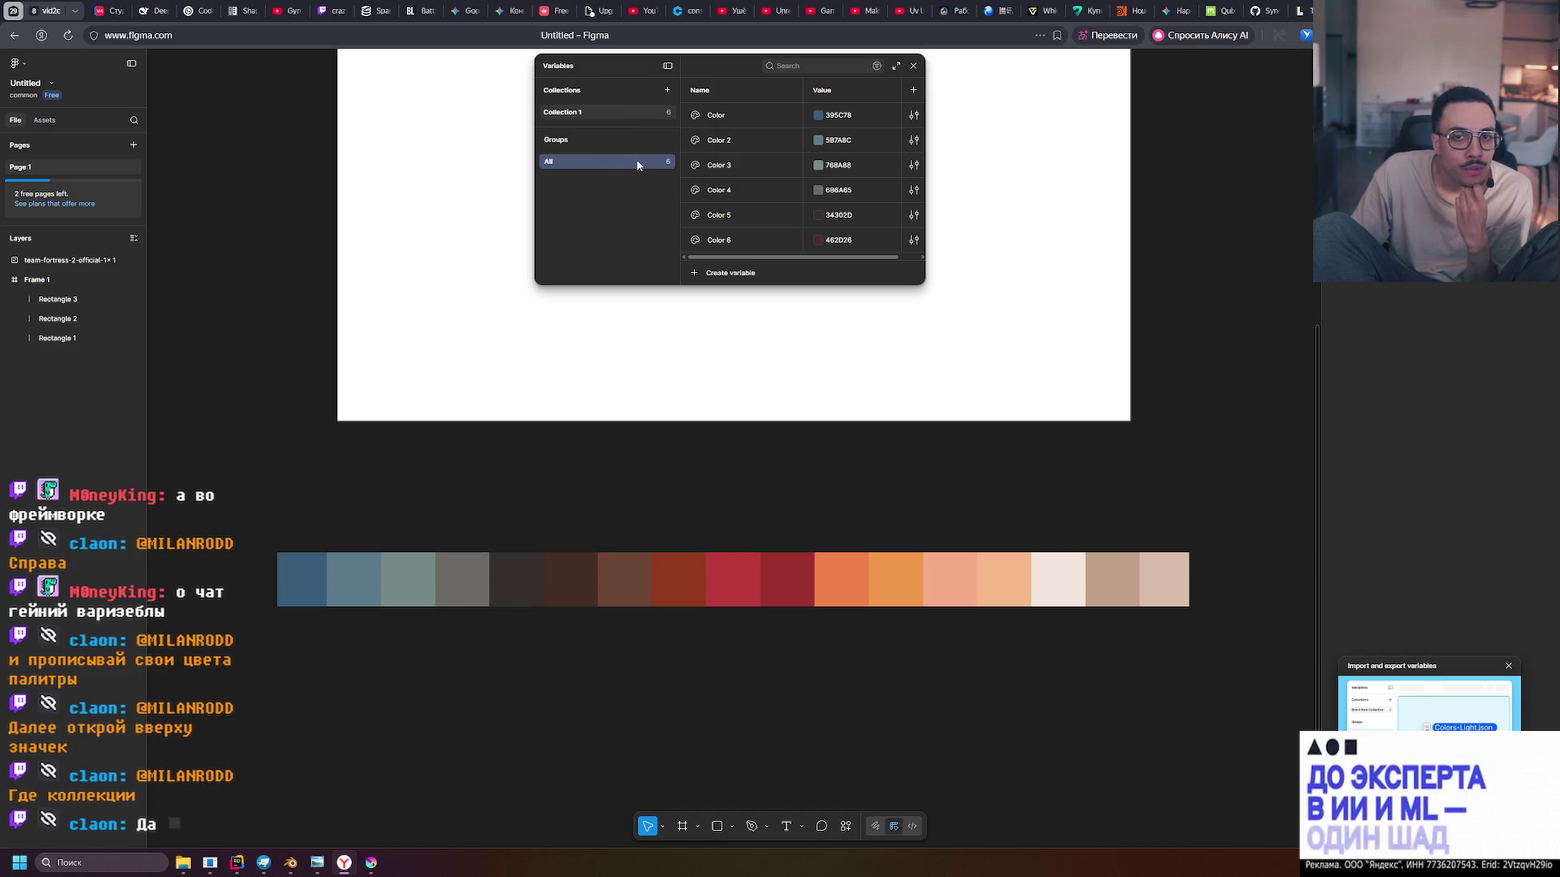
left_click(914, 115)
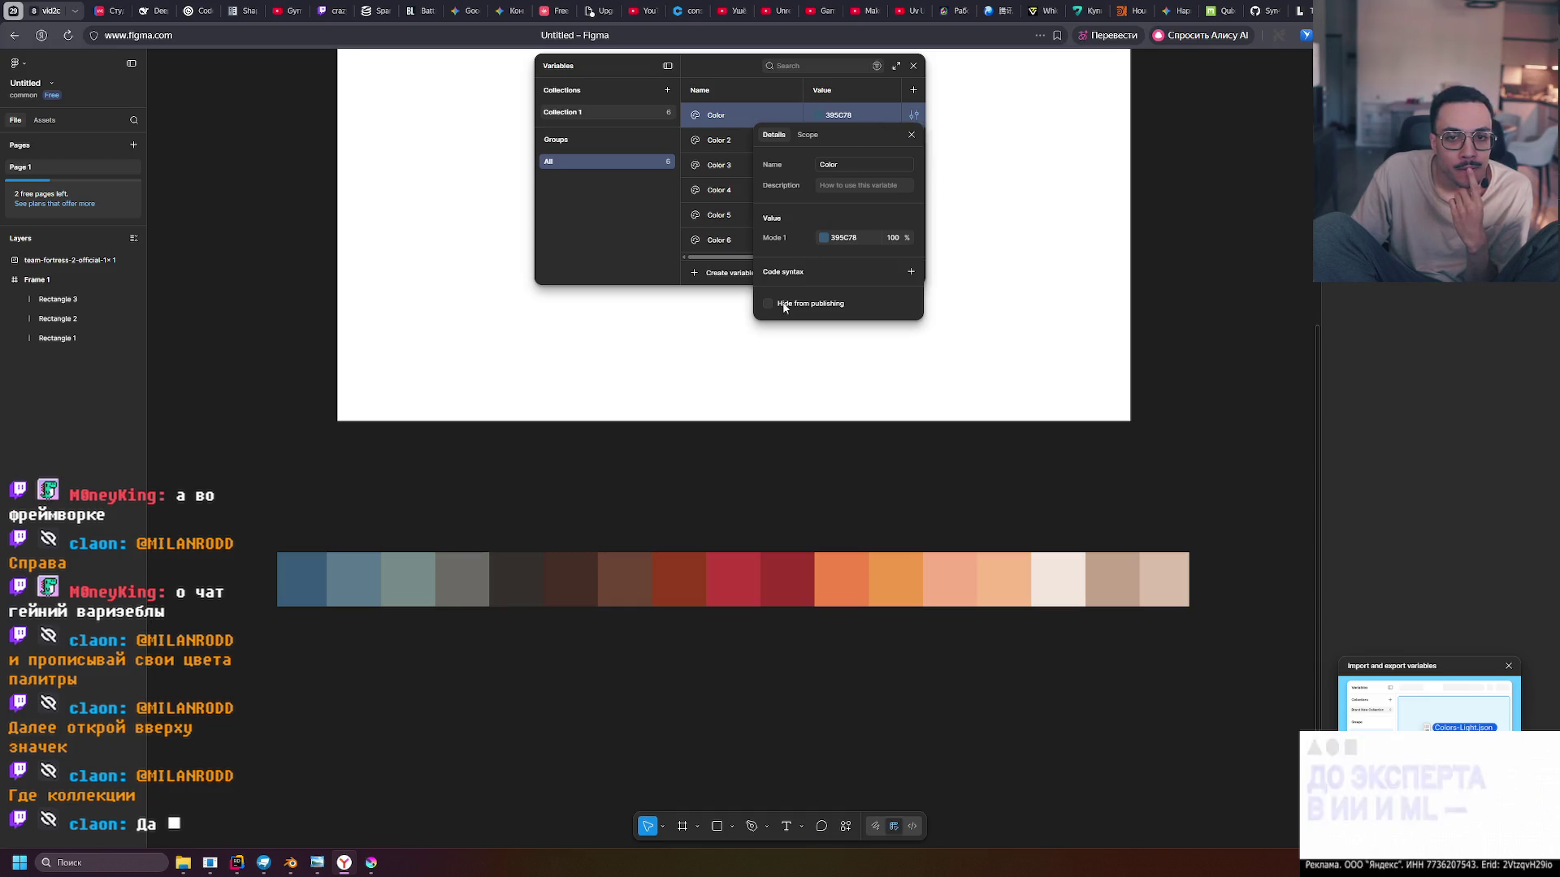
left_click(806, 134)
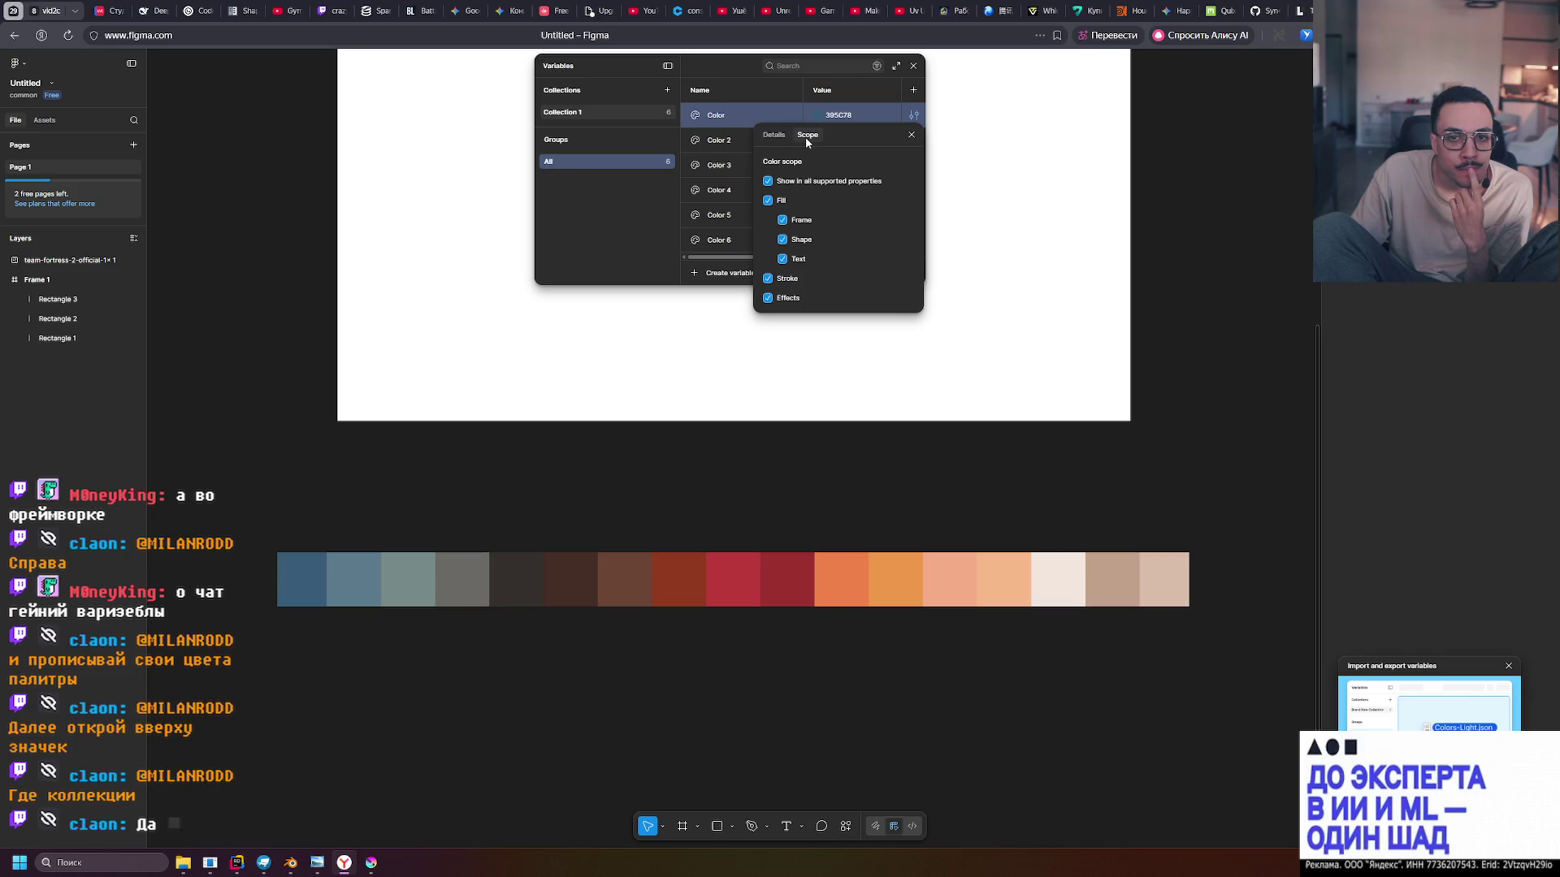
left_click(775, 135)
left_click(909, 137)
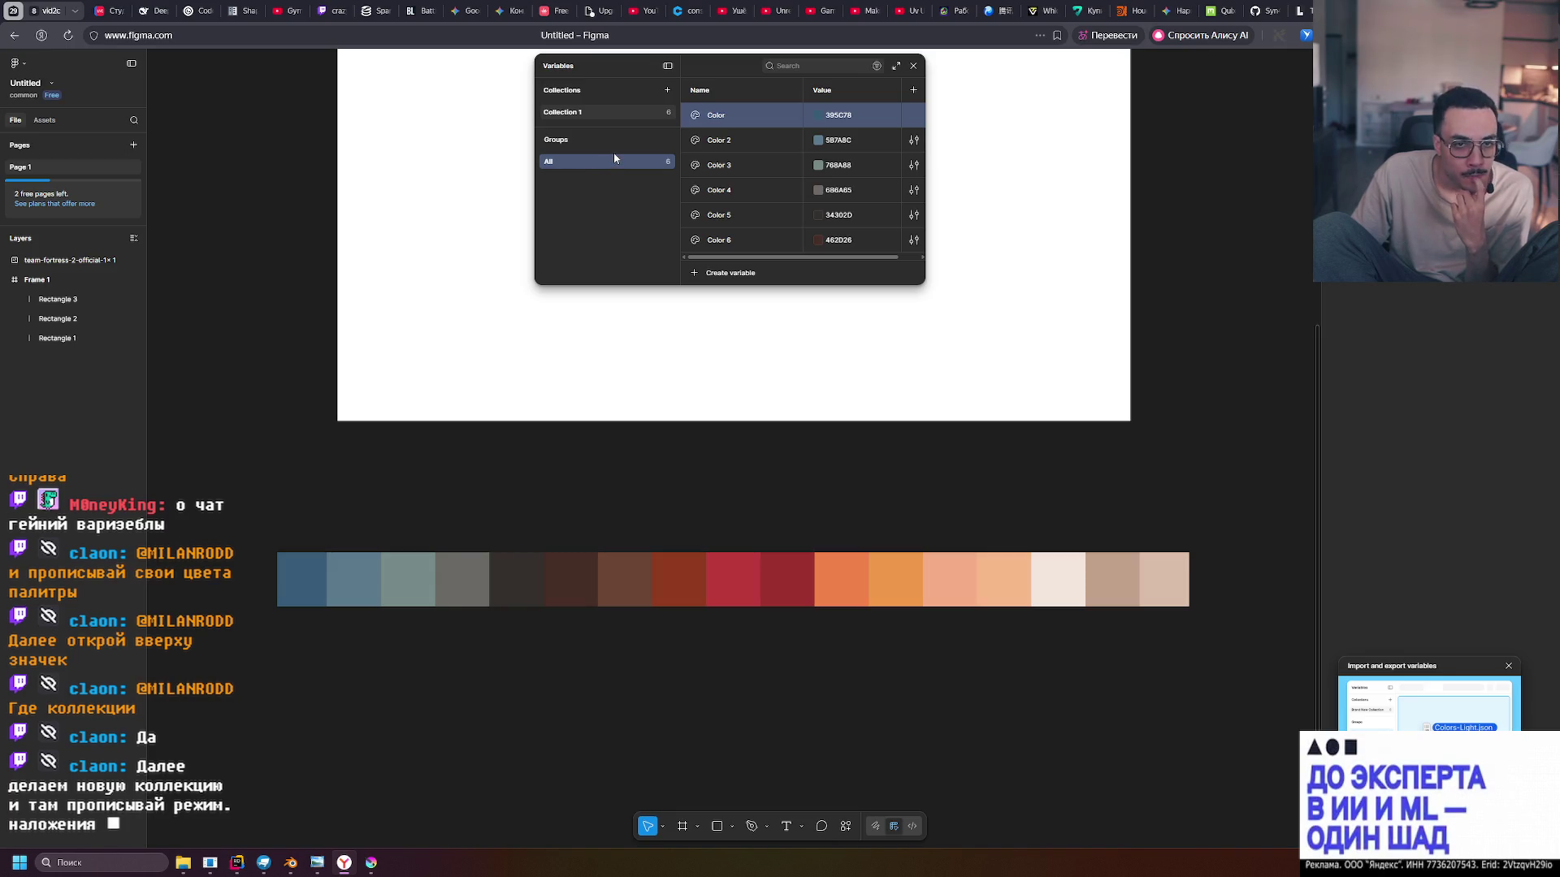
left_click(667, 91)
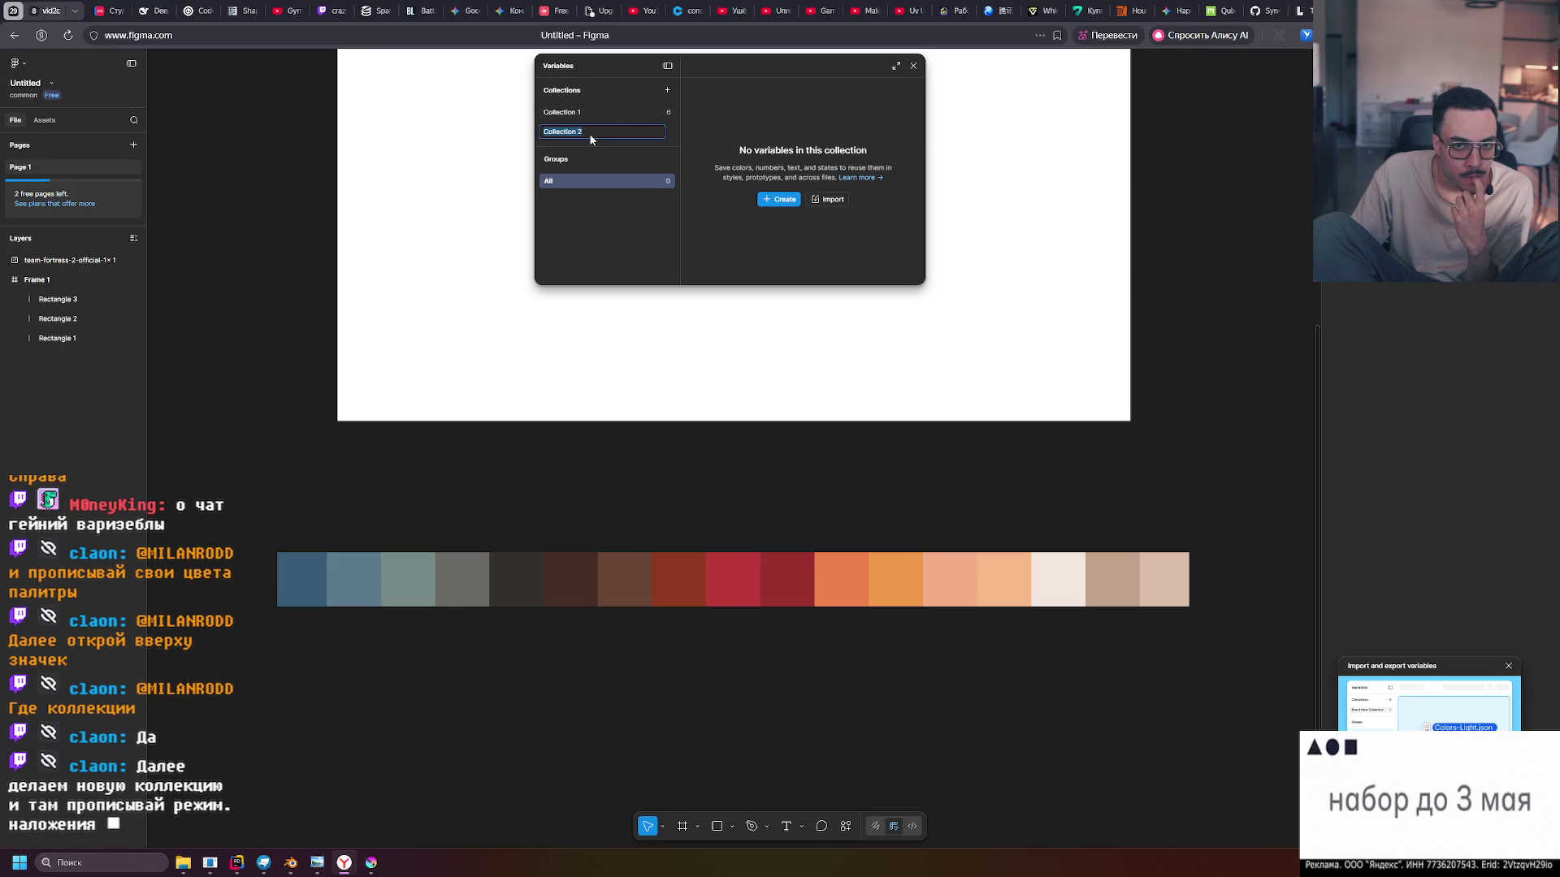
Keep the new collection's name as Collection 2 and compare it with Collection 1
key("Return")
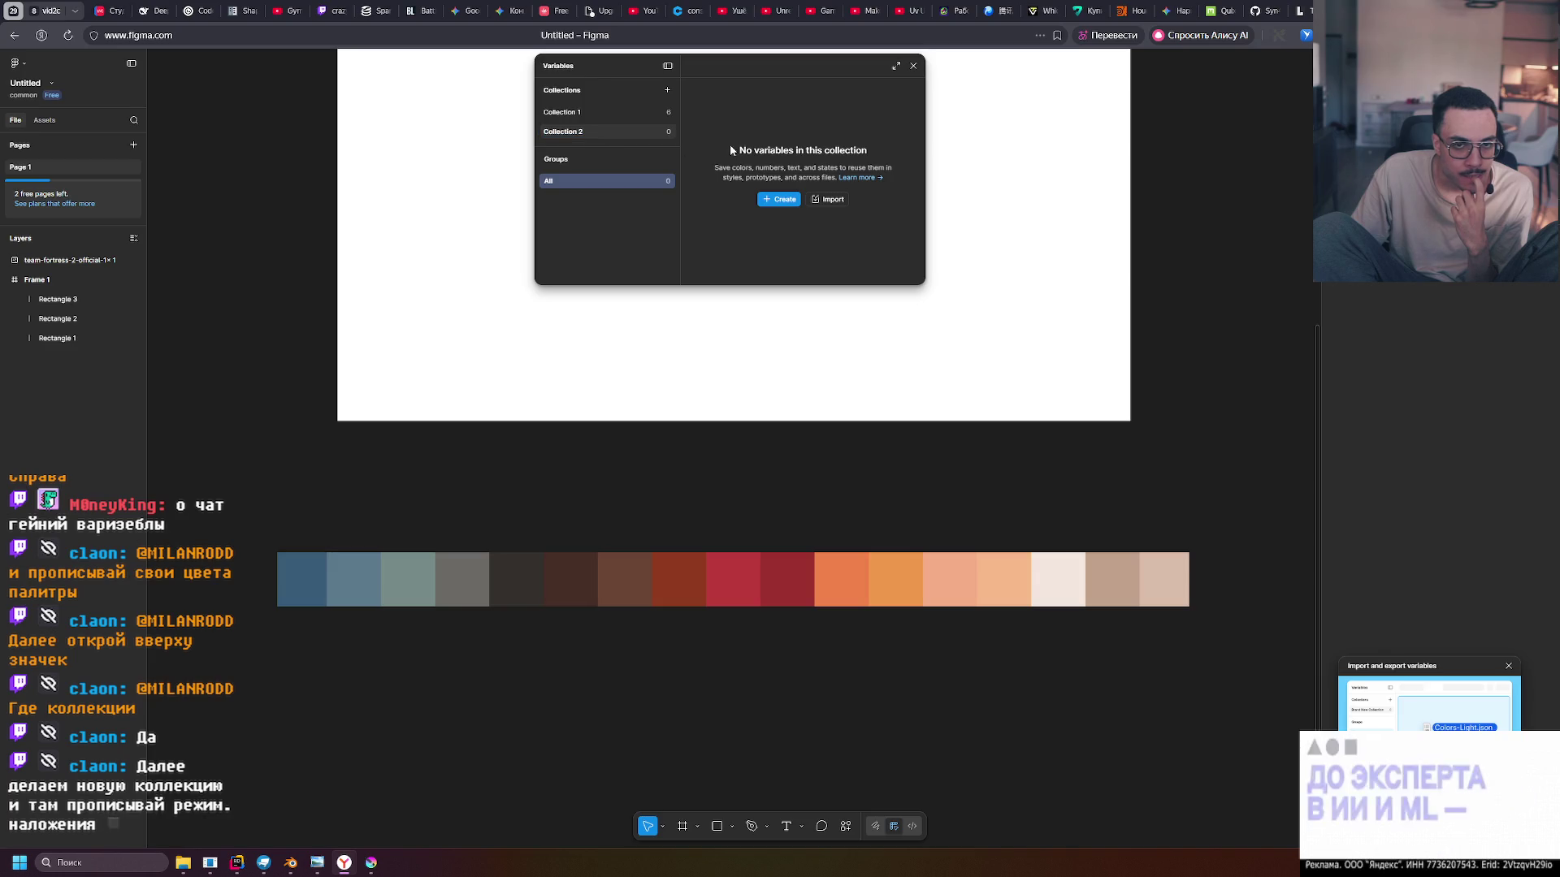
right_click(616, 134)
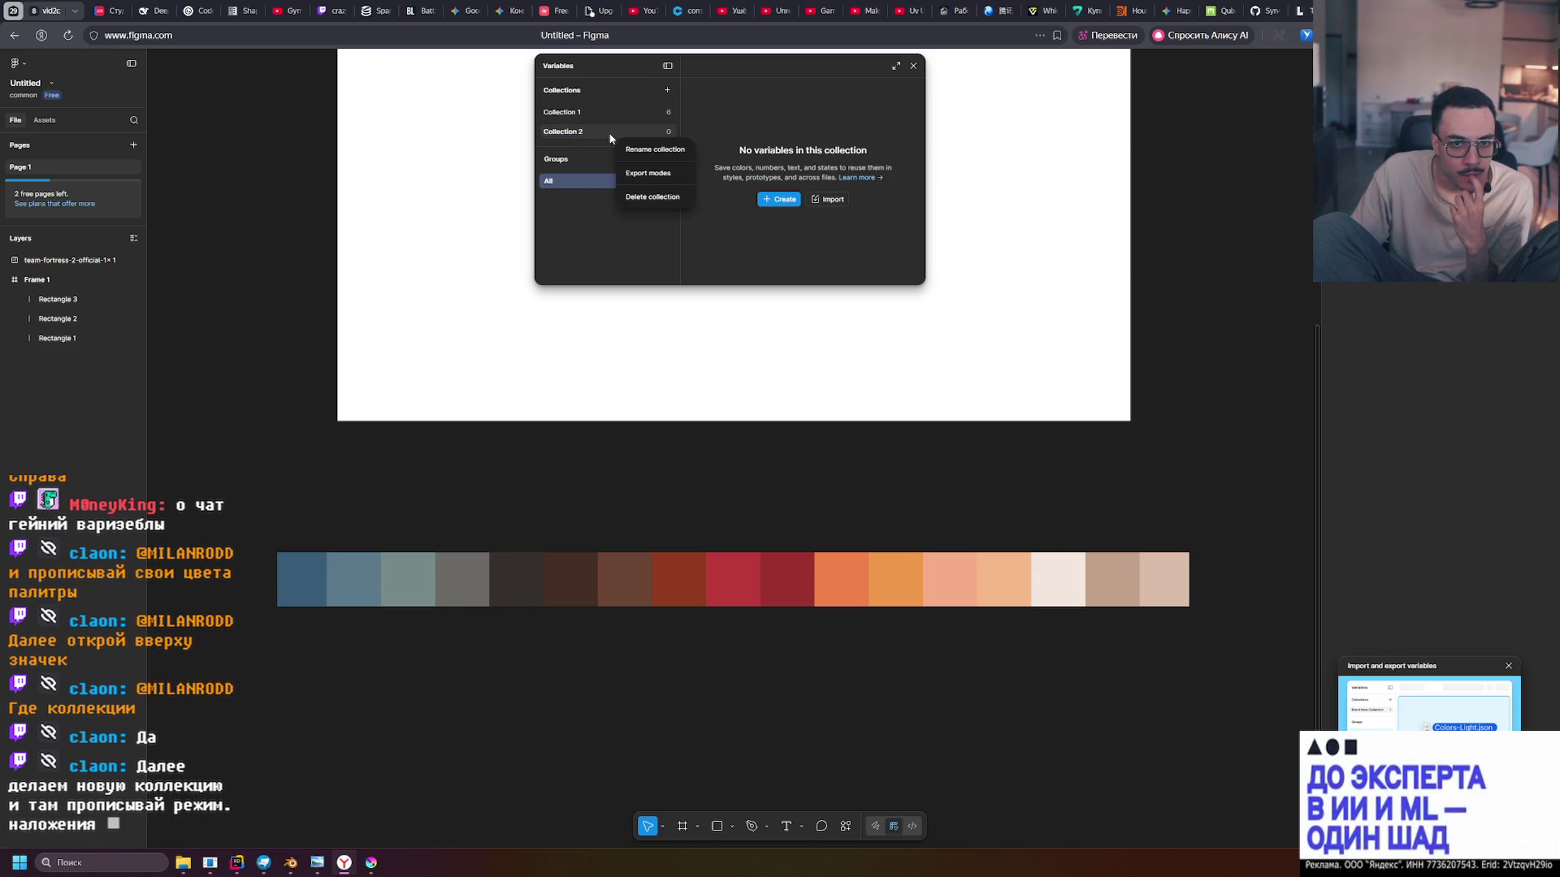
left_click(604, 133)
right_click(604, 136)
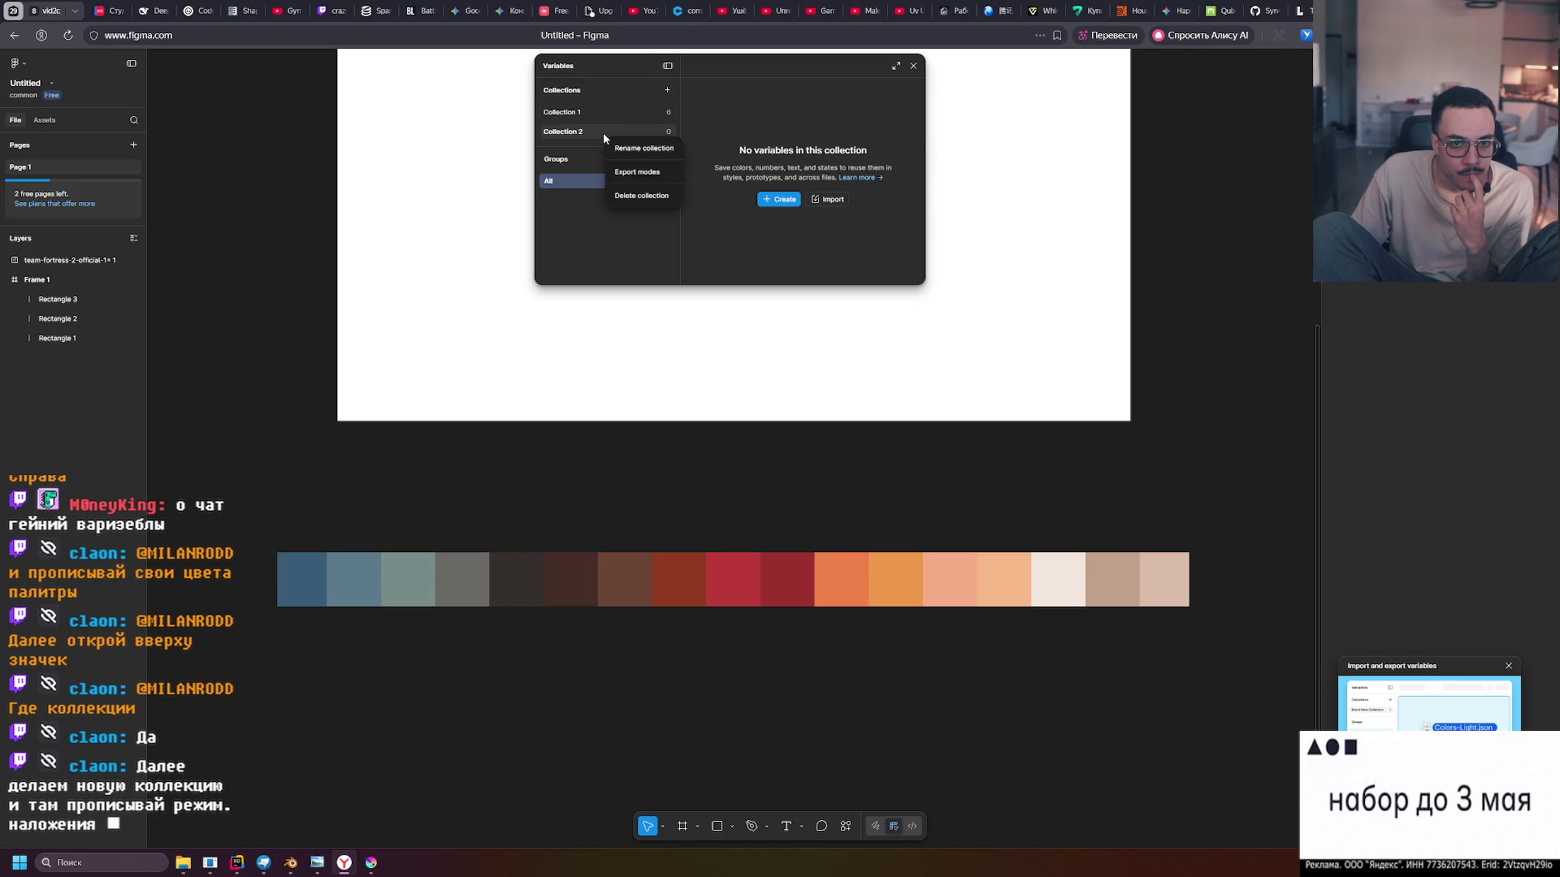
key("Escape")
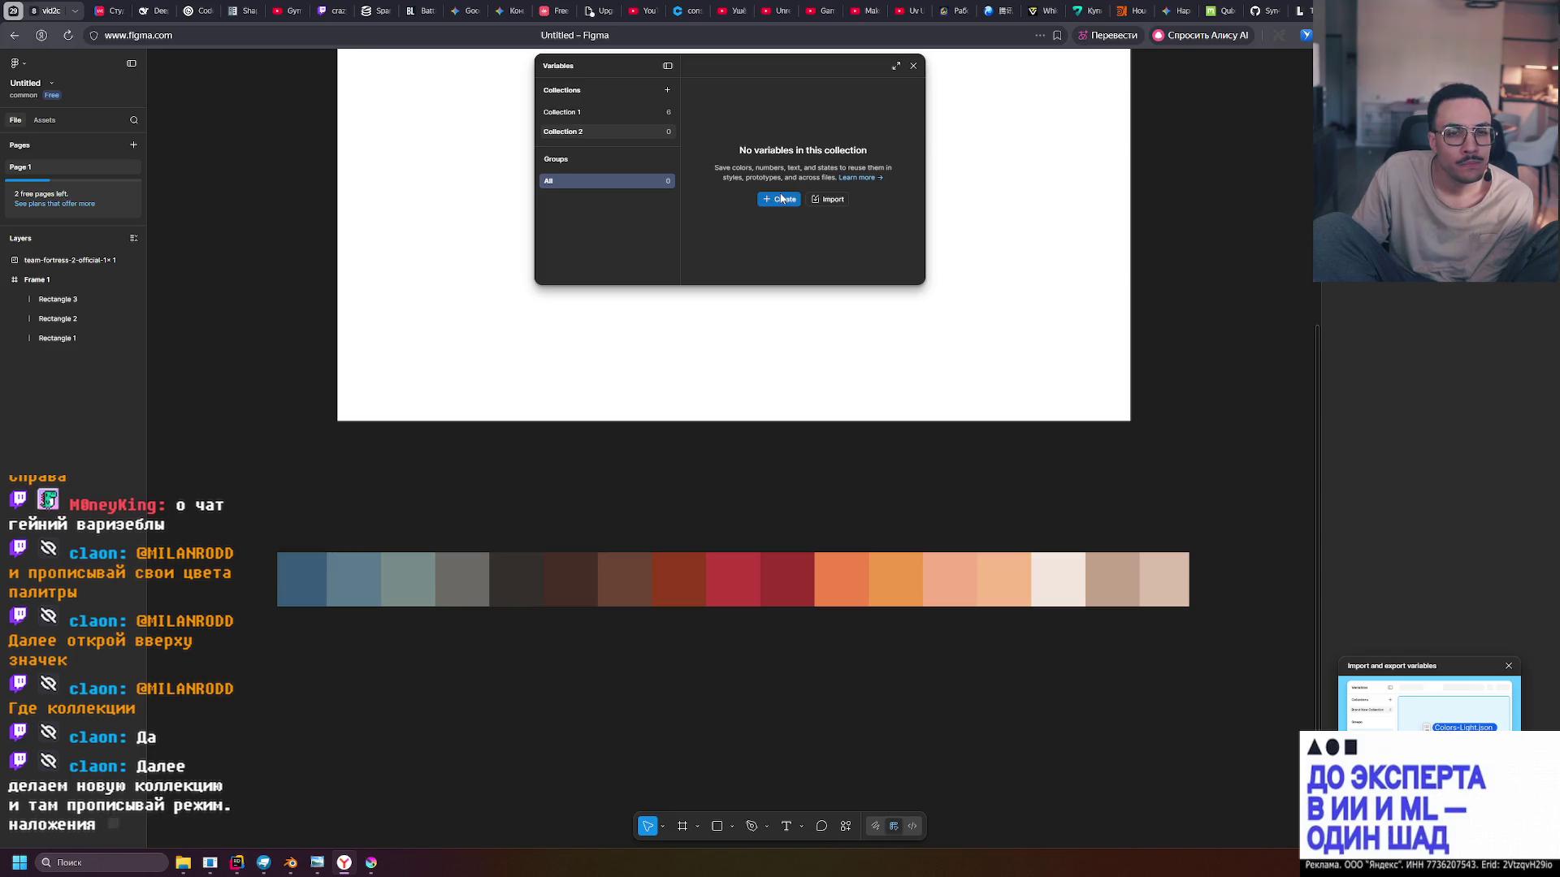
left_click(567, 114)
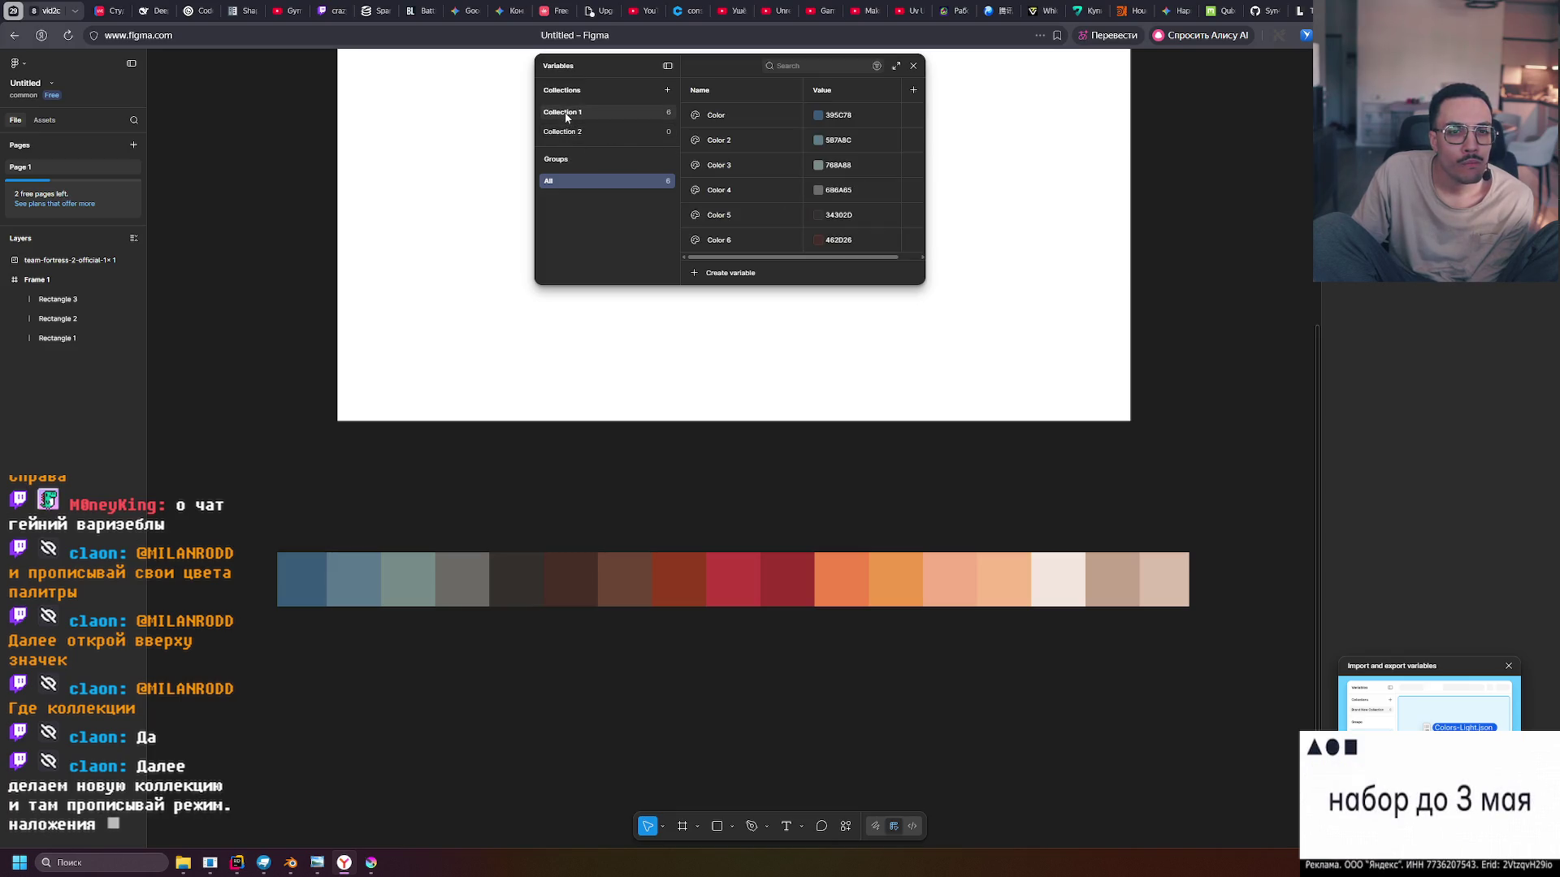
left_click(563, 135)
left_click(569, 114)
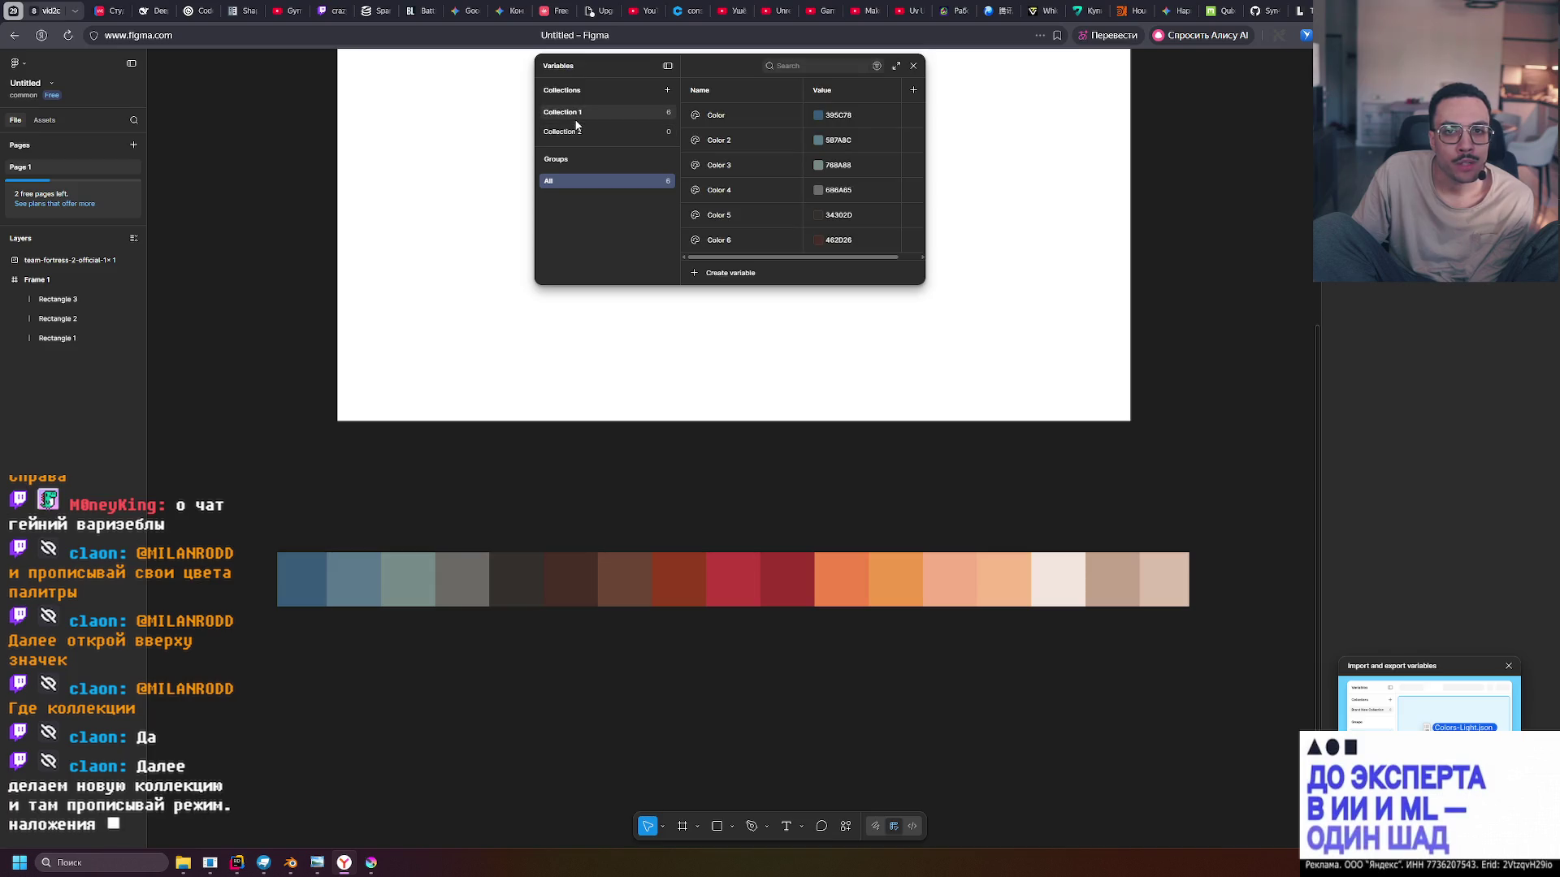
left_click(571, 133)
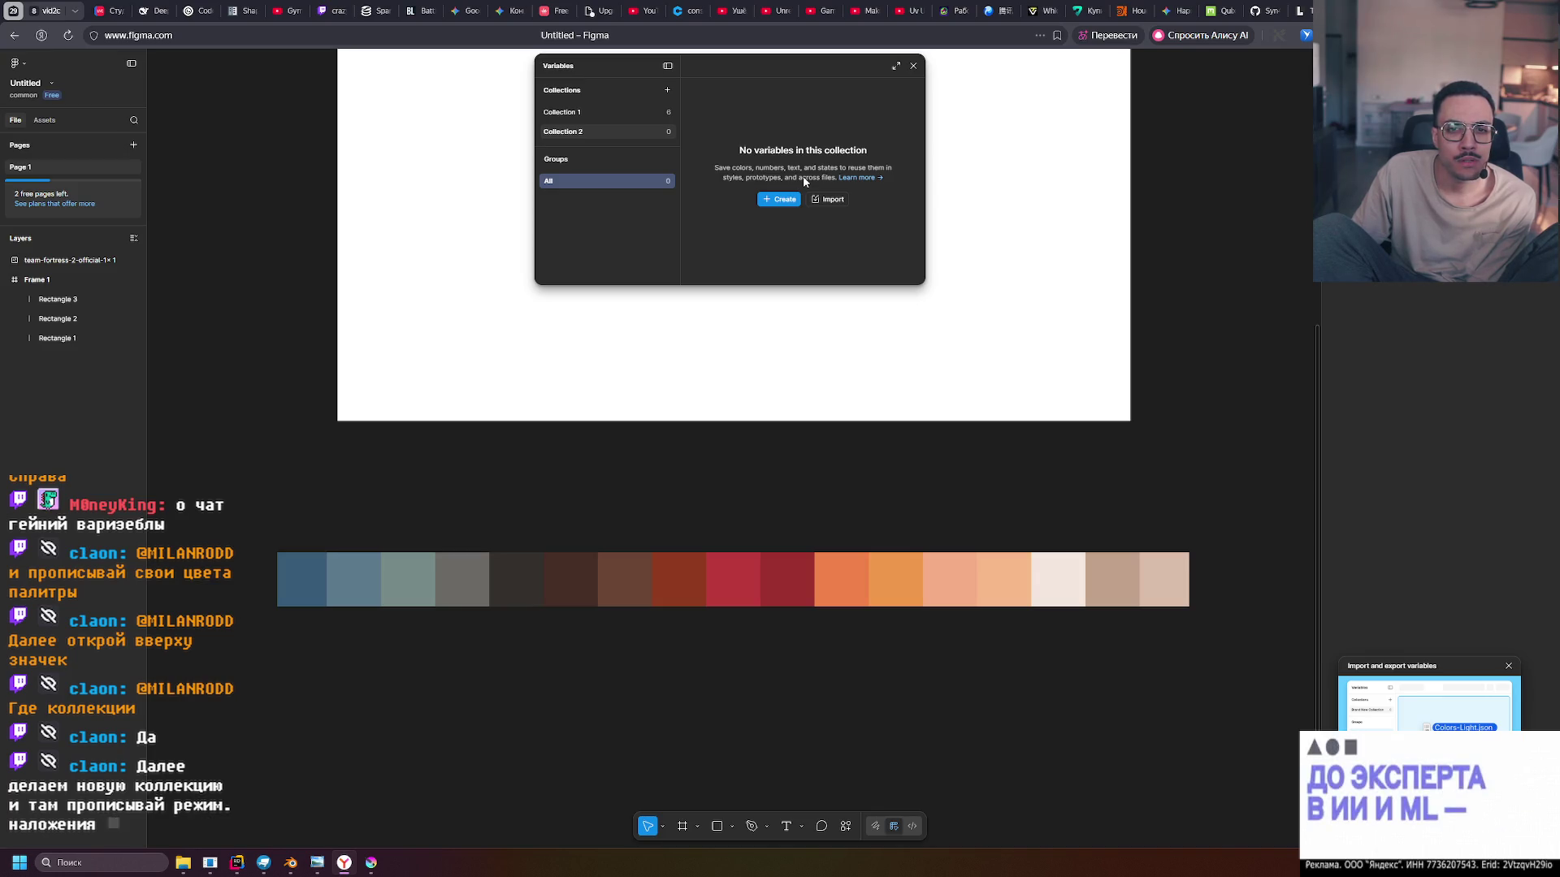
Check the variable types available in Collection 2, then return to the empty Collection 2
left_click(787, 201)
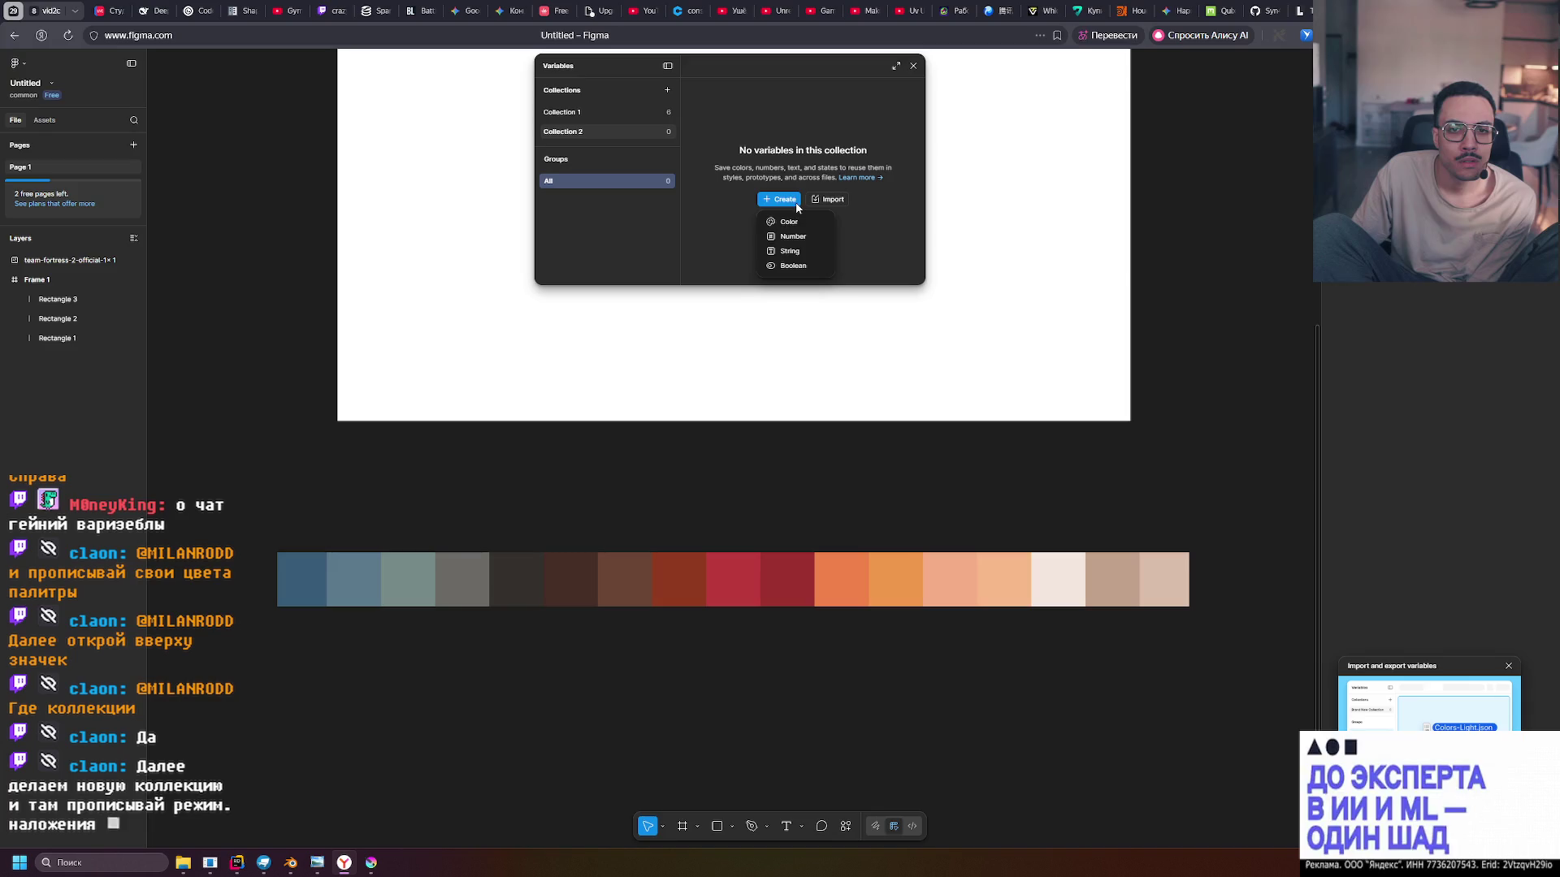
left_click(737, 222)
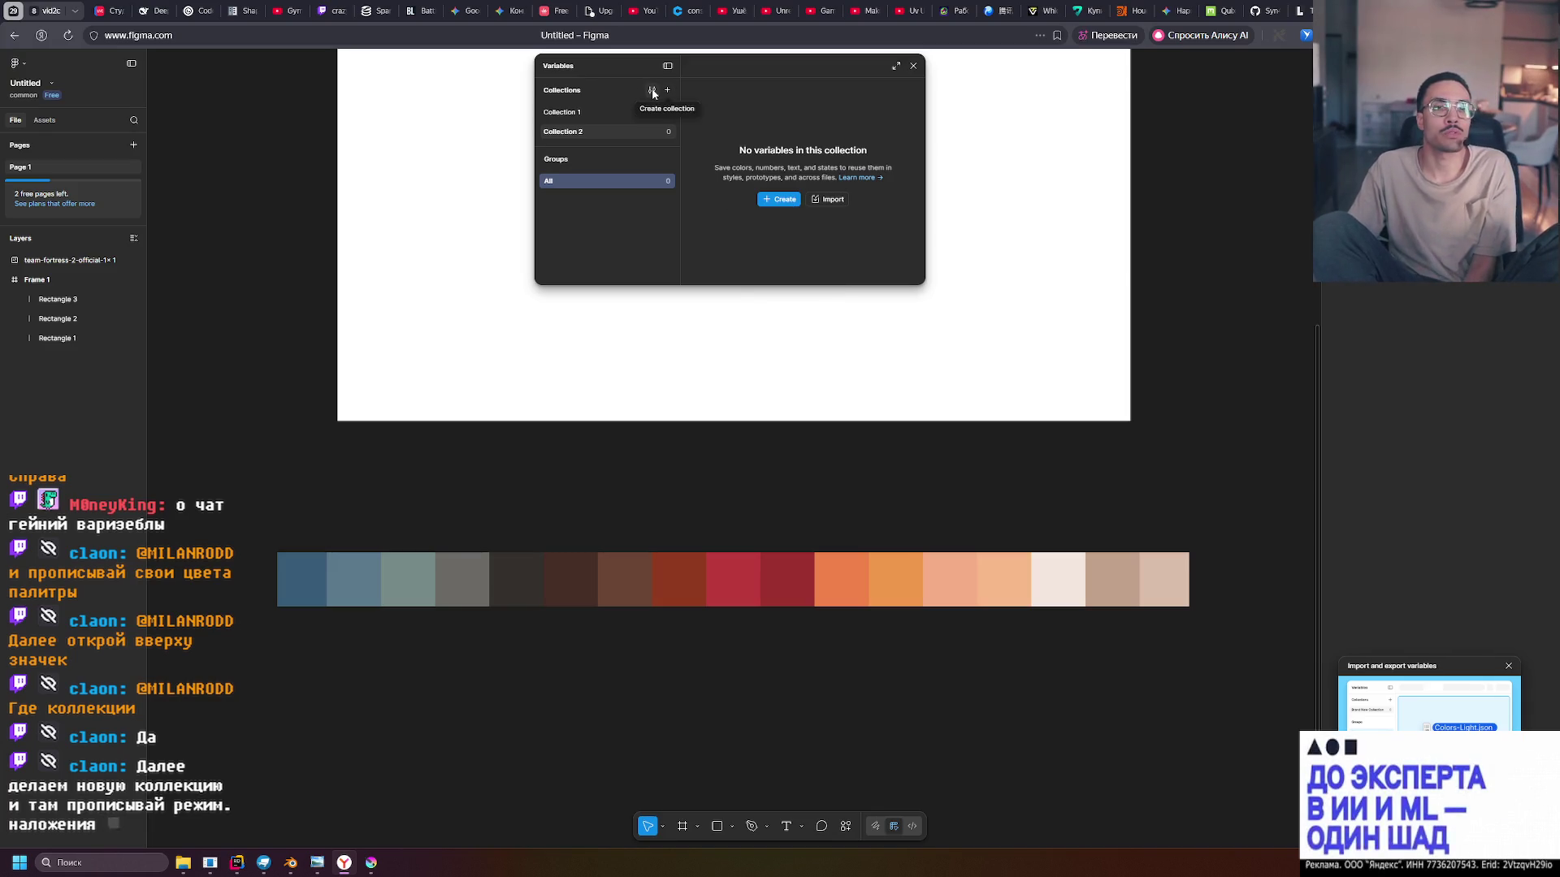
left_click(652, 90)
left_click(652, 90)
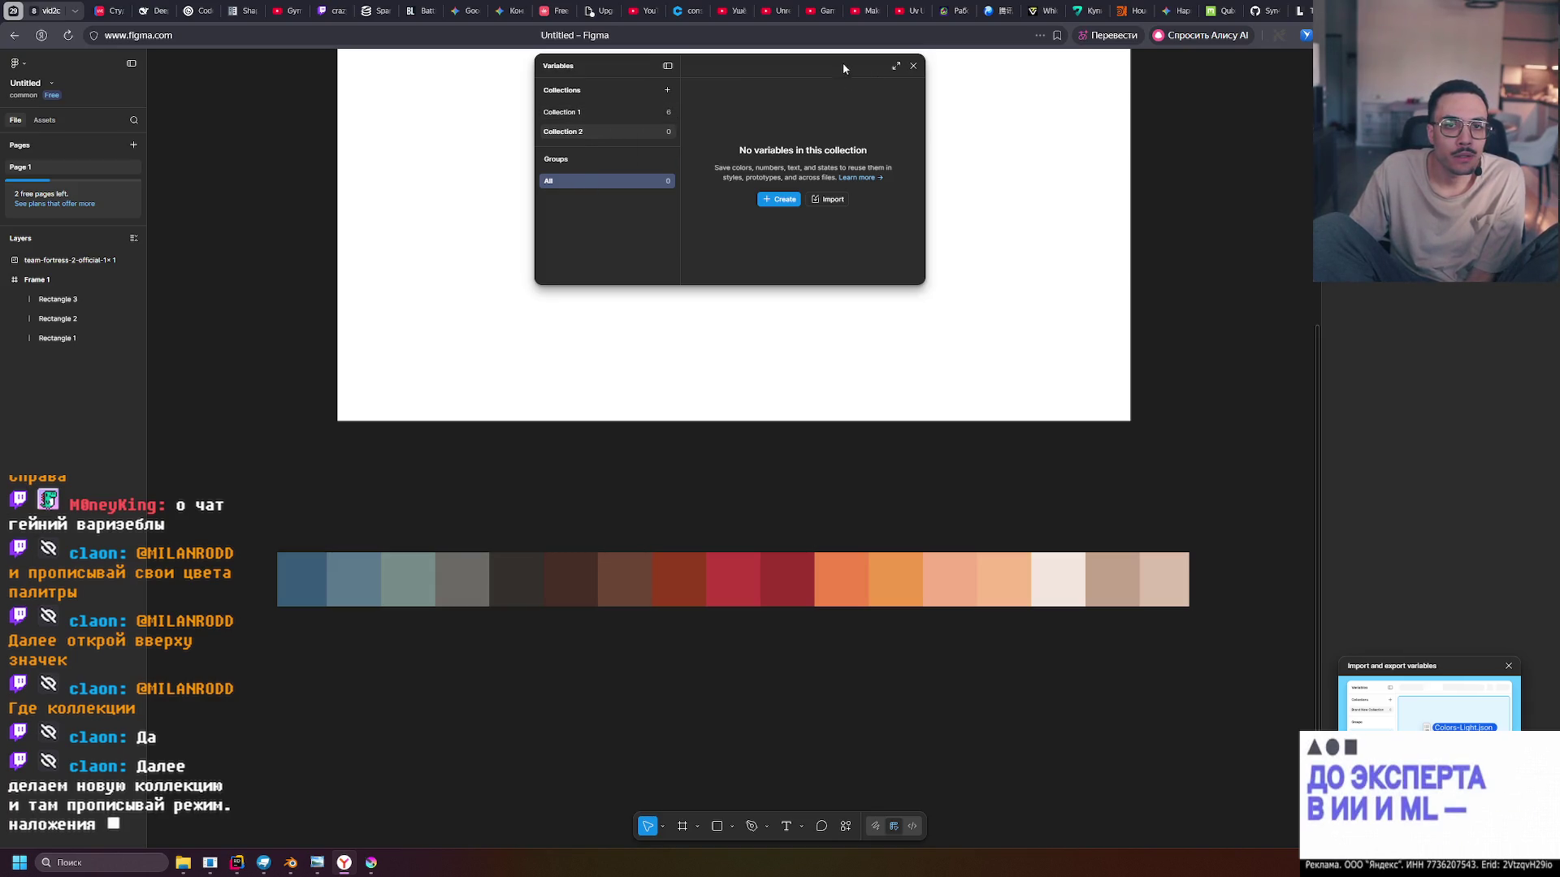
right_click(585, 114)
left_click(577, 116)
right_click(575, 117)
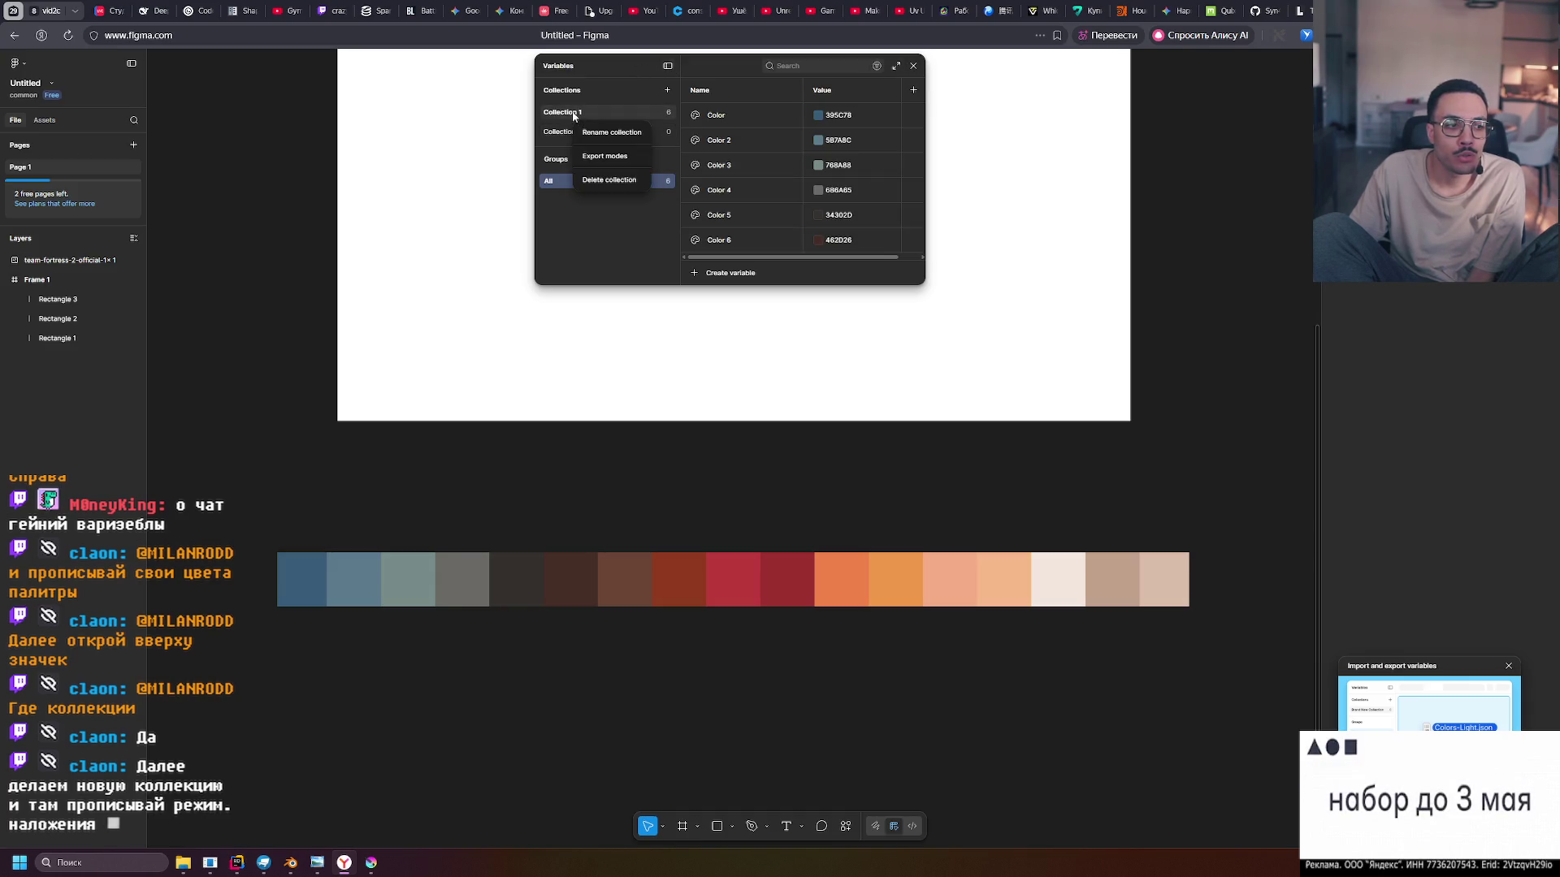
left_click(570, 242)
left_click(566, 132)
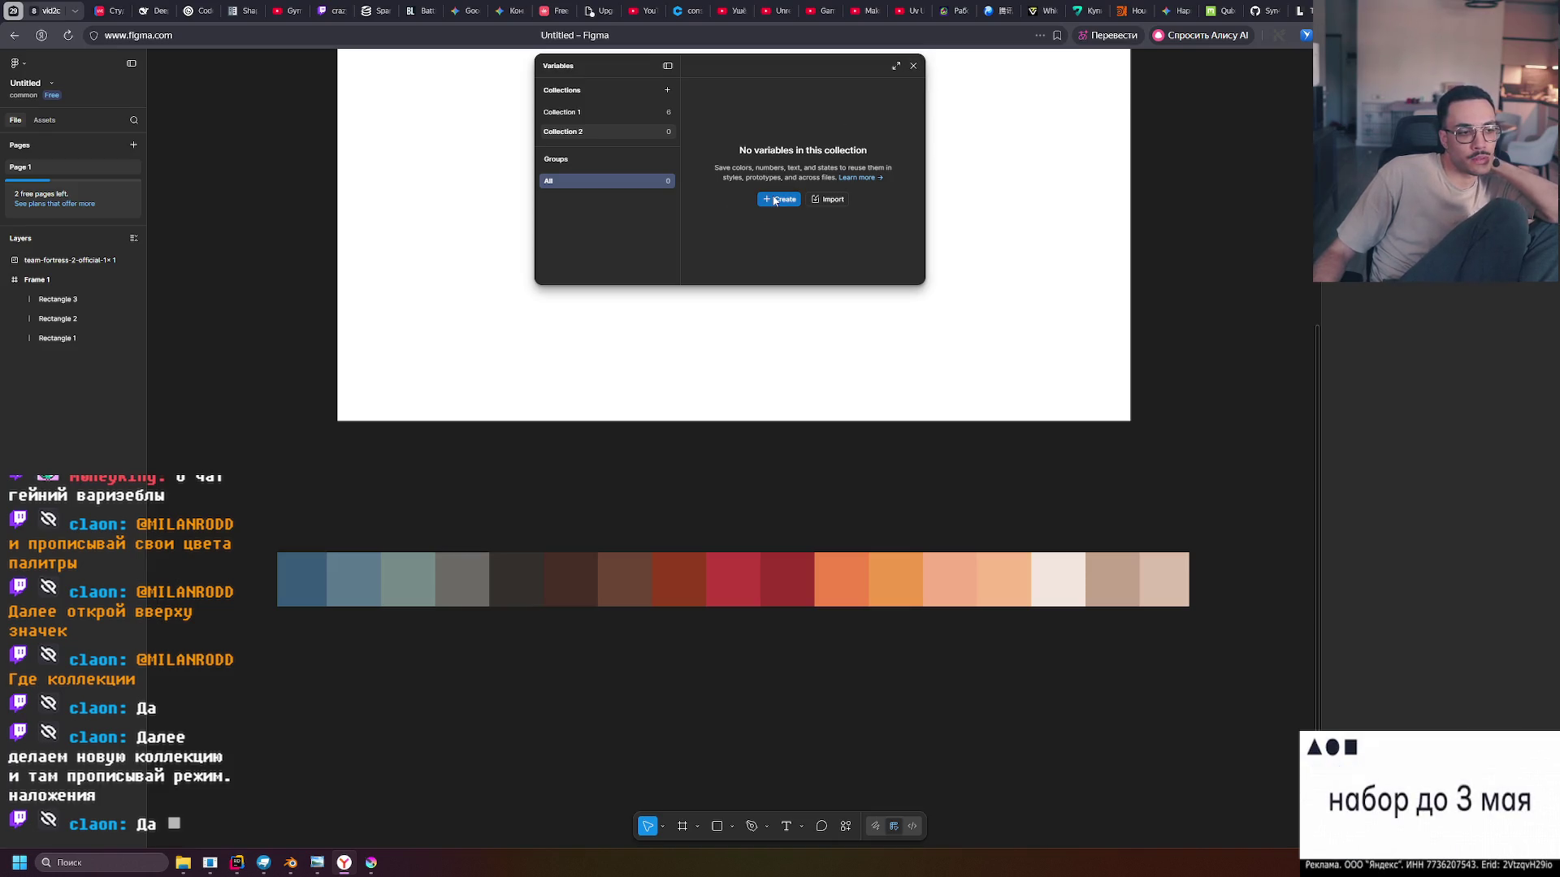
scroll(741, 372, "up", 5)
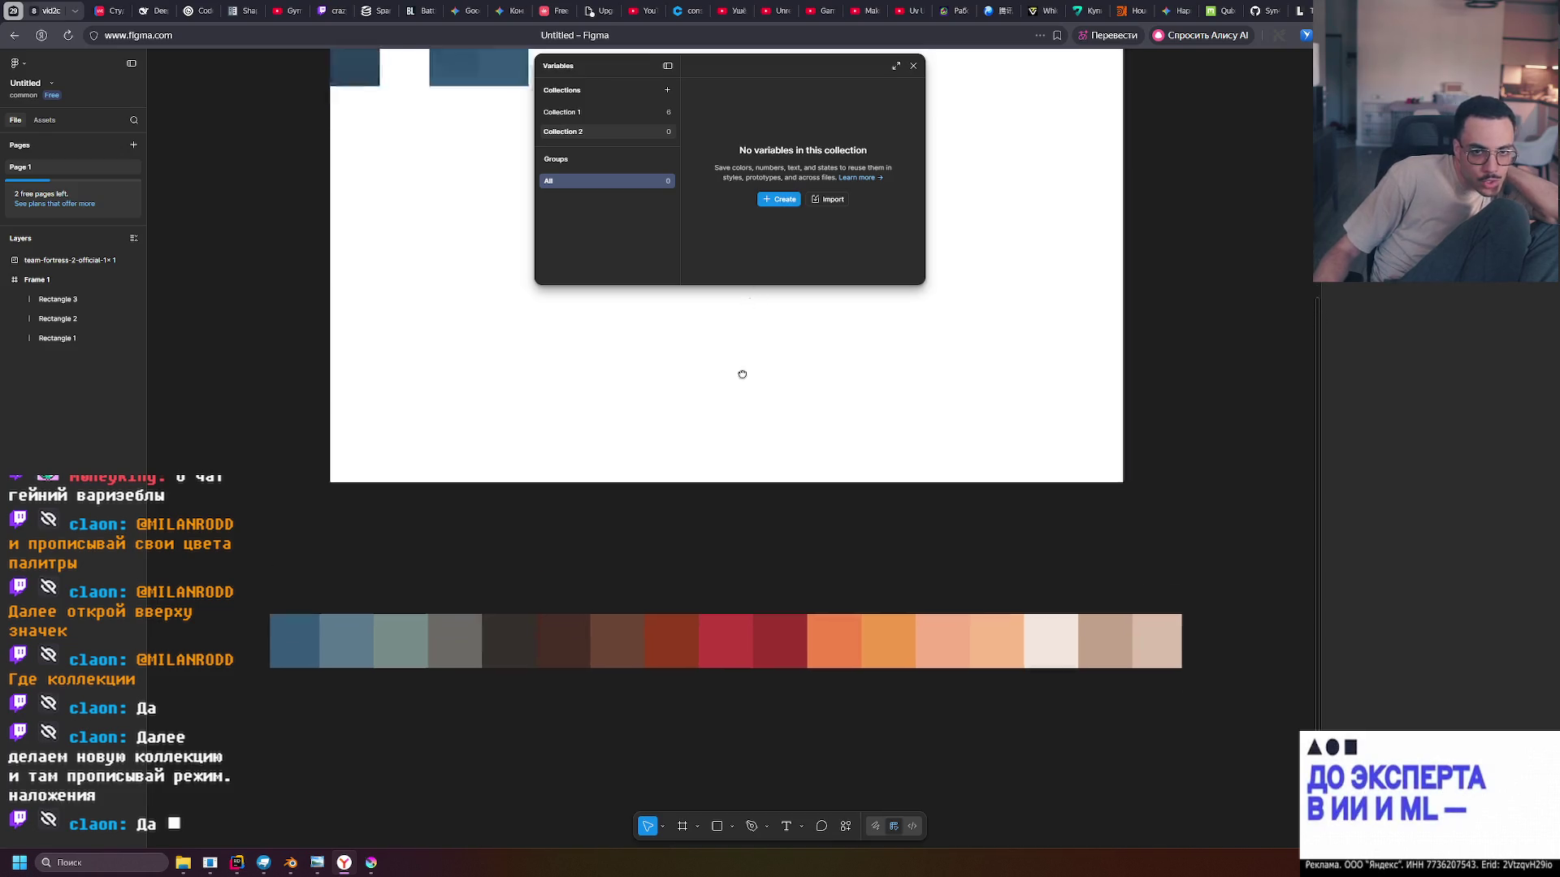
Shift Rectangle 3 left and back, and nudge Rectangle 2 slightly on the canvas
scroll(665, 390, "up", 1)
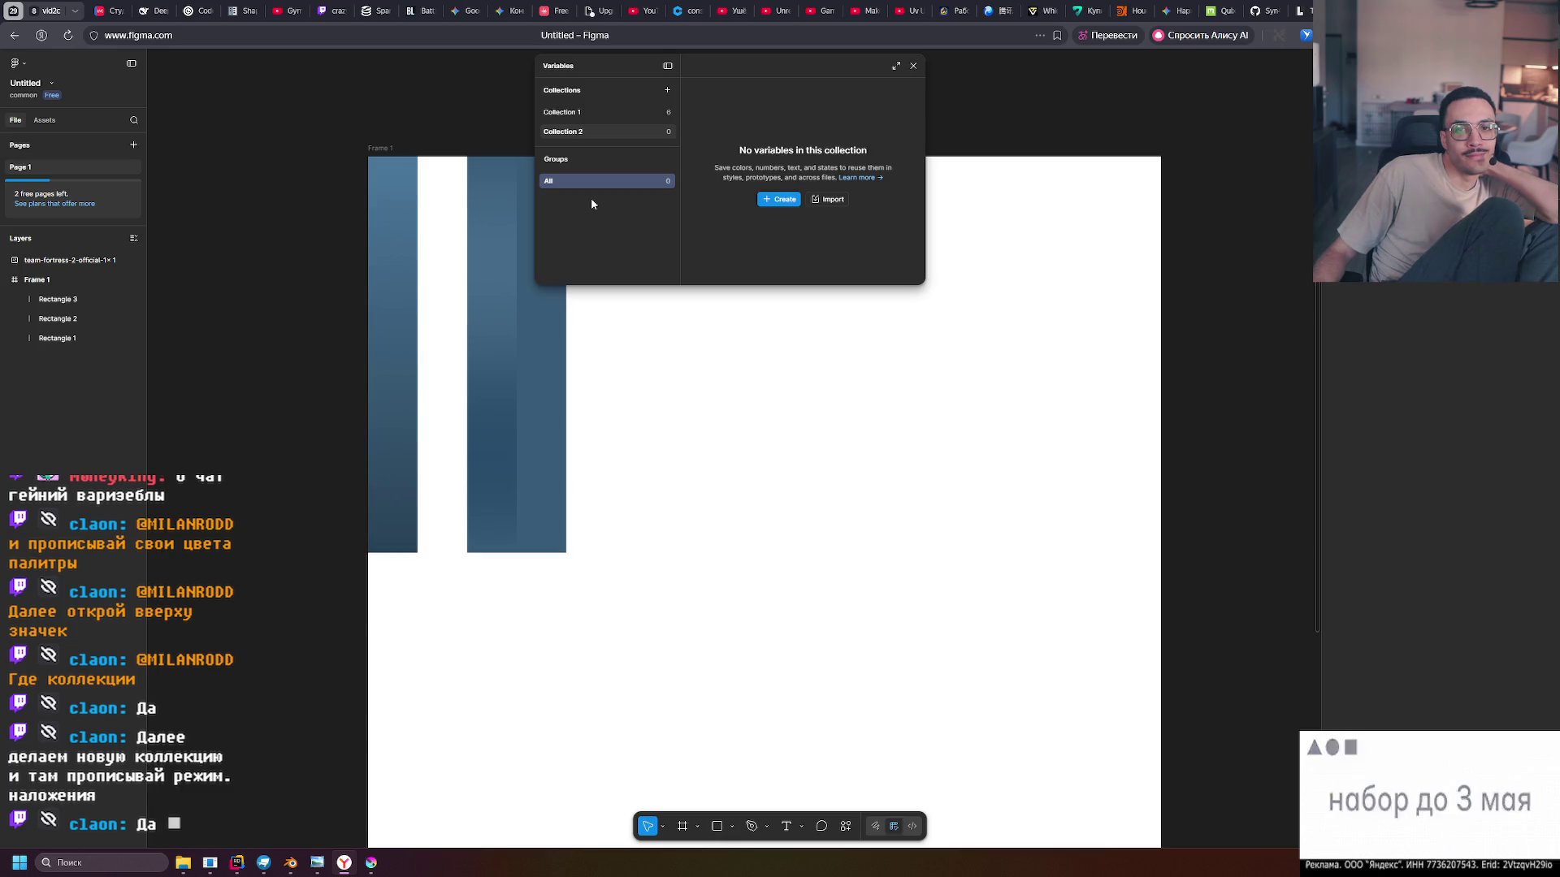
left_click(487, 280)
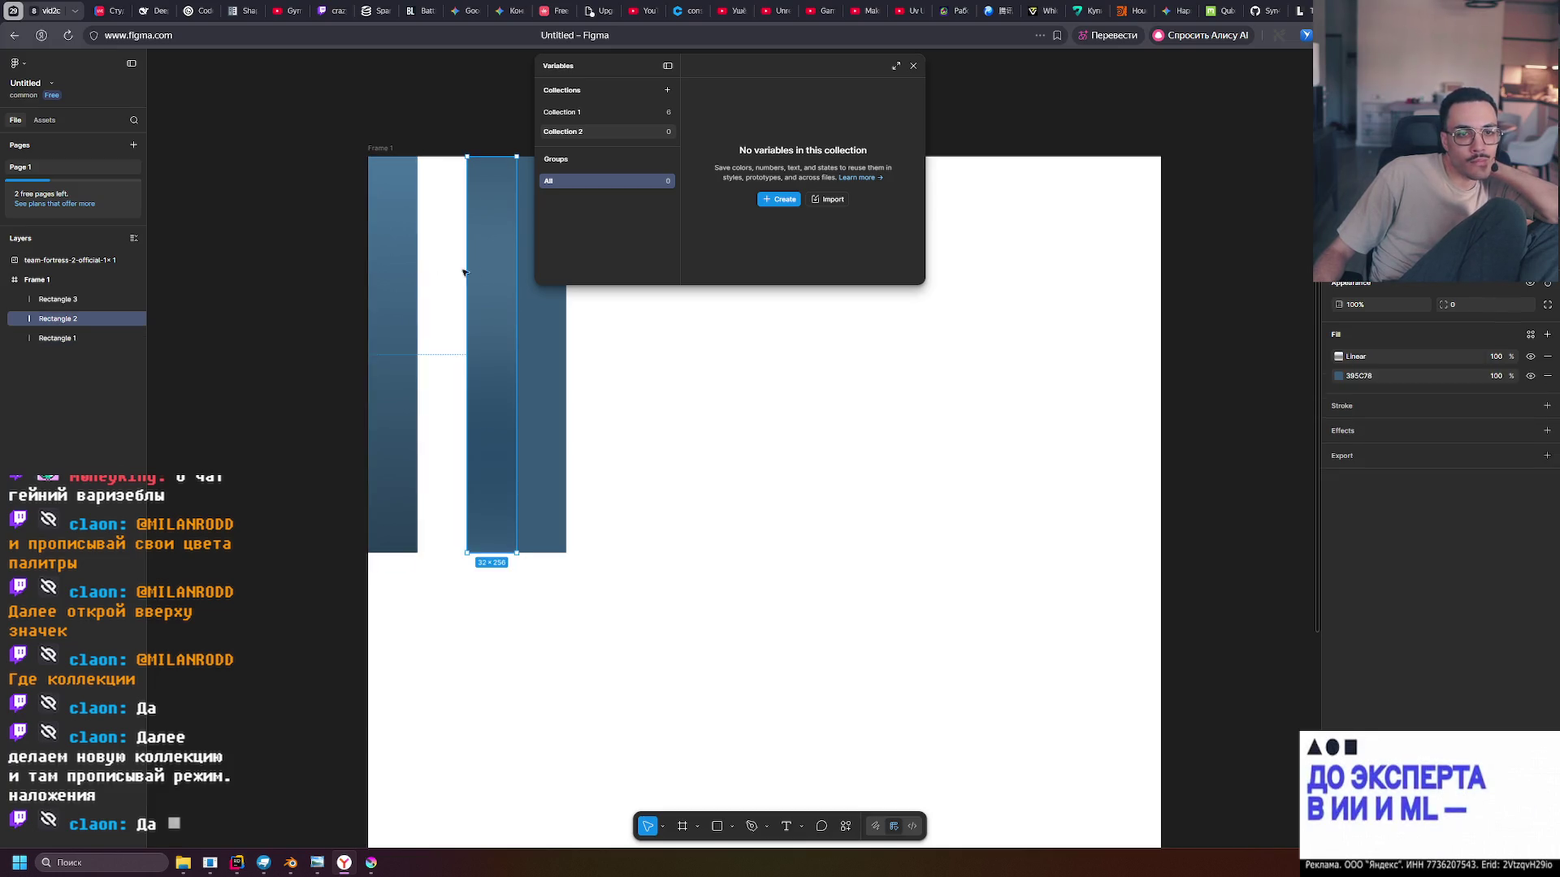
left_click(553, 314)
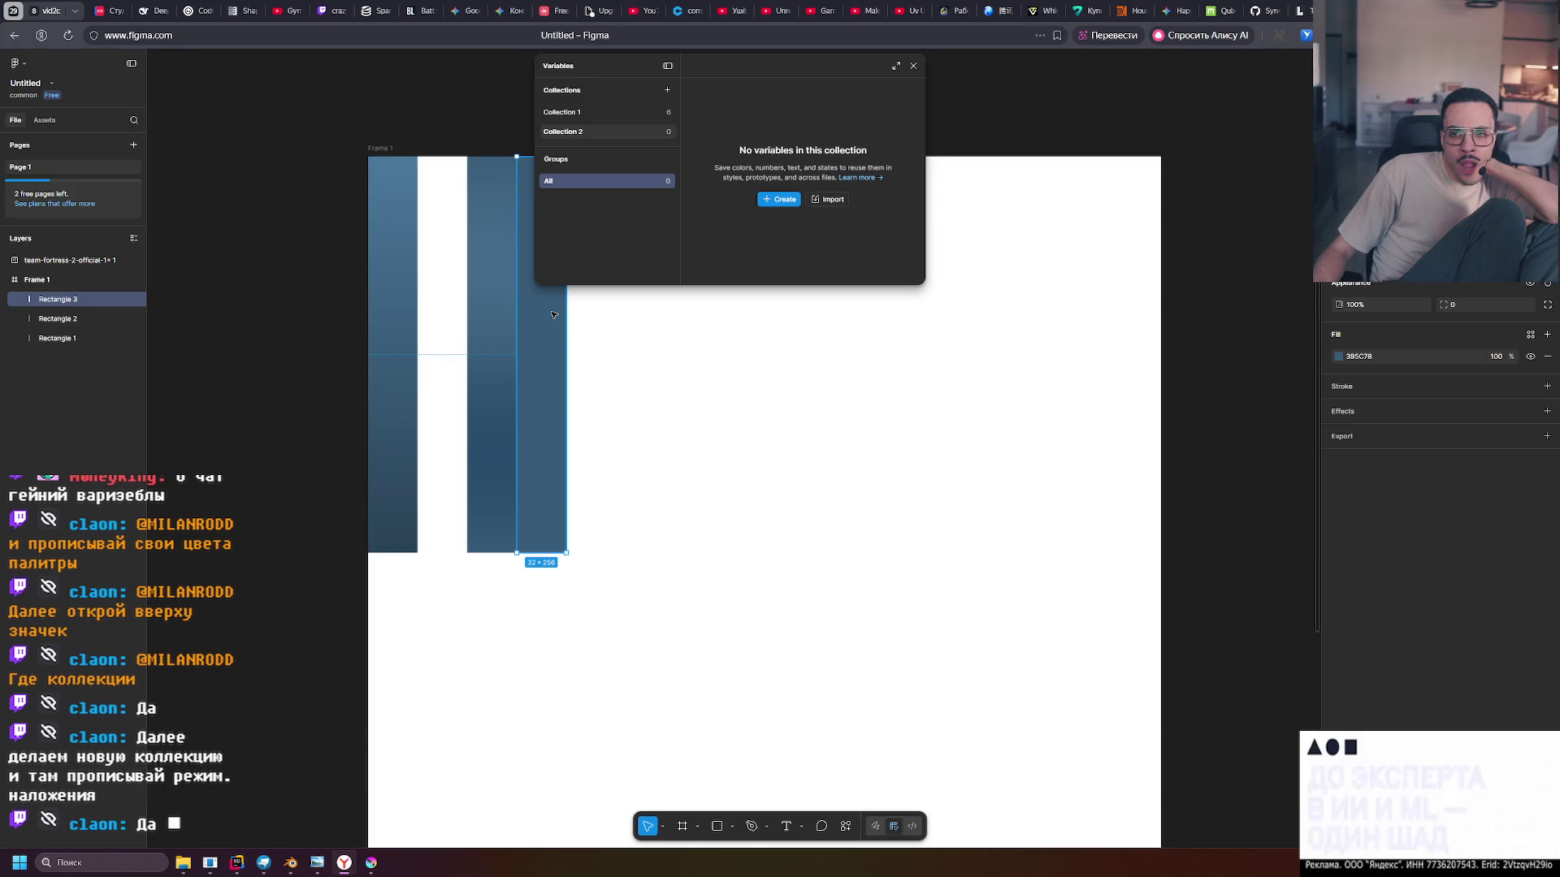
left_click_drag(543, 314, 445, 316)
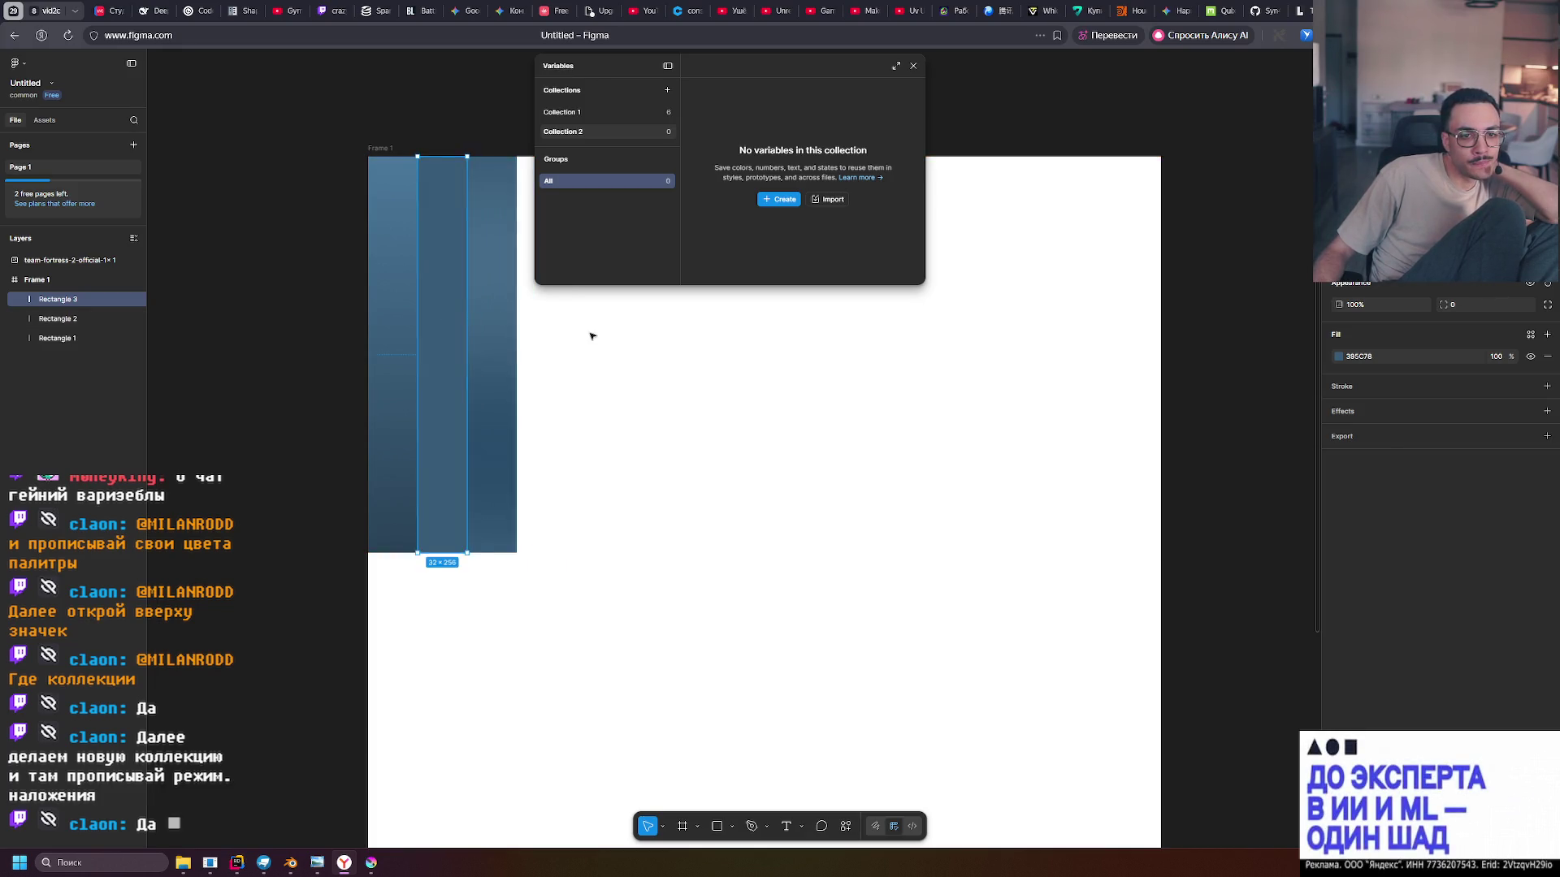
left_click(591, 336)
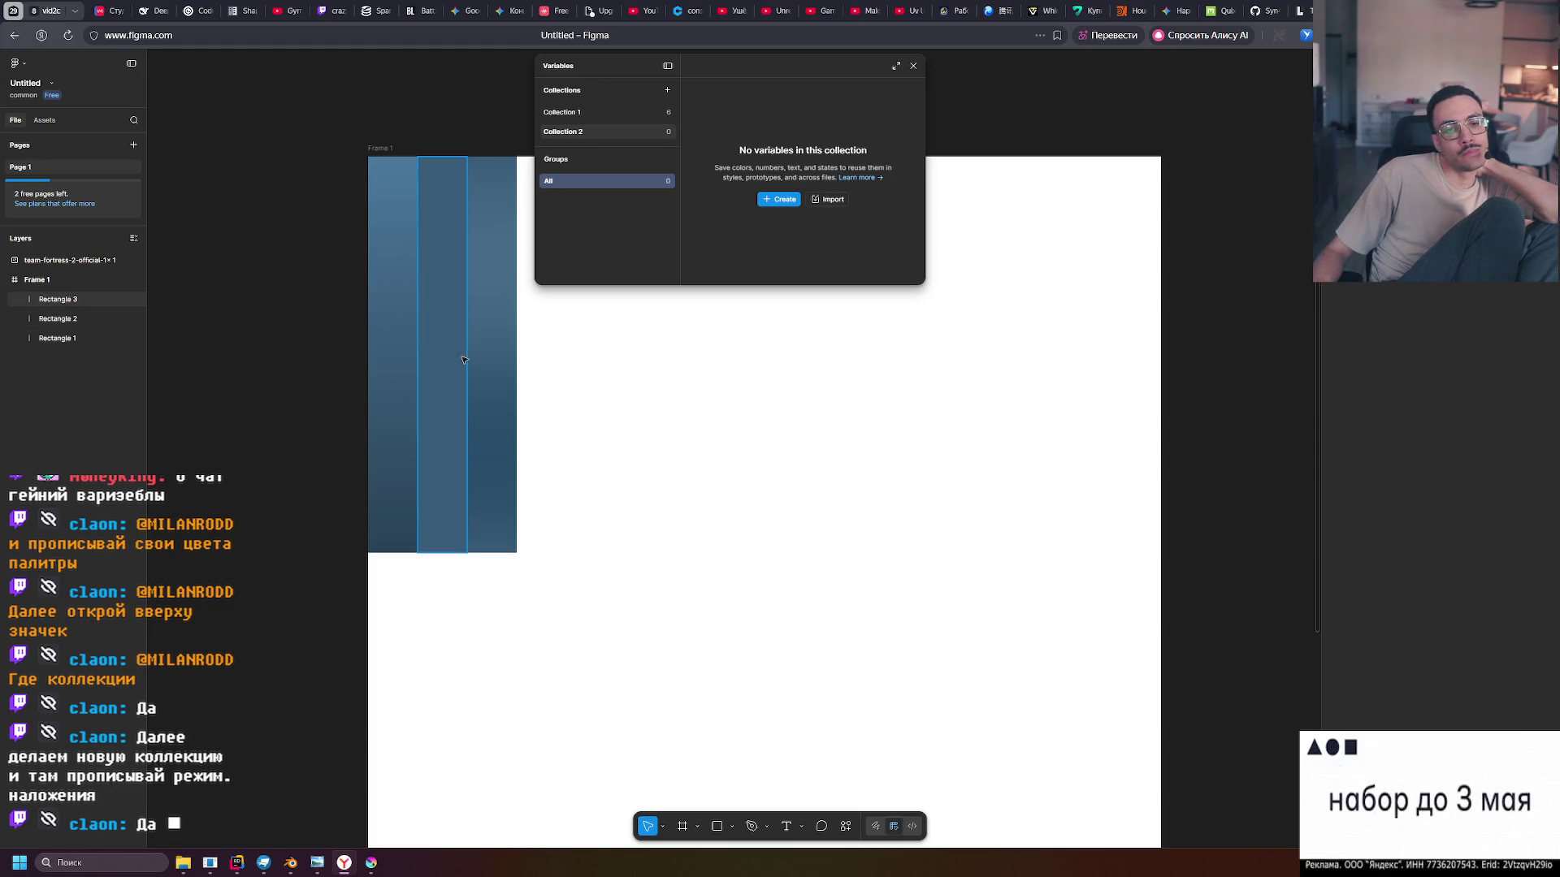
mouse_move(451, 357)
left_mouse_down()
mouse_move(555, 352)
mouse_move(450, 329)
left_mouse_up()
left_click_drag(458, 389, 459, 391)
left_click(477, 383)
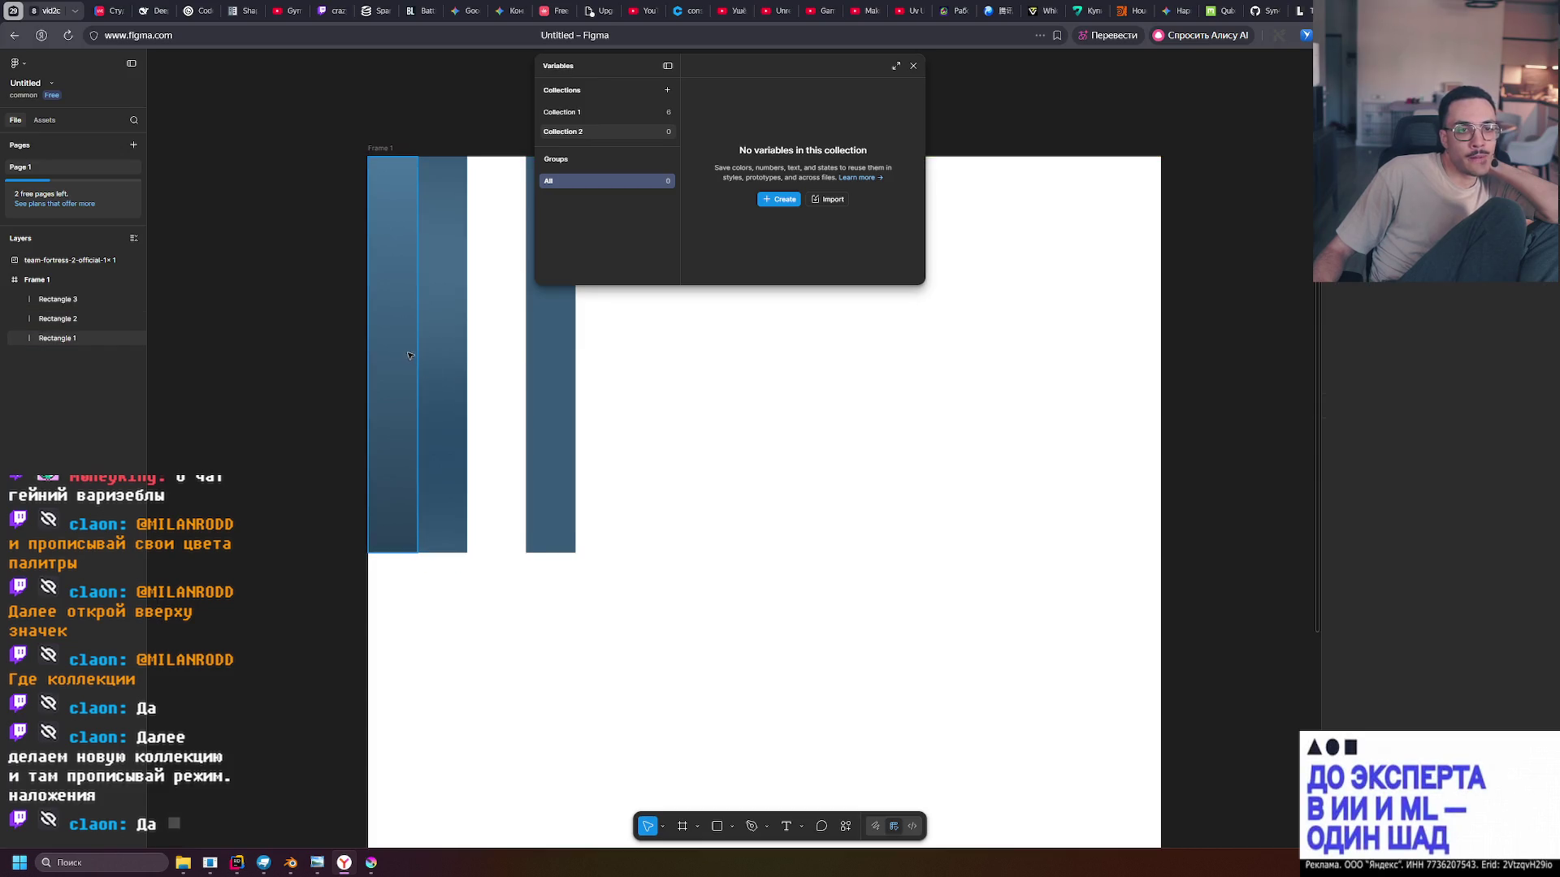
Close the variables window and open Rectangle 2's gradient fill (FFFFFF, 848484, 000000)
left_click(452, 355)
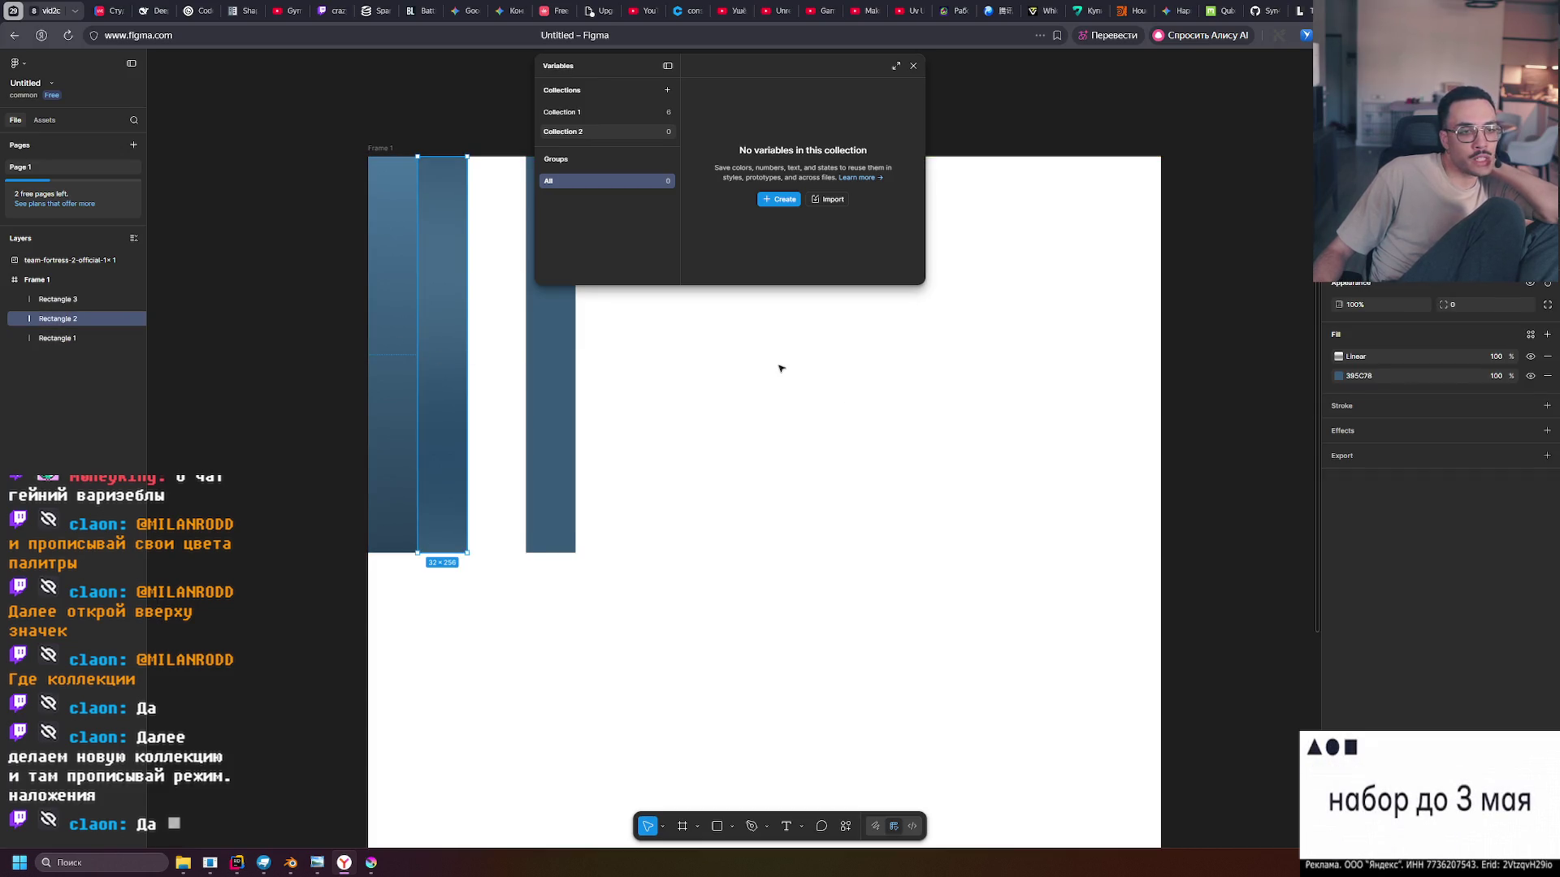
left_click(913, 66)
scroll(387, 339, "up", 1)
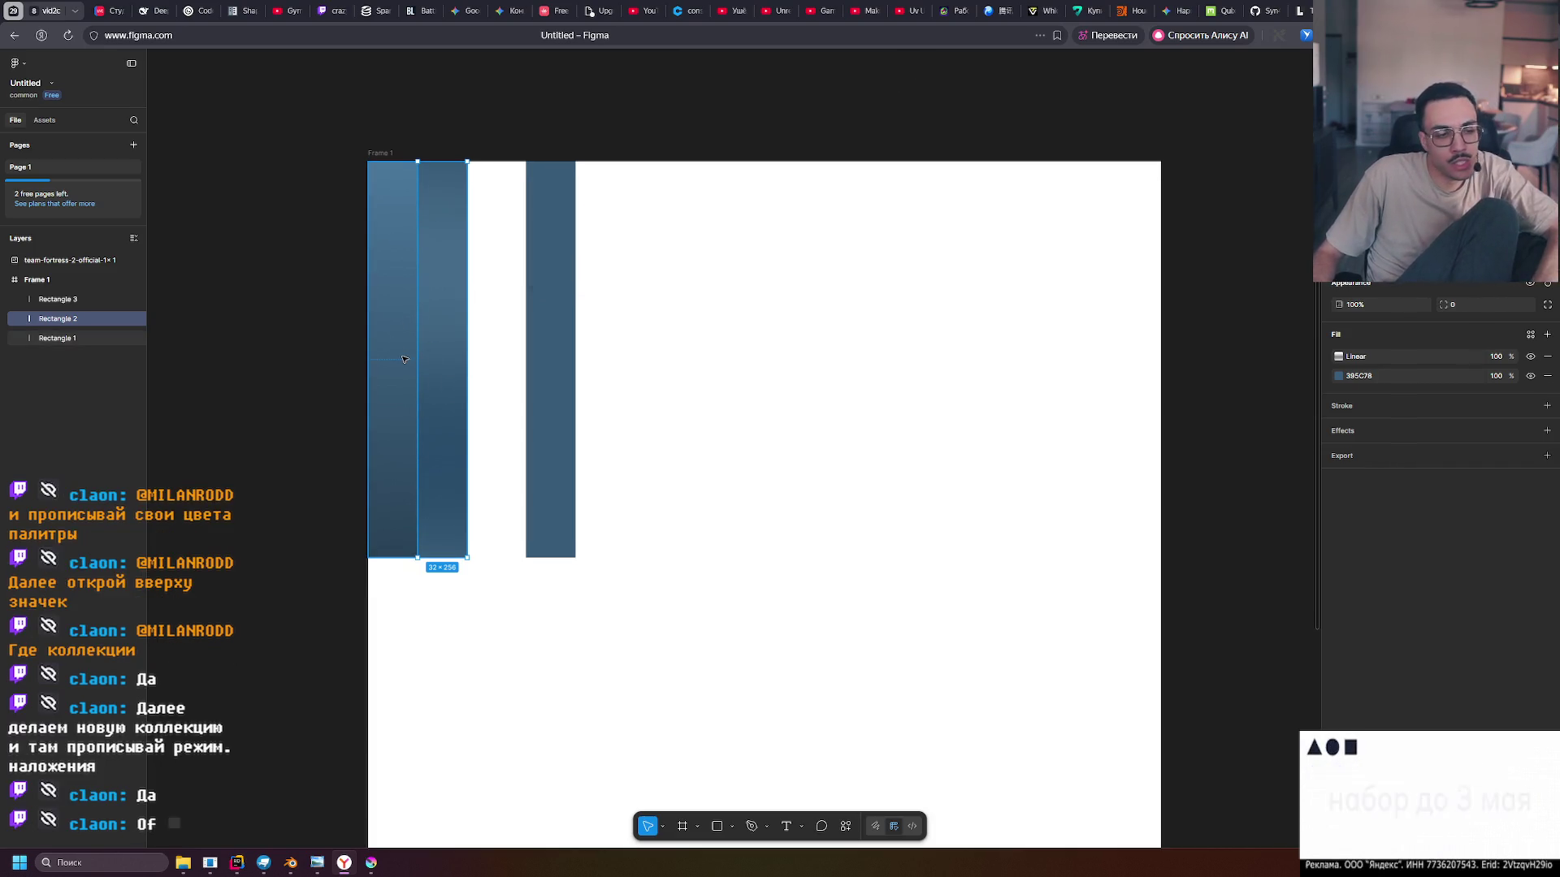
scroll(396, 359, "up", 3, "ctrl")
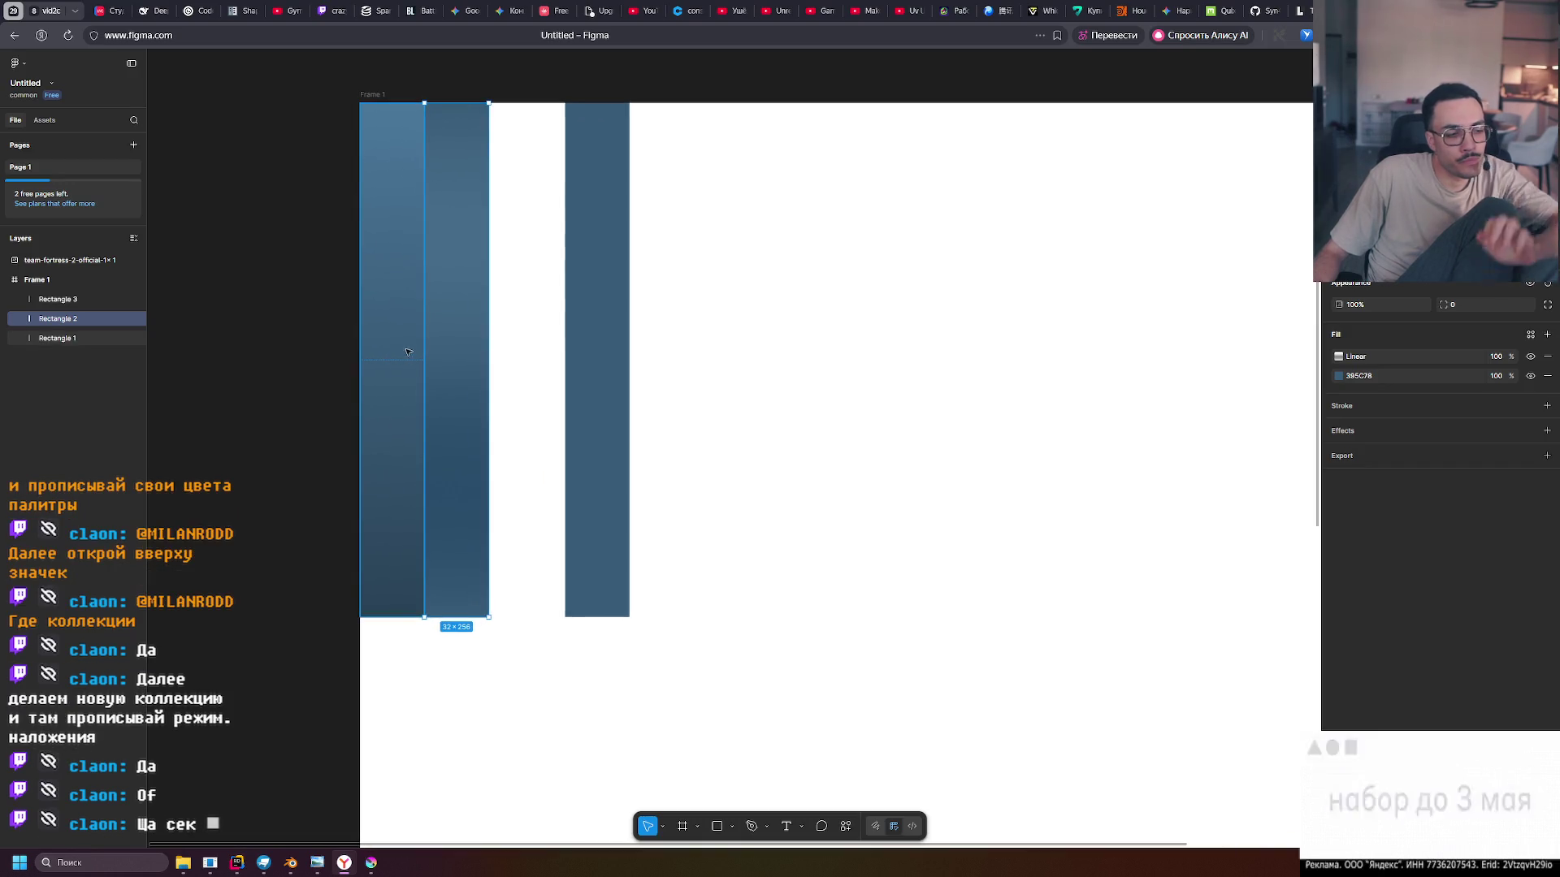
left_click(501, 273)
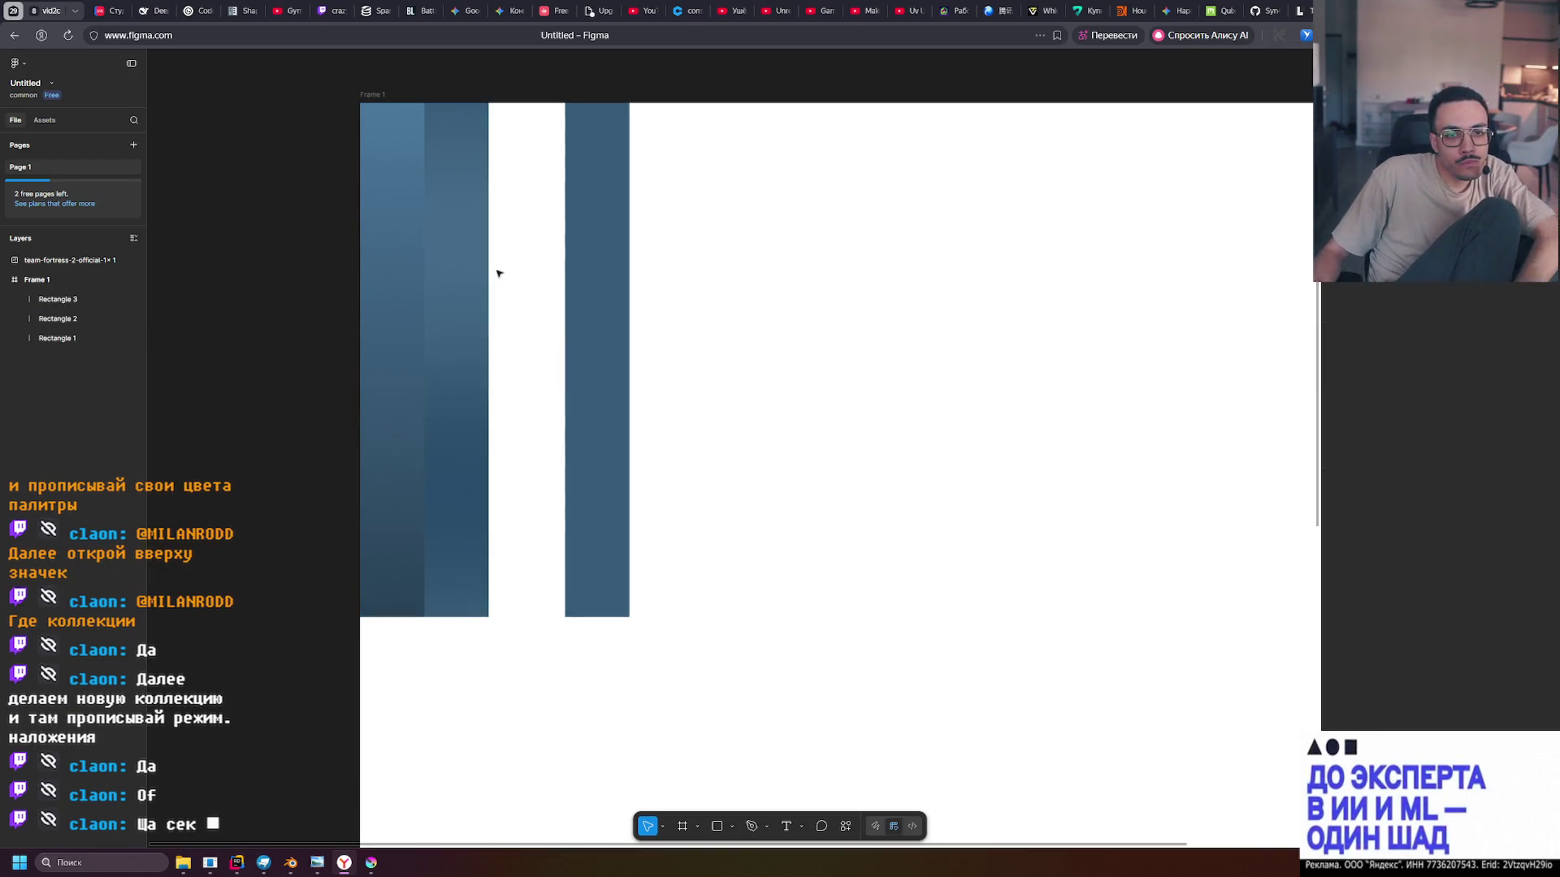
scroll(378, 257, "up", 3, "ctrl")
scroll(623, 244, "up", 2)
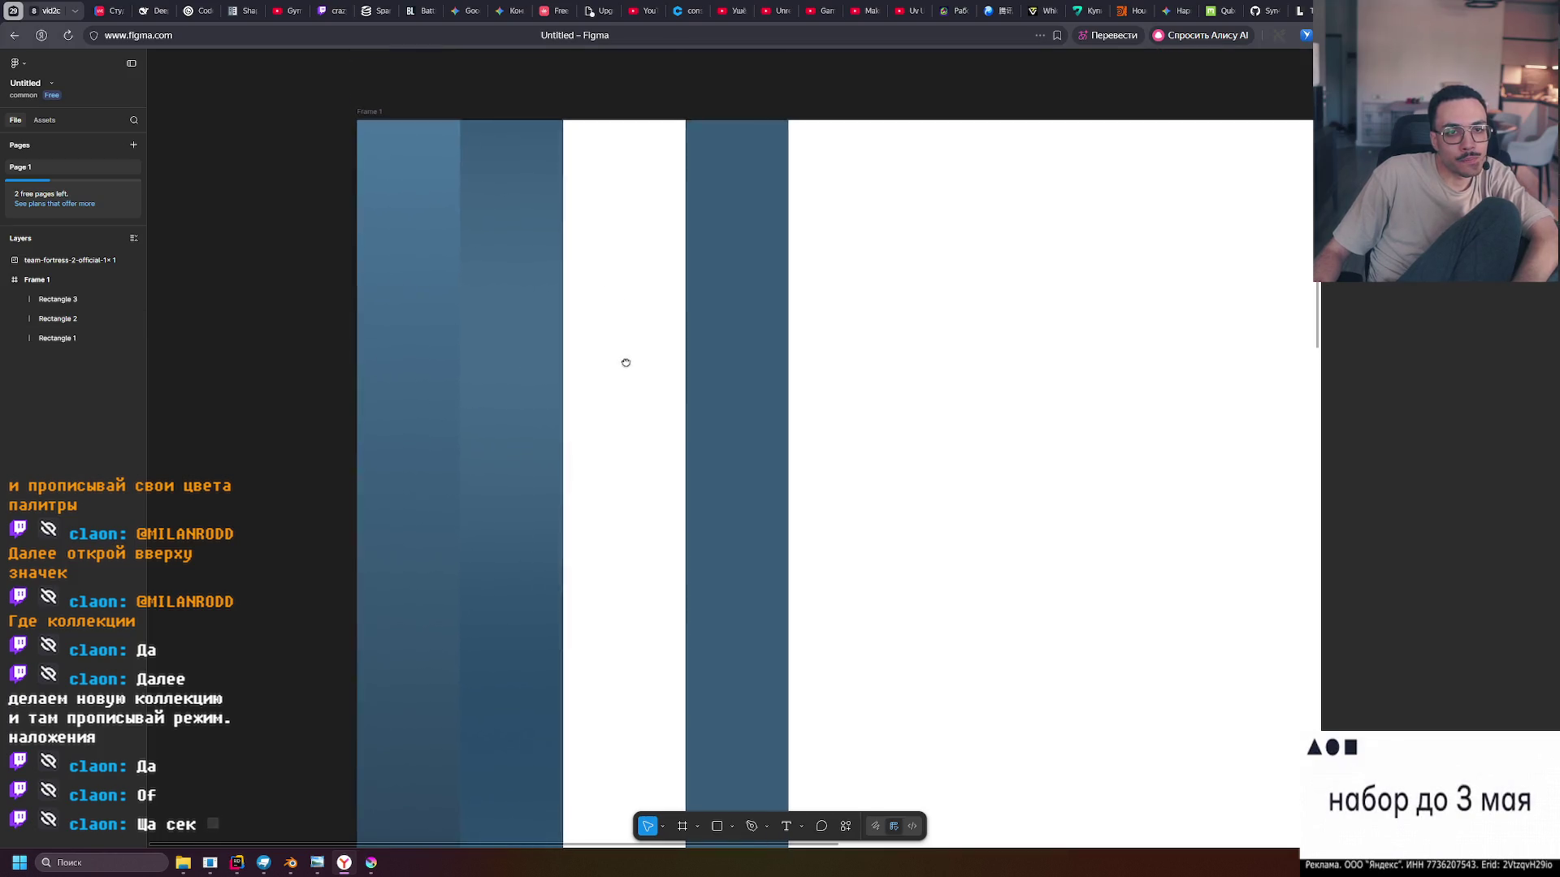
left_click(563, 291)
left_click(1338, 356)
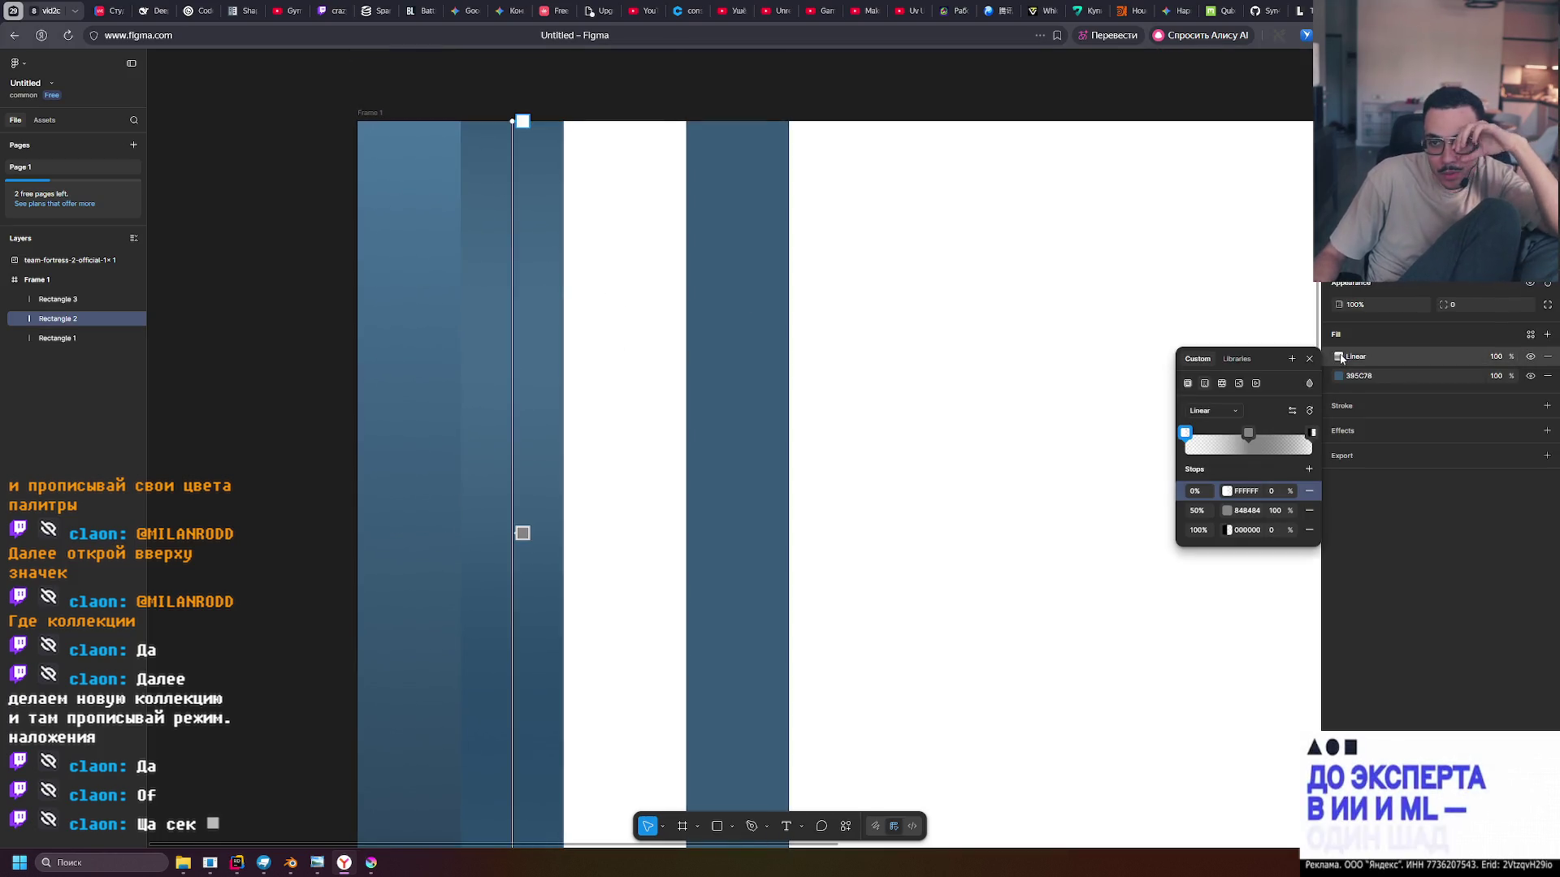
Review Rectangle 2's gradient type and white 0% stop, keeping the gradient Linear
left_click(1227, 411)
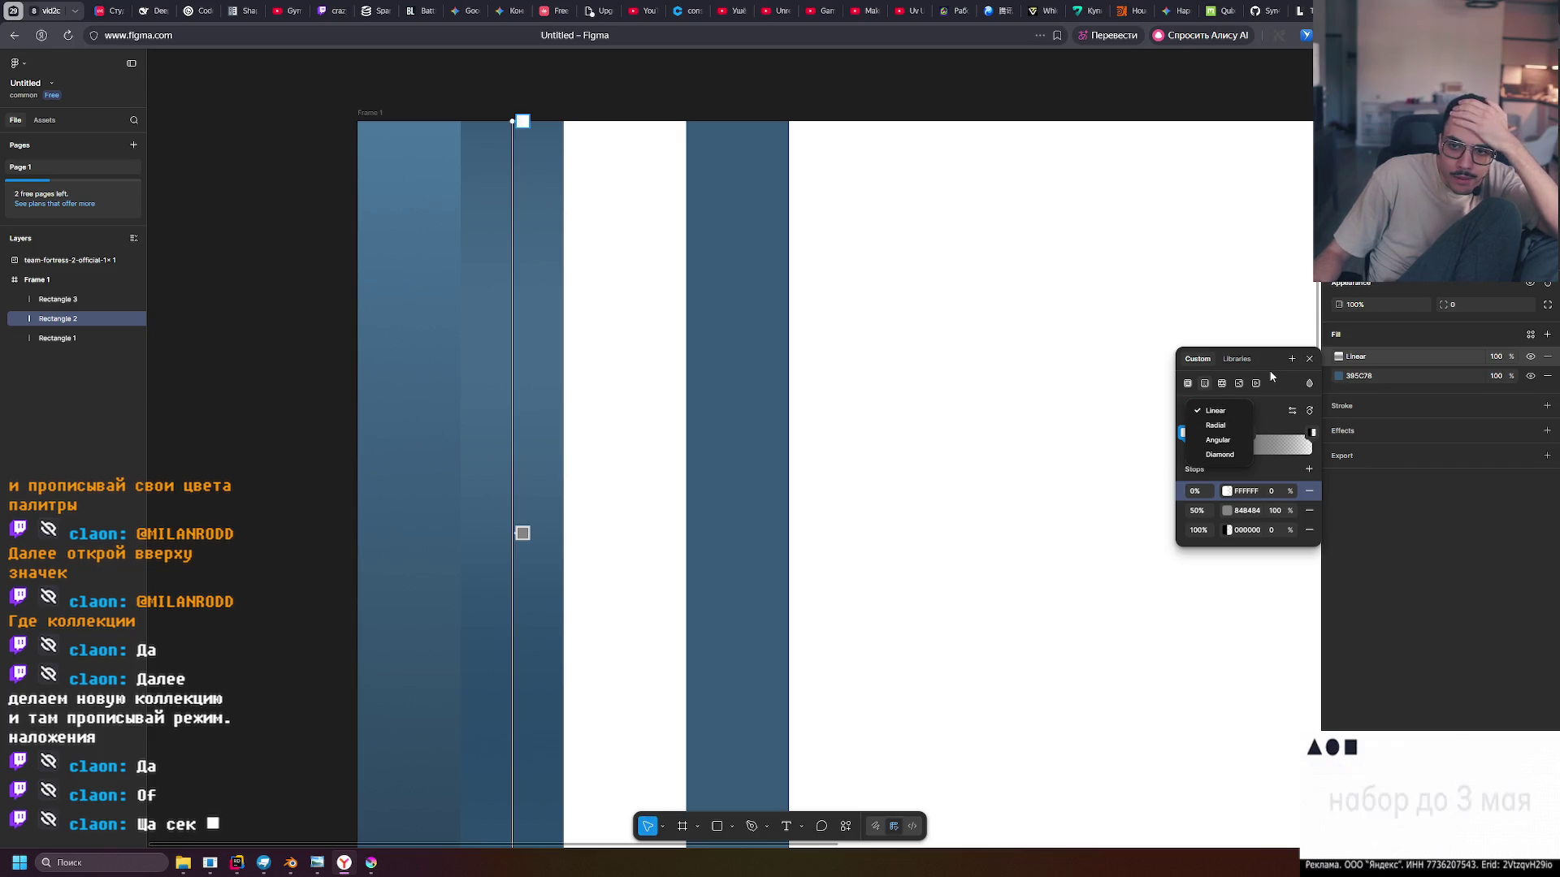
left_click(1272, 377)
left_click(1309, 384)
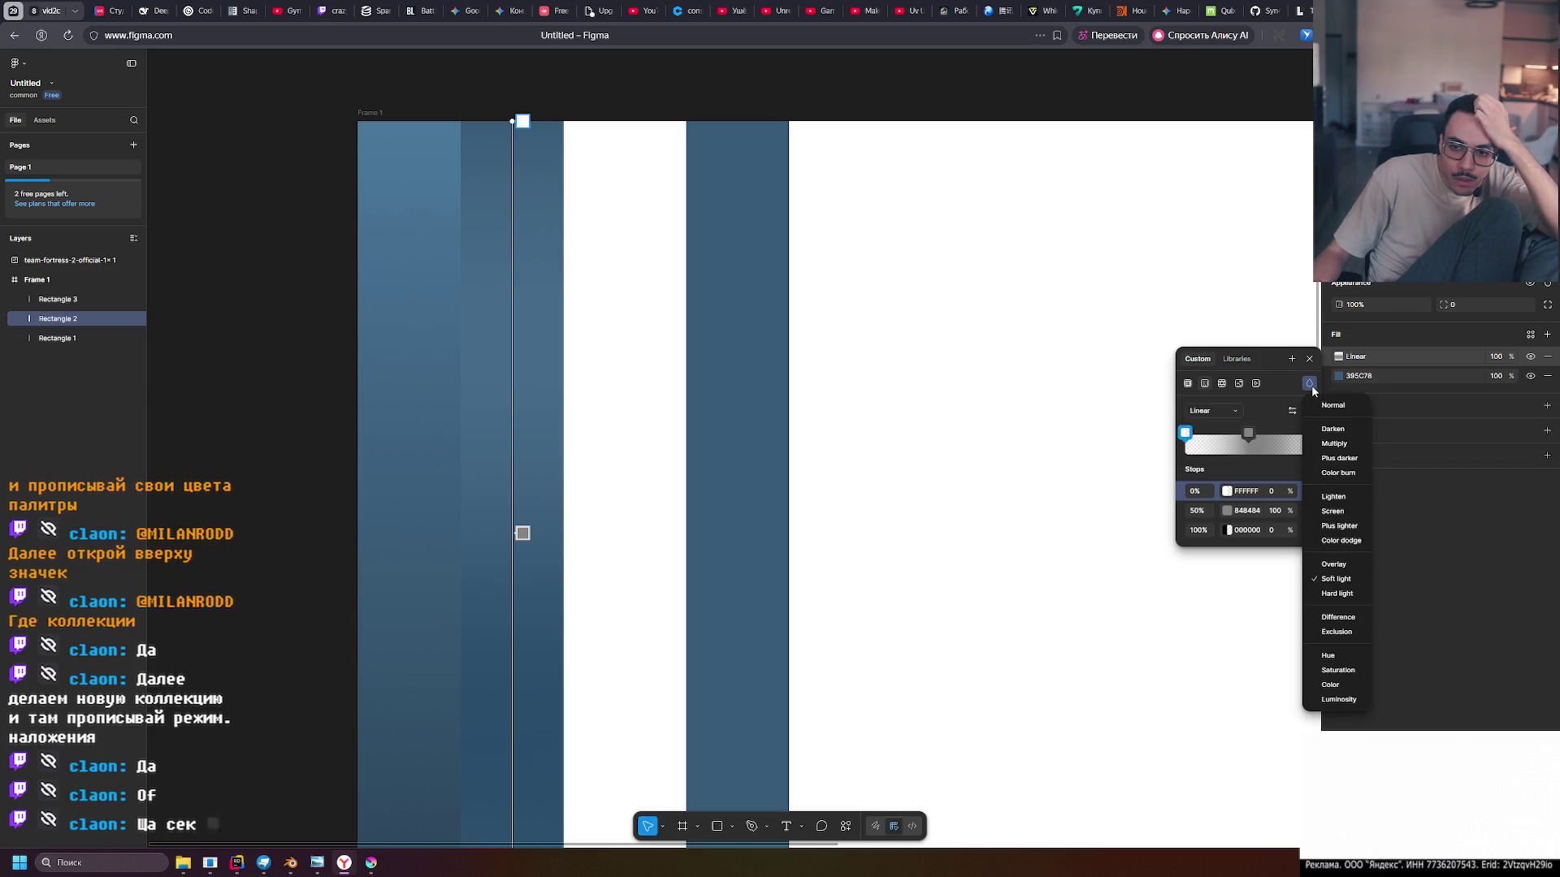
left_click(1310, 384)
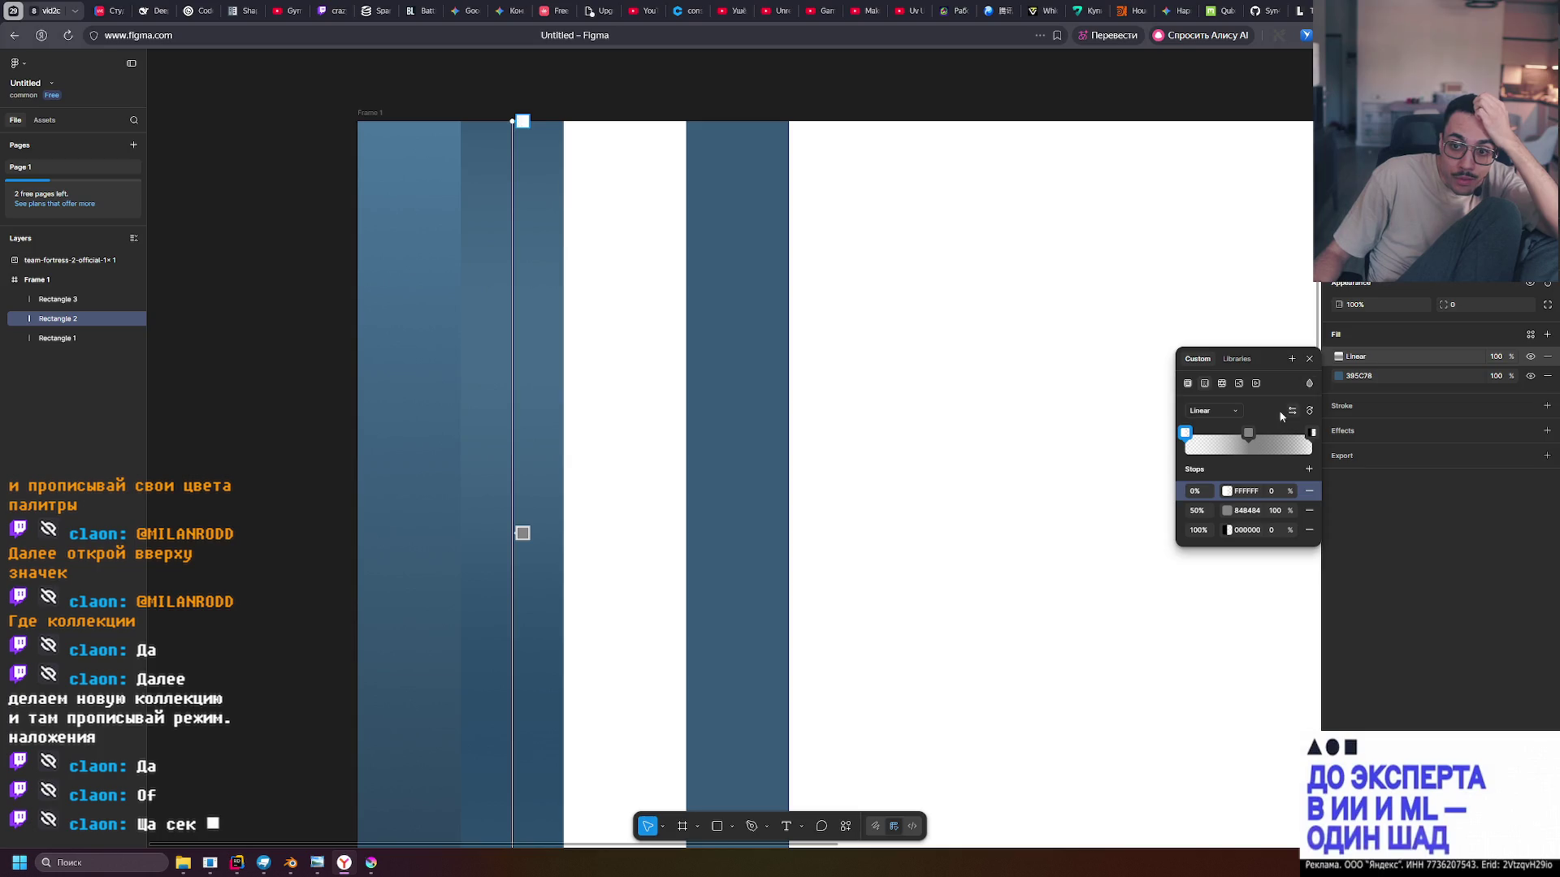
left_click(1229, 494)
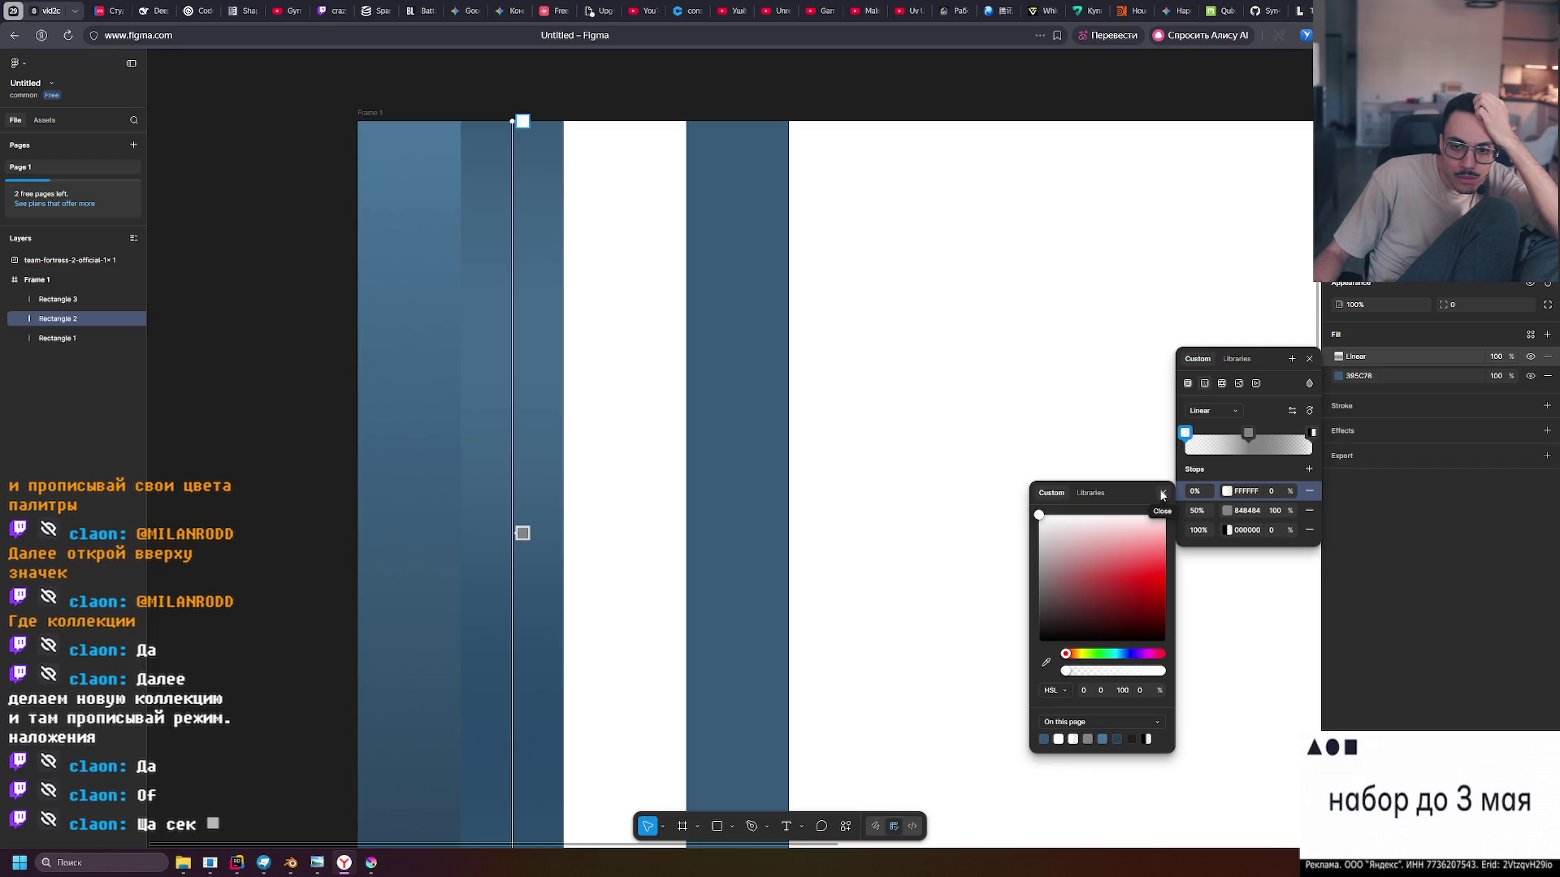
left_click(1162, 493)
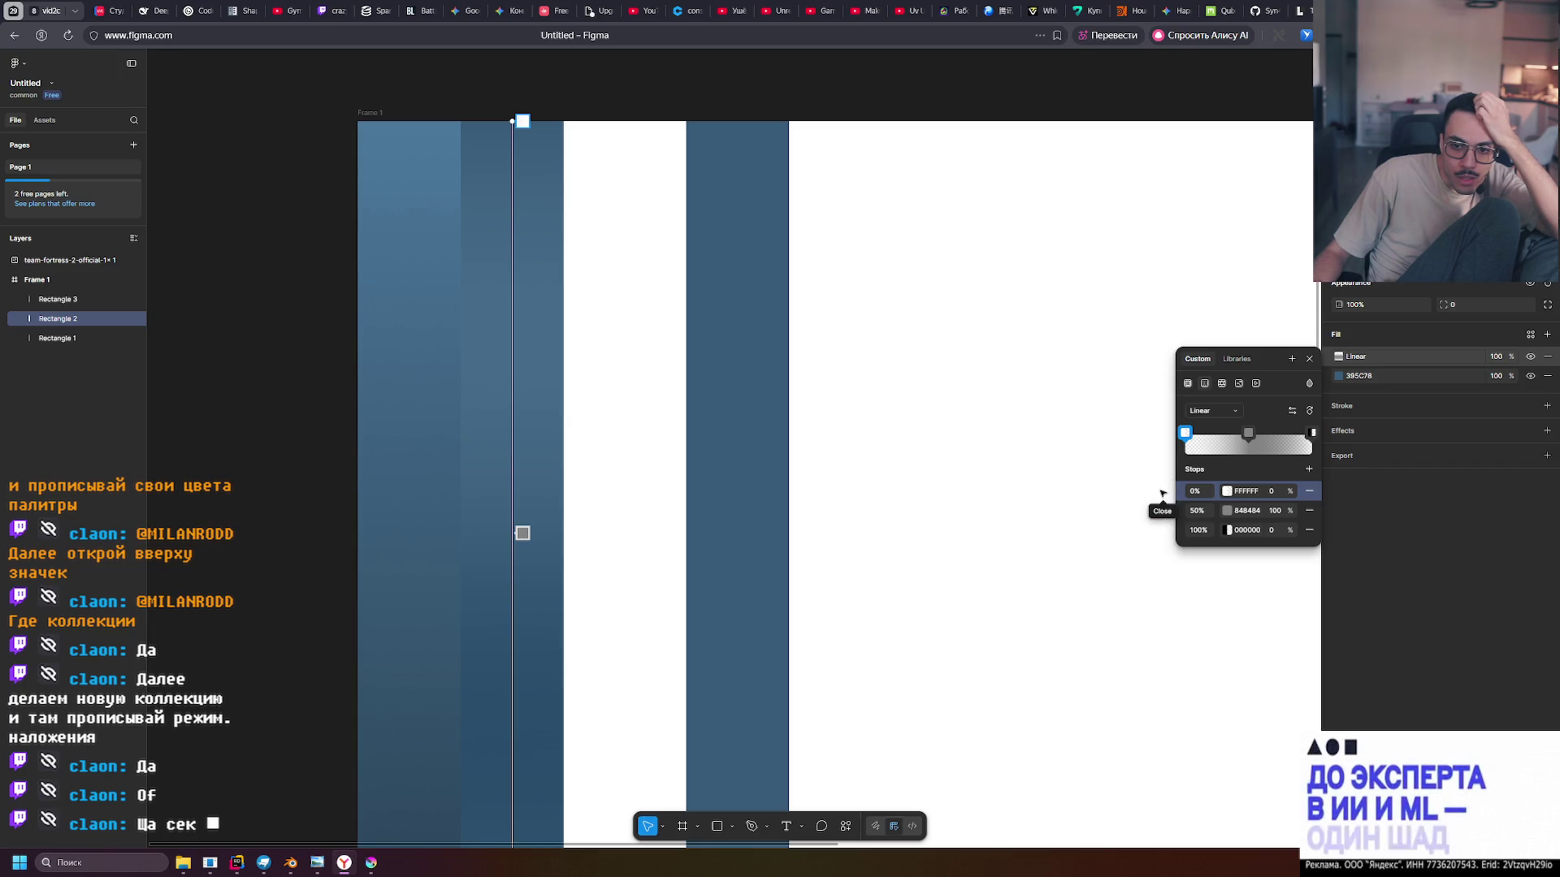
Switch Rectangle 2's fill blend mode from Soft light to Luminosity
left_click(1308, 383)
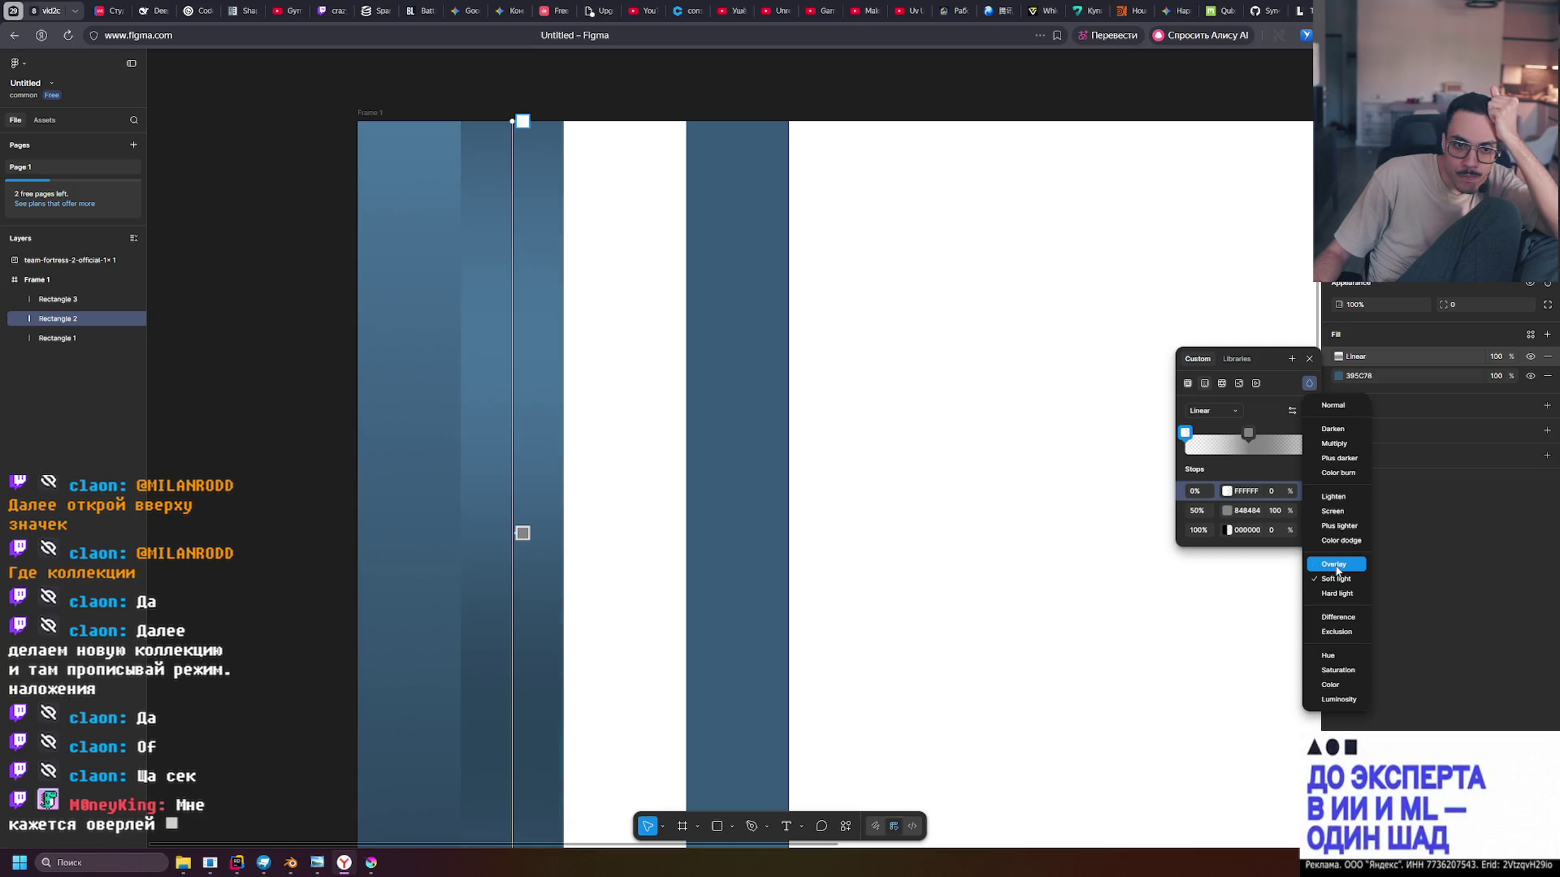
left_click(1336, 671)
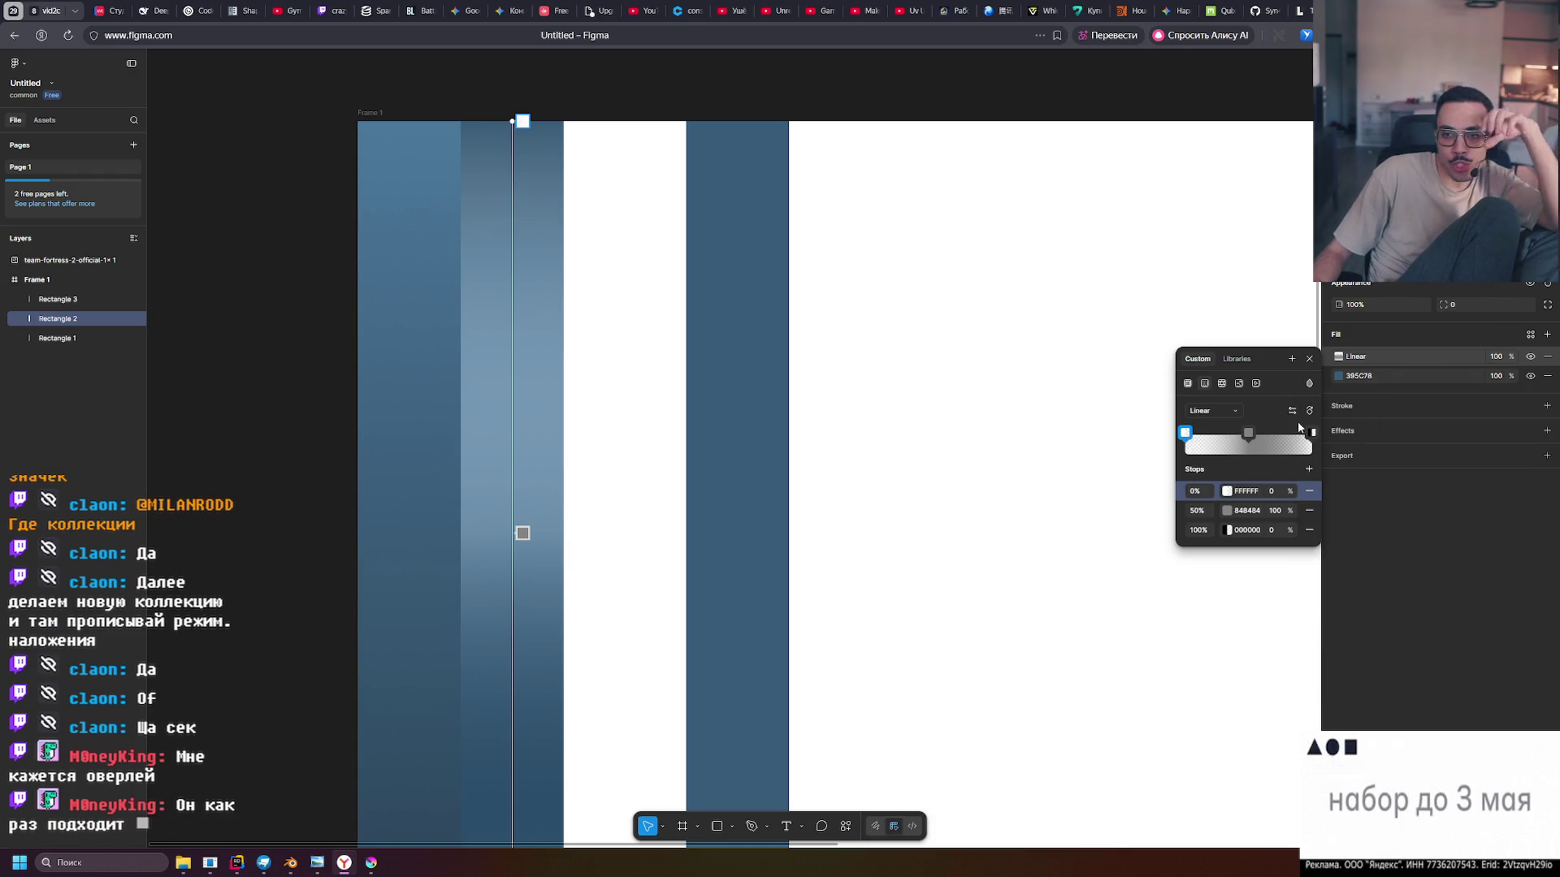
left_click(1308, 385)
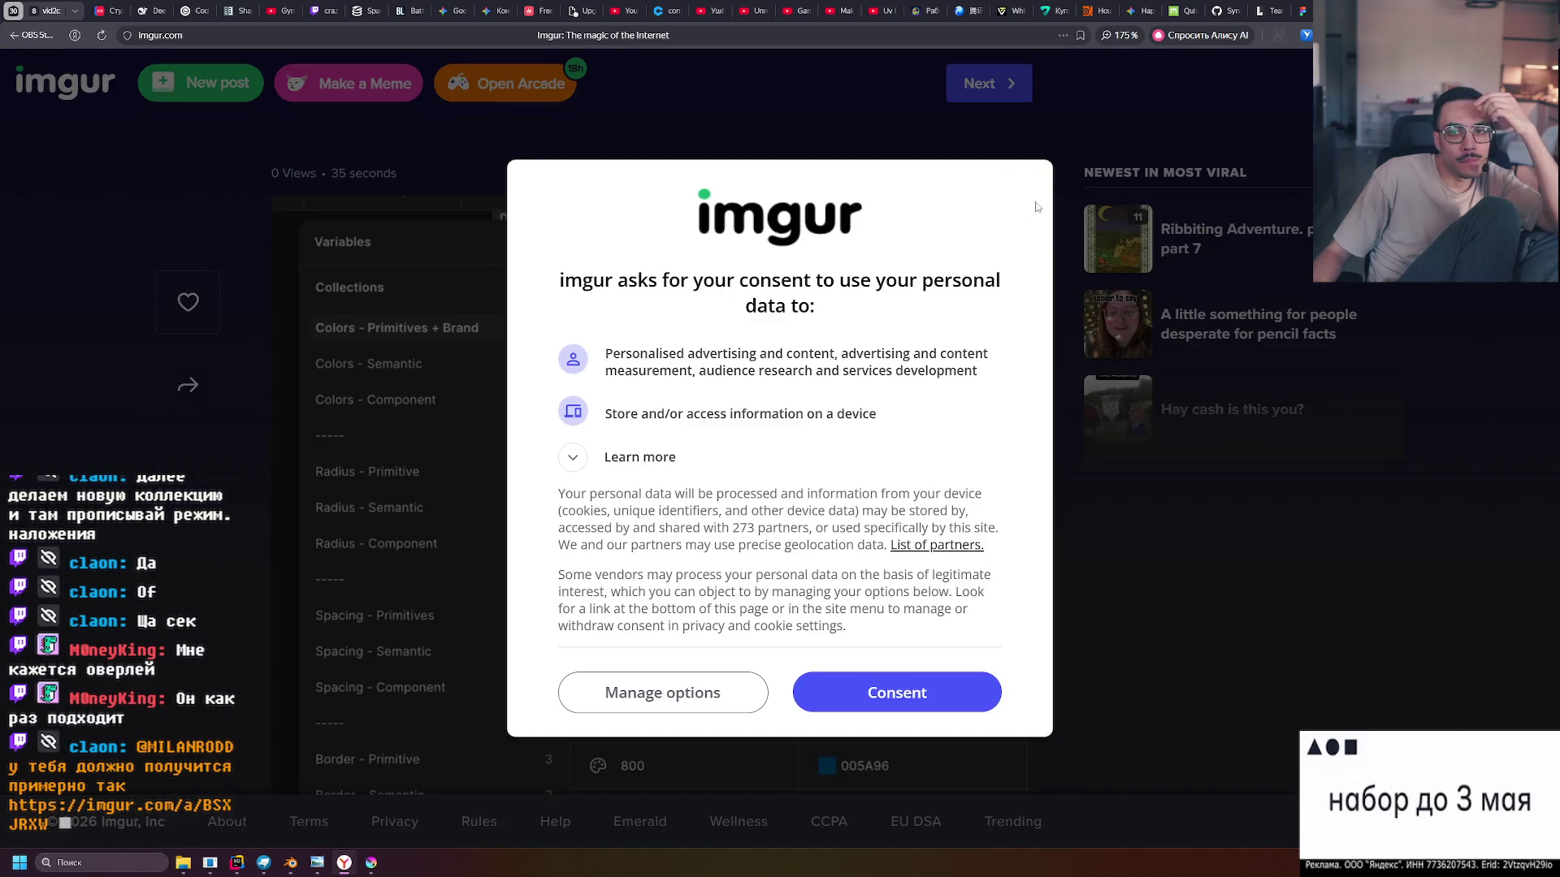
Accept Imgur's consent prompt and scroll through the reference colour variables list
left_click(830, 697)
scroll(755, 312, "down", 1)
scroll(750, 322, "up", 2)
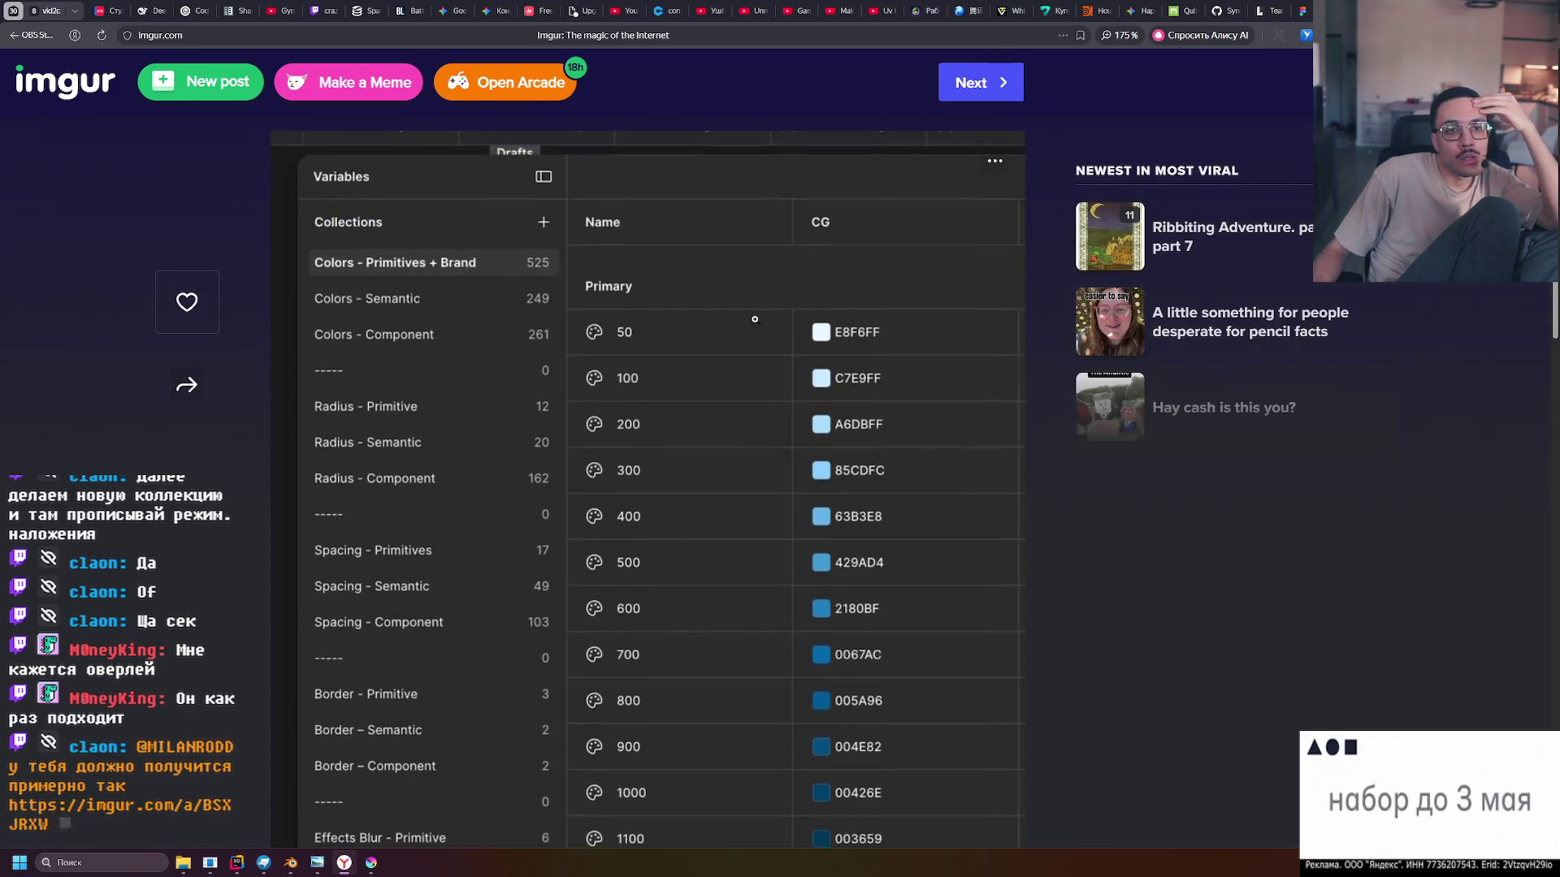
scroll(754, 317, "down", 10)
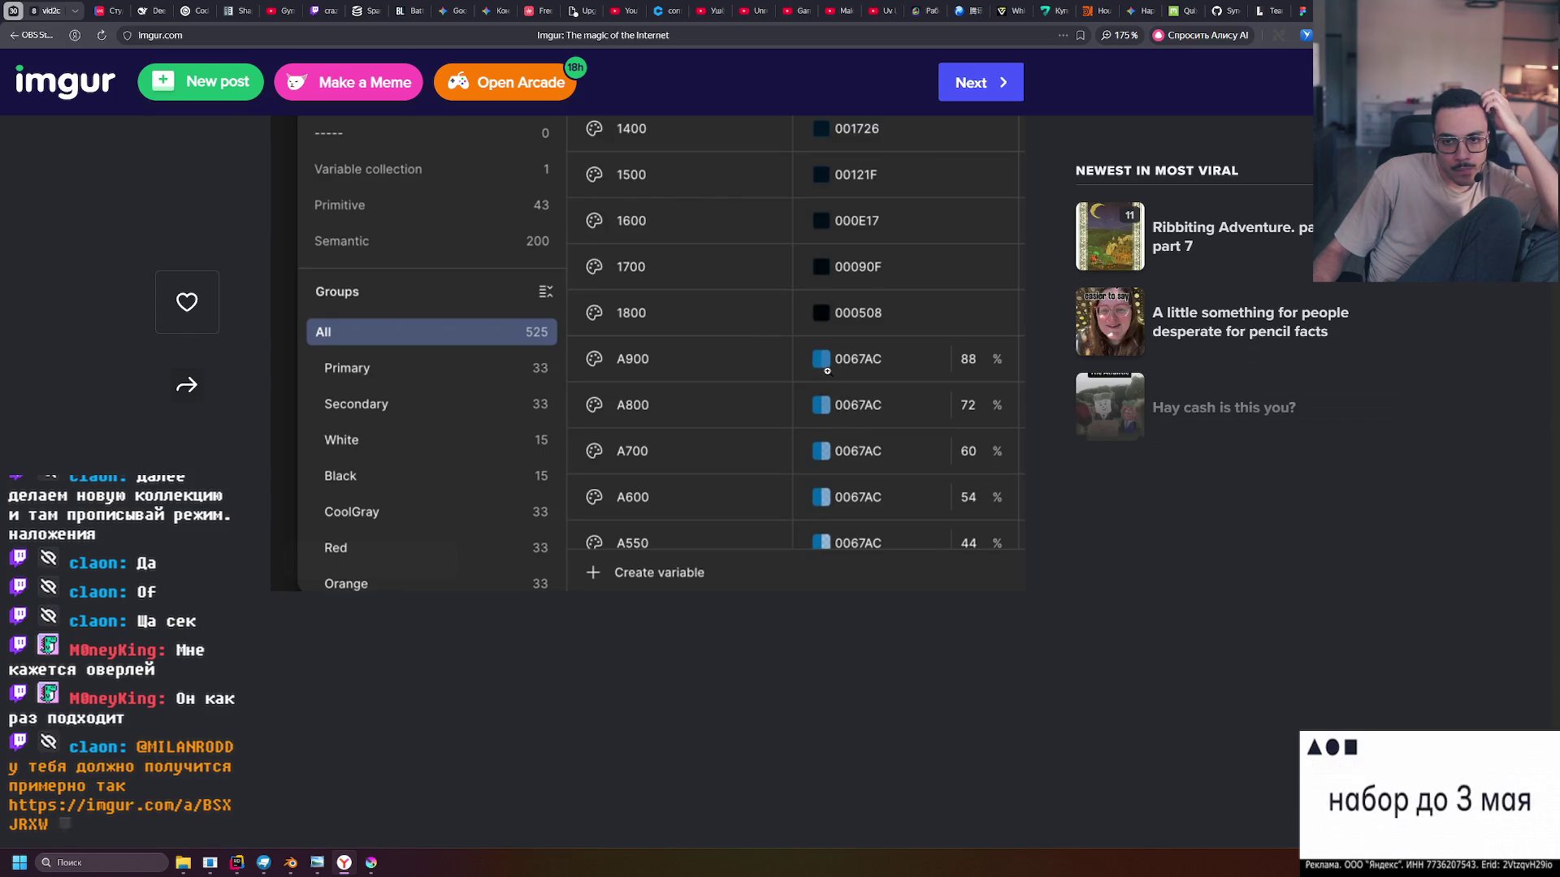
scroll(827, 370, "up", 4)
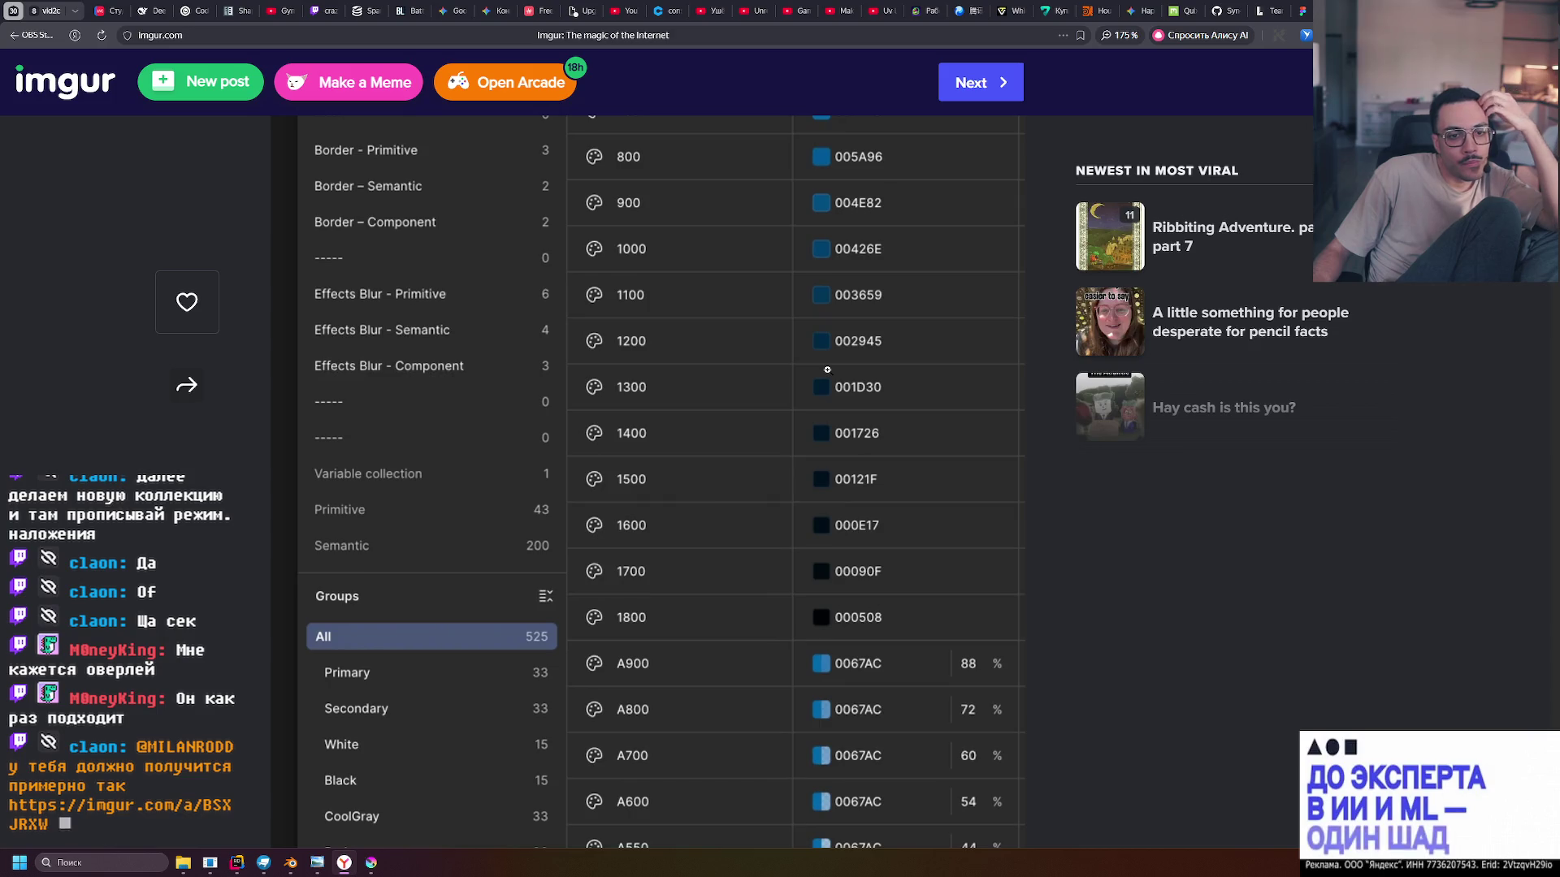
scroll(827, 370, "up", 1)
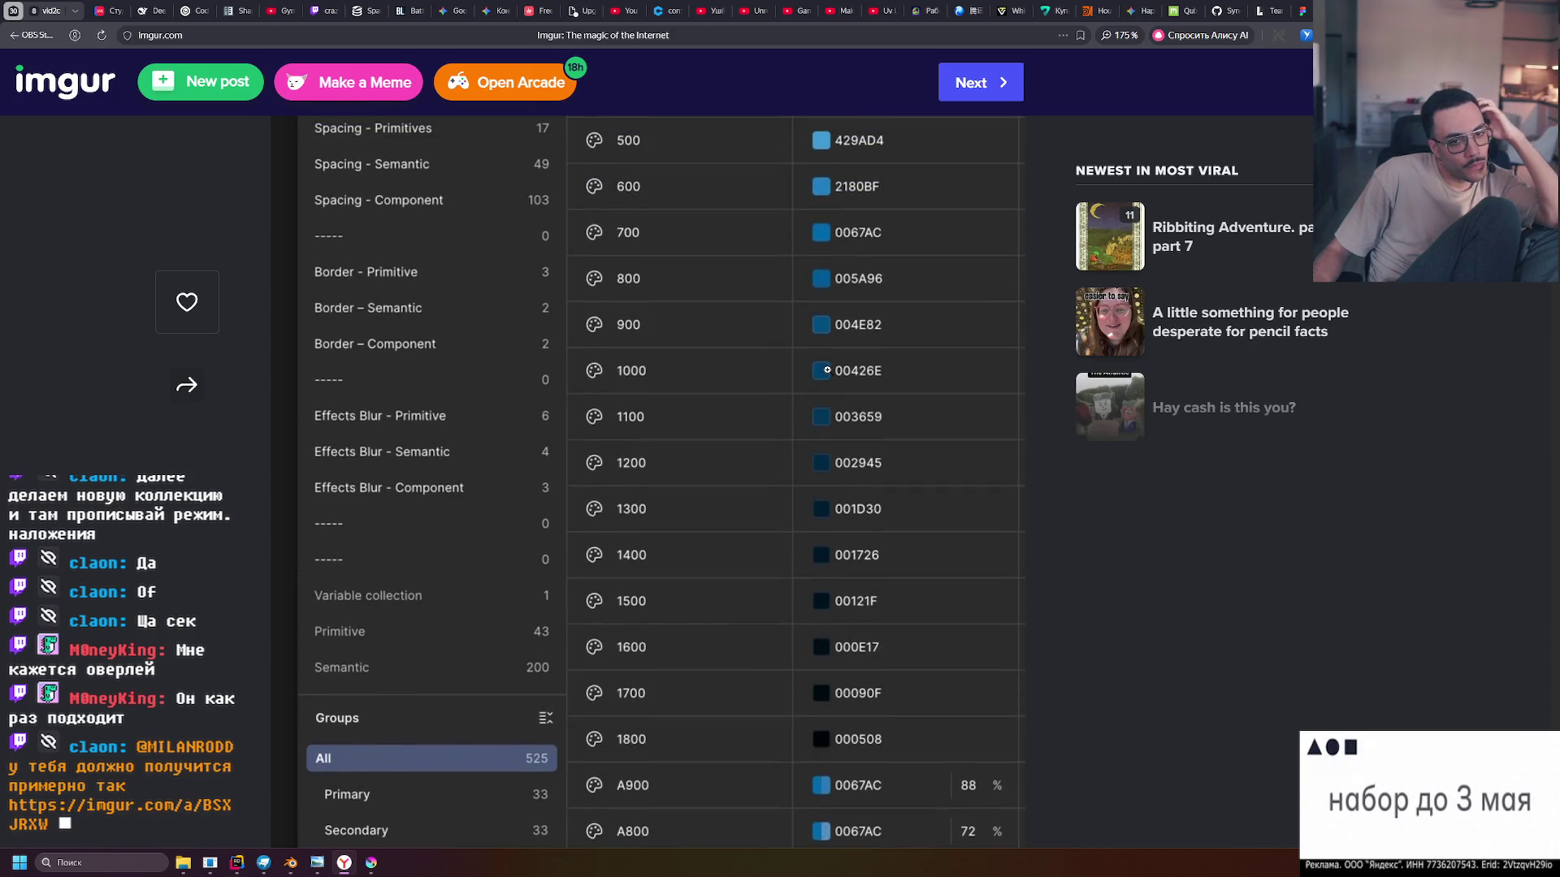
scroll(824, 370, "up", 6)
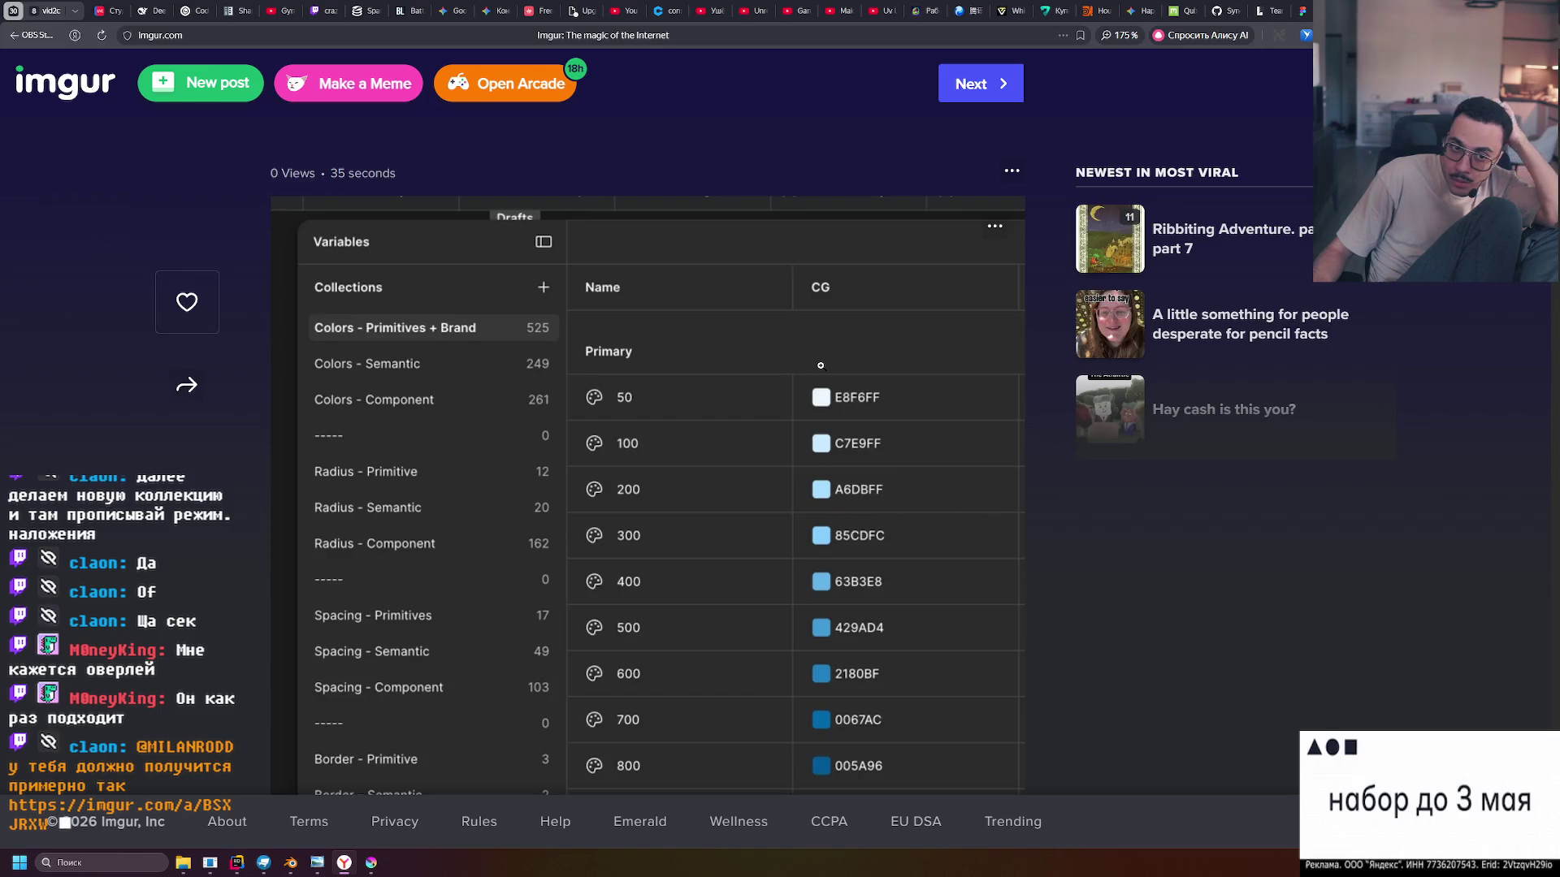
scroll(821, 366, "down", 8)
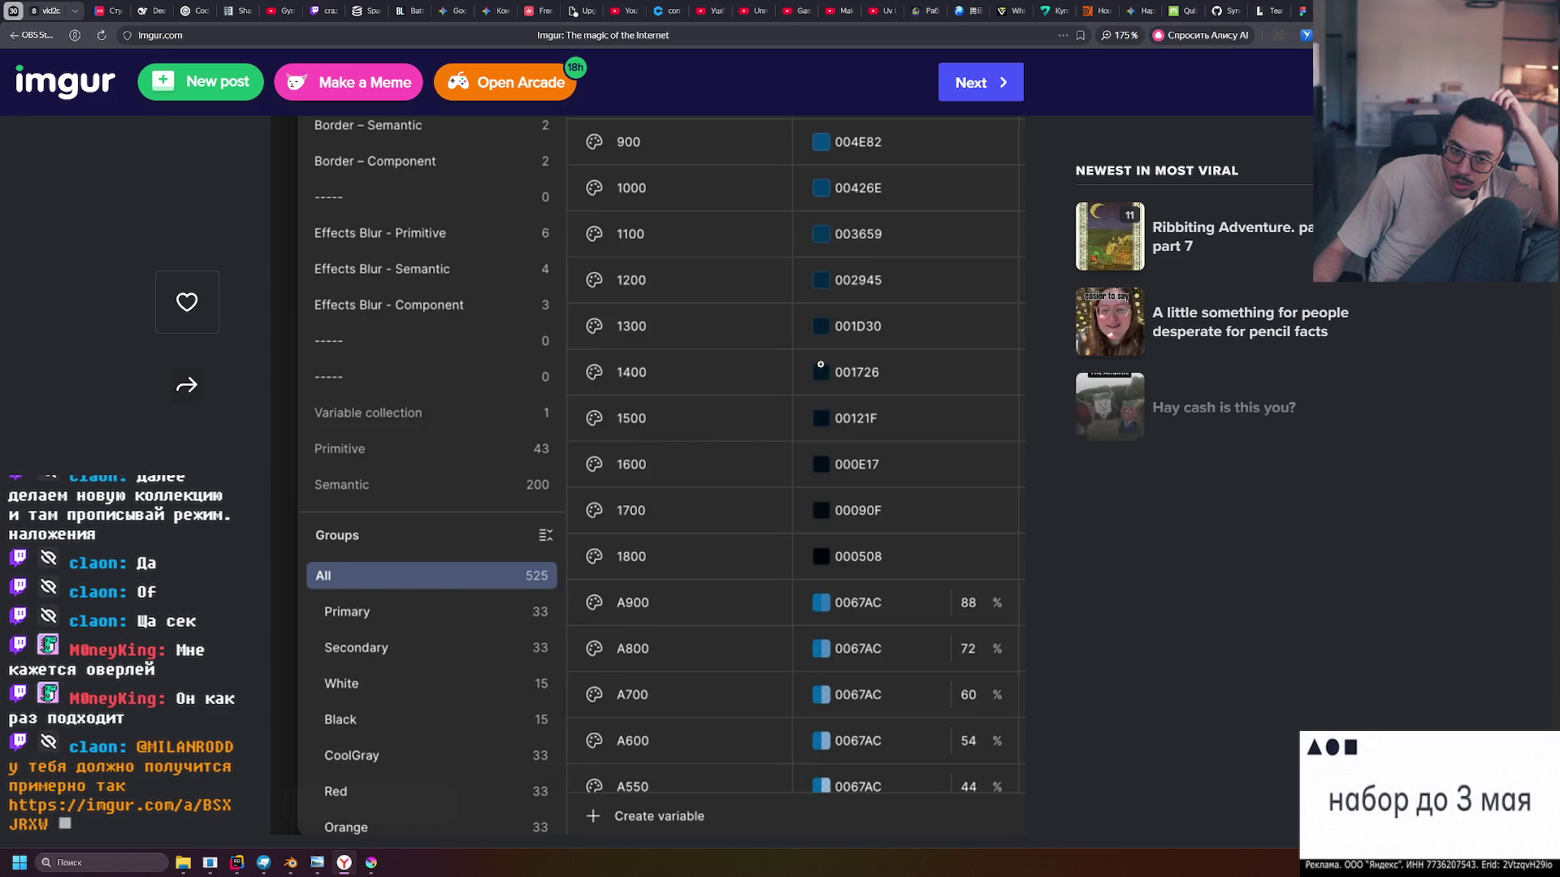
scroll(711, 465, "down", 2)
scroll(607, 491, "up", 6)
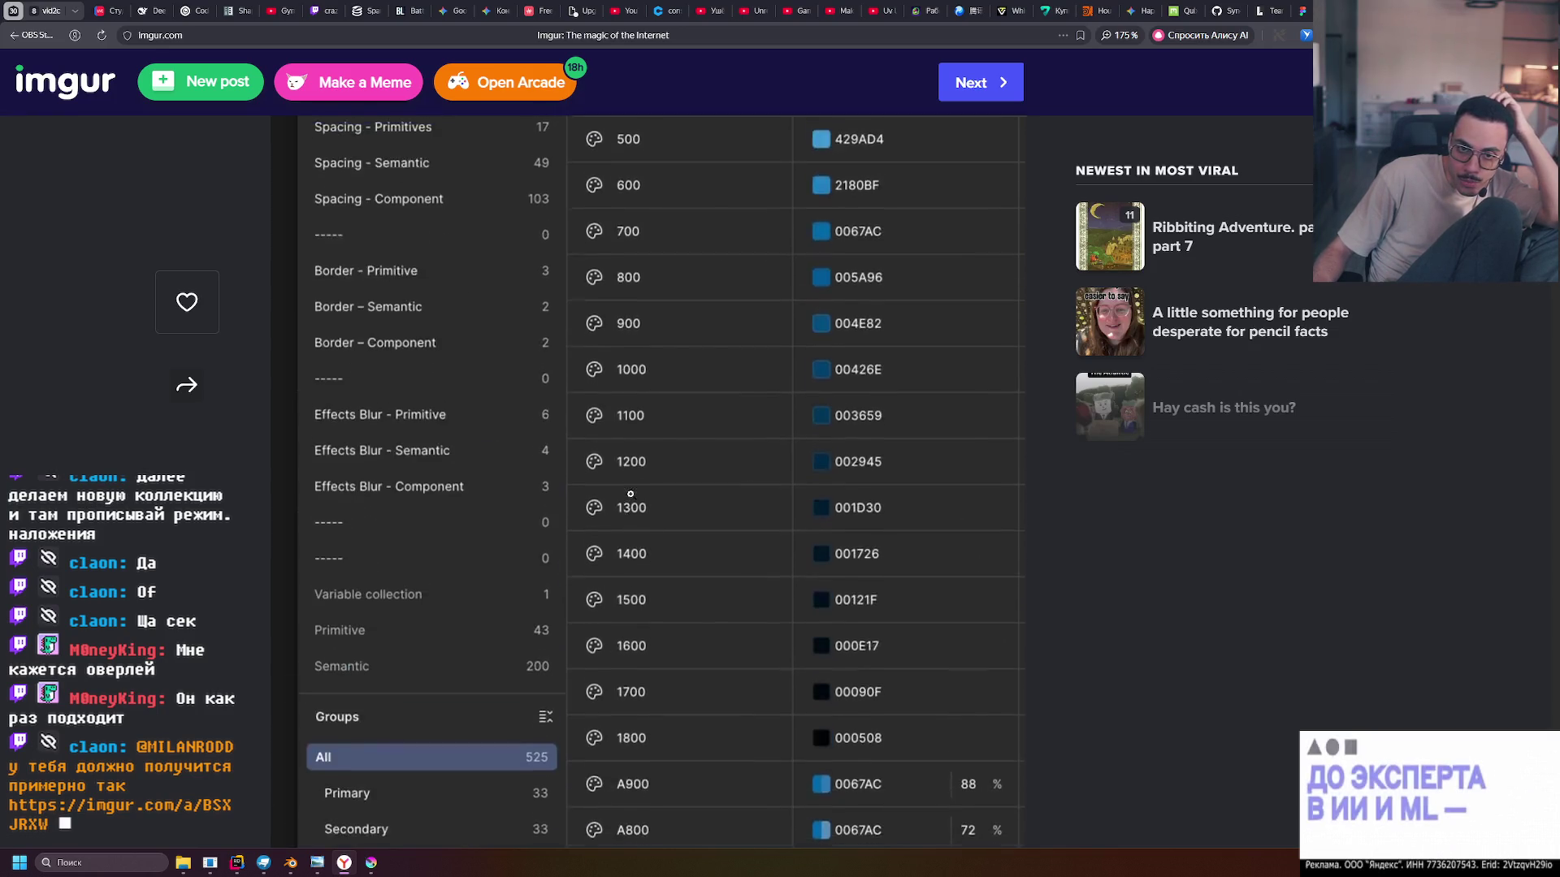
scroll(648, 493, "down", 3)
scroll(647, 493, "down", 3)
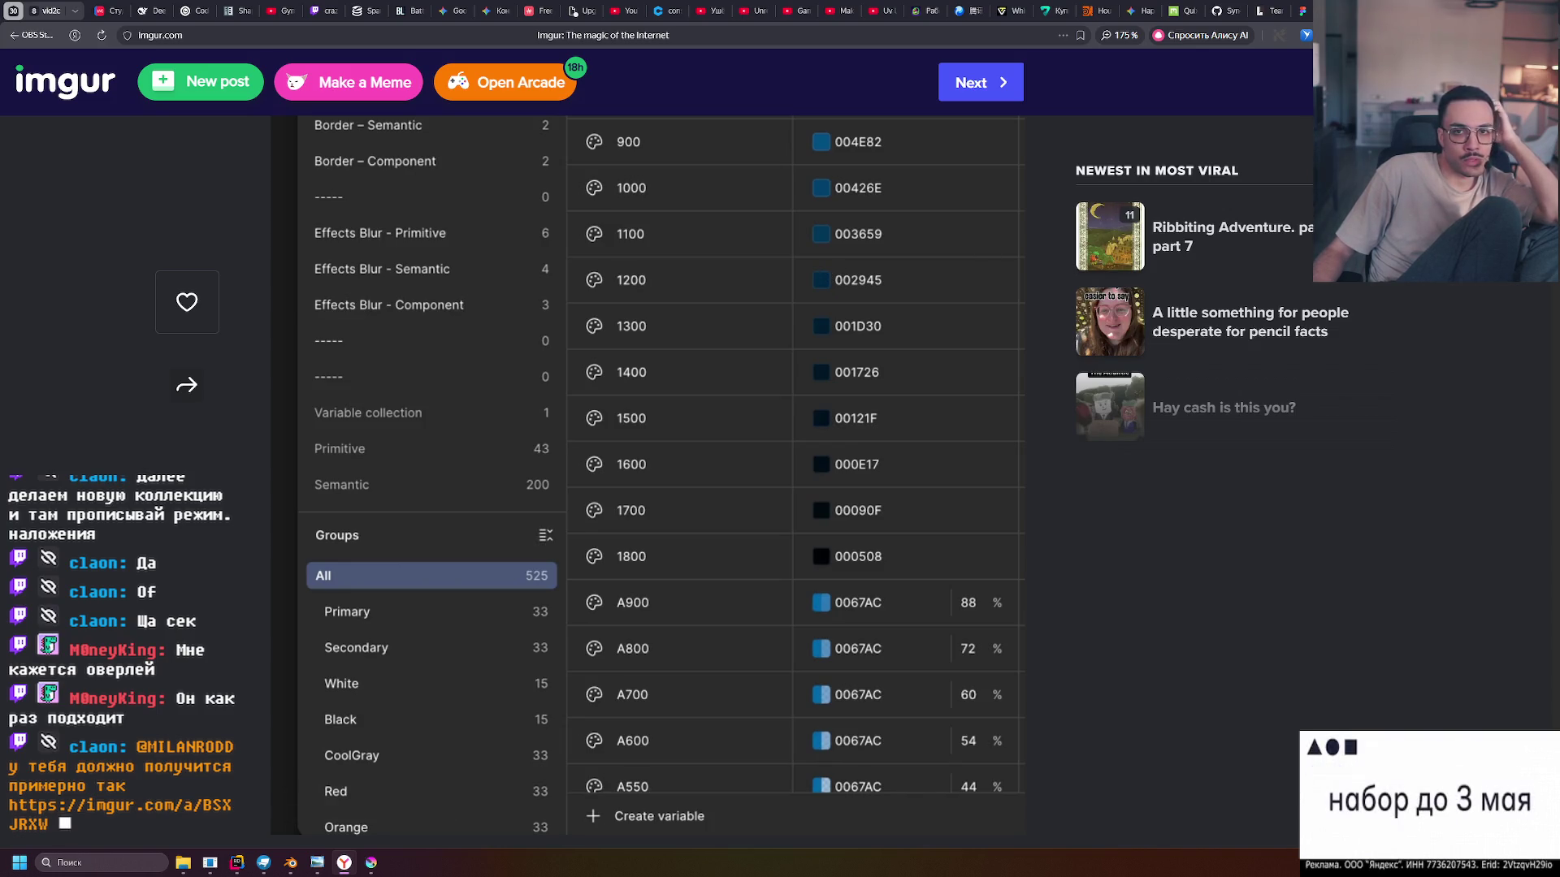
Quit the drawing program without saving and return to the Imgur browser window
key("alt+Tab")
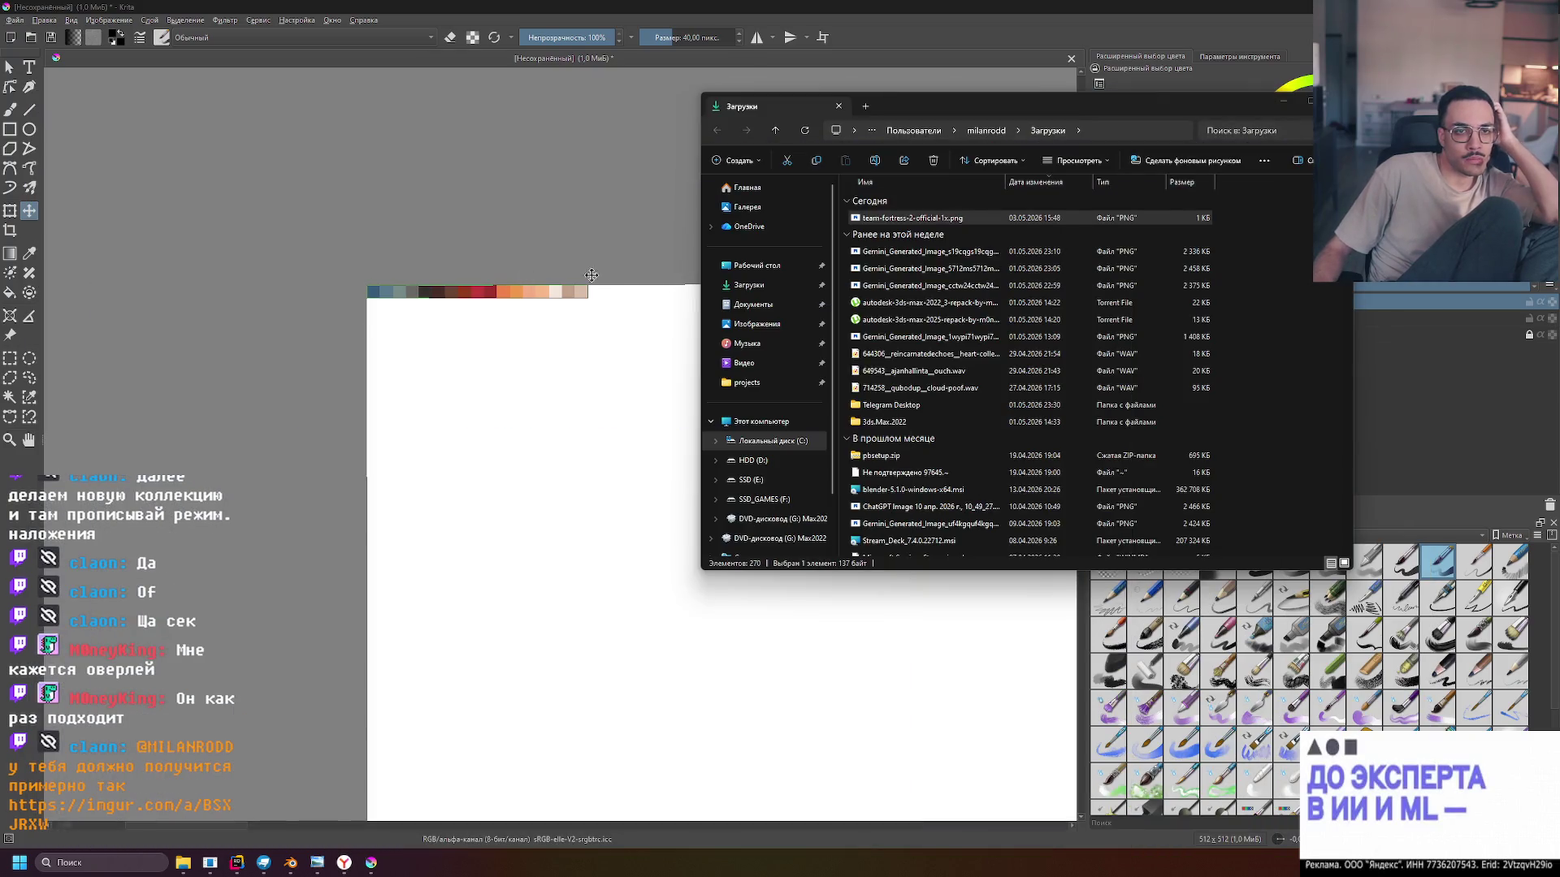
key("alt+F4")
key("alt+F4")
left_click(788, 447)
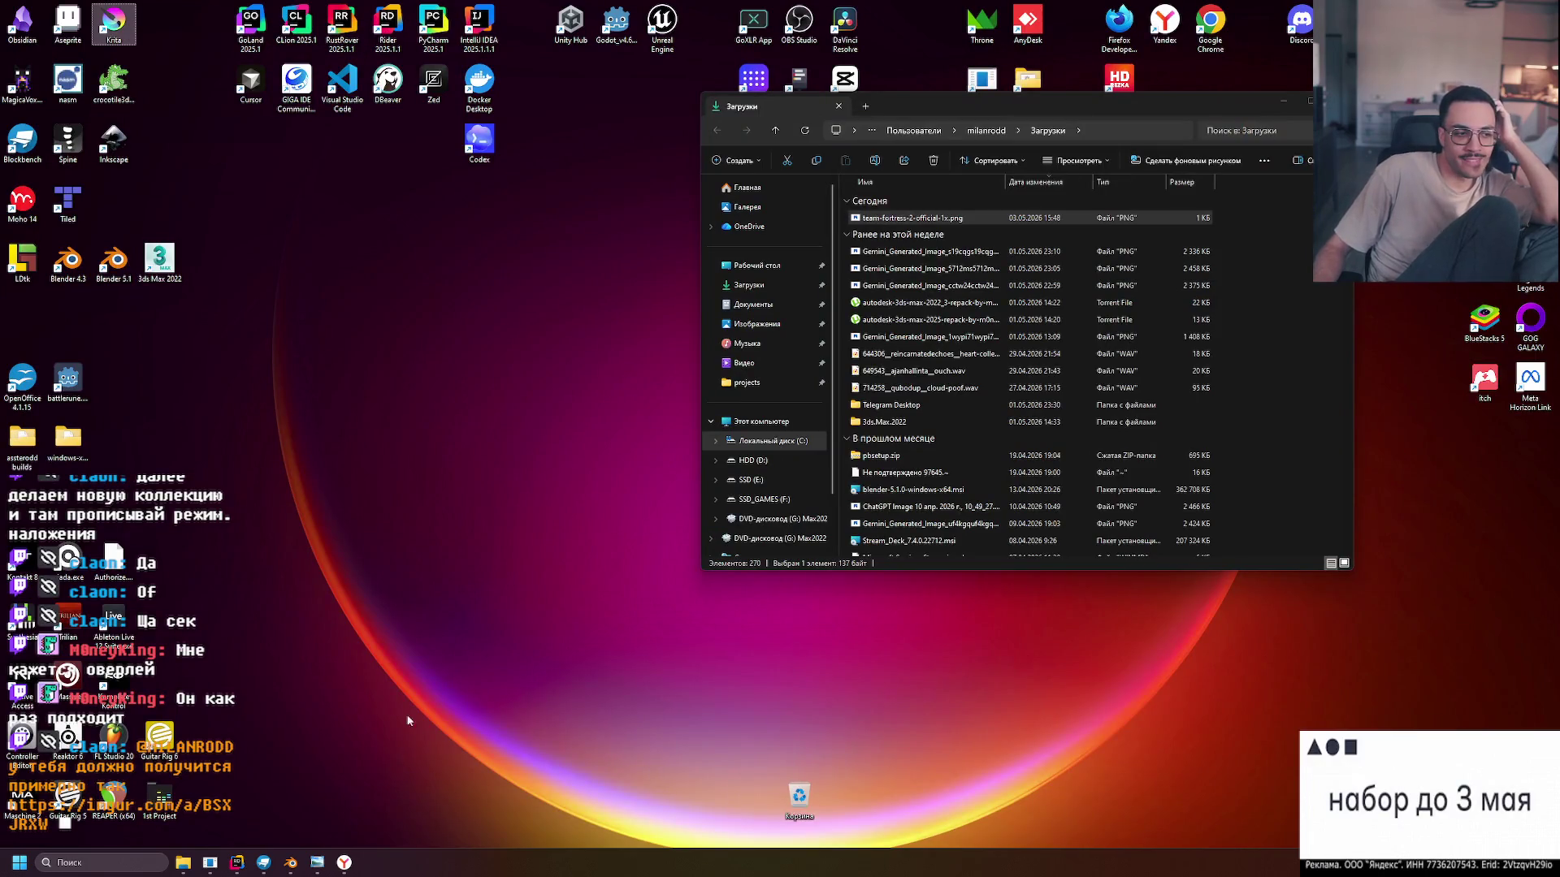
left_click(356, 862)
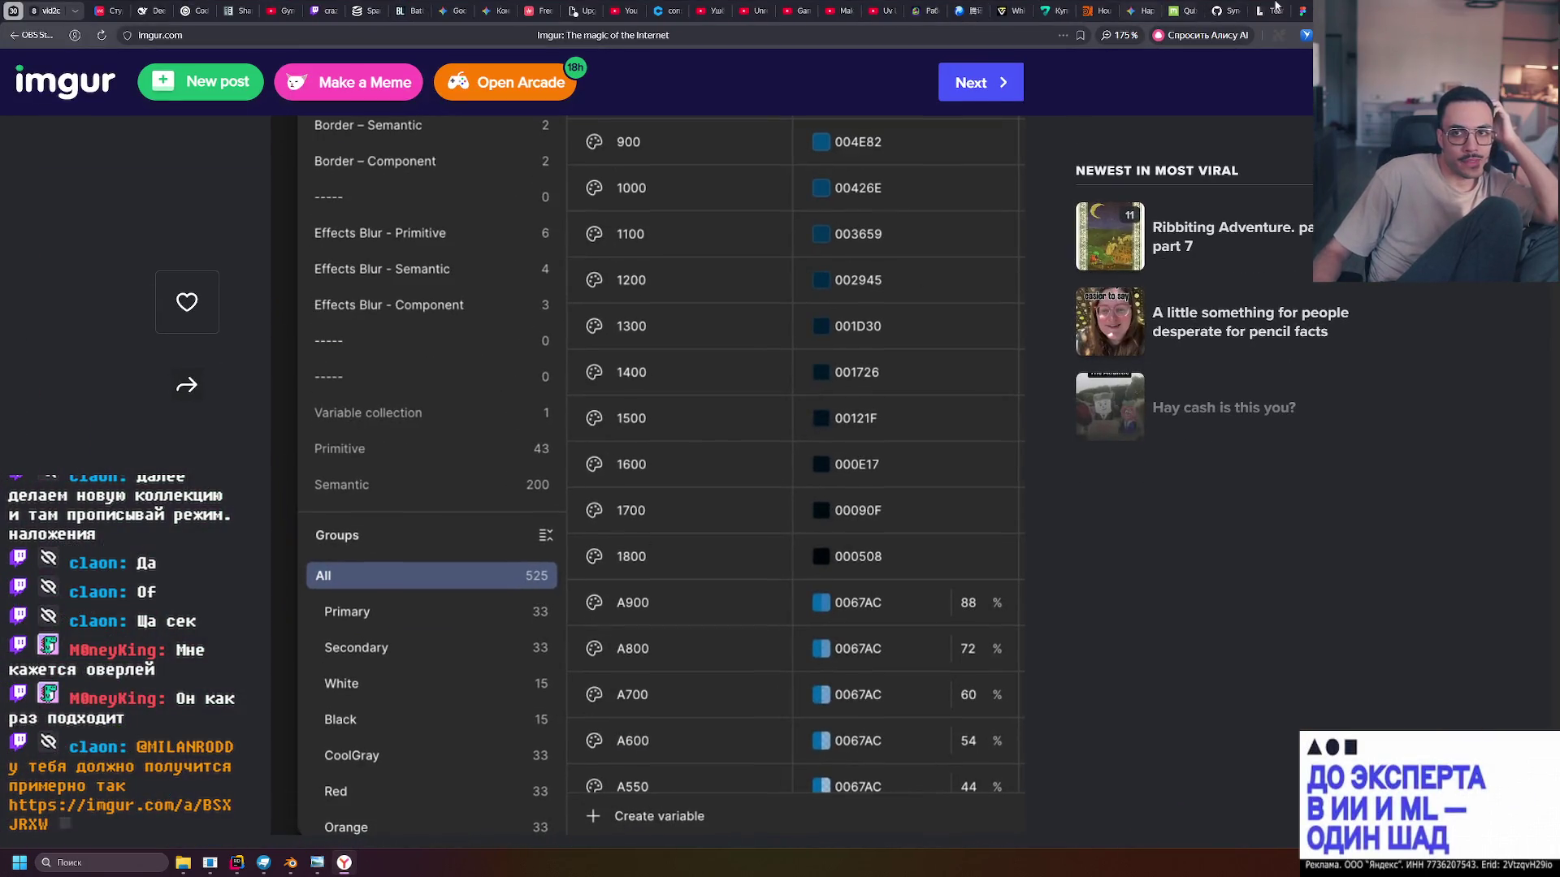
Switch to the Figma tab showing the three gradient rectangles
left_click(1304, 9)
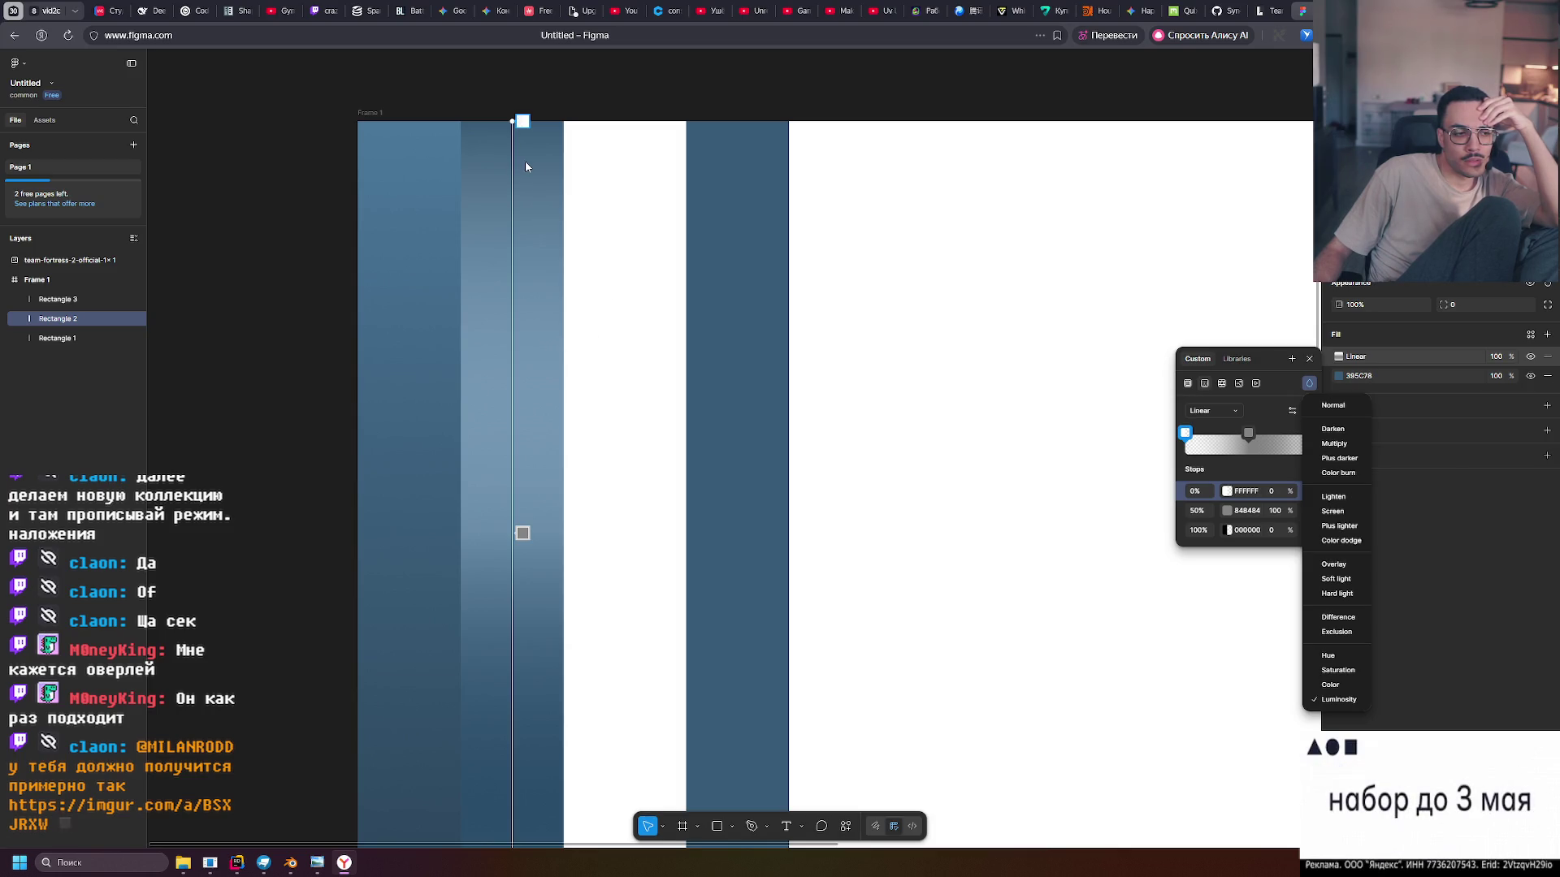
Set Rectangle 2's fill blend mode back to Soft light
left_click(1262, 357)
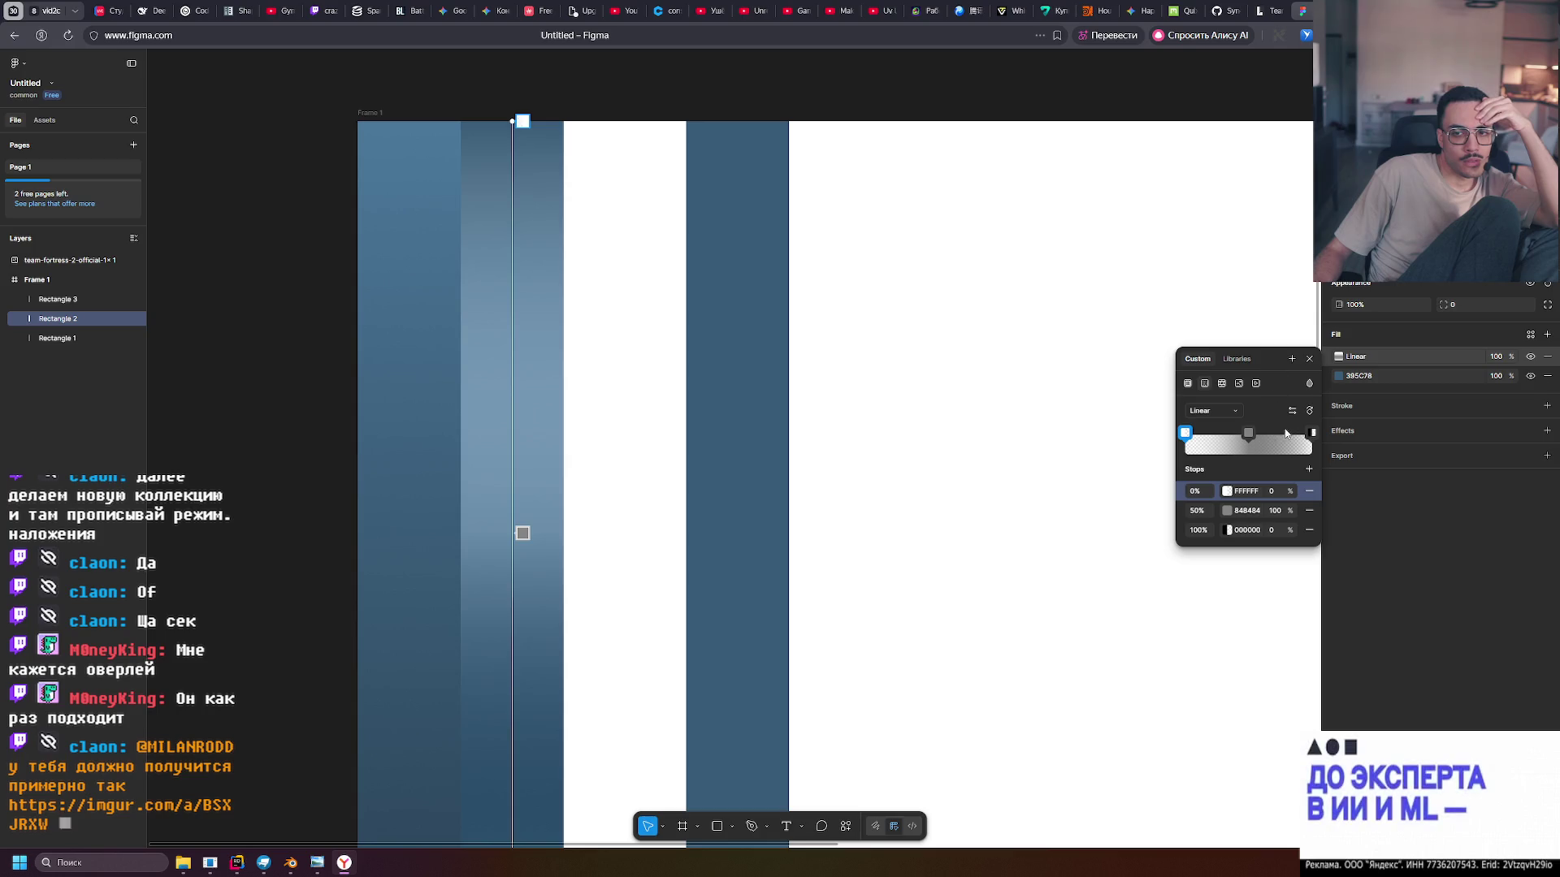
left_click(1309, 384)
left_click(1336, 578)
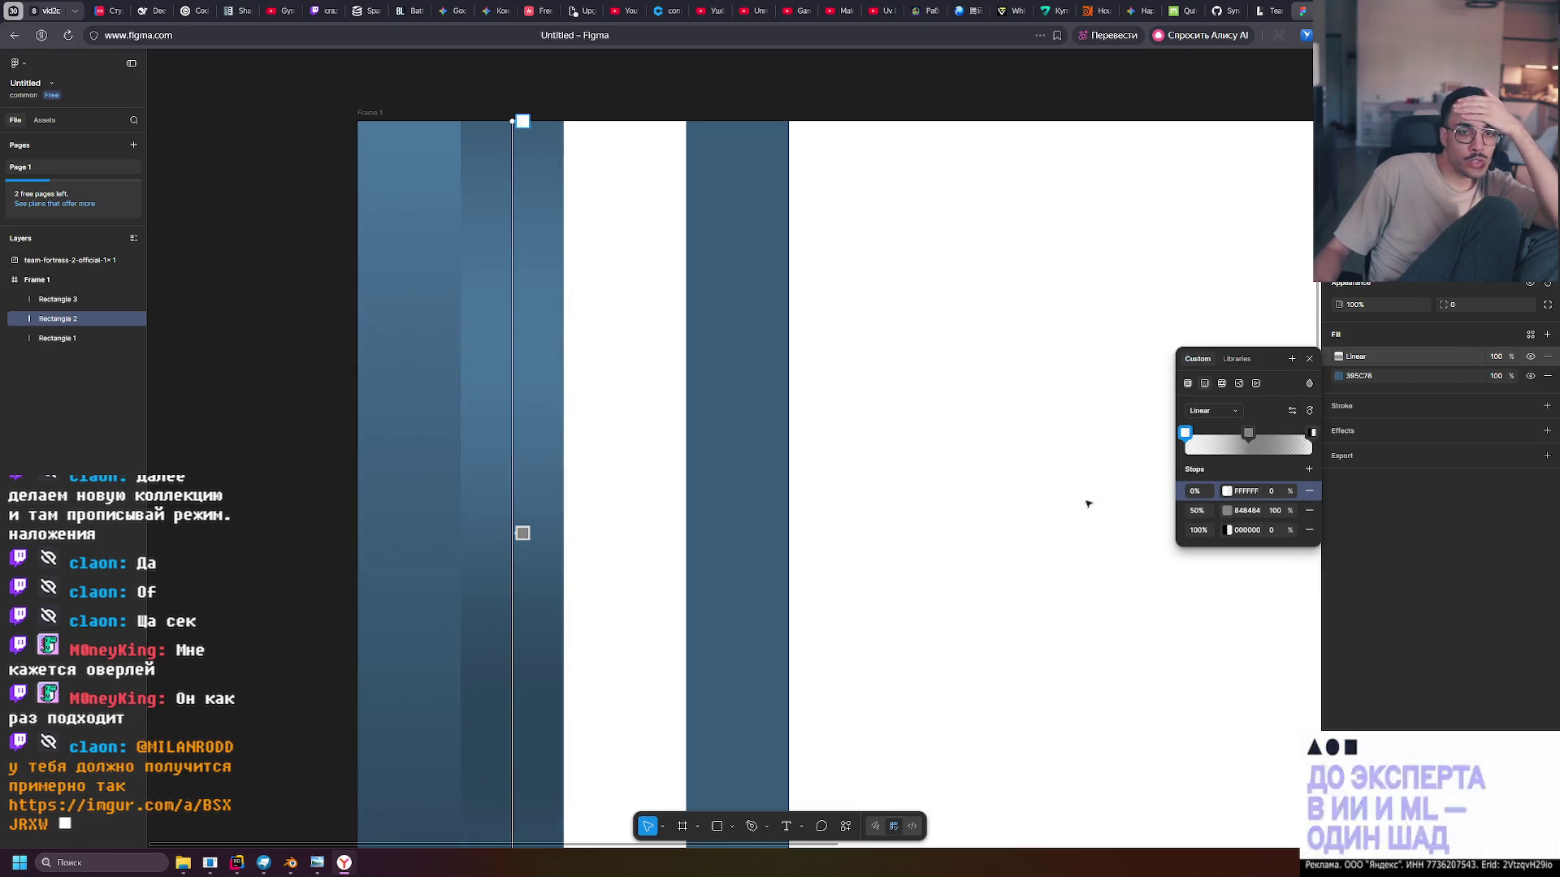
Make the 50% gradient stop mid grey 808080 with lightness 50
left_click(522, 533)
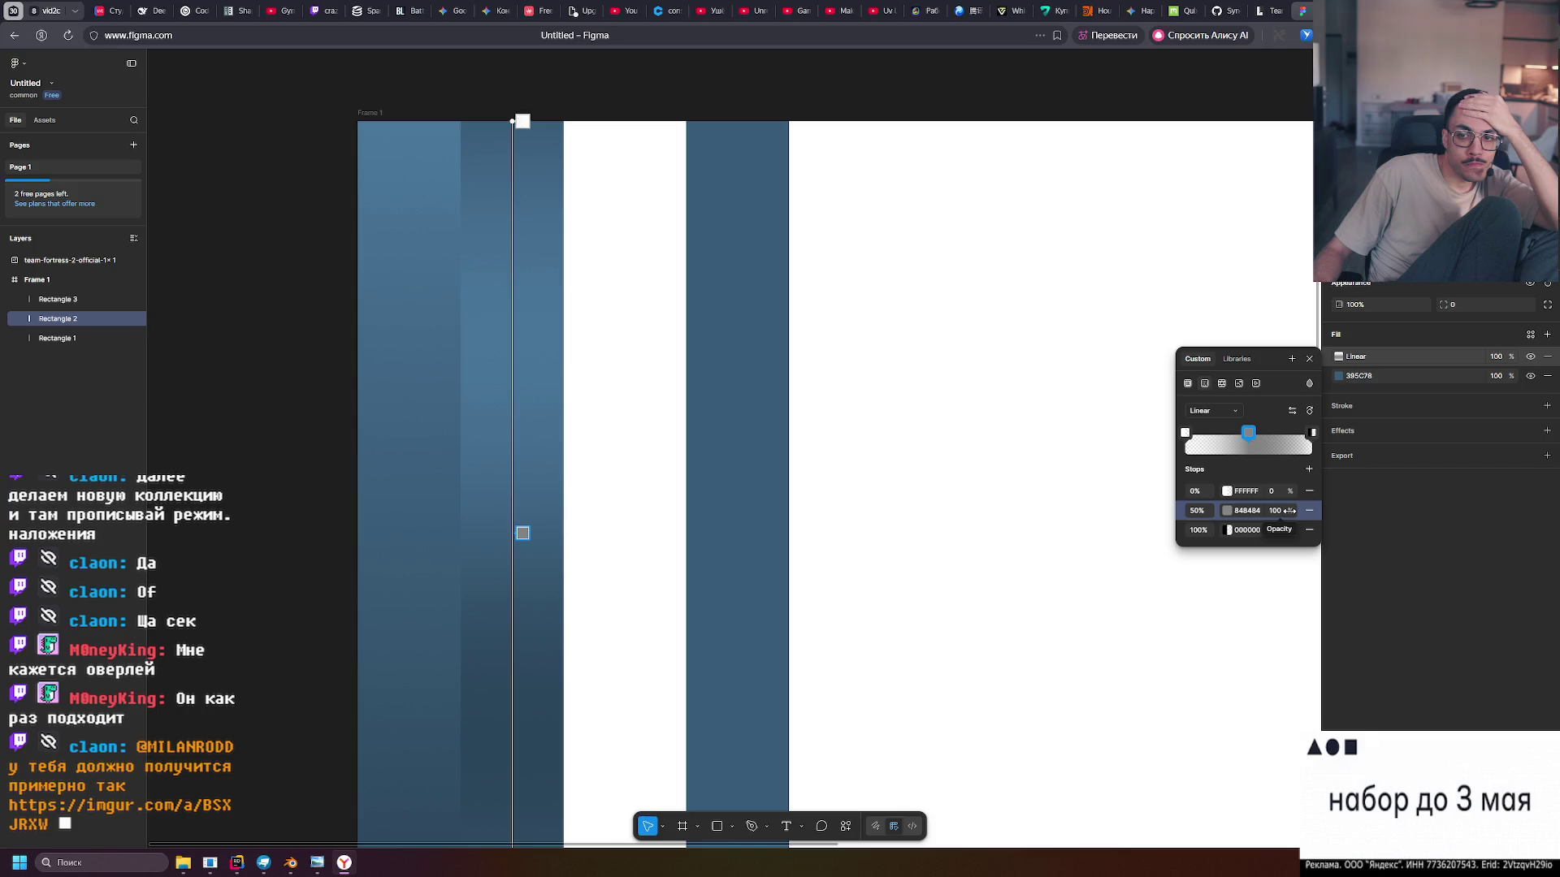
left_click(1227, 510)
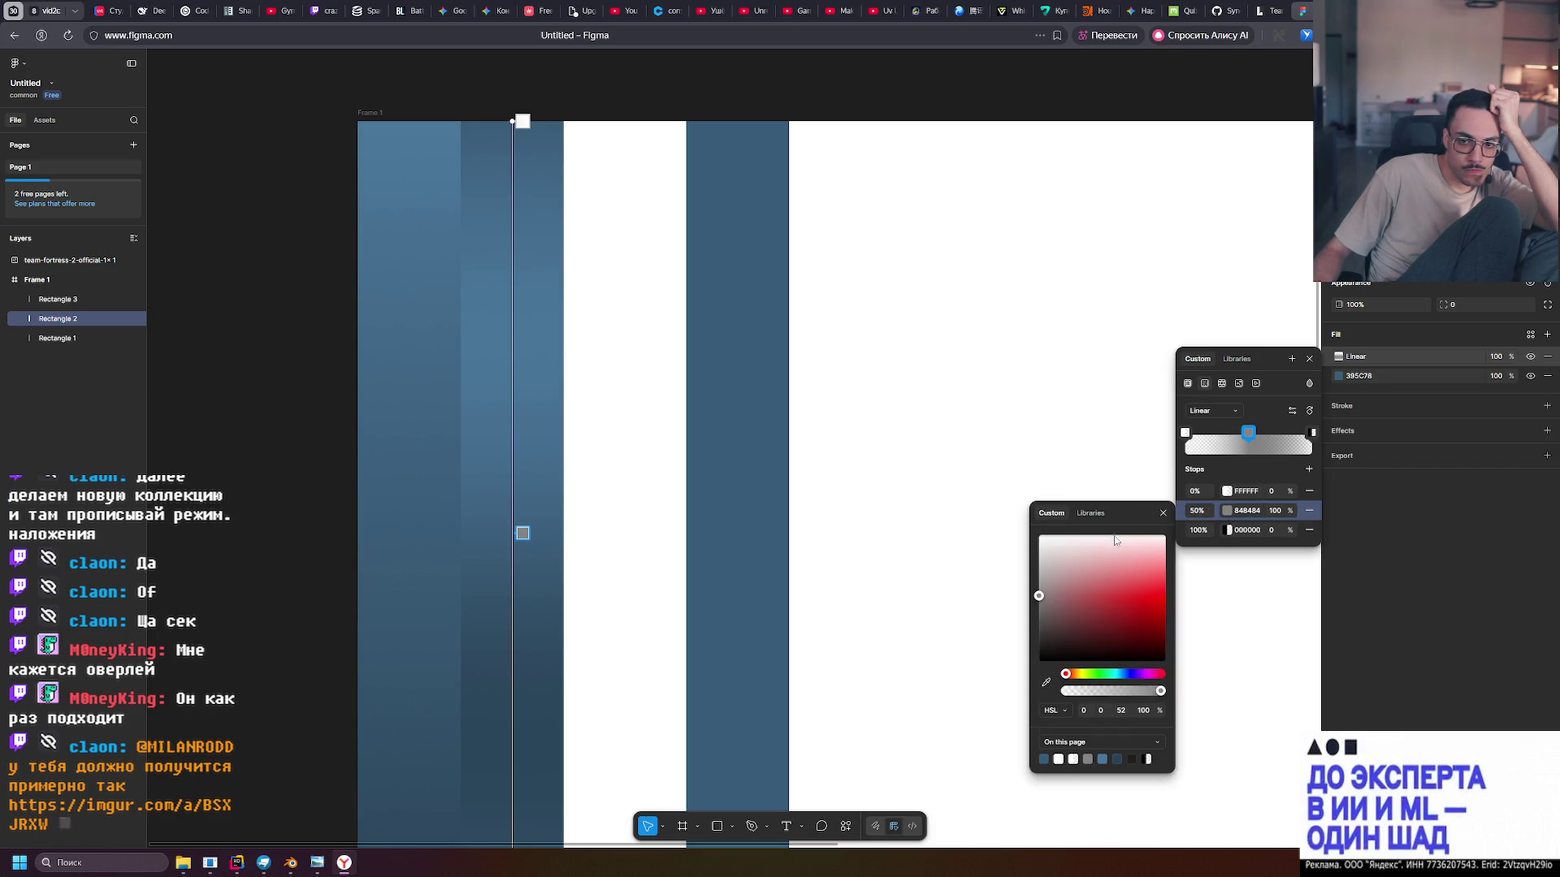
mouse_move(1053, 577)
left_mouse_down()
mouse_move(999, 602)
mouse_move(961, 735)
mouse_move(986, 623)
mouse_move(1018, 604)
left_mouse_up()
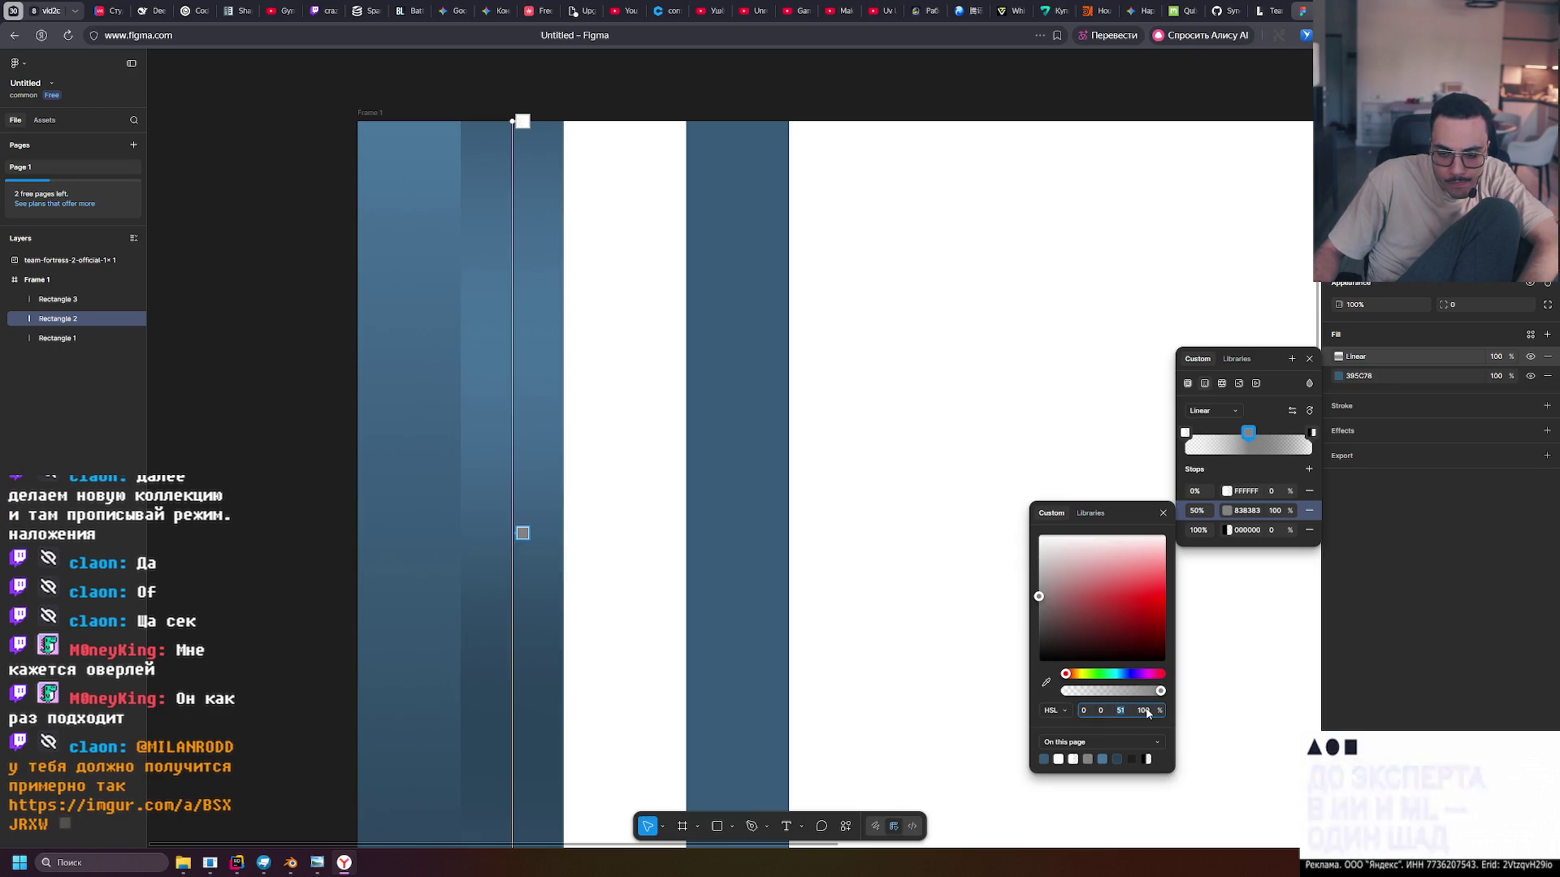
type("50")
key("Return")
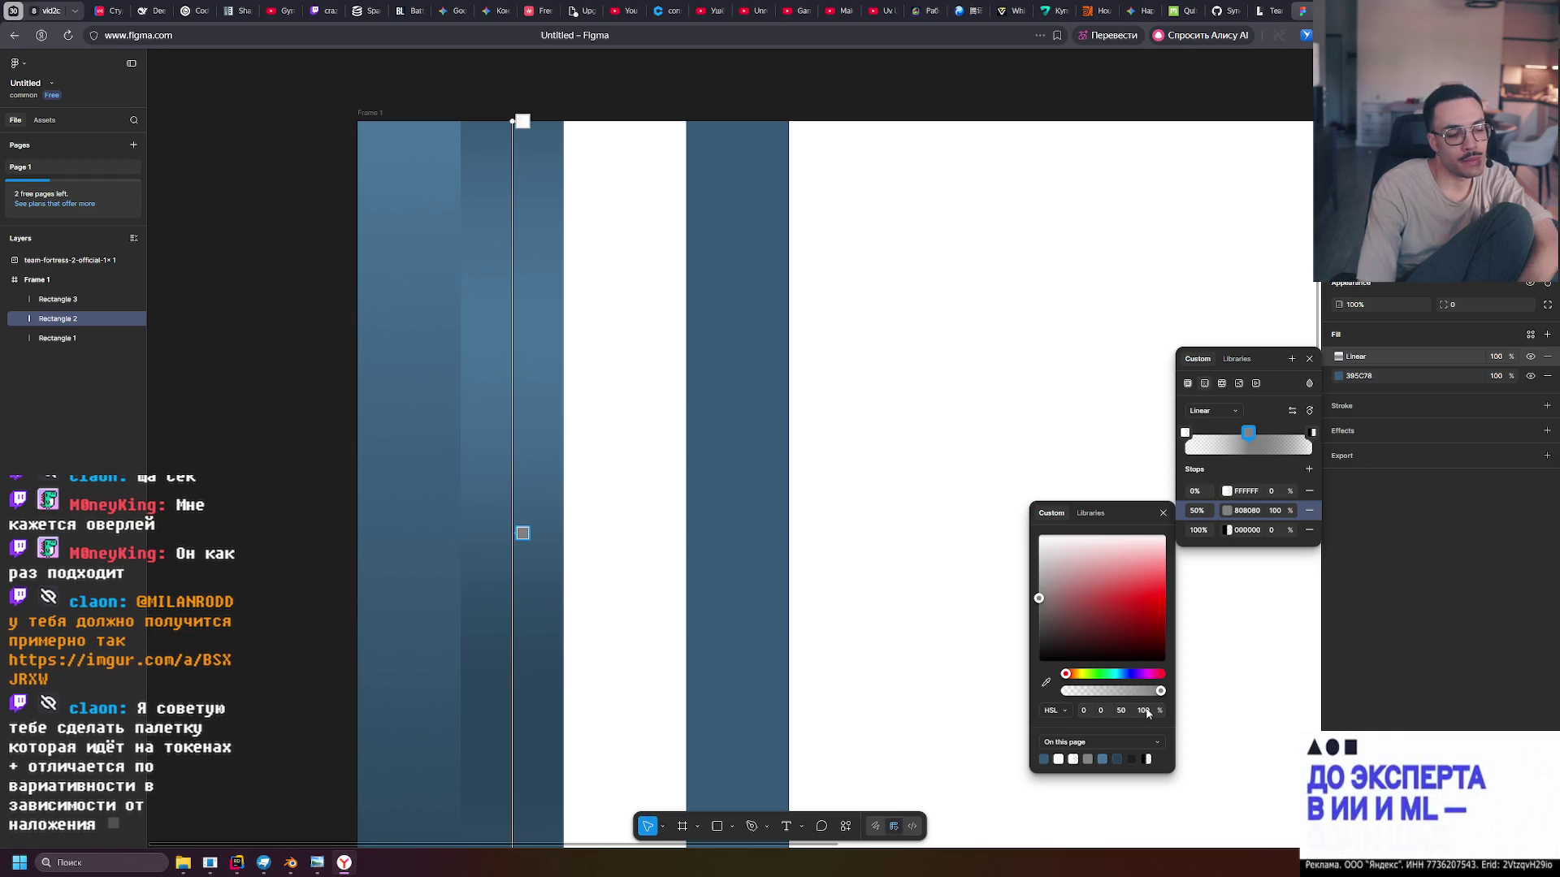
key("alt+Tab")
key("alt+Tab")
key("alt+Tab")
key("alt+Tab")
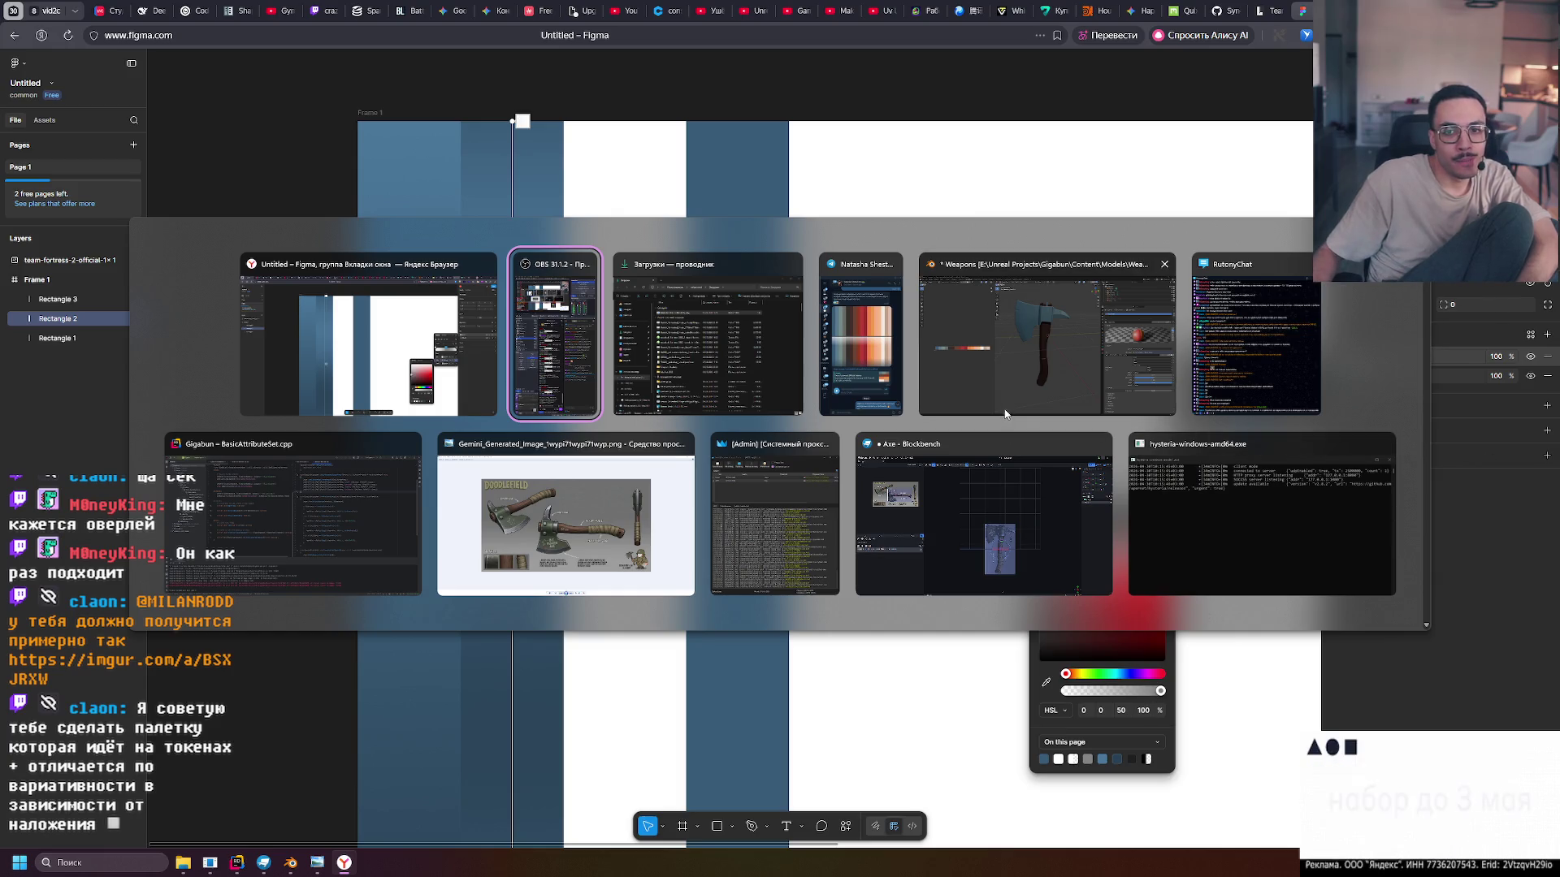
Zoom and pan the palette image in Blender to inspect its swatches, then return to Figma
scroll(50, 447, "up", 4)
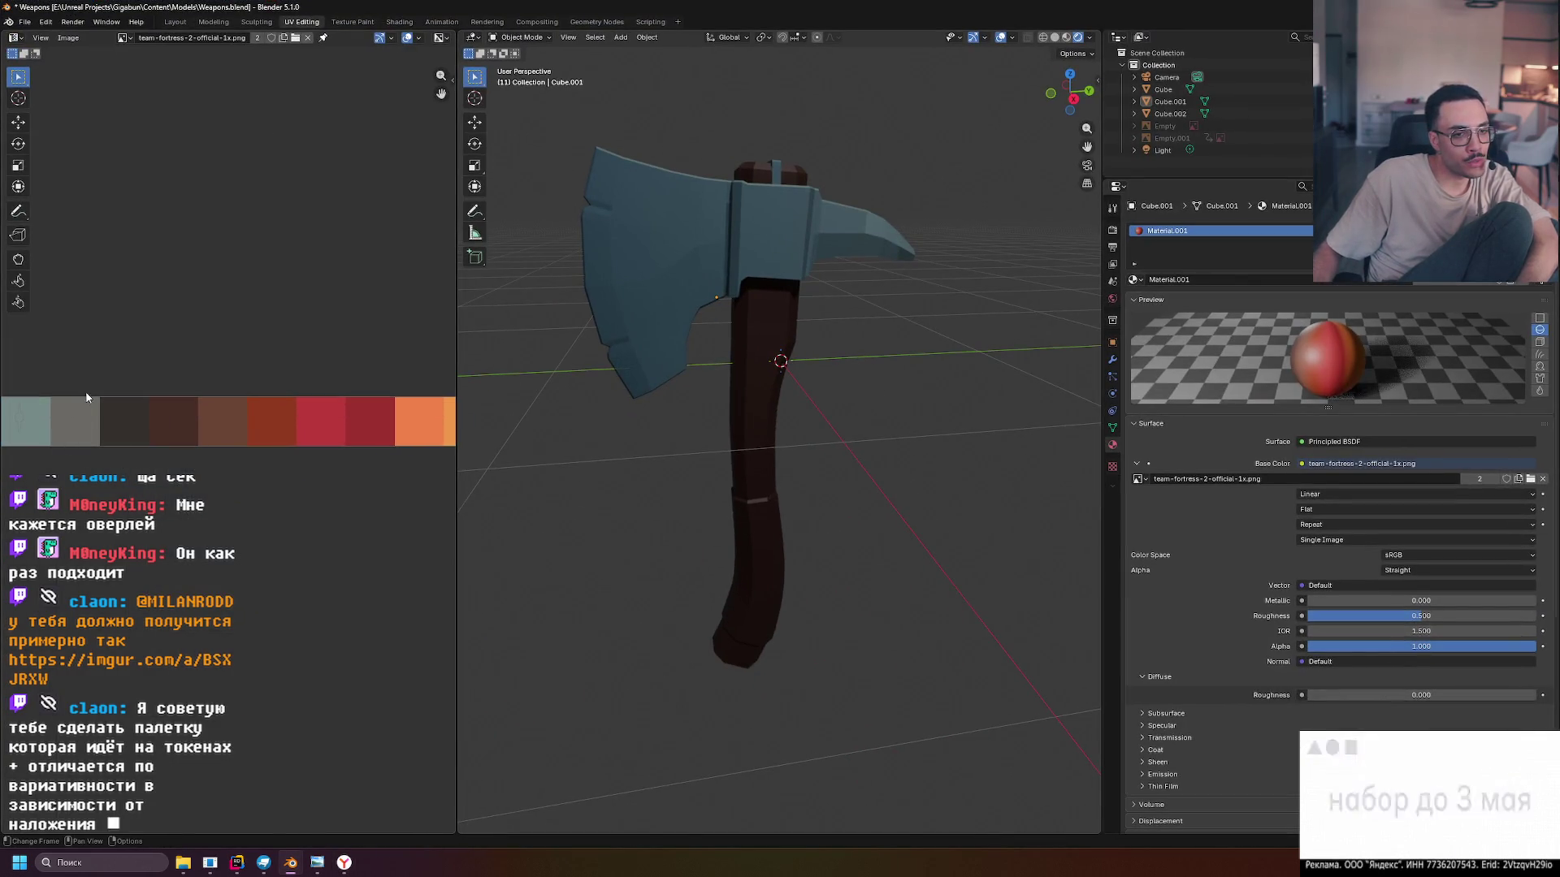
left_click_drag(363, 386, 272, 392)
key("alt+Tab")
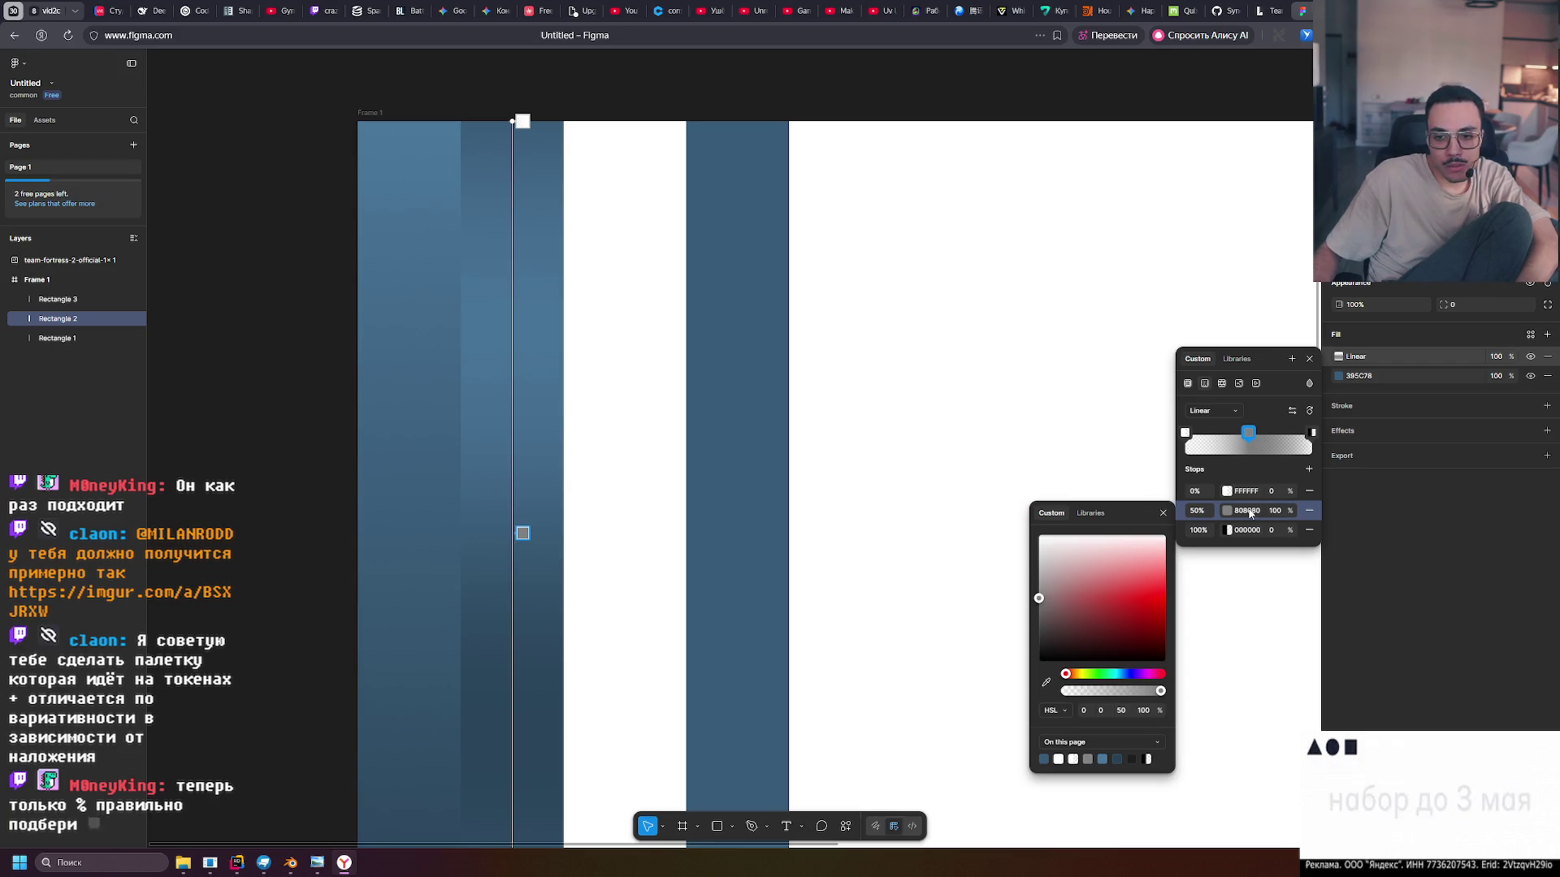
Nudge Rectangle 2's middle gradient stop and delete its 0% and 100% stops
left_click(1280, 512)
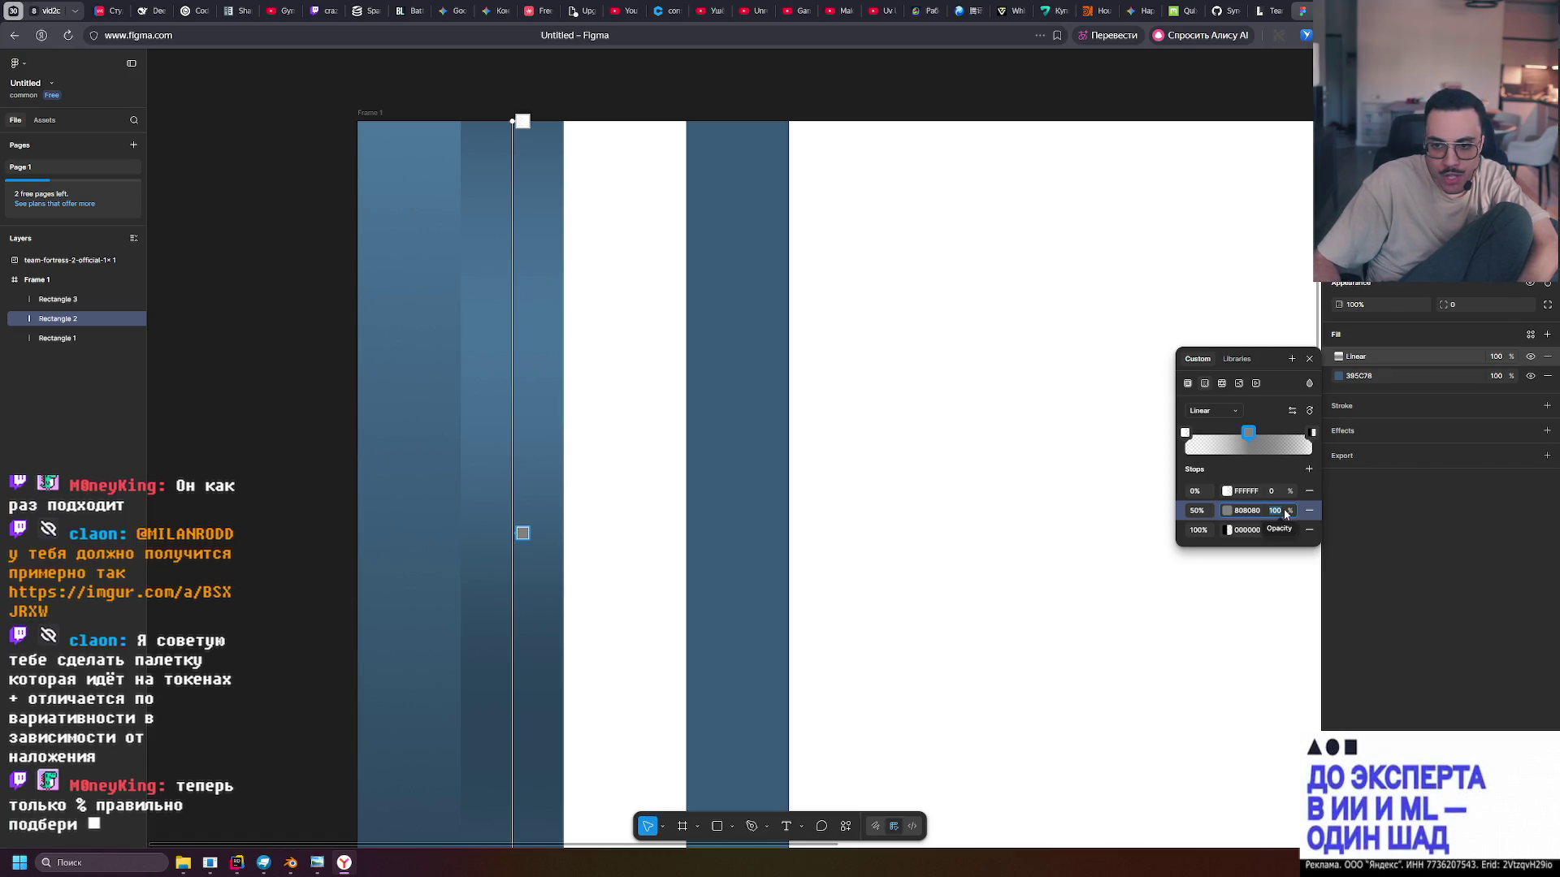
left_click_drag(523, 533, 517, 542)
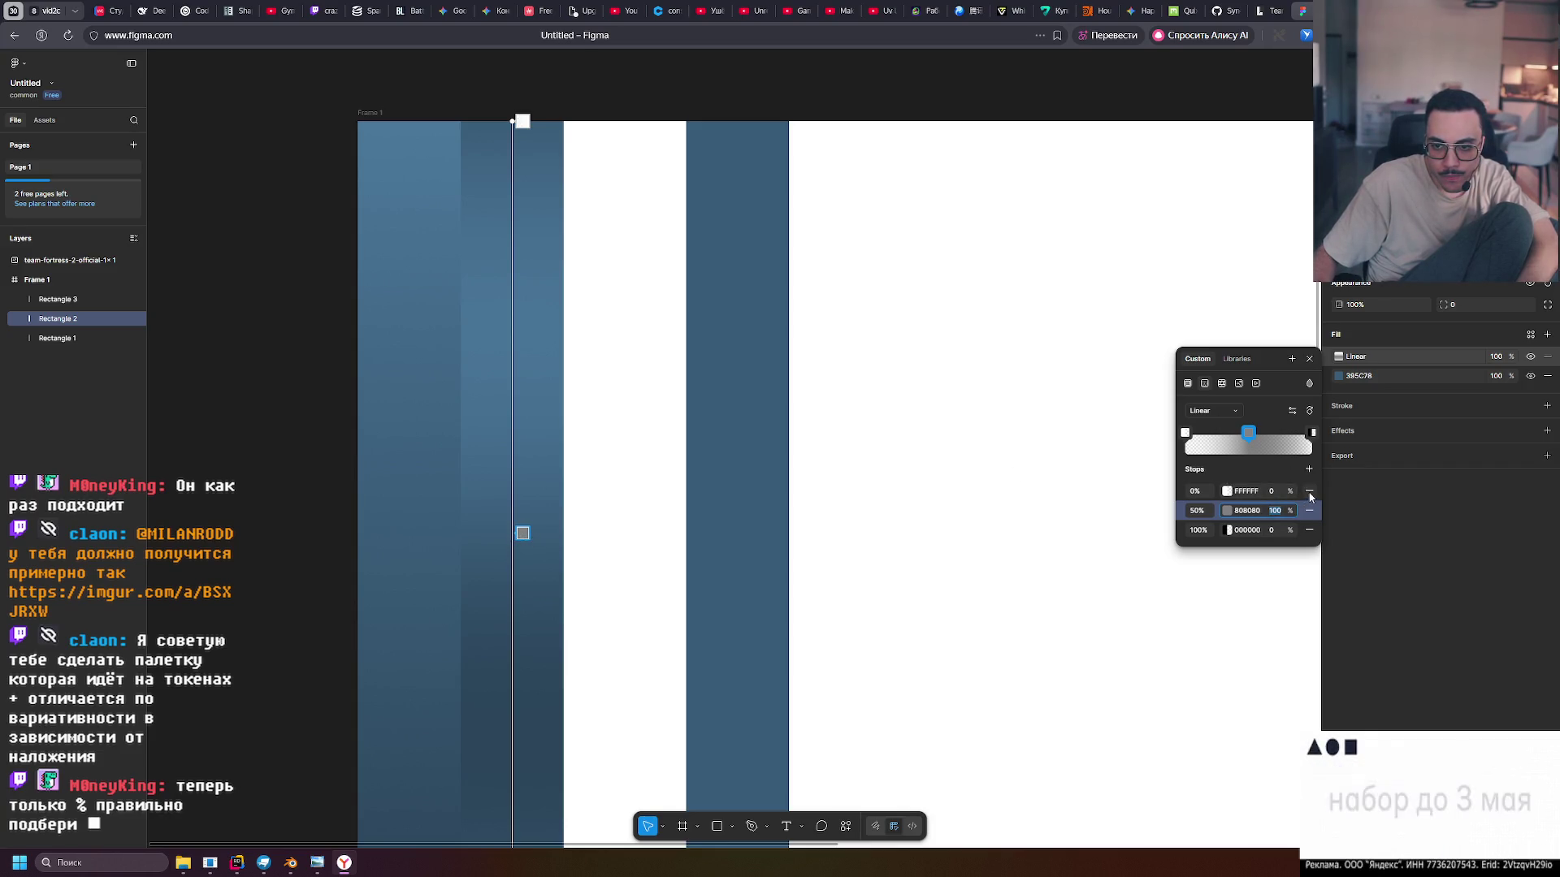
left_click(1308, 491)
left_click(1309, 511)
Move Rectangle 3 left beside Rectangle 2, leaving a small gap
left_click_drag(745, 423, 619, 419)
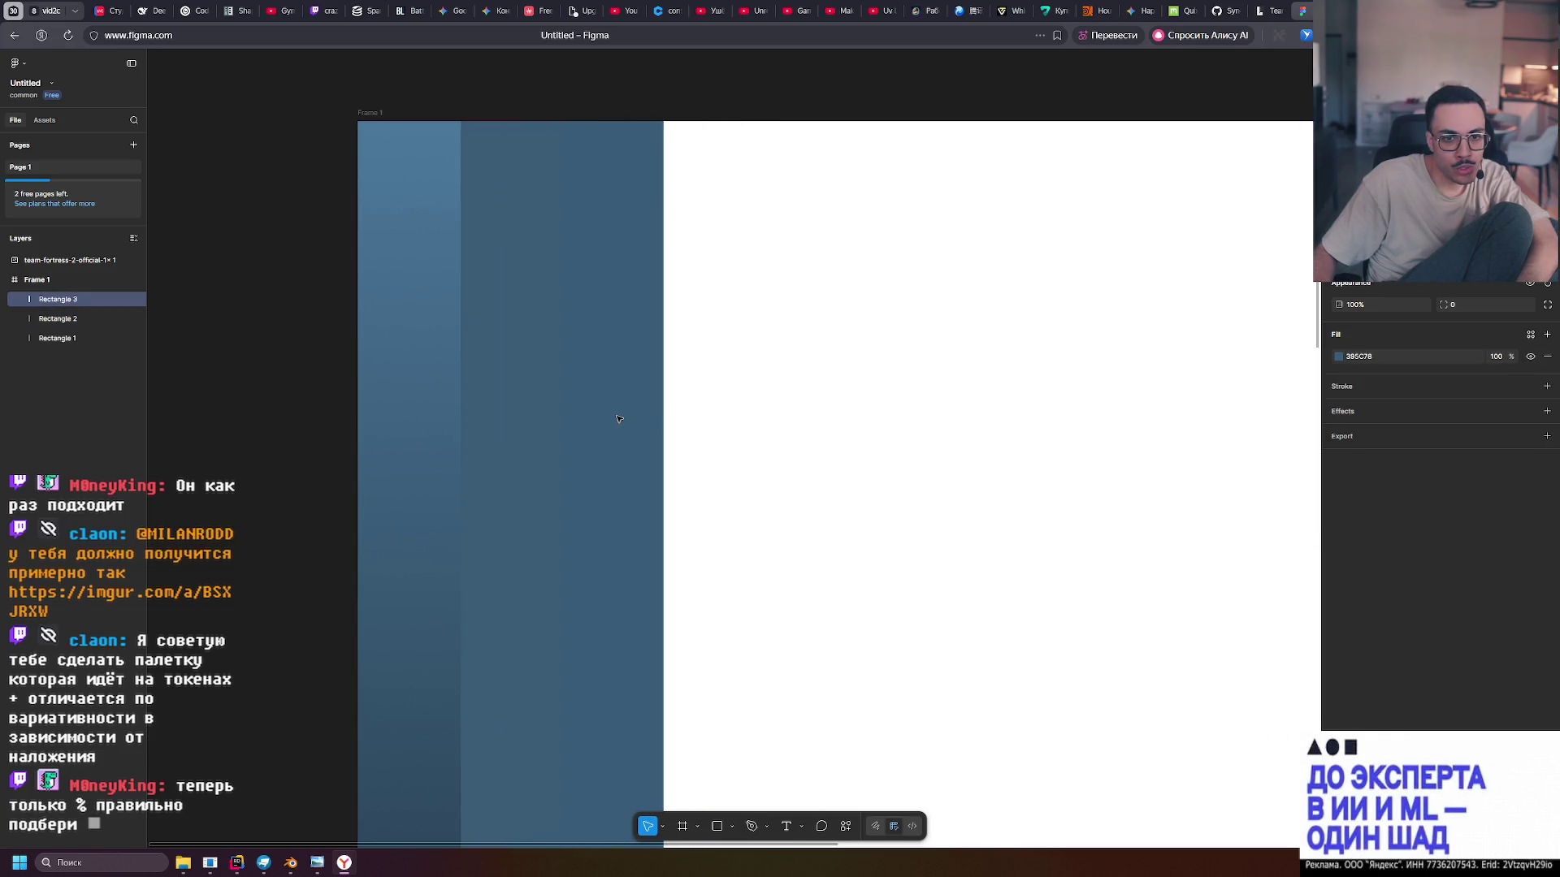
left_click(1002, 381)
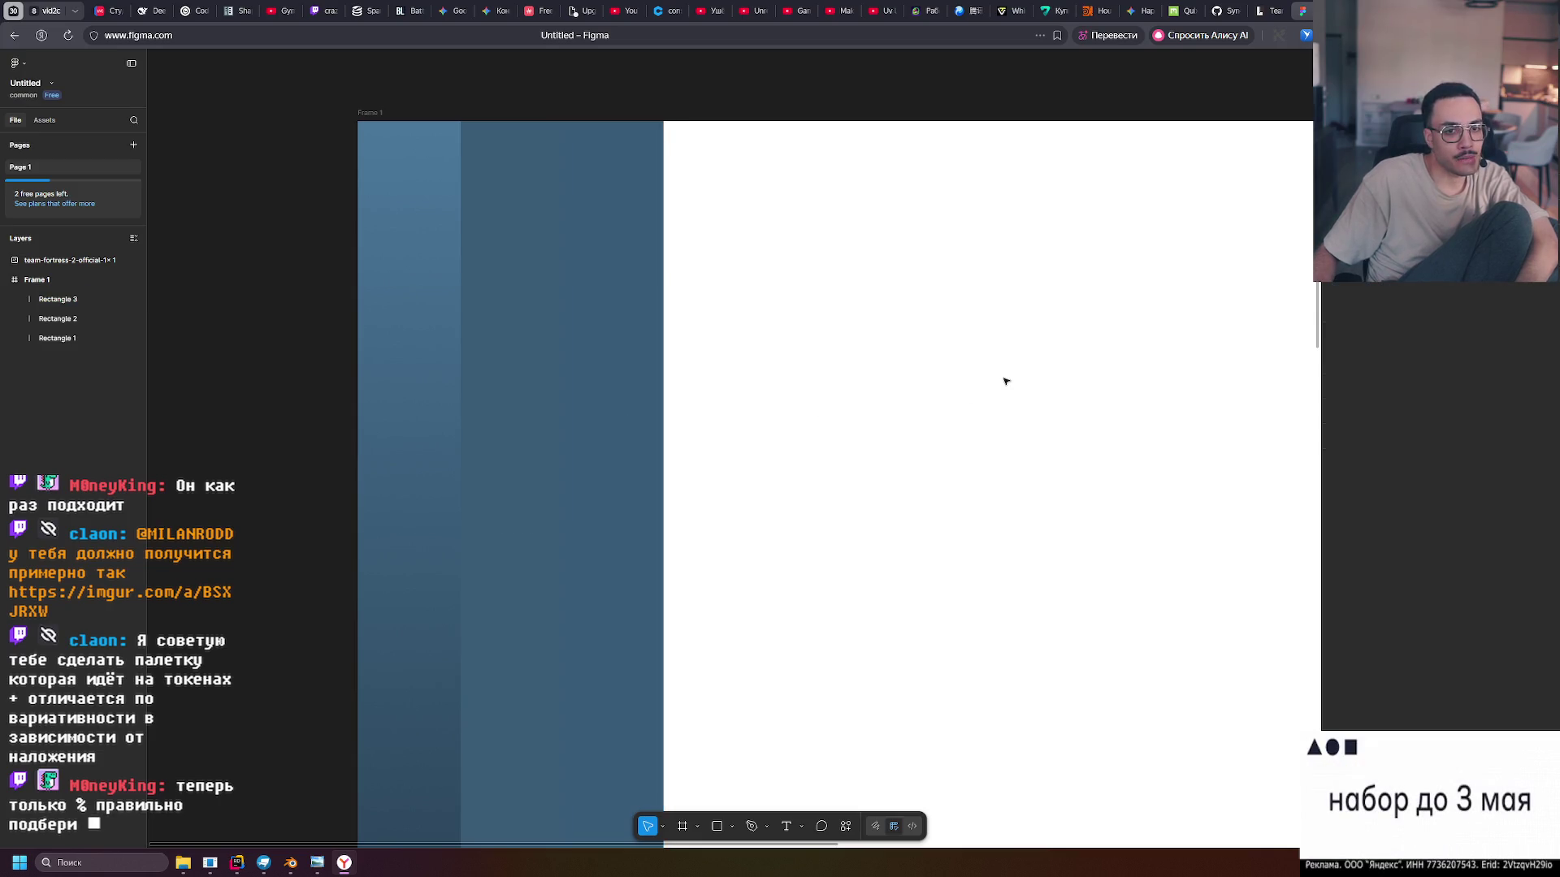
left_click(611, 396)
left_click_drag(611, 396, 613, 398)
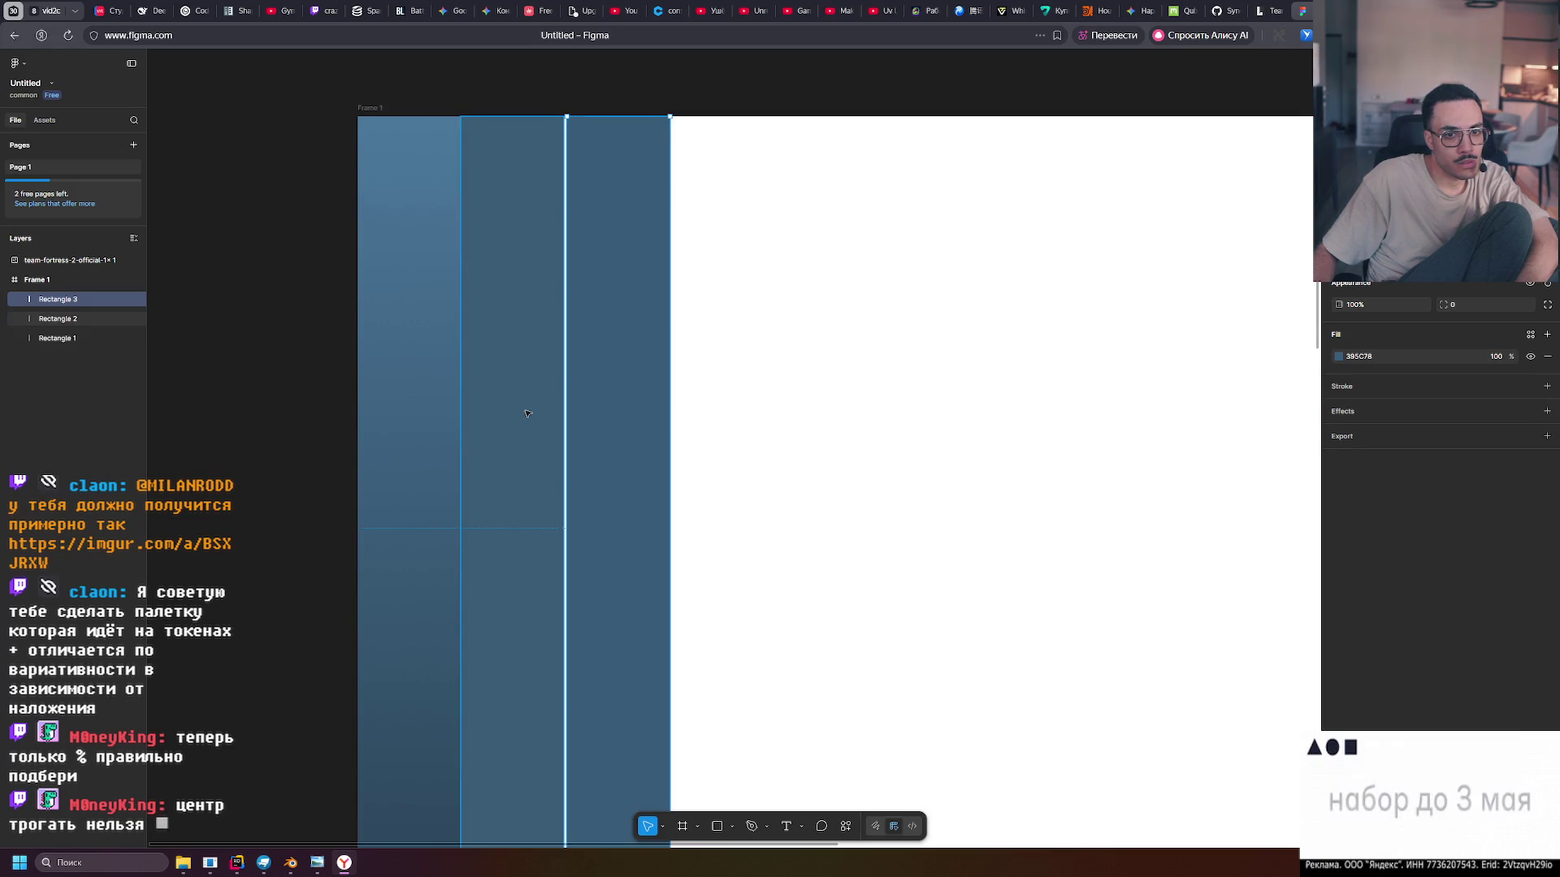
Add a 0% stop to Rectangle 2's gradient with HSL lightness 60 (999999)
left_click(527, 415)
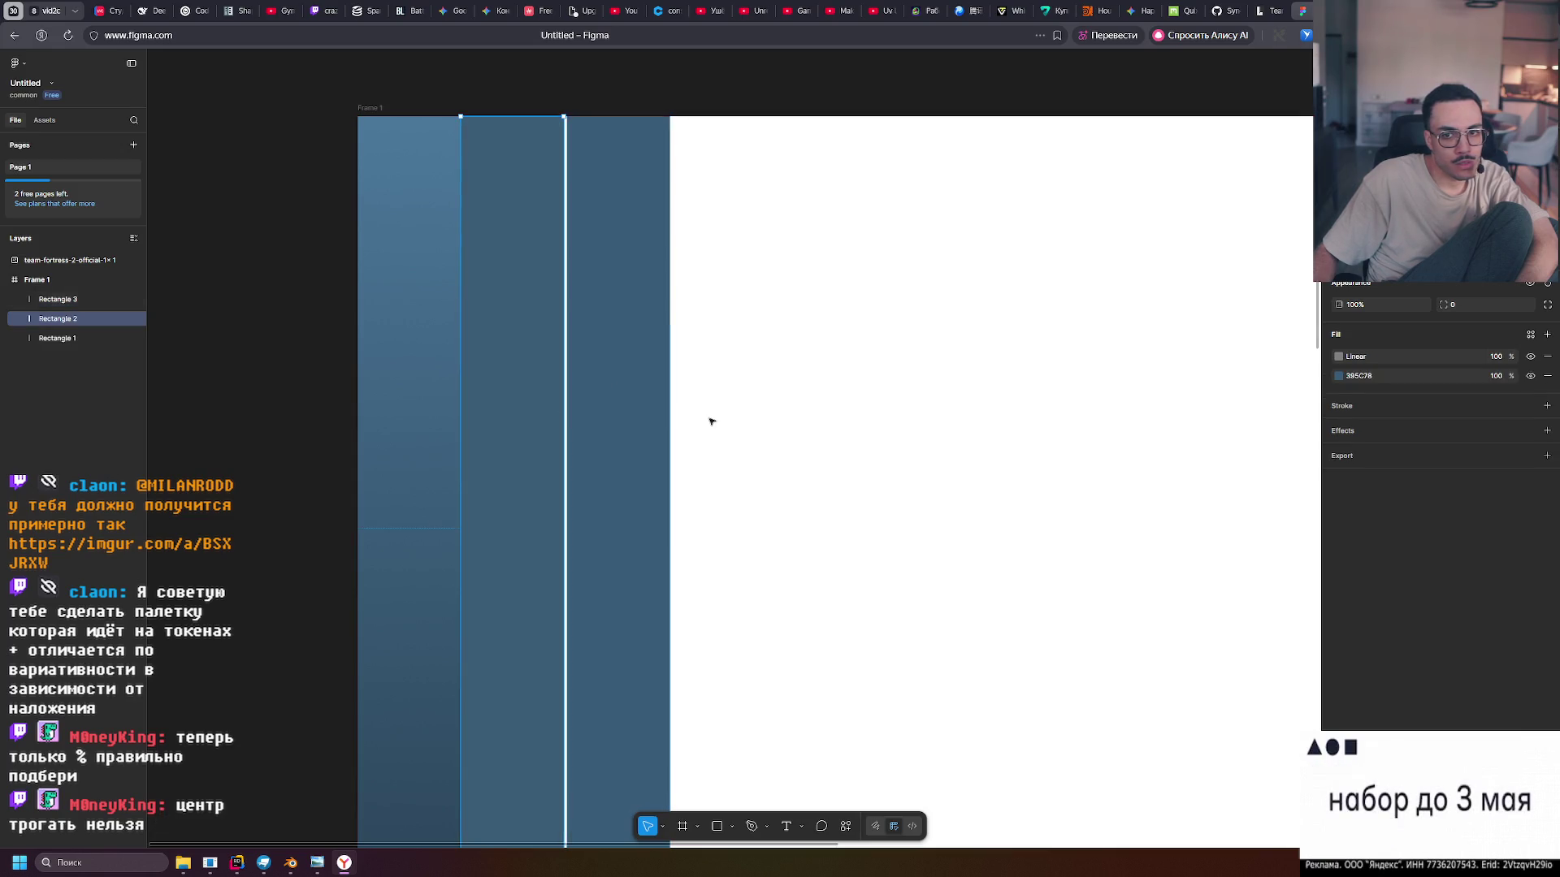
left_click(1338, 359)
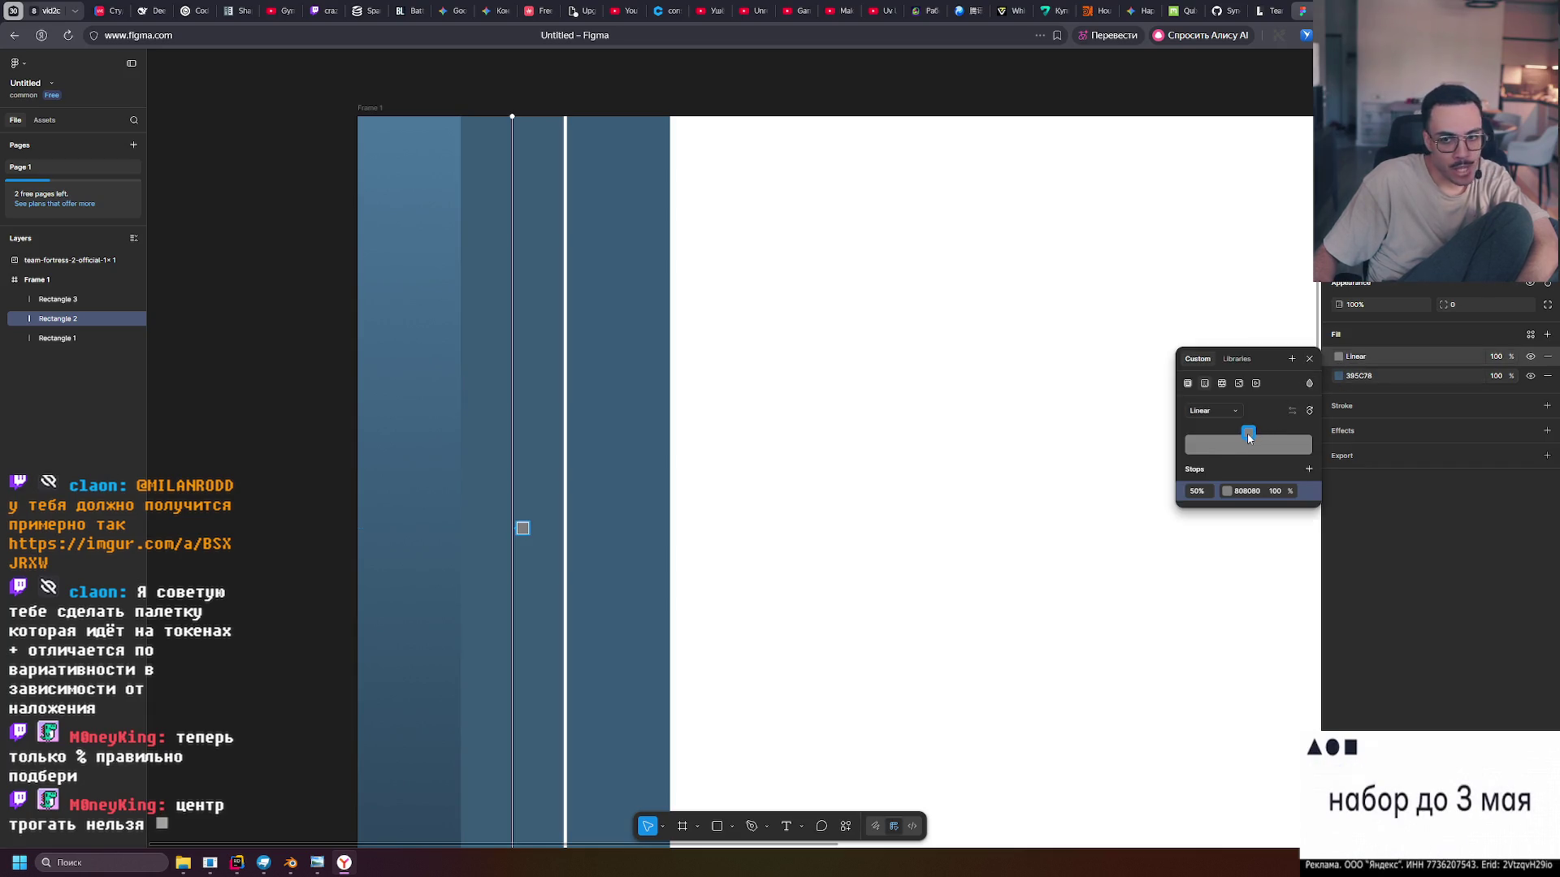
left_click(1309, 468)
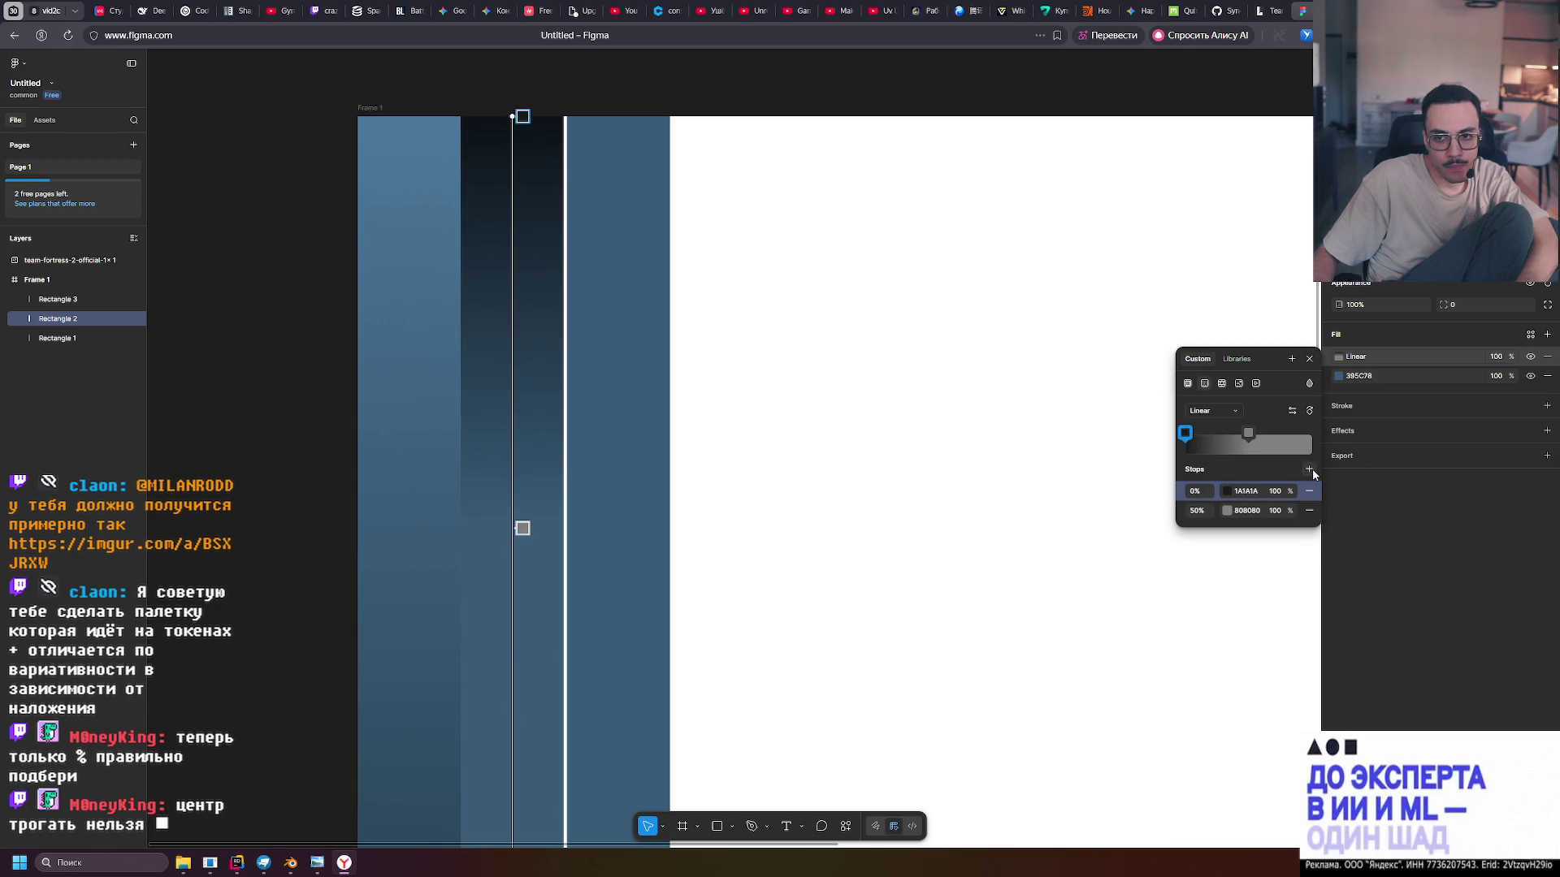
left_click(1226, 491)
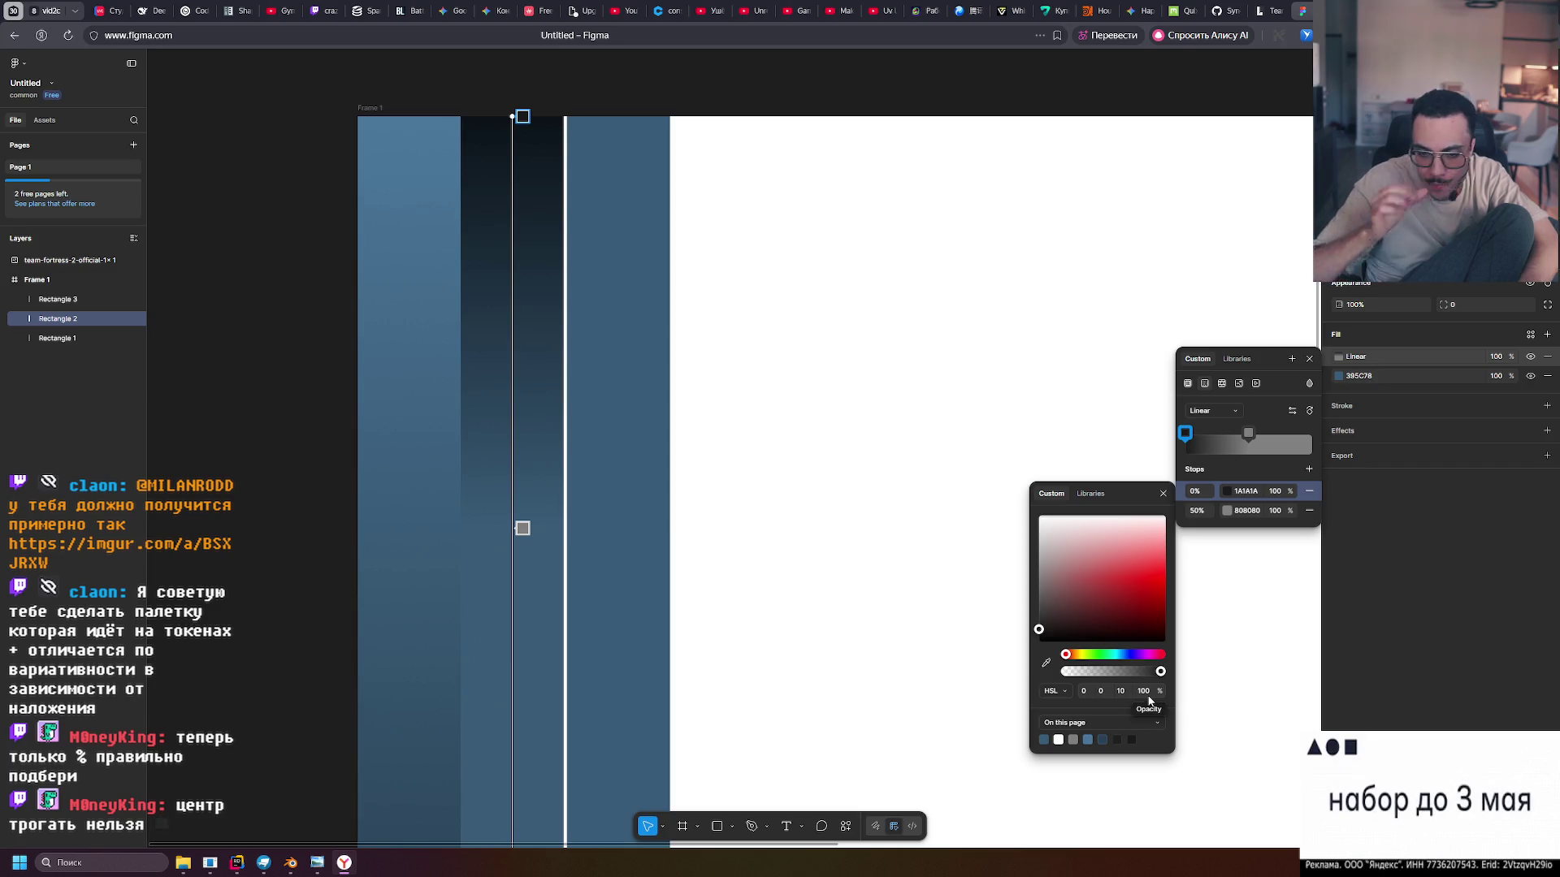
left_click(1122, 691)
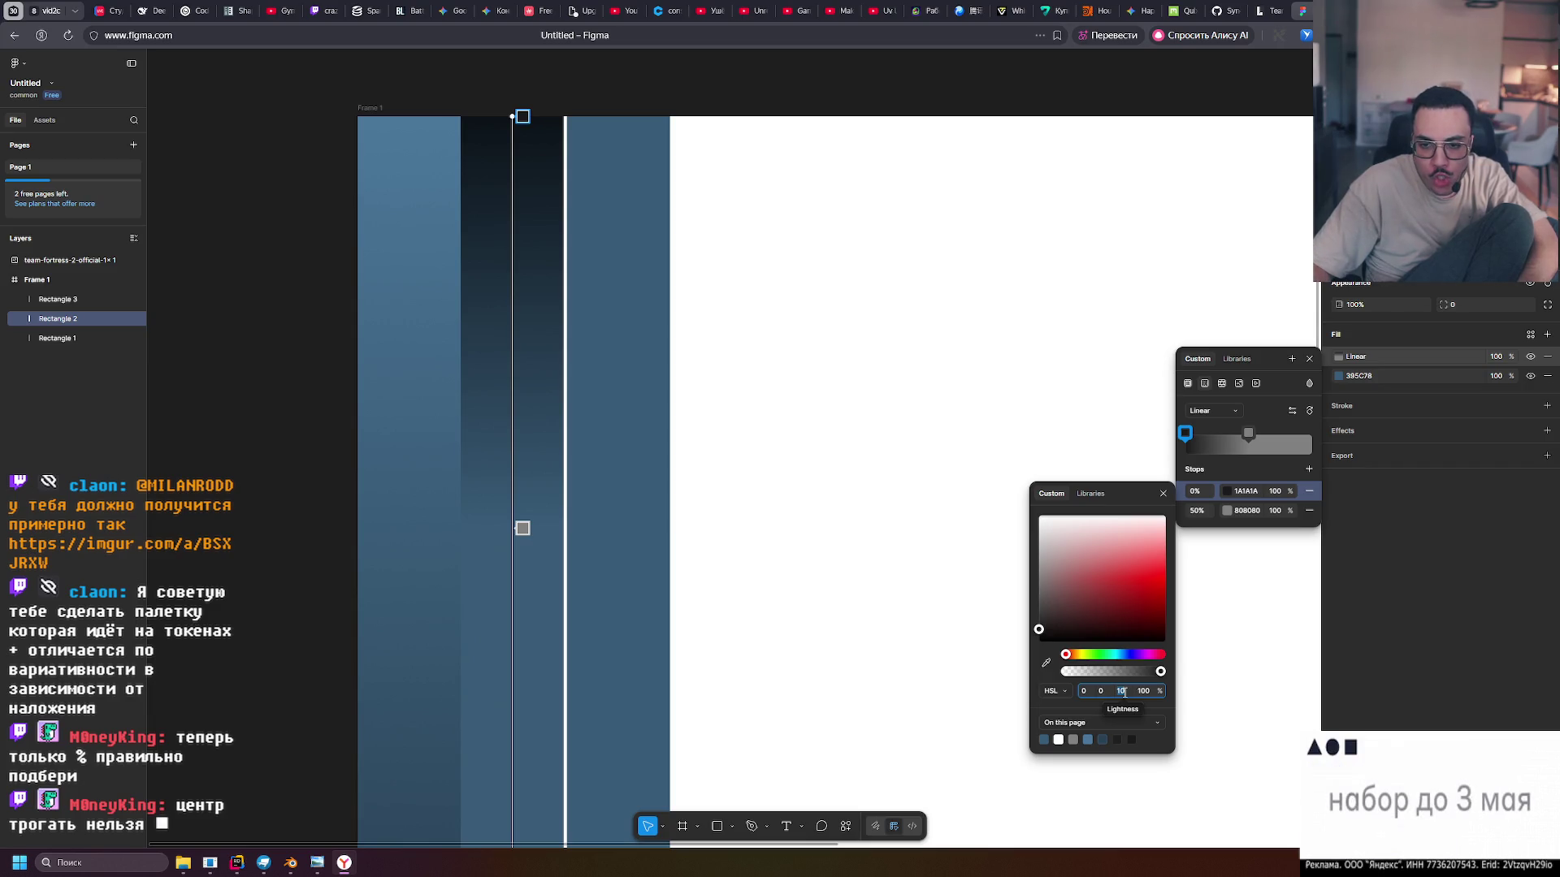
type("40")
key("Return")
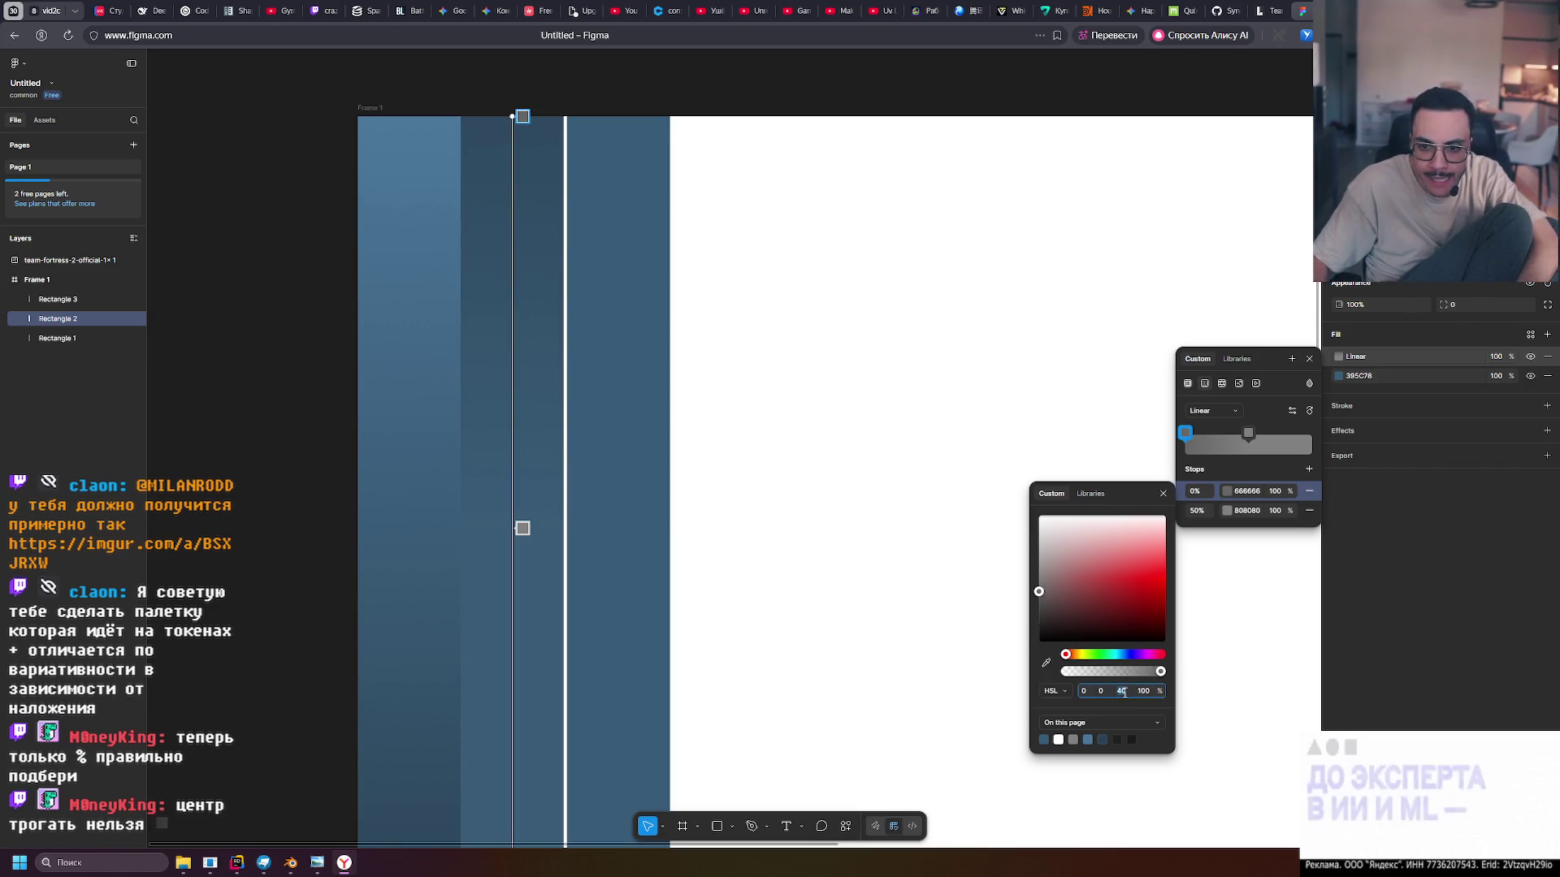
type("60")
key("Return")
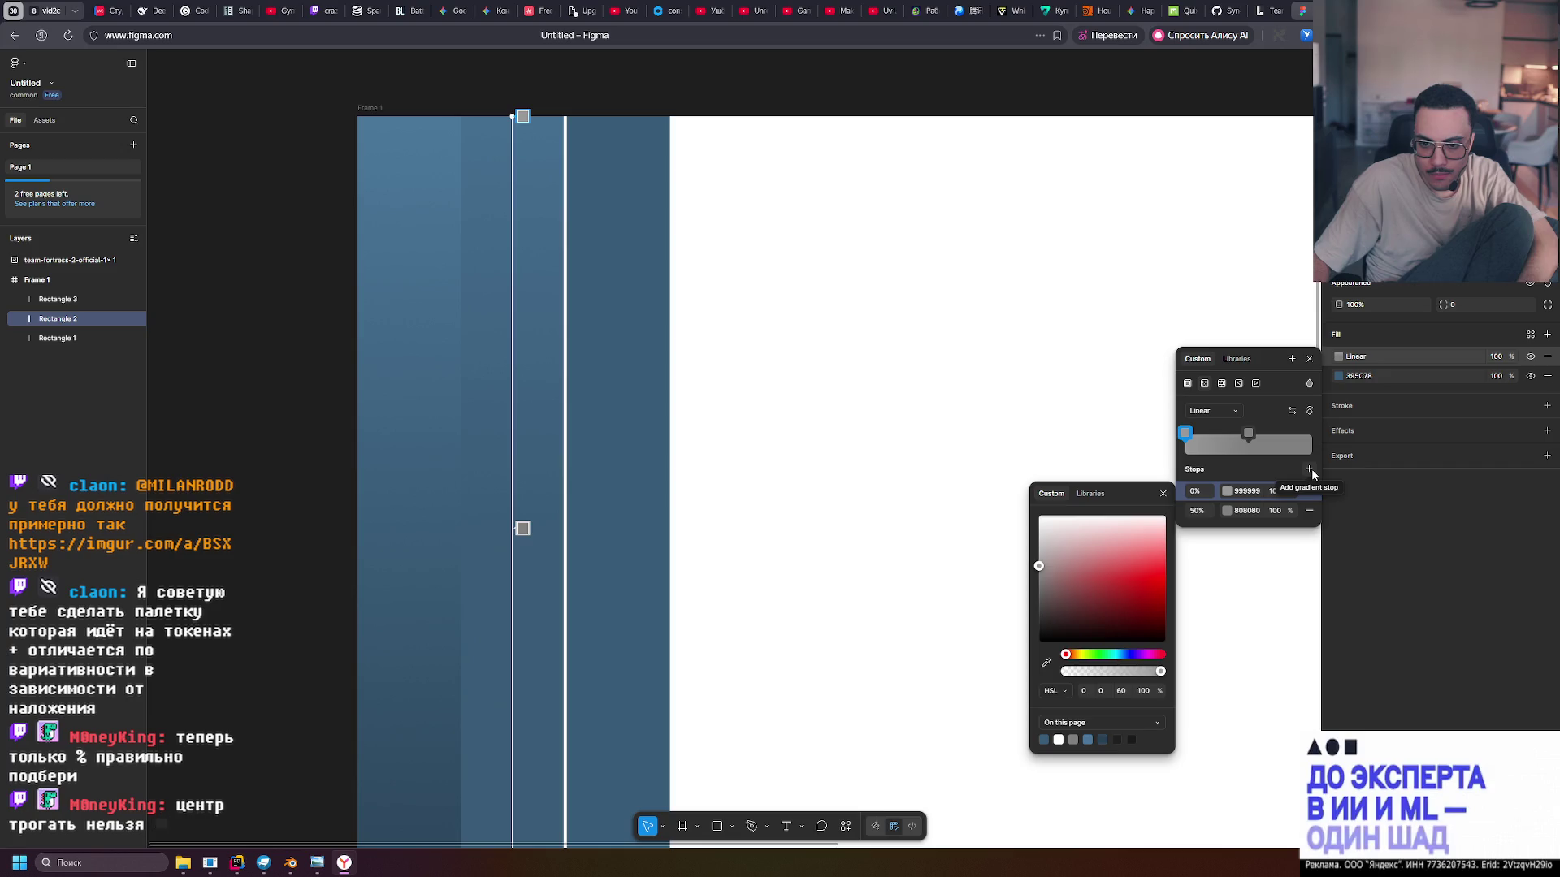
Add a matching 999999 grey stop at 100% and close the fill settings
left_click(1309, 470)
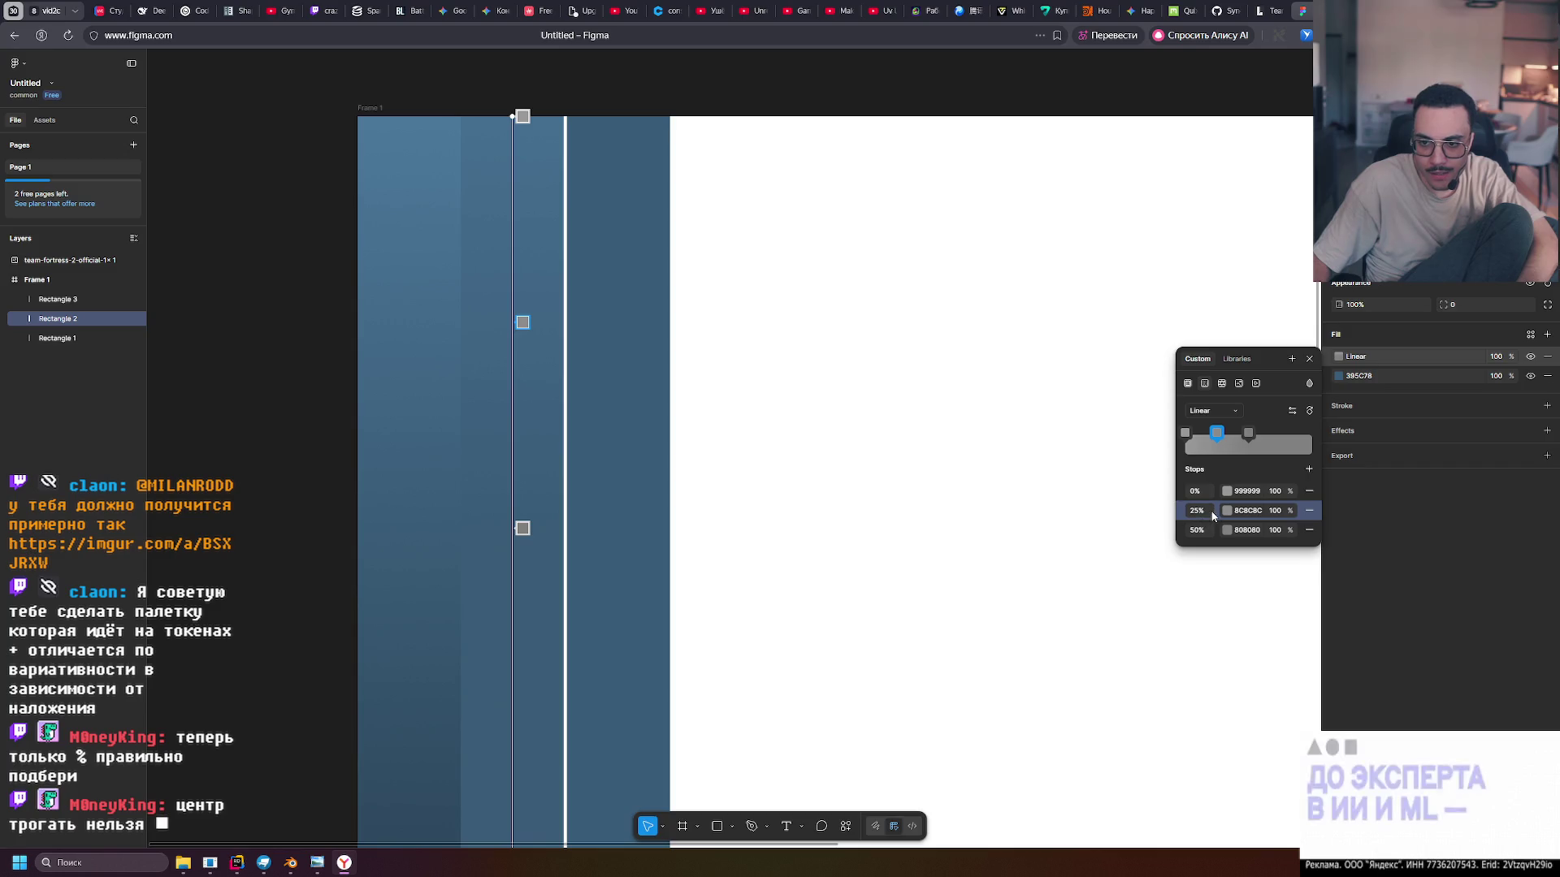
left_click(1310, 509)
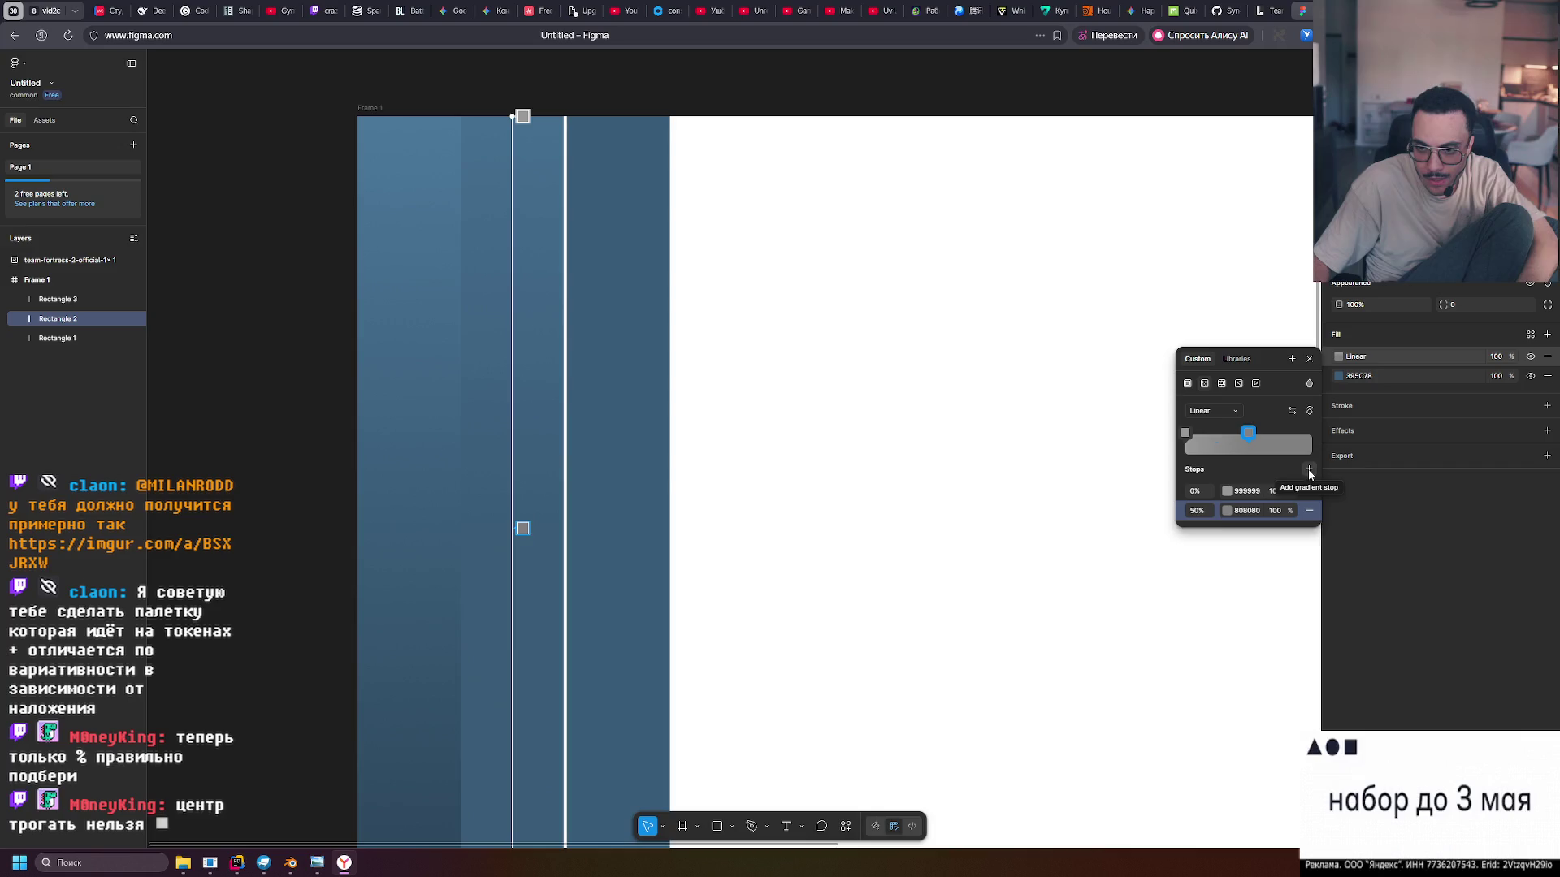
key("ctrl+z")
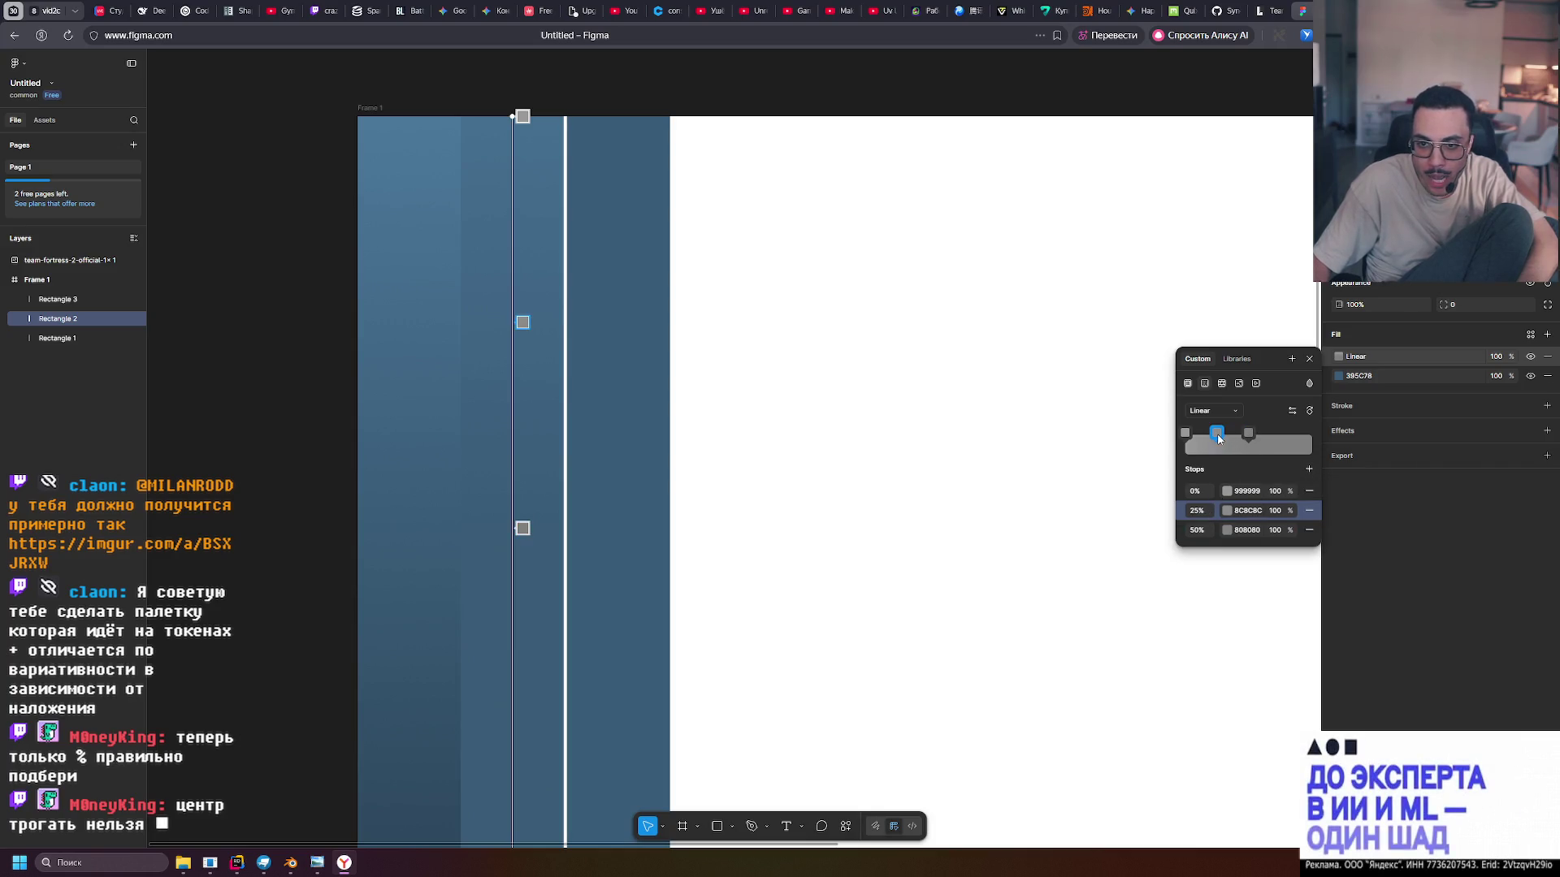
left_click_drag(1218, 433, 1322, 438)
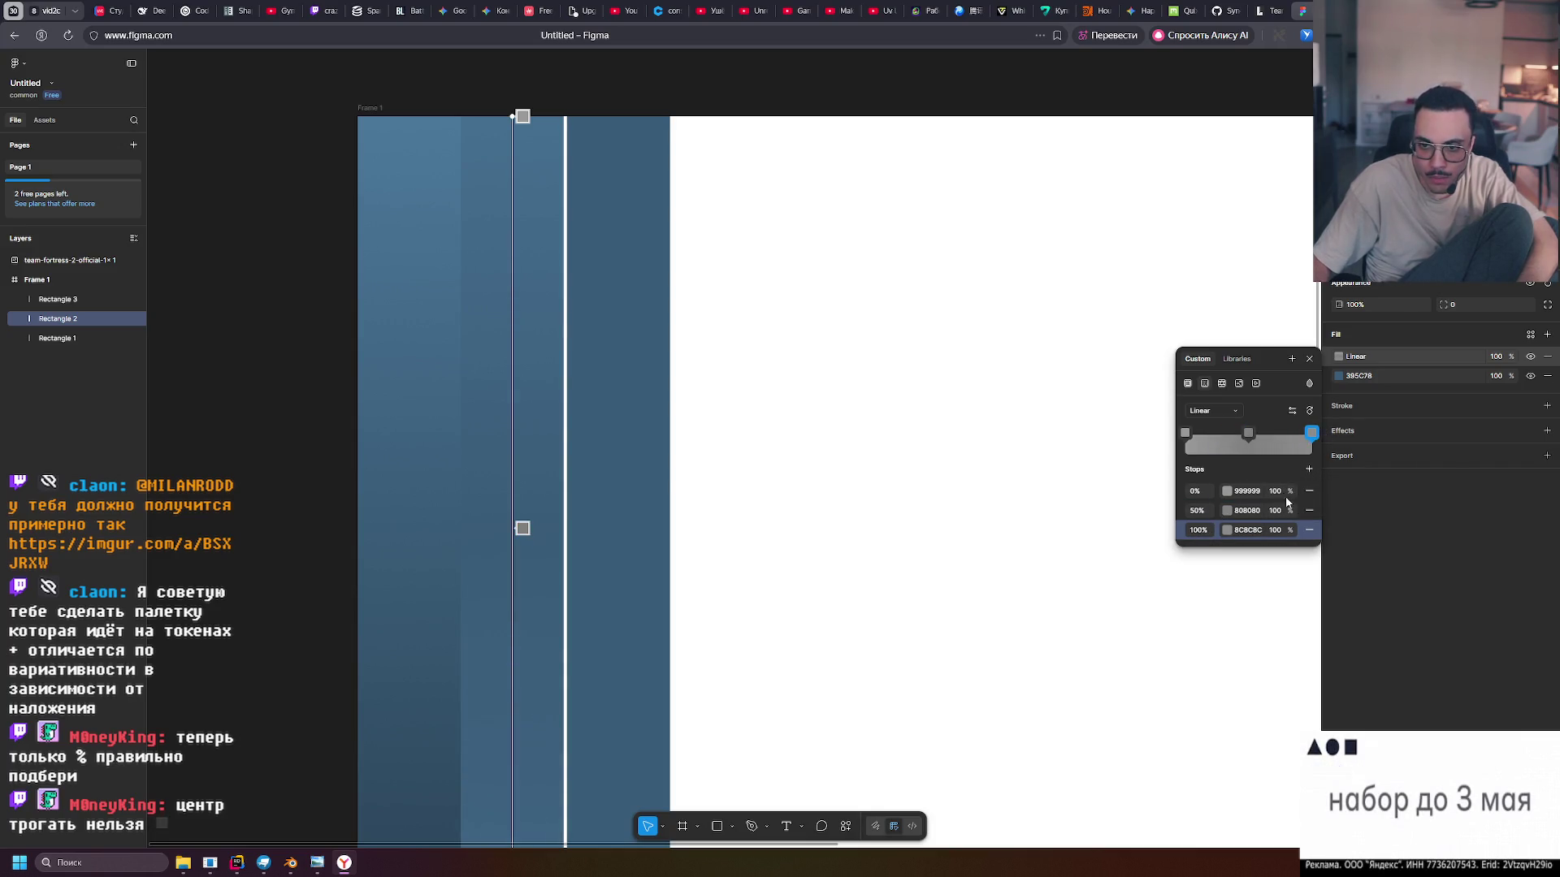
left_click(1228, 534)
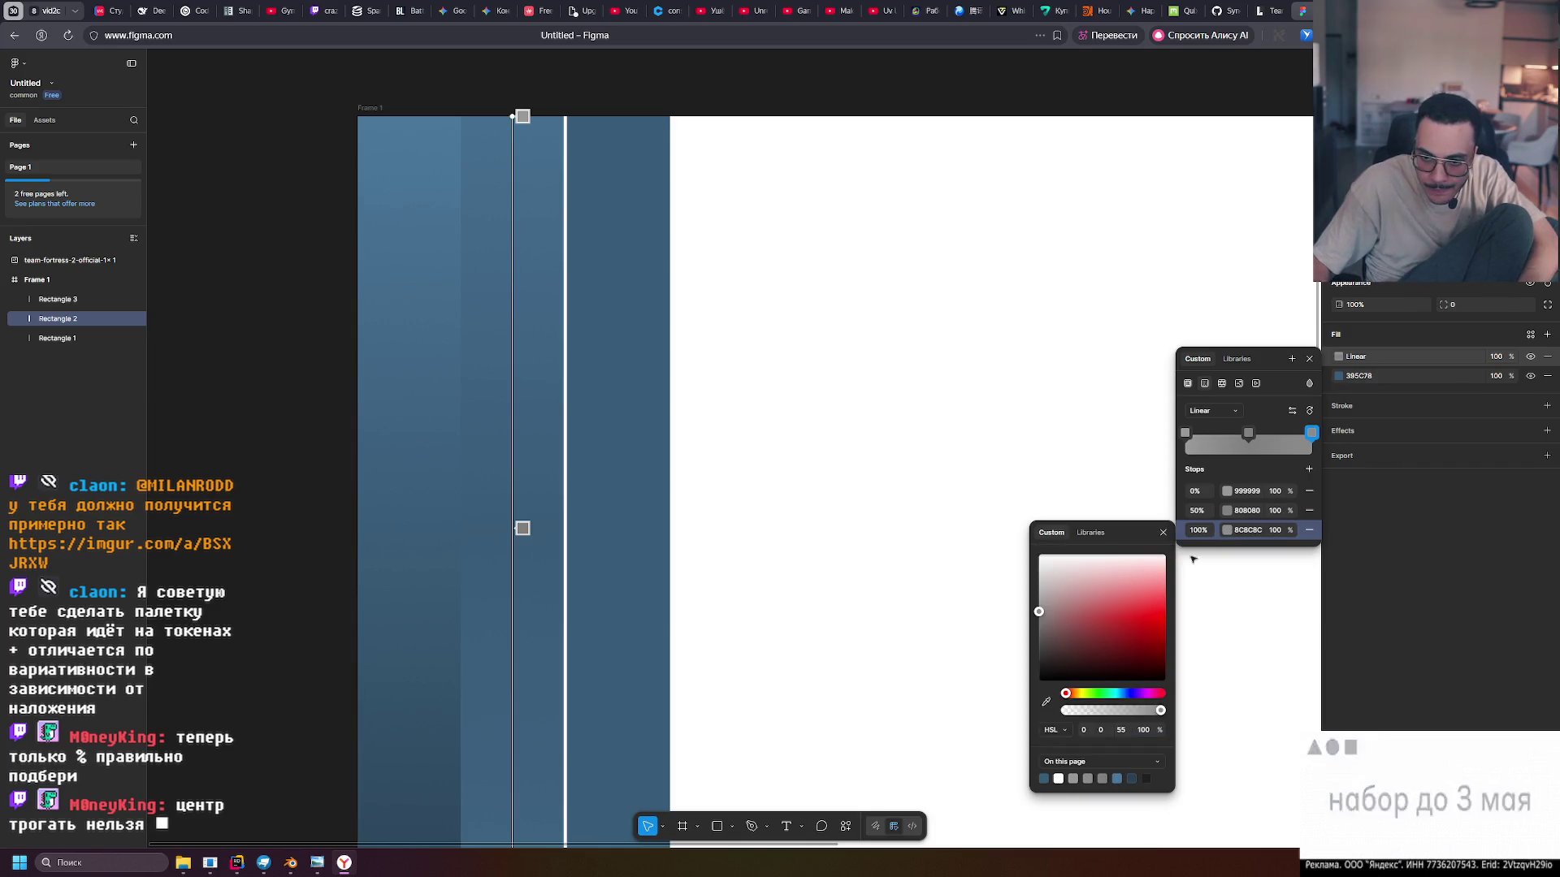
left_click(1125, 732)
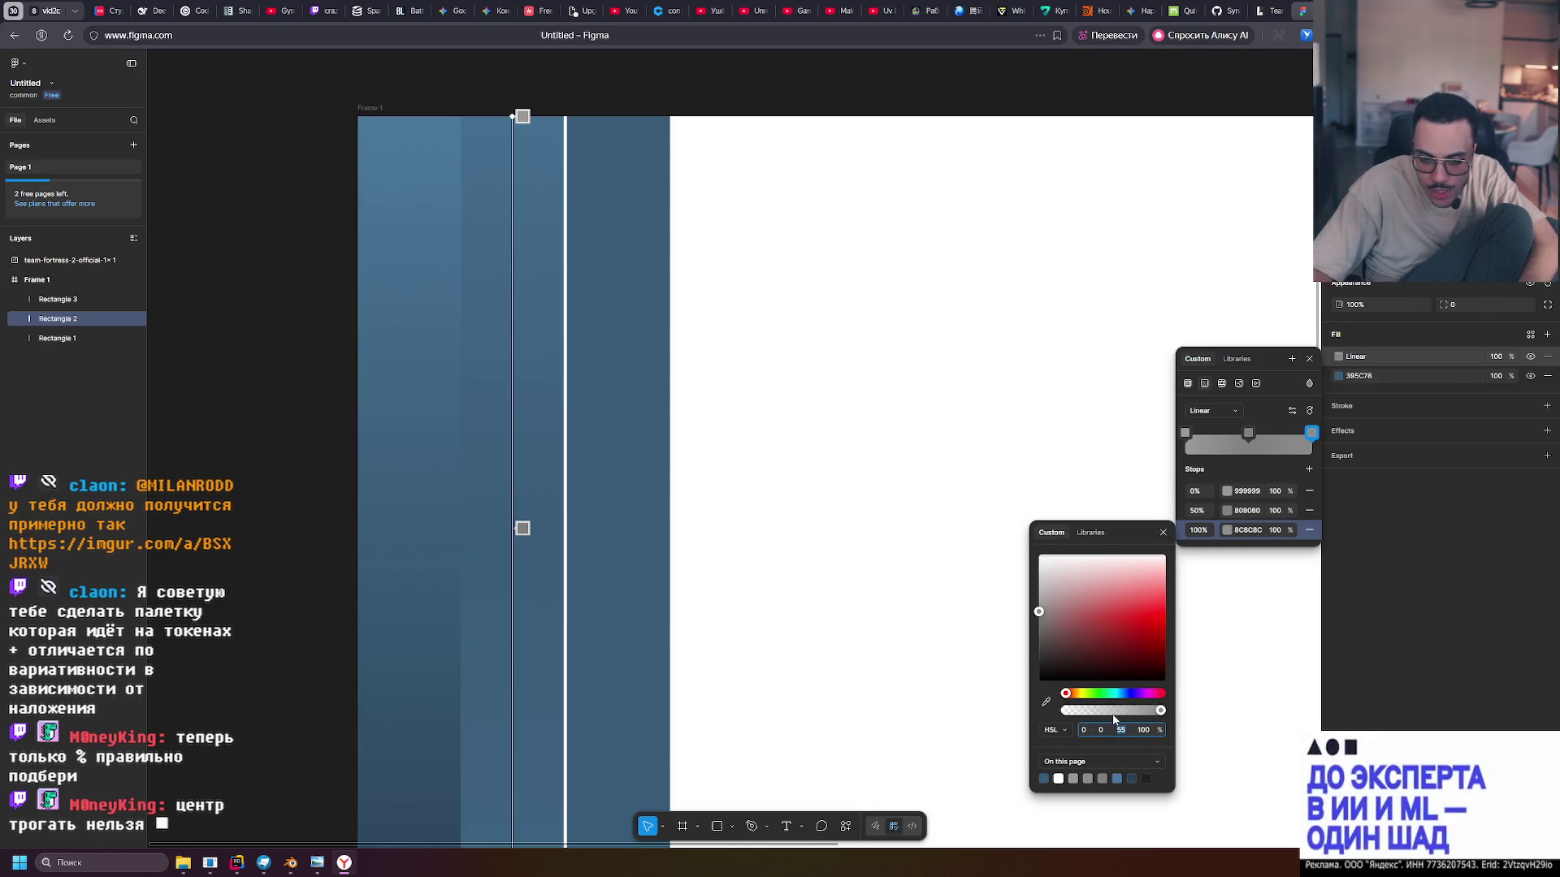
type("60")
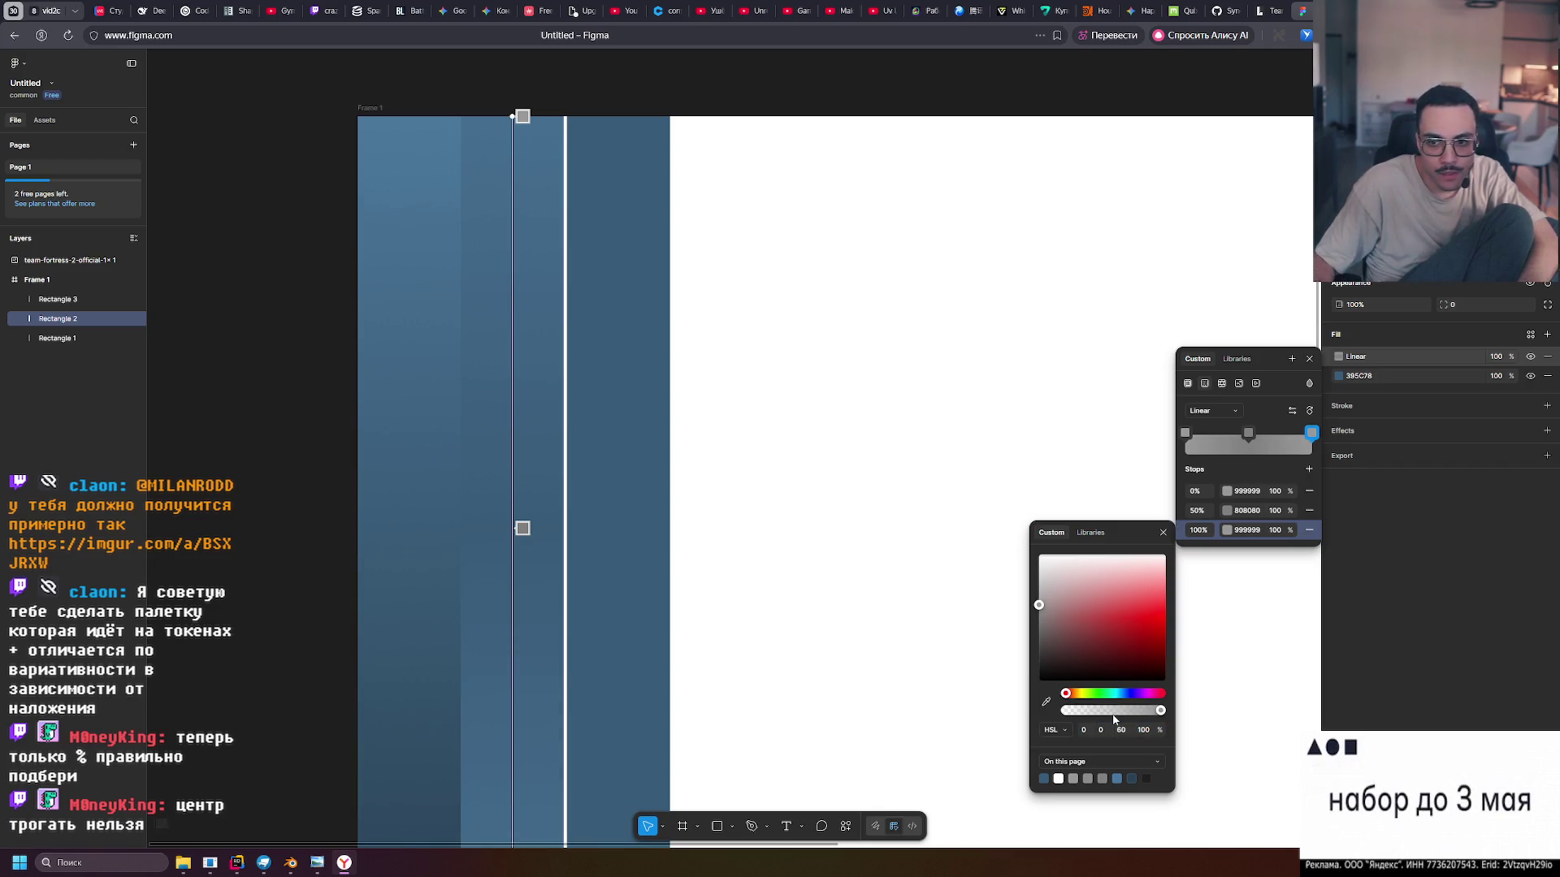
type("40")
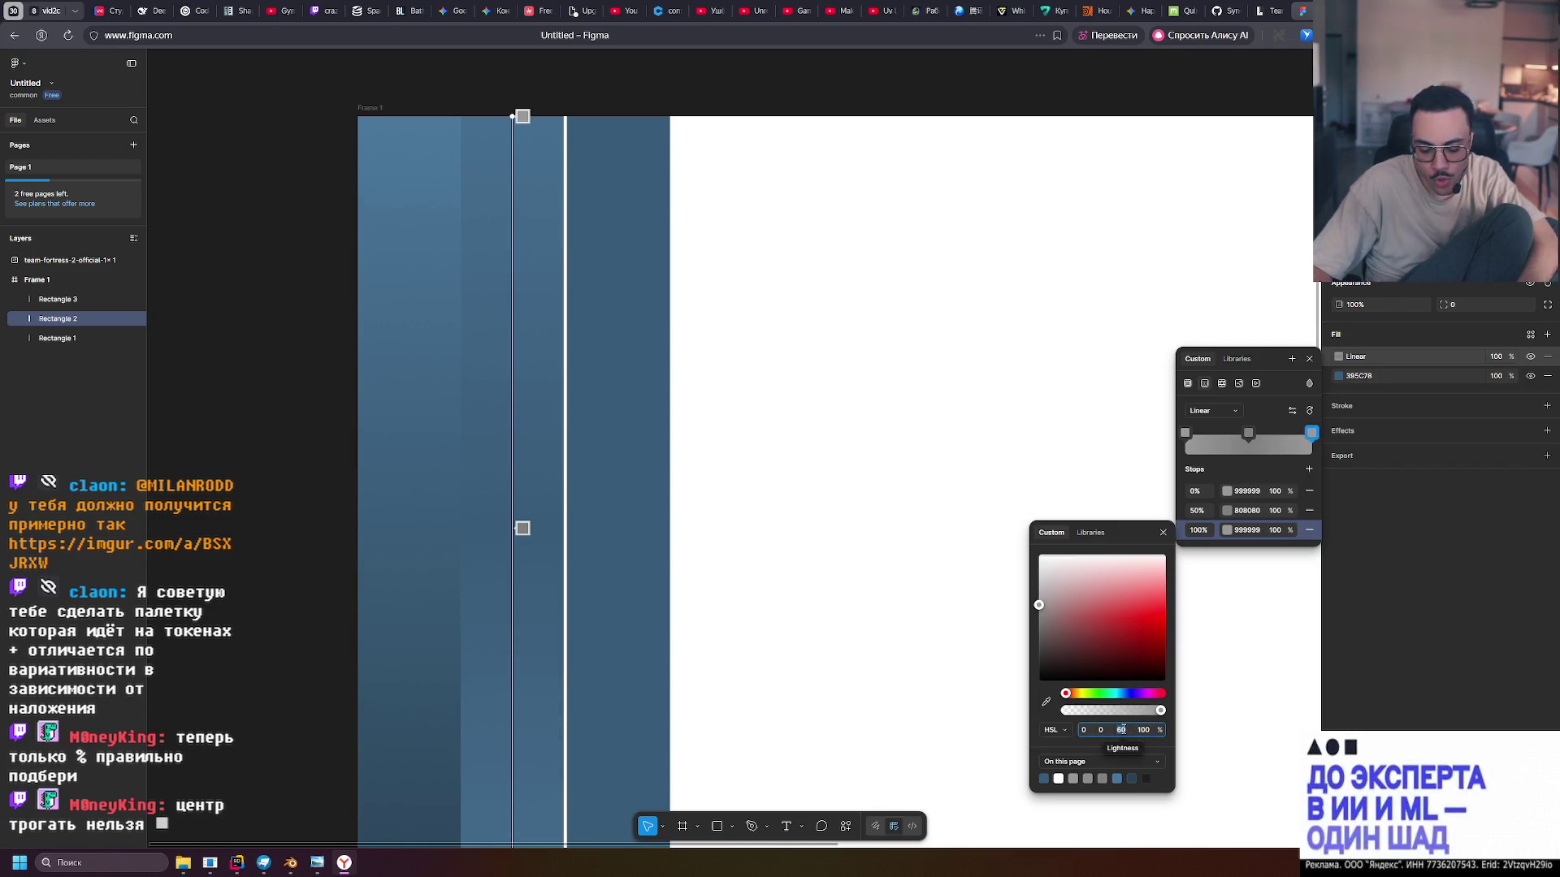
key("Return")
key("Escape")
scroll(846, 623, "down", 5)
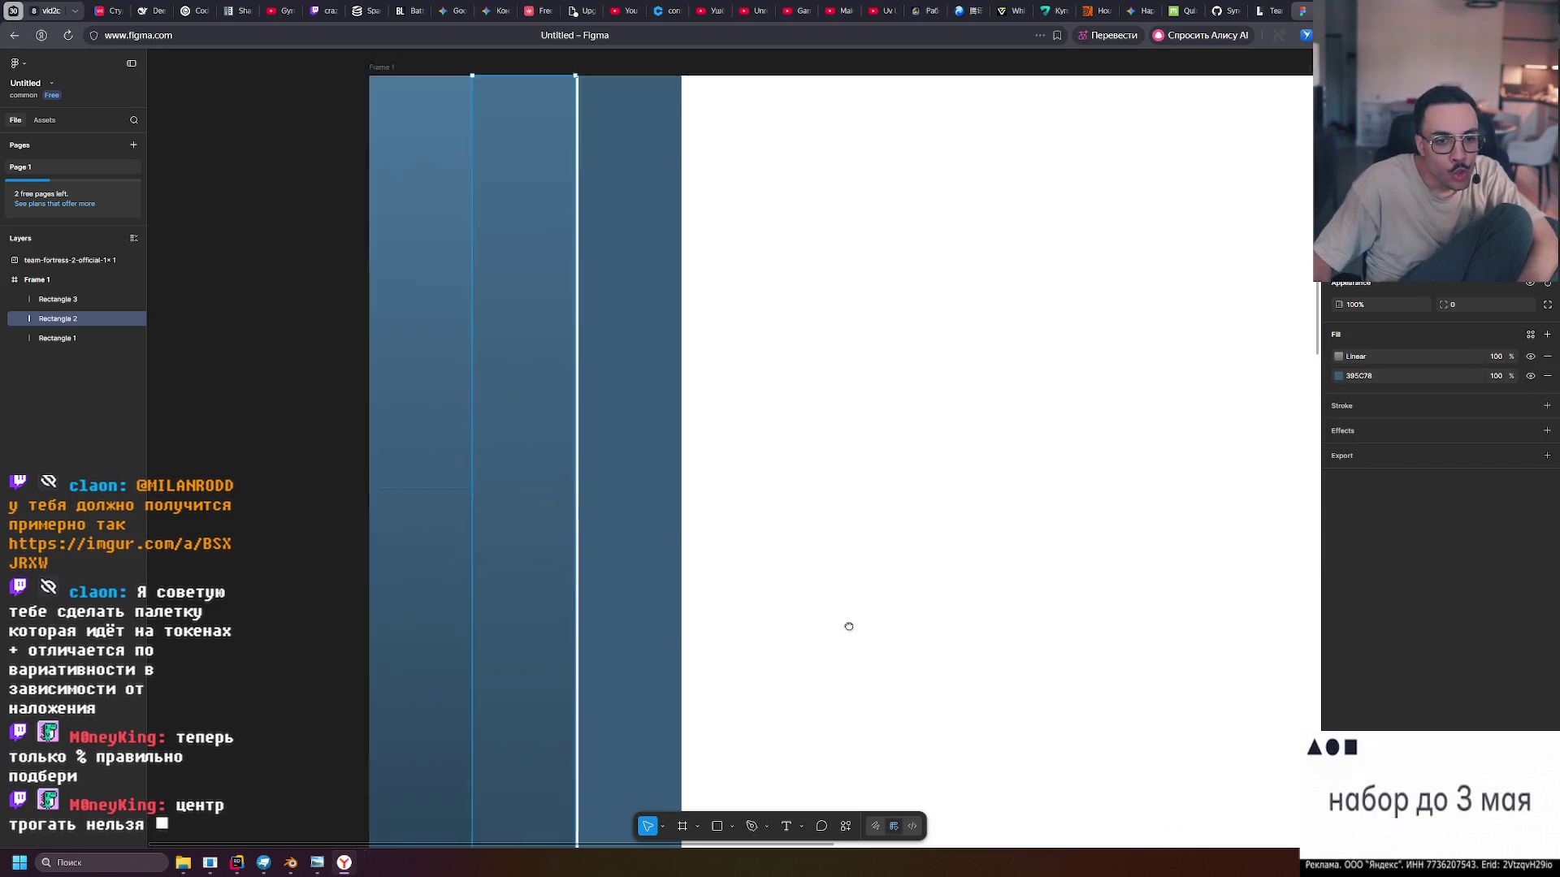
left_click_drag(574, 640, 582, 647)
left_click(741, 597)
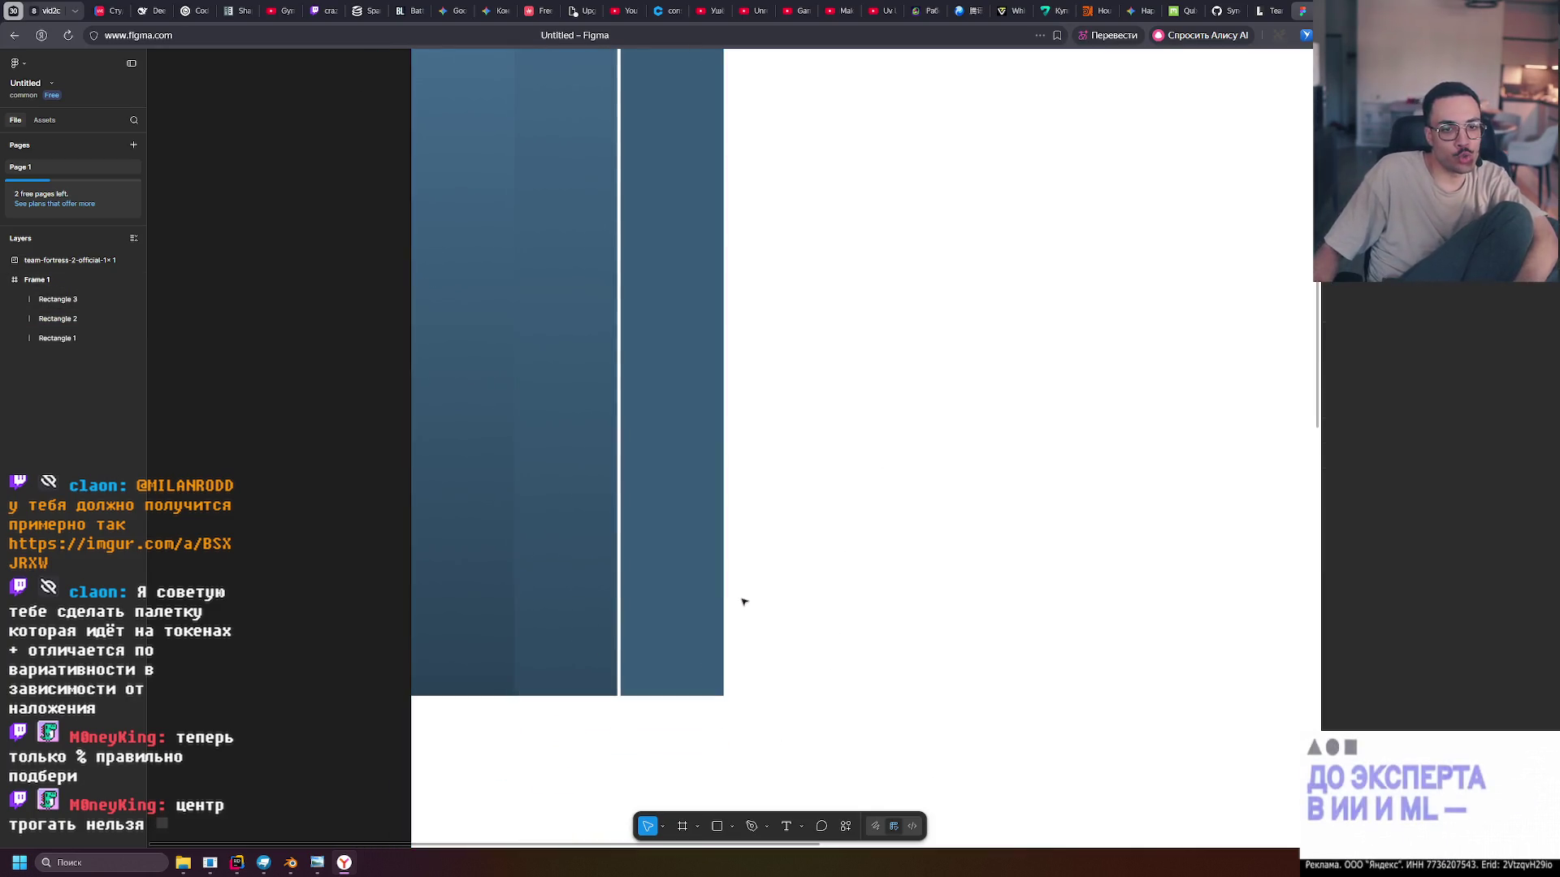
scroll(515, 666, "up", 2)
scroll(515, 665, "down", 2)
scroll(515, 666, "up", 3, "ctrl")
left_click(512, 665)
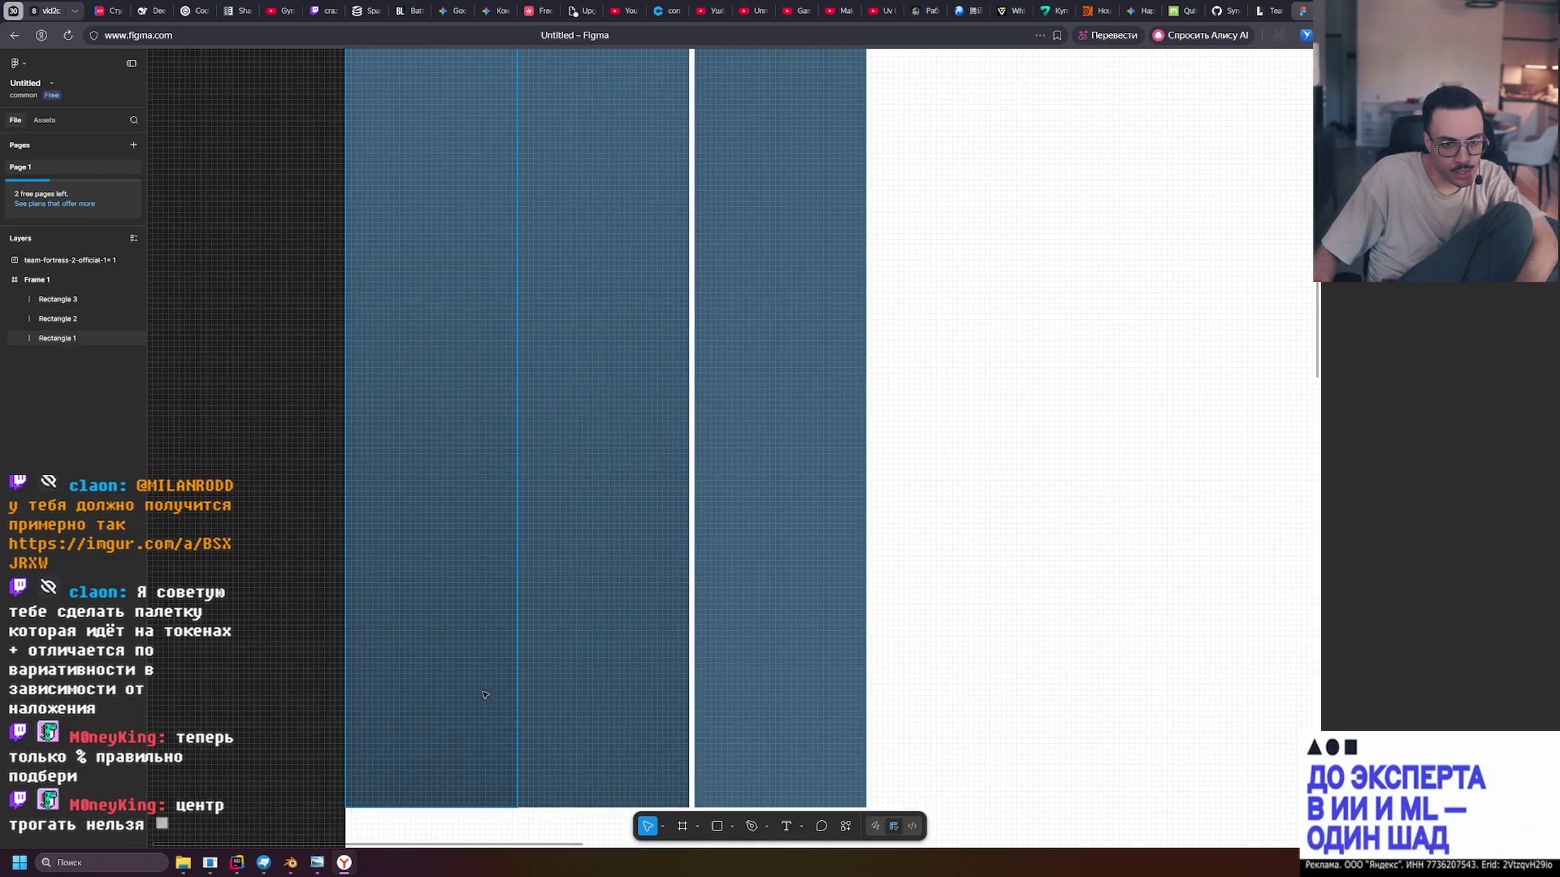
left_click(1339, 355)
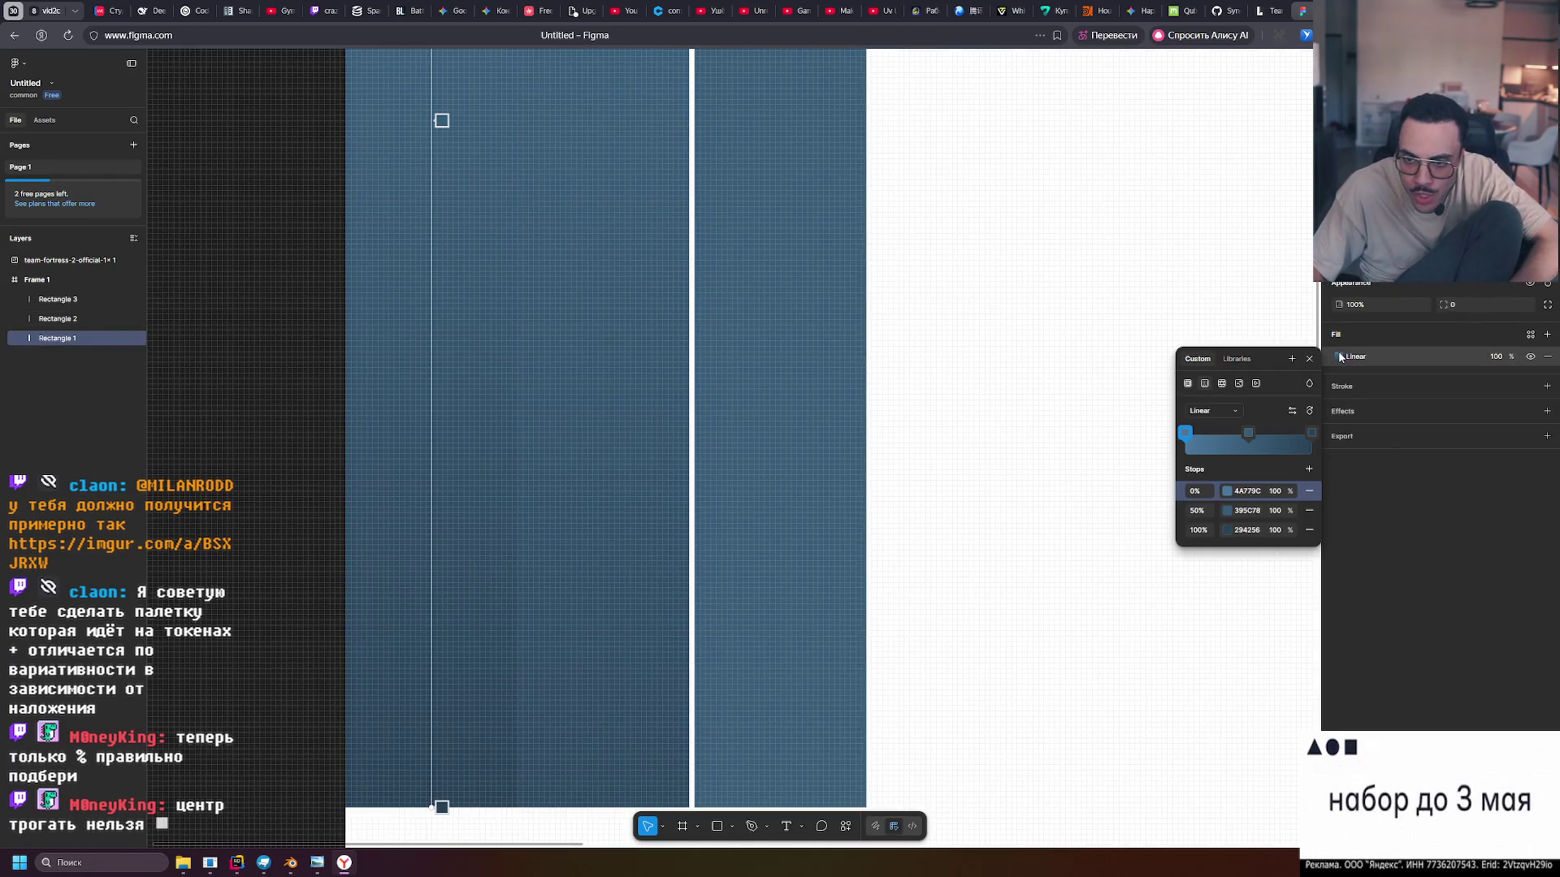
left_click(1226, 529)
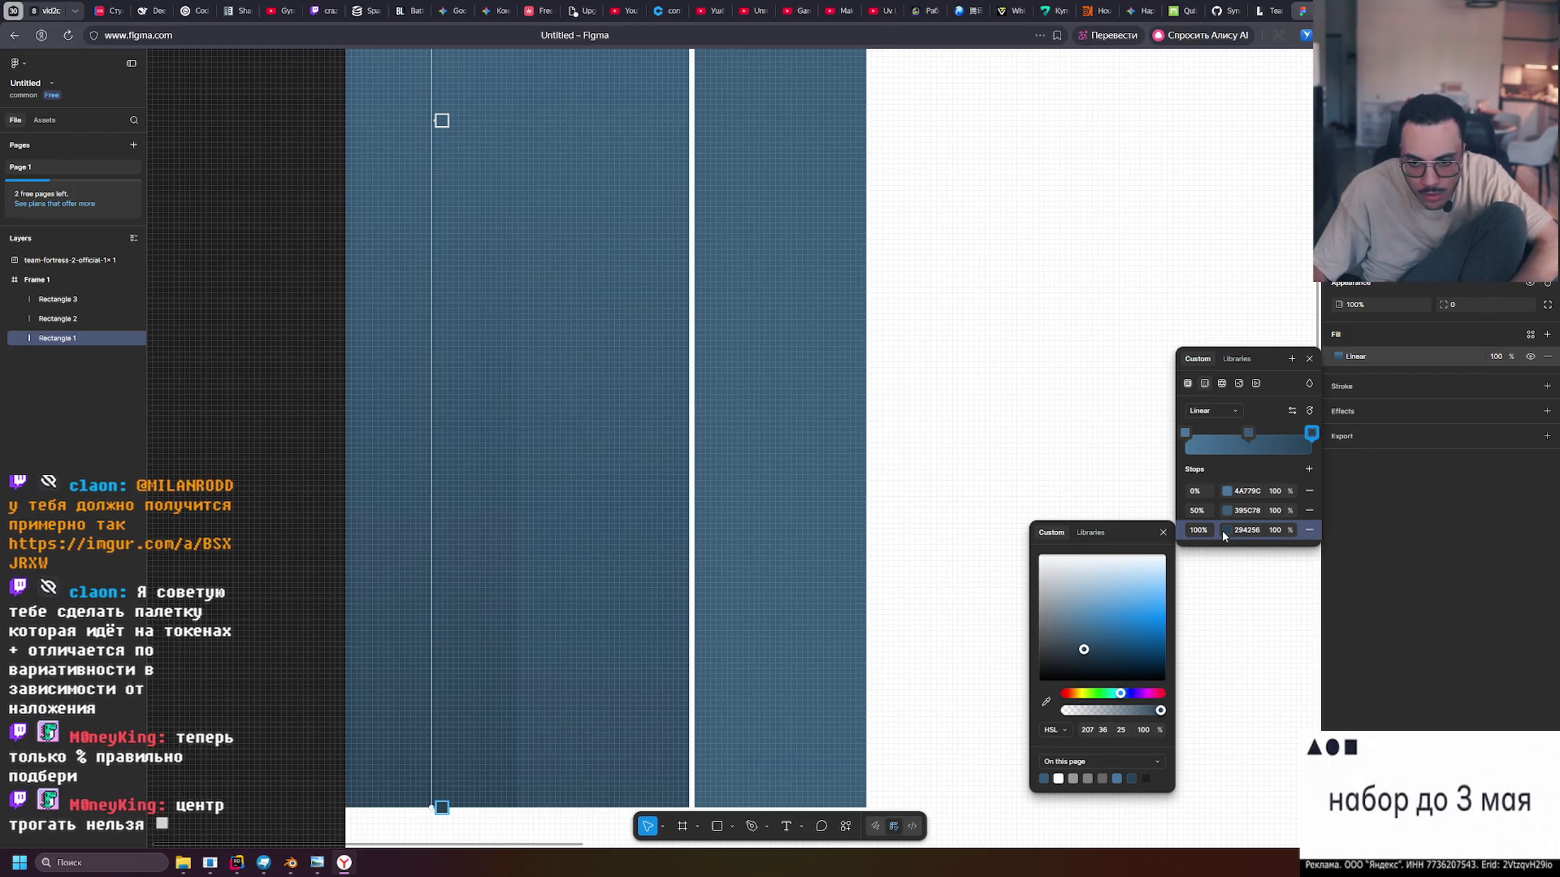
left_click(1227, 511)
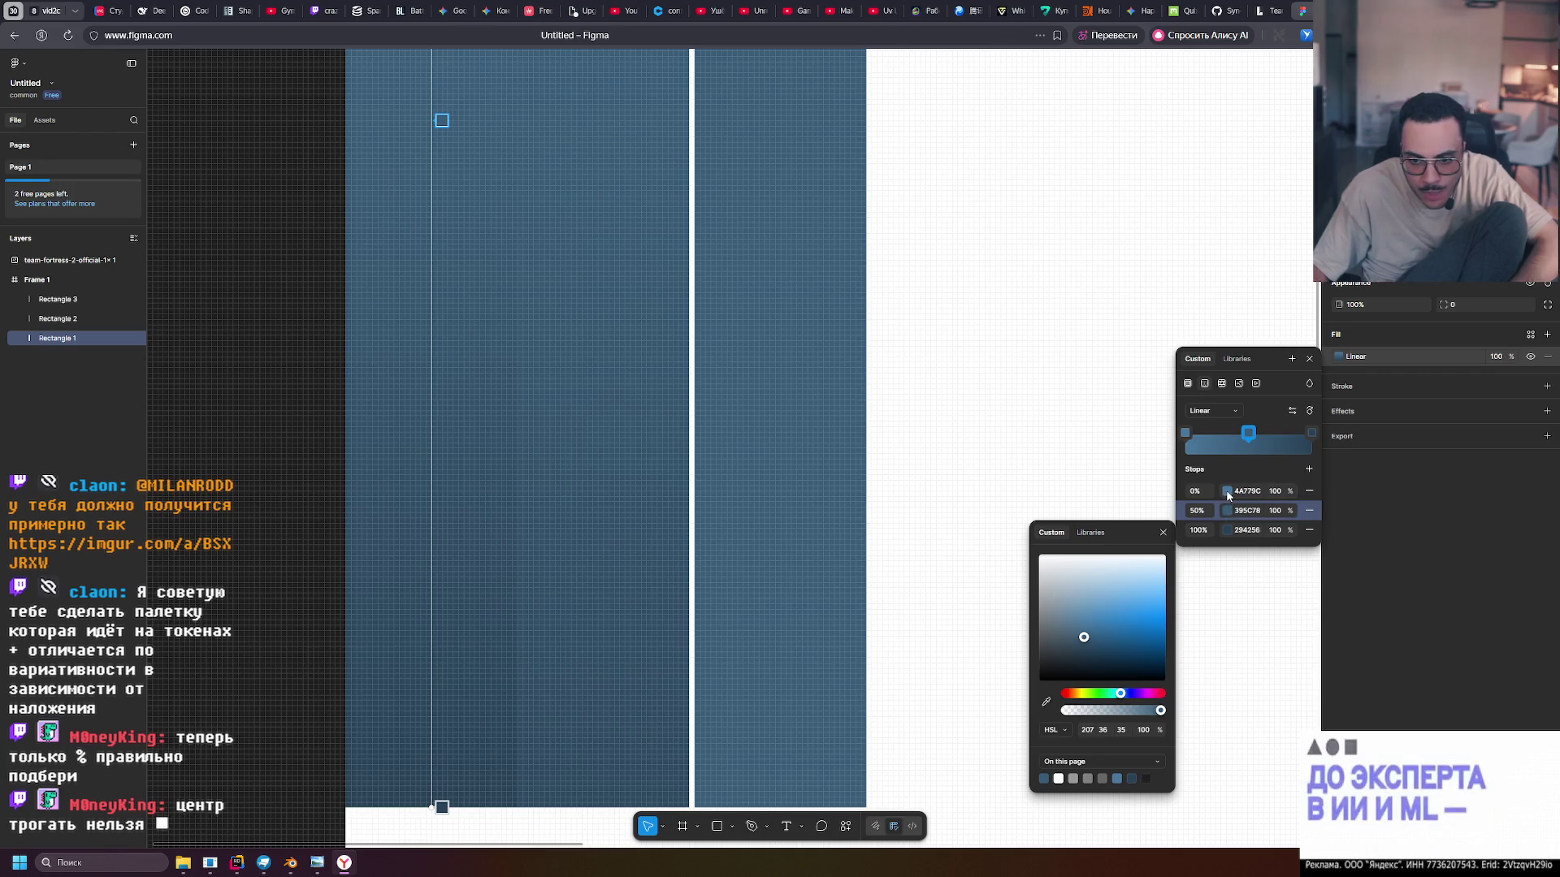
left_click(1196, 491)
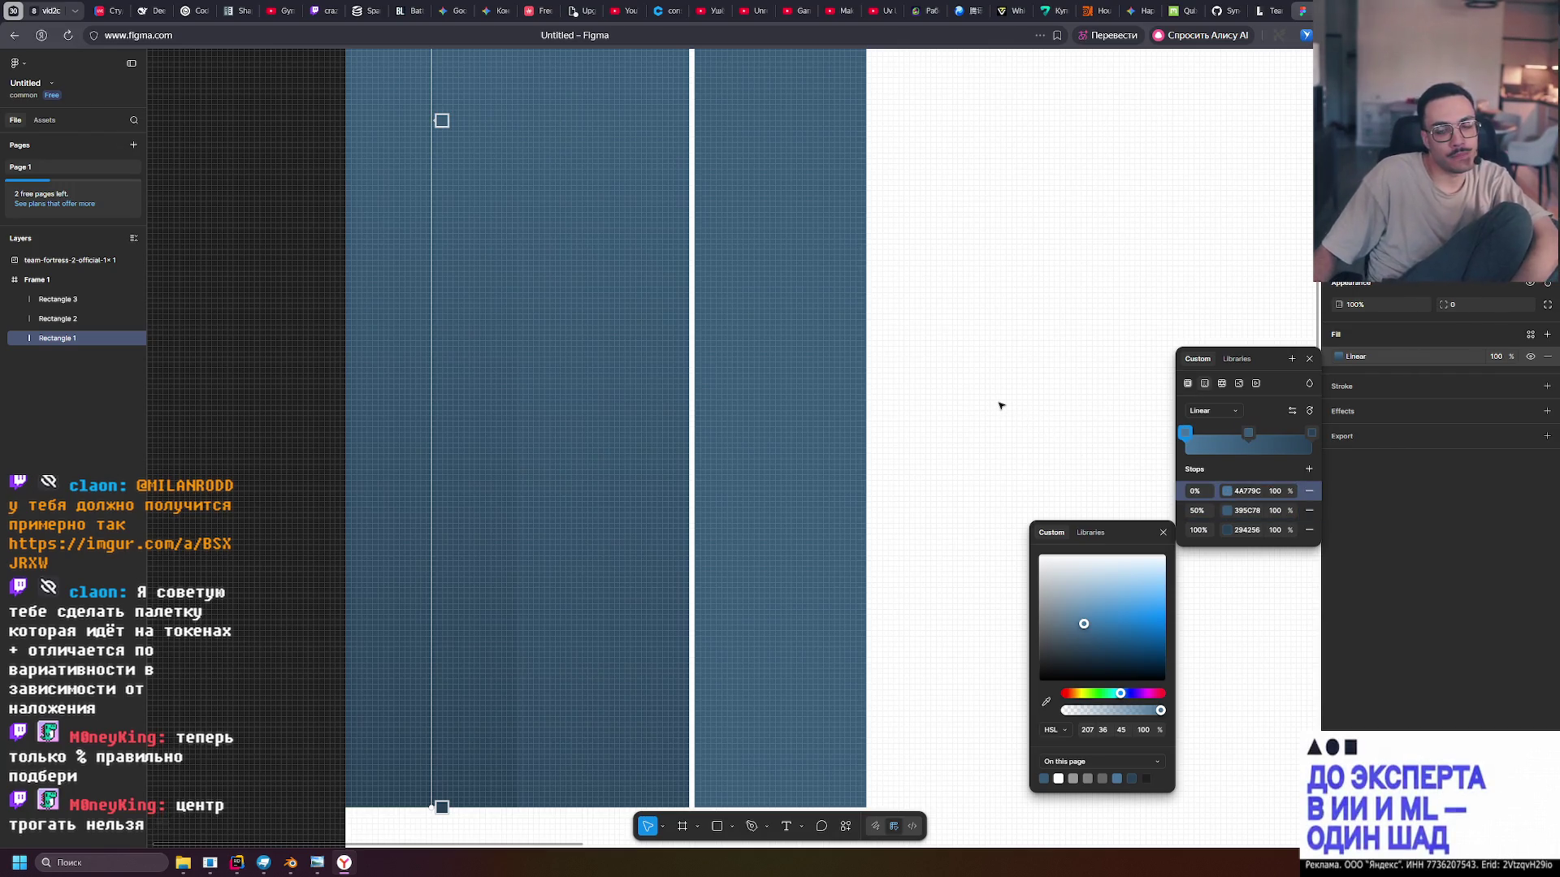
key("Escape")
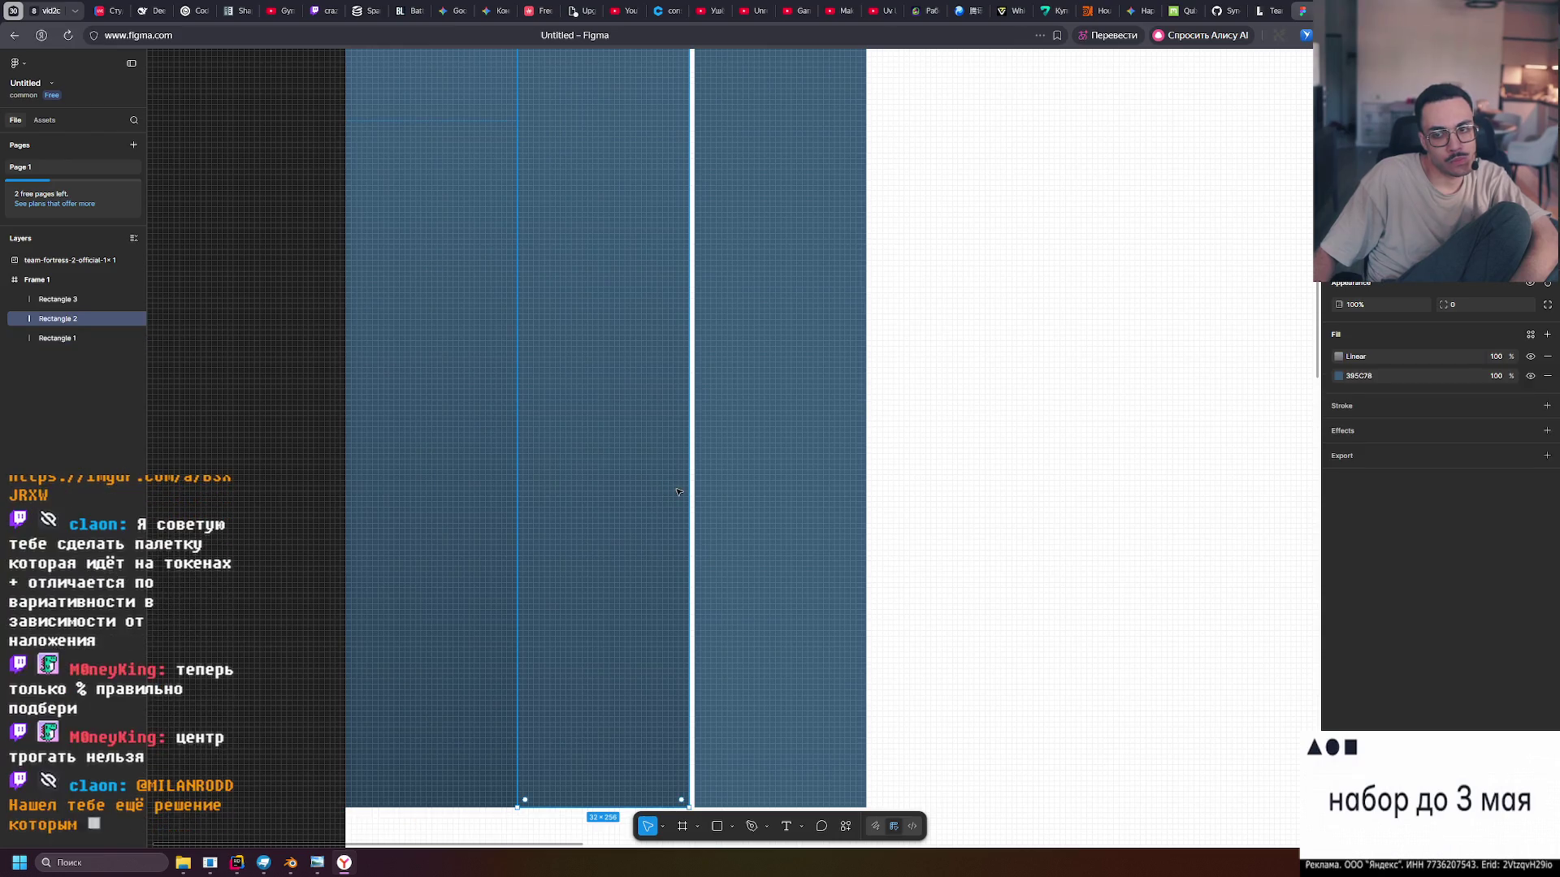